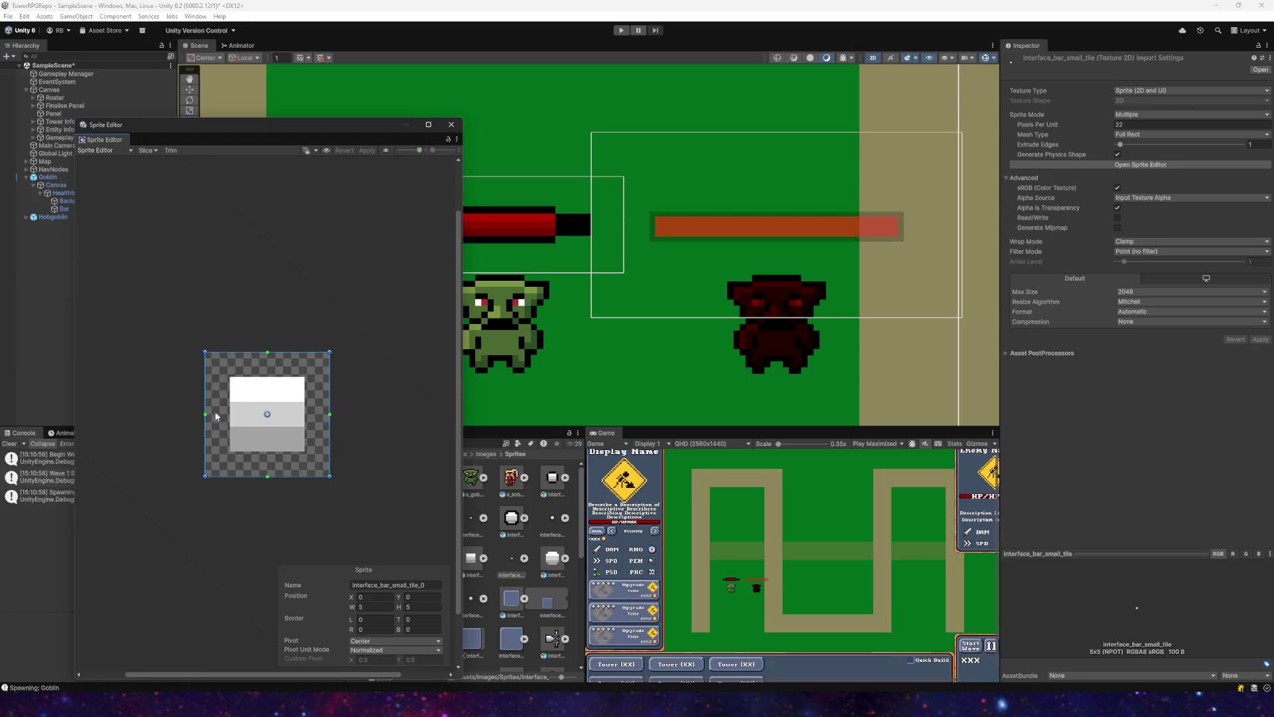
Step: Give interface_bar_small_tile 2-pixel left, top and right nine-slice borders and apply them
left_click_drag(204, 414, 250, 414)
left_click_drag(292, 353, 289, 398)
mouse_move(329, 439)
left_mouse_down()
mouse_move(286, 439)
mouse_move(271, 421)
left_mouse_up()
left_click(367, 150)
left_click(451, 124)
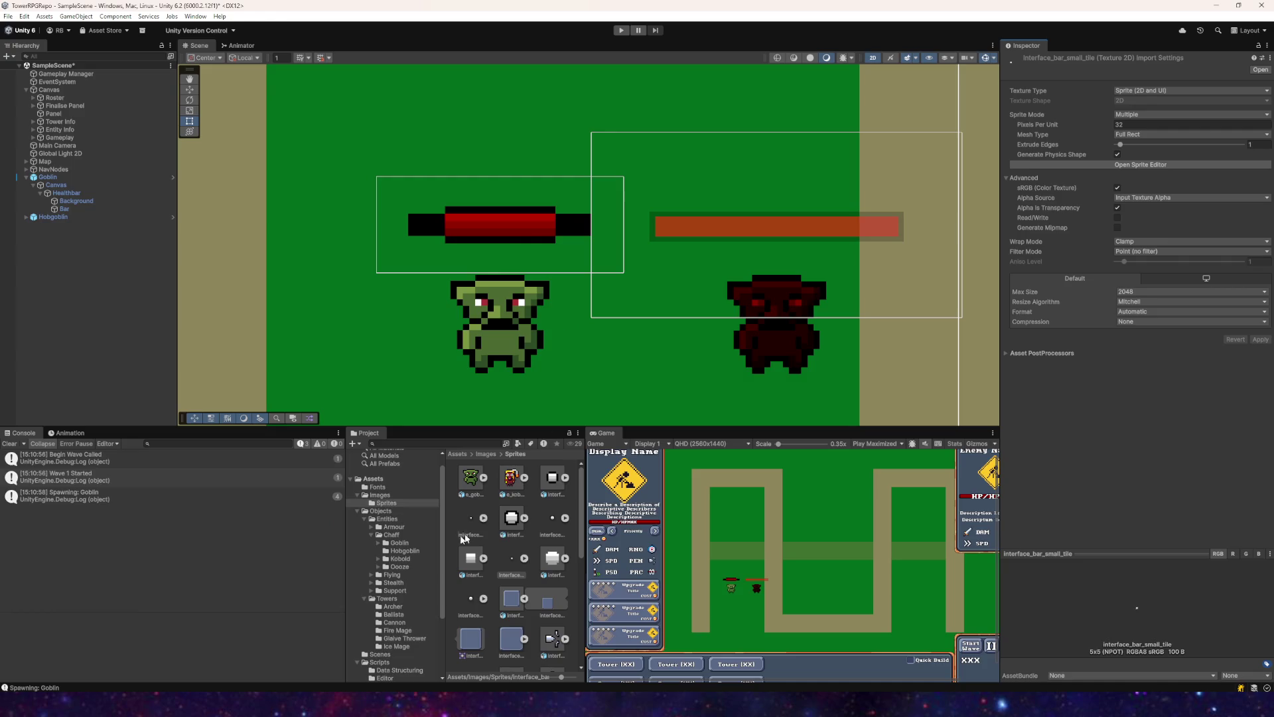
Step: Set 2-pixel nine-slice borders on interface_bar_background_small_tile
left_click(472, 522)
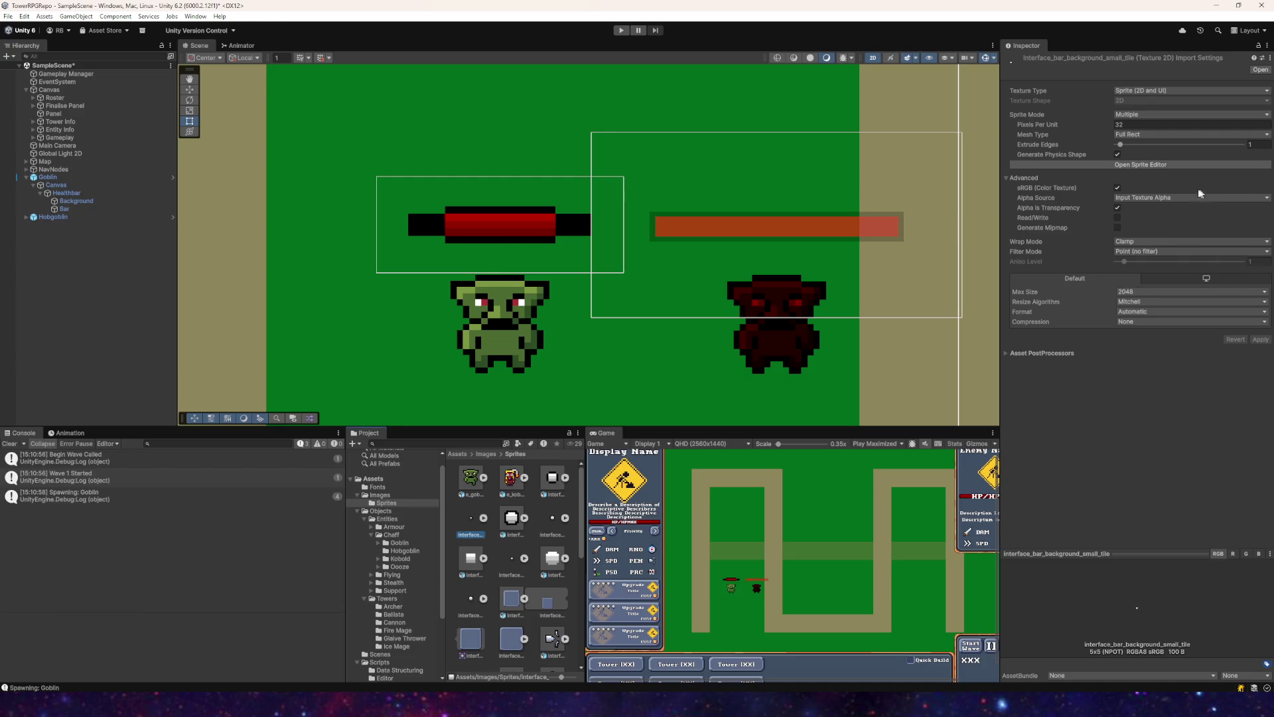
left_click(1194, 165)
left_click_drag(265, 362, 265, 403)
mouse_move(208, 432)
left_mouse_down()
mouse_move(278, 437)
mouse_move(264, 453)
mouse_move(268, 431)
left_mouse_up()
key("ctrl+z")
key("ctrl+z")
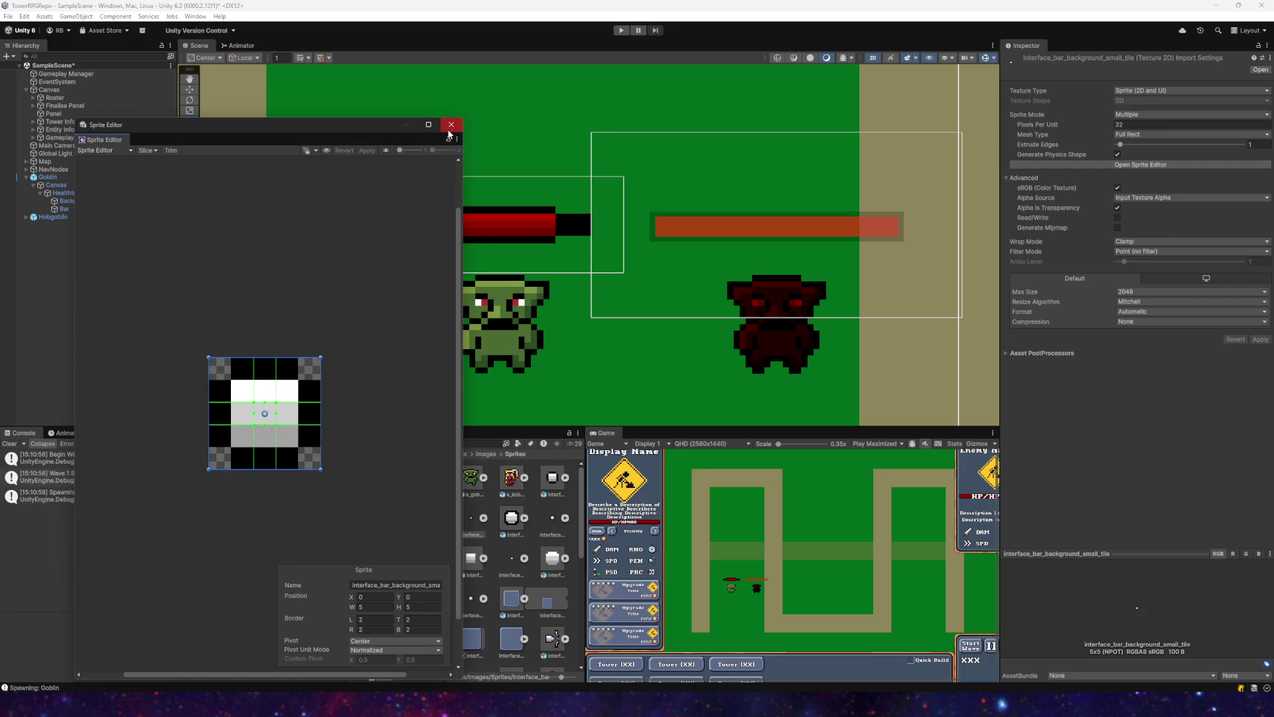
left_click(451, 124)
double_click(511, 561)
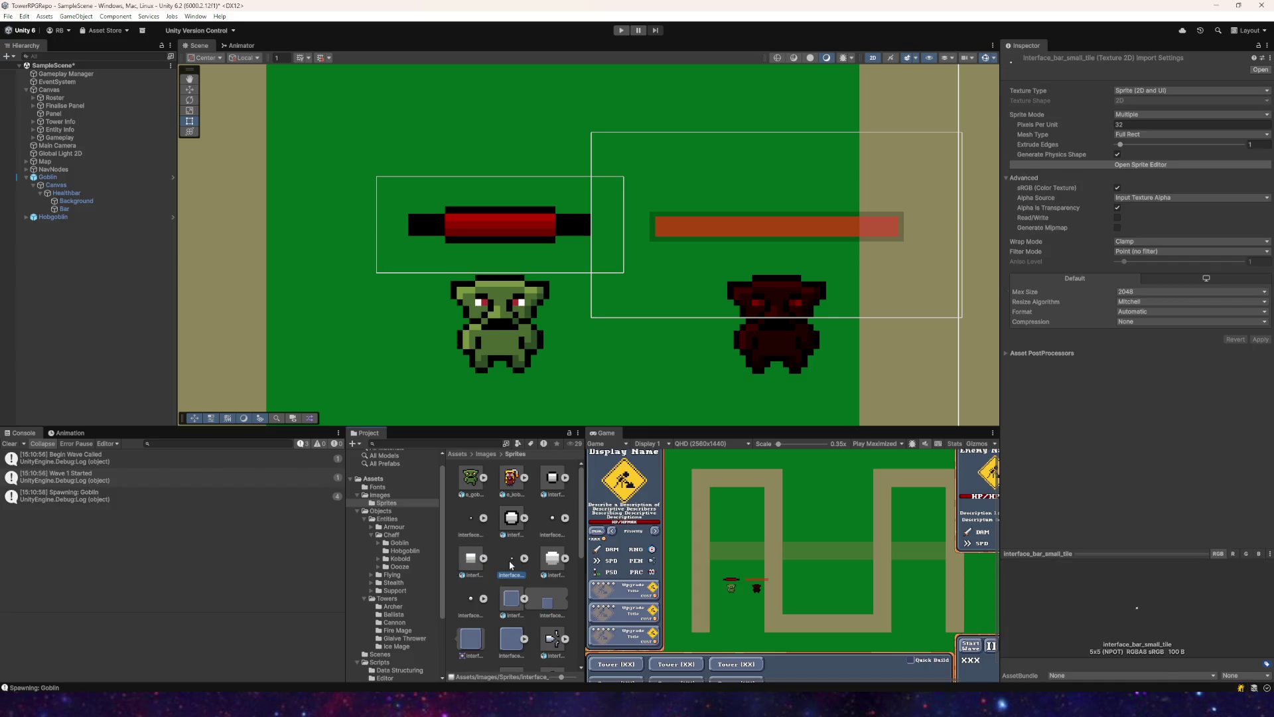
Step: Set the Image Type of the Goblin health bar's Bar and Background images to Sliced
left_click(965, 38)
left_click(1137, 164)
left_click(454, 126)
mouse_move(605, 272)
left_mouse_down()
mouse_move(640, 253)
mouse_move(622, 280)
left_mouse_up()
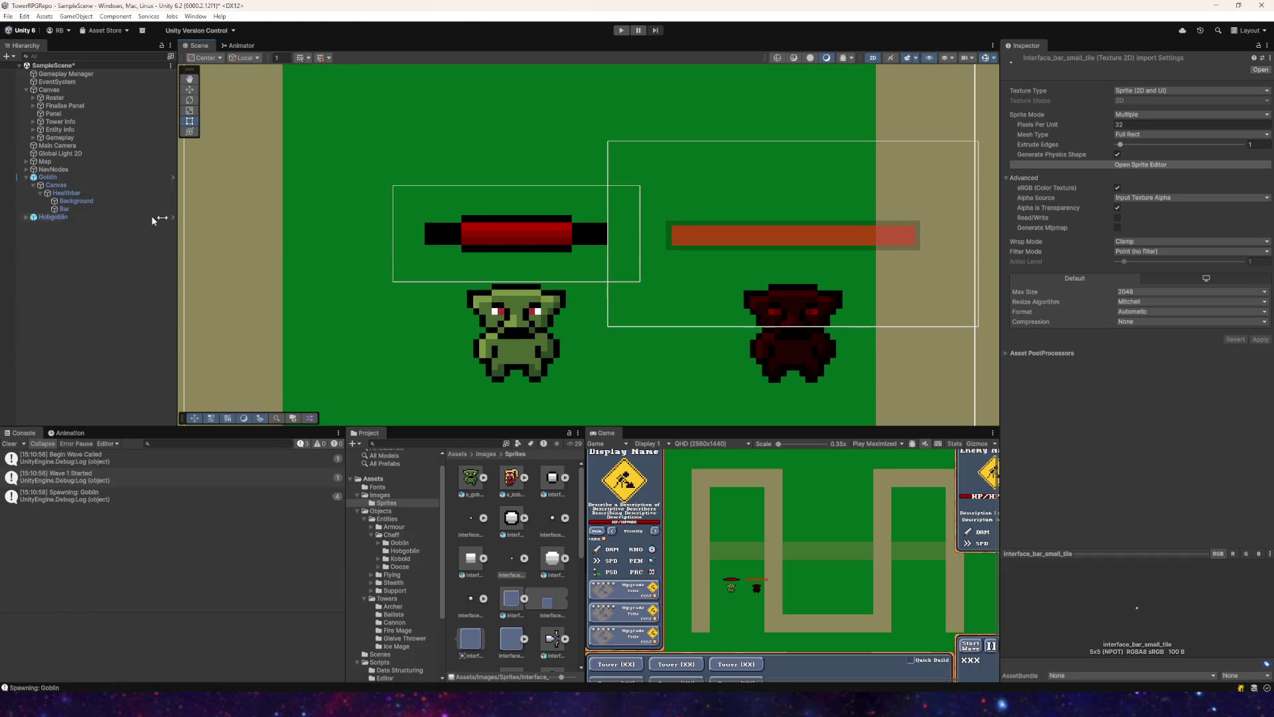
left_click(65, 209)
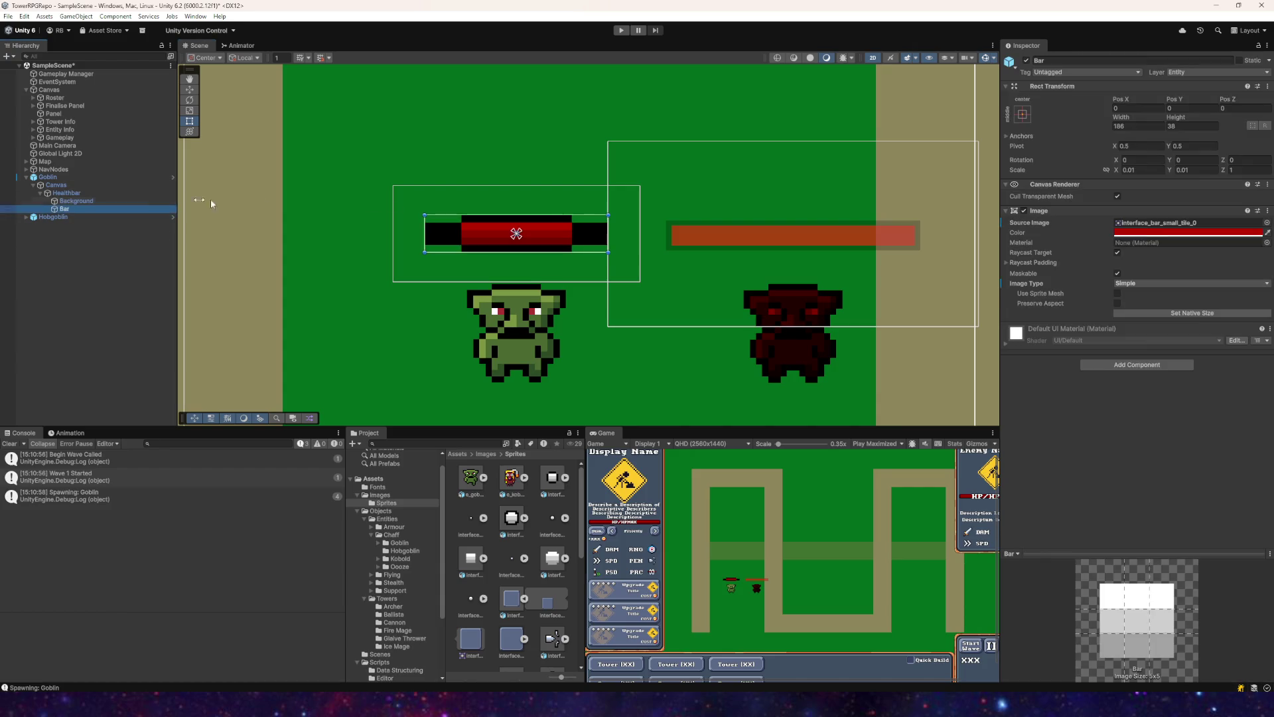
left_click(1136, 283)
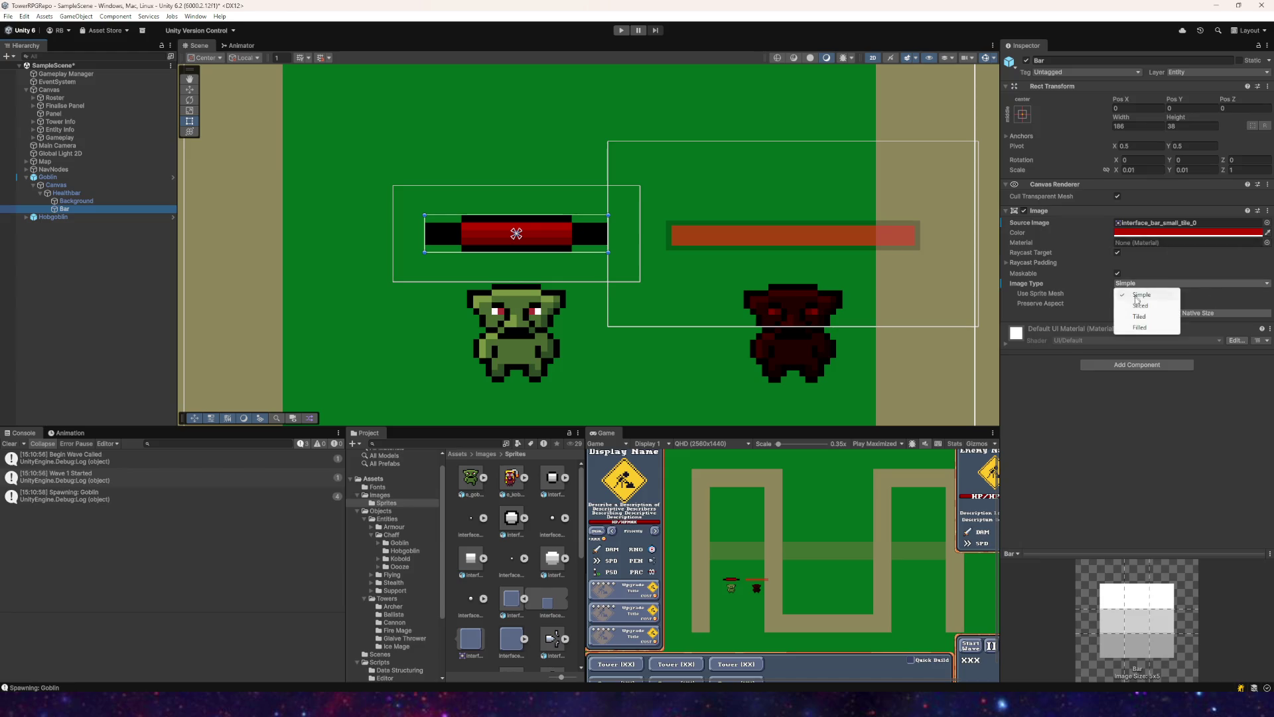
left_click(1136, 307)
left_click(76, 202)
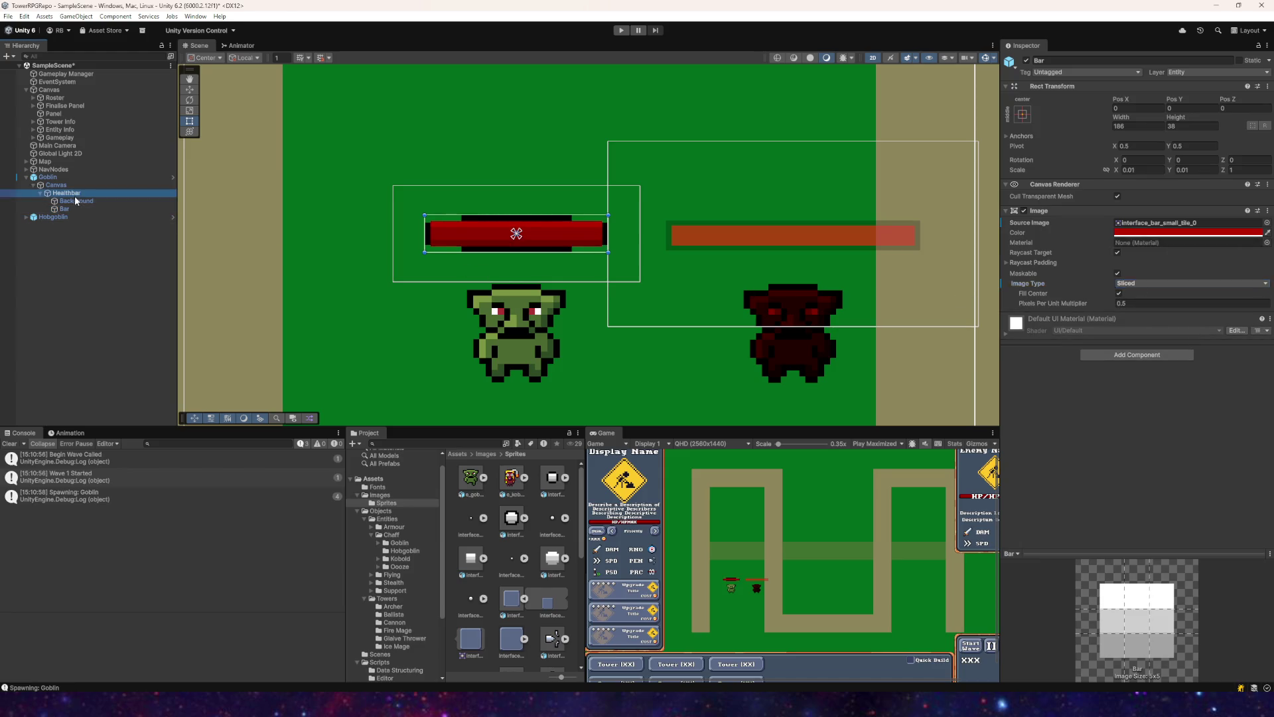
left_click(1137, 283)
left_click(1136, 304)
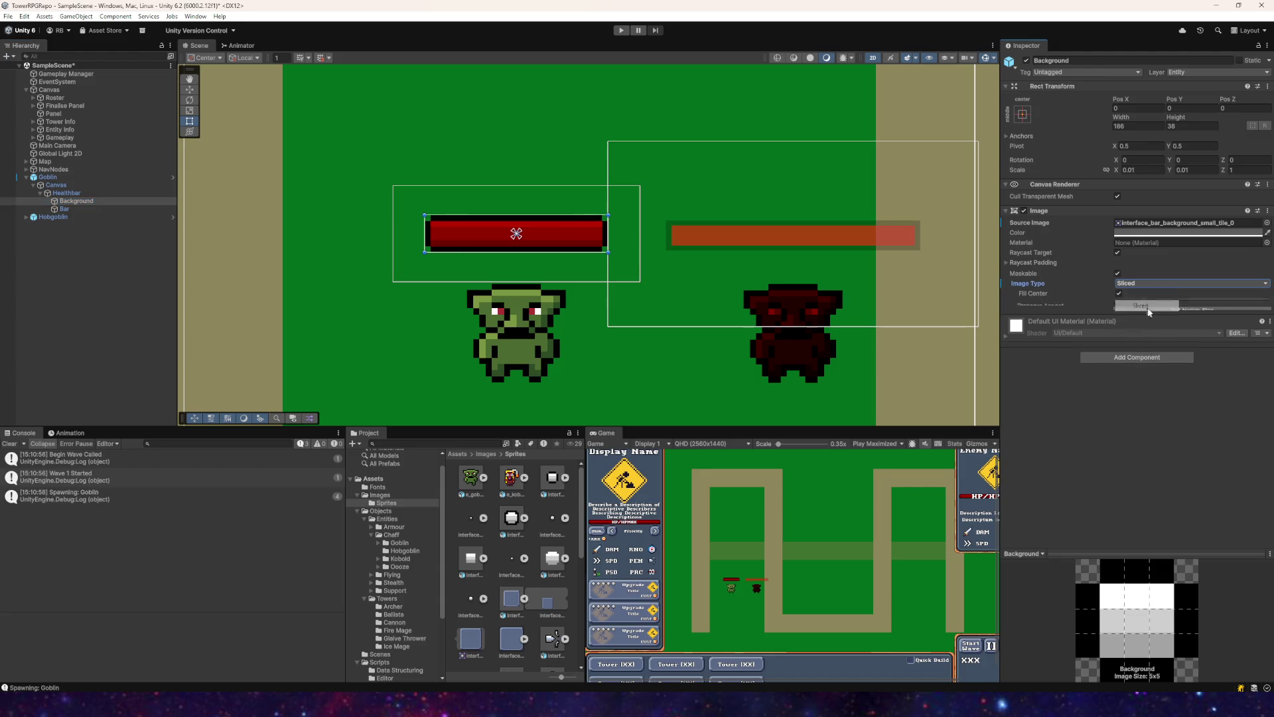
Step: Give both Bar and Background a Rect Transform height of 24
scroll(478, 239, "up", 3)
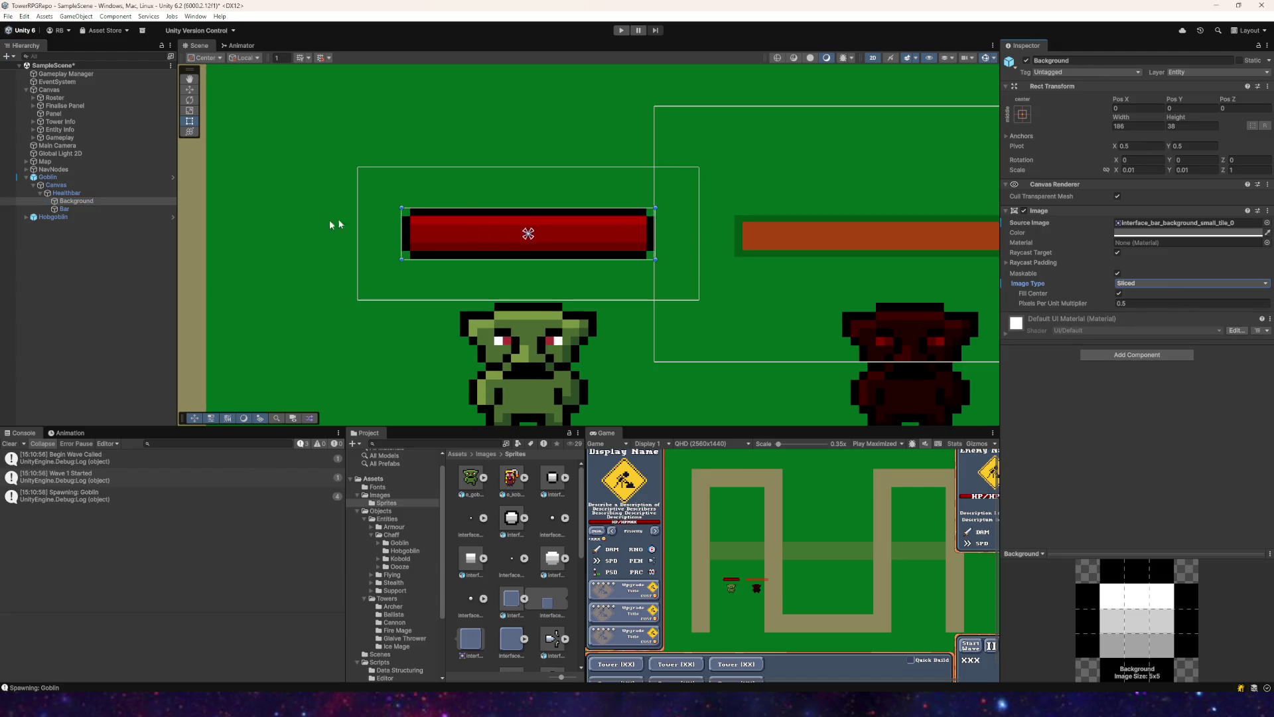
mouse_move(461, 211)
left_mouse_down()
mouse_move(462, 229)
mouse_move(462, 210)
left_mouse_up()
left_click(65, 209, "ctrl")
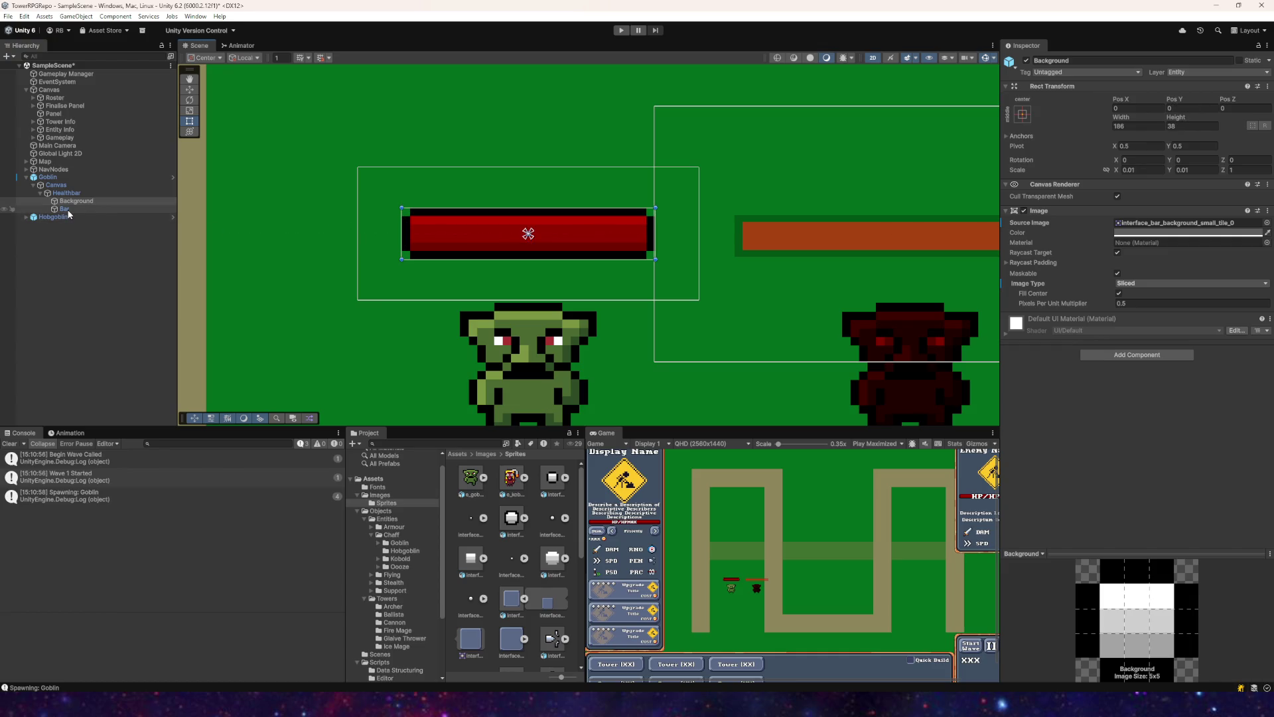
left_click(1193, 126)
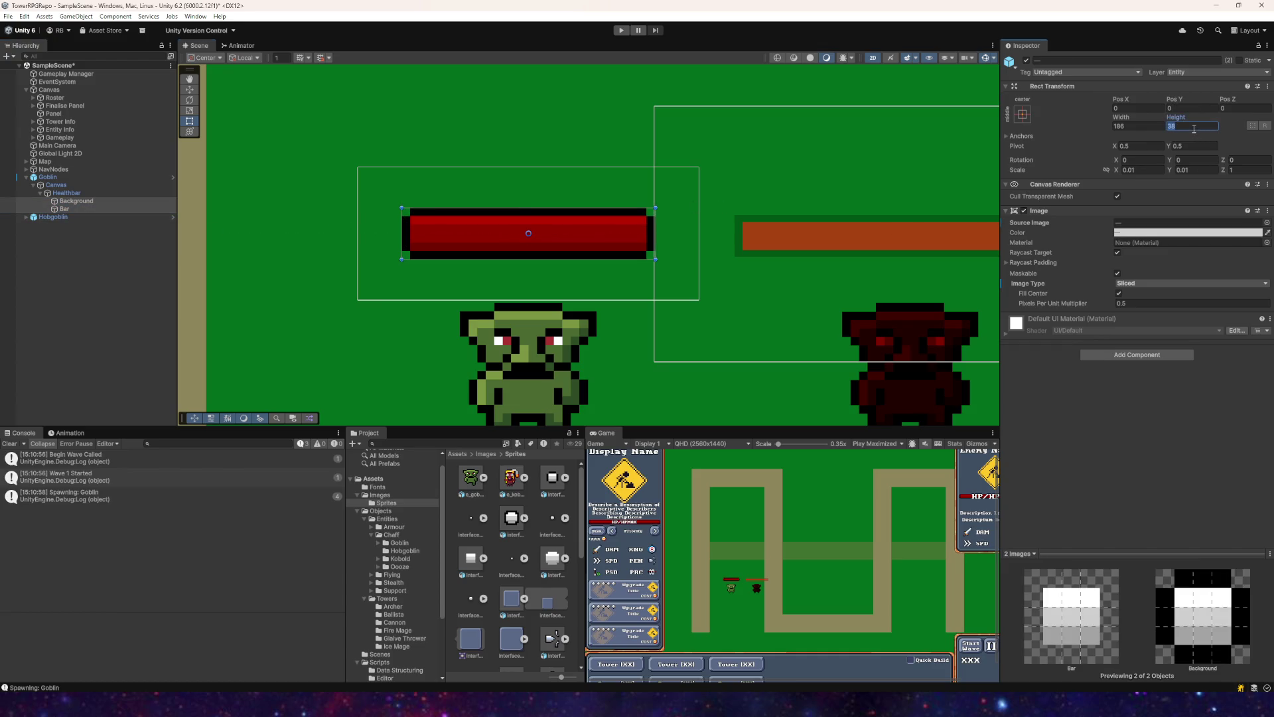
type("24")
scroll(588, 205, "down", 2)
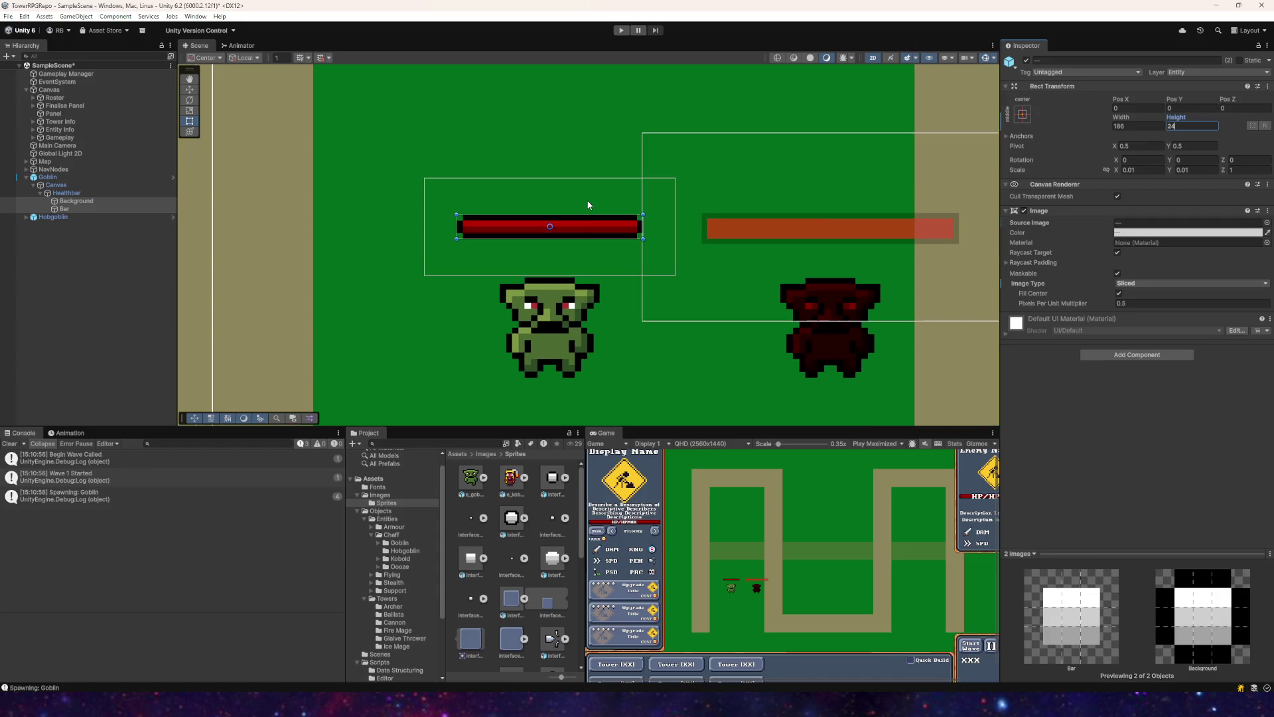
scroll(584, 217, "up", 5)
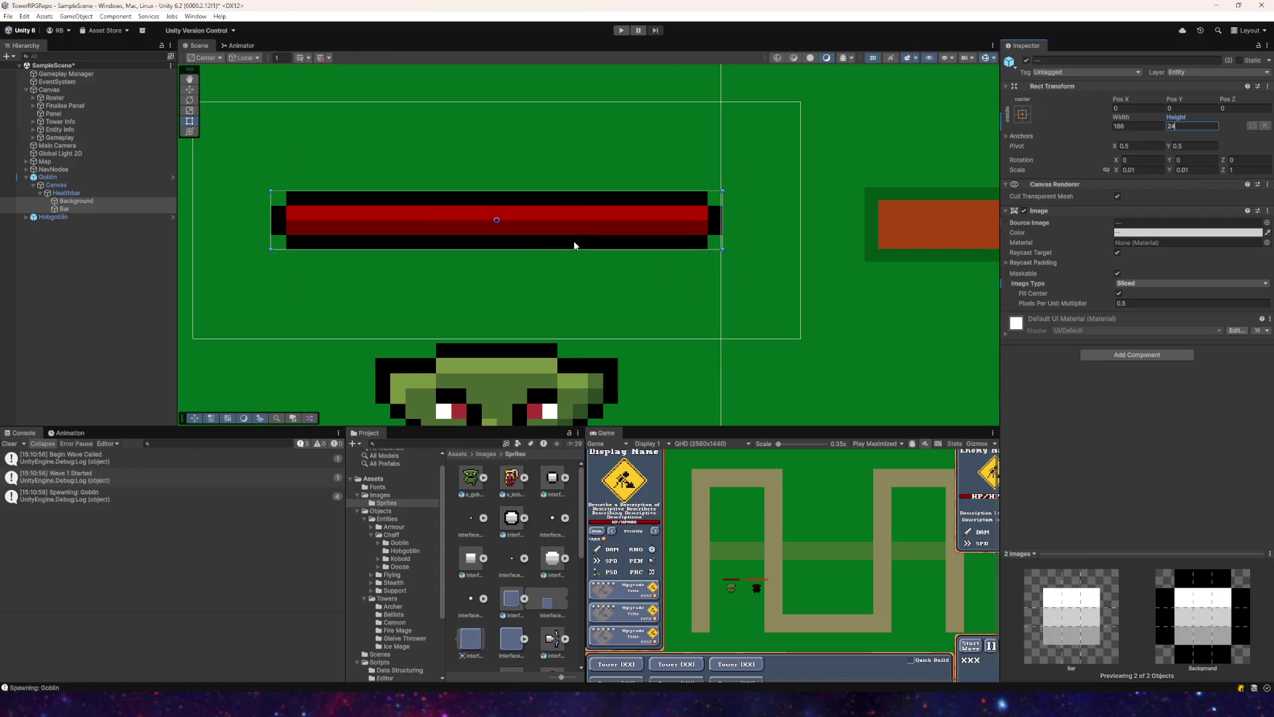
key("w")
scroll(608, 270, "down", 3)
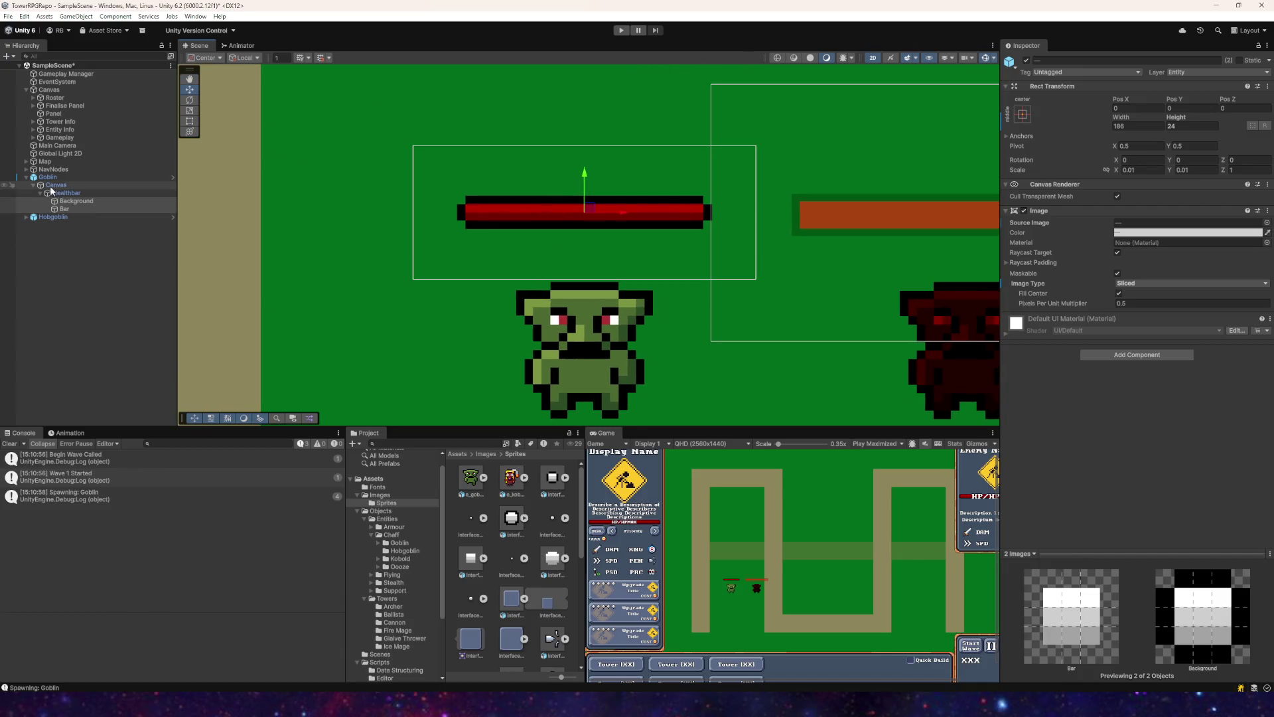
left_click(551, 312)
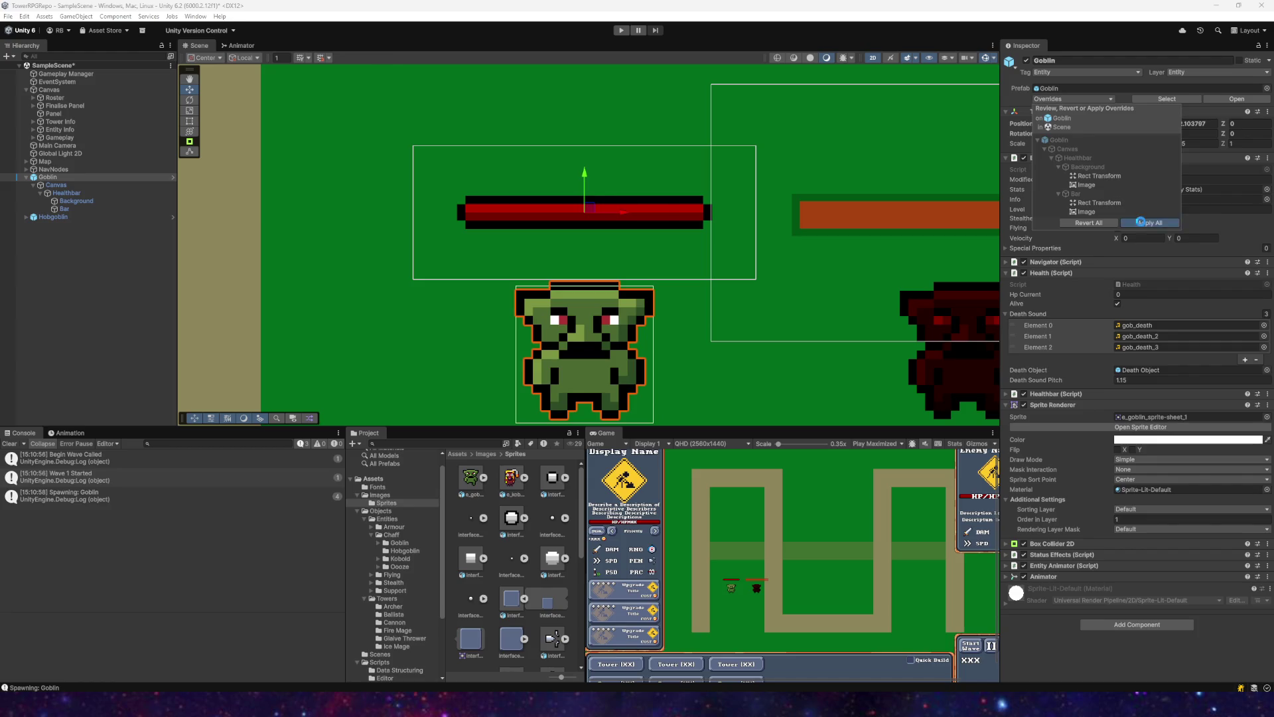
Step: Frame the Goblin's health bar in the scene and expand the Goblin's hierarchy
scroll(642, 202, "down", 5)
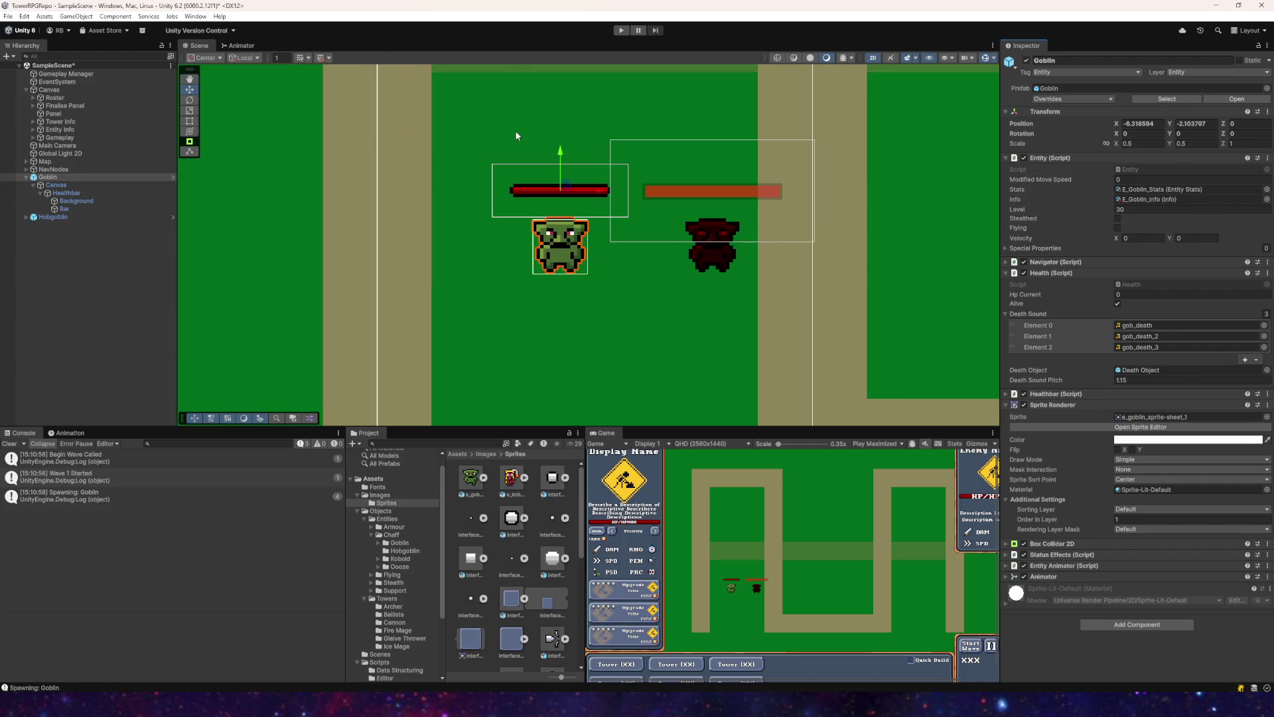
left_click_drag(515, 130, 647, 307)
scroll(647, 307, "down", 2)
scroll(590, 209, "up", 5)
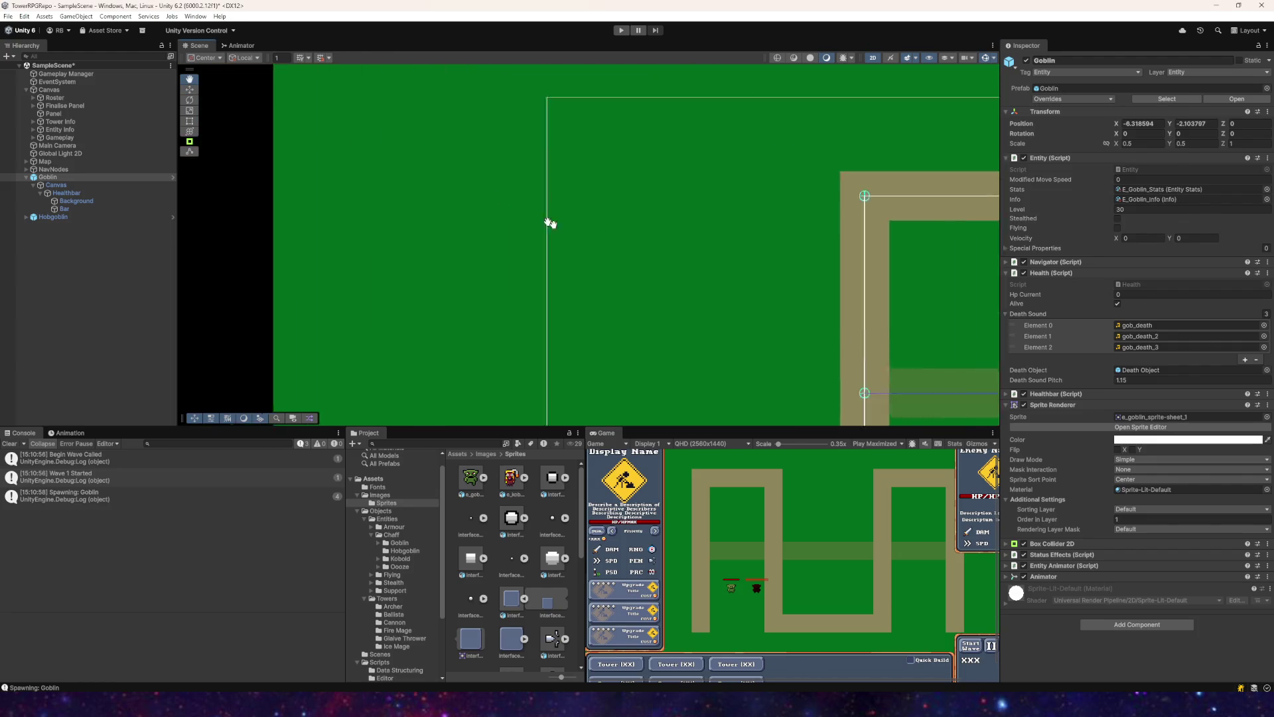
scroll(811, 256, "down", 3)
scroll(631, 341, "up", 5)
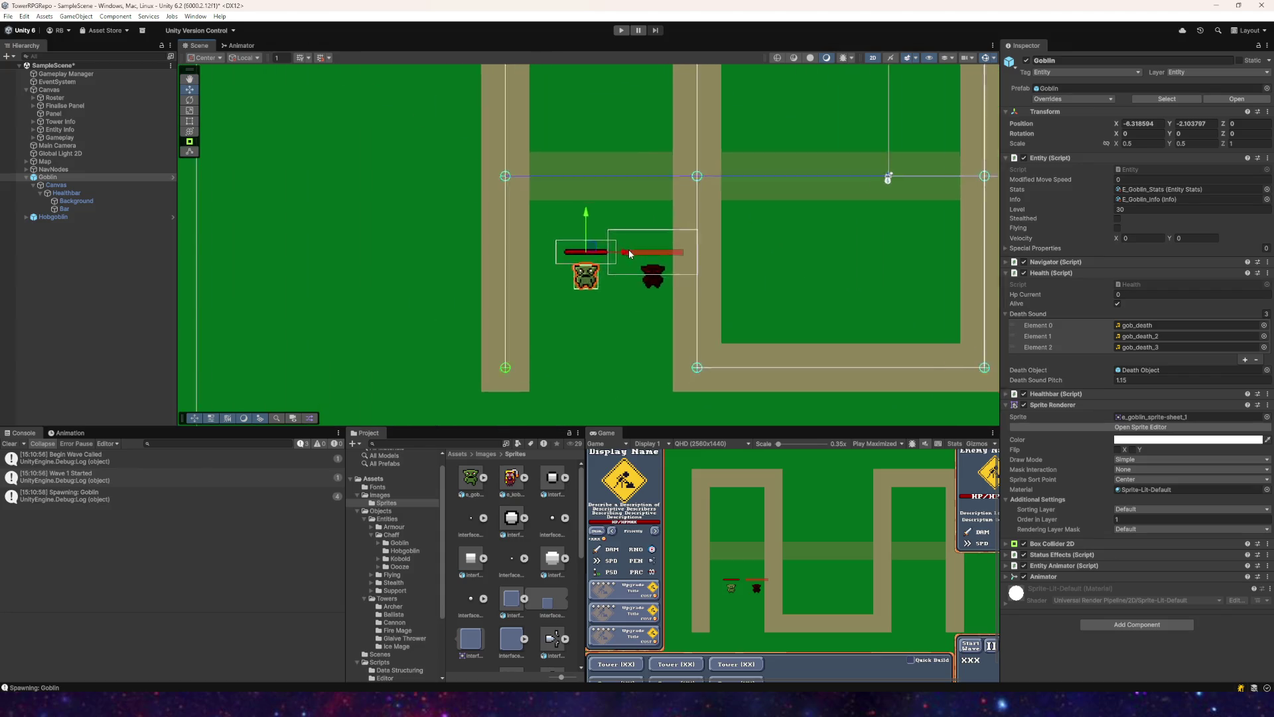
scroll(645, 517, "up", 5)
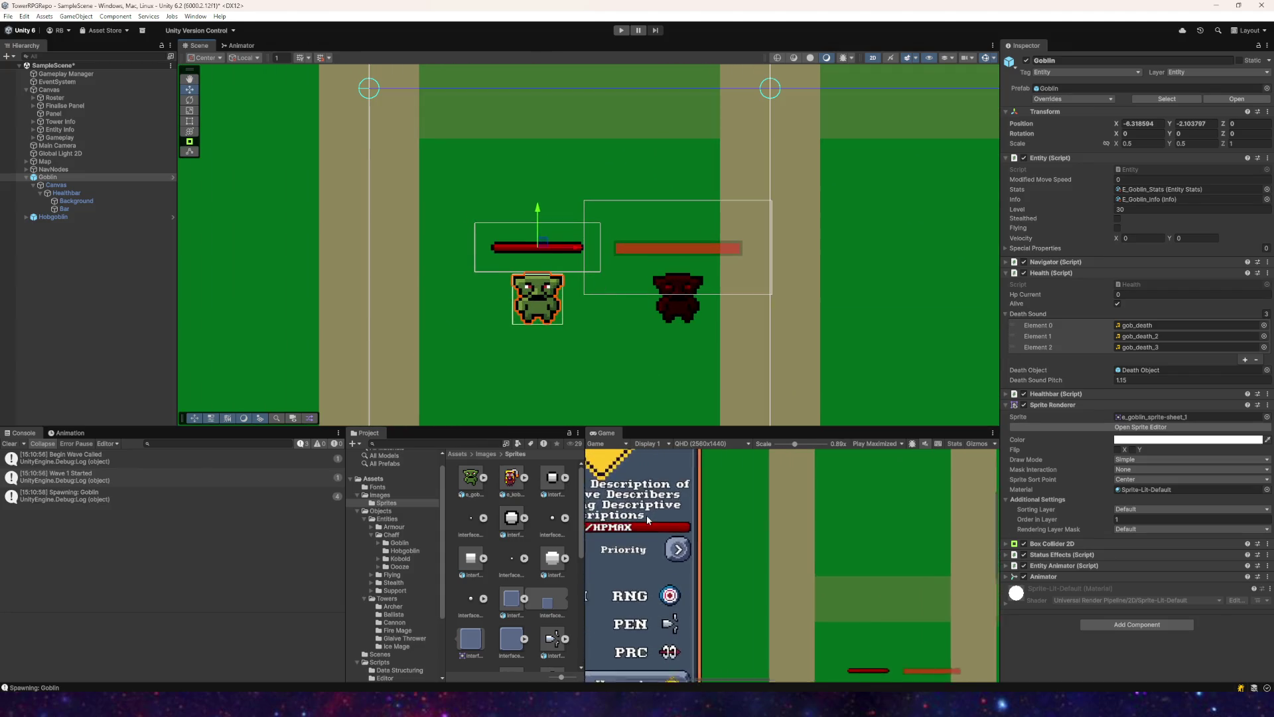
scroll(644, 519, "down", 5)
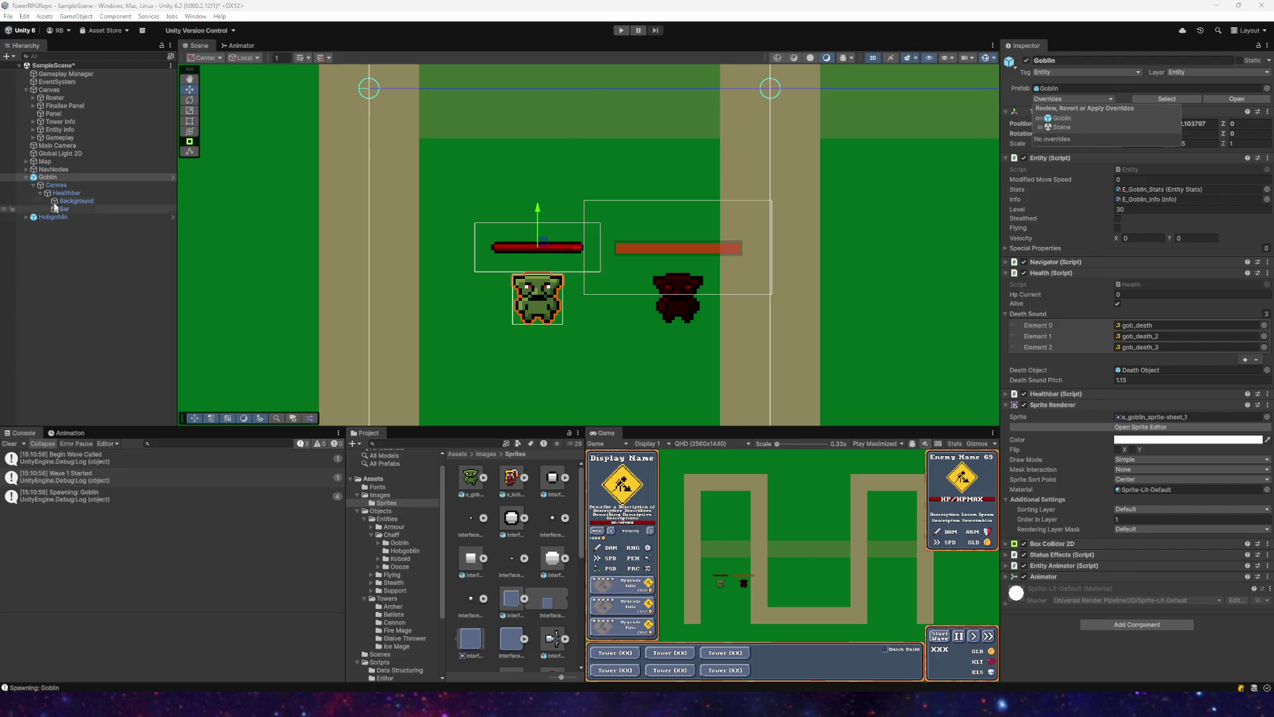
left_click(26, 177)
left_click(26, 177)
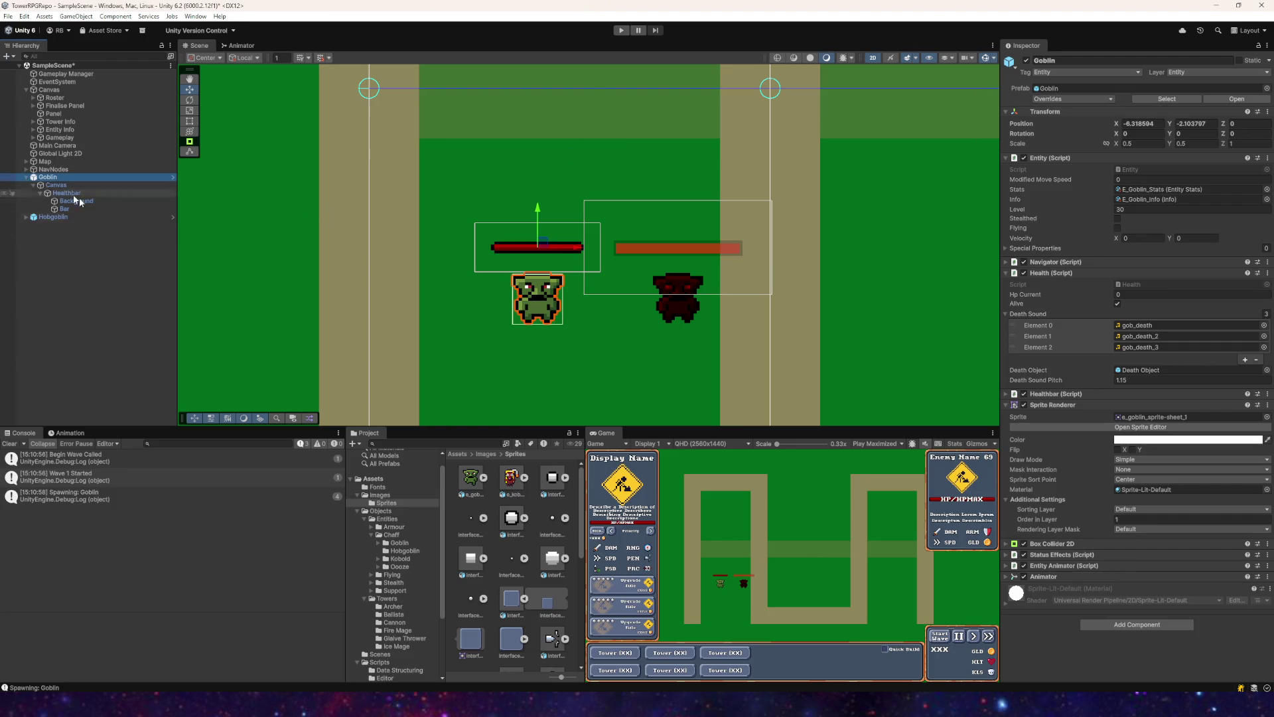
Step: Try pulling the health bar out of the Goblin prefab and cancel the restructure warning
left_click(380, 511)
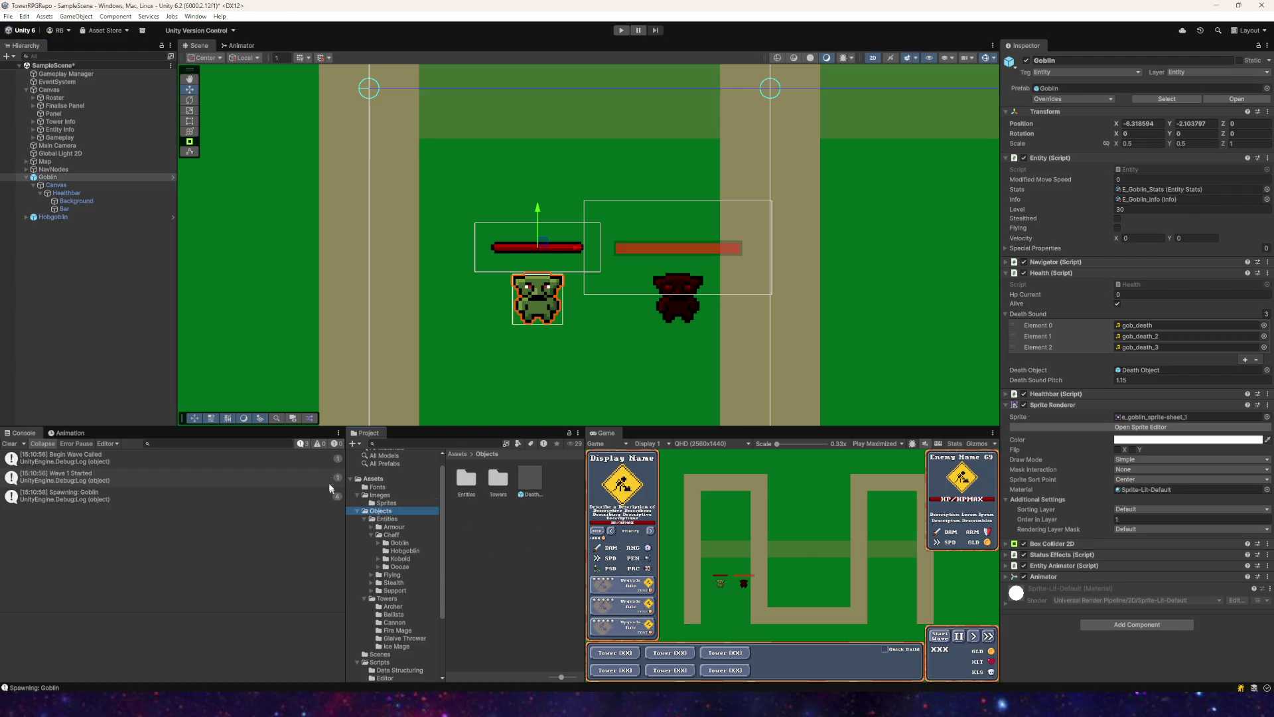
left_click(40, 193)
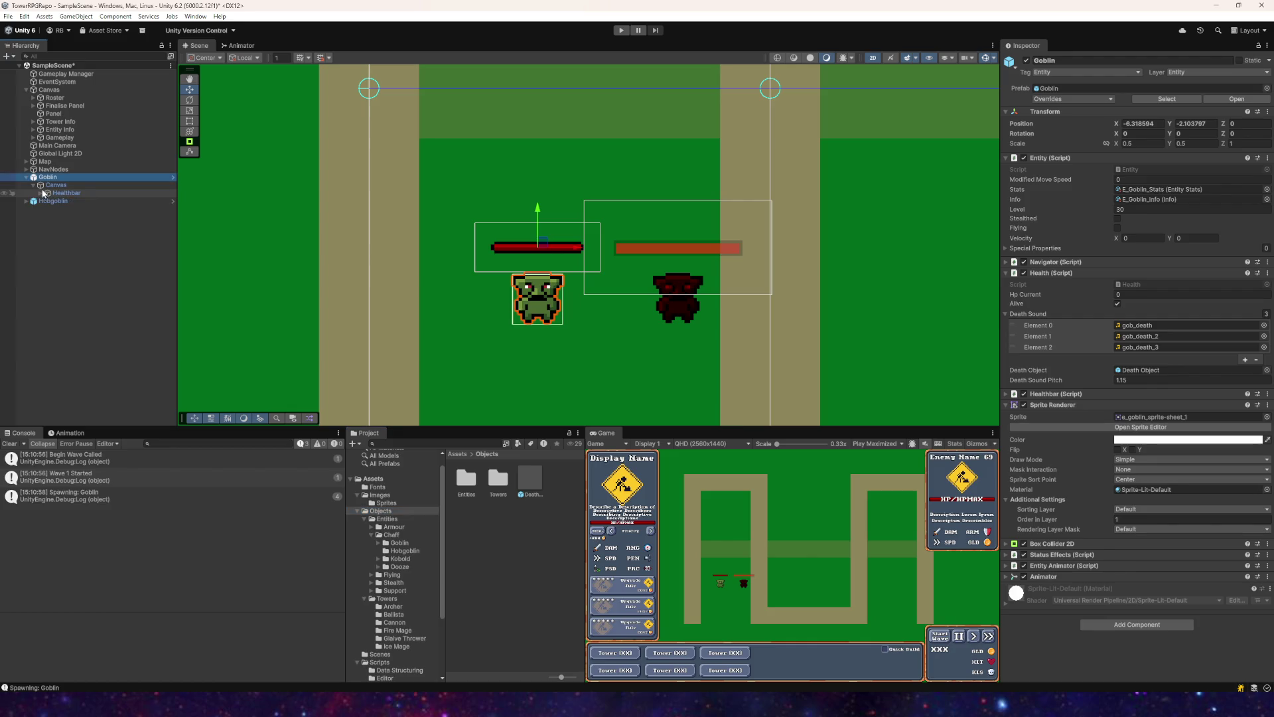
left_click(569, 589)
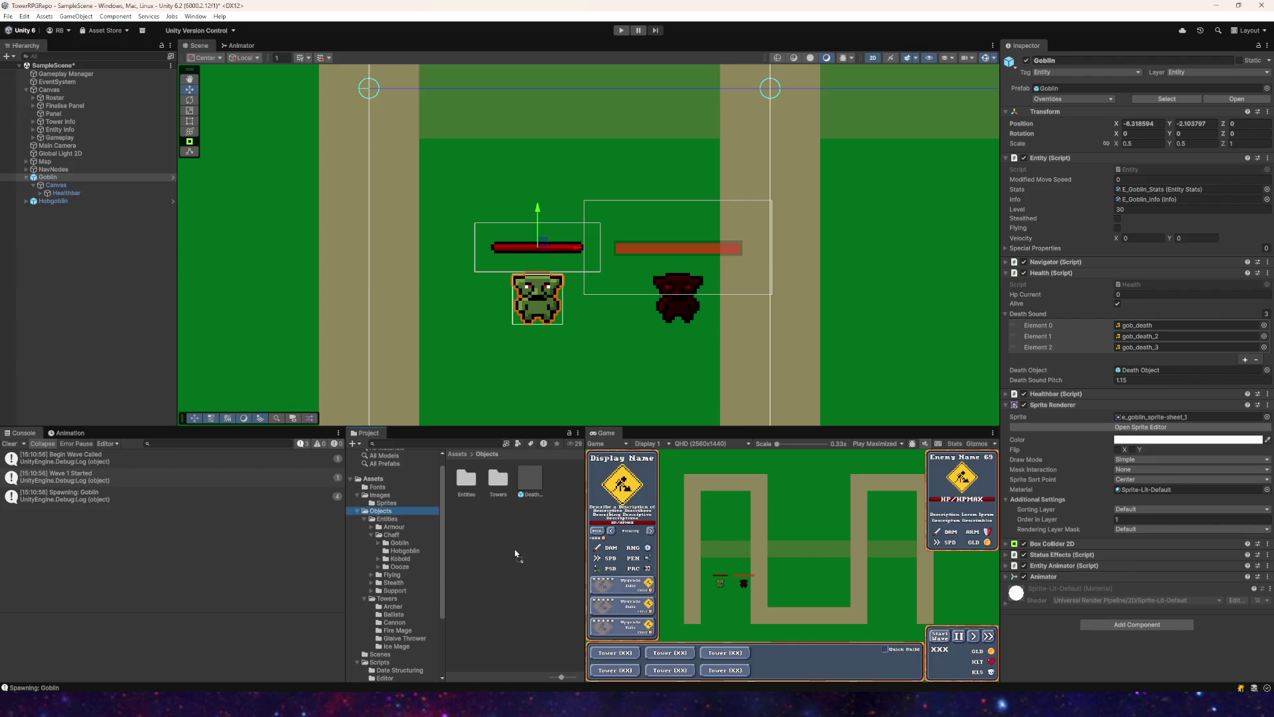
left_click_drag(515, 554, 517, 555)
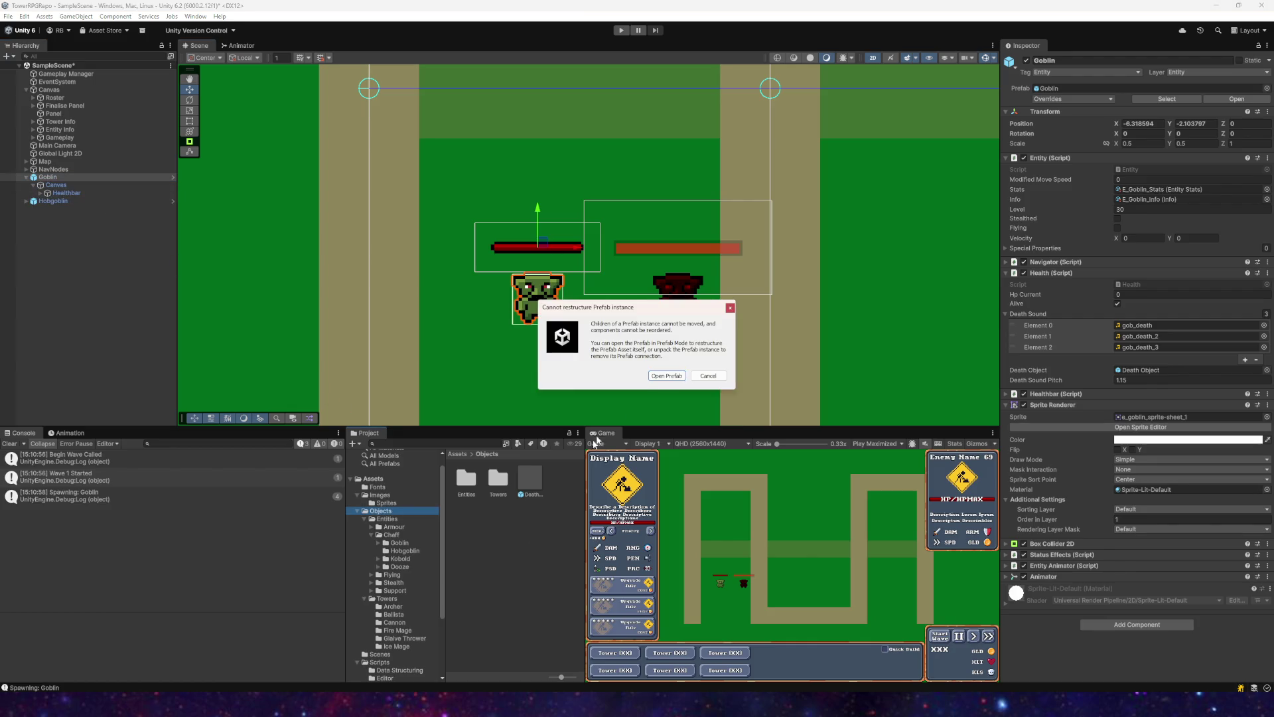
left_click(667, 376)
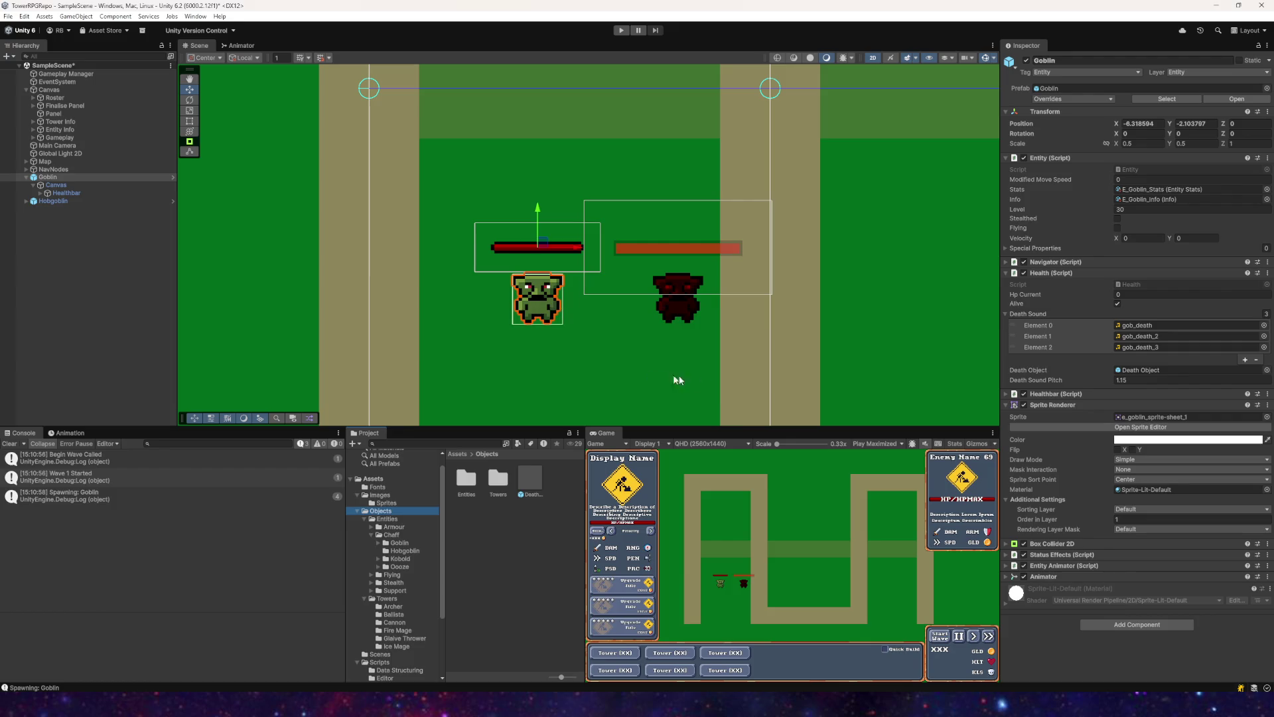
Step: Paste a copy of the Goblin's Canvas at the scene root
left_click(93, 186)
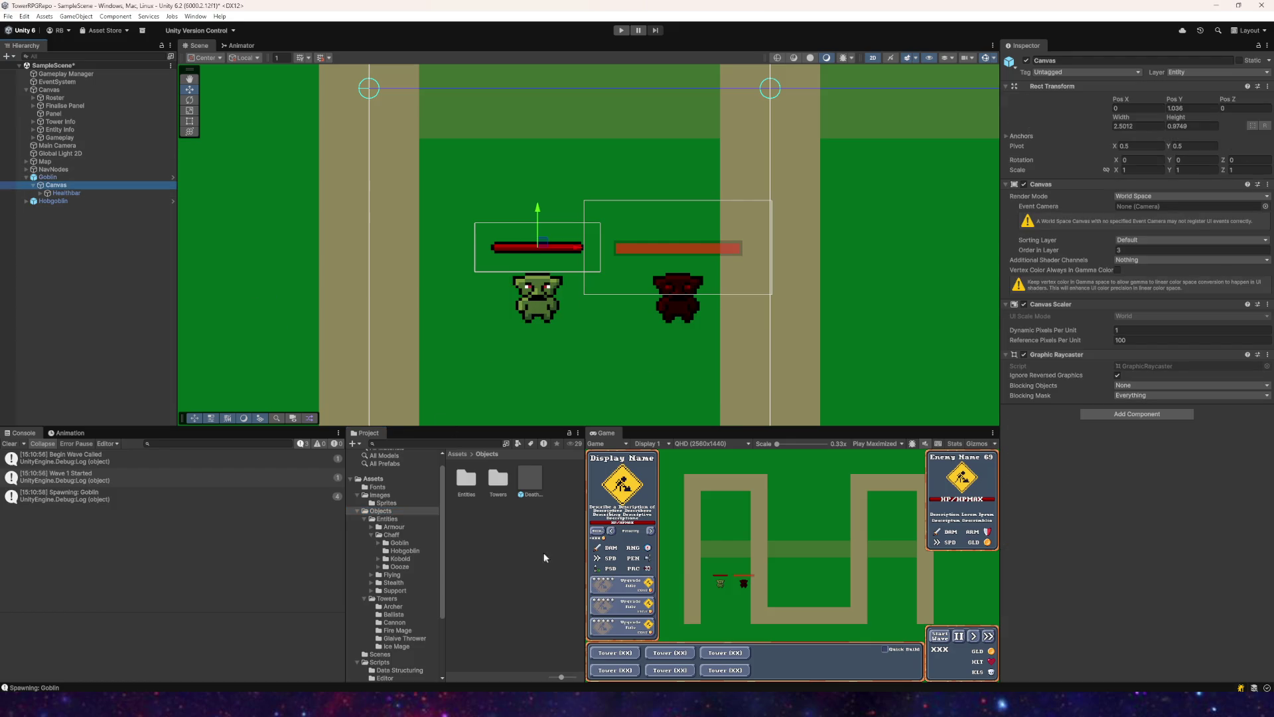
left_click(512, 547)
left_click(54, 241)
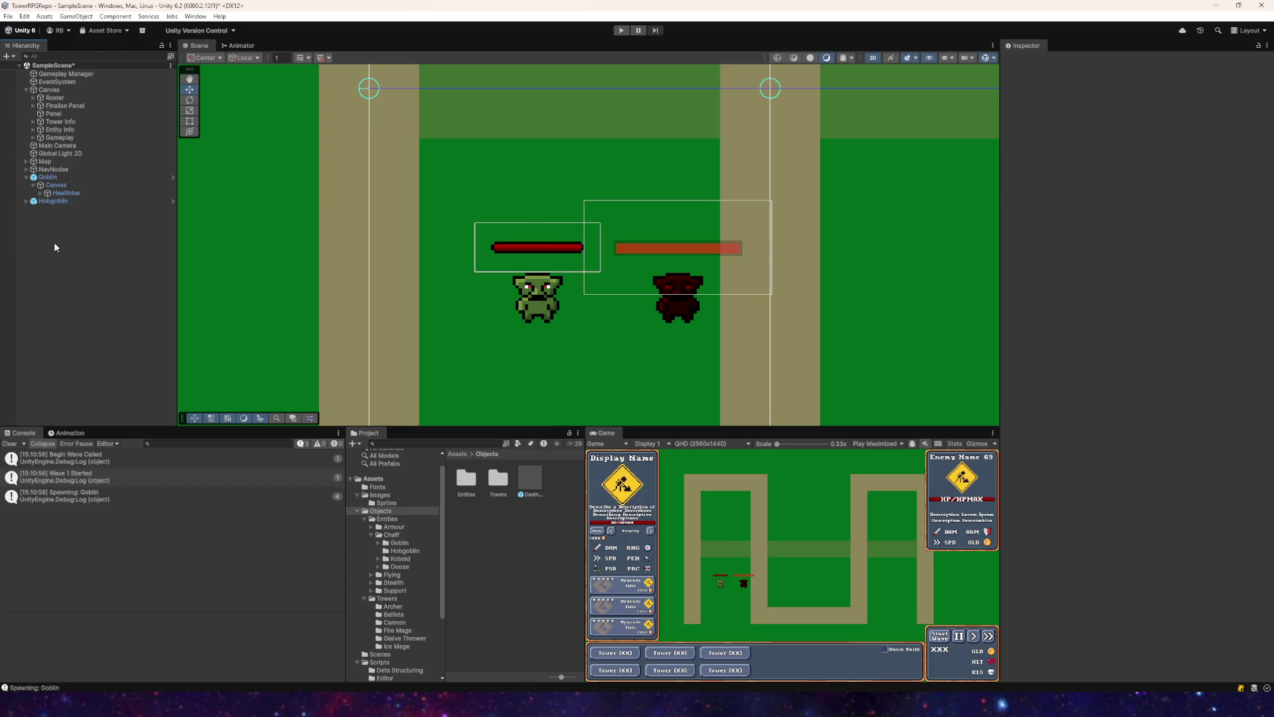
key("ctrl+v")
Step: Rename the copied canvas to 'Entity Canvas'
right_click(54, 209)
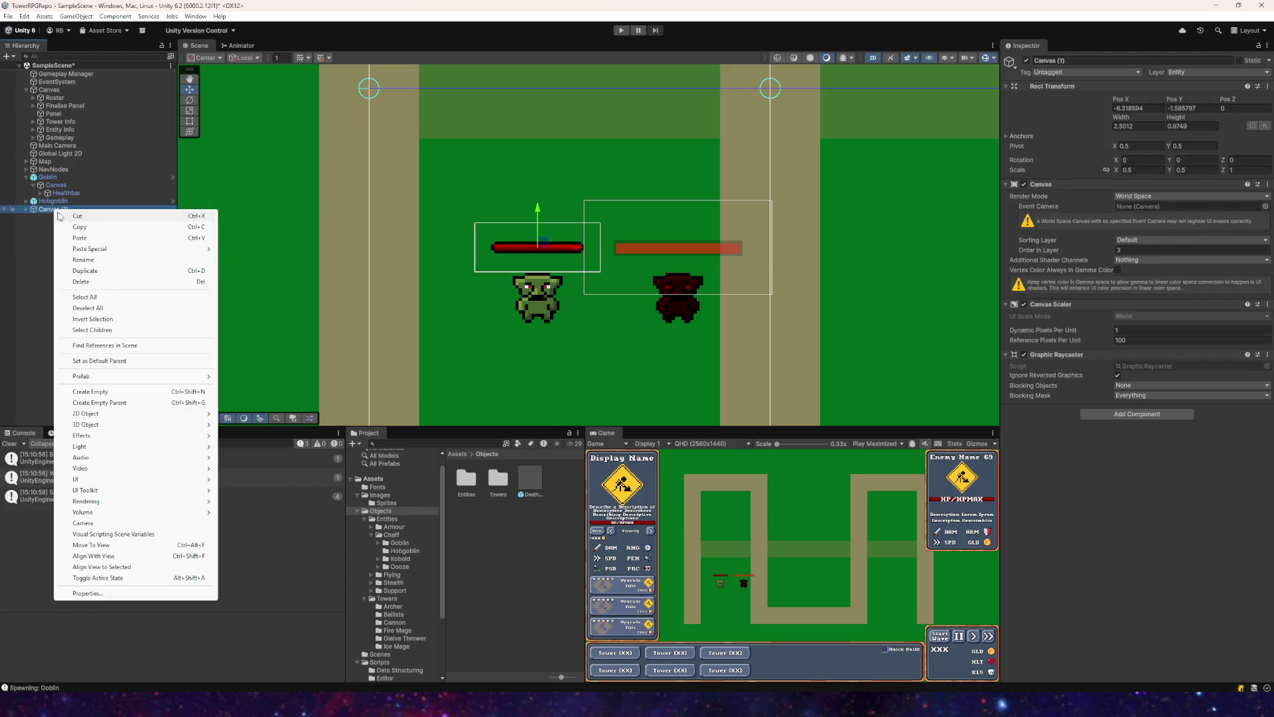
left_click(87, 259)
type("Entit")
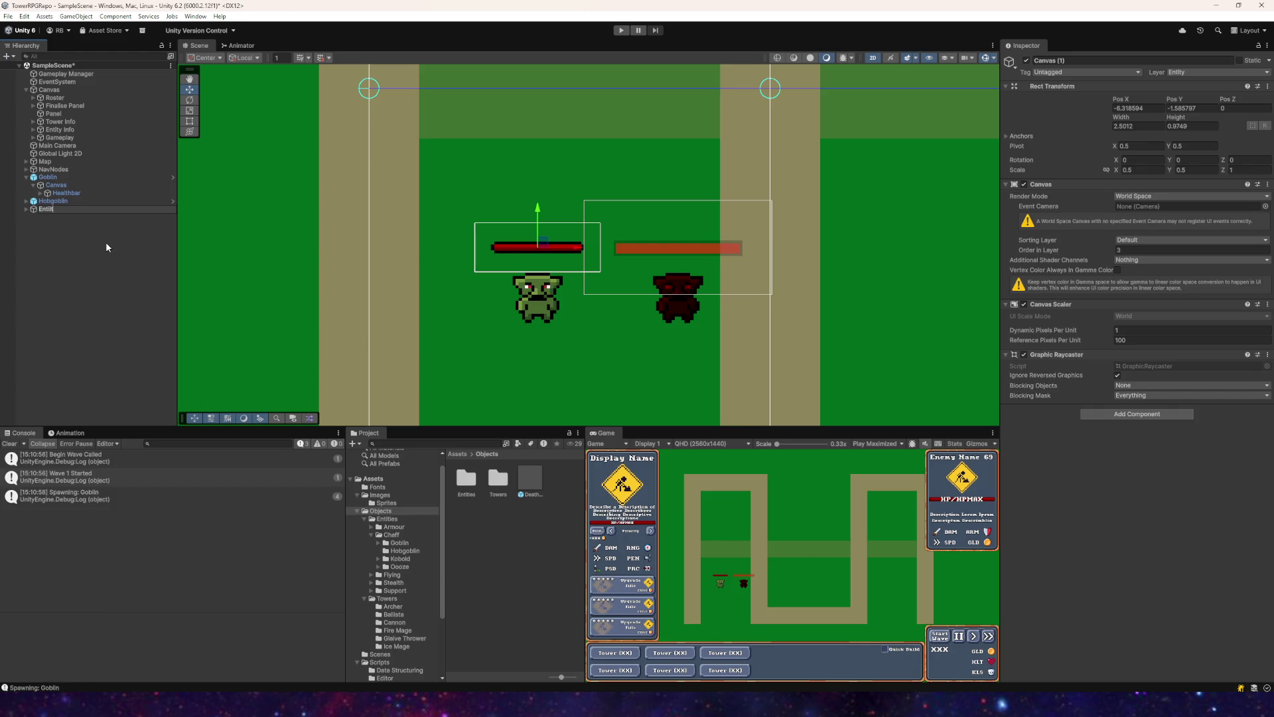
type("y")
type(" C")
key("Return")
left_click(492, 525)
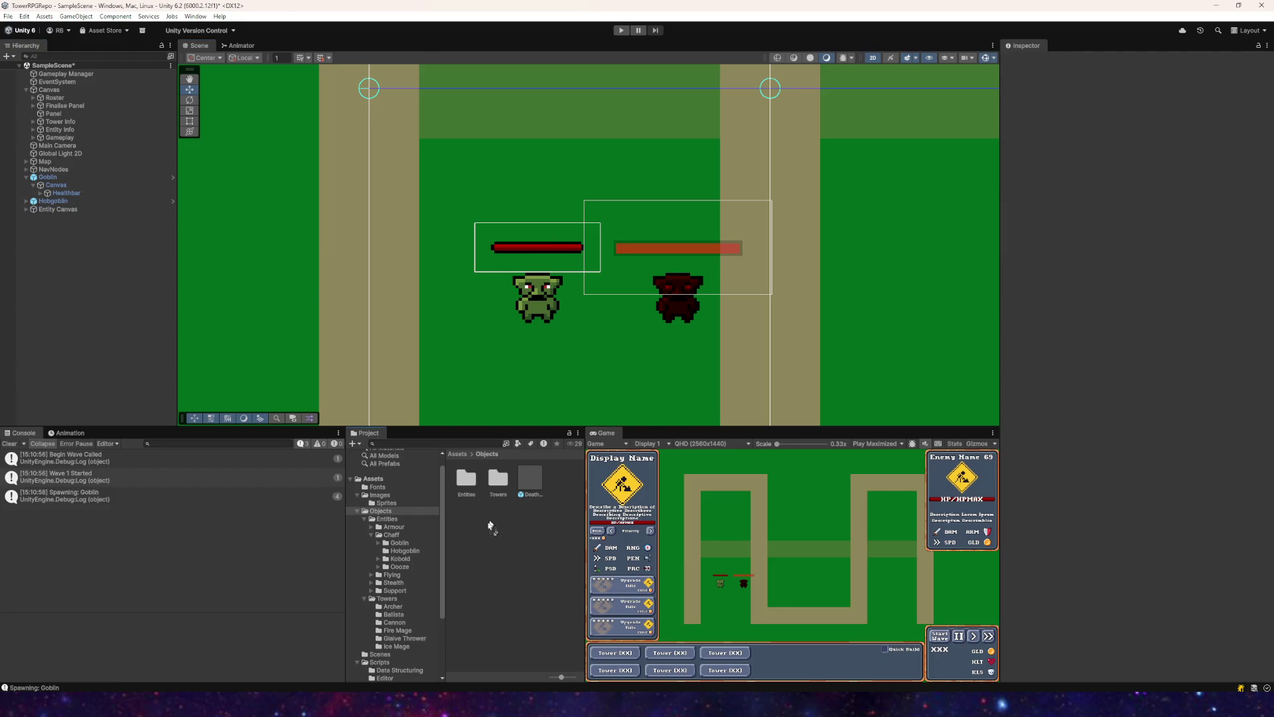
Step: Save Entity Canvas as a prefab in Objects and parent a new instance under the Goblin
left_click_drag(492, 526, 487, 509)
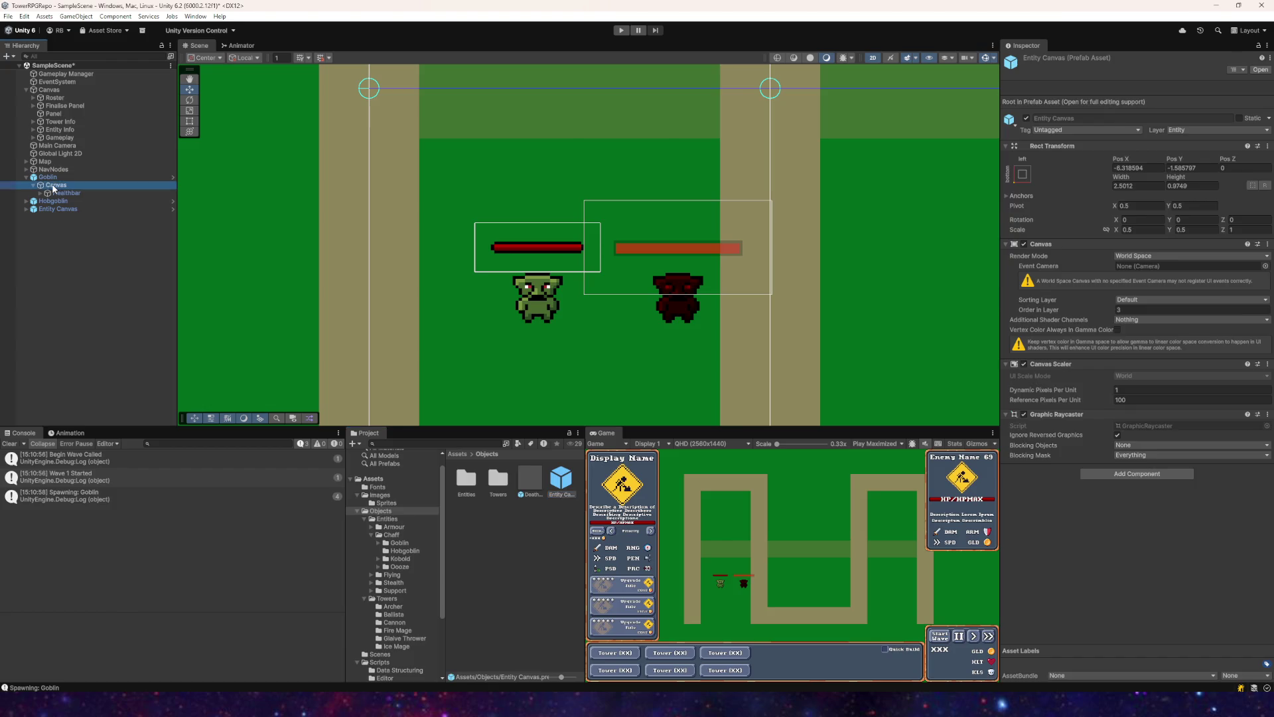
left_click(103, 239)
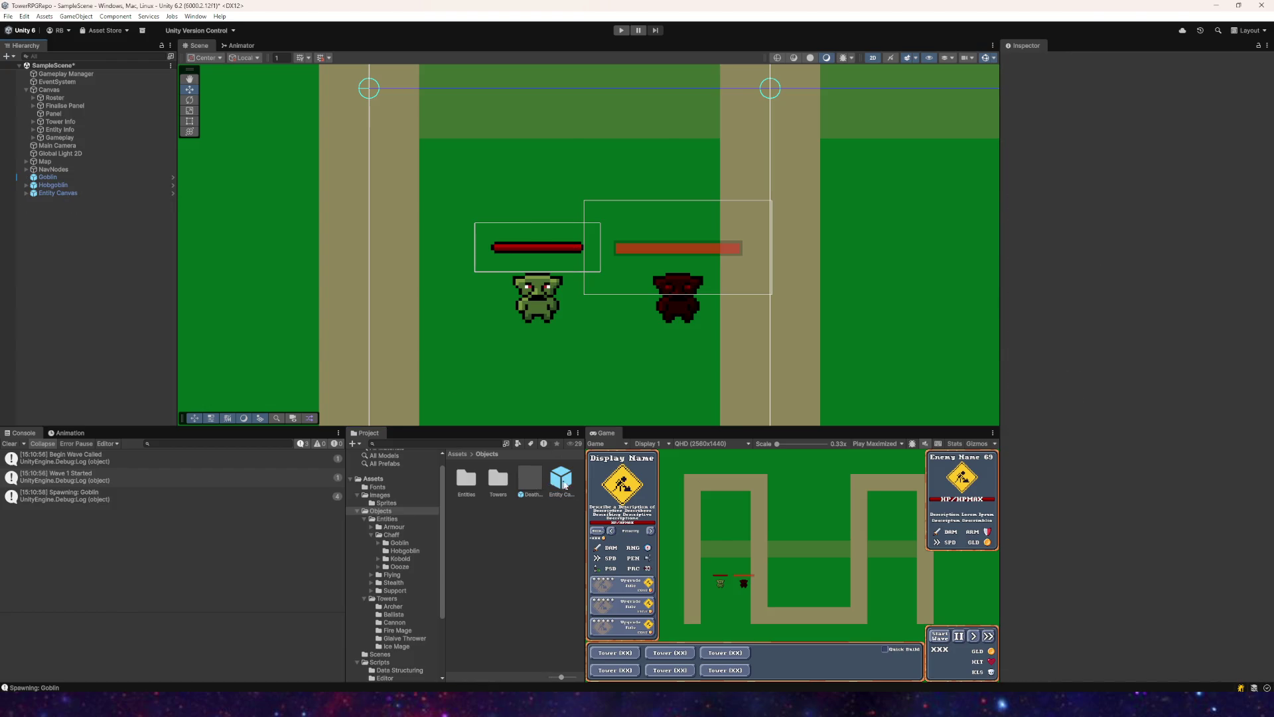
mouse_move(563, 483)
left_mouse_down()
mouse_move(73, 163)
mouse_move(53, 175)
mouse_move(83, 177)
mouse_move(52, 185)
left_mouse_up()
left_click(43, 178)
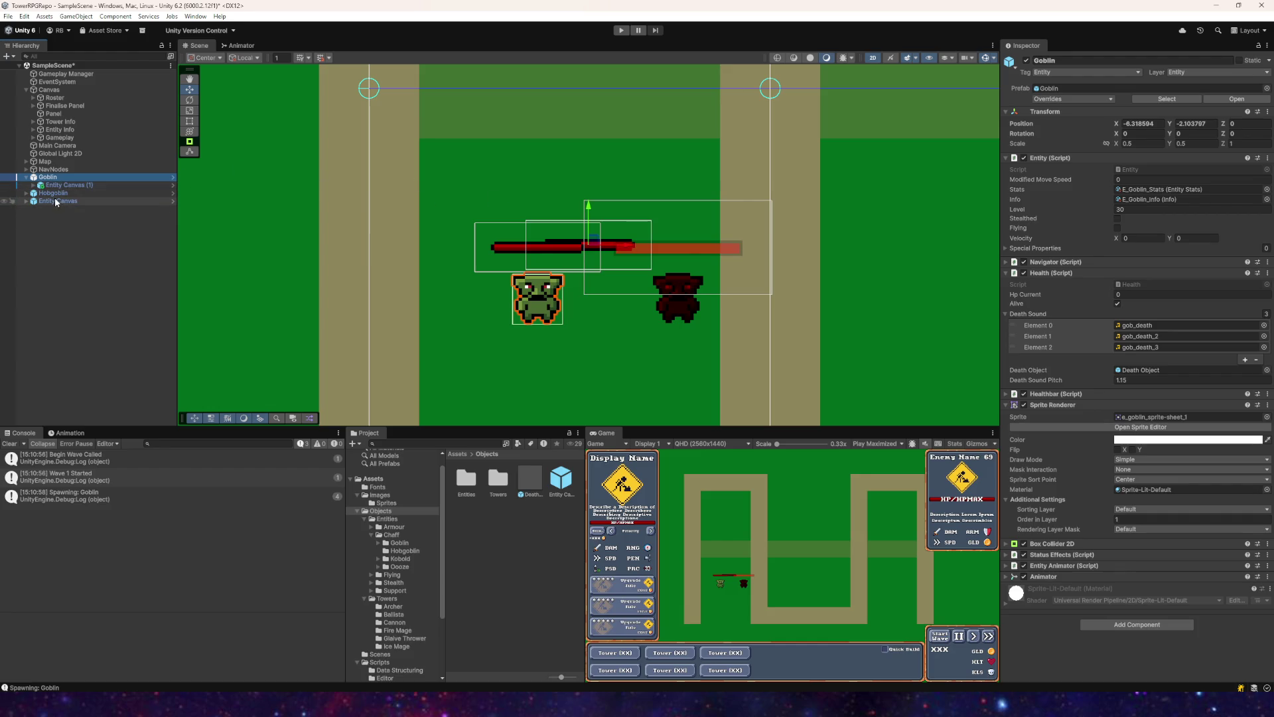
Step: Move the Goblin up and to the left in the scene
left_click(55, 202)
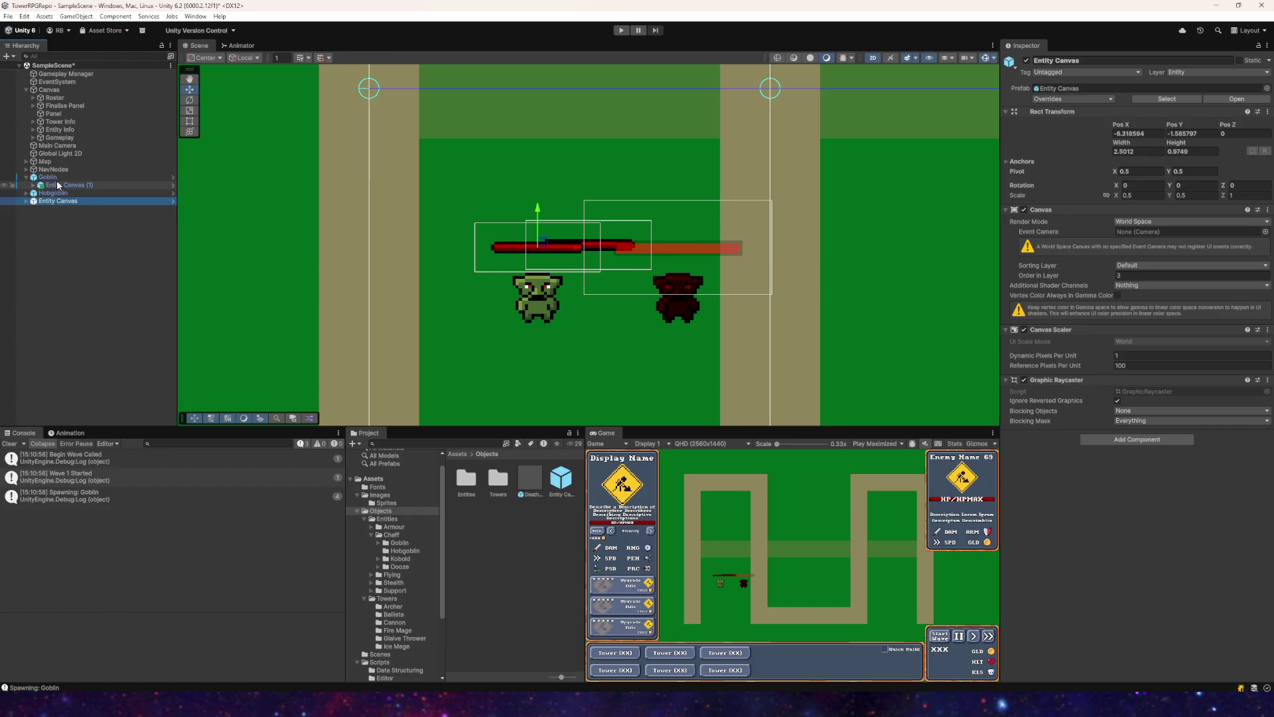
left_click(47, 177)
left_click_drag(588, 244, 406, 225)
left_click(1137, 123)
key("BackSpace")
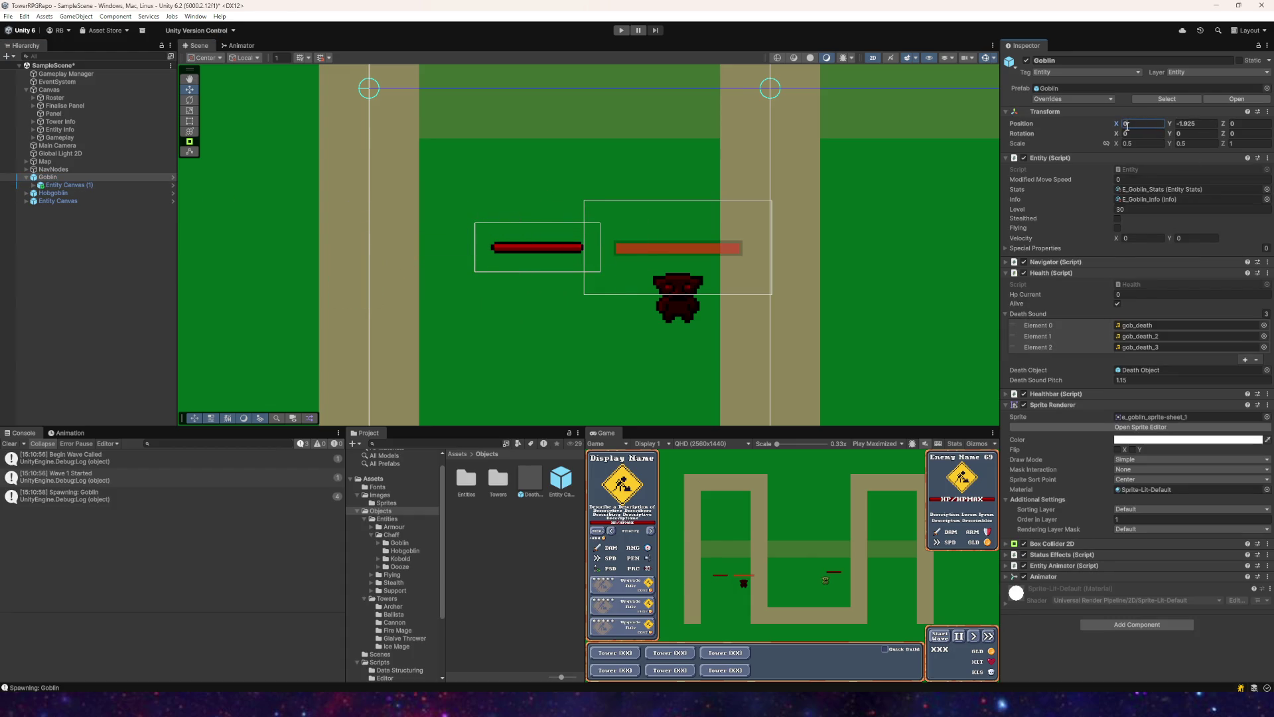
key("Escape")
Step: Position the Goblin's Entity Canvas (1) at Pos X 0, Pos Y 1
left_click(67, 186)
left_click(1129, 132)
type("0")
left_click(1188, 133)
type("1")
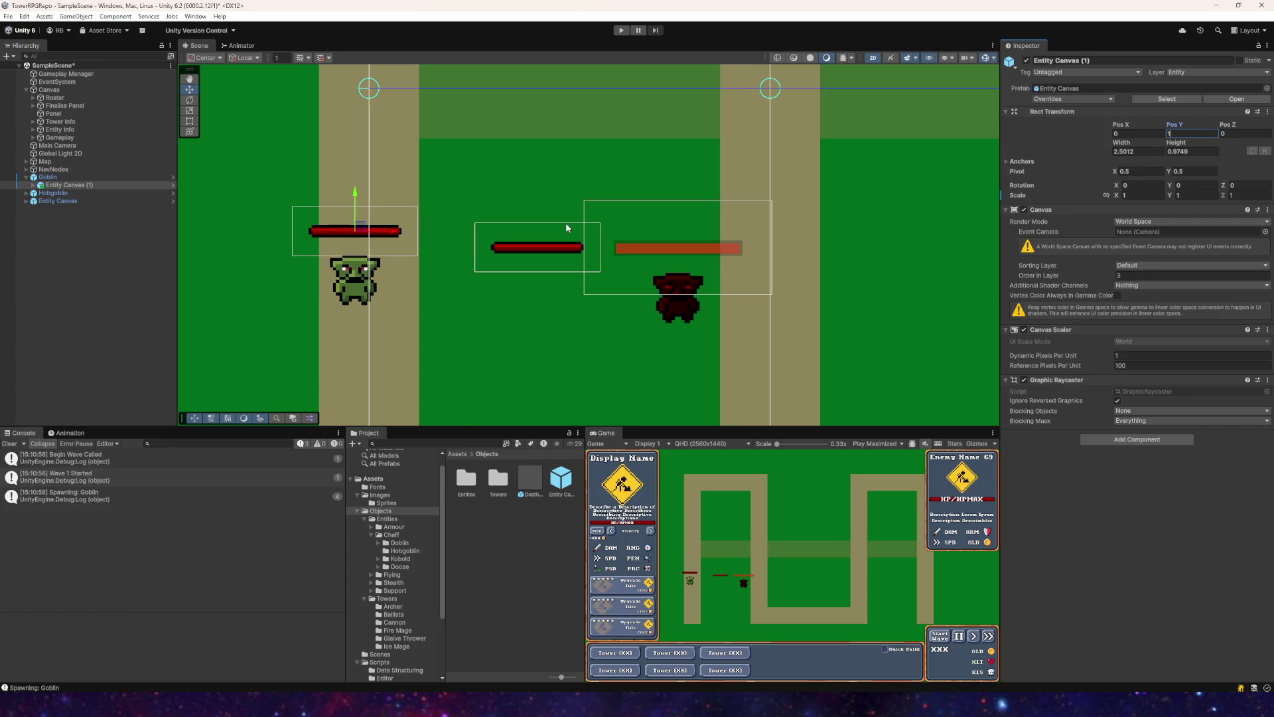
left_click_drag(312, 162, 509, 154)
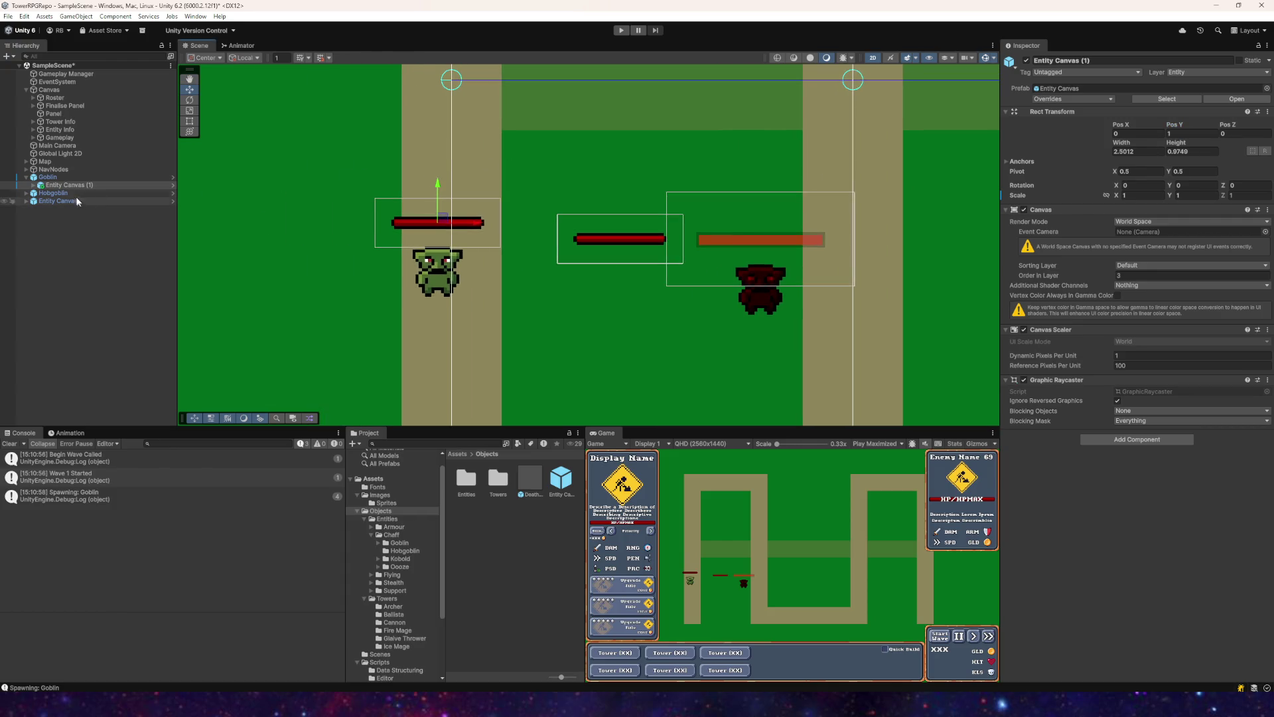
Step: Delete the Hobgoblin's old Canvas and make Entity Canvas its child
left_click(70, 193)
left_click(26, 193)
left_click(58, 201)
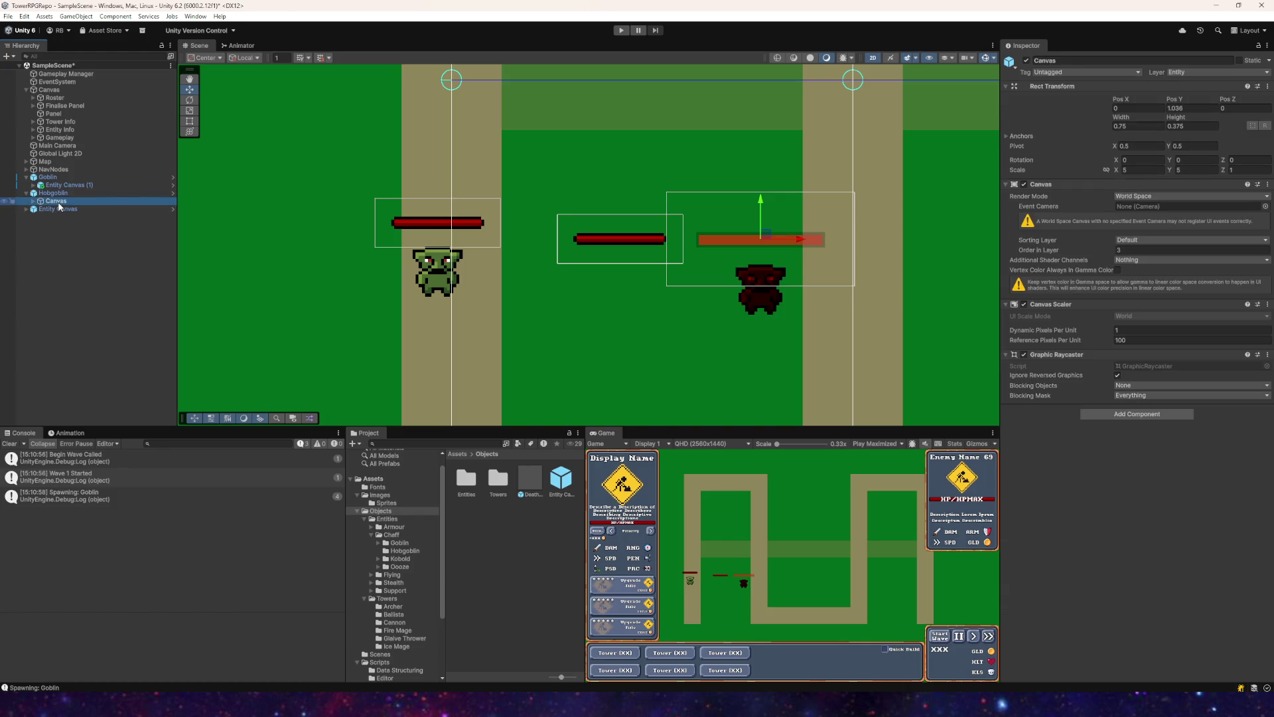
key("Delete")
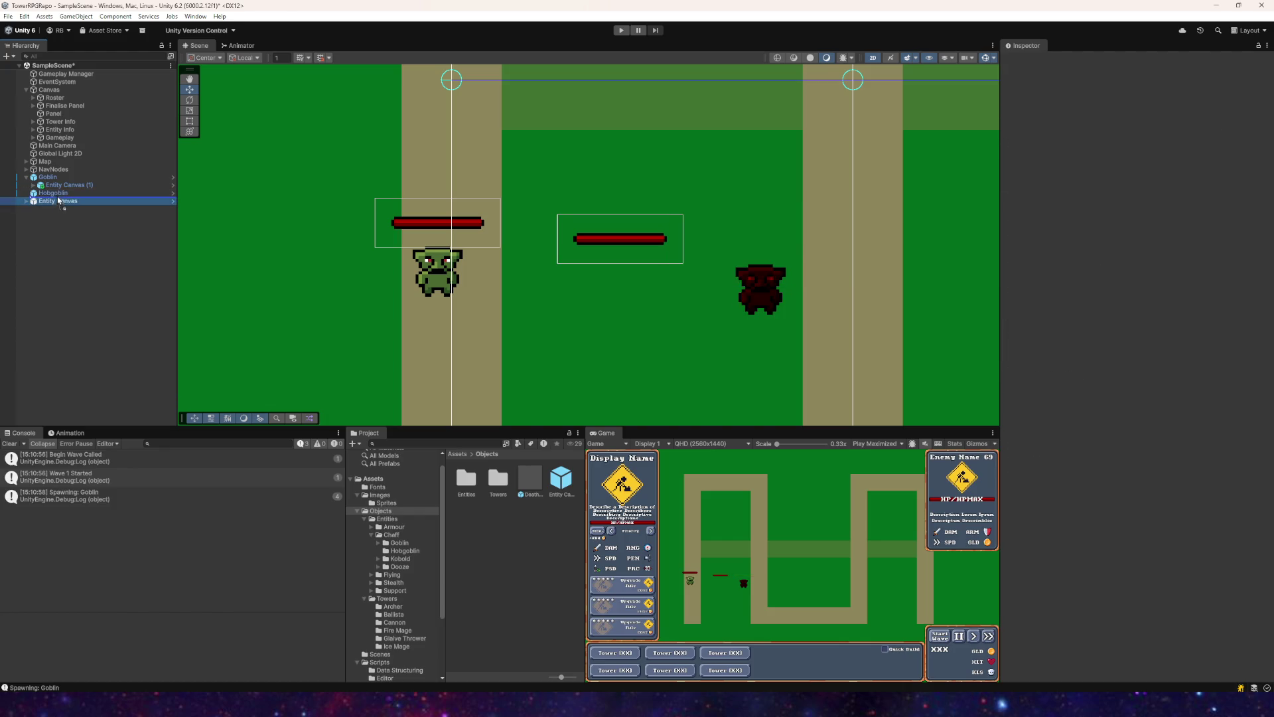
left_click_drag(58, 196, 58, 194)
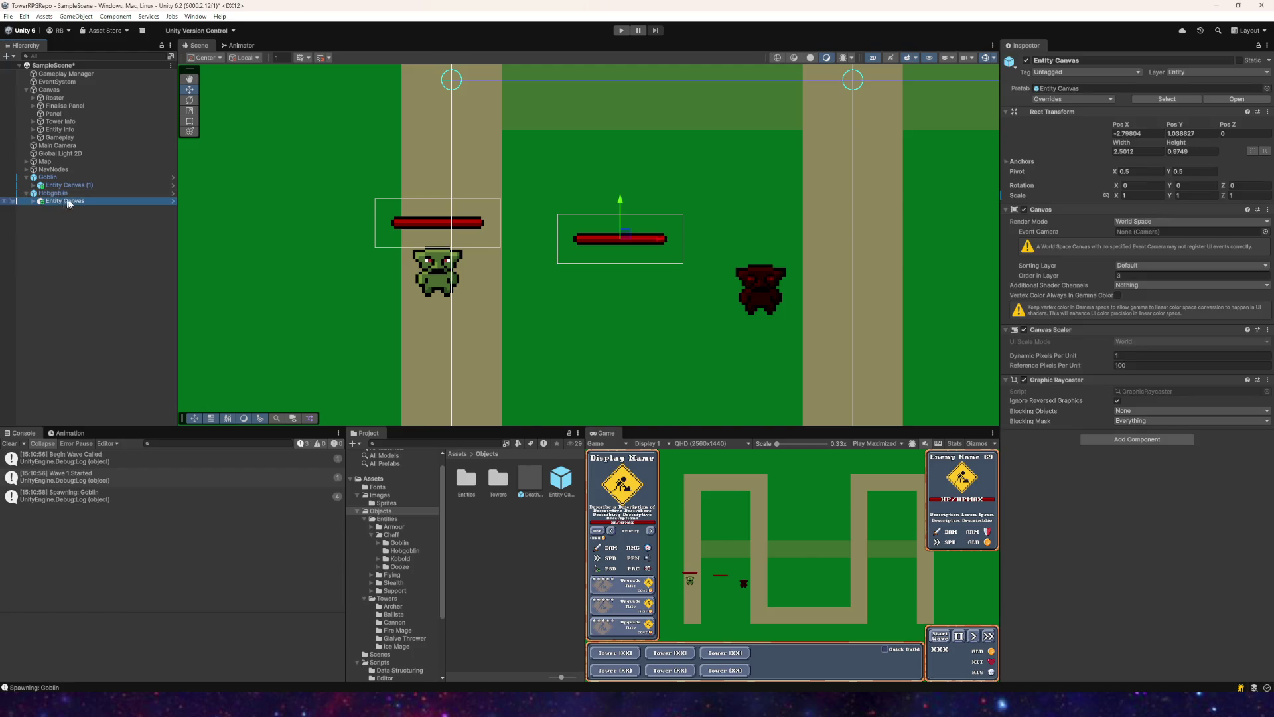
Step: Set the Hobgoblin's Entity Canvas to Pos X 0, Pos Y 1
left_click(1131, 133)
type("0")
key("Return")
left_click(1191, 134)
type("1")
key("Return")
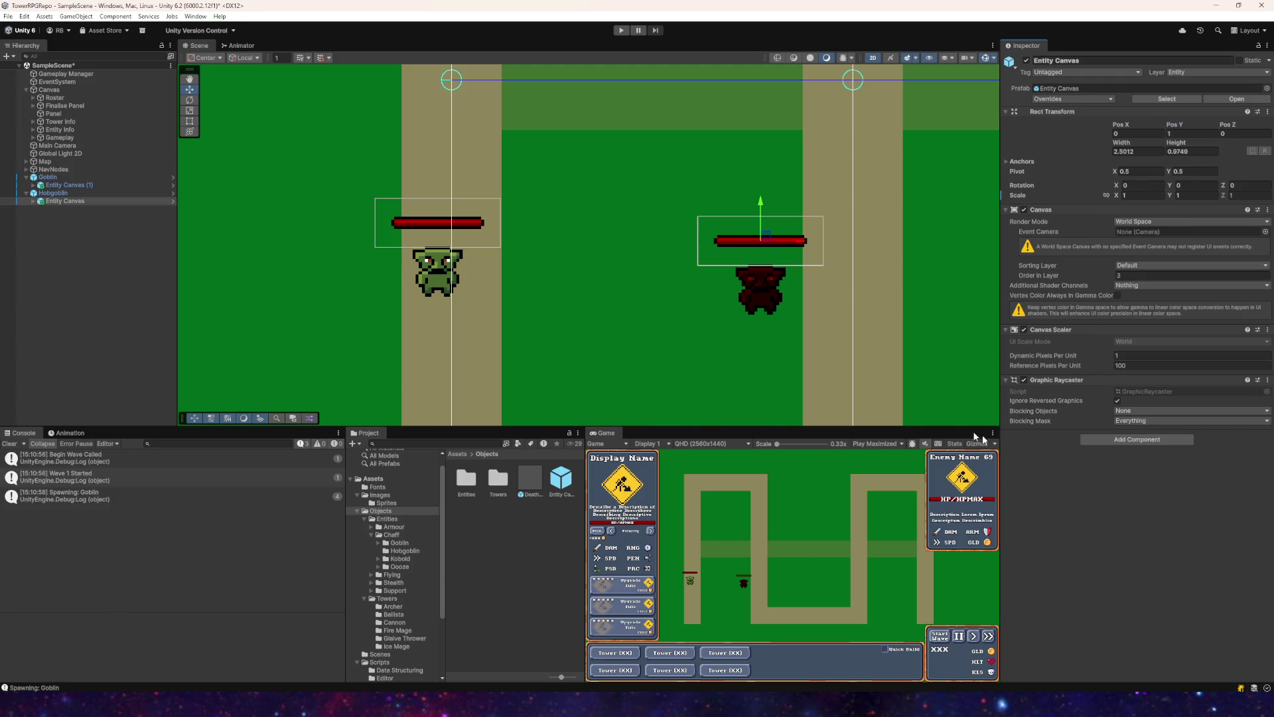
scroll(697, 233, "down", 2)
left_click_drag(463, 227, 260, 225)
left_click(53, 193)
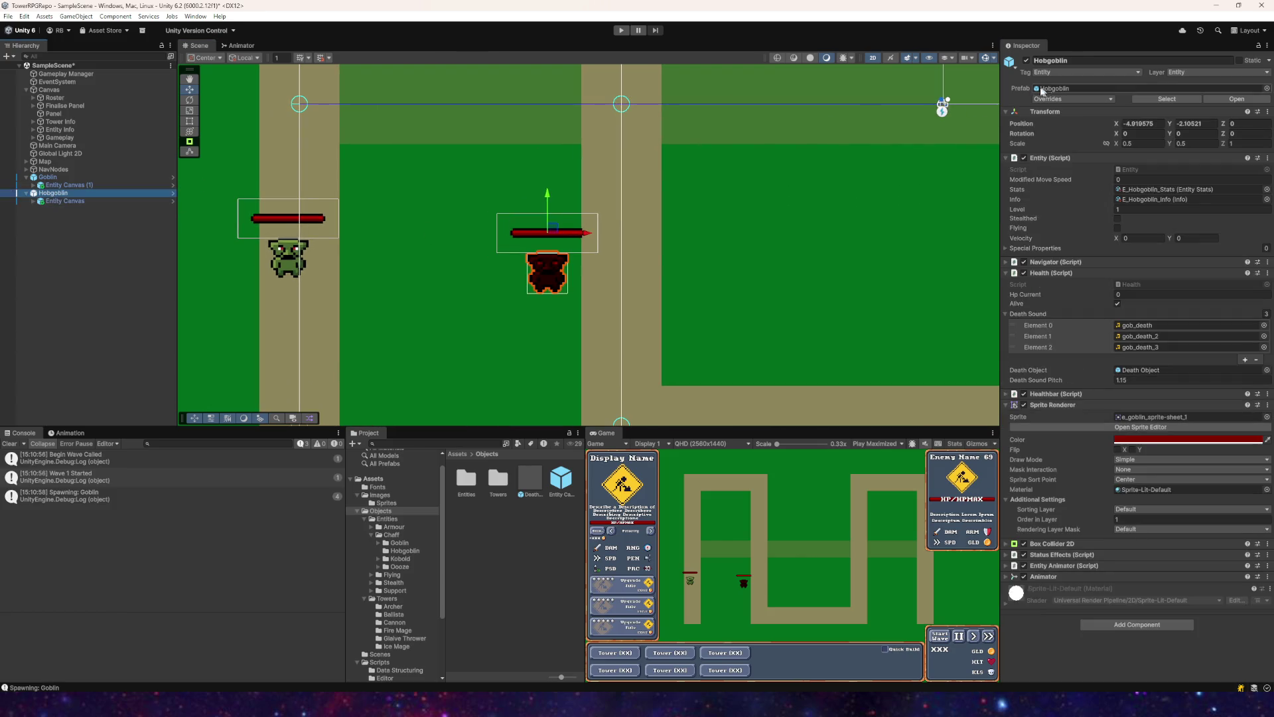
Step: Apply all Hobgoblin prefab overrides and assign its Bar child as the Healthbar's Bar Image
left_click(1049, 100)
left_click(1149, 168)
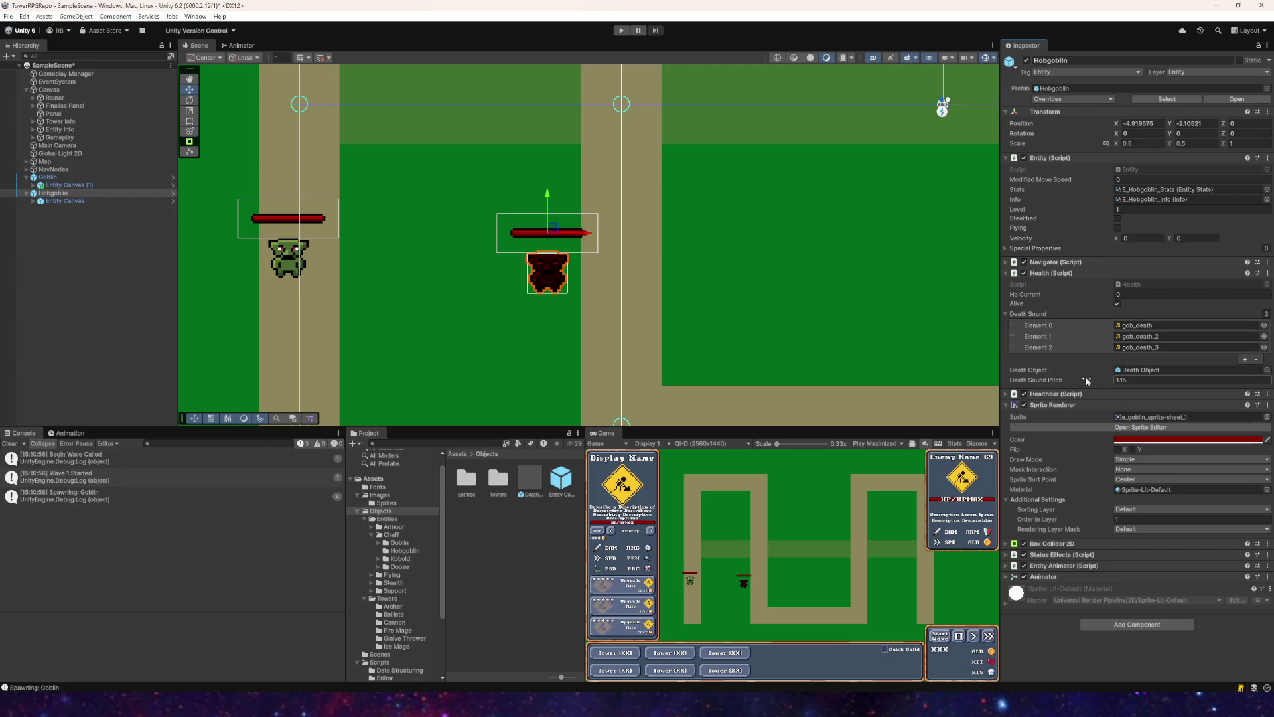
left_click(1055, 393)
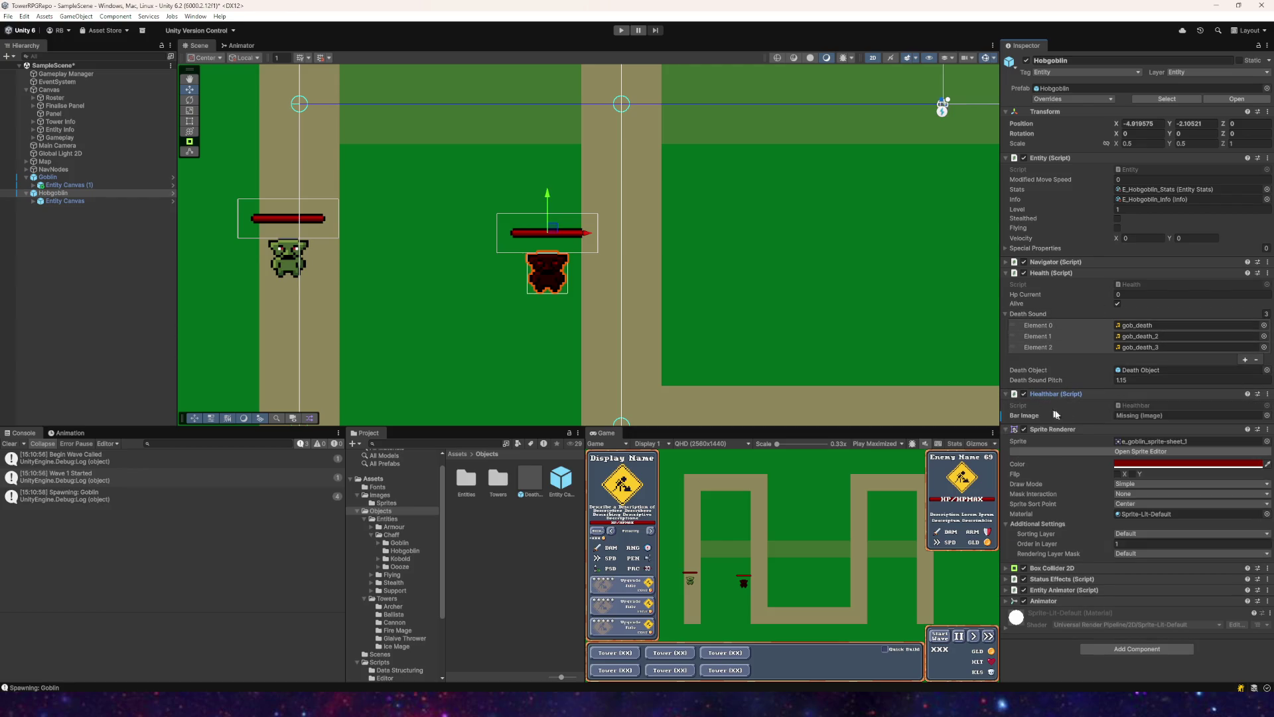
left_click(33, 200)
left_click(40, 209)
mouse_move(65, 224)
left_mouse_down()
mouse_move(1169, 418)
mouse_move(1158, 416)
left_mouse_up()
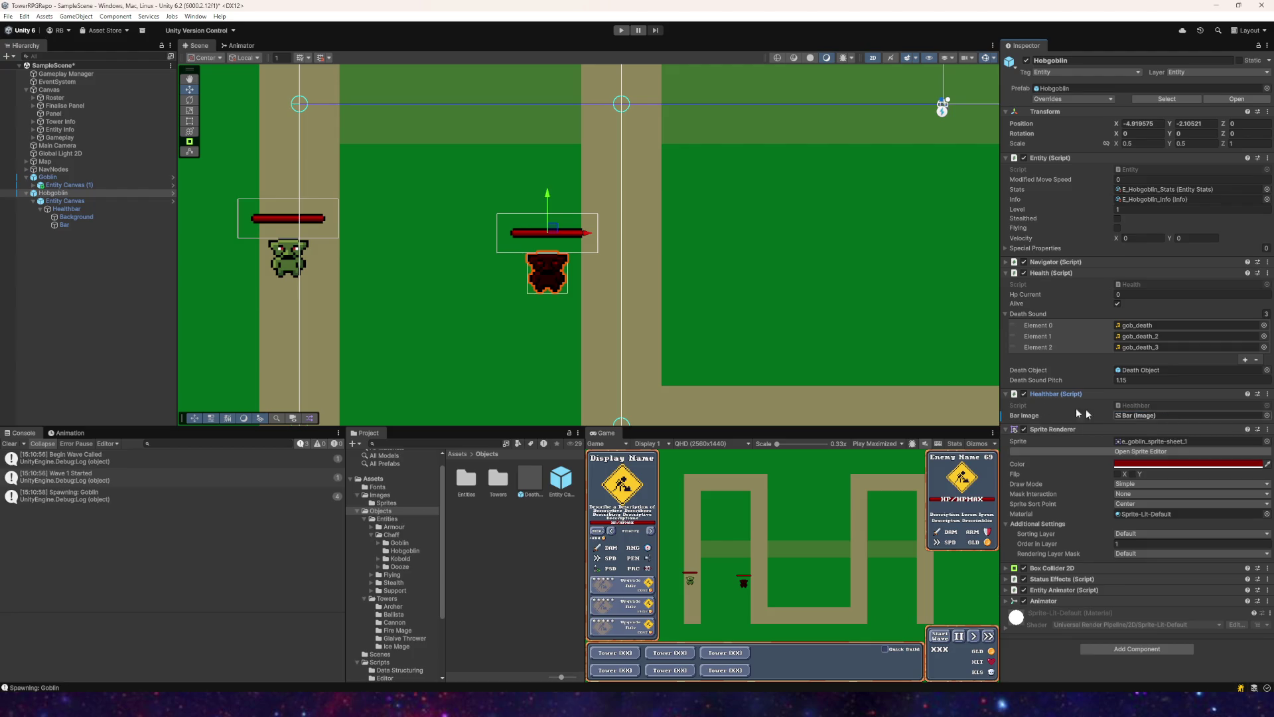
Step: Assign the Goblin's Bar child to its Healthbar Bar Image field
left_click(47, 178)
left_click(34, 185)
left_click(39, 193)
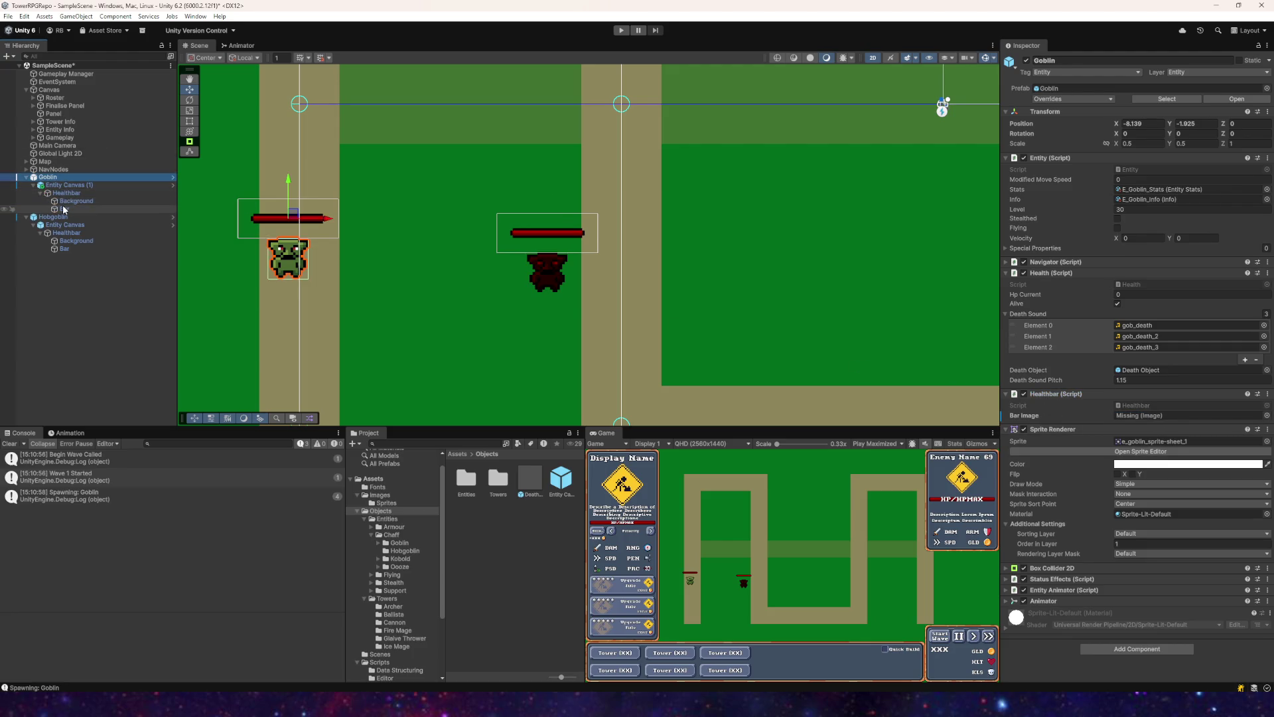
left_click_drag(63, 210, 373, 263)
left_click_drag(1139, 455, 1188, 415)
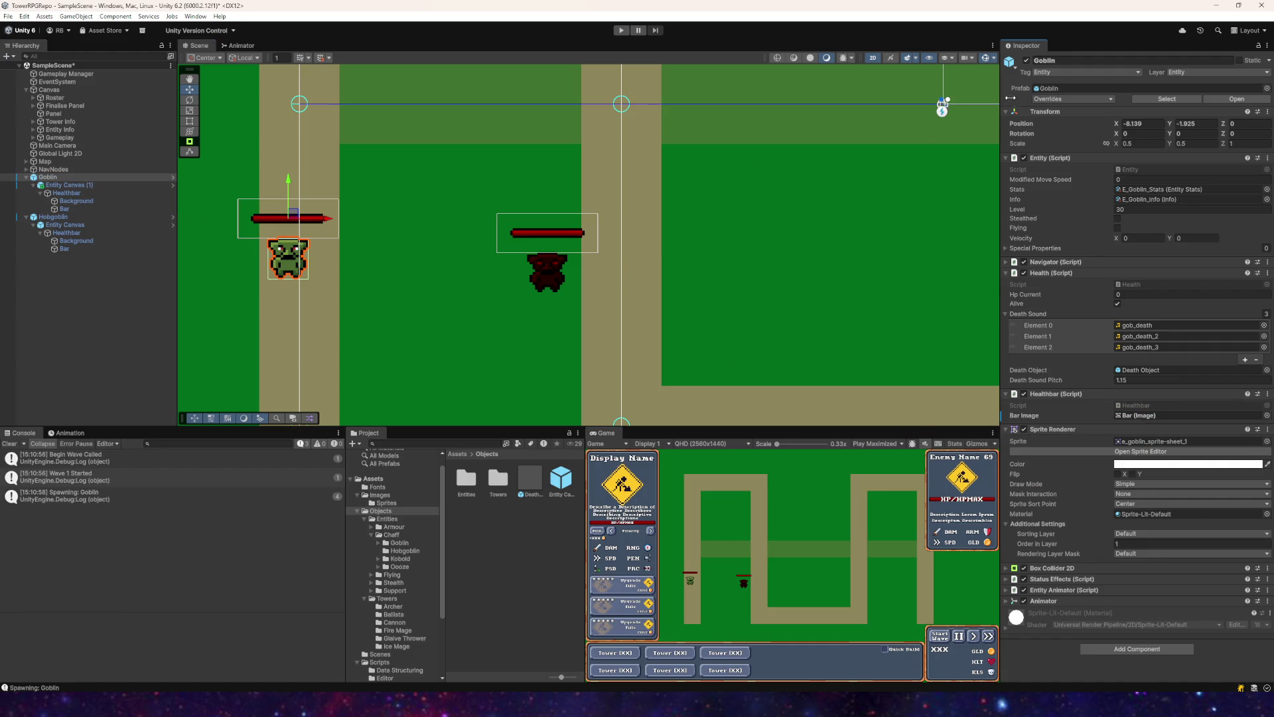
Step: Apply the Hobgoblin's prefab overrides again
left_click(59, 217)
left_click(1067, 99)
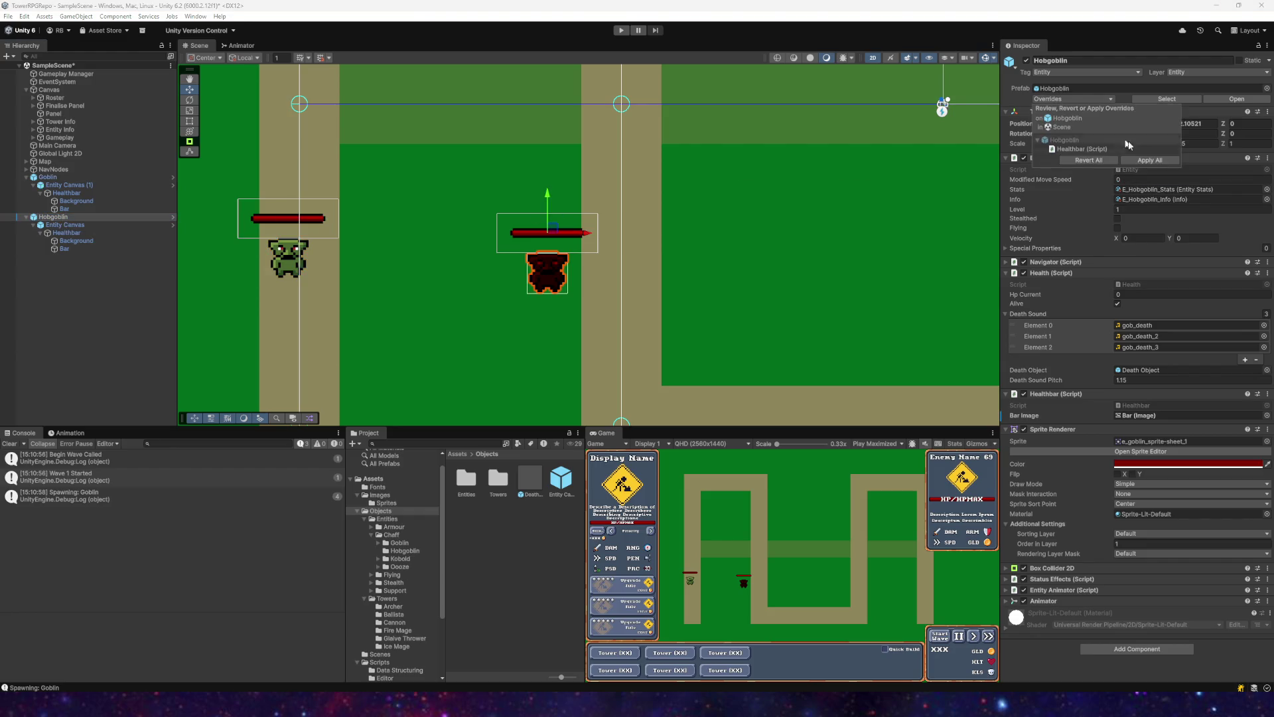
left_click(1157, 163)
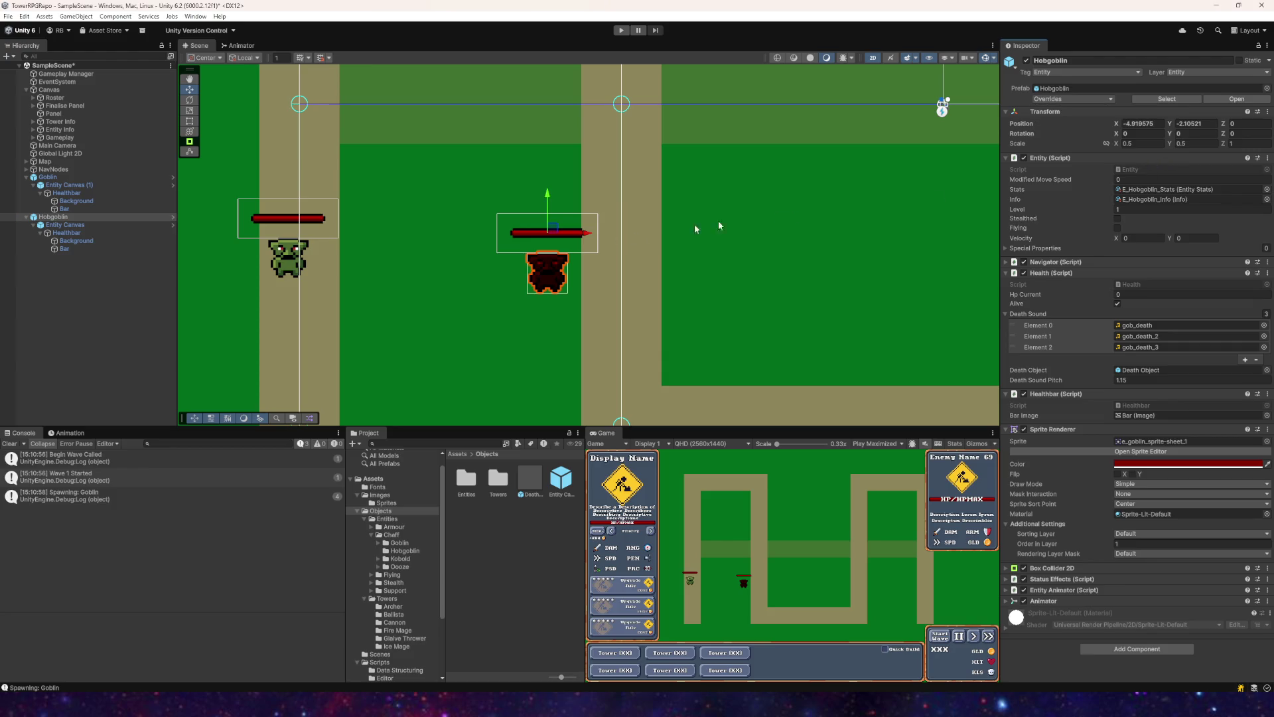
left_click(26, 177)
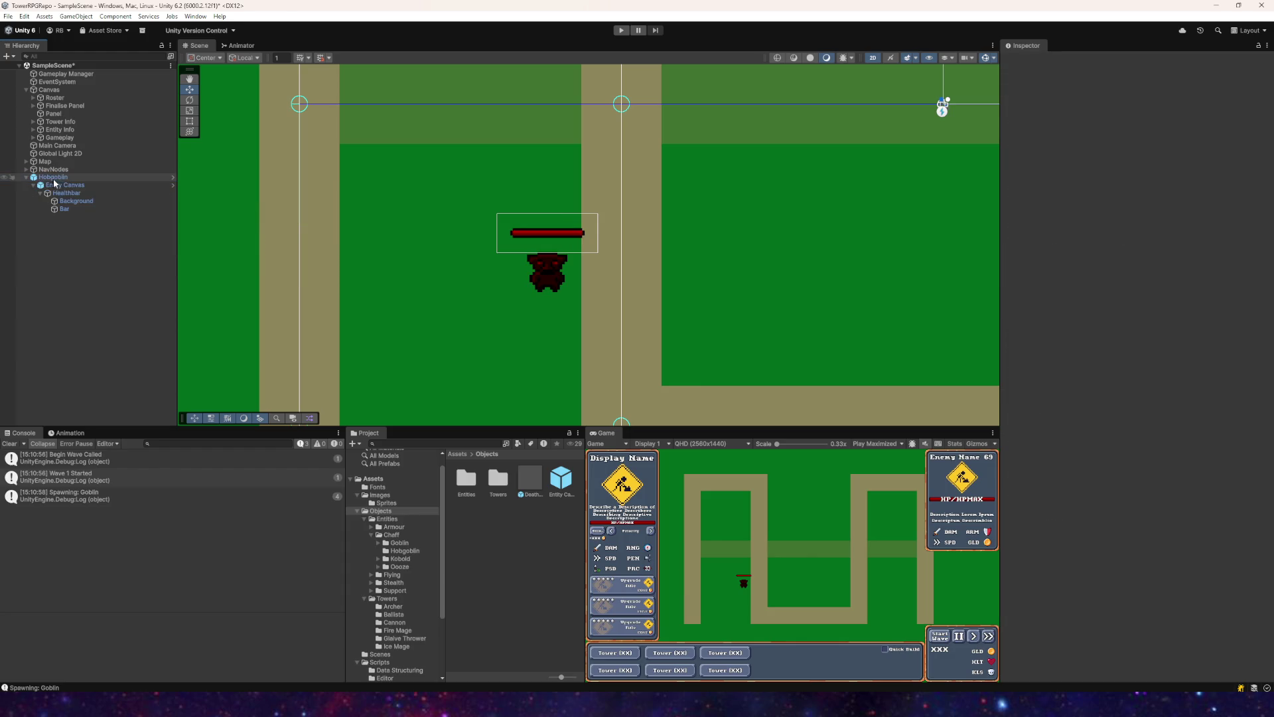
Step: Run the game, start wave 1 to check the goblins' health bars, then stop play mode
left_click(621, 30)
left_click(1014, 561)
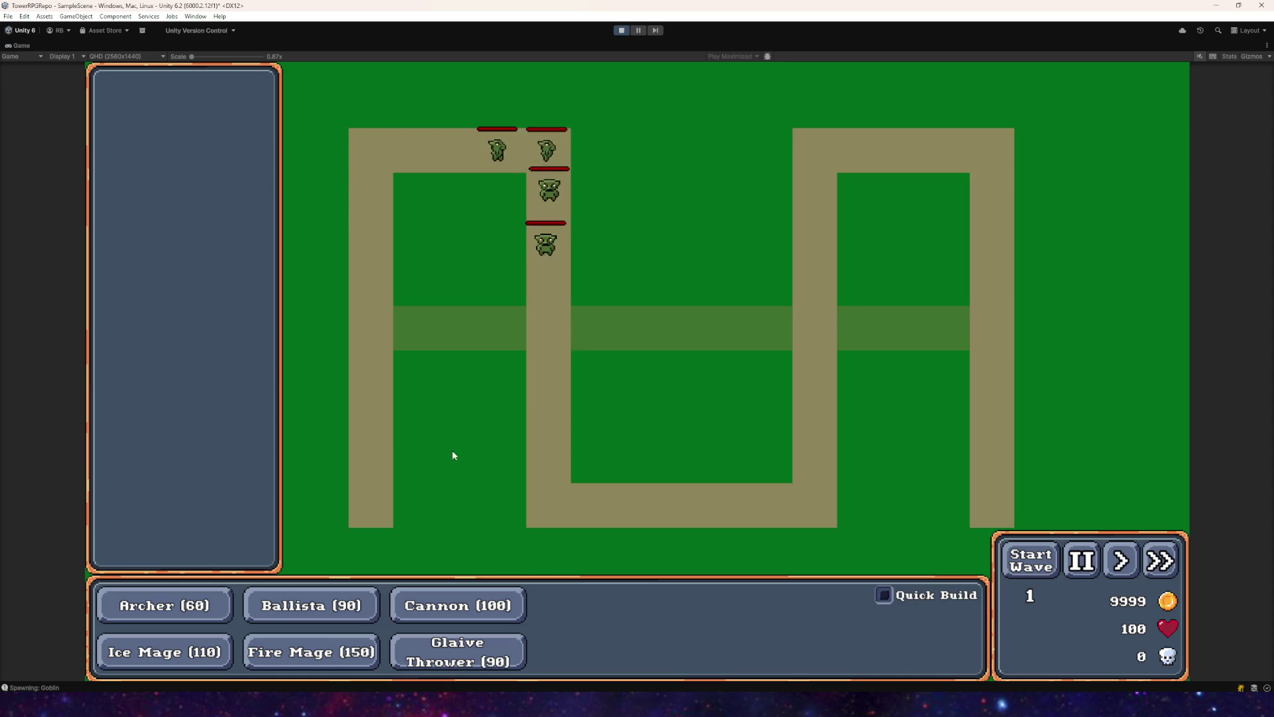
left_click(615, 31)
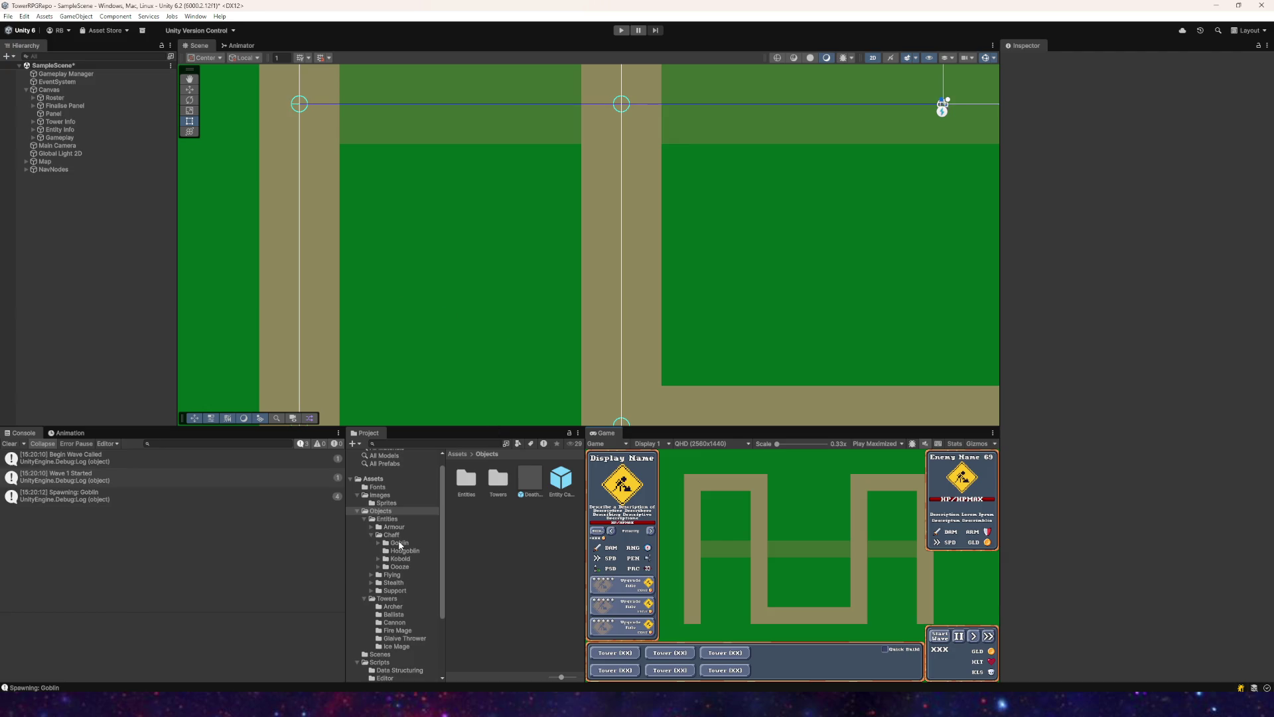
Step: Place an Orc from Armour/Orc in the scene and delete its old Canvas
left_click(372, 527)
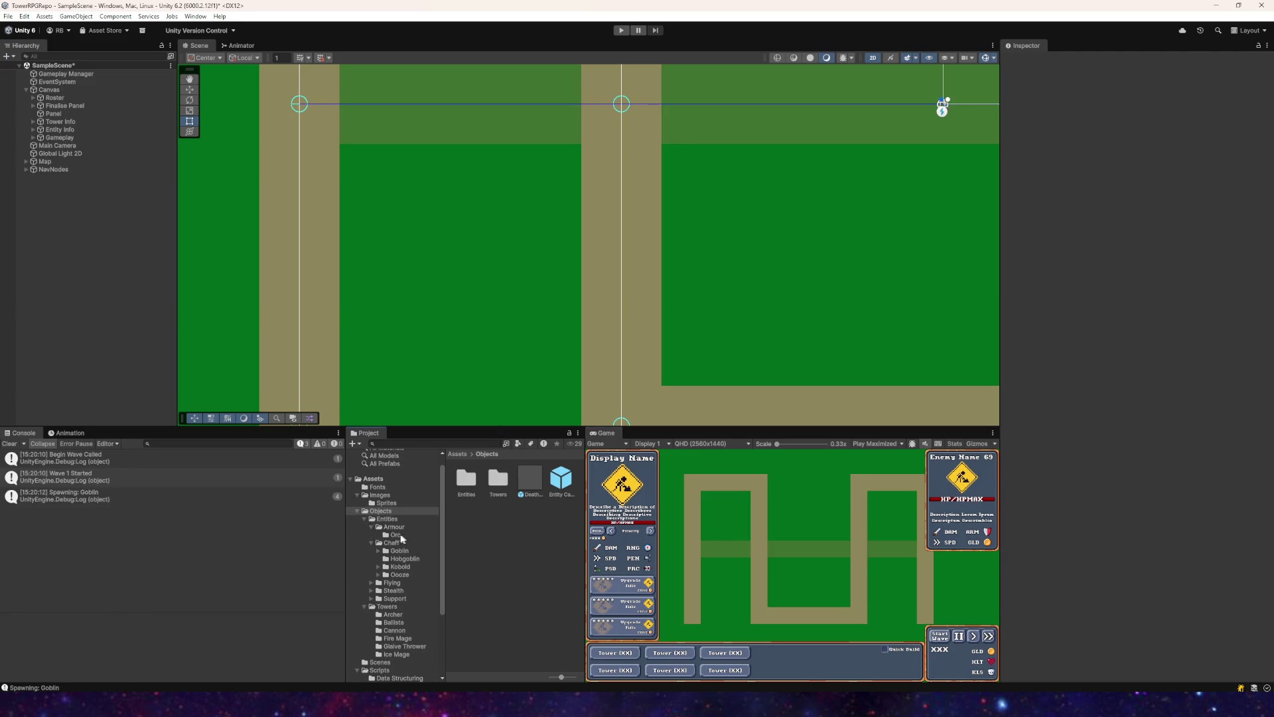
left_click(396, 535)
left_click(531, 479)
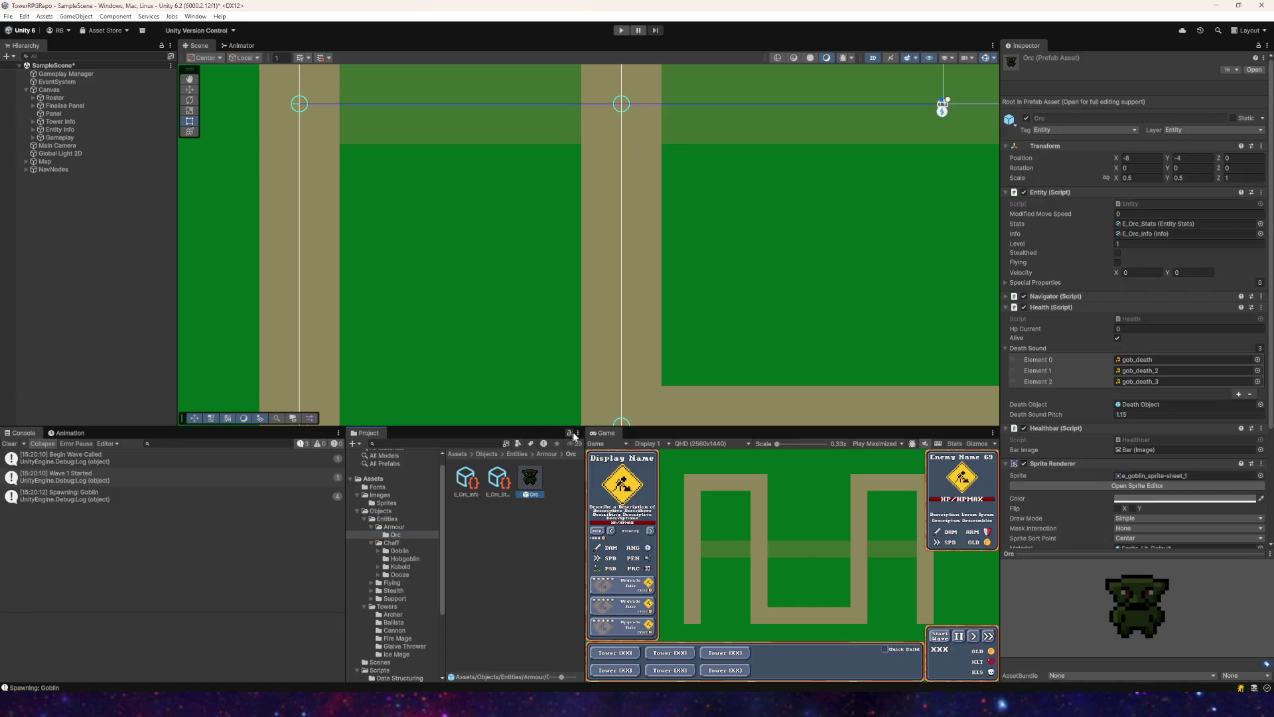
left_click_drag(543, 486, 499, 294)
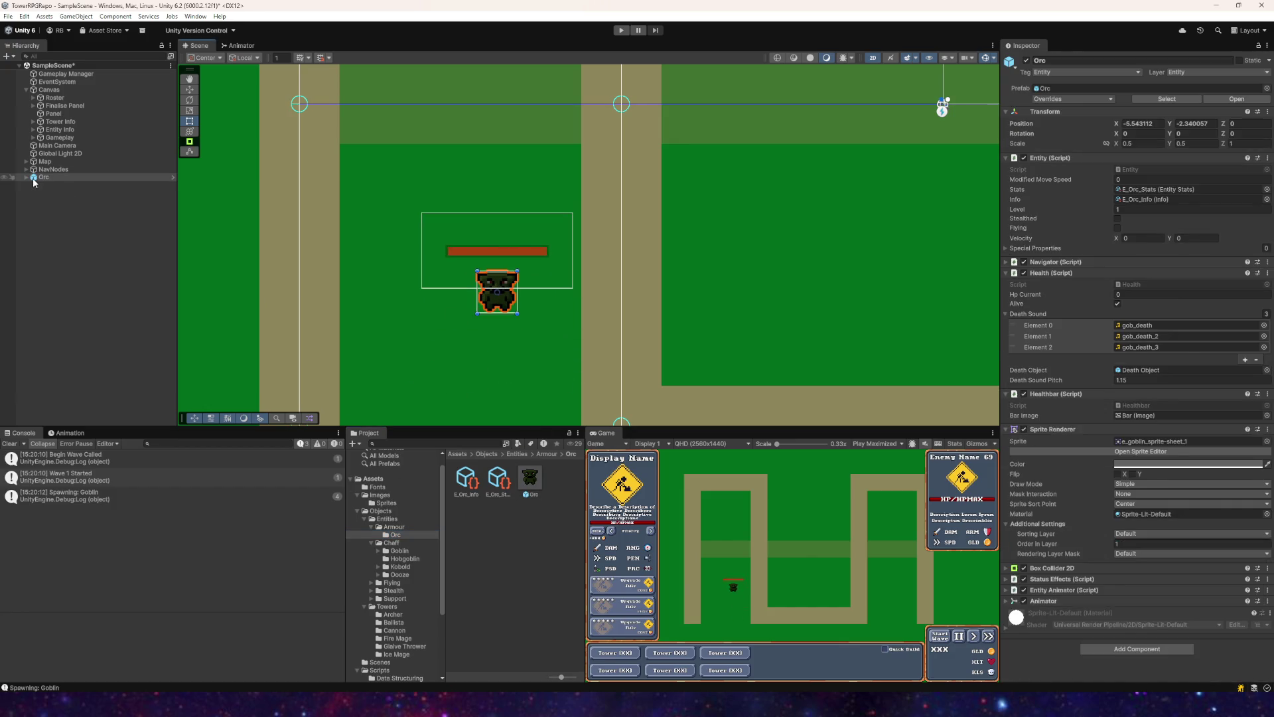
left_click(28, 178)
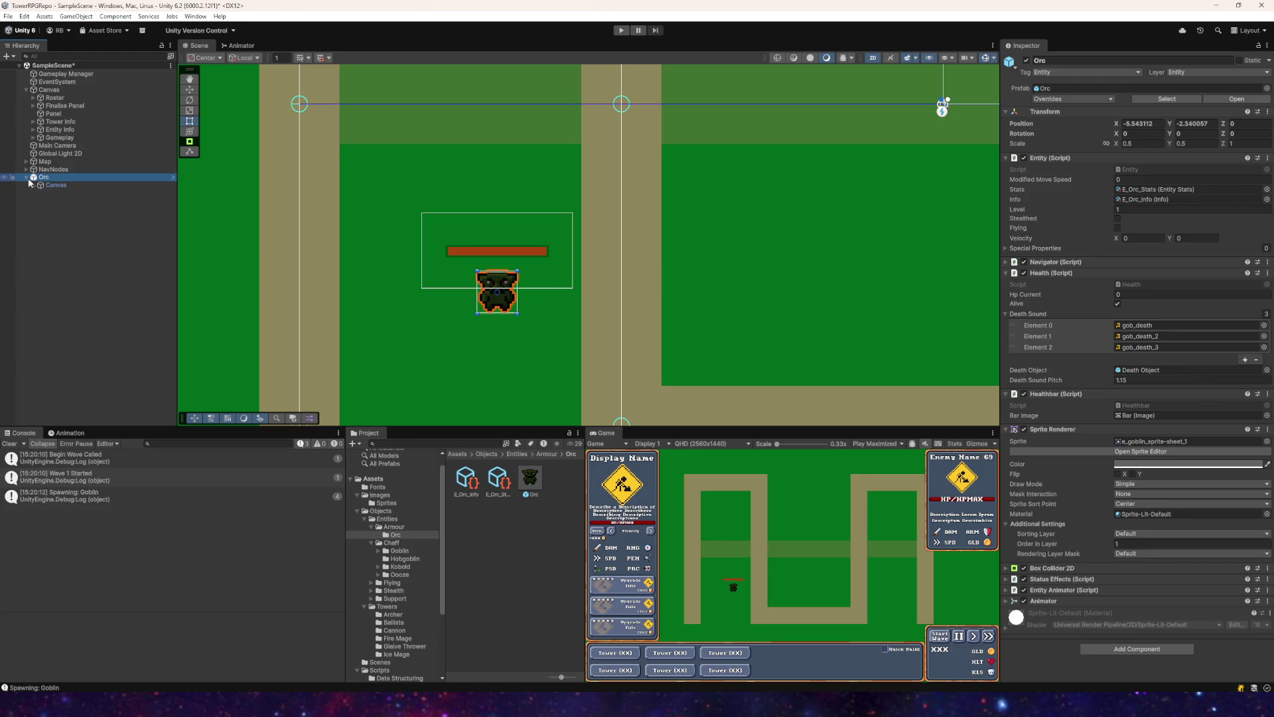
left_click(51, 187)
key("Delete")
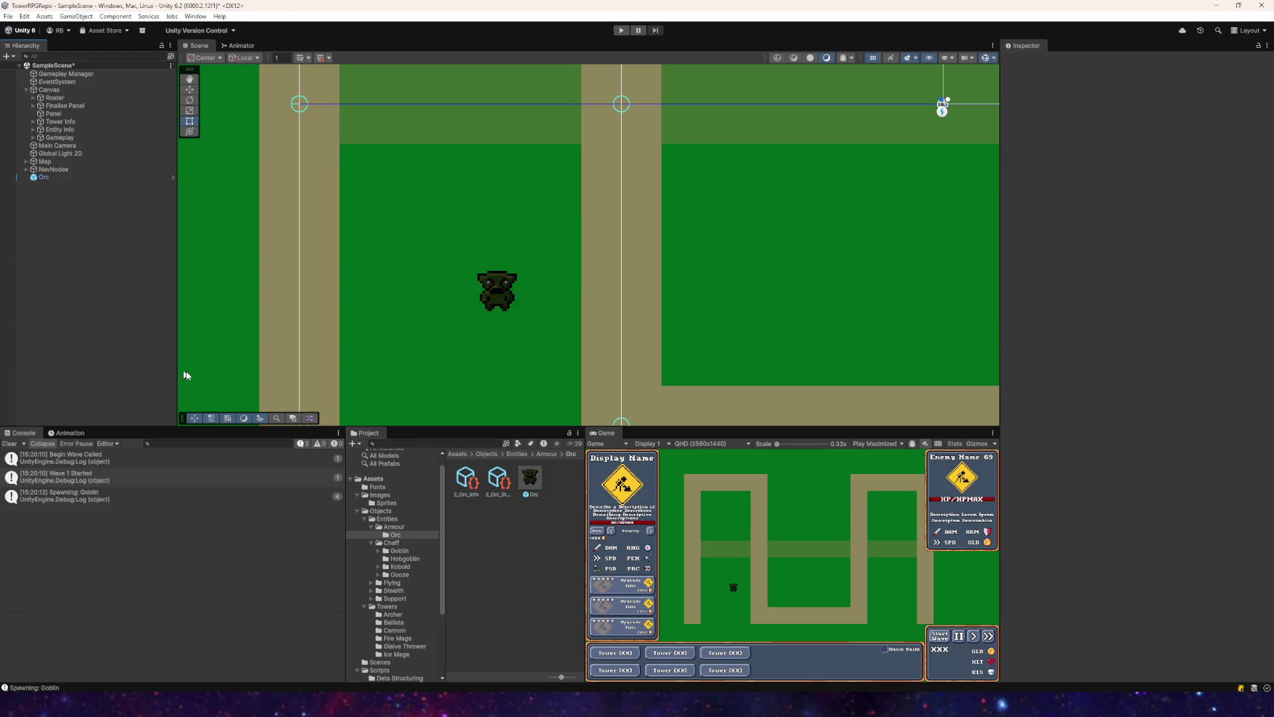
Step: Place a Kobold in the scene, undoing an accidental Hobgoblin placement
left_click(384, 551)
left_click(377, 551)
left_click(406, 560)
left_click(382, 568)
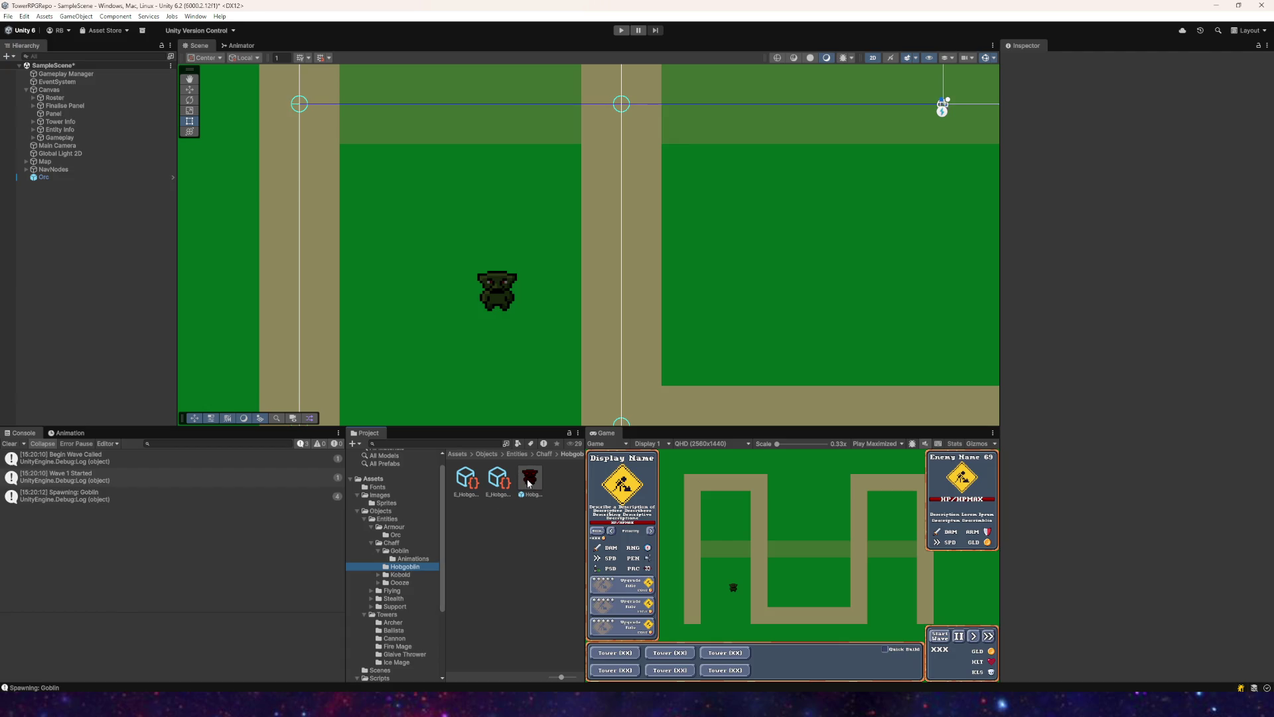
mouse_move(531, 479)
left_mouse_down()
mouse_move(584, 378)
mouse_move(693, 272)
left_mouse_up()
key("ctrl+z")
left_click(378, 574)
left_click(400, 575)
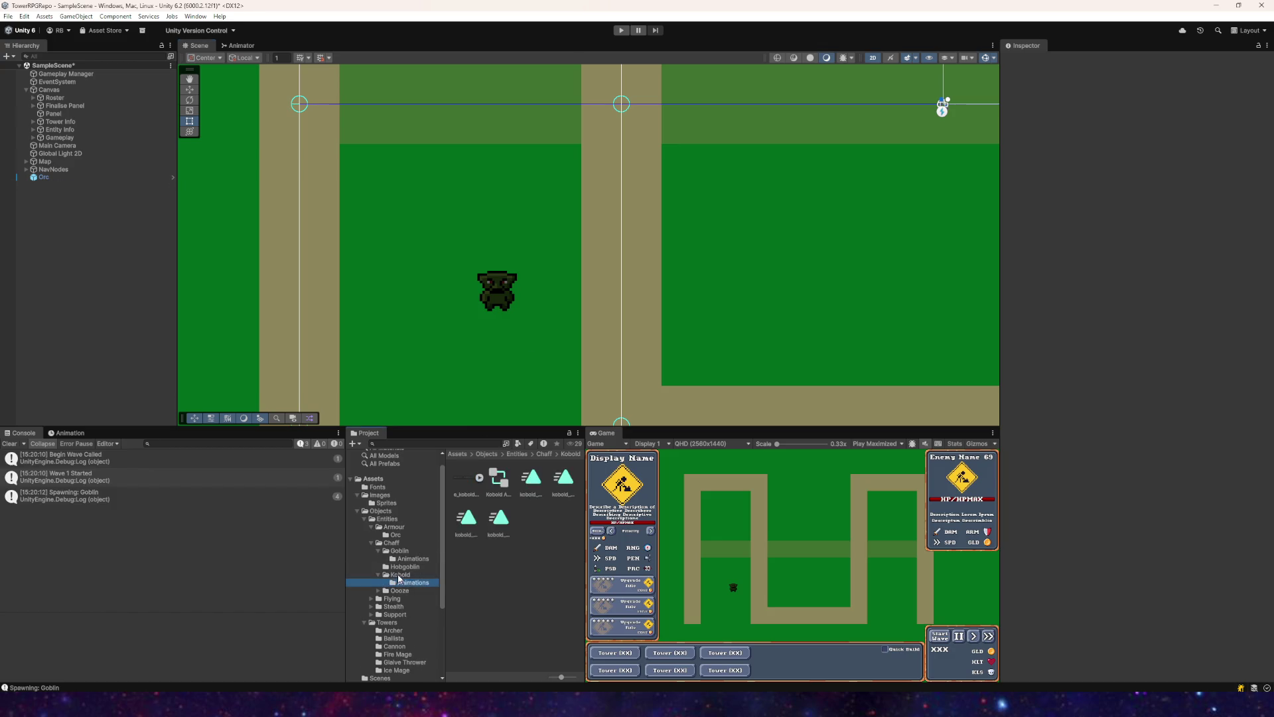
left_click_drag(564, 476, 372, 287)
Step: Place an Ooze and a Sub-Ooze in the scene
scroll(399, 576, "down", 2)
left_click(377, 530)
left_click(411, 539)
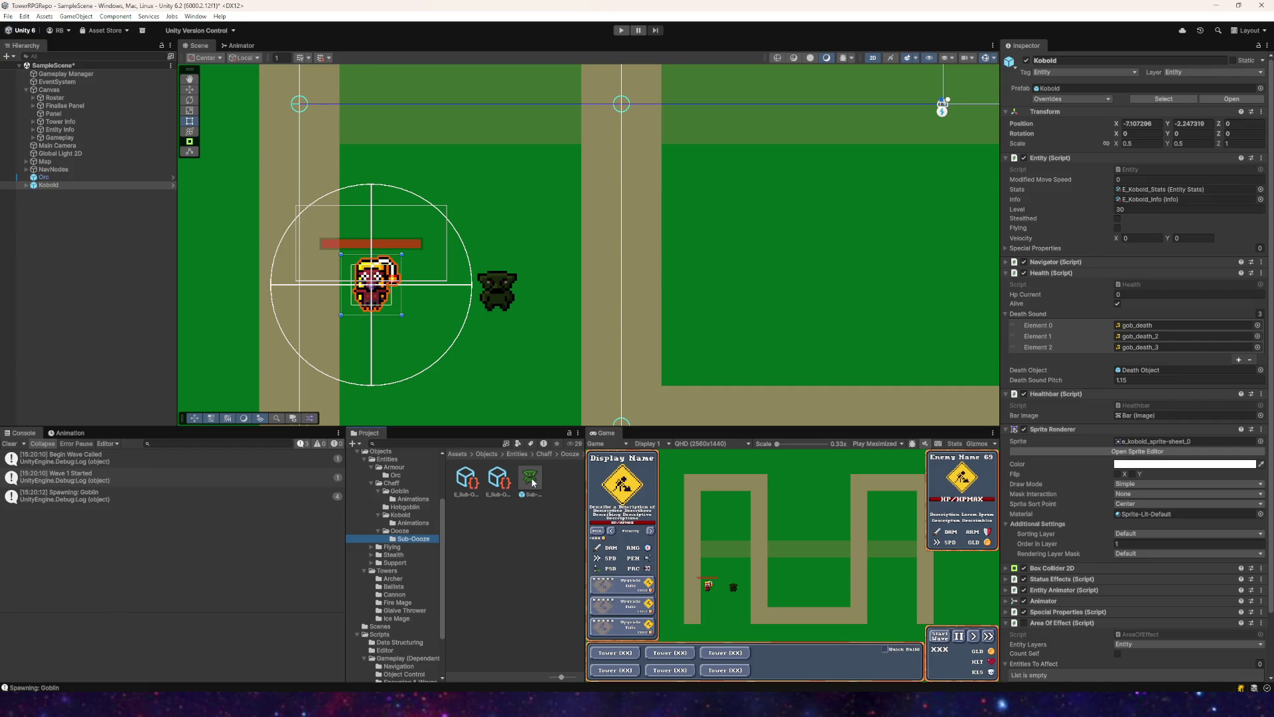
left_click(398, 531)
mouse_move(563, 477)
left_mouse_down()
mouse_move(695, 286)
mouse_move(576, 364)
left_mouse_up()
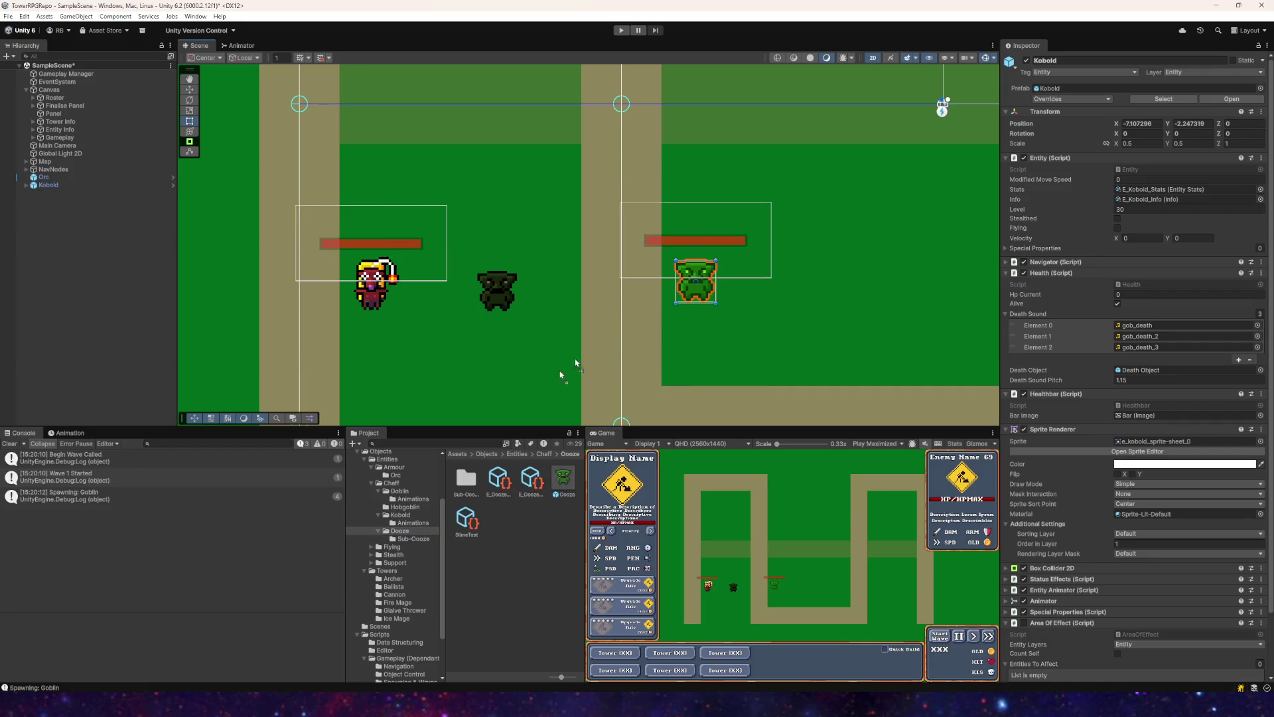
left_click(411, 538)
mouse_move(530, 477)
left_mouse_down()
mouse_move(770, 292)
mouse_move(785, 297)
left_mouse_up()
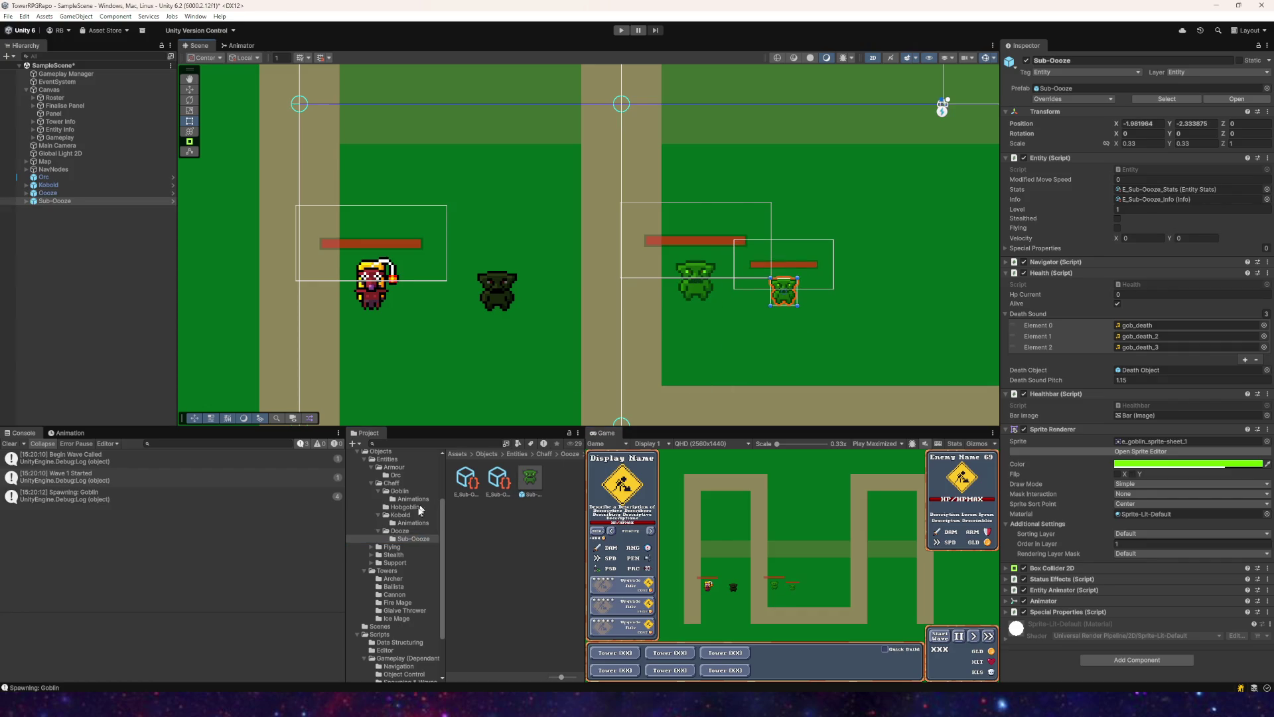
Step: Add an Imp from Flying/Imp and a Dark Elf from Stealth/Dark Elf
left_click(392, 546)
left_click(371, 546)
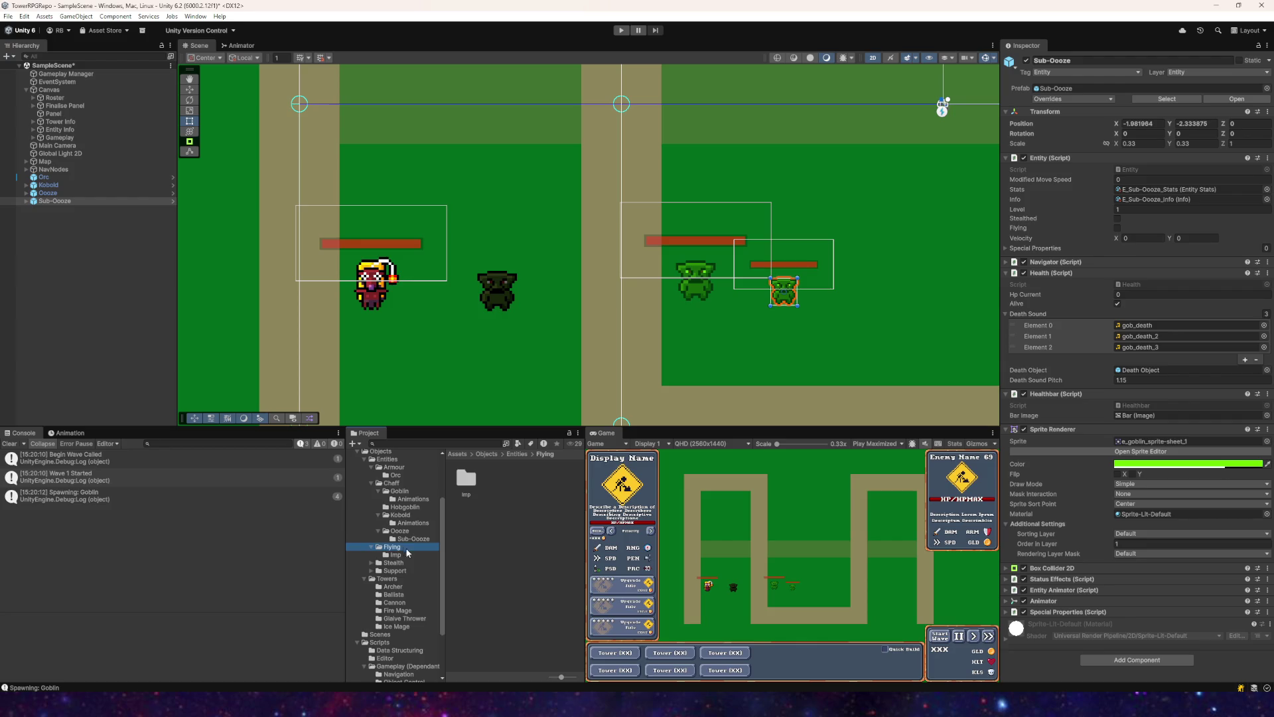
left_click(395, 554)
left_click_drag(530, 477, 518, 170)
left_click(394, 562)
left_click(371, 562)
left_click(388, 570)
mouse_move(467, 476)
left_mouse_down()
mouse_move(500, 367)
mouse_move(671, 367)
mouse_move(587, 397)
left_mouse_up()
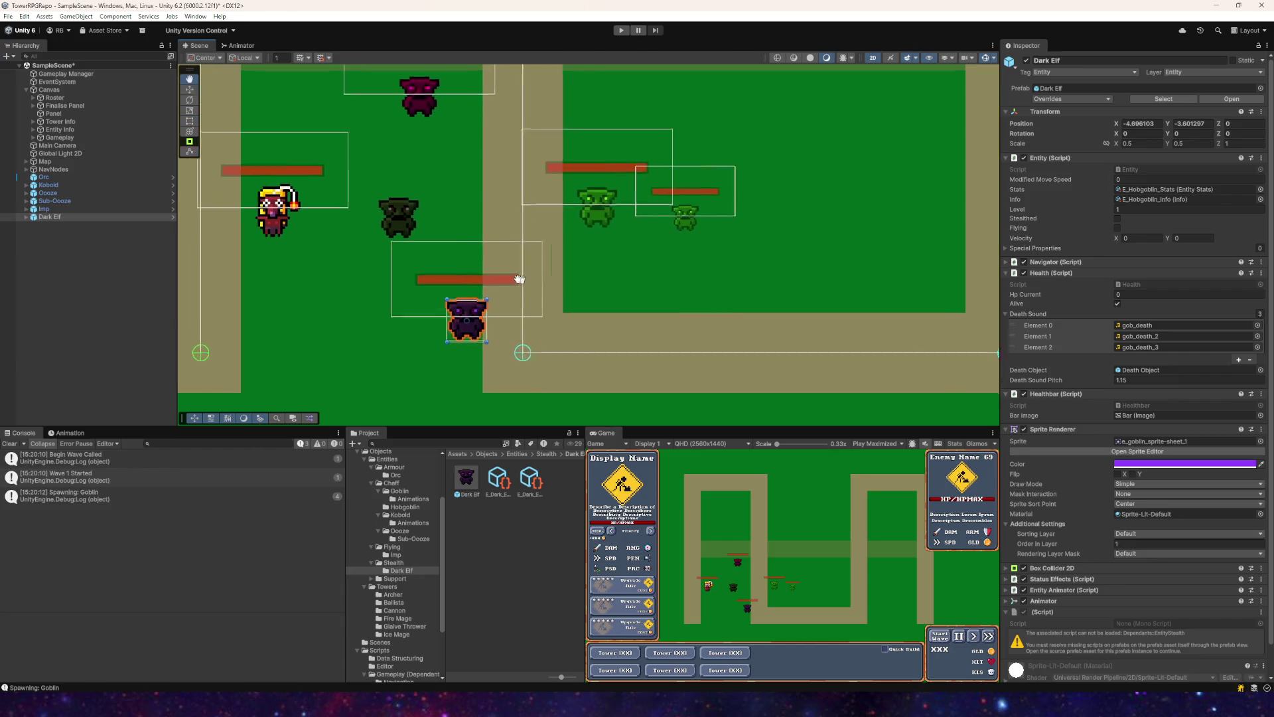
Step: Add a Hob Shaman from Support and pan to view all placed enemies
left_click(371, 578)
left_click(403, 585)
mouse_move(563, 482)
left_mouse_down()
mouse_move(663, 367)
mouse_move(662, 342)
left_mouse_up()
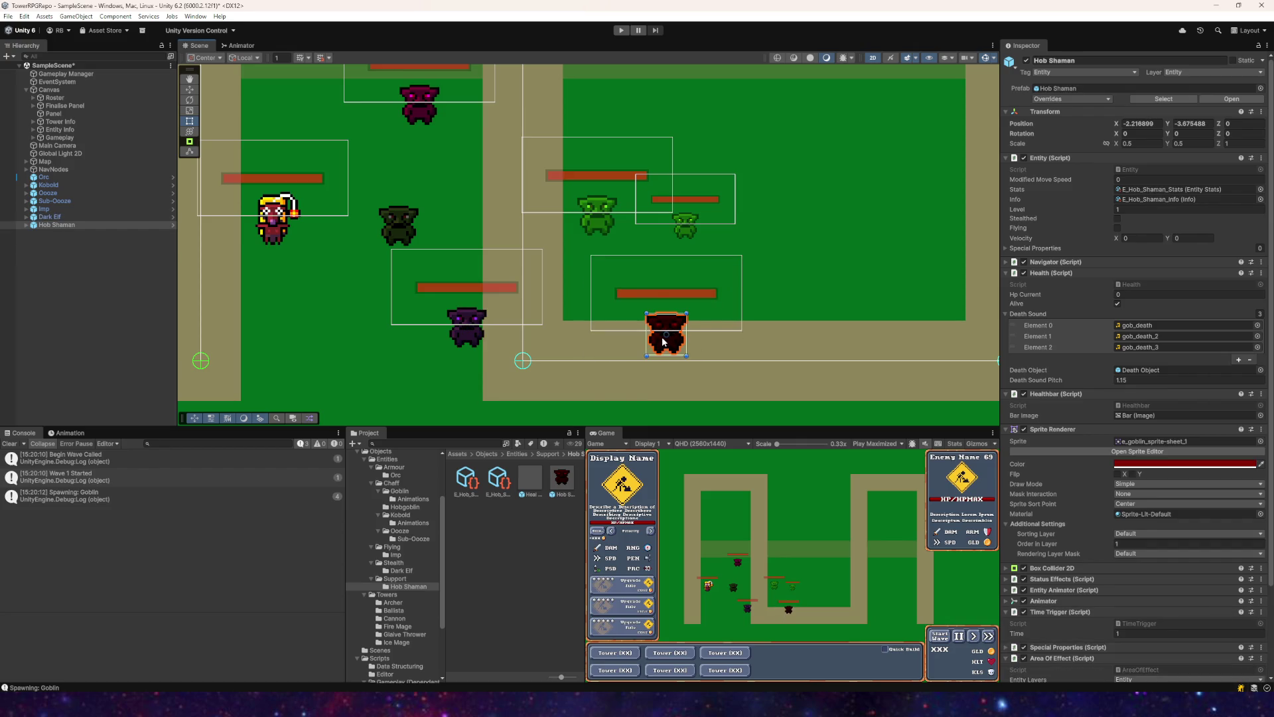
scroll(561, 220, "down", 2)
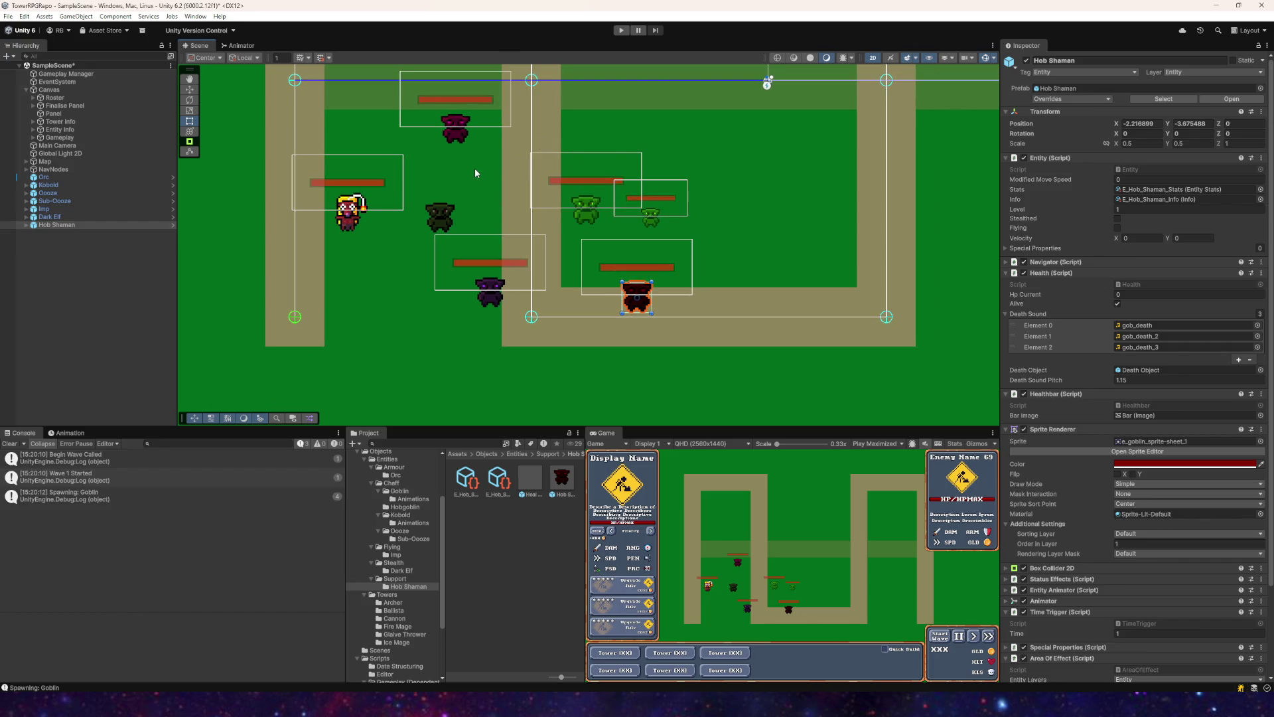
mouse_move(475, 168)
left_mouse_down()
mouse_move(506, 292)
mouse_move(527, 236)
left_mouse_up()
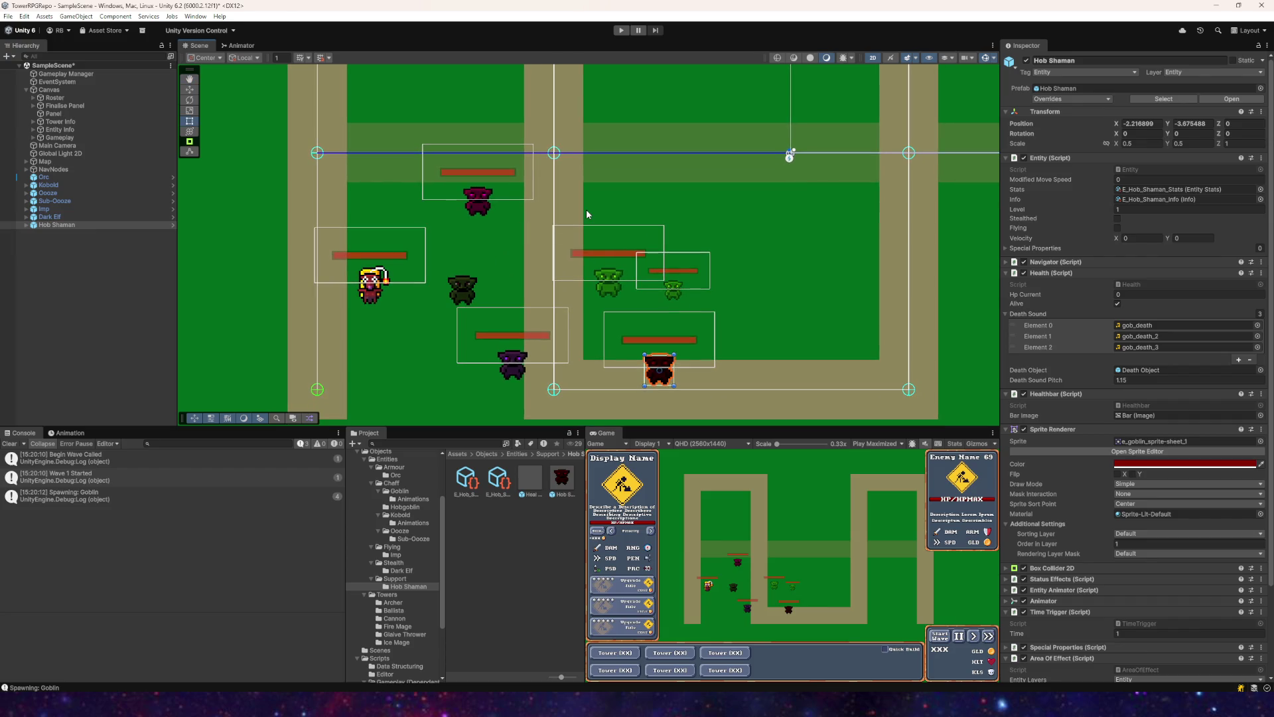
Step: Delete the old Canvas health bars under Hob Shaman, Sub-Ooze and the remaining enemy
left_click(27, 225)
left_click(47, 233)
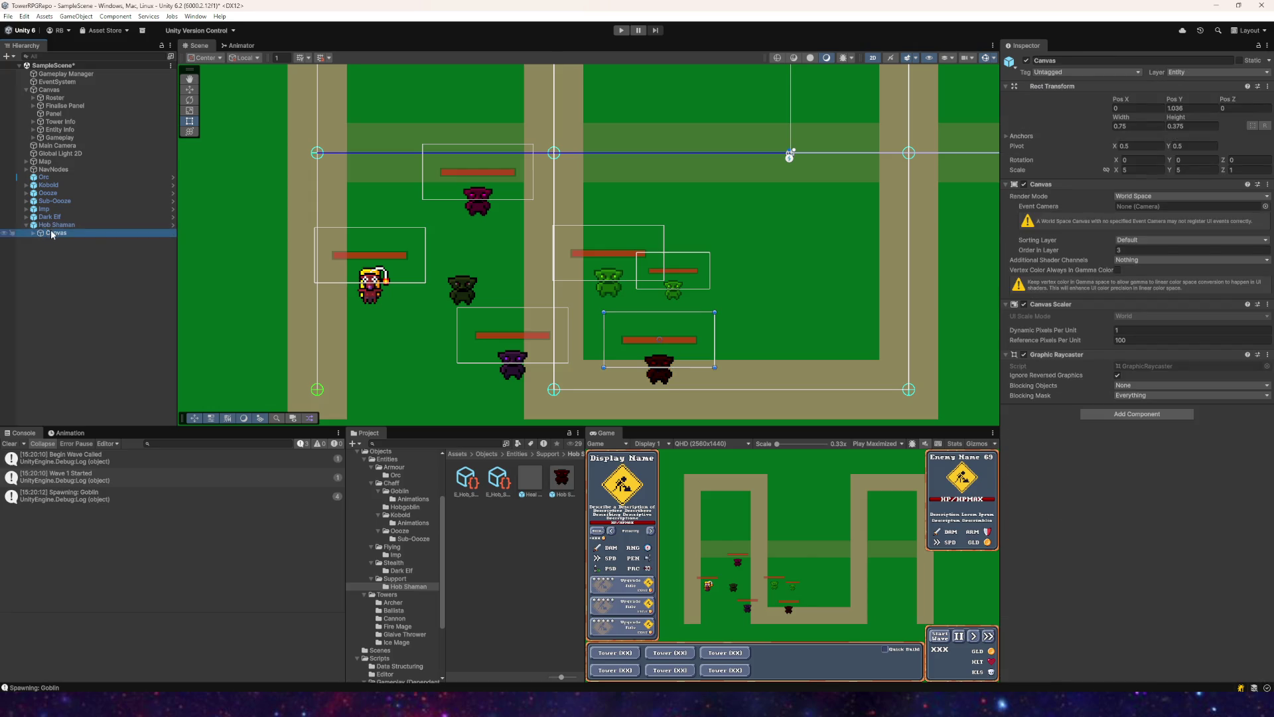
left_click(26, 217)
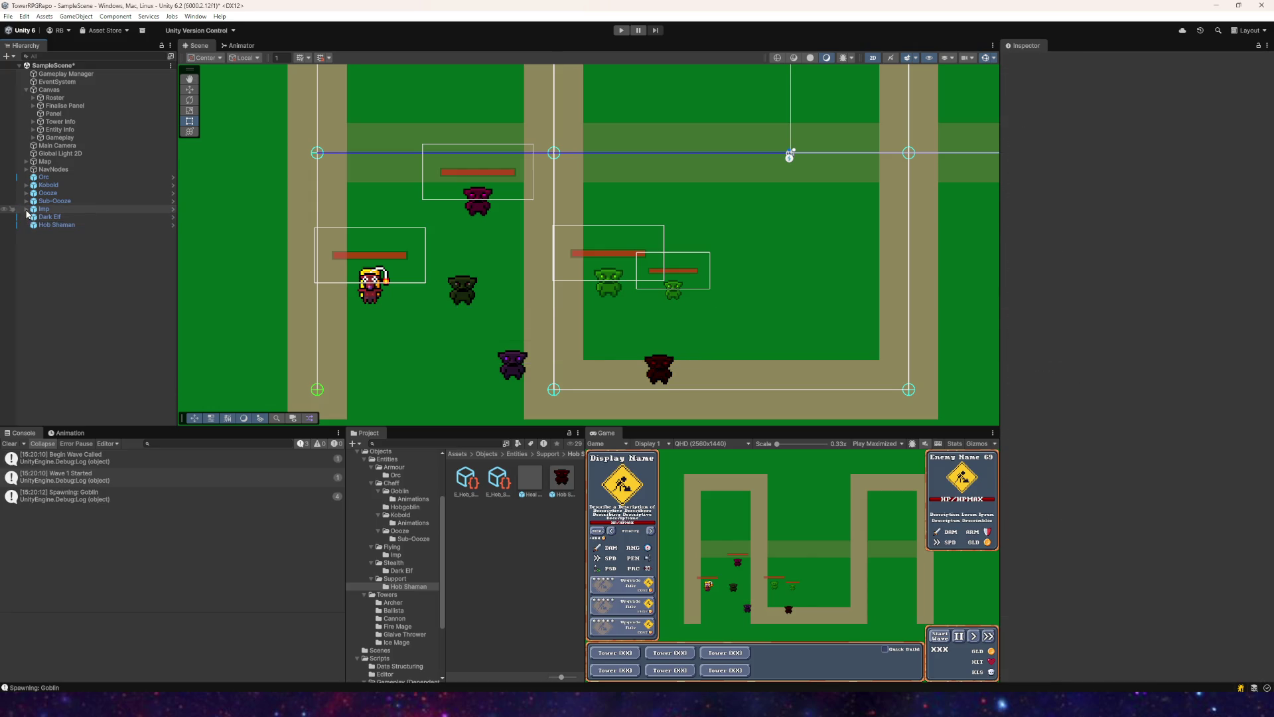
left_click(26, 201)
left_click(53, 209)
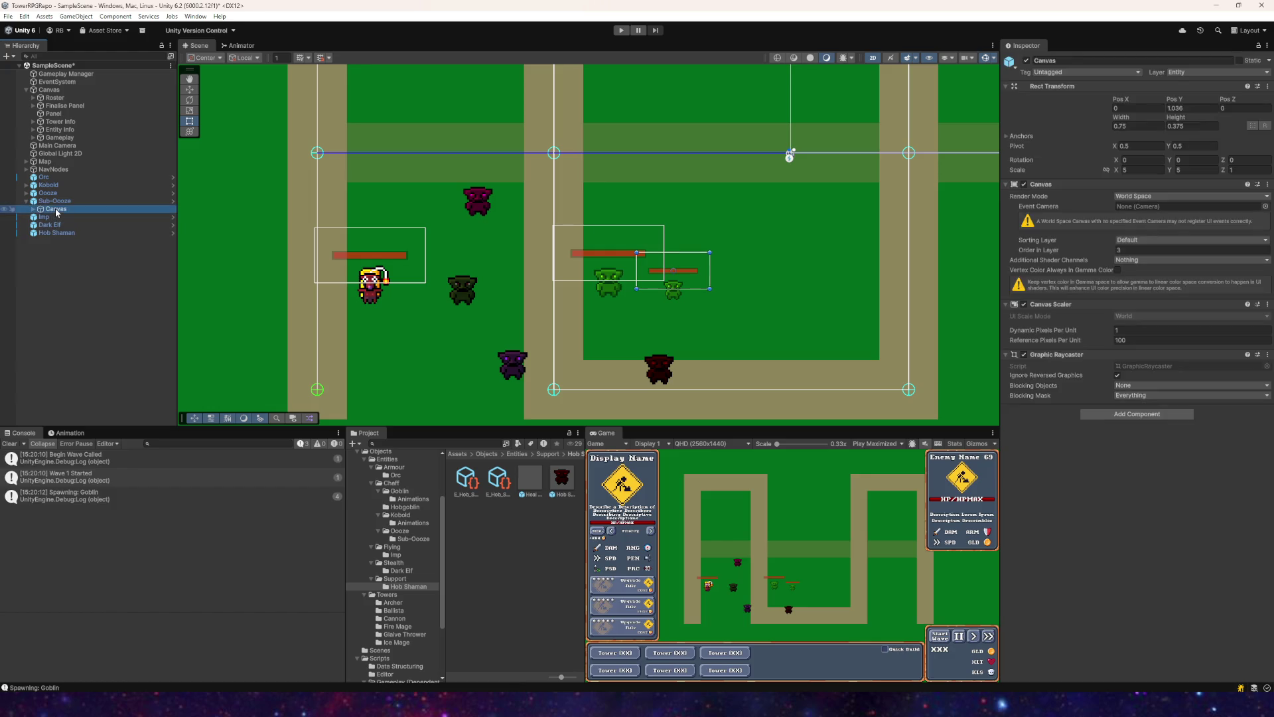
left_click(27, 193)
left_click(53, 201)
key("Delete")
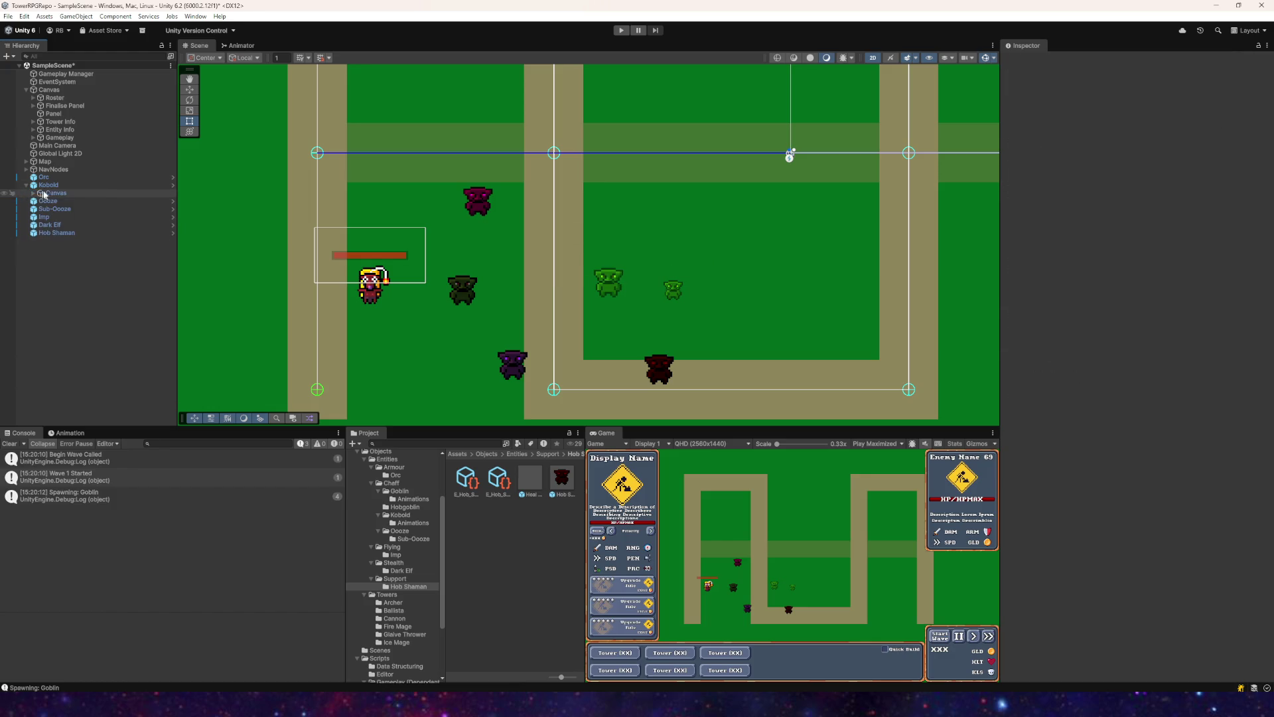
Step: Check the Kobold's components, then go to the Objects folder in the Project window
left_click(50, 185)
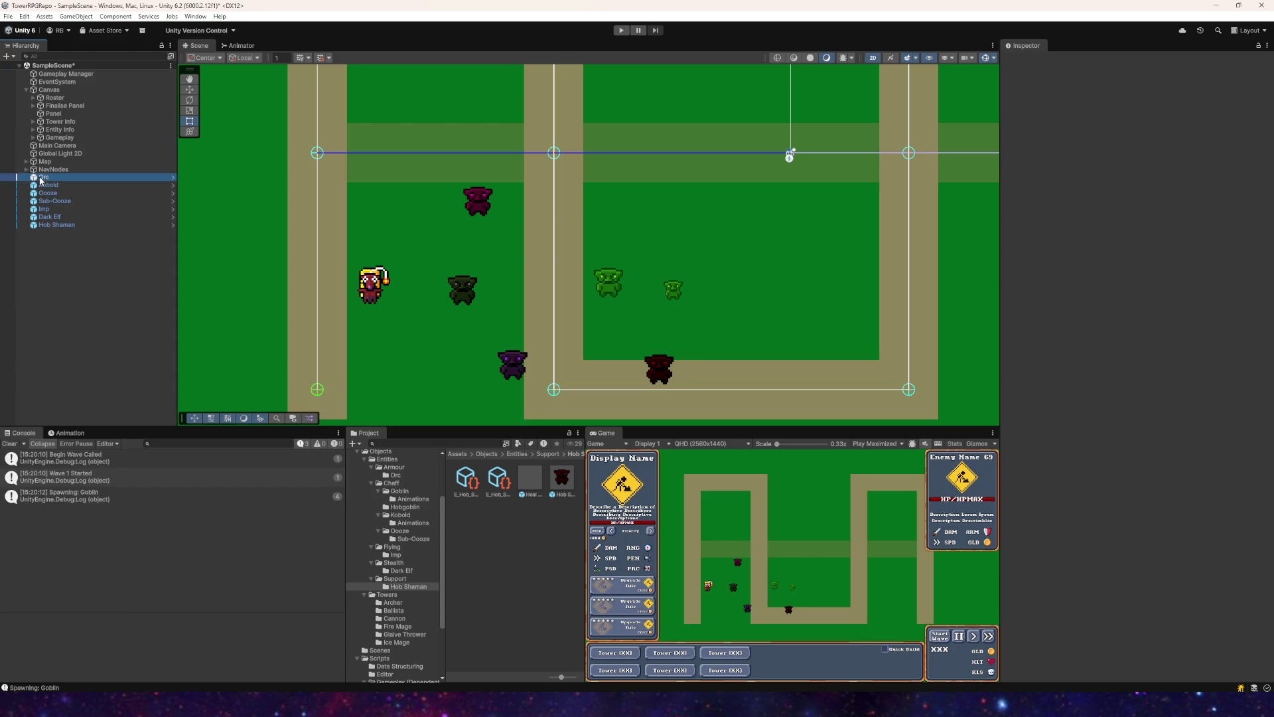
left_click(496, 563)
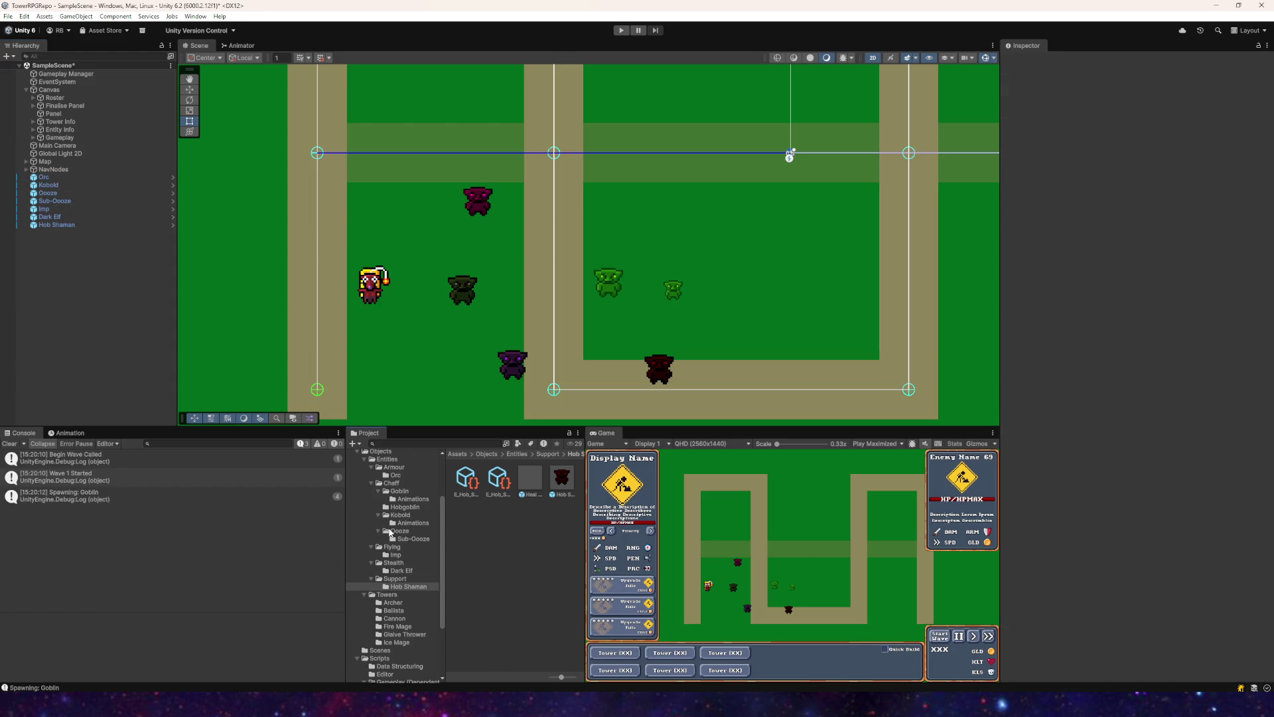
left_click(385, 452)
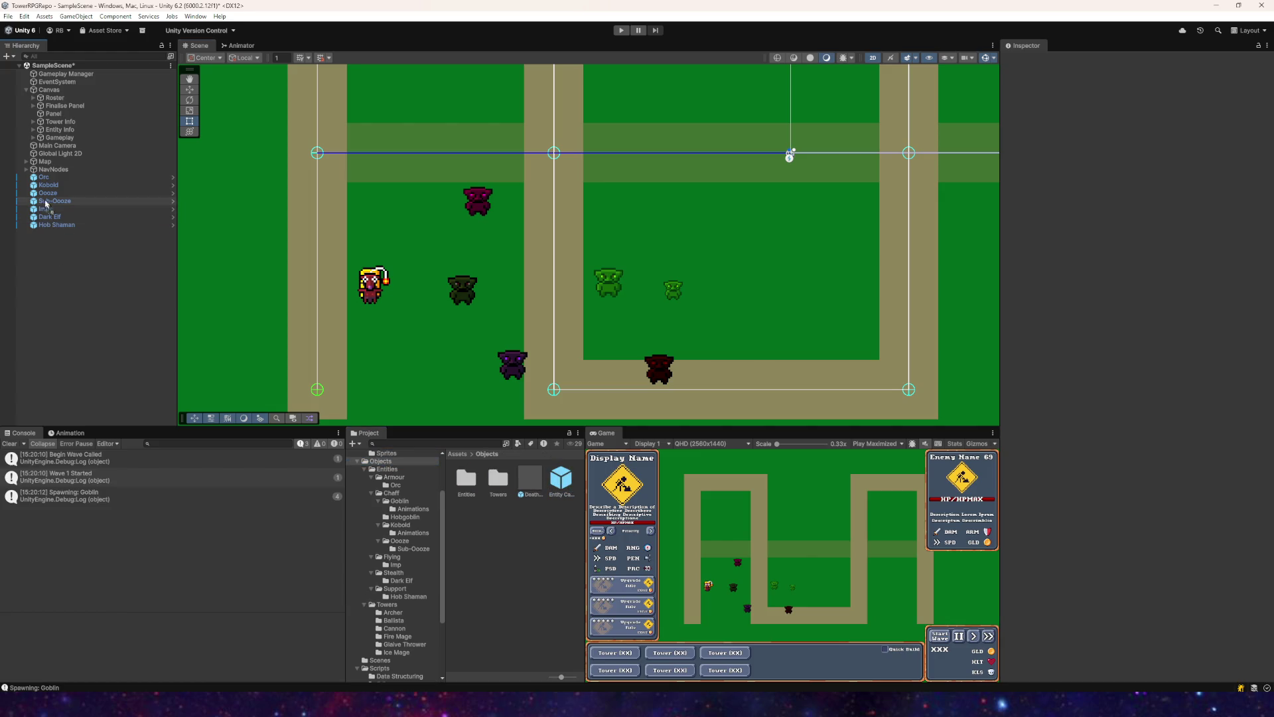
Step: Set the Orc's Entity Canvas to scale 1, 1 and position 0, 1
left_click(46, 178)
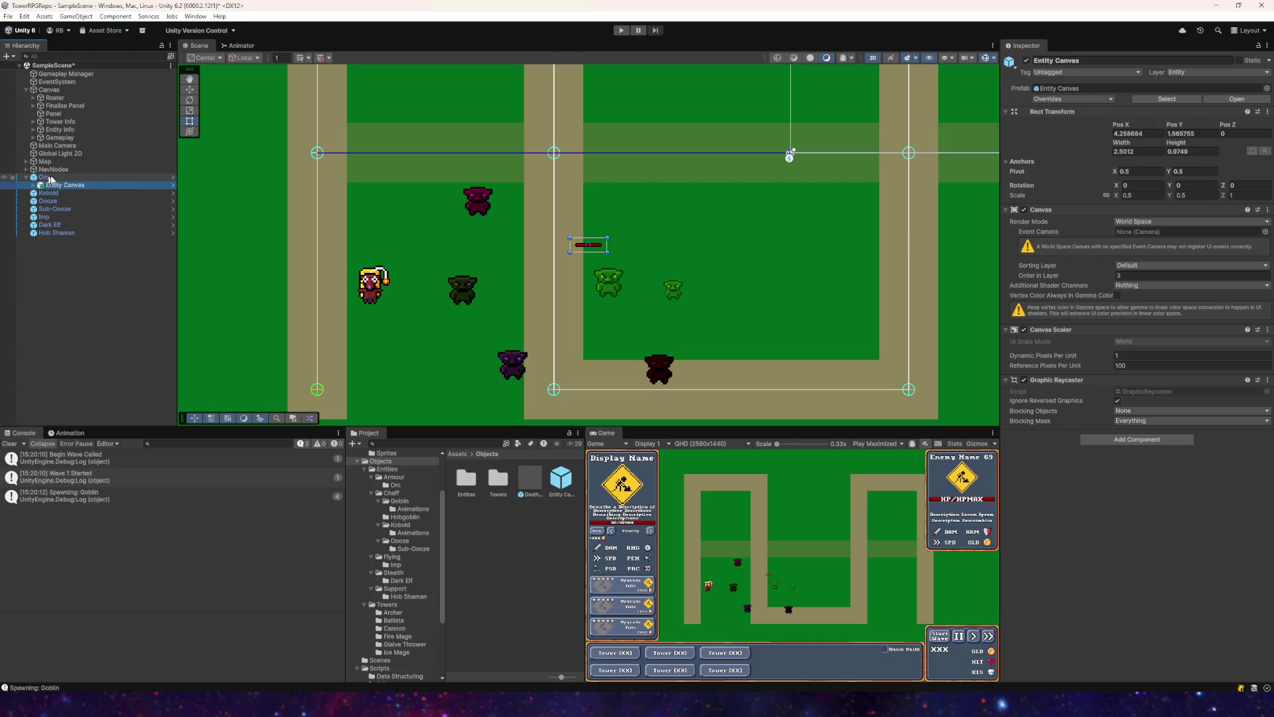
left_click(1136, 133)
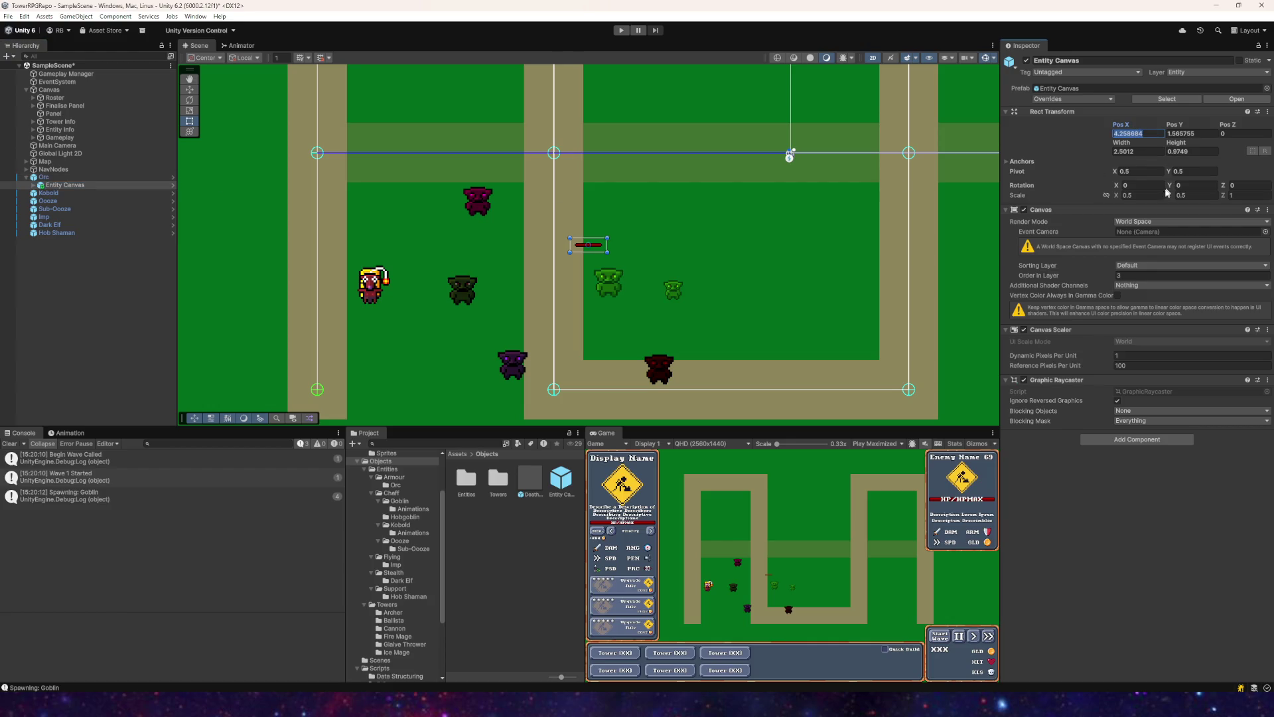
left_click(1160, 194)
type("1")
key("Tab")
type("1")
left_click(1142, 135)
type("0")
key("Tab")
type("1")
key("Return")
Step: Review the resized bar in the scene and open the Chaff/Goblin folder
left_click_drag(545, 273, 589, 243)
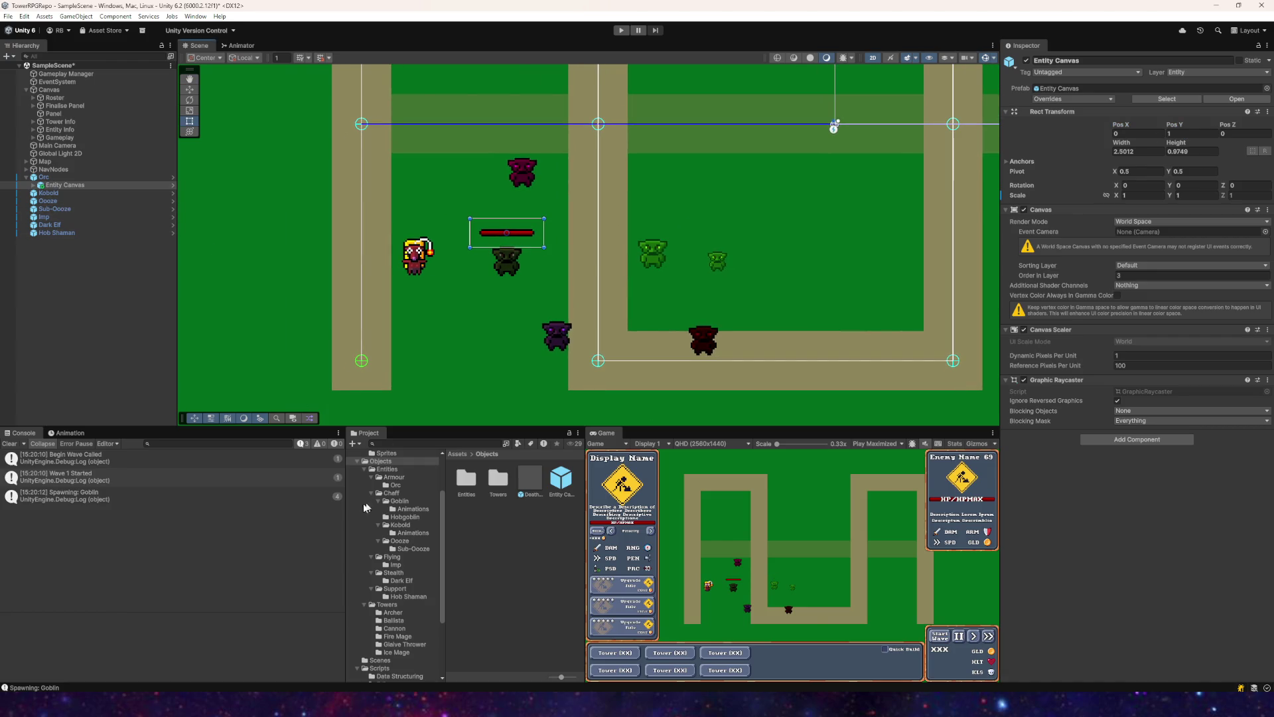
left_click(400, 505)
mouse_move(561, 479)
left_mouse_down()
mouse_move(508, 292)
mouse_move(565, 267)
mouse_move(509, 267)
mouse_move(564, 274)
left_mouse_up()
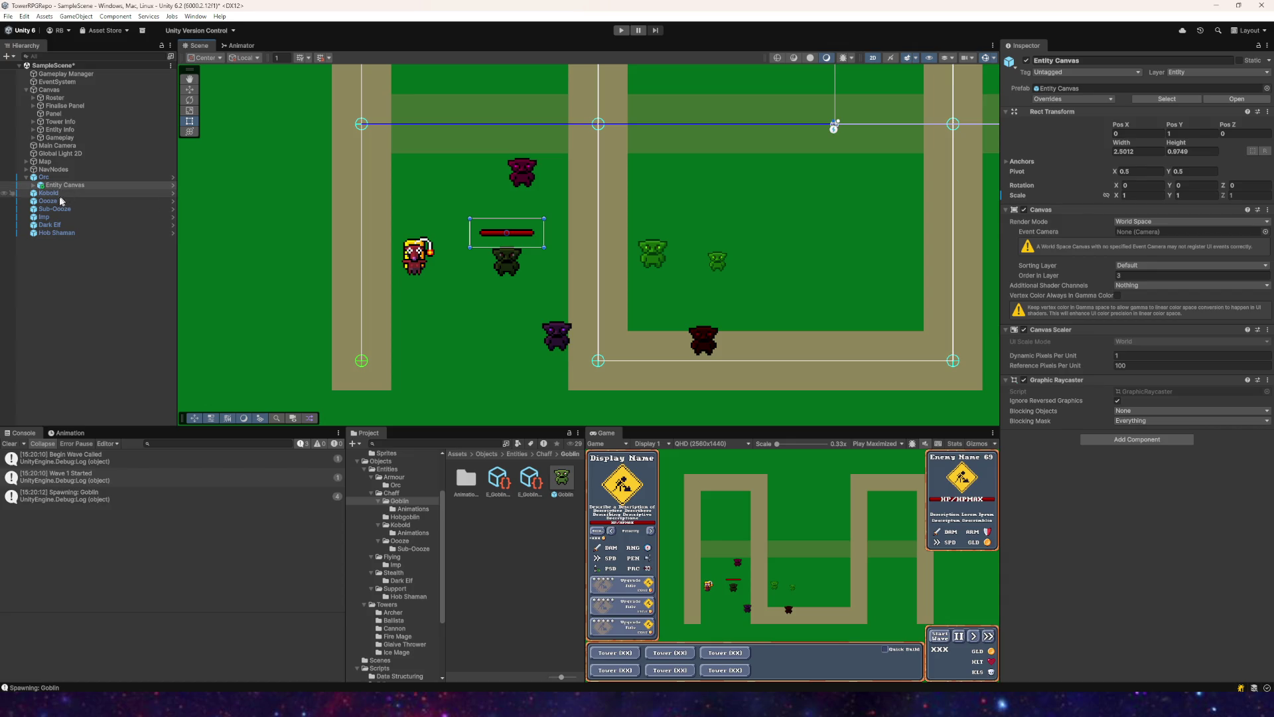
Step: Give Kobold an Entity Canvas from the Objects folder and select it
left_click(33, 194)
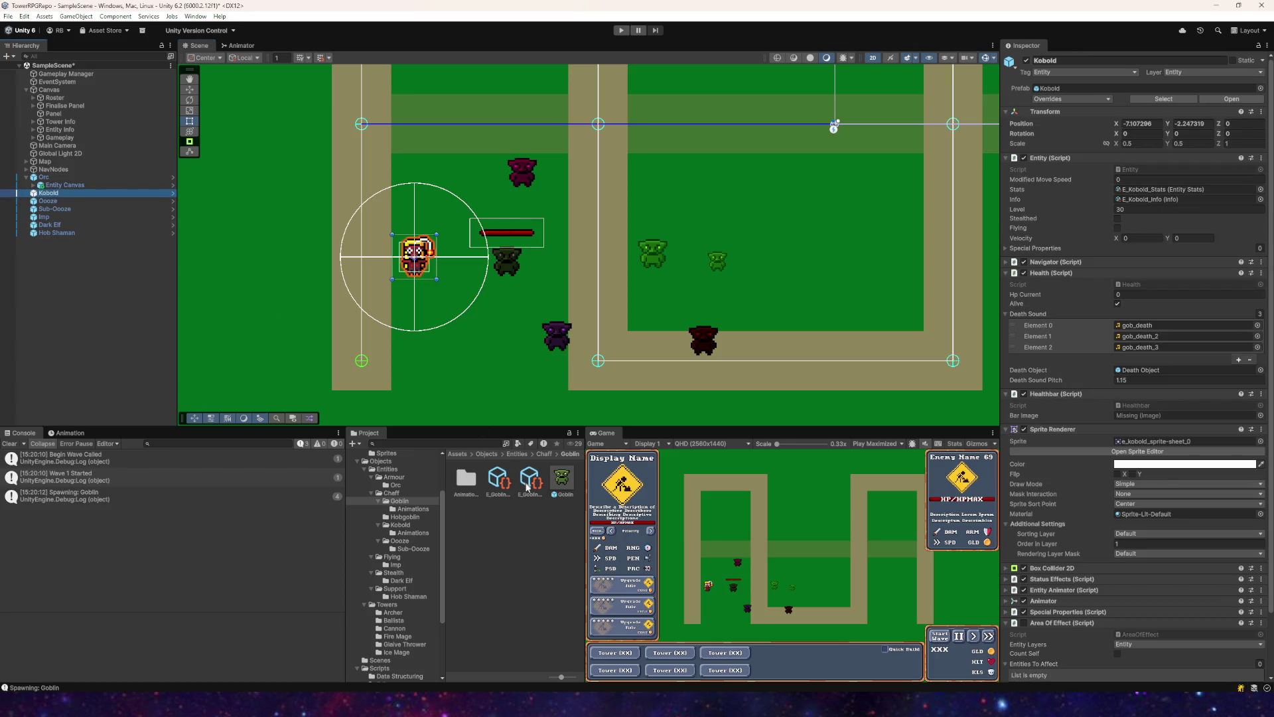
scroll(401, 478, "up", 3)
left_click(391, 521)
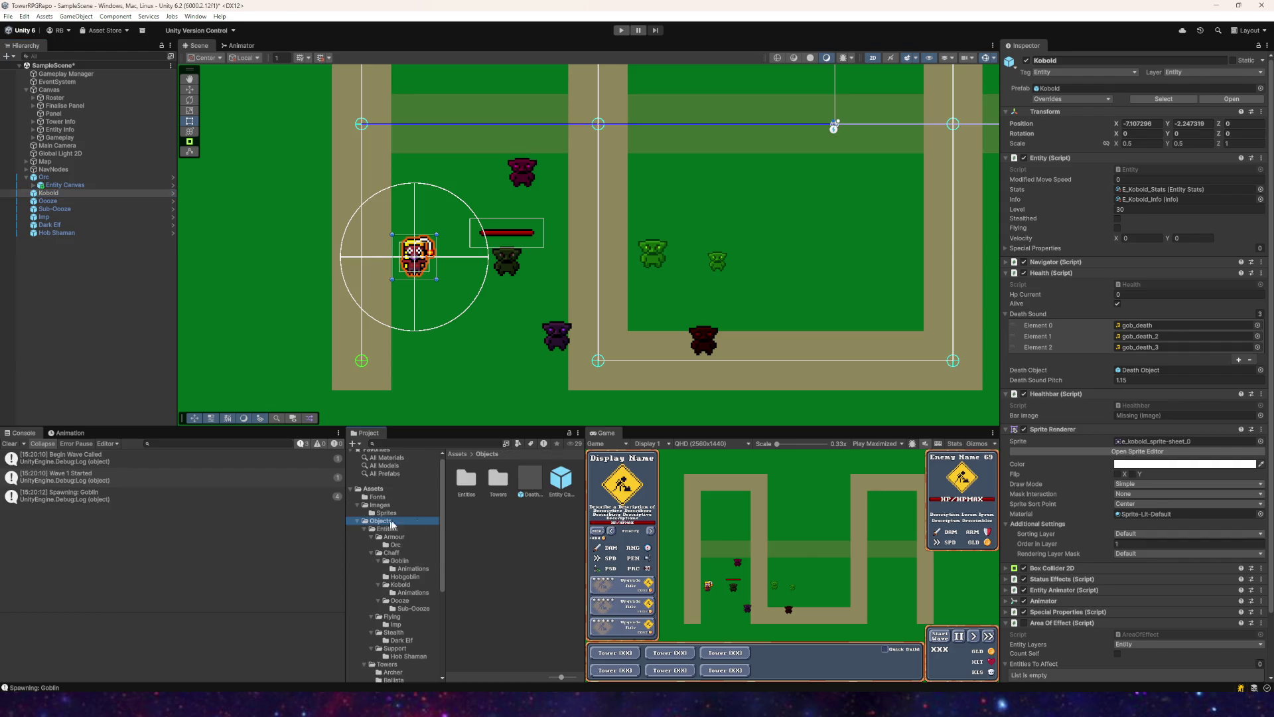
left_click(49, 193)
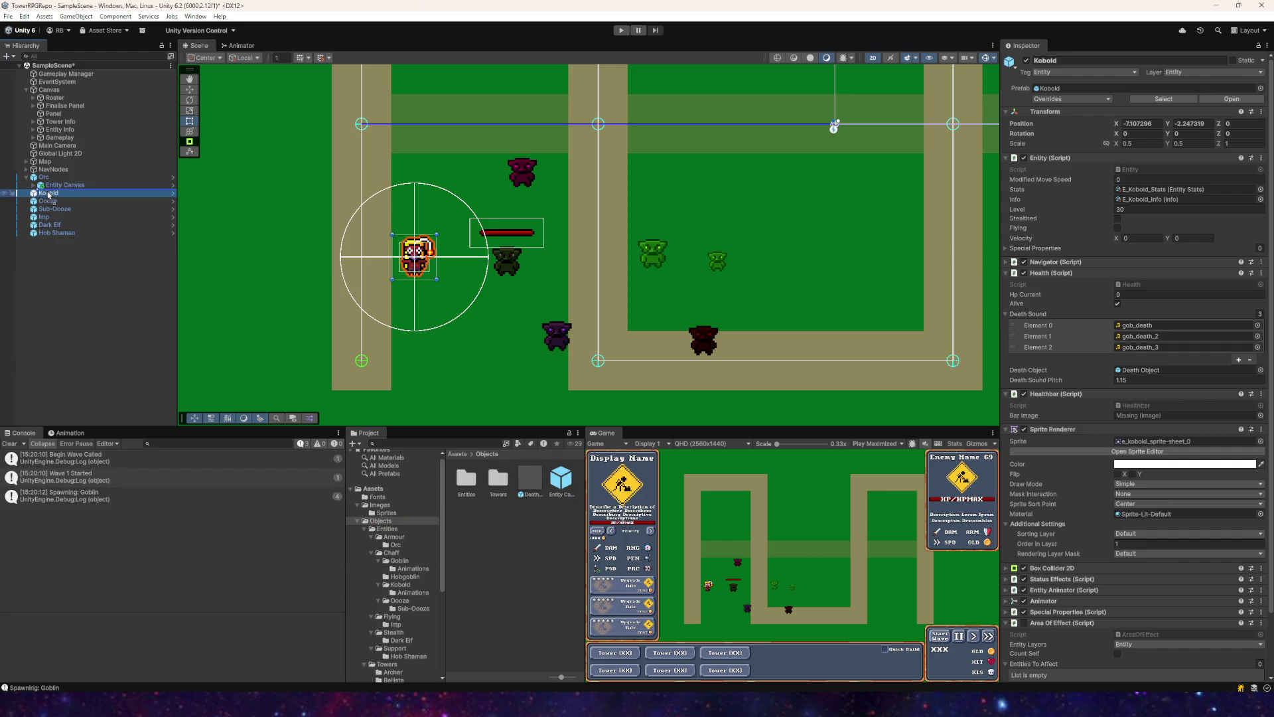
left_click(588, 245)
Step: Set Kobold's Entity Canvas to position 0, 1 and scale 1, 1
left_click(1138, 134)
type("0")
key("Return")
left_click(1181, 133)
type("1")
left_click(1126, 195)
type("1")
key("Tab")
type("1")
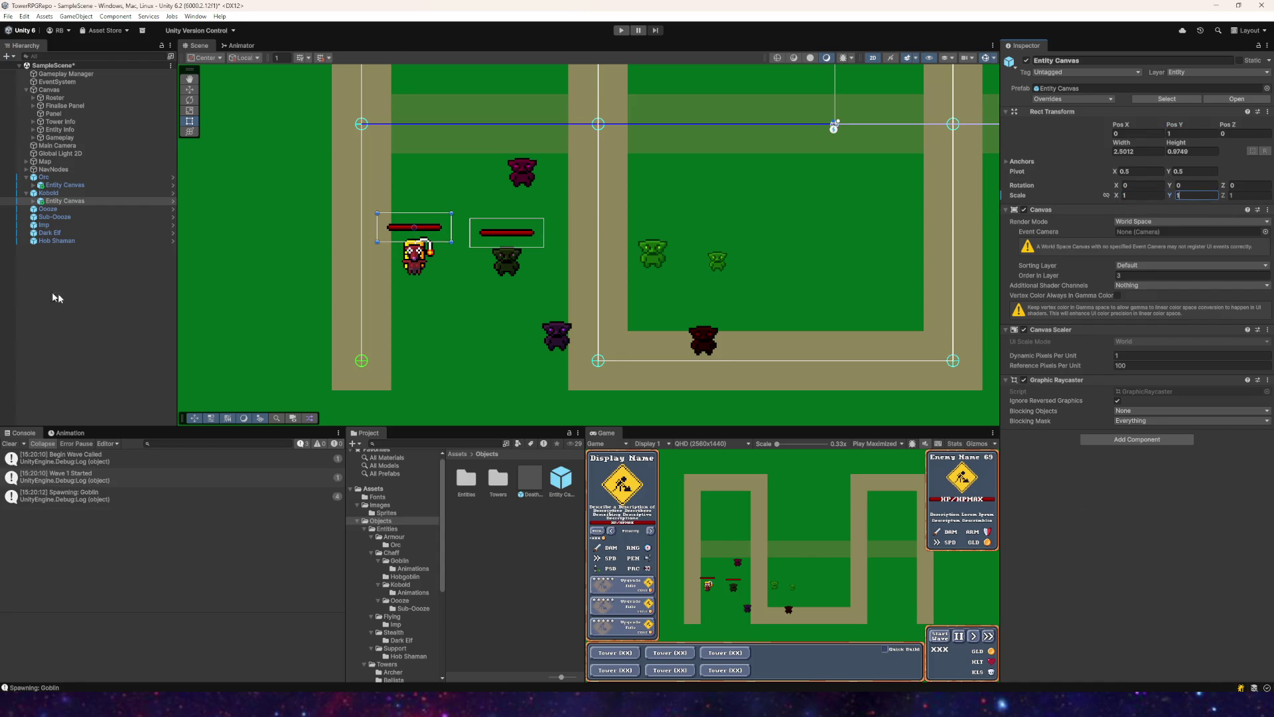
Step: Frame the Ooze and attach an Entity Canvas health bar to it
left_click(48, 209)
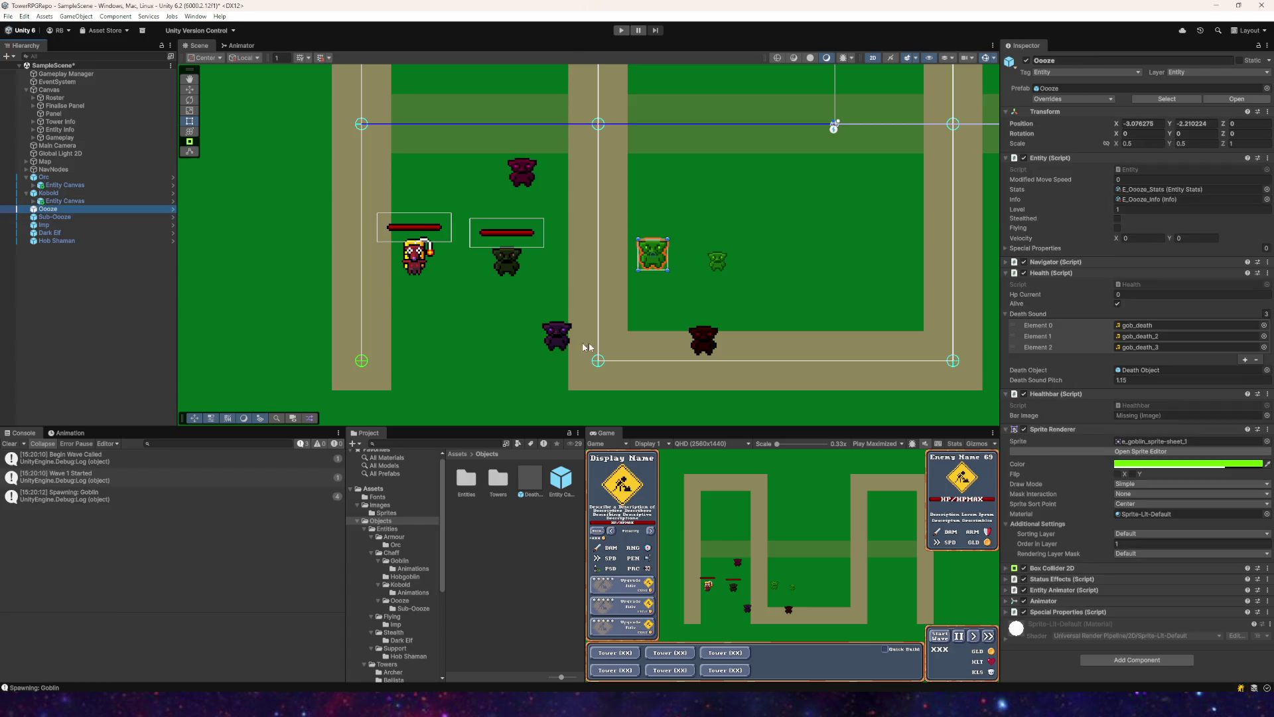
key("f")
mouse_move(556, 468)
left_mouse_down()
mouse_move(137, 284)
mouse_move(47, 212)
left_mouse_up()
Step: Set the Ooze's canvas to scale 1, 1 and position 0, 1, then frame Sub-Ooze
left_click(1141, 195)
type("1")
left_click(1195, 195)
type("1")
left_click(1137, 133)
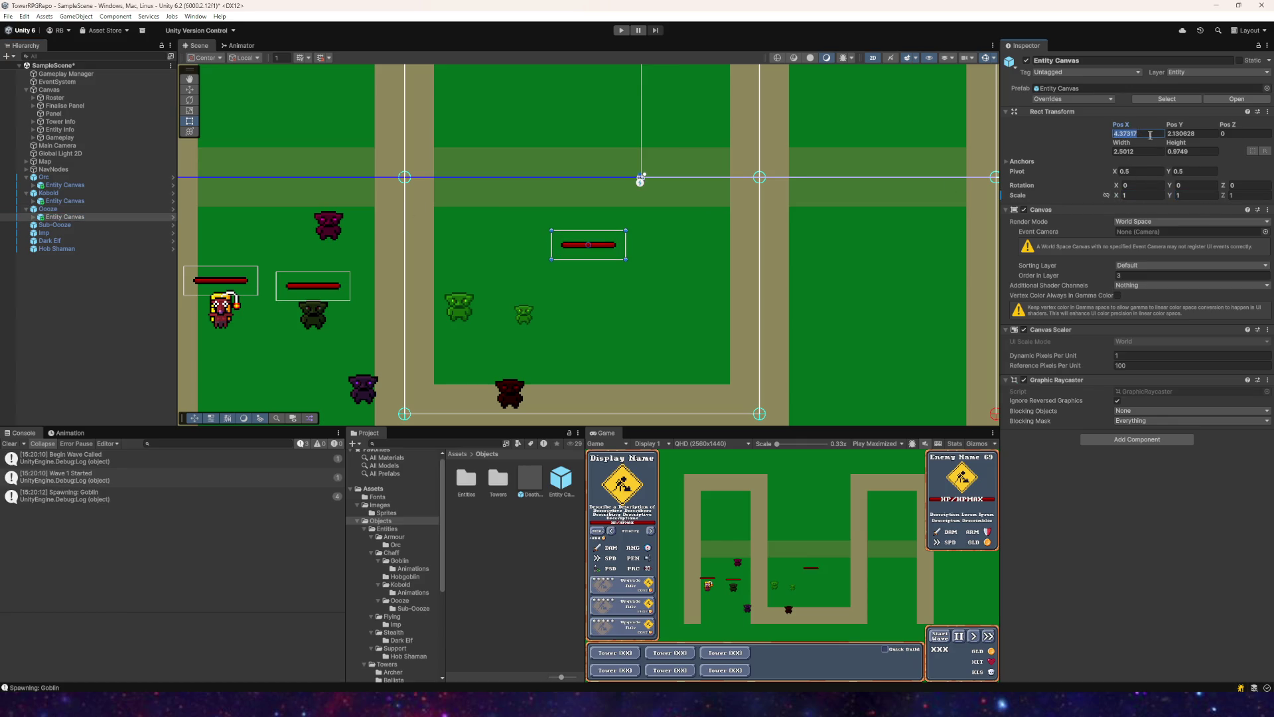
type("0")
left_click(1180, 134)
type("1")
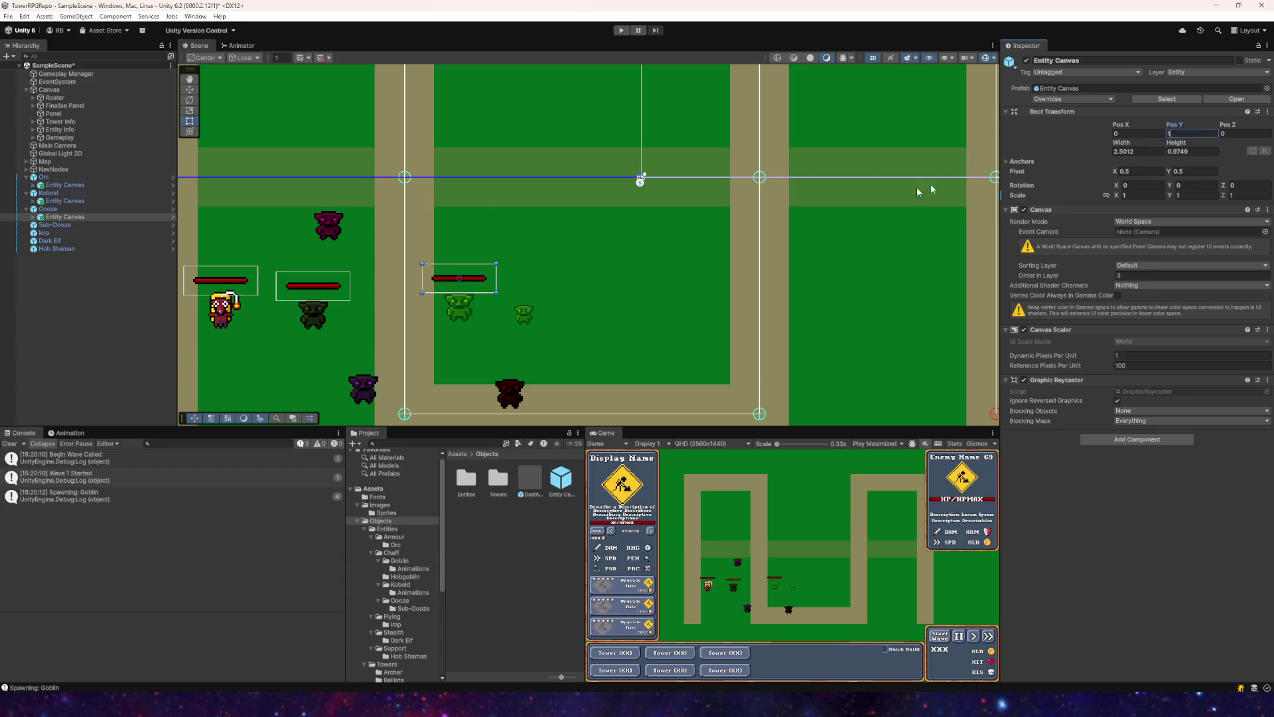
key("Return")
key("f")
left_click(49, 224)
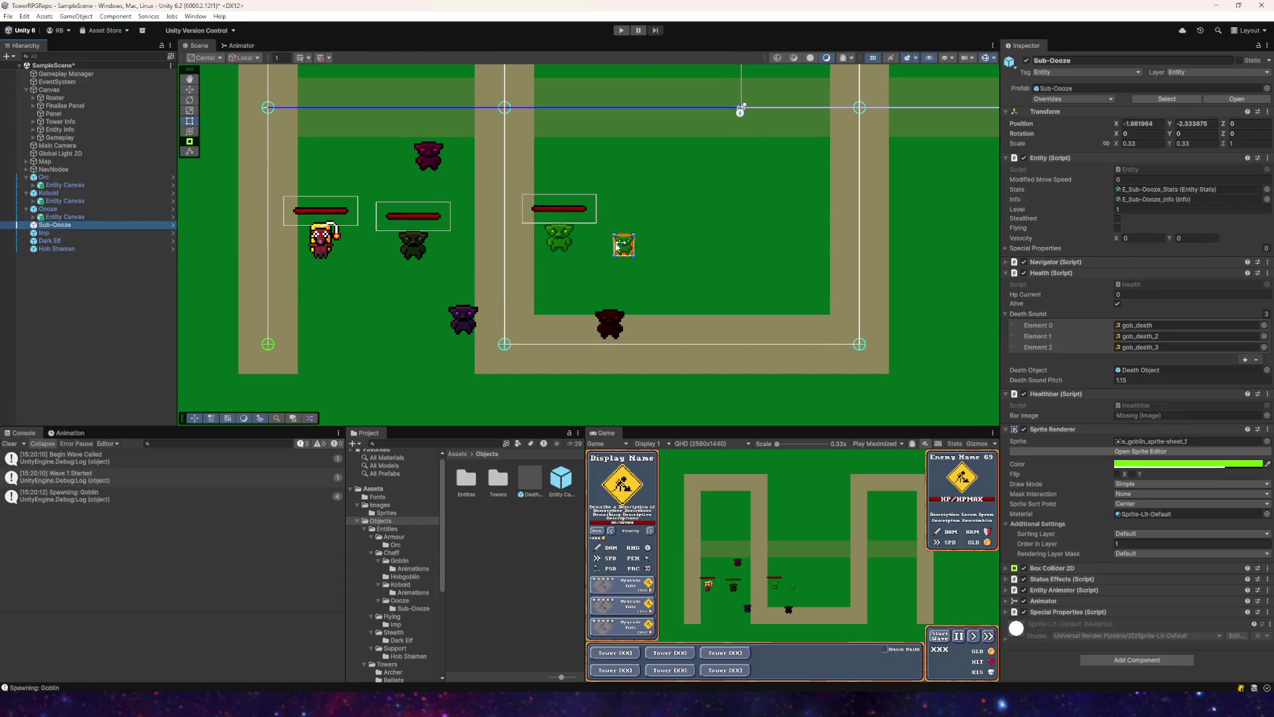
key("f")
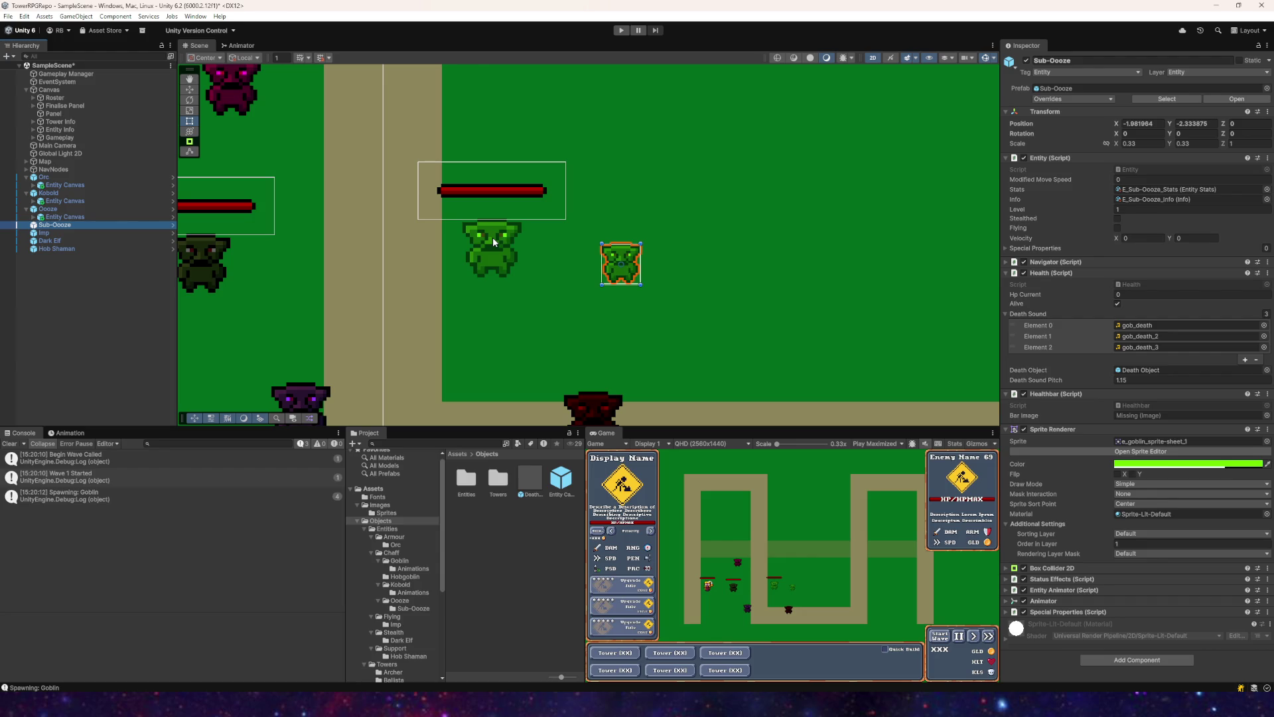
Step: Unpack the Sub-Ooze's Entity Canvas prefab instance via Prefab > Unpack
left_click(60, 225)
key("Right")
left_click(57, 234)
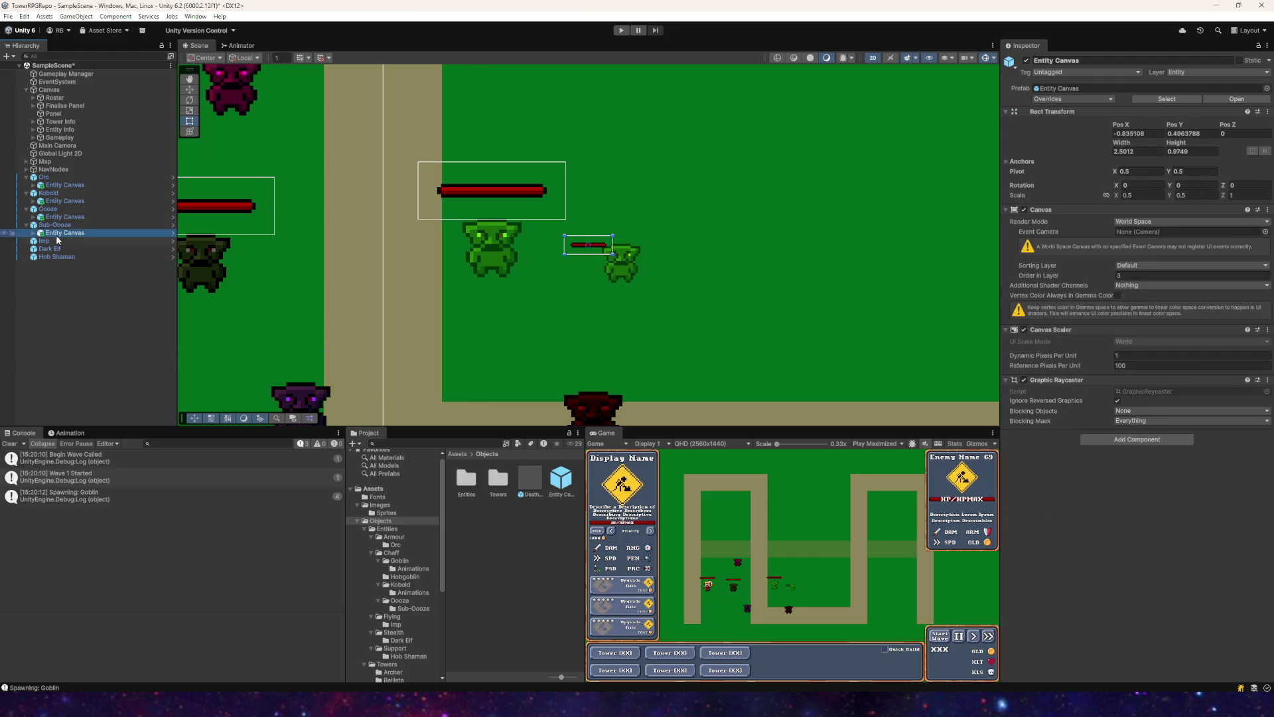
right_click(47, 236)
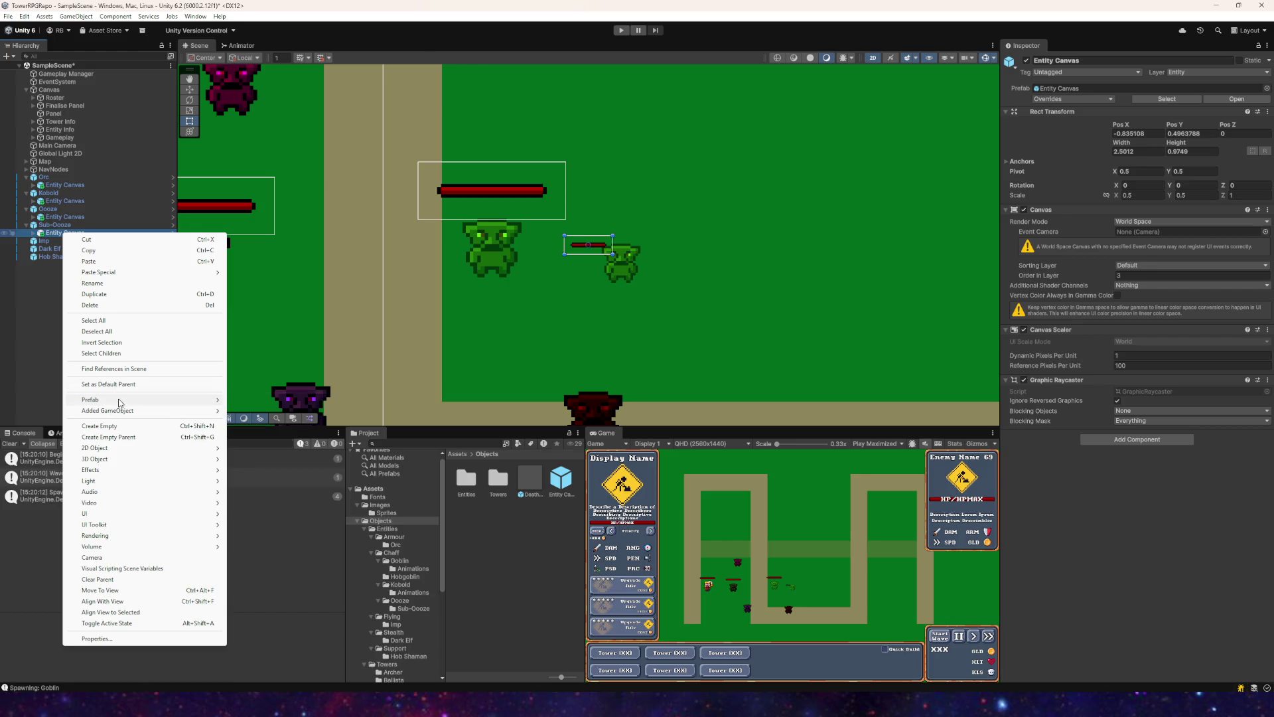
mouse_move(219, 400)
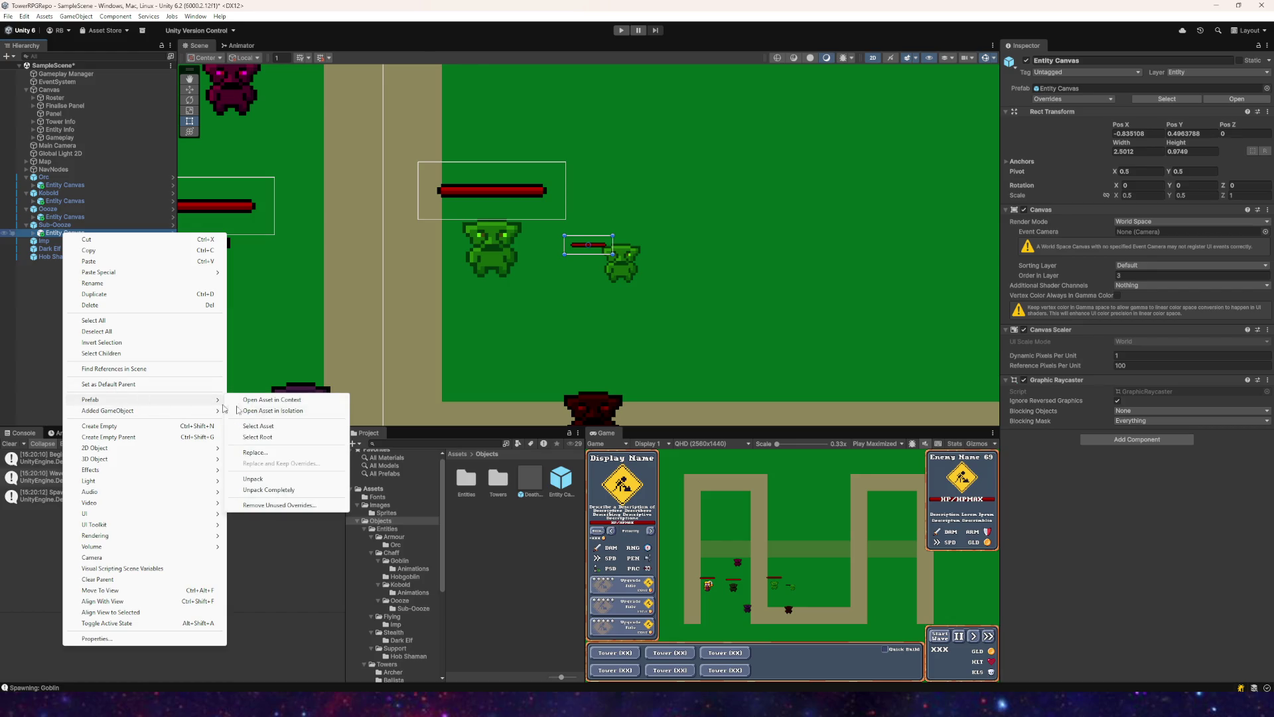
left_click(261, 480)
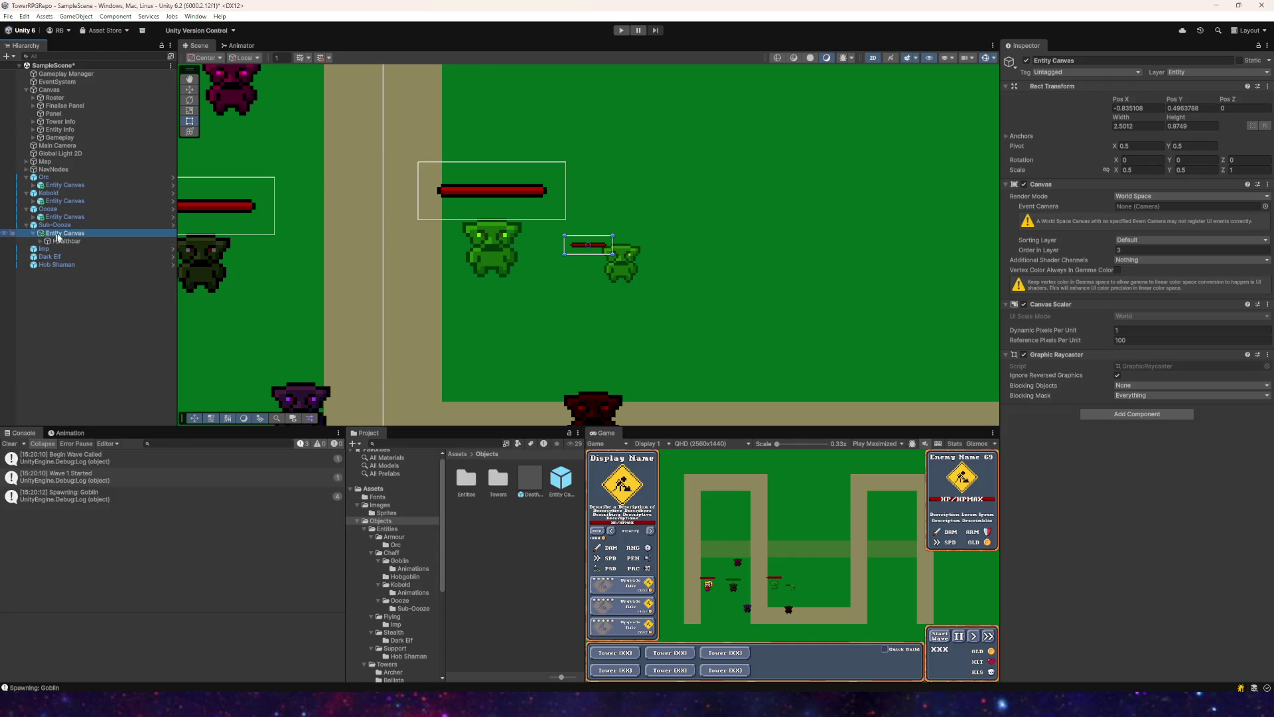
Step: Expand the Healthbar, set the canvas scale to 1, 1, and select Background and Bar
left_click(39, 241)
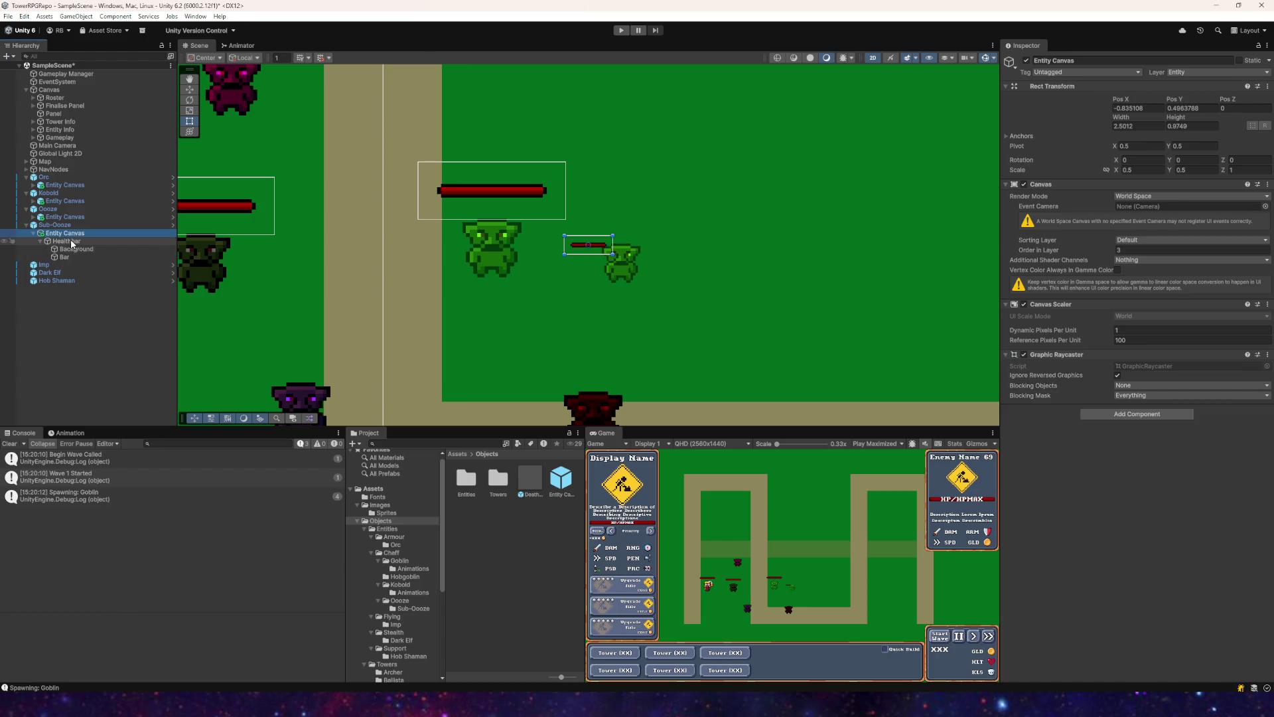
left_click(1141, 169)
type("1")
left_click(1198, 170)
type("1")
left_click(74, 250)
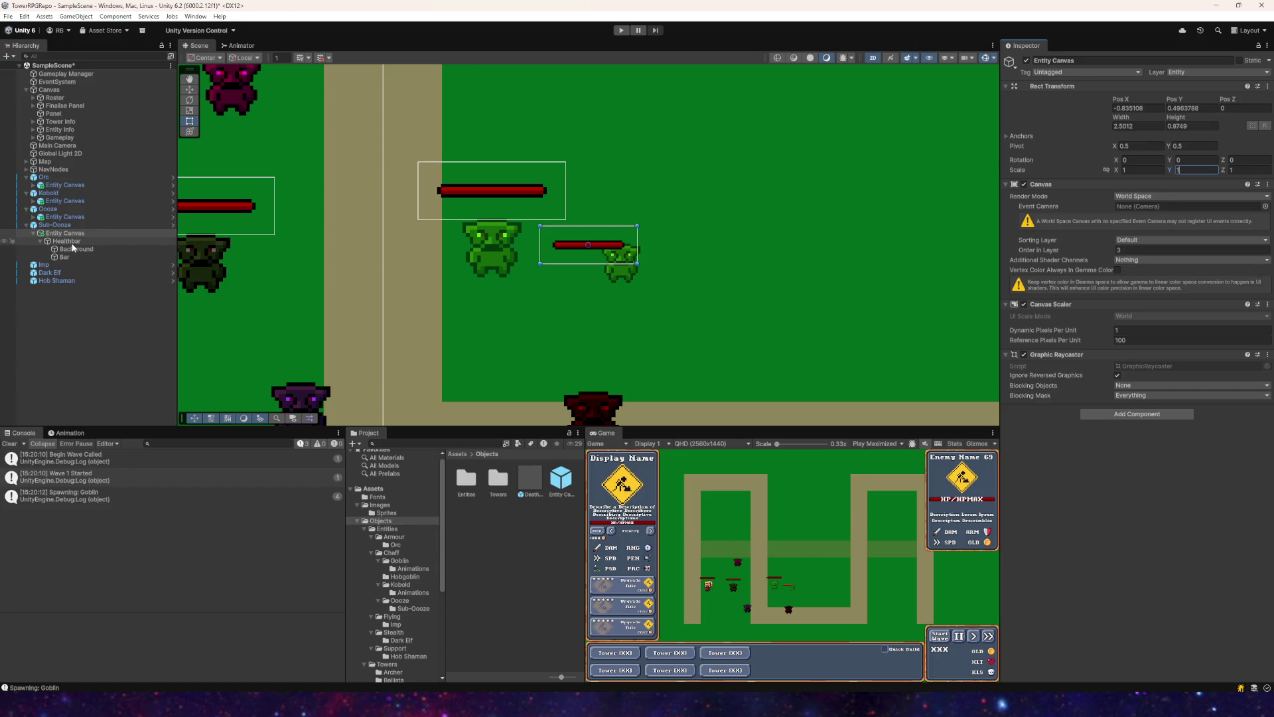
left_click(64, 257, "shift")
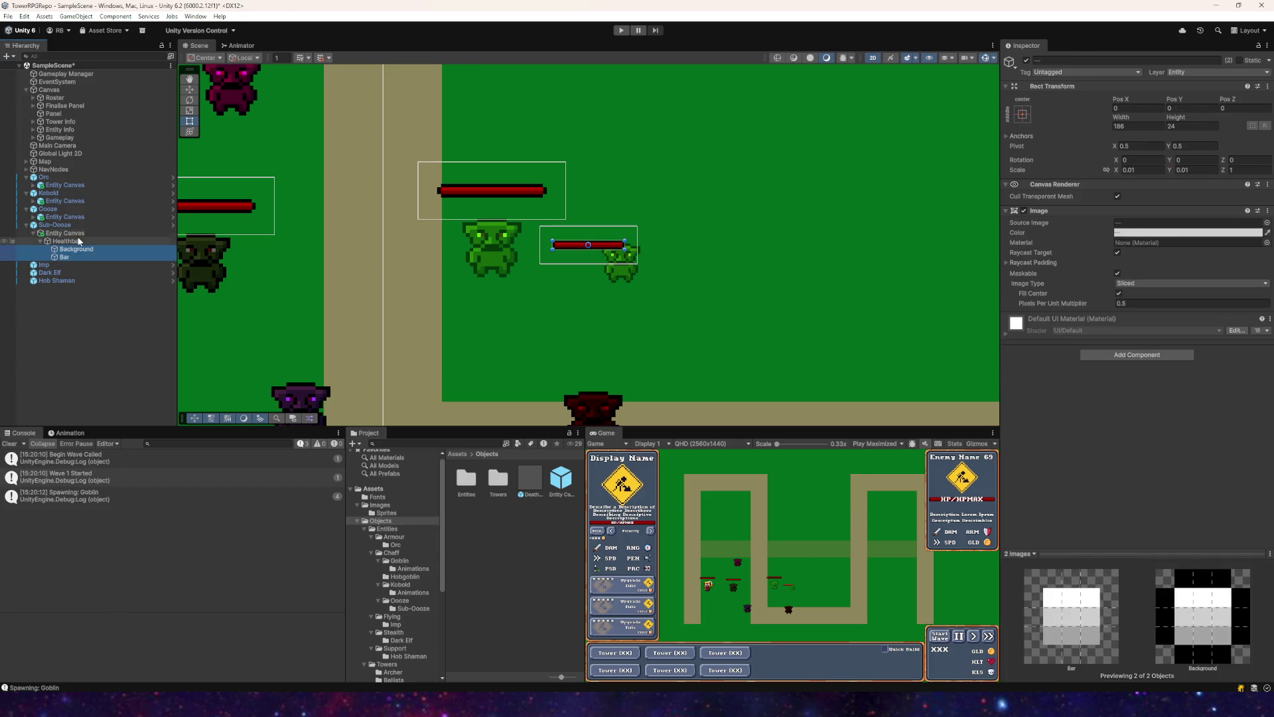
Step: Centre the Sub-Ooze's Entity Canvas at Pos X 0, Pos Y 1
left_click(66, 241)
left_click(96, 233)
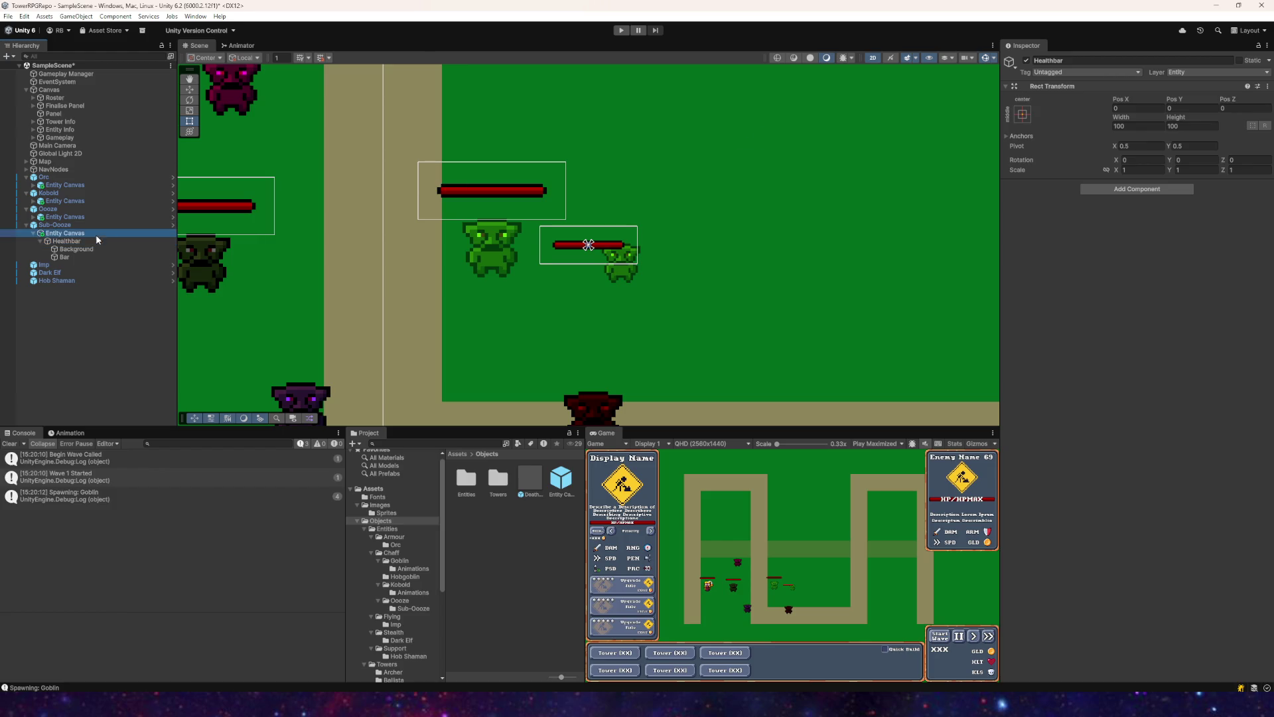
left_click(1193, 108)
type("1")
left_click(1144, 108)
type("0")
key("Return")
Step: Set the Background and Bar images to width 128, undoing a trial move
scroll(538, 229, "up", 3)
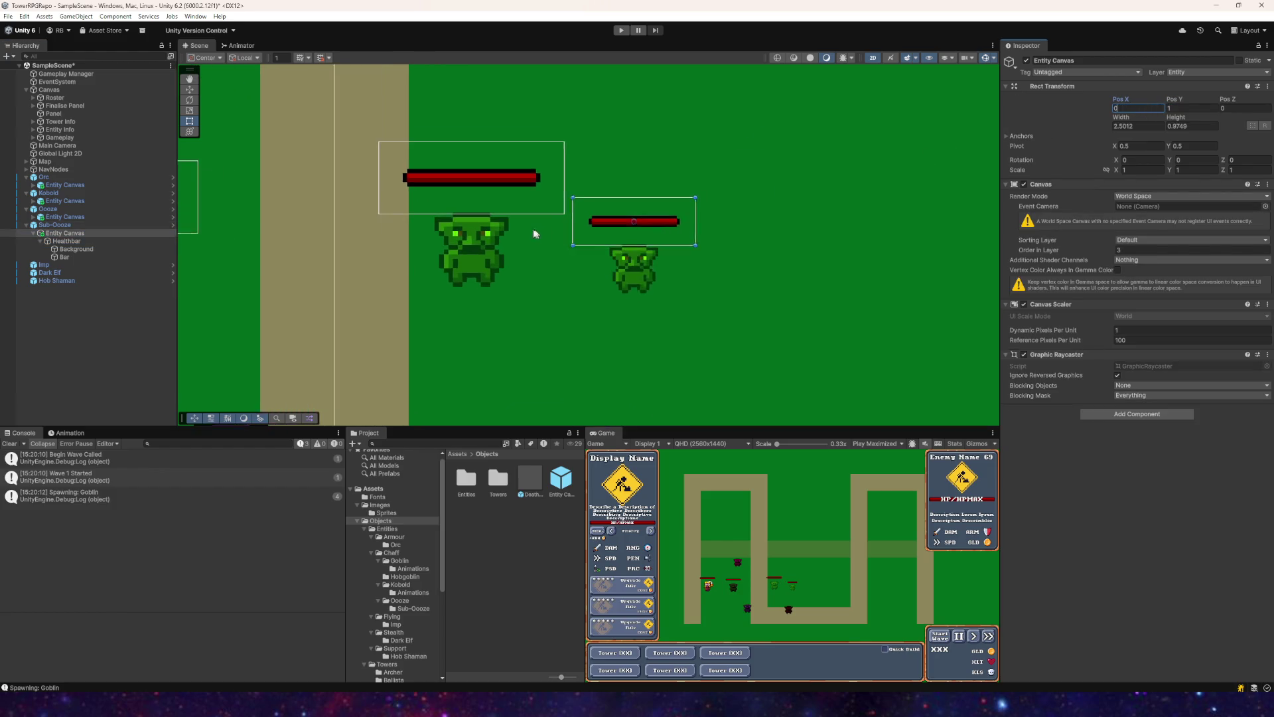
left_click(62, 250)
left_click(63, 257, "shift")
left_click(1132, 127)
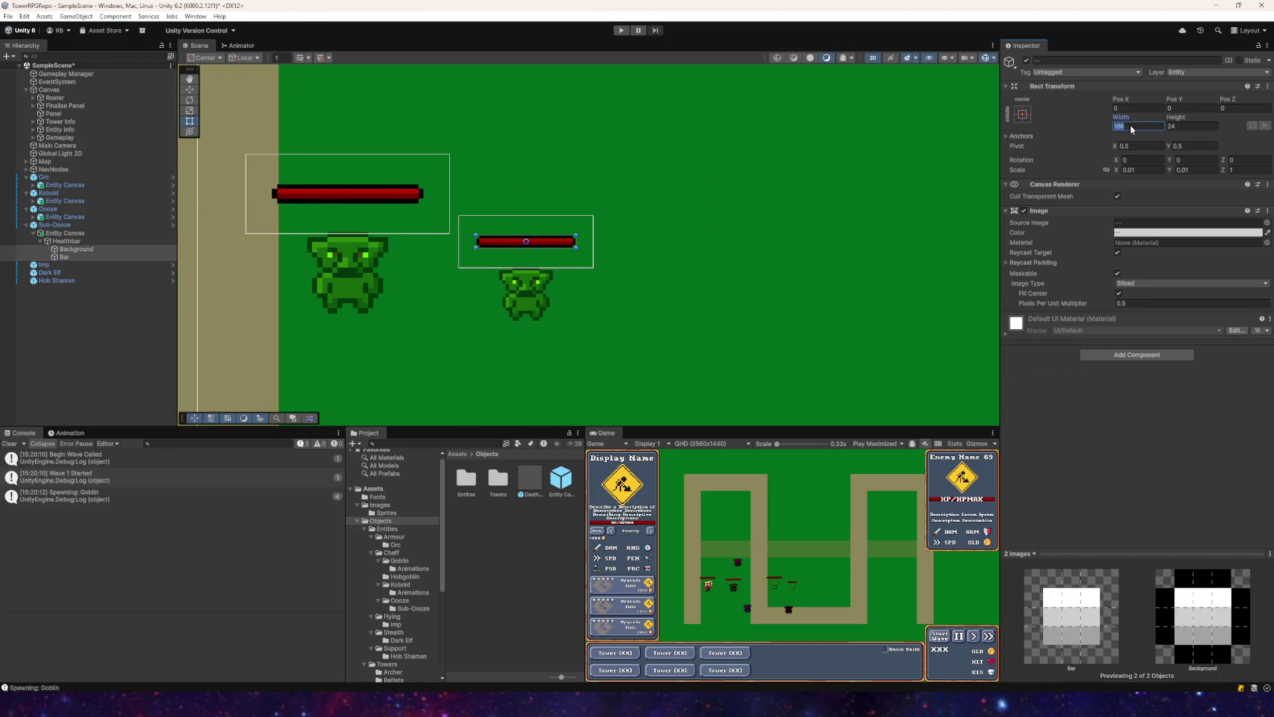
type("64")
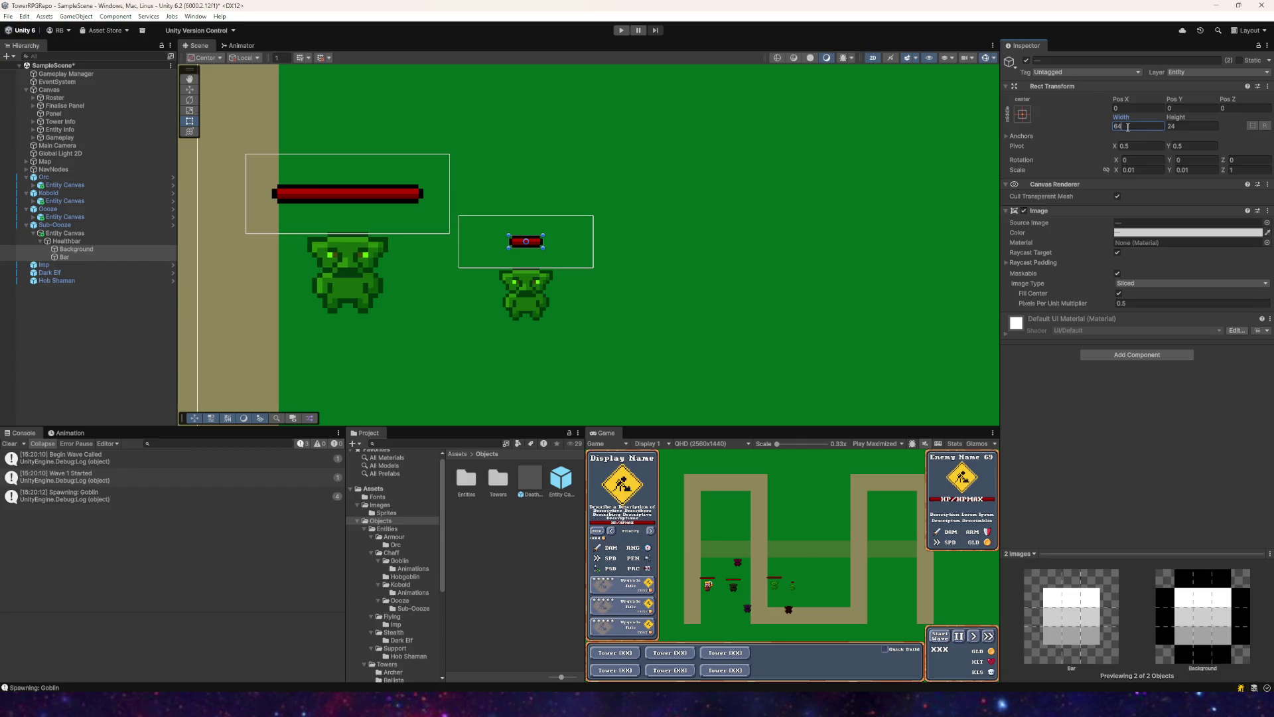
key("Escape")
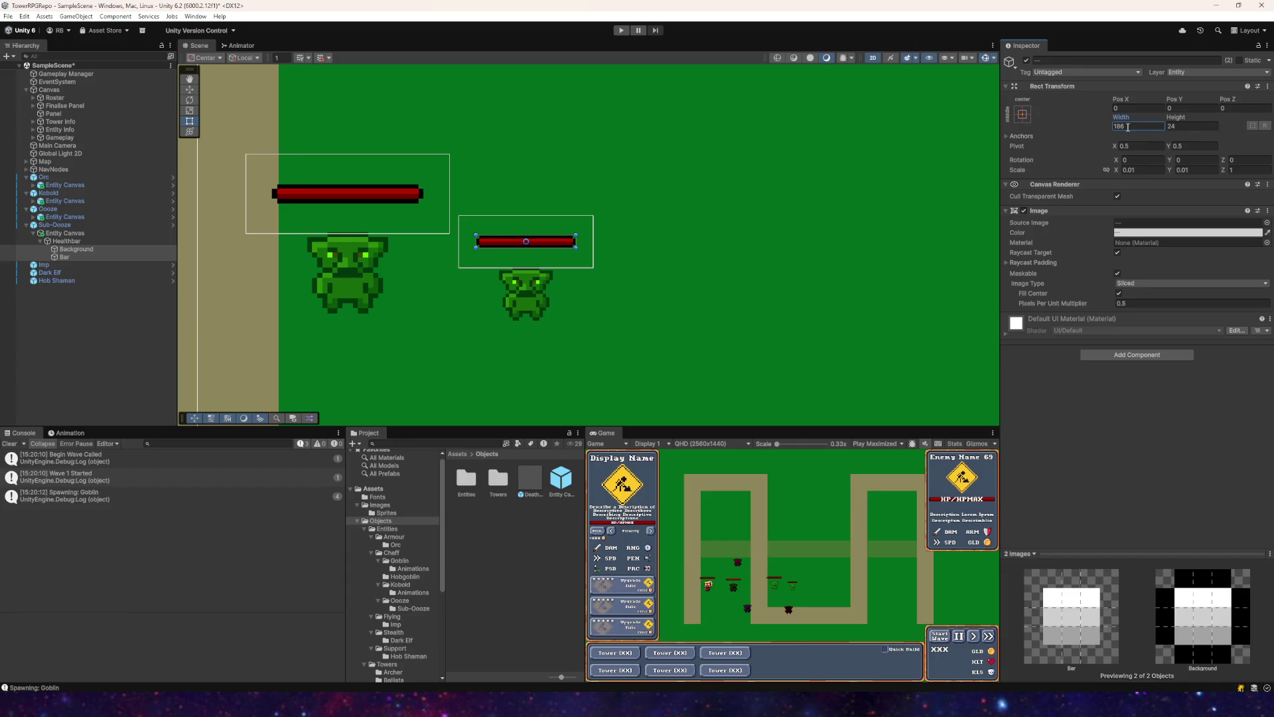
type("12")
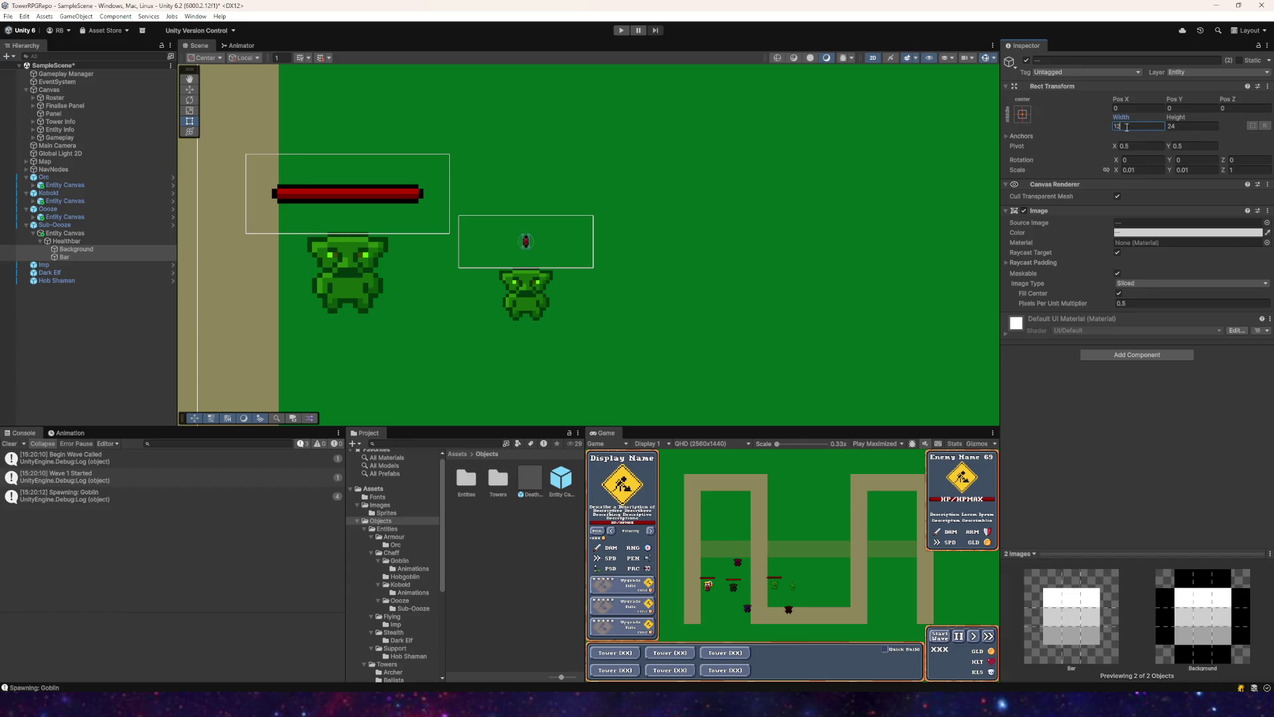
type("8")
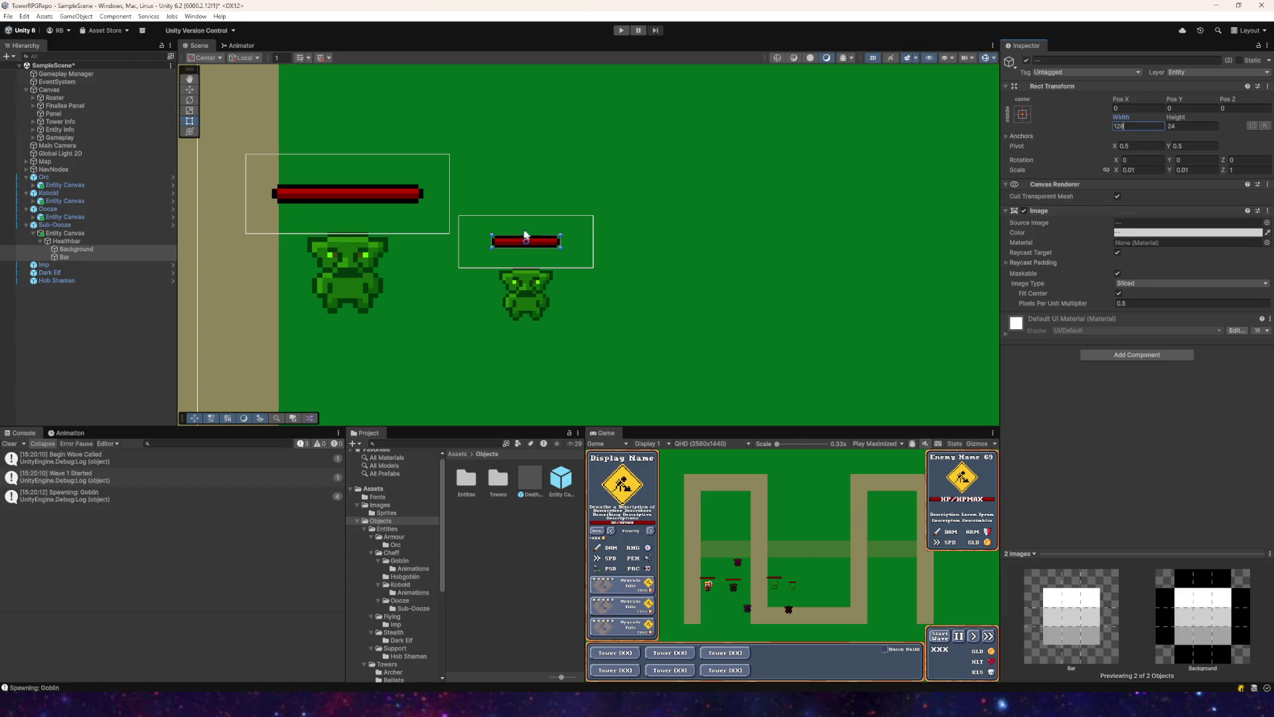
scroll(506, 217, "up", 3)
key("Return")
key("w")
mouse_move(543, 259)
left_mouse_down()
mouse_move(415, 178)
mouse_move(447, 178)
left_mouse_up()
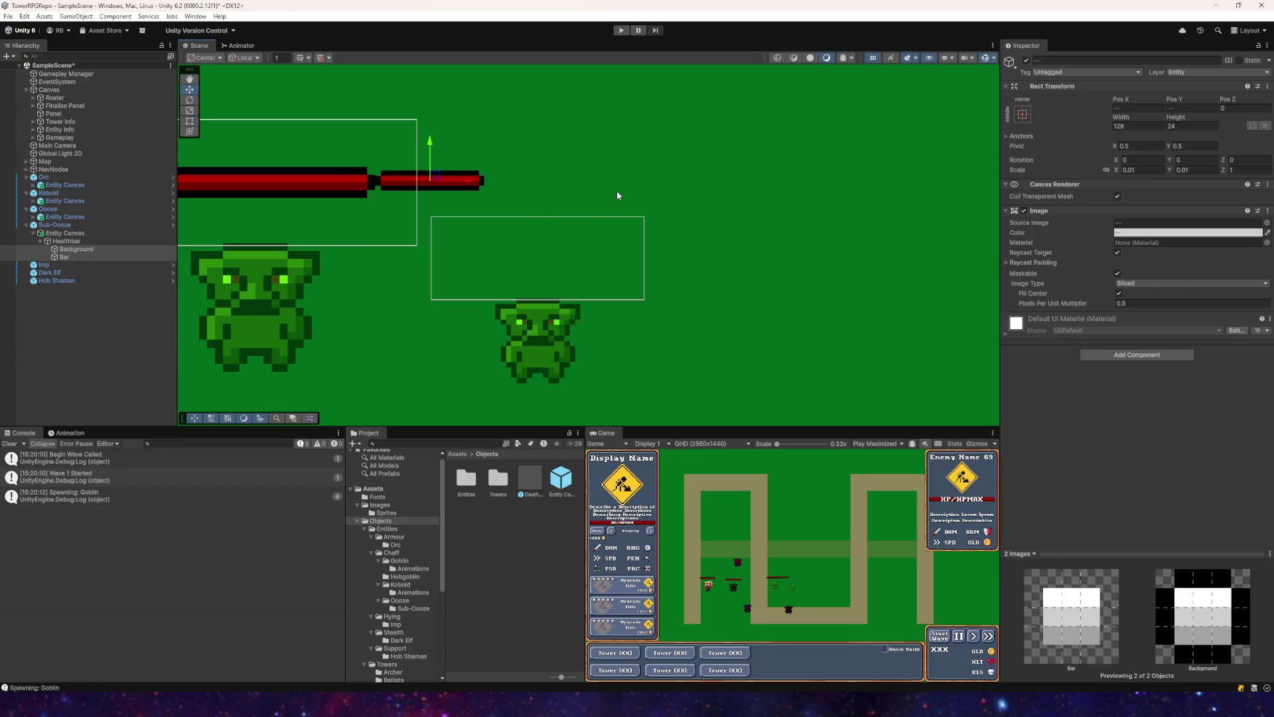
key("ctrl+z")
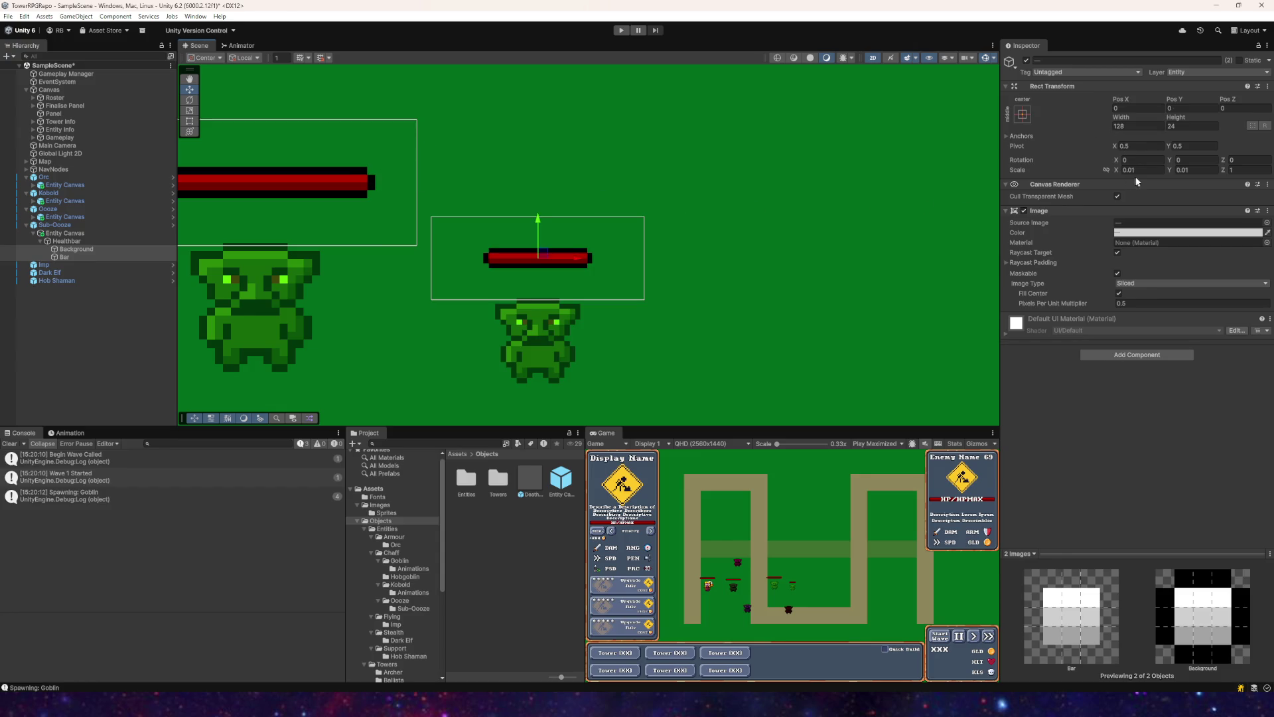
left_click(90, 249)
left_click(90, 256)
left_click(87, 249)
left_click(73, 241)
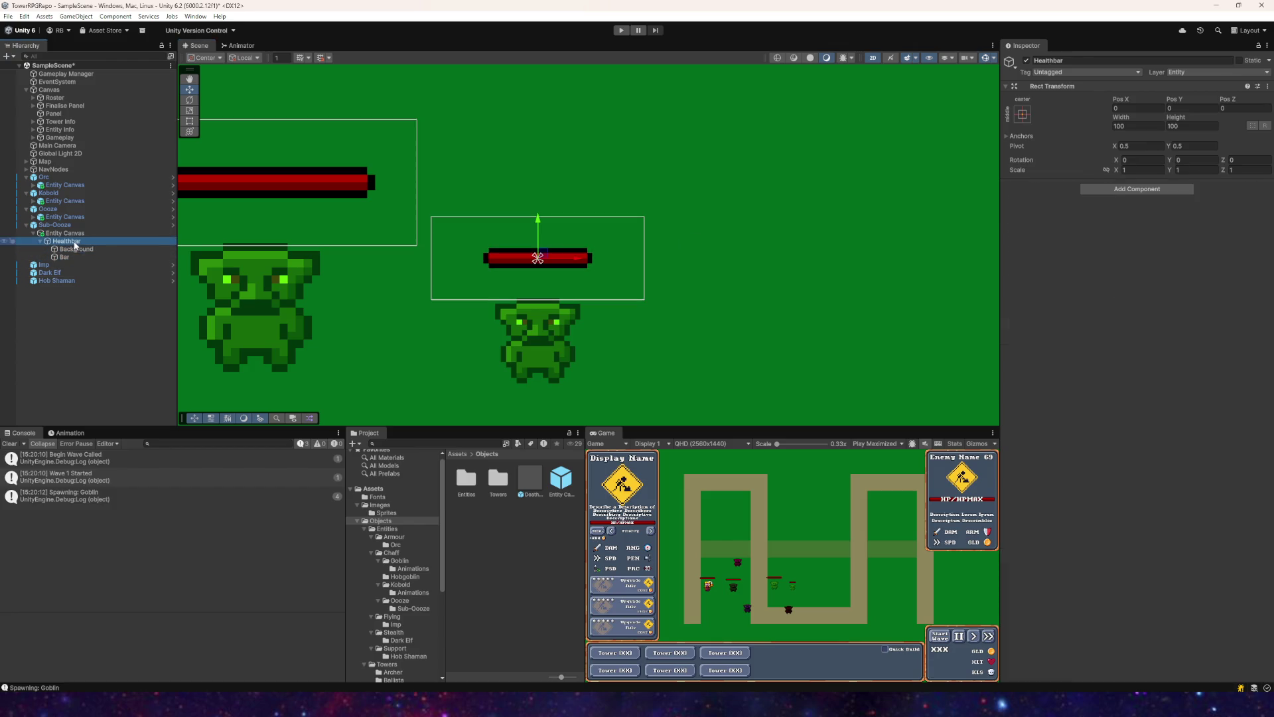
left_click(65, 234)
key("f")
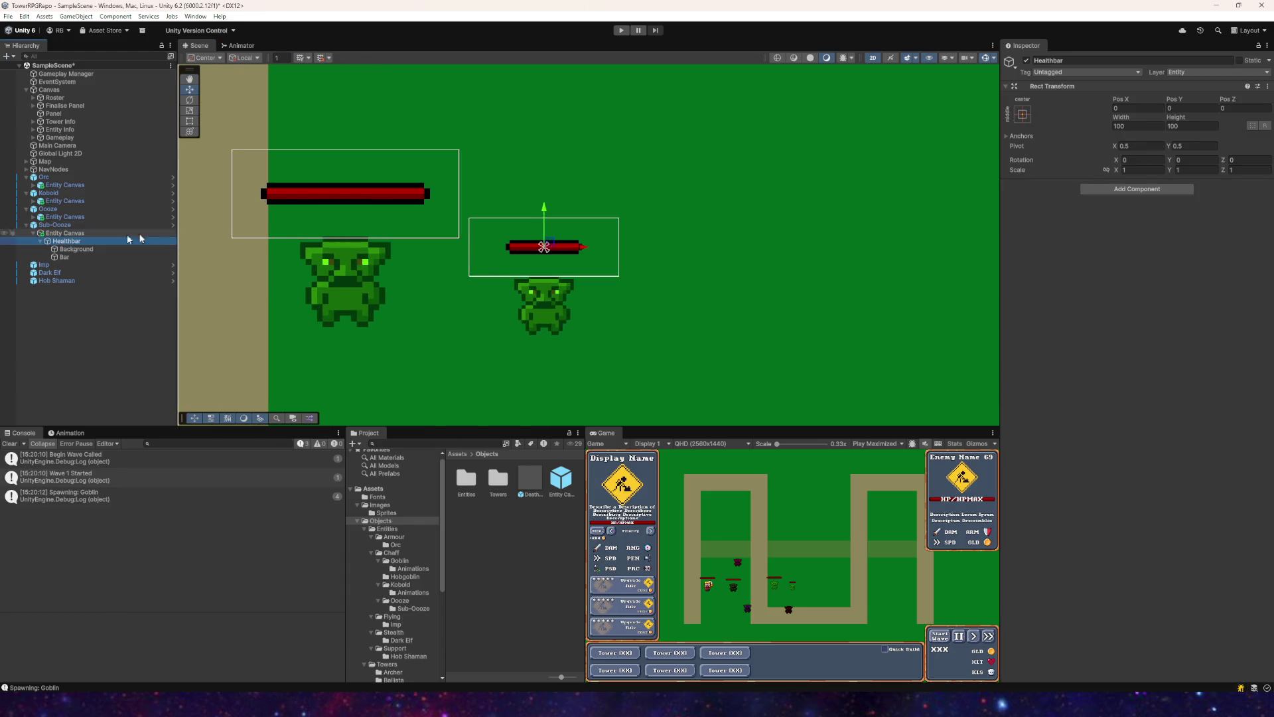
left_click(1164, 171)
type("2")
left_click(1184, 171)
type("2")
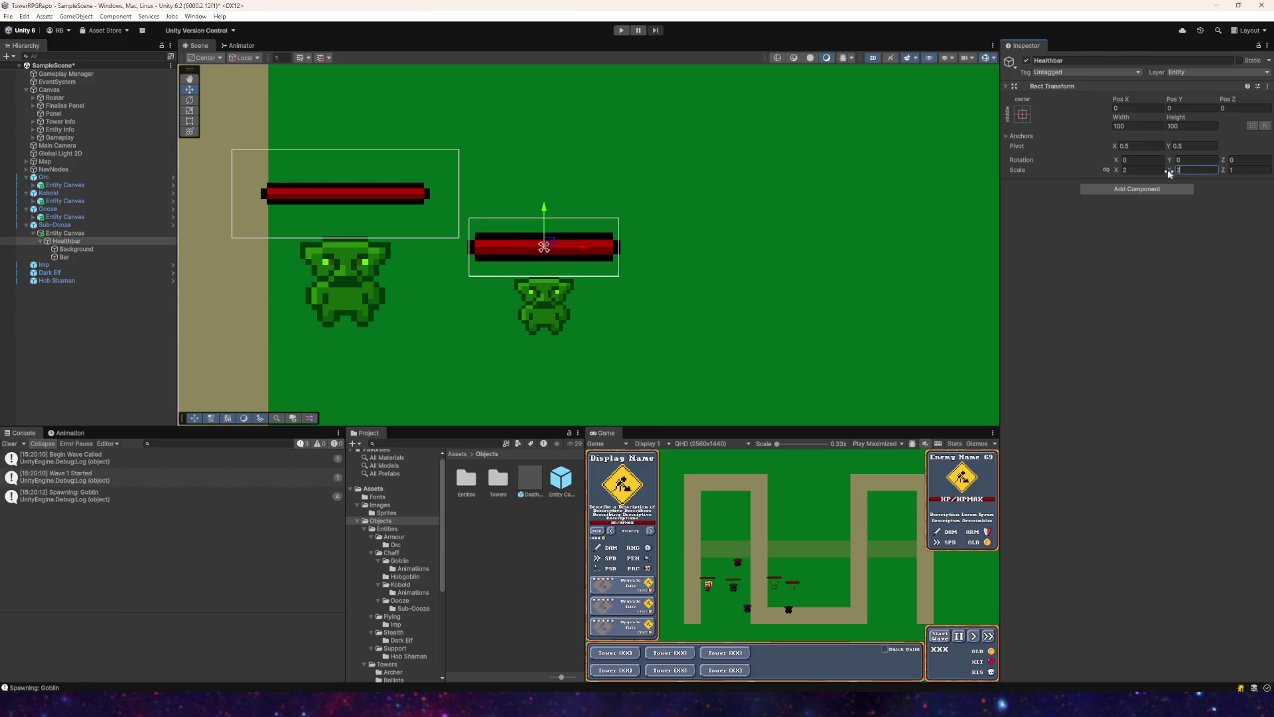
left_click(59, 226)
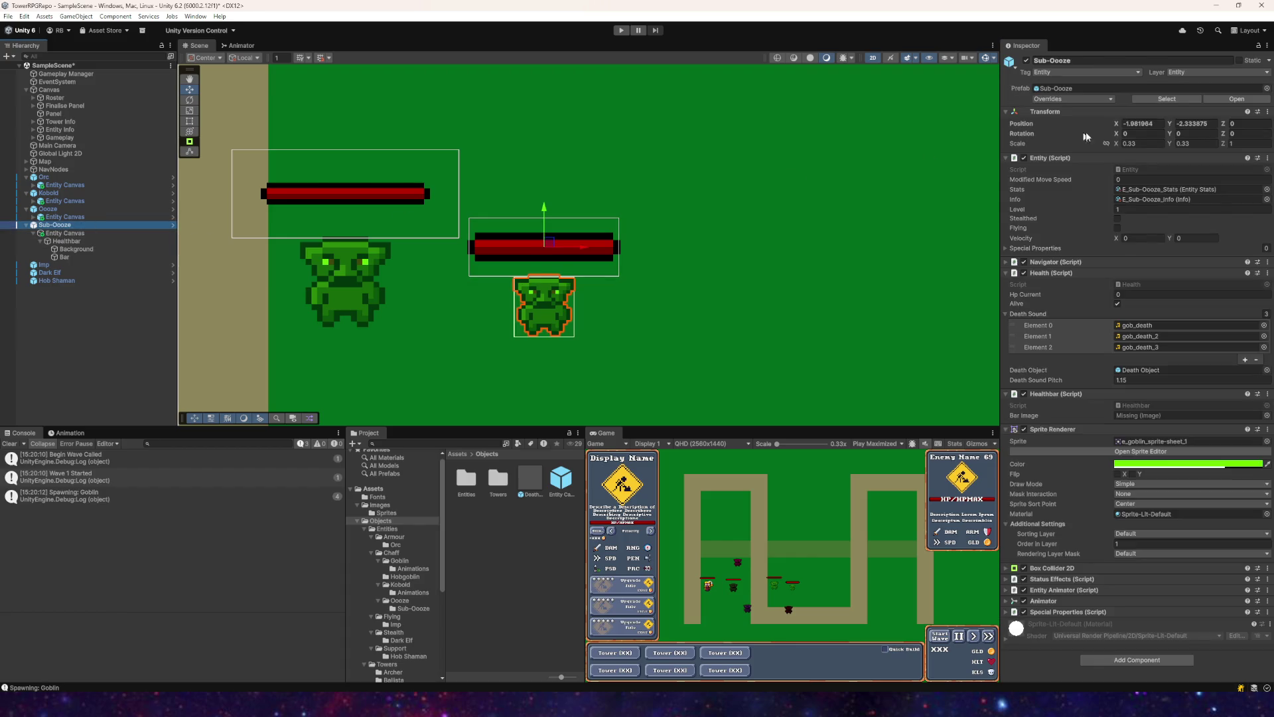
left_click(66, 241)
left_click(1141, 171)
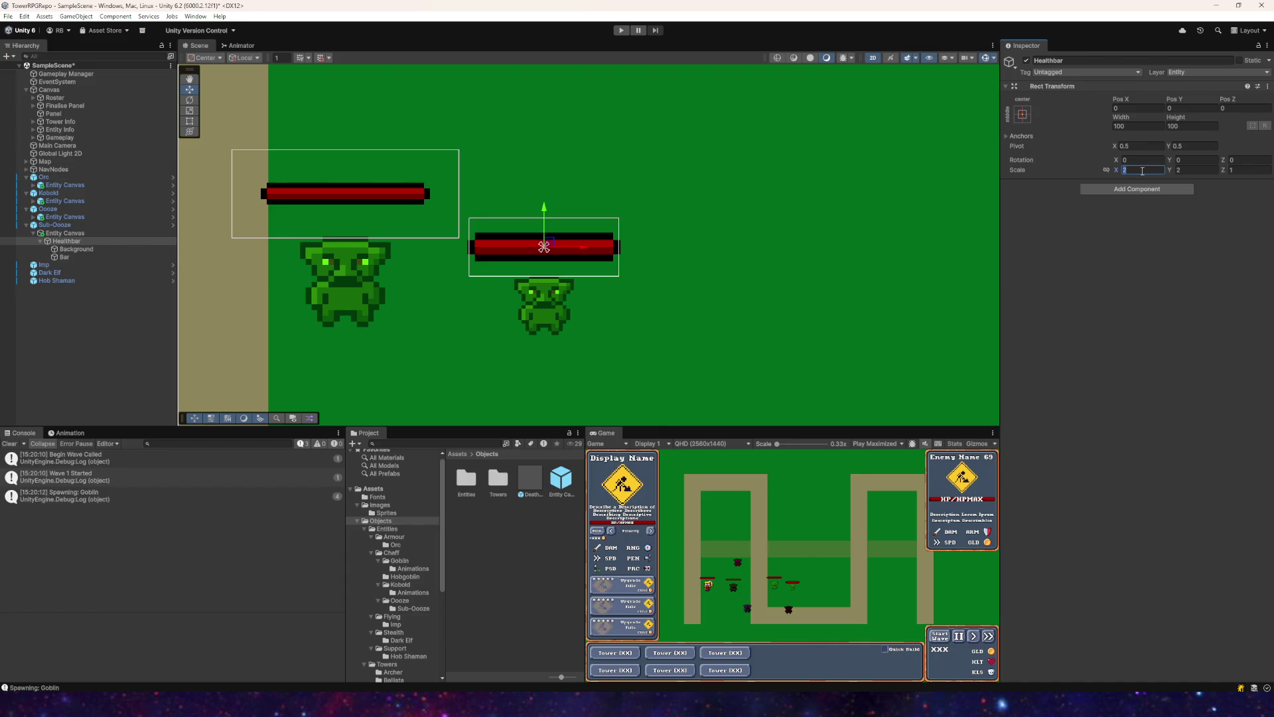
type("1")
key("Tab")
type("1")
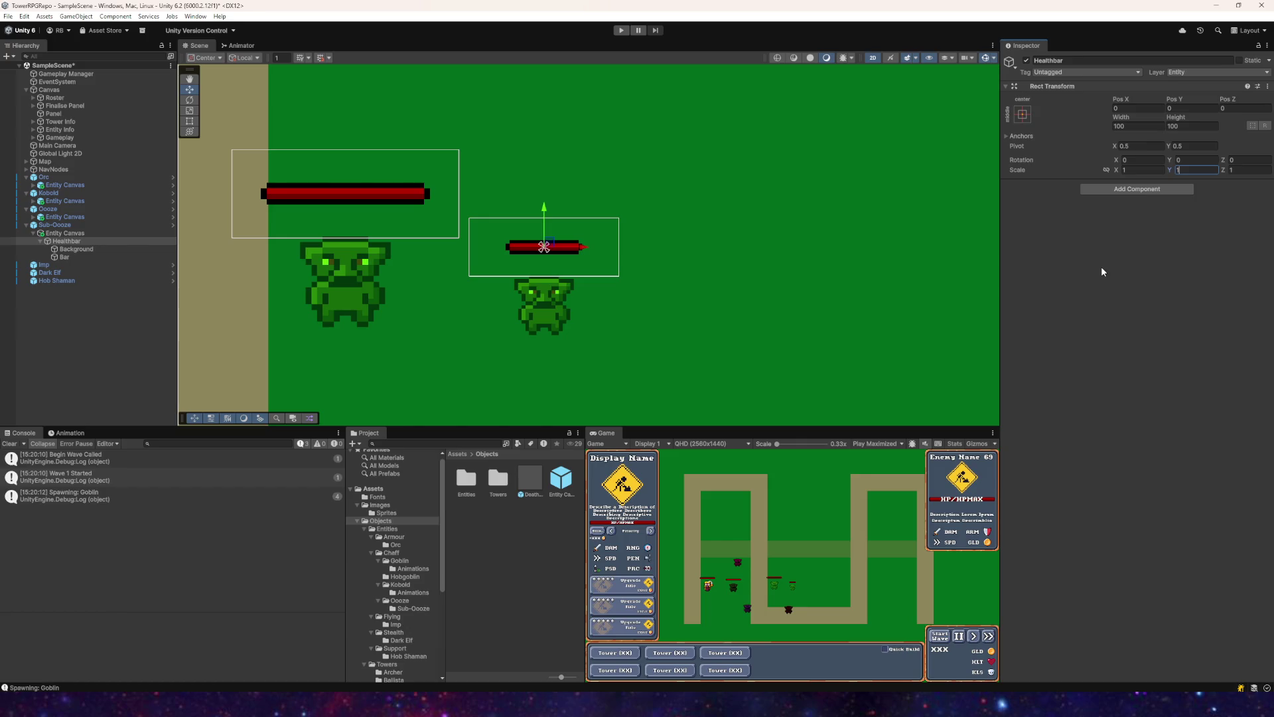
left_click(93, 234)
left_click(1148, 170)
type("3")
key("Tab")
type("3")
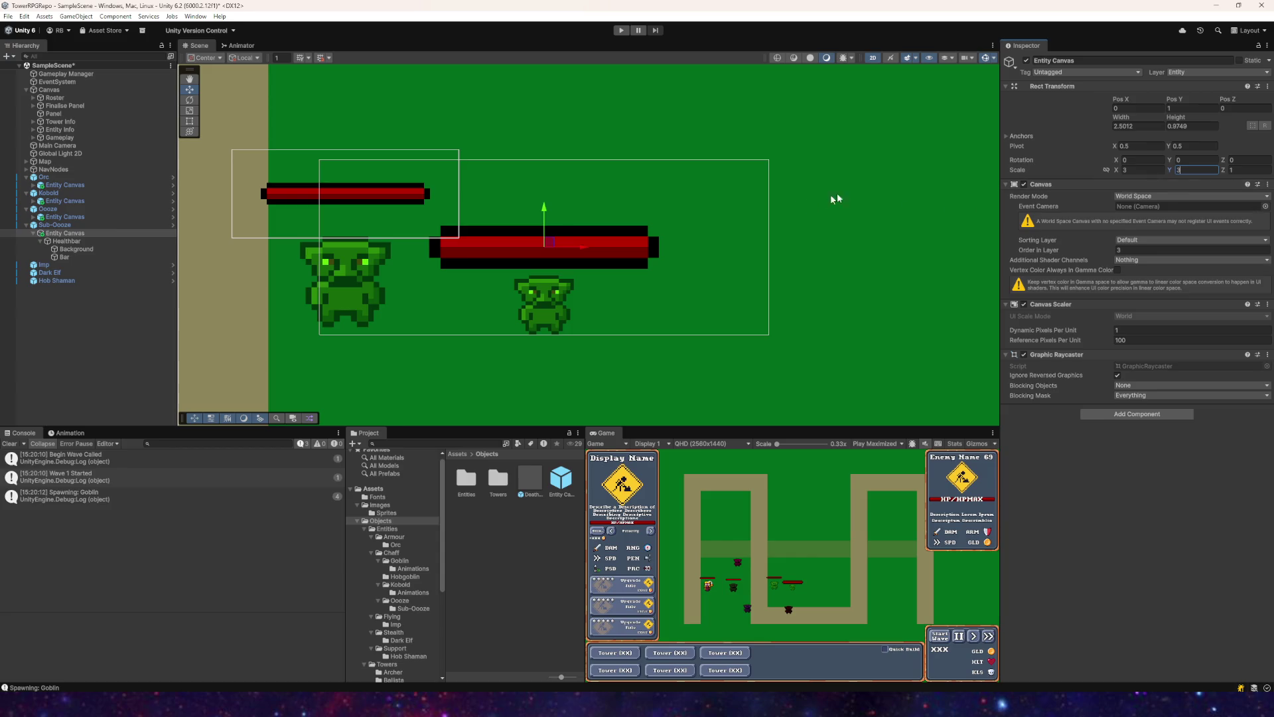
left_click(1142, 169)
type("2")
left_click(1184, 170)
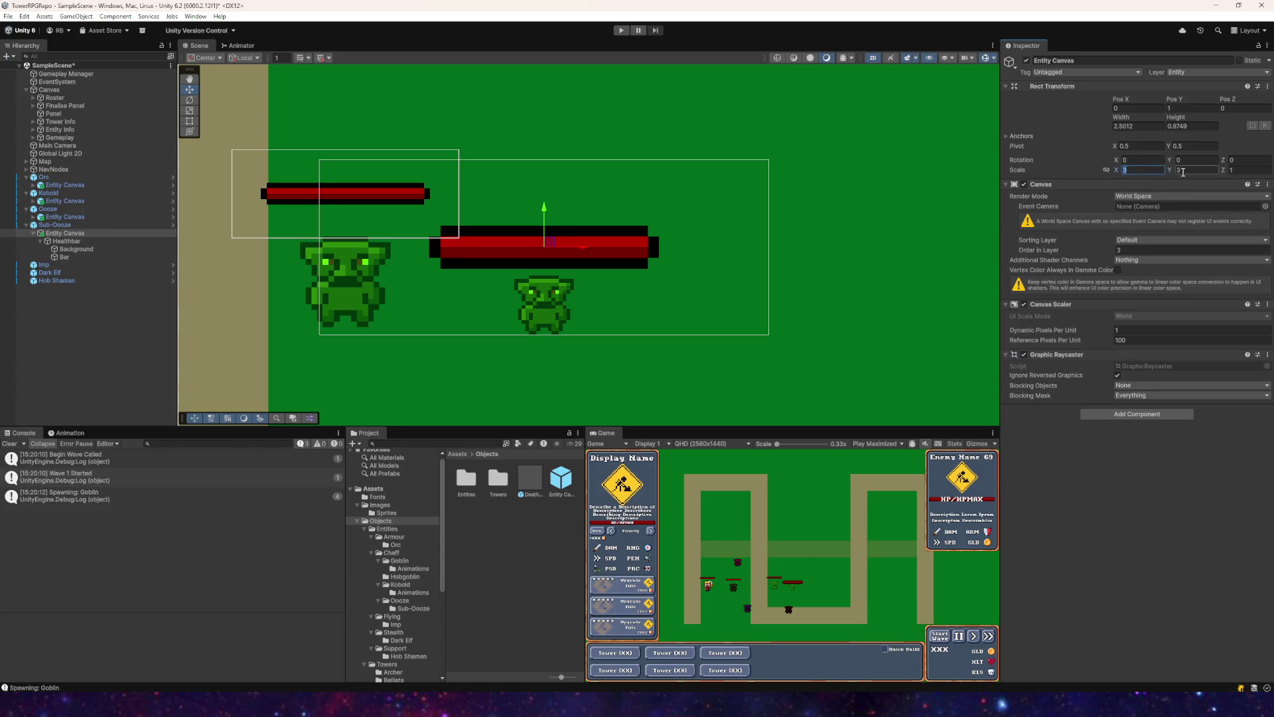
type("2")
left_click(1125, 170)
type("1")
left_click(1199, 171)
type("1")
left_click(1135, 171)
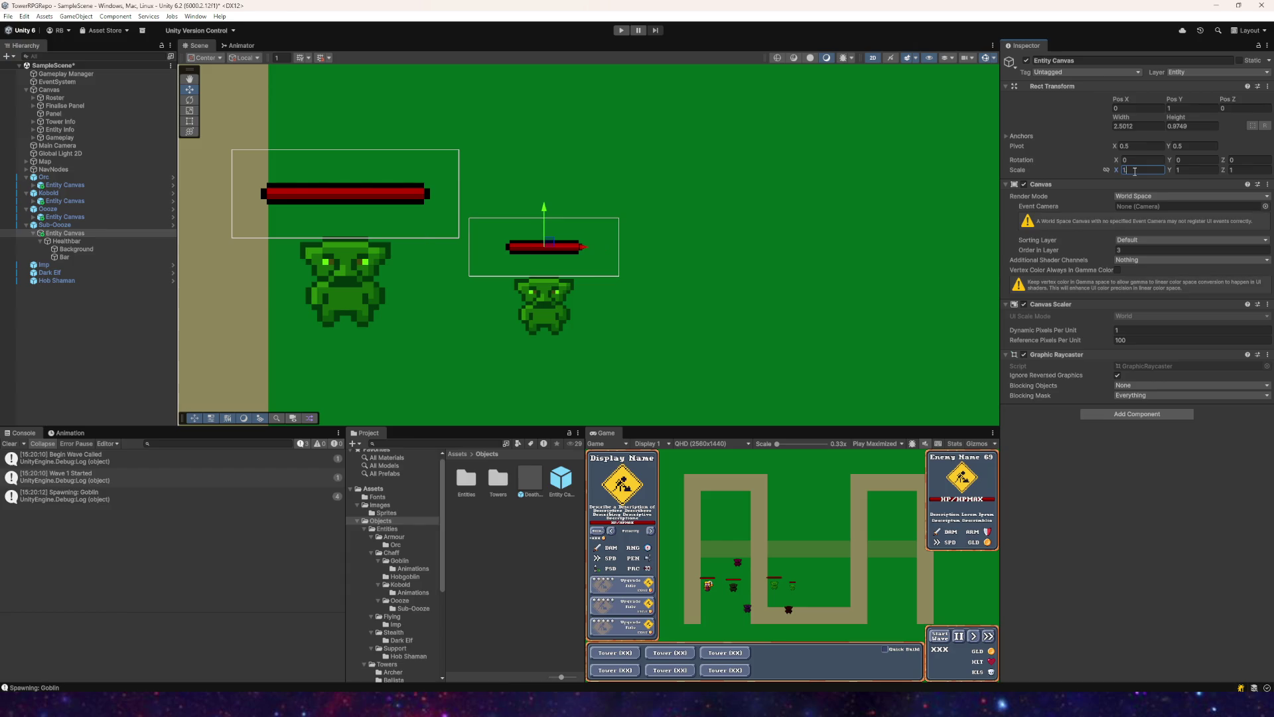
type(".66")
left_click(1183, 170)
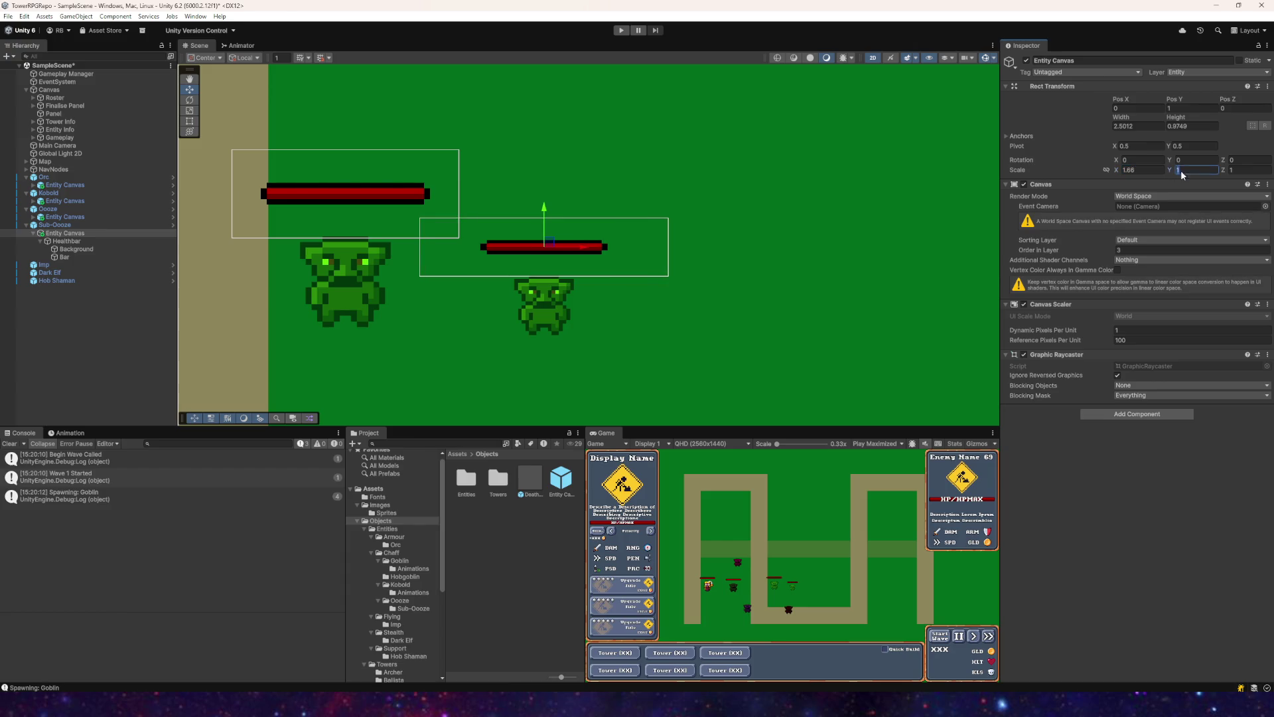
type(".66")
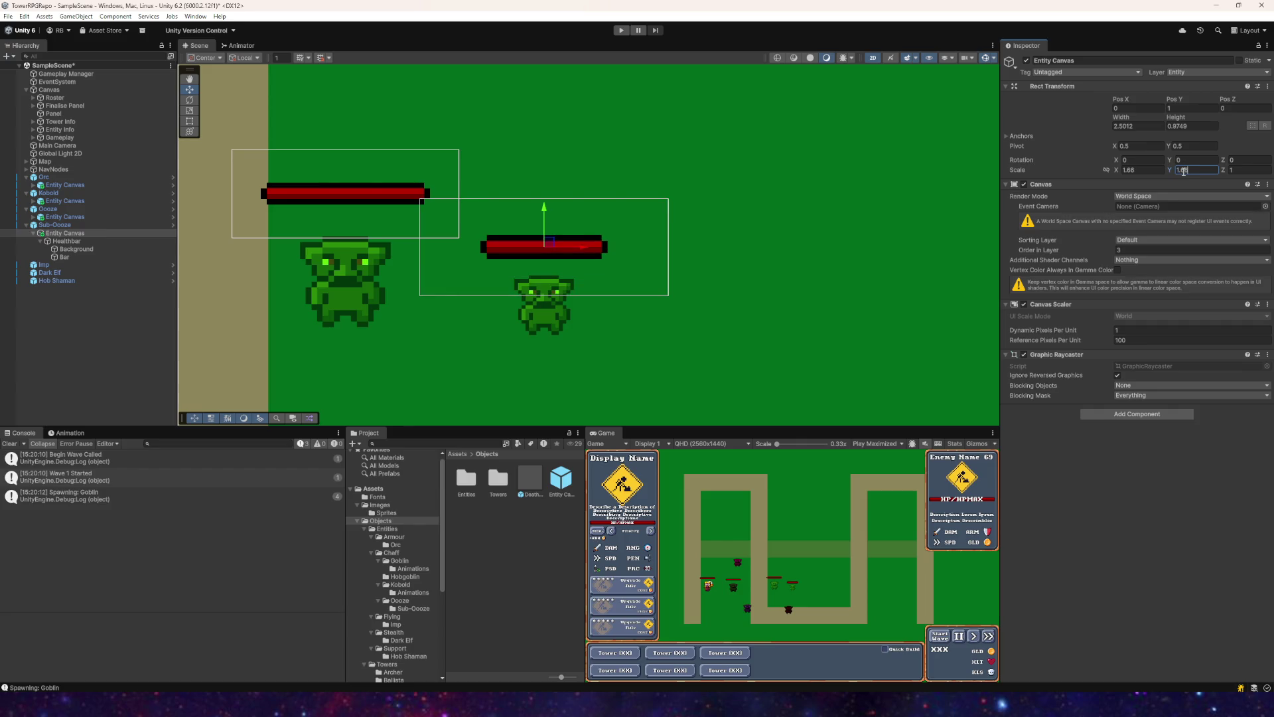
left_click_drag(551, 244, 499, 192)
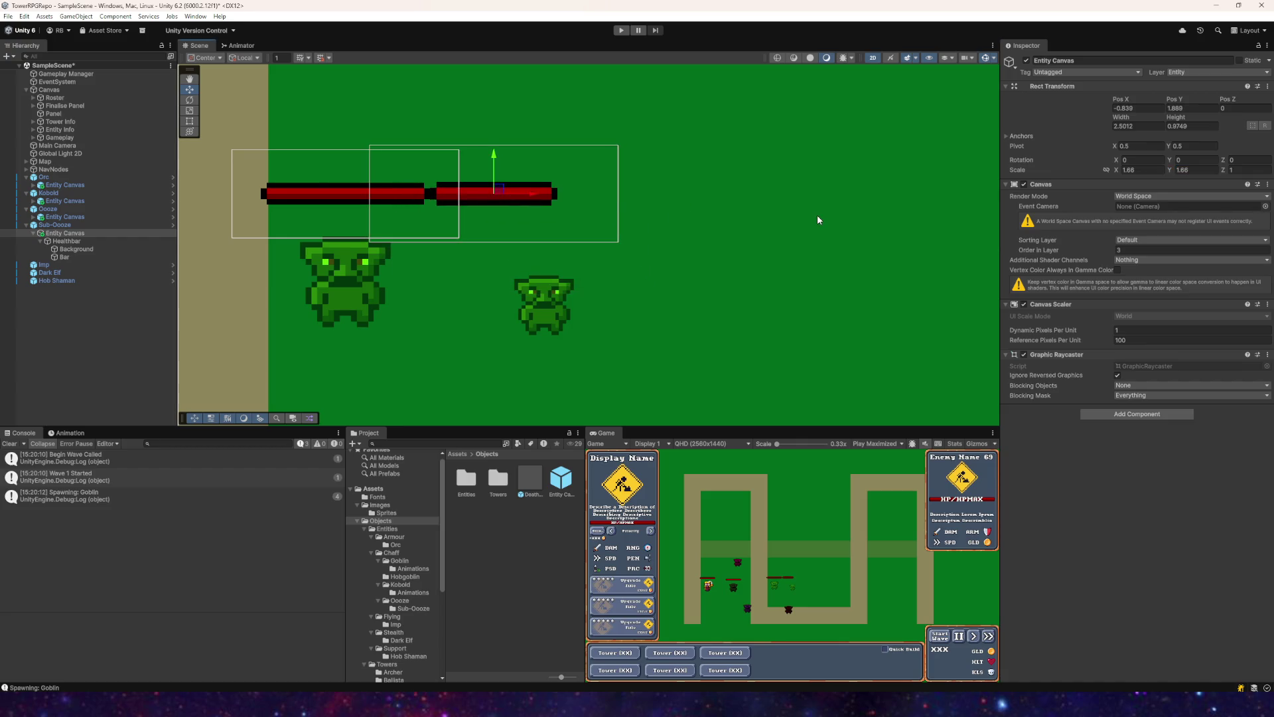
key("ctrl+z")
key("ctrl+z")
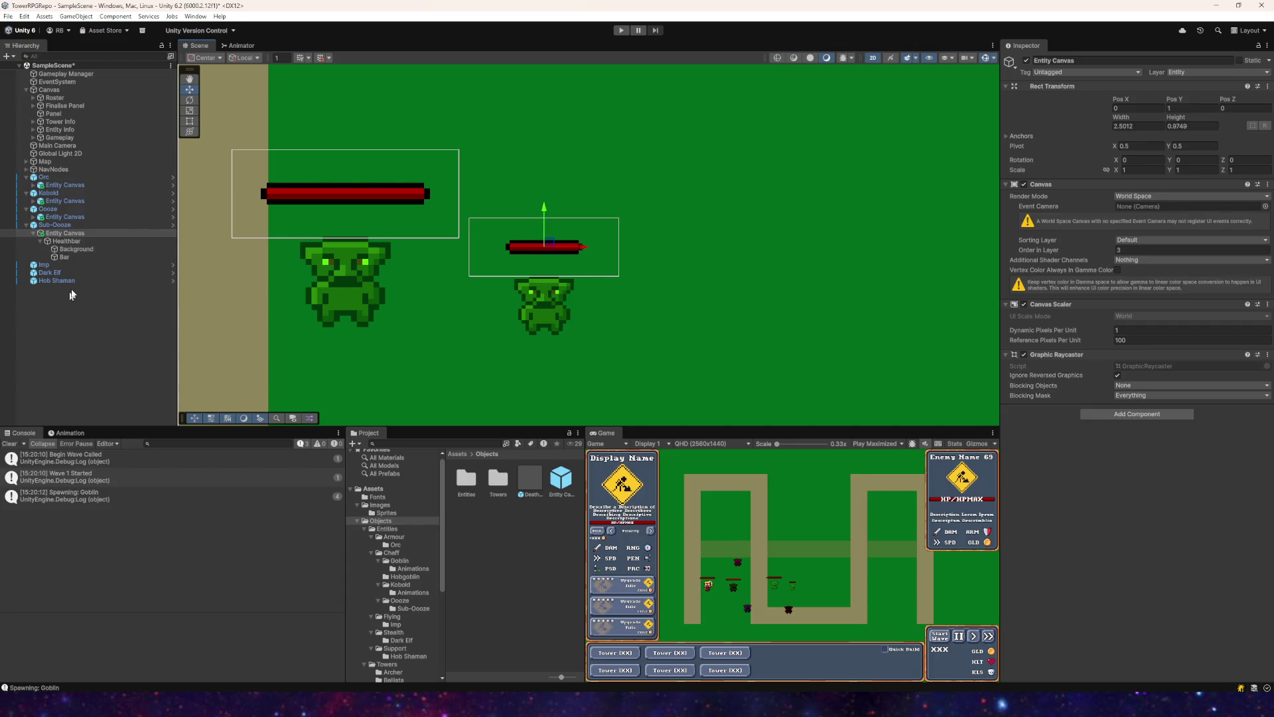
left_click(64, 226)
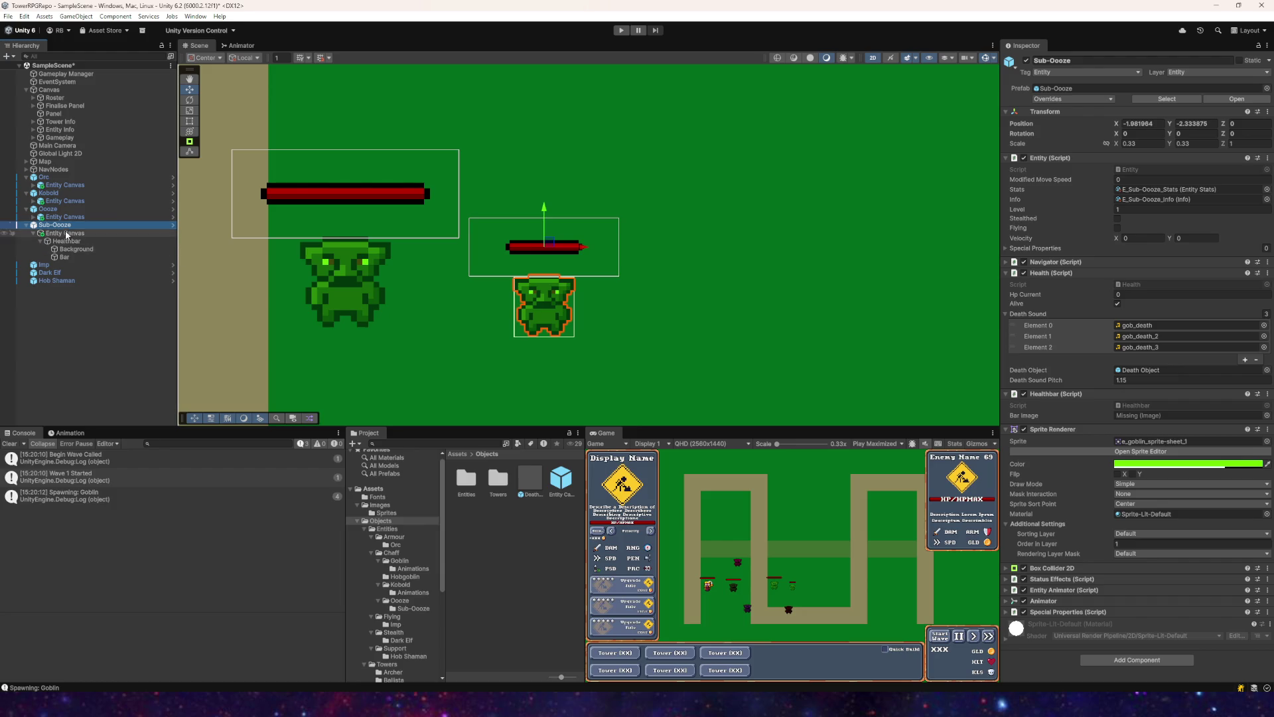
Step: Review the health bar setups on the Orc, Kobold, Ooze and Sub-Ooze
left_click(139, 234)
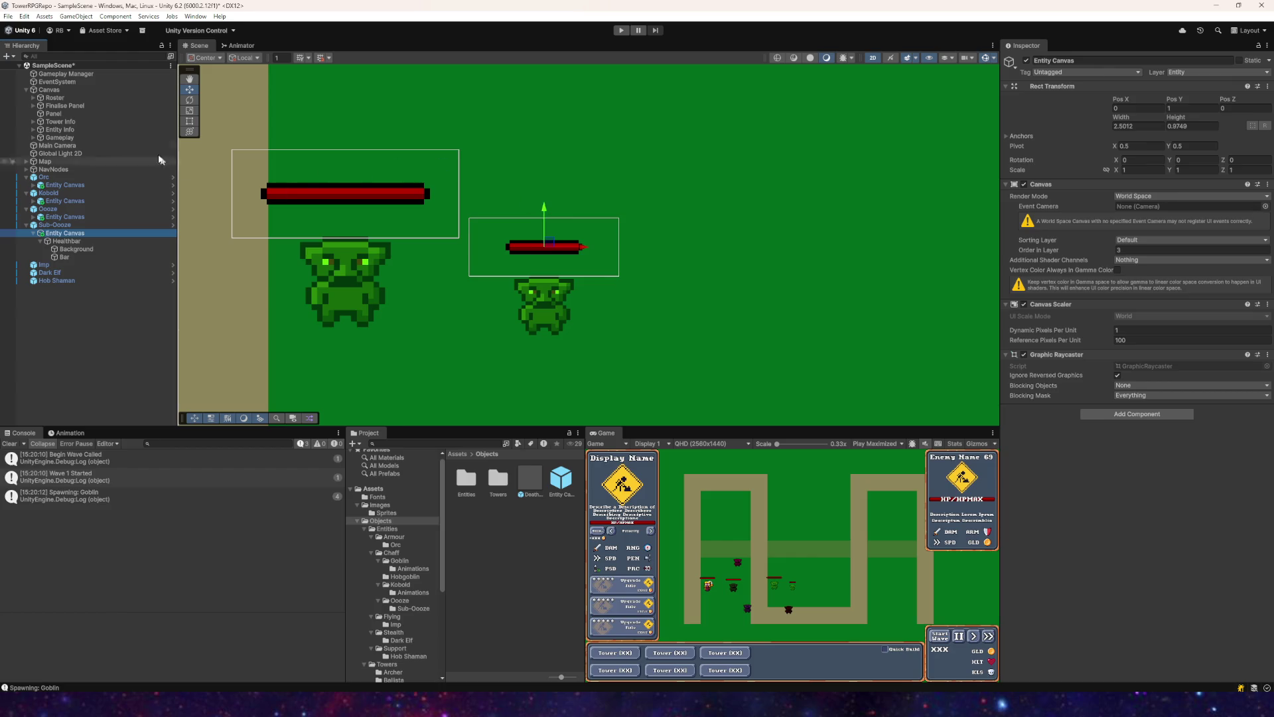
left_click(351, 204)
left_click(347, 197)
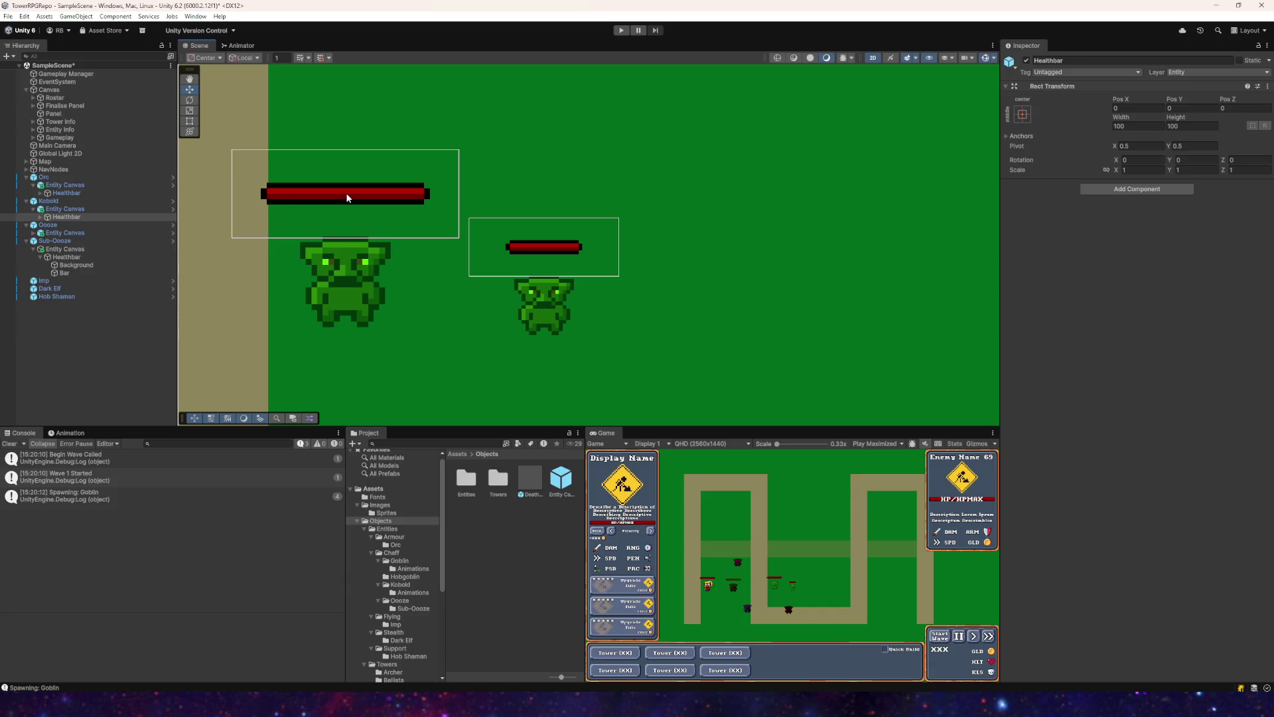
left_click_drag(281, 216, 767, 276)
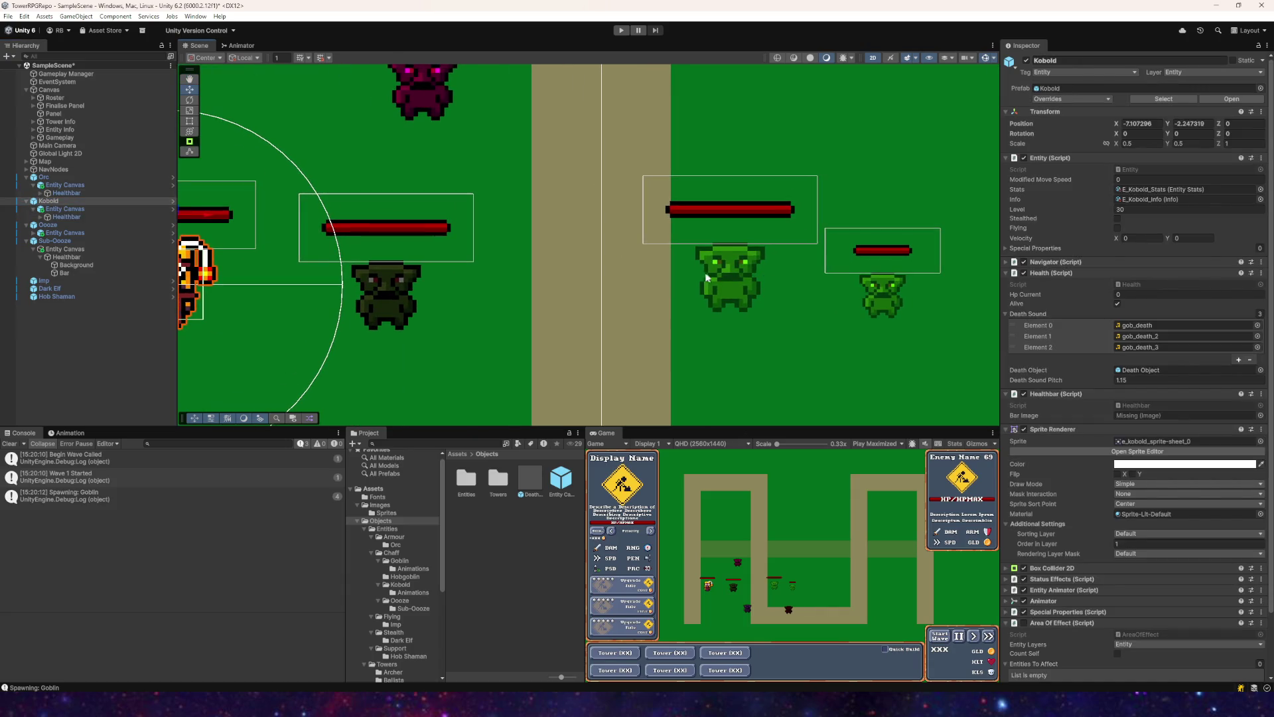
left_click_drag(671, 273, 441, 276)
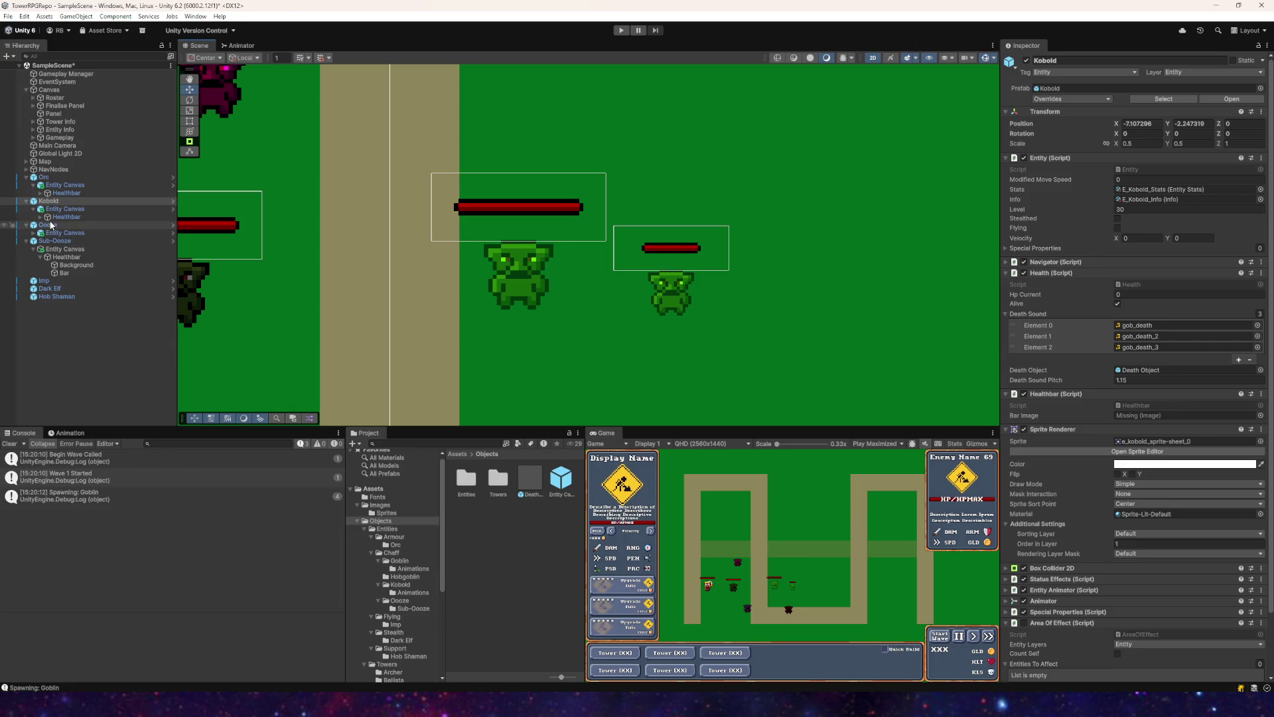
left_click(65, 226)
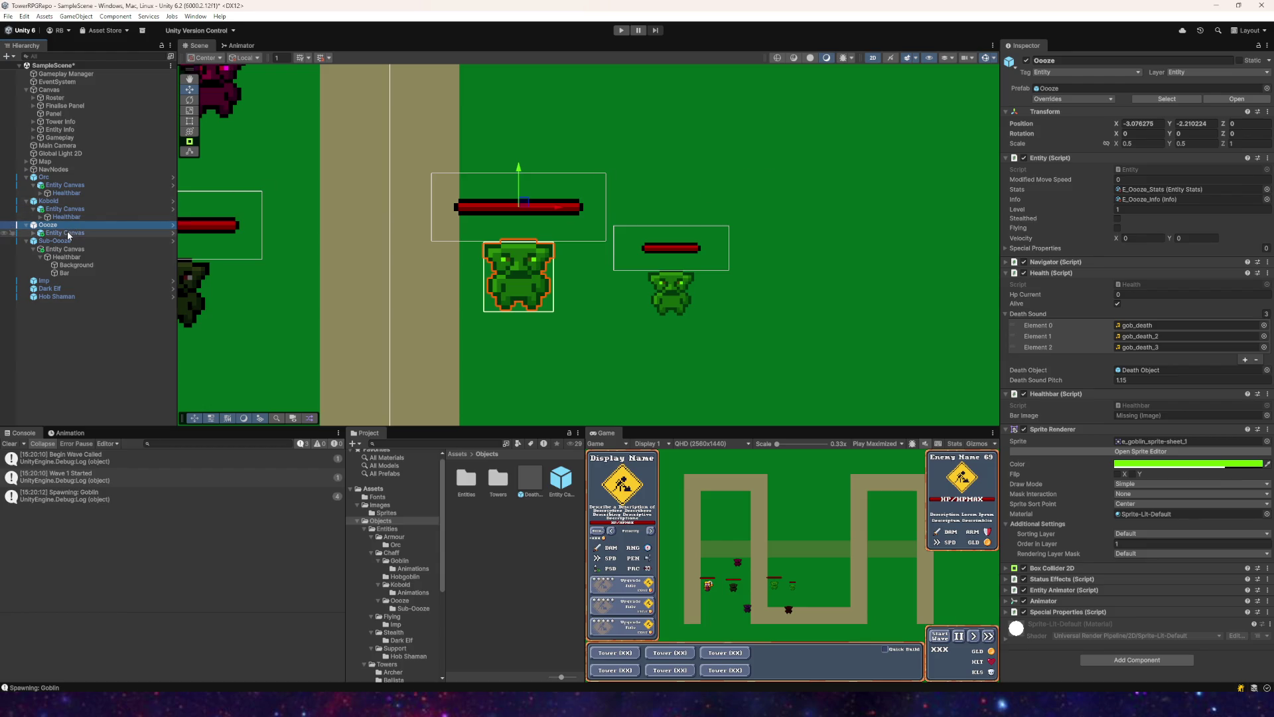
left_click(68, 233)
left_click(67, 226)
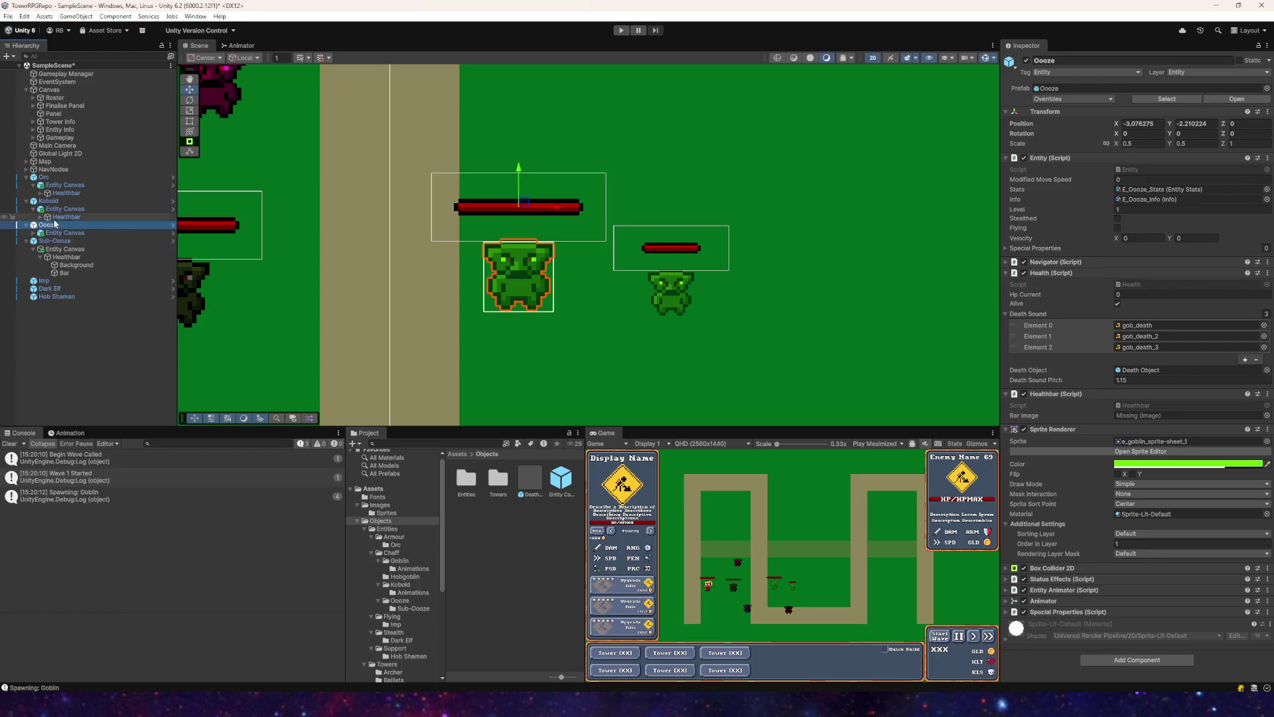
left_click(53, 242)
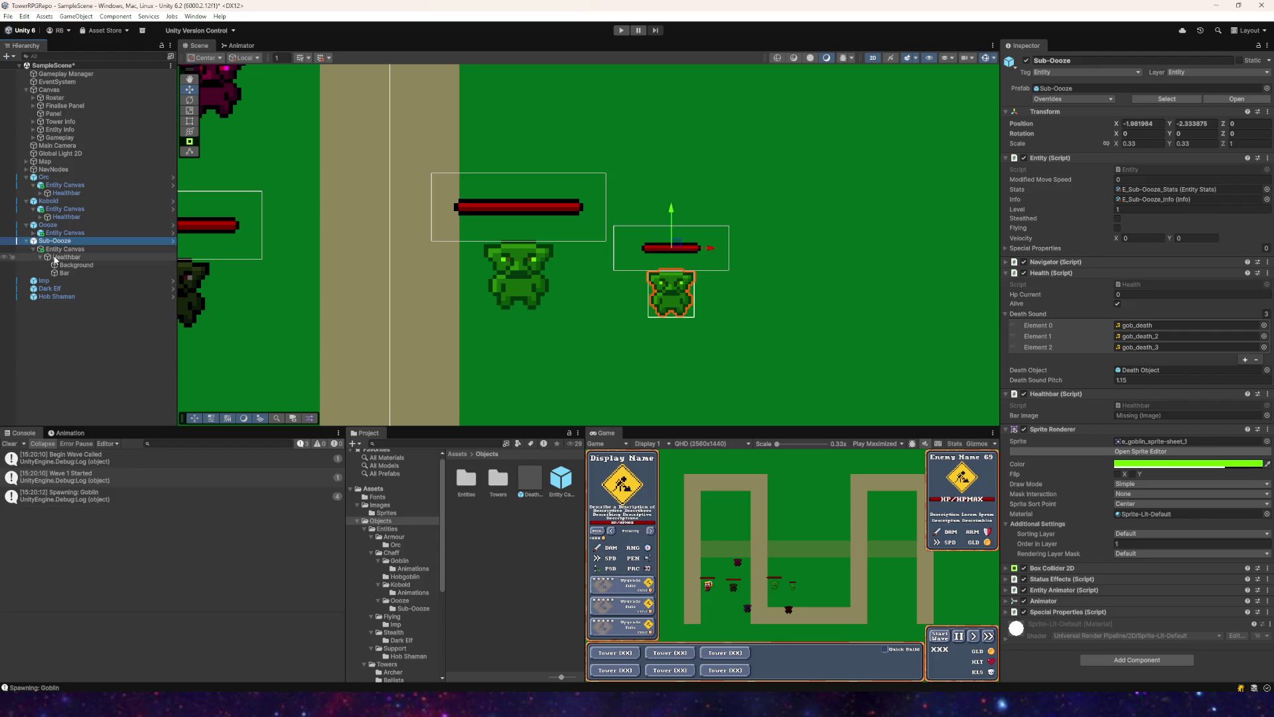
left_click(54, 257)
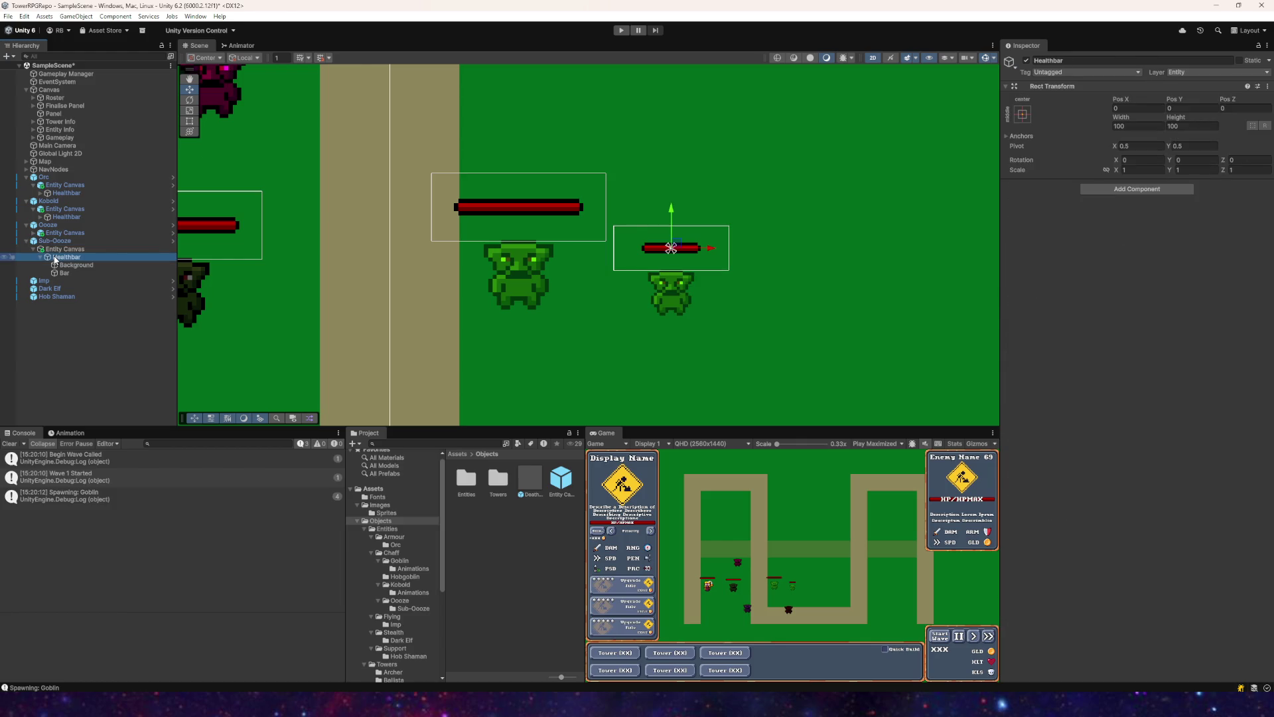
left_click(64, 250)
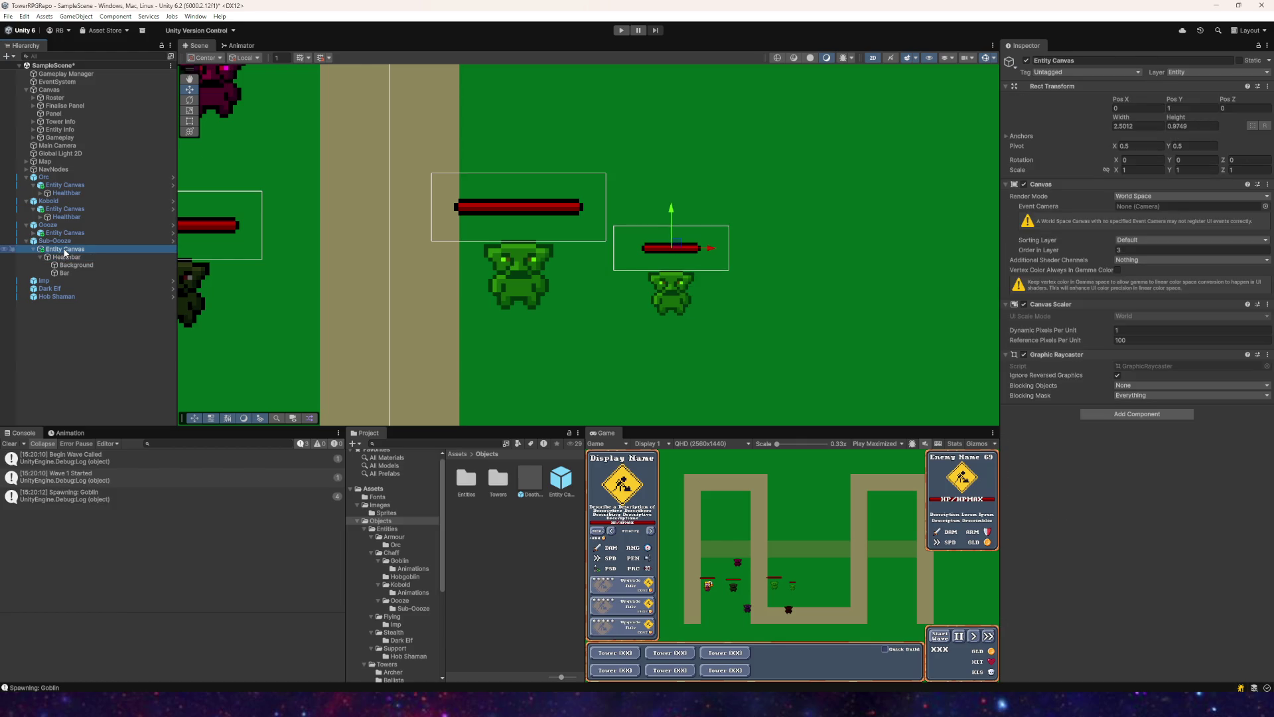
scroll(683, 263, "up", 2)
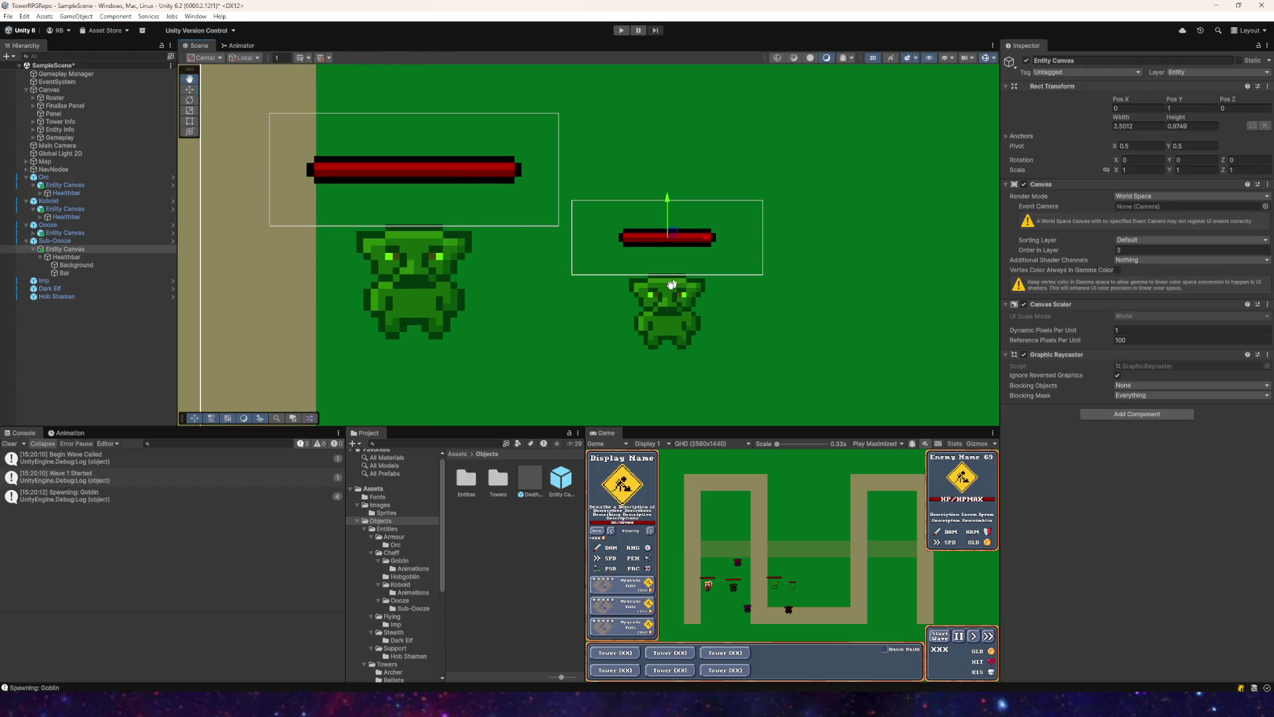
left_click_drag(704, 265, 511, 272)
Step: Scale the Sub-Ooze's Entity Canvas to 2
left_click(1132, 170)
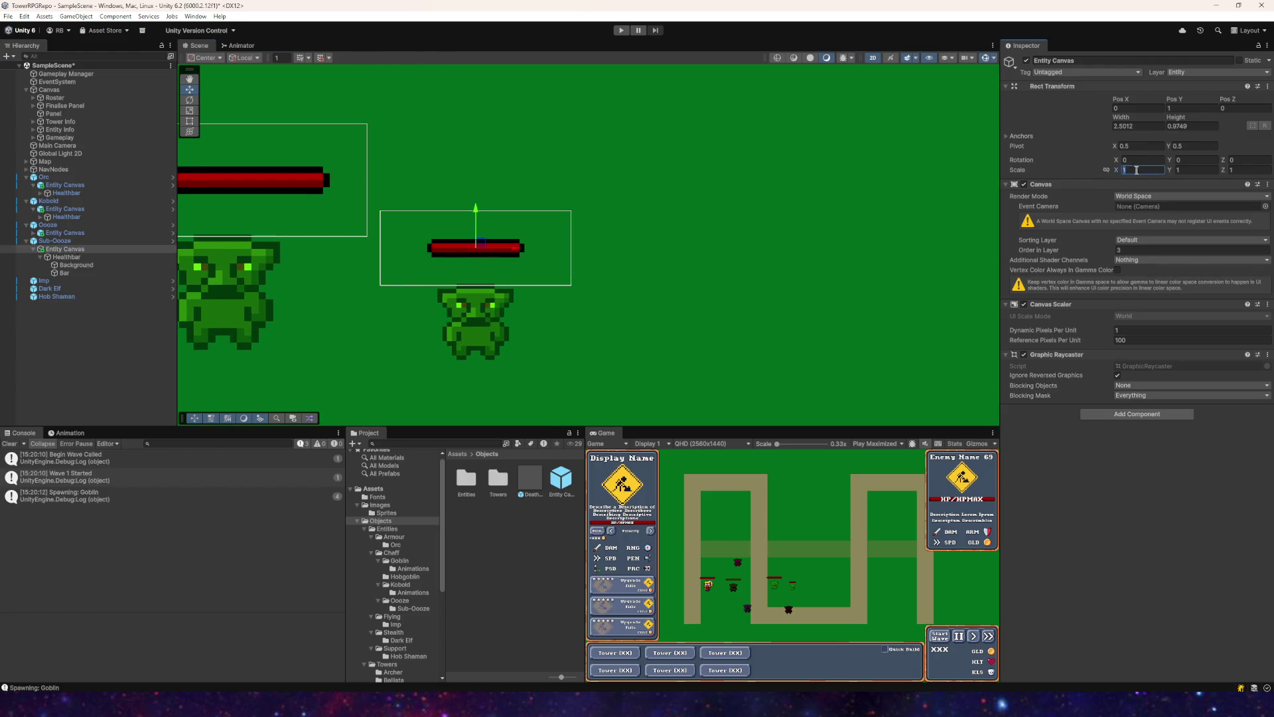
type("2")
key("Return")
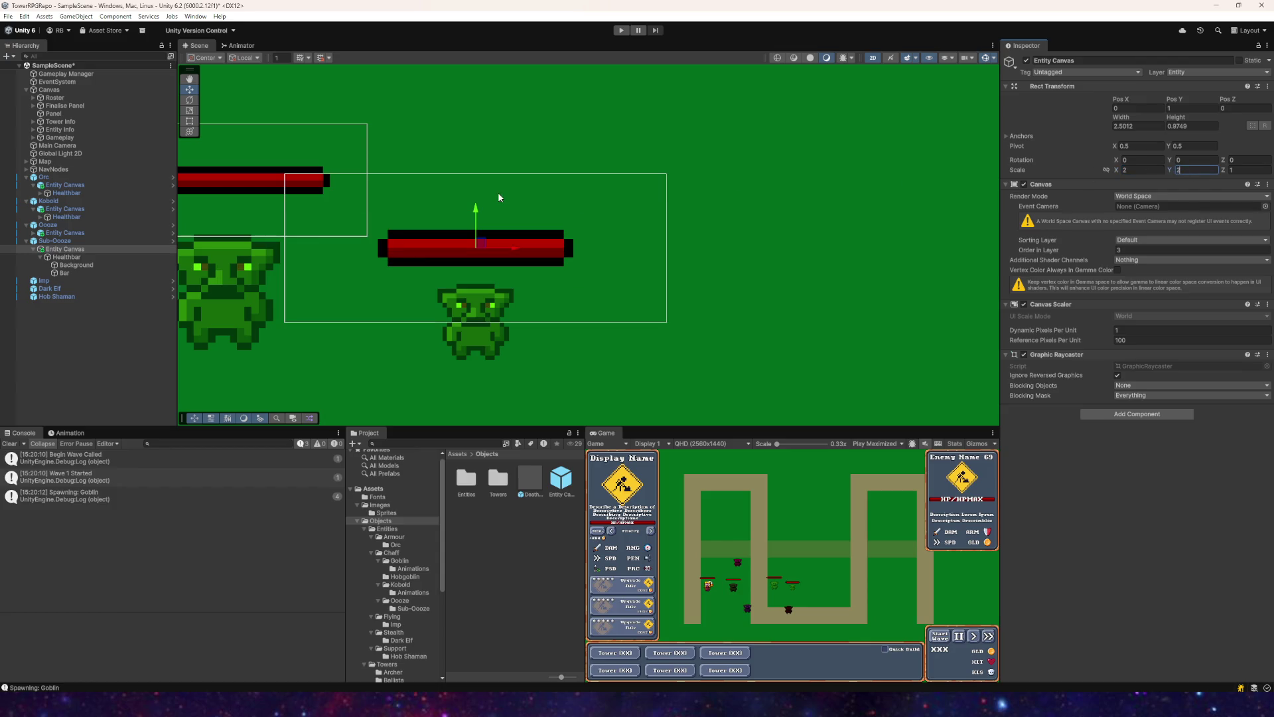
left_click_drag(531, 203, 598, 205)
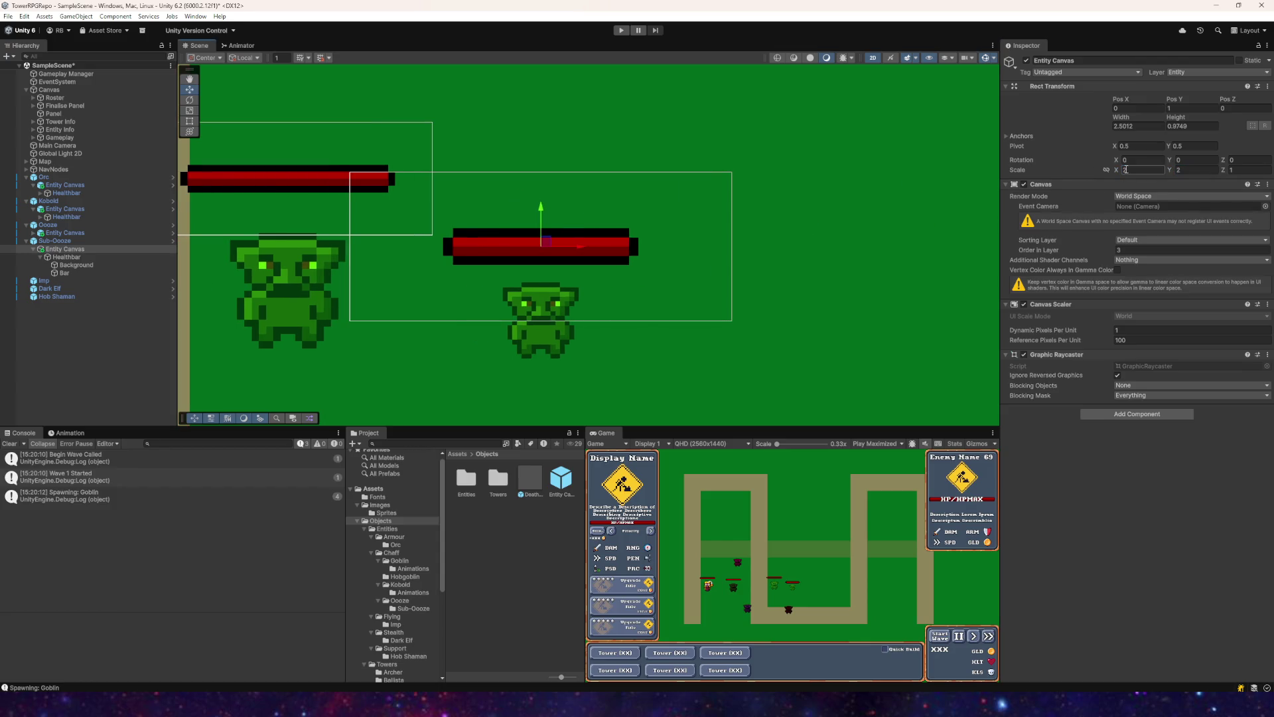
Step: Inspect the Sub-Ooze's Healthbar, Background and Bar objects, then reselect its Entity Canvas
left_click(81, 258)
left_click(90, 265)
left_click(87, 273)
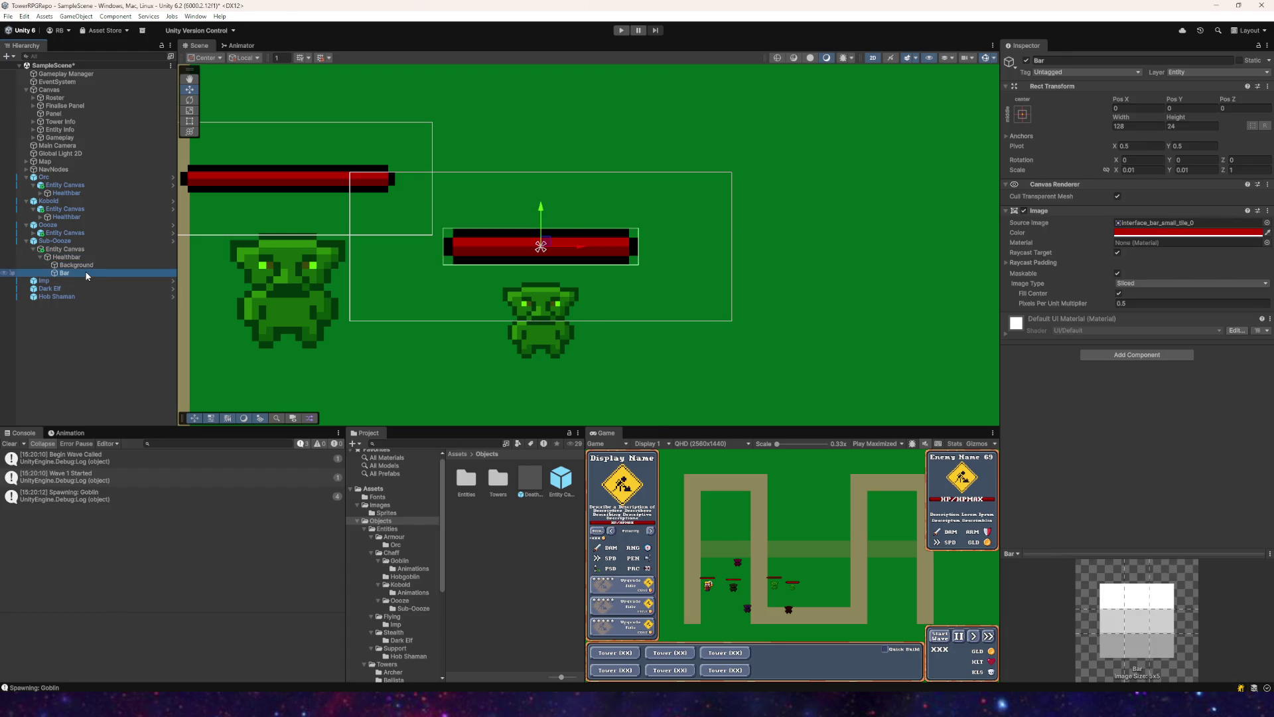
key("f")
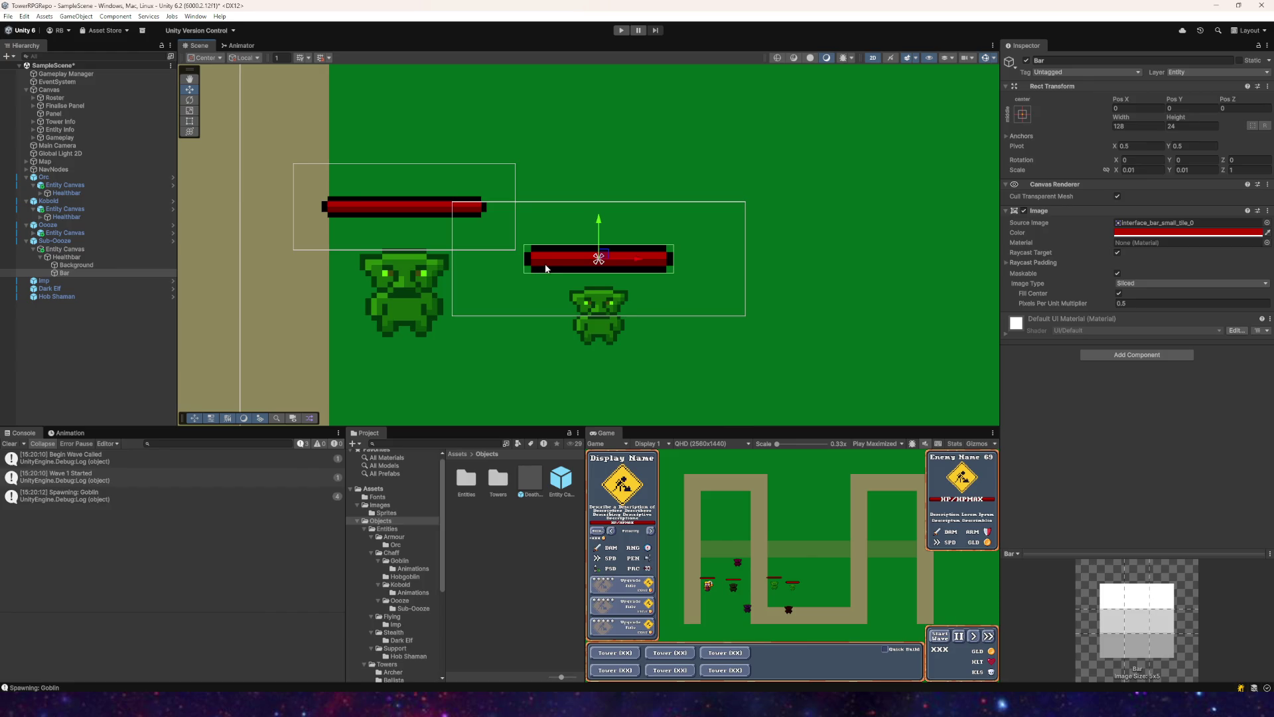
mouse_move(648, 246)
left_mouse_down()
mouse_move(581, 287)
mouse_move(590, 238)
mouse_move(573, 245)
mouse_move(505, 214)
left_mouse_up()
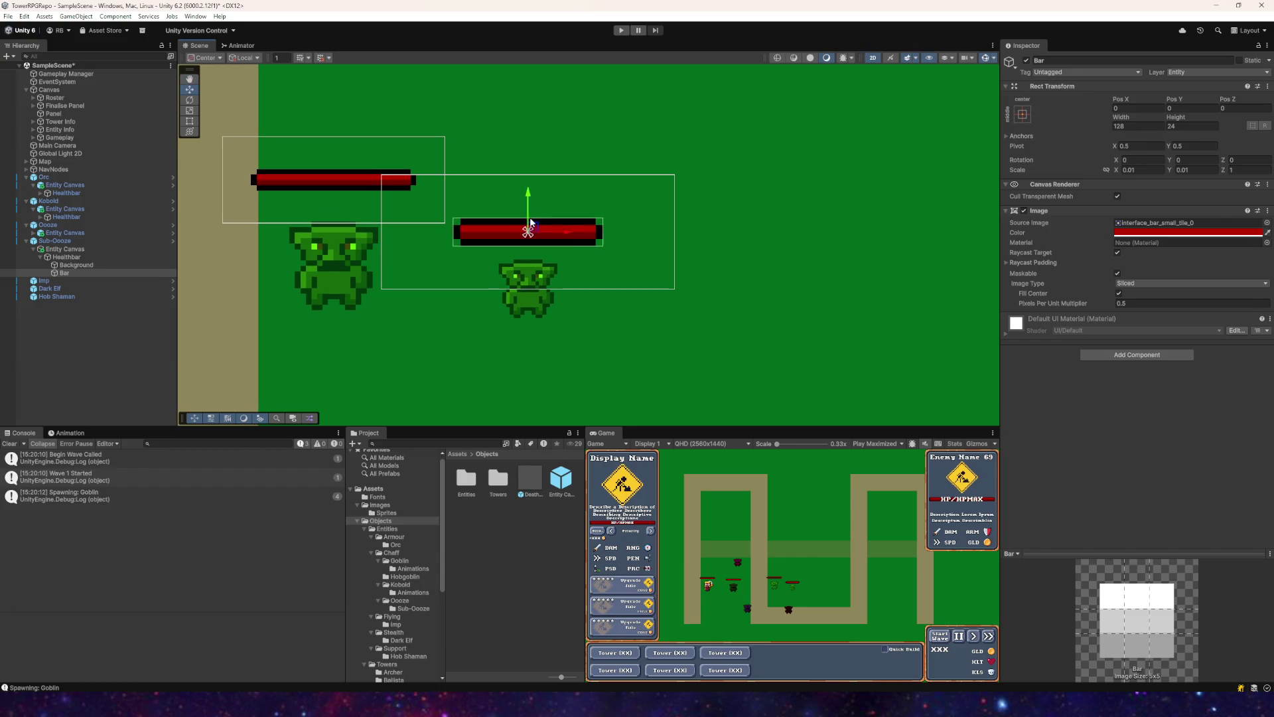
left_click_drag(383, 222, 489, 256)
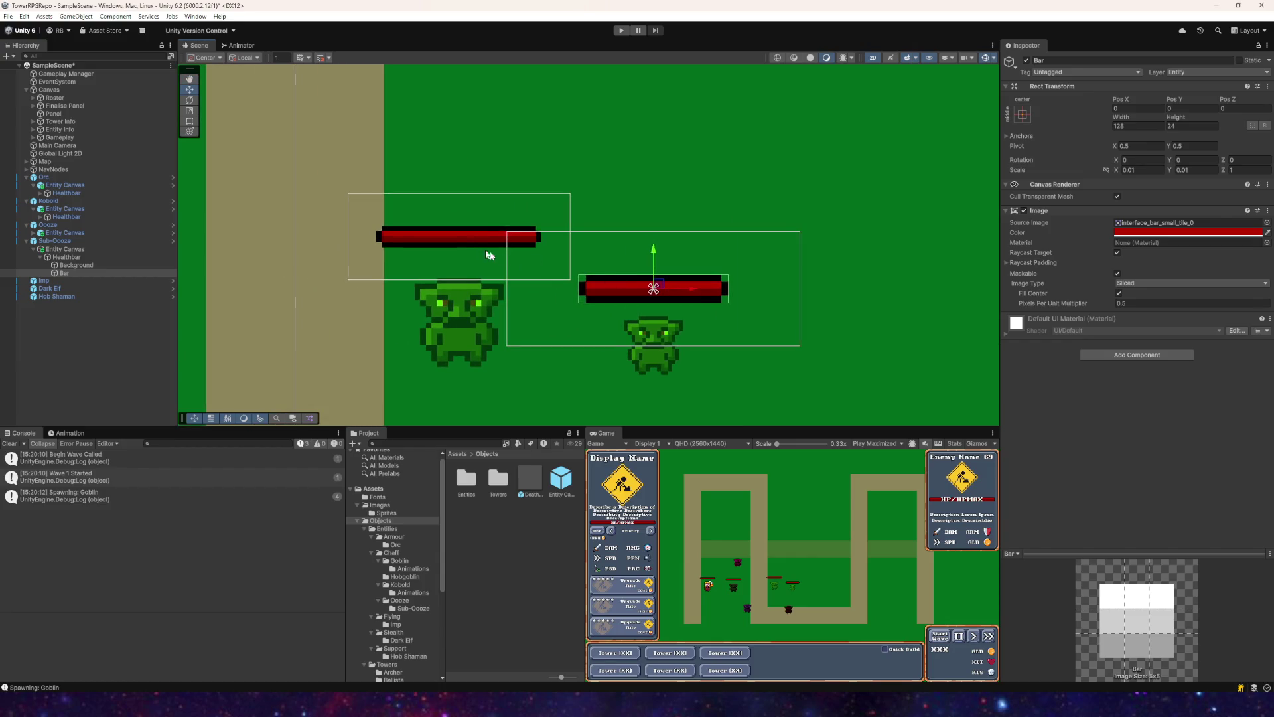
left_click(75, 250)
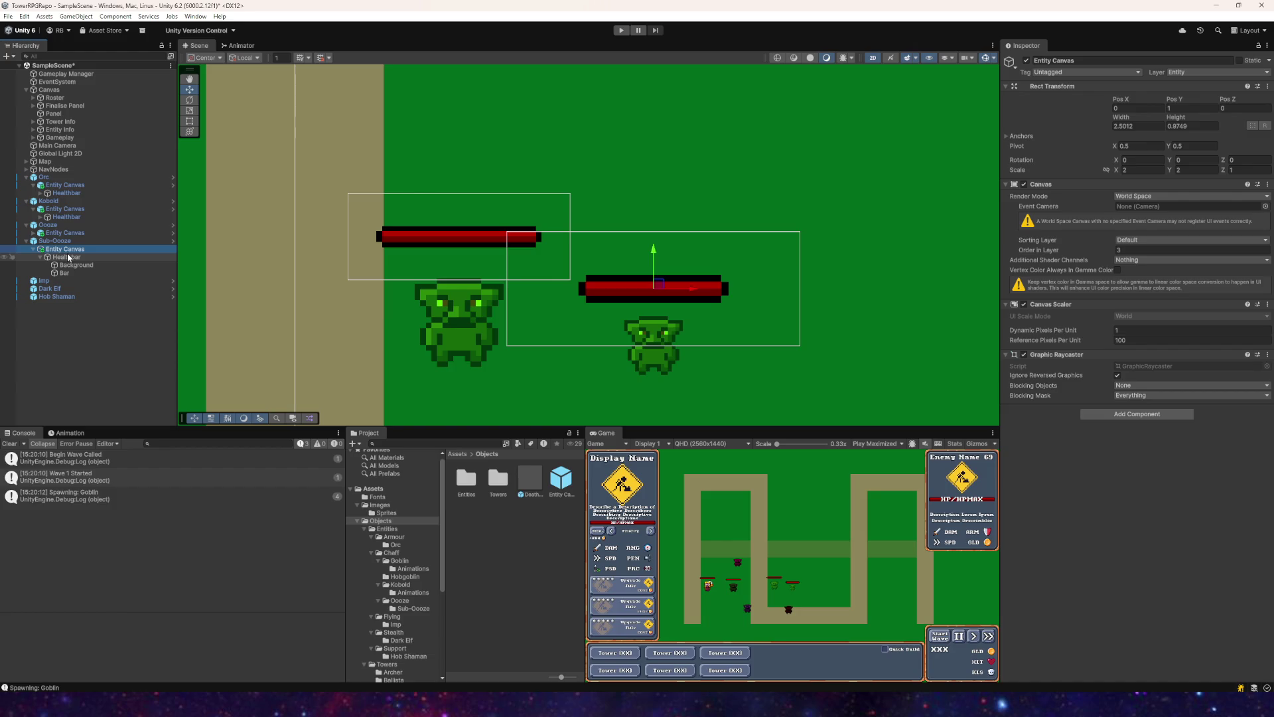
left_click(67, 242)
left_click(67, 249)
Step: Replace Sub-Ooze's canvas with a fresh Entity Canvas prefab at position 0, 1, scale 1
key("Delete")
left_click_drag(171, 268, 66, 241)
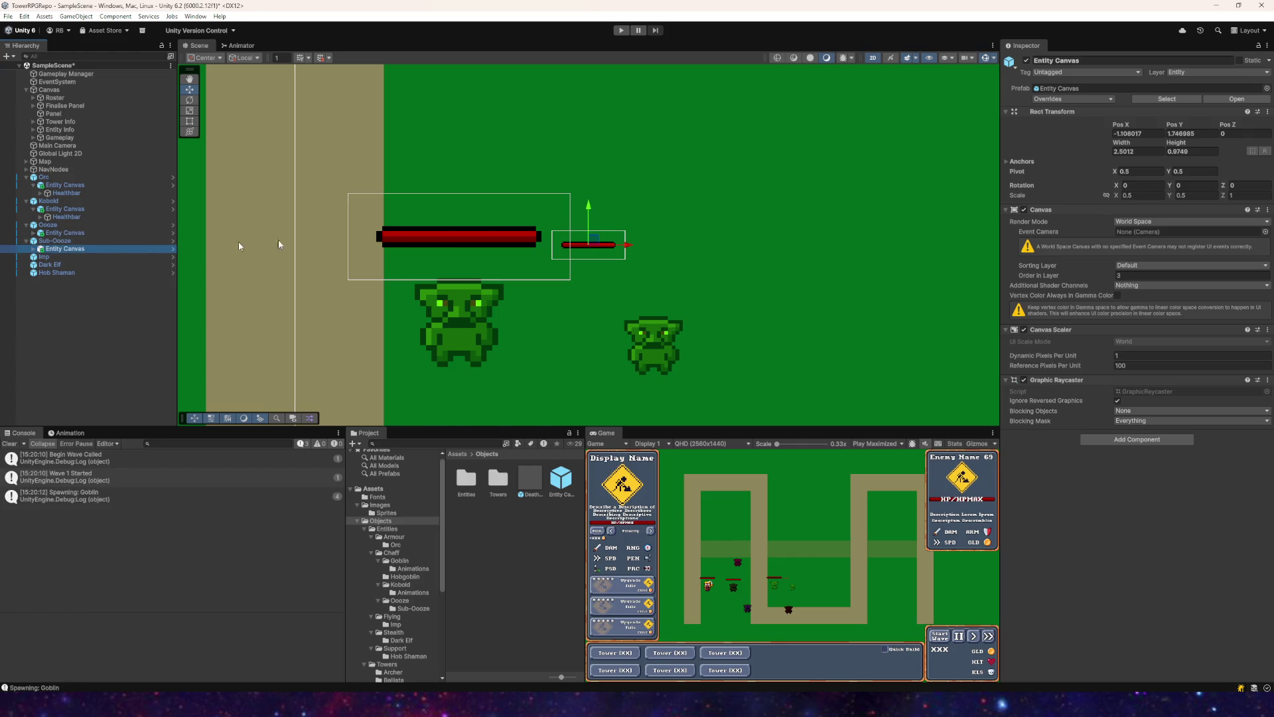
left_click(1140, 134)
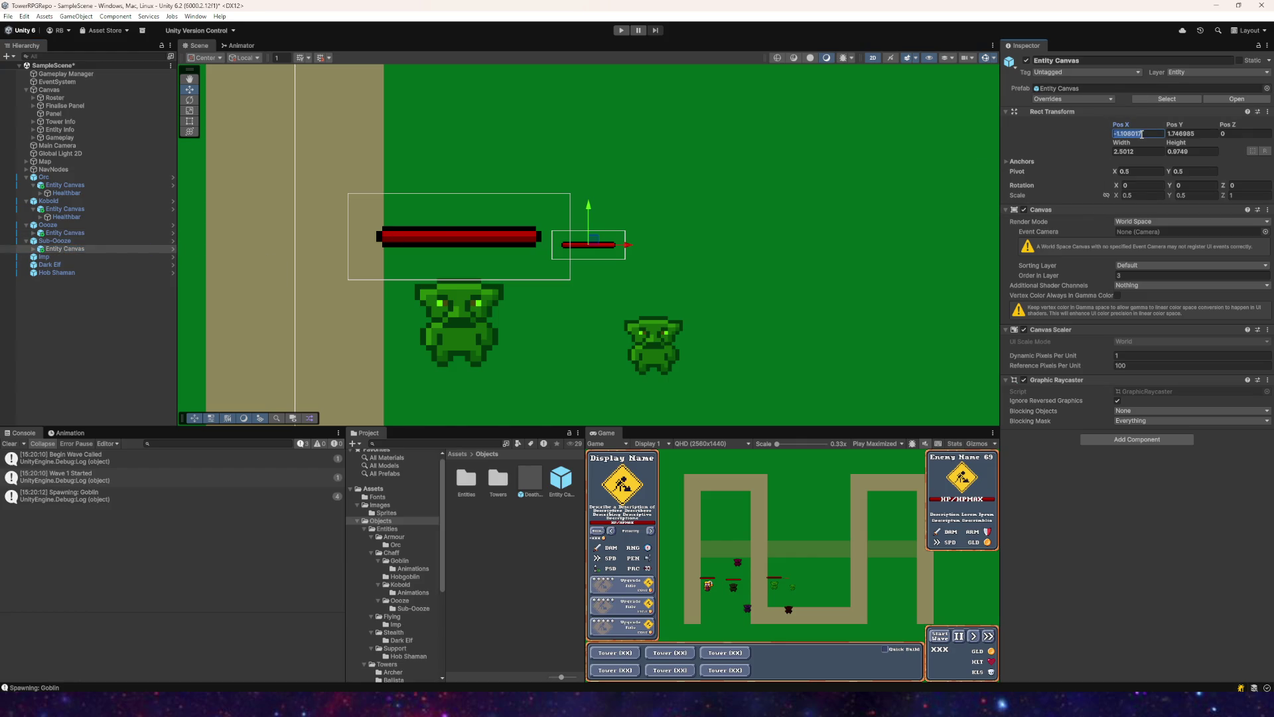
type("0")
left_click(1188, 133)
type("1")
key("Tab")
type("1")
left_click(1182, 195)
type("1")
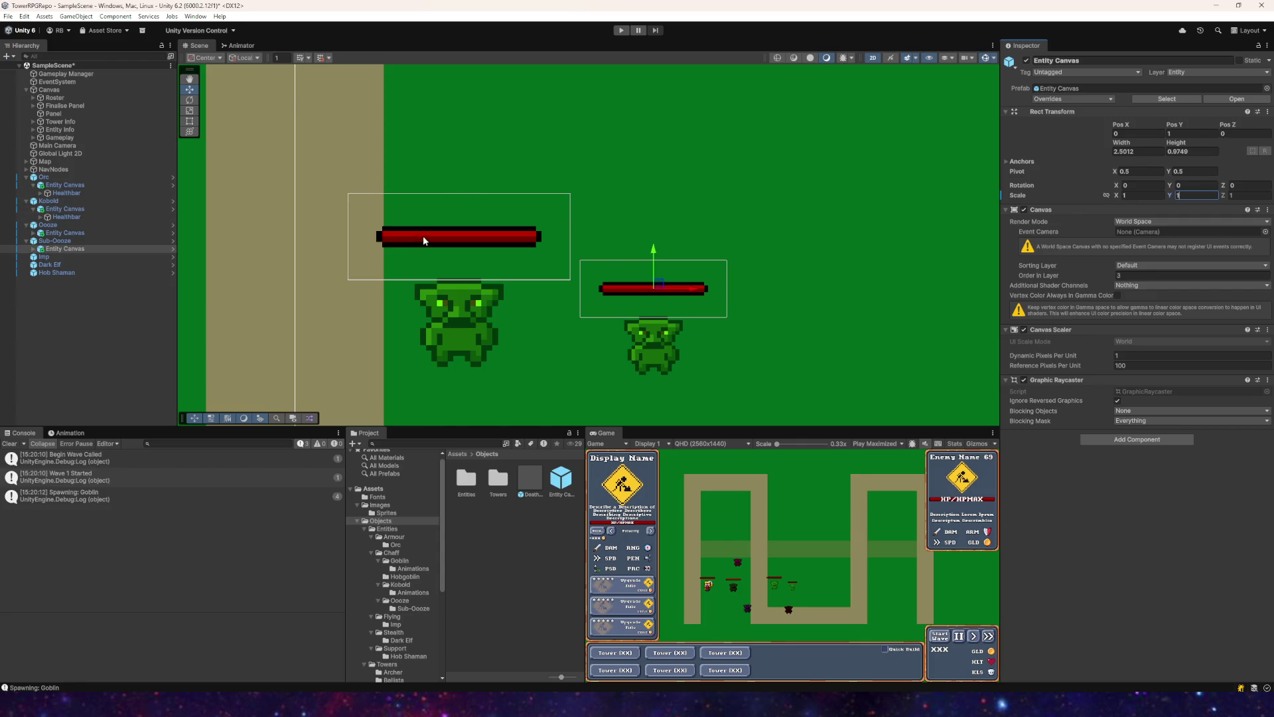
Step: Compare against the Orc's and Ooze's Entity Canvas settings
left_click(56, 178)
left_click(50, 225)
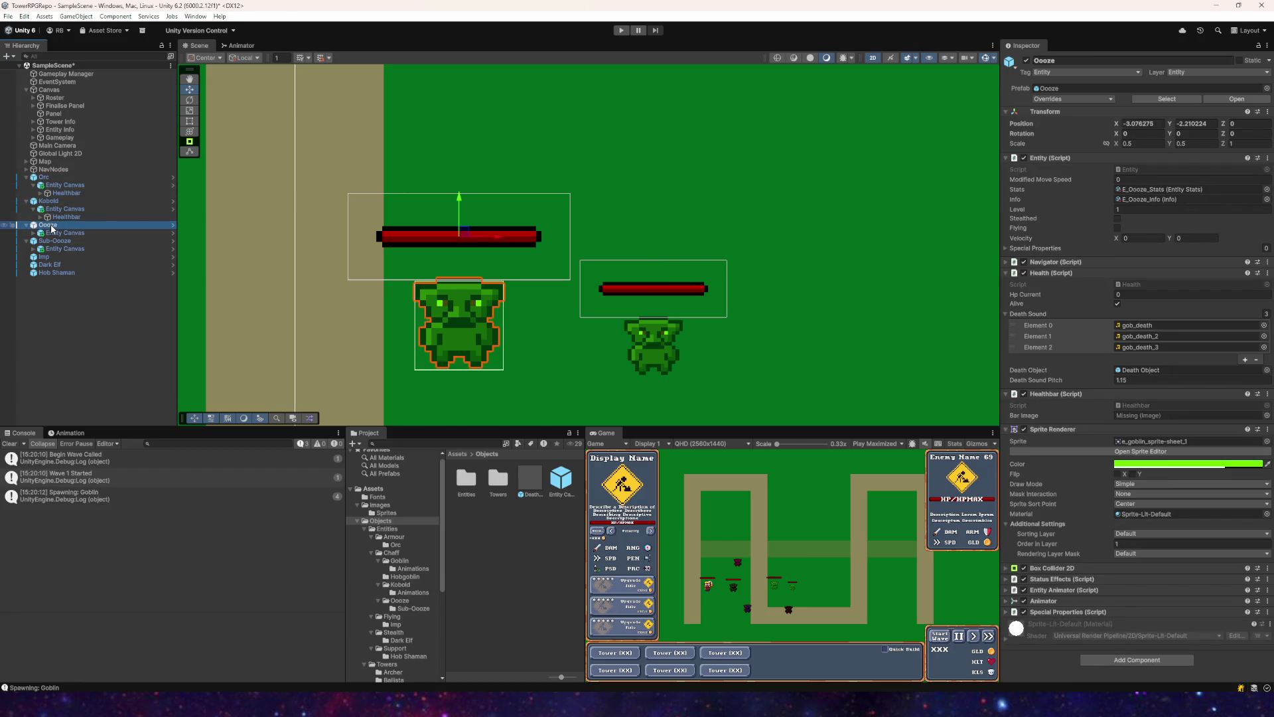
left_click(58, 235)
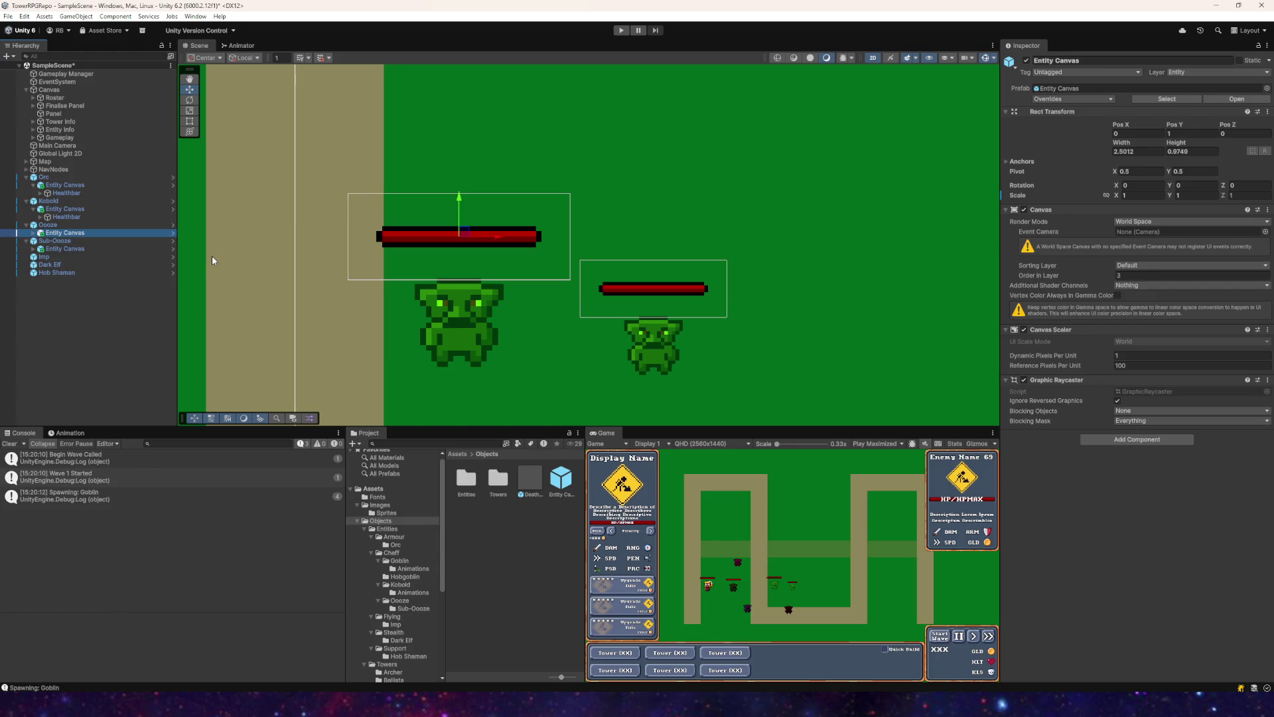
Step: Set the Sub-Ooze's Entity Canvas scale to 1.66 on X and Y
left_click(126, 241)
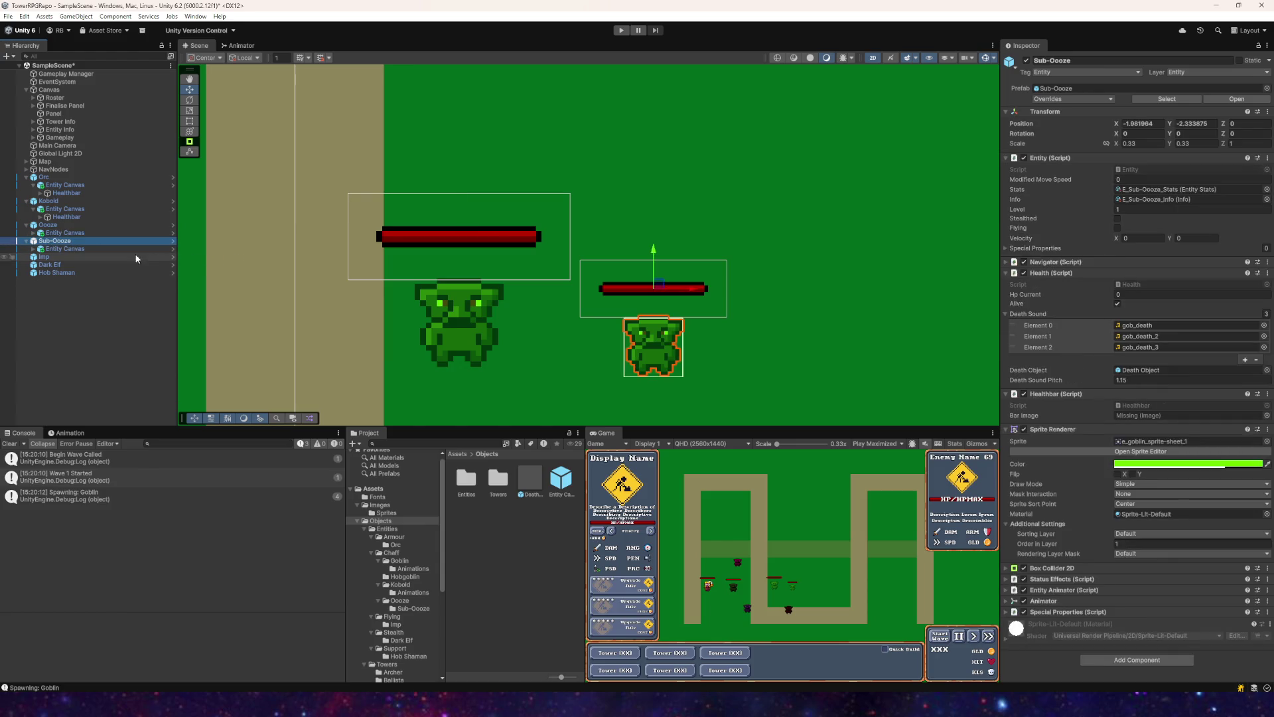
left_click(73, 250)
left_click(1138, 195)
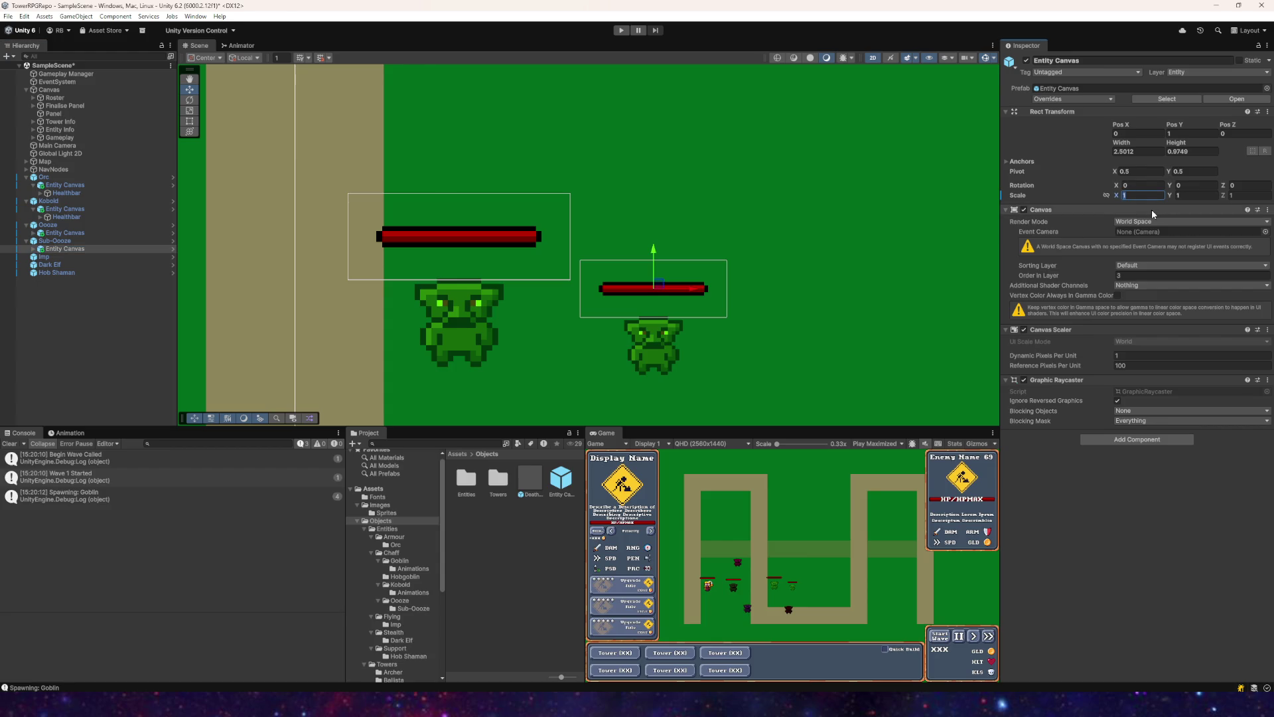
type("0.66")
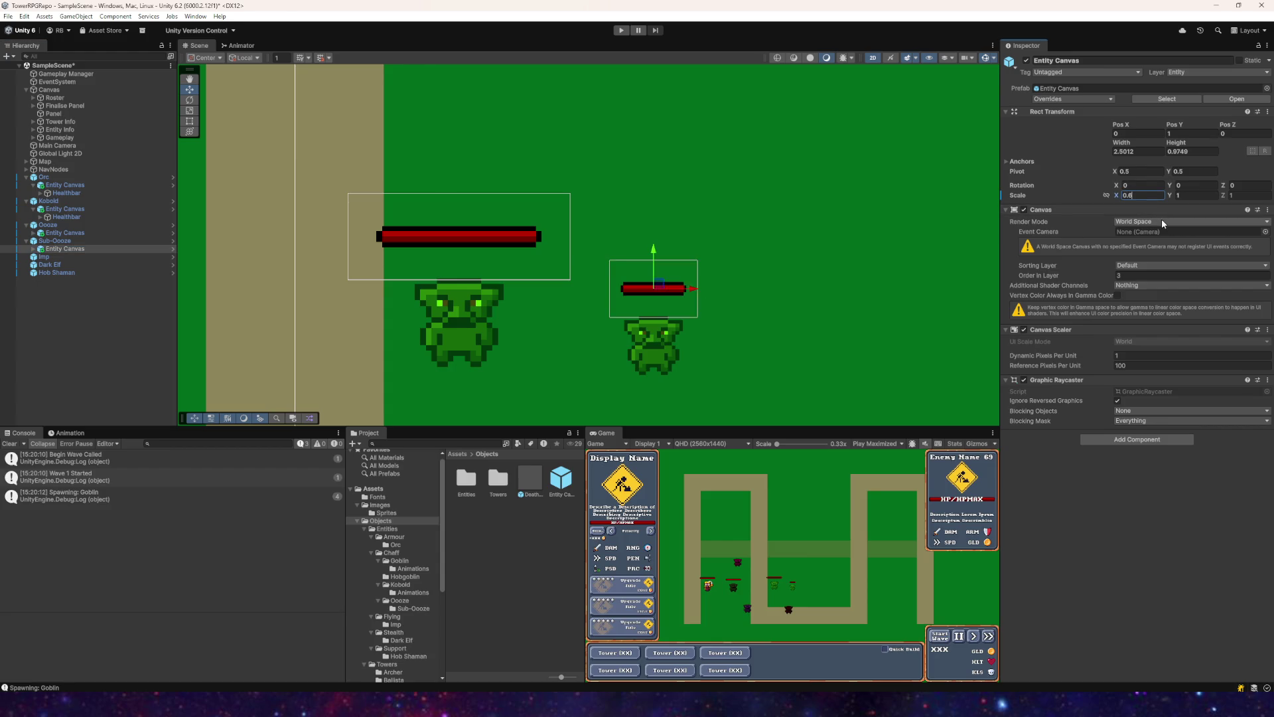
key("Tab")
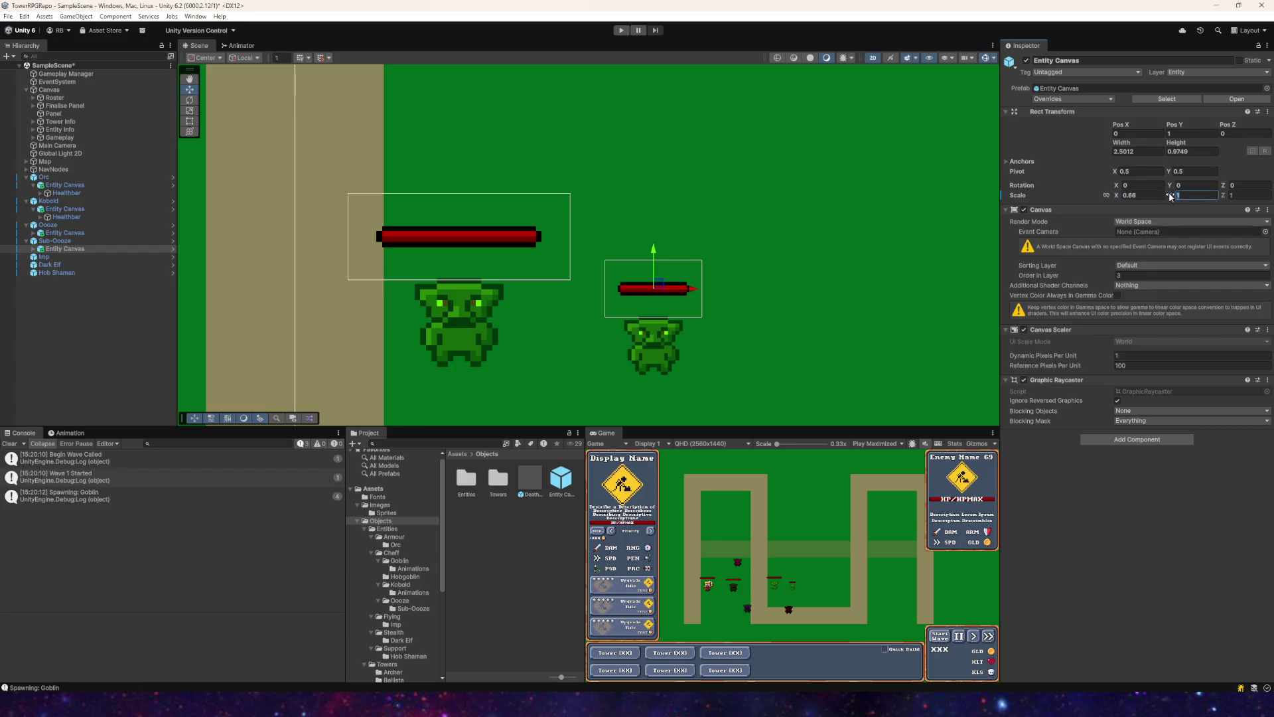
type("0.66")
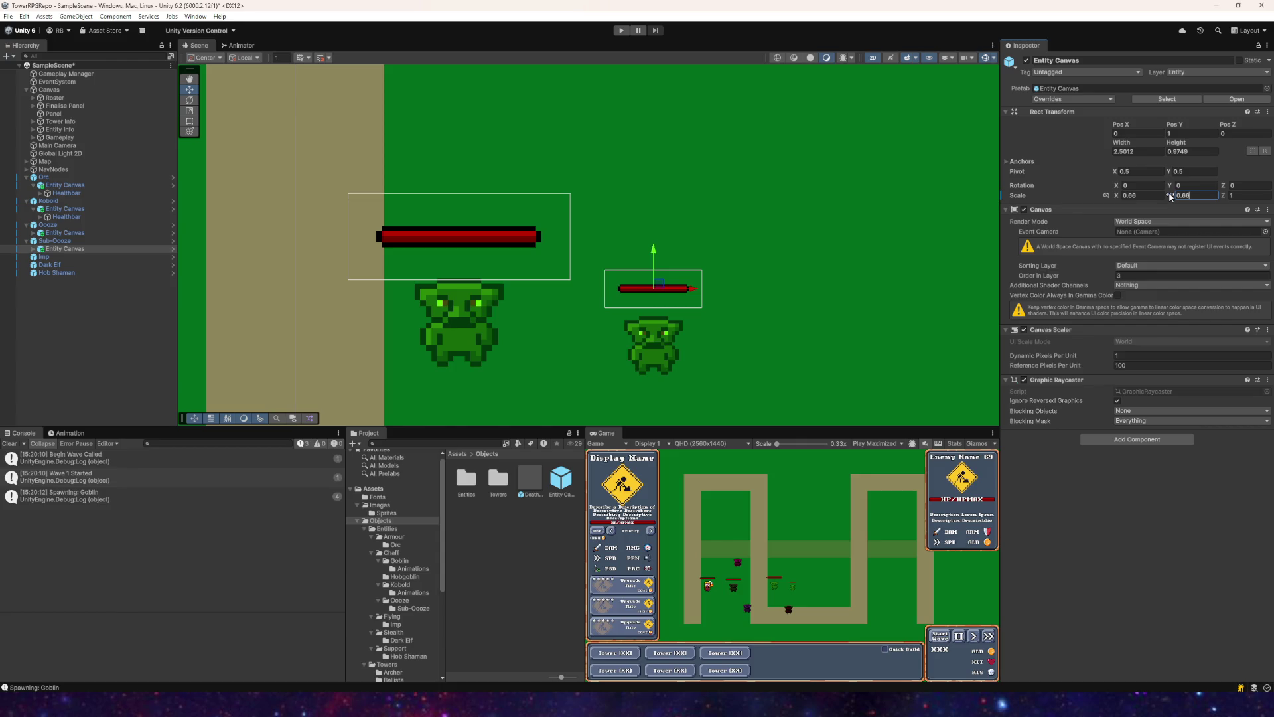
left_click(1124, 186)
type("1.66")
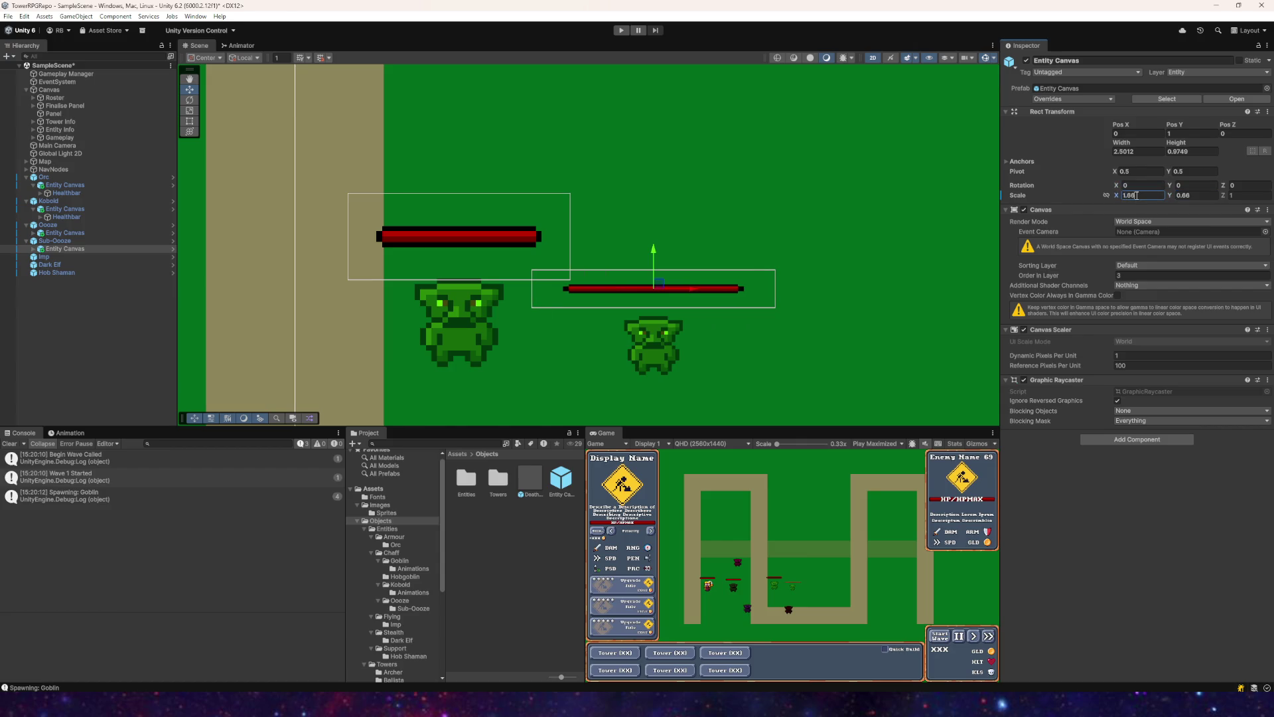
type("1.66")
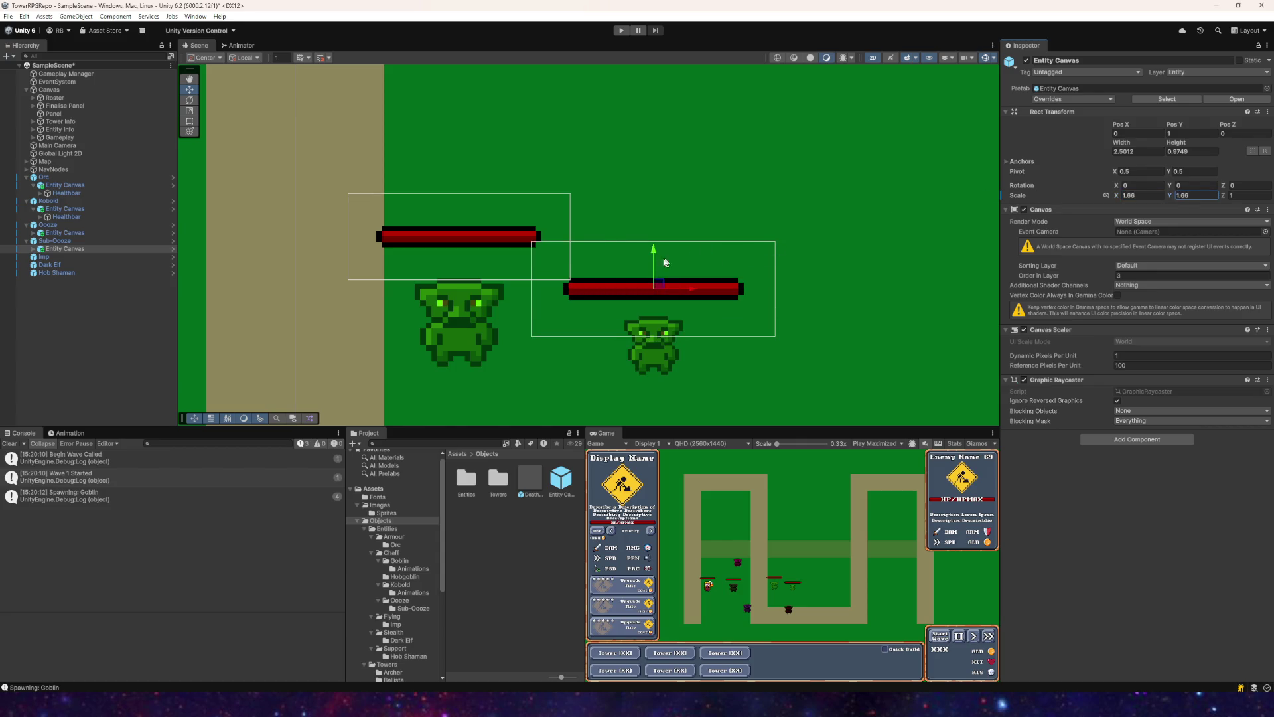
left_click(49, 249)
right_click(50, 250)
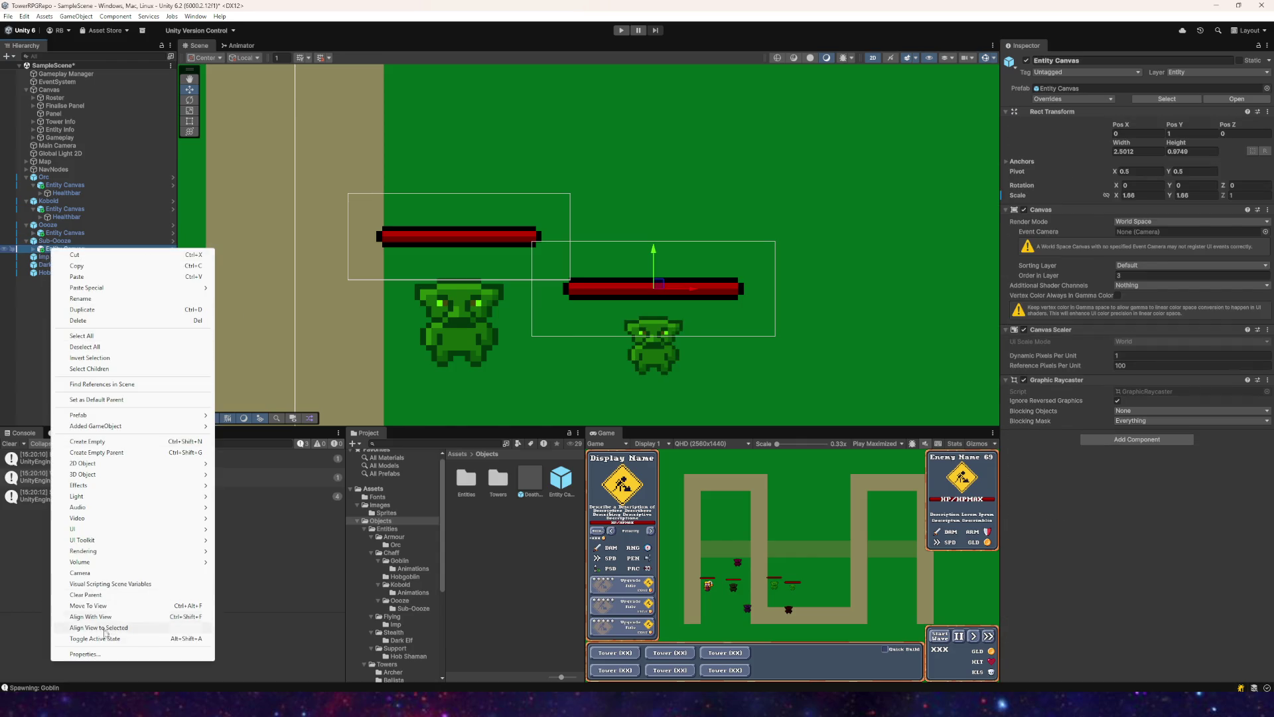
Step: Unpack the Sub-Ooze's Entity Canvas from its prefab and expand its Healthbar children
mouse_move(106, 419)
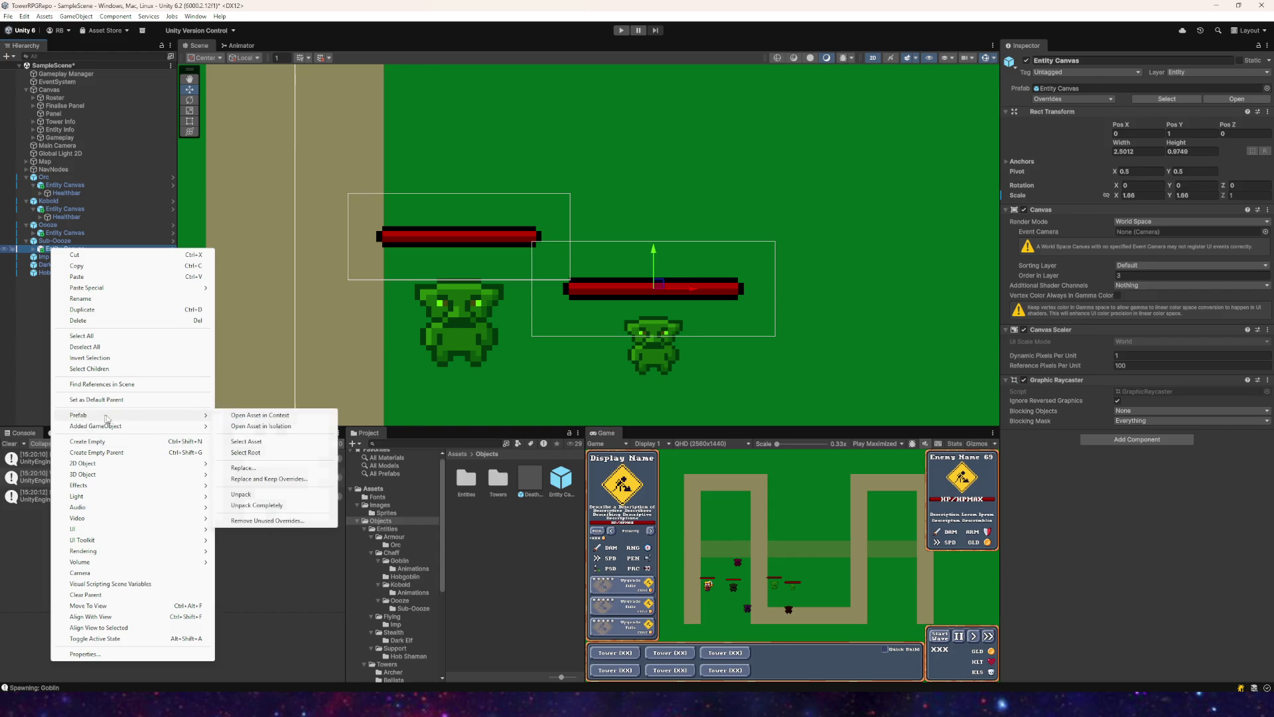
left_click(259, 507)
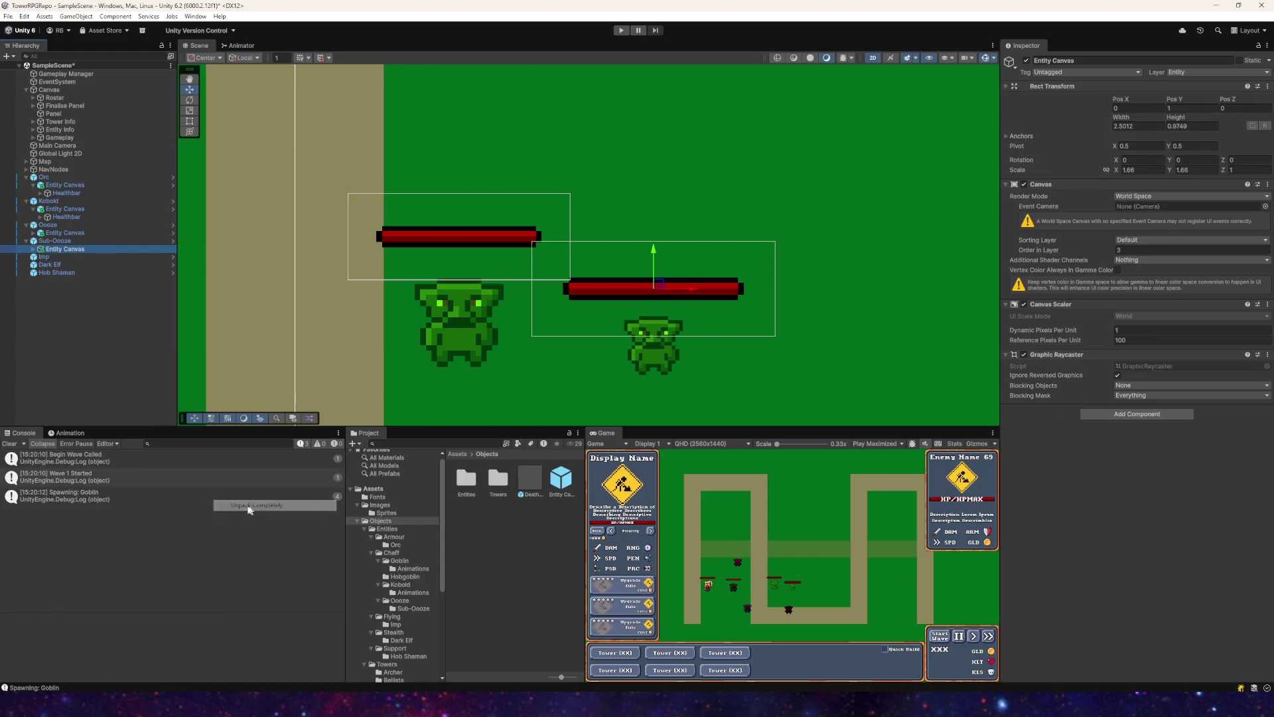
left_click(33, 250)
left_click(66, 256)
Step: Narrow the Background and Bar images to about 88 wide with the Rect tool
left_click(41, 257)
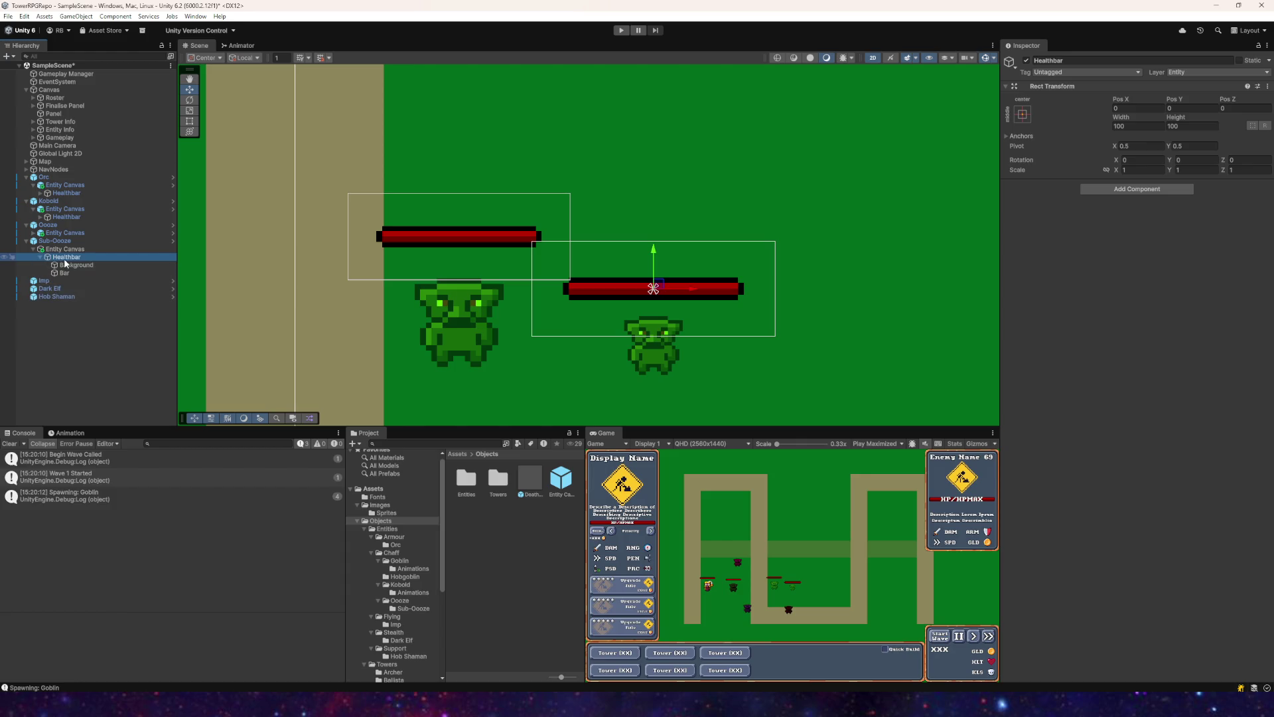
left_click(66, 265)
left_click(64, 272, "shift")
left_click(190, 120)
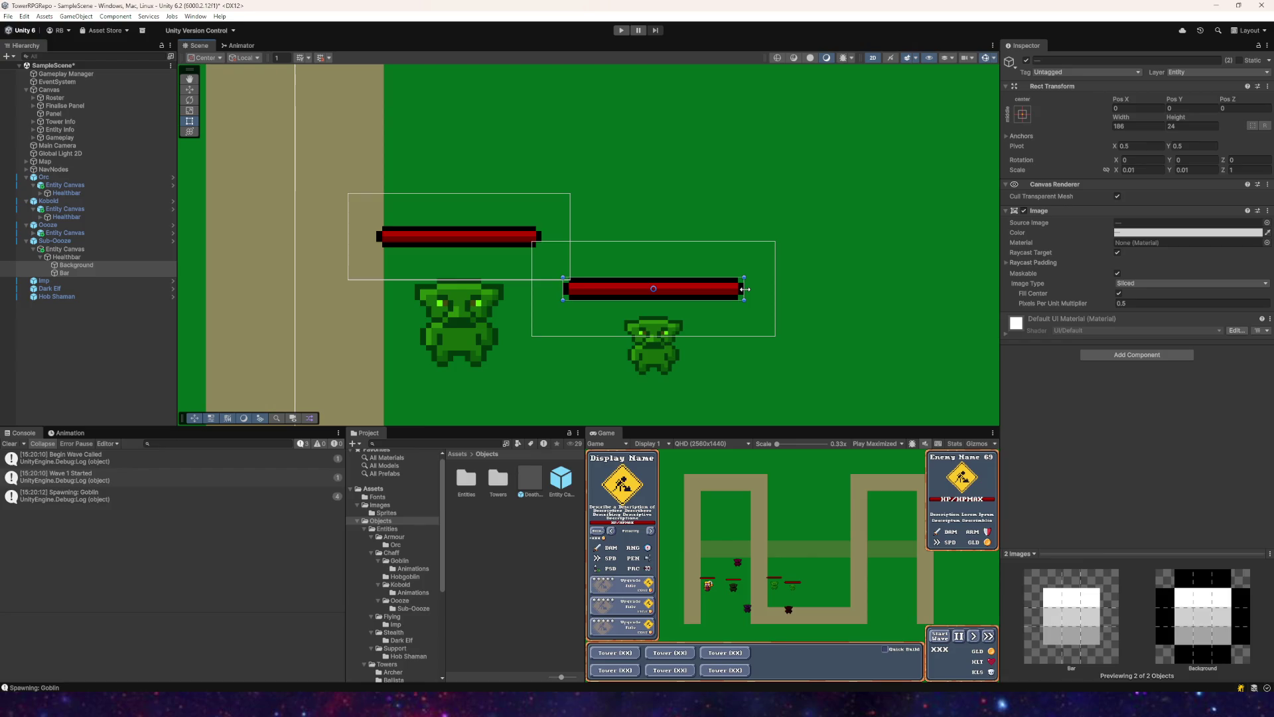
left_click_drag(745, 290, 699, 290)
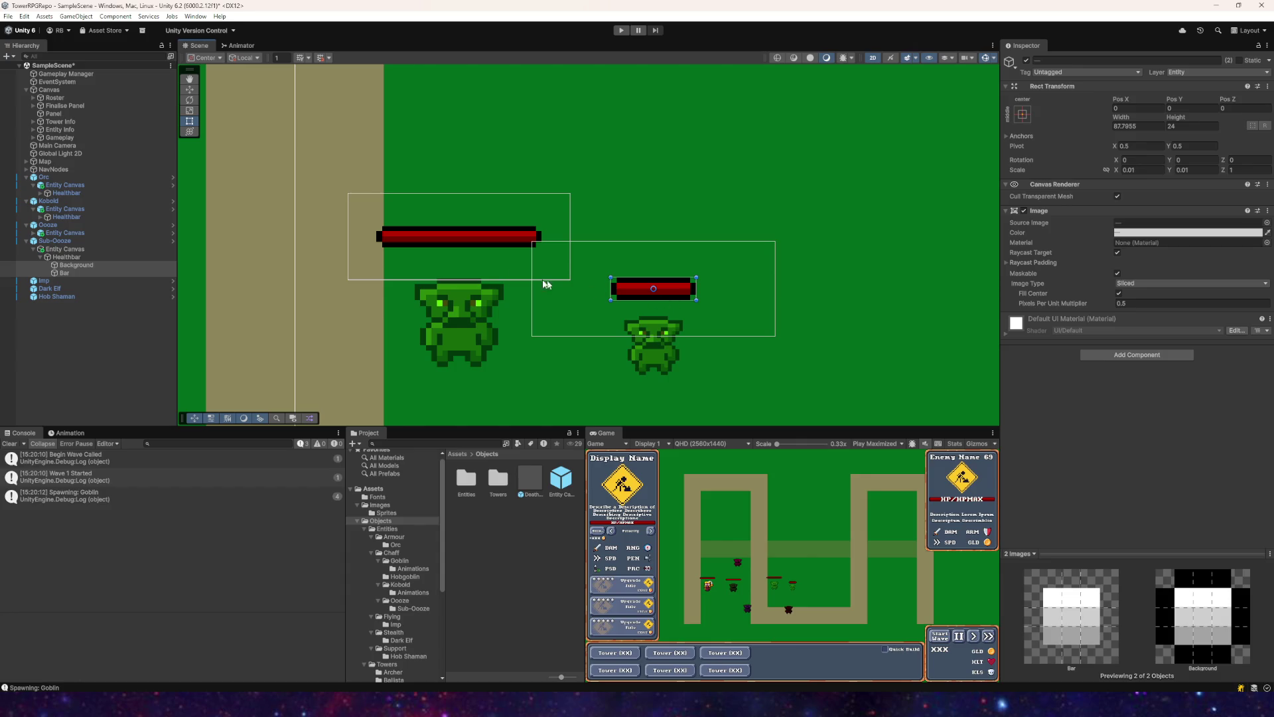
left_click(37, 360)
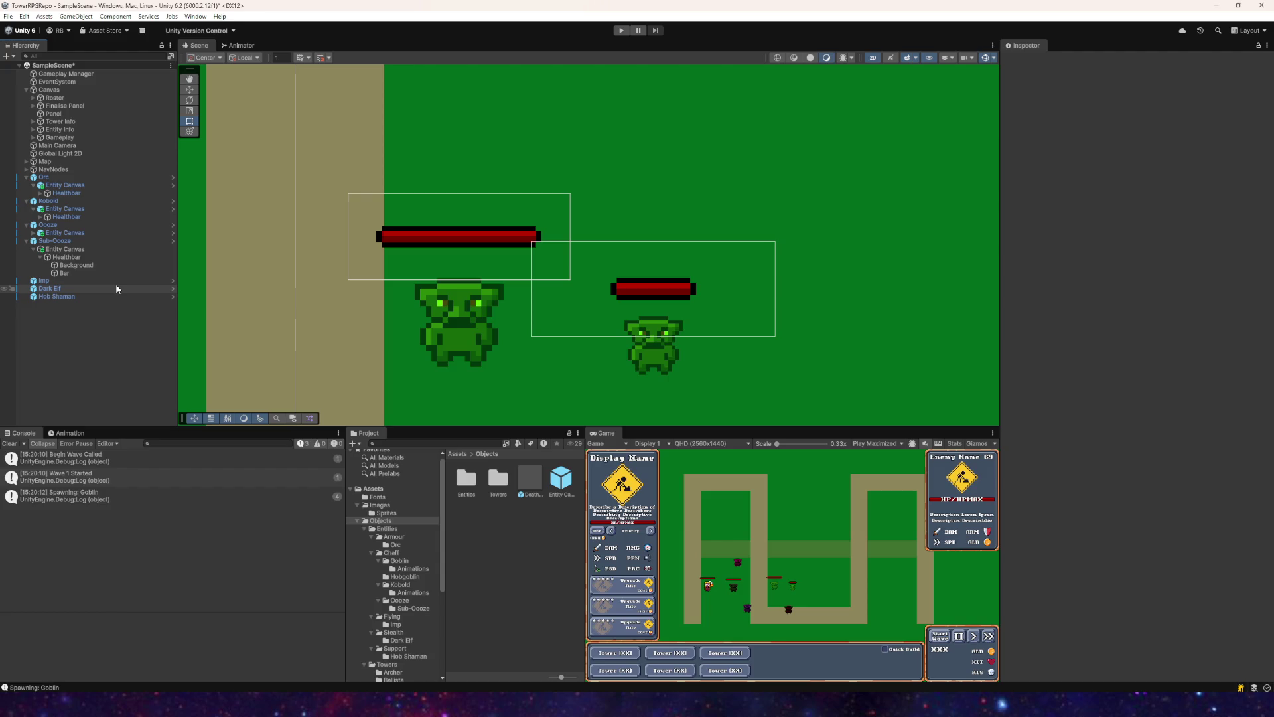
Step: Collapse the Sub-Ooze's canvas, then select and frame the Imp in the scene view
left_click(32, 250)
left_click(29, 242)
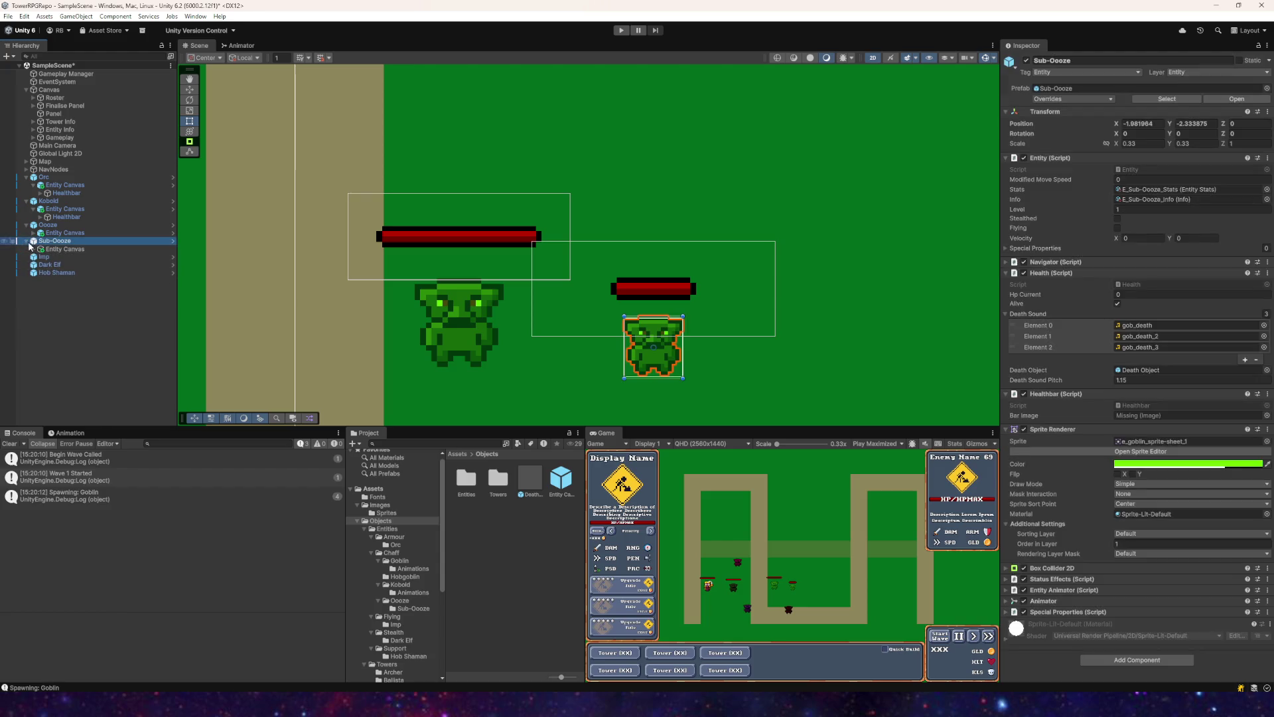
left_click(26, 241)
left_click(44, 249)
key("f")
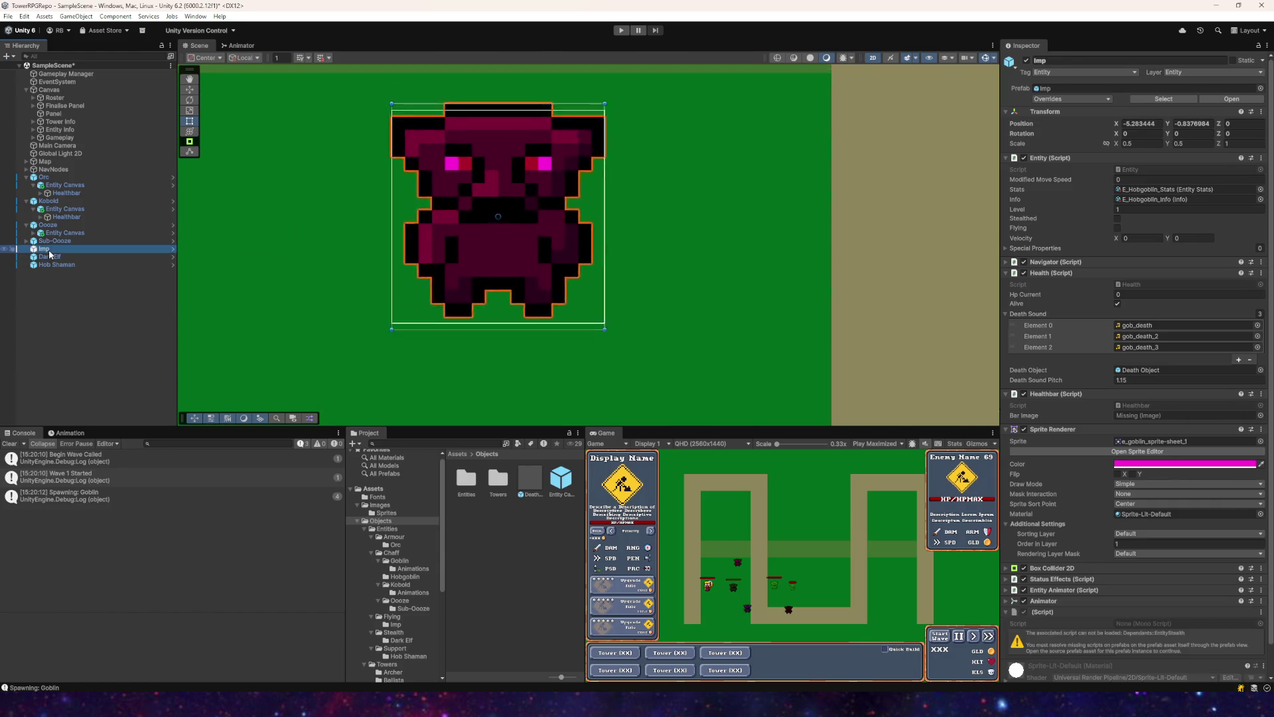
scroll(649, 246, "down", 6)
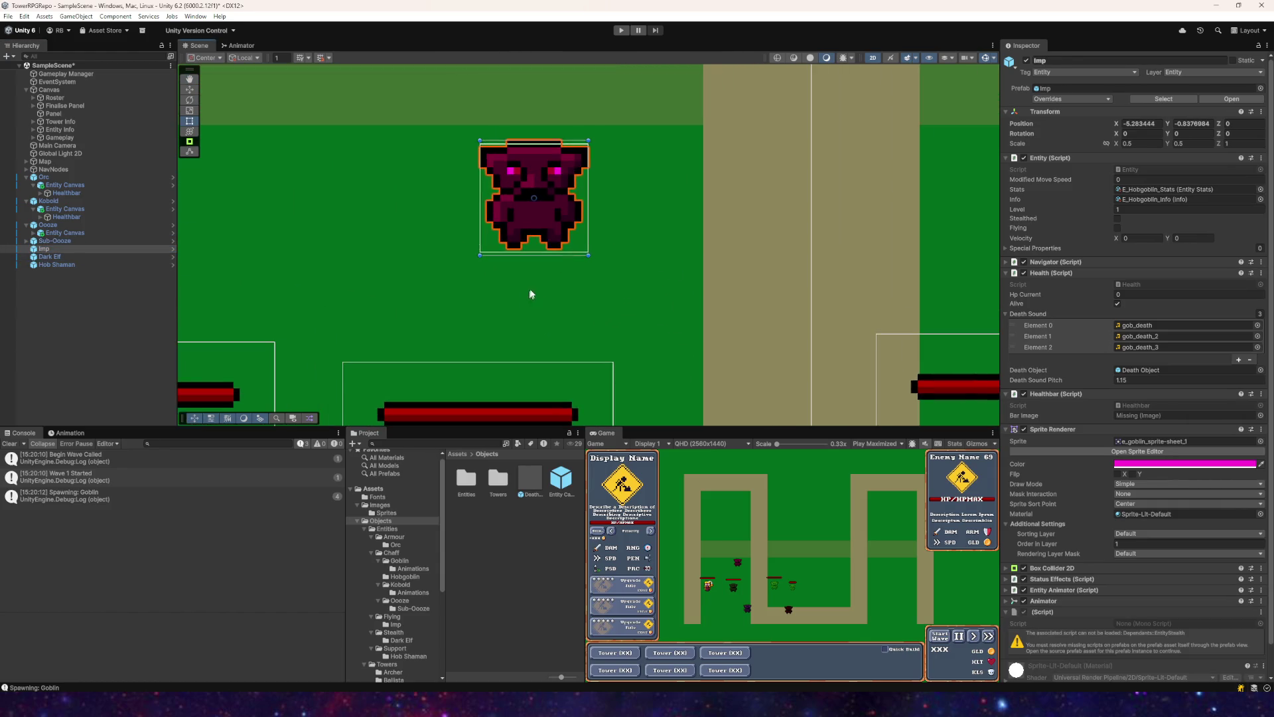
left_click(190, 89)
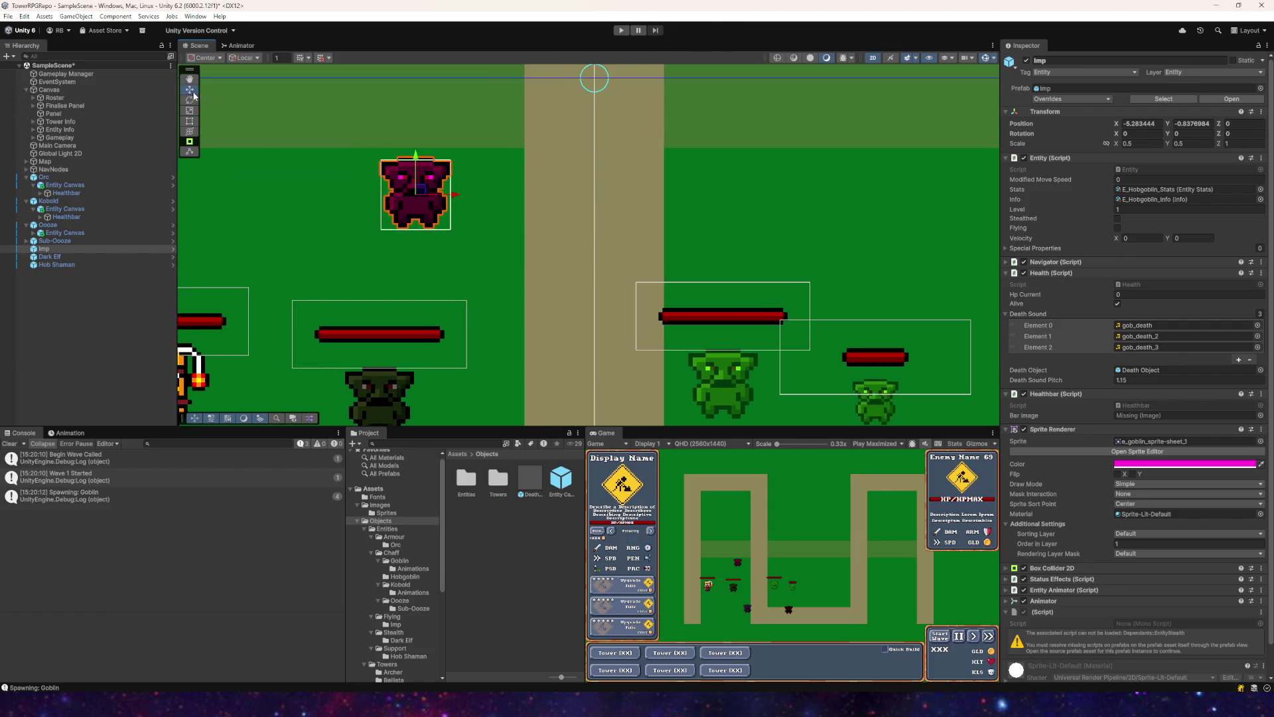
Step: Attach the Entity Canvas prefab to the Imp with scale 1 and Pos Y raised above its head
left_click_drag(553, 487, 47, 250)
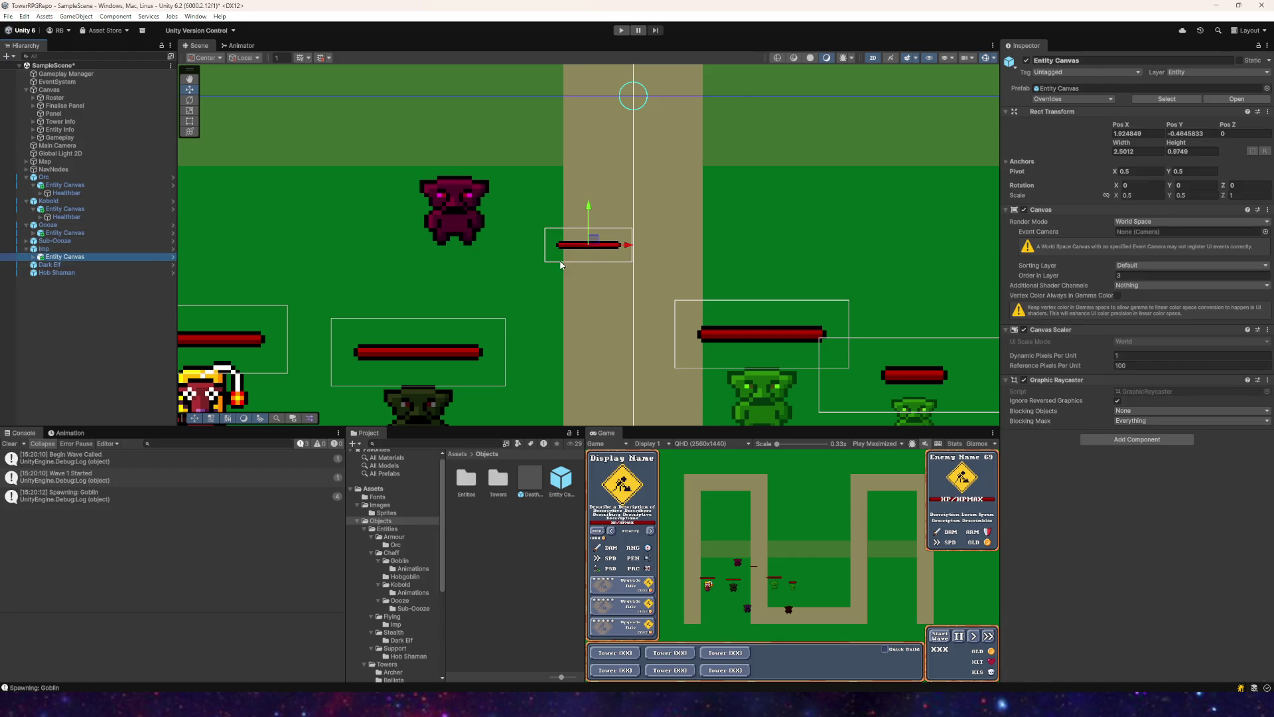
type("1")
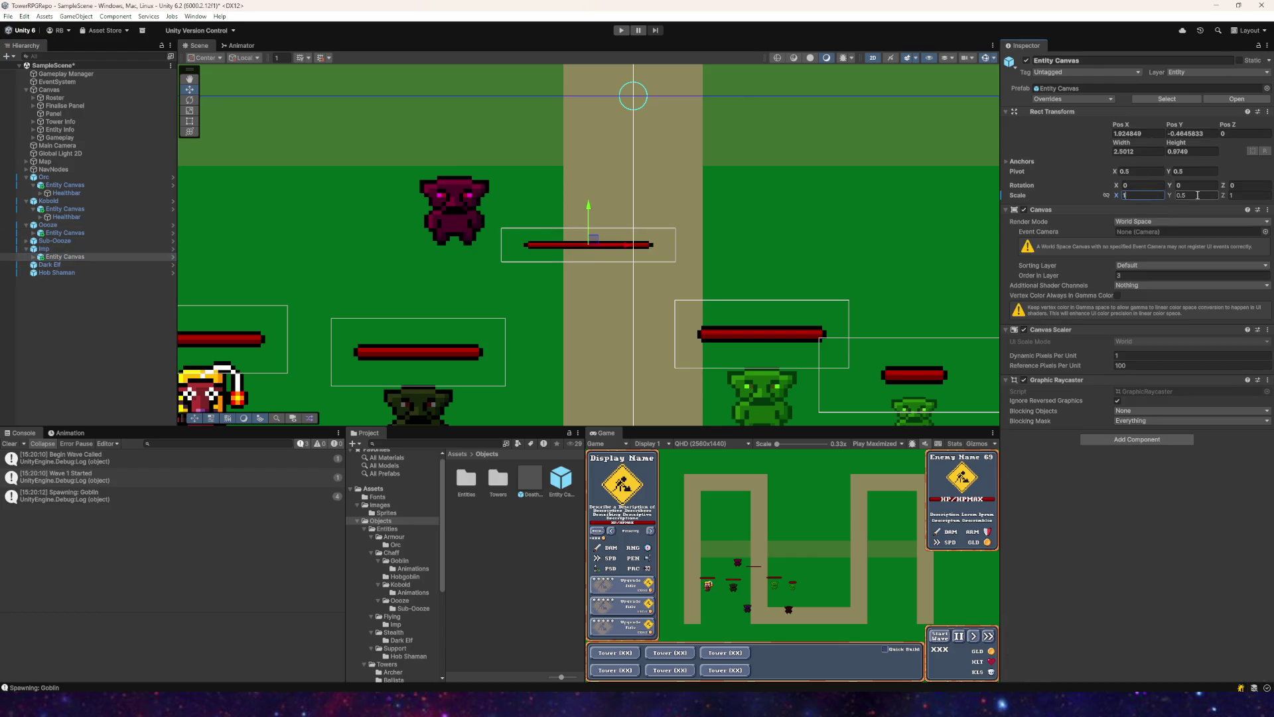
key("Tab")
type("1")
left_click(1188, 133)
type("1")
left_click(1137, 135)
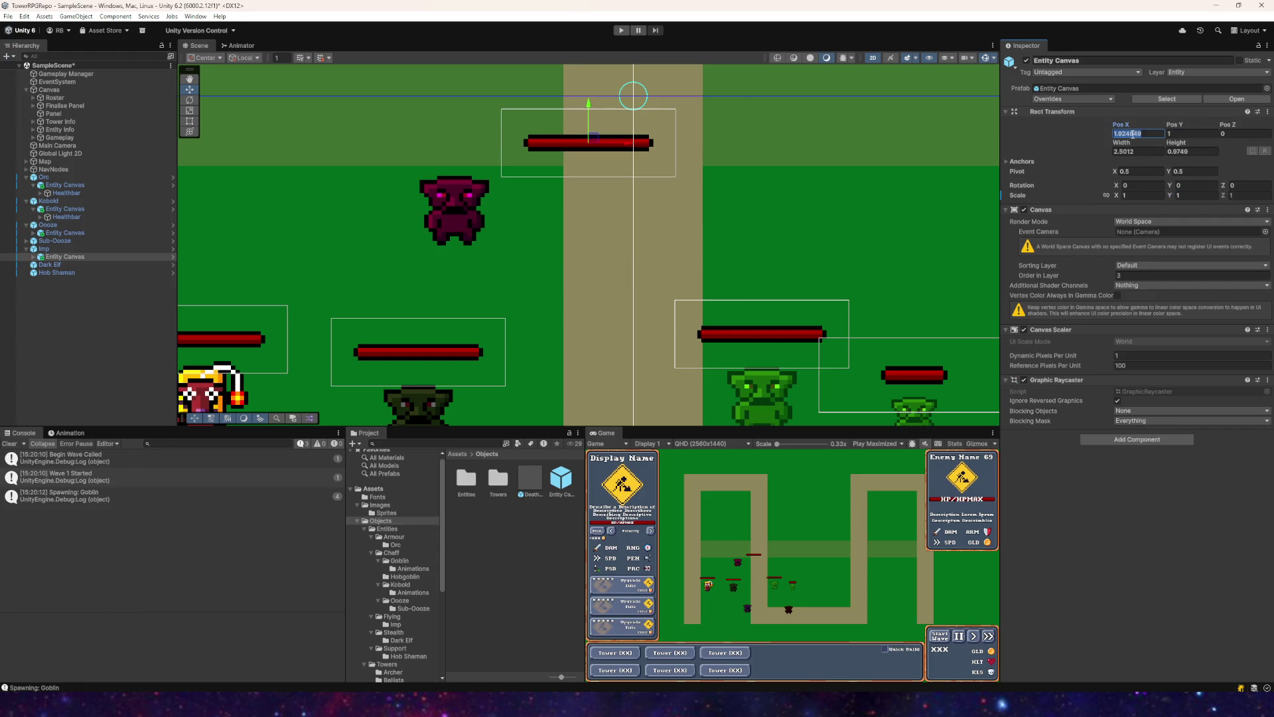
type("-1")
left_click(351, 293)
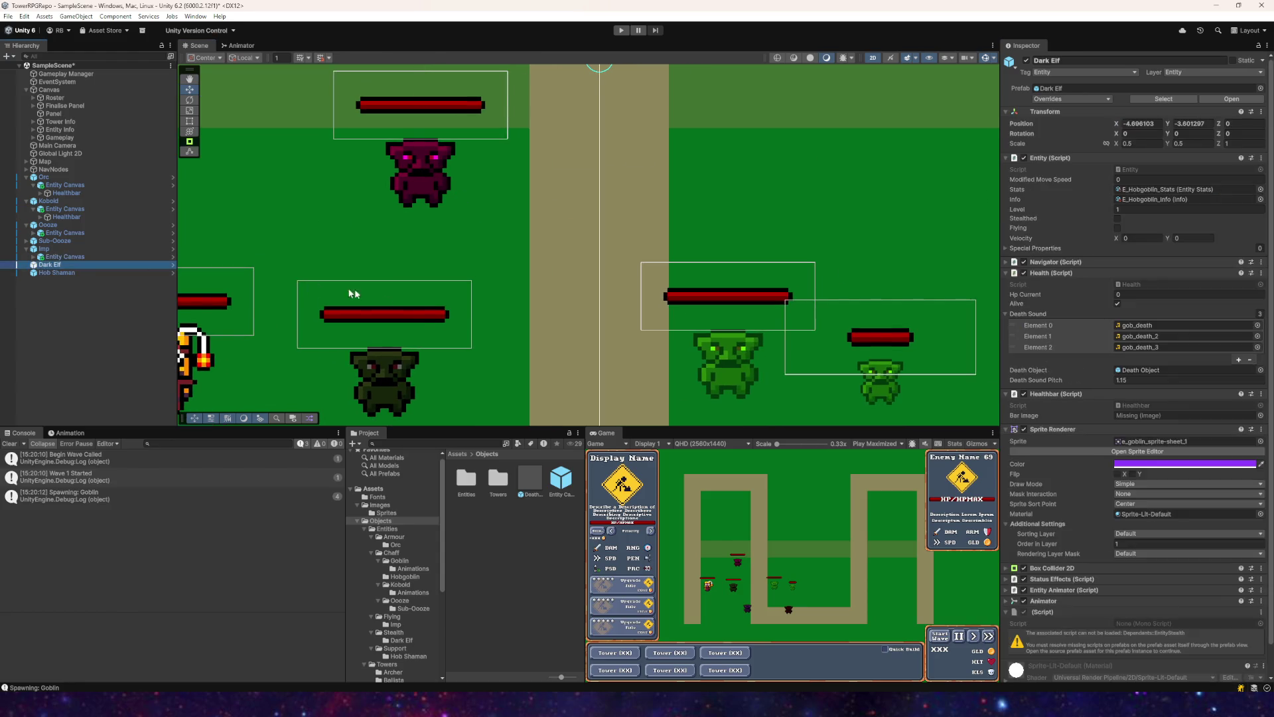
Step: Frame the Dark Elf in the scene and select its Entity Canvas child
double_click(60, 266)
scroll(644, 288, "down", 4)
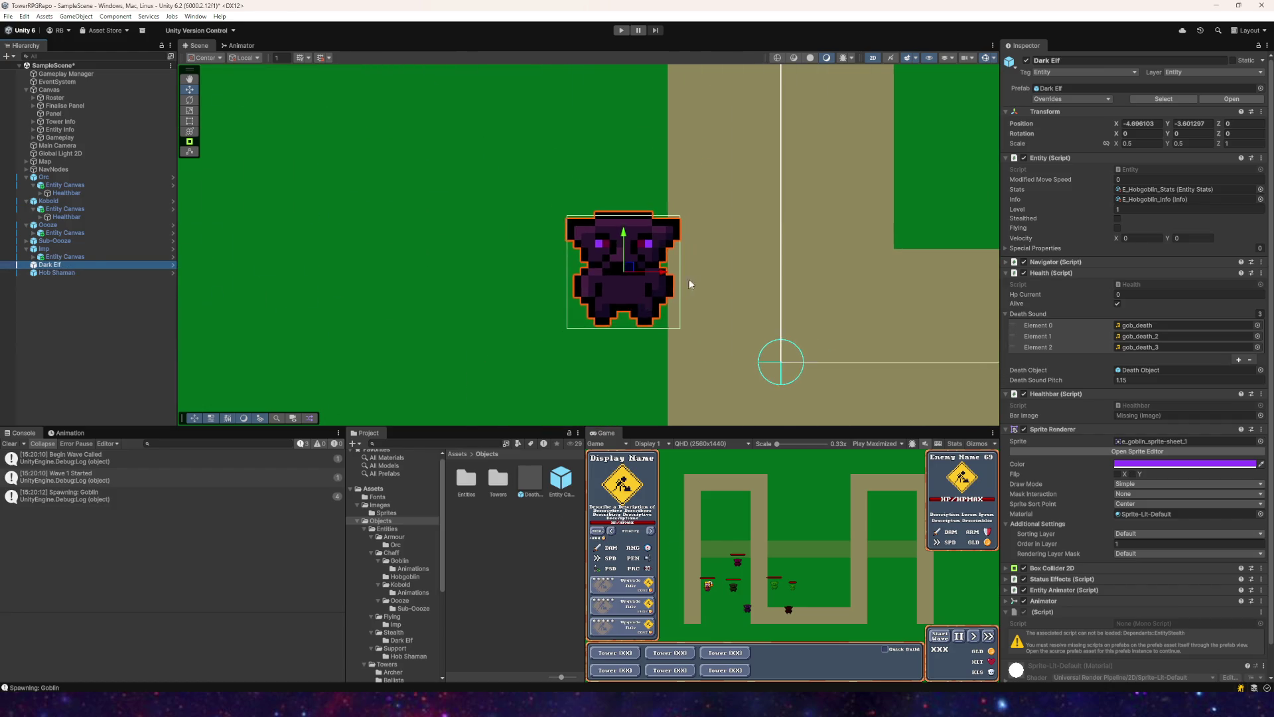
left_click_drag(560, 331, 572, 355)
left_click(53, 264)
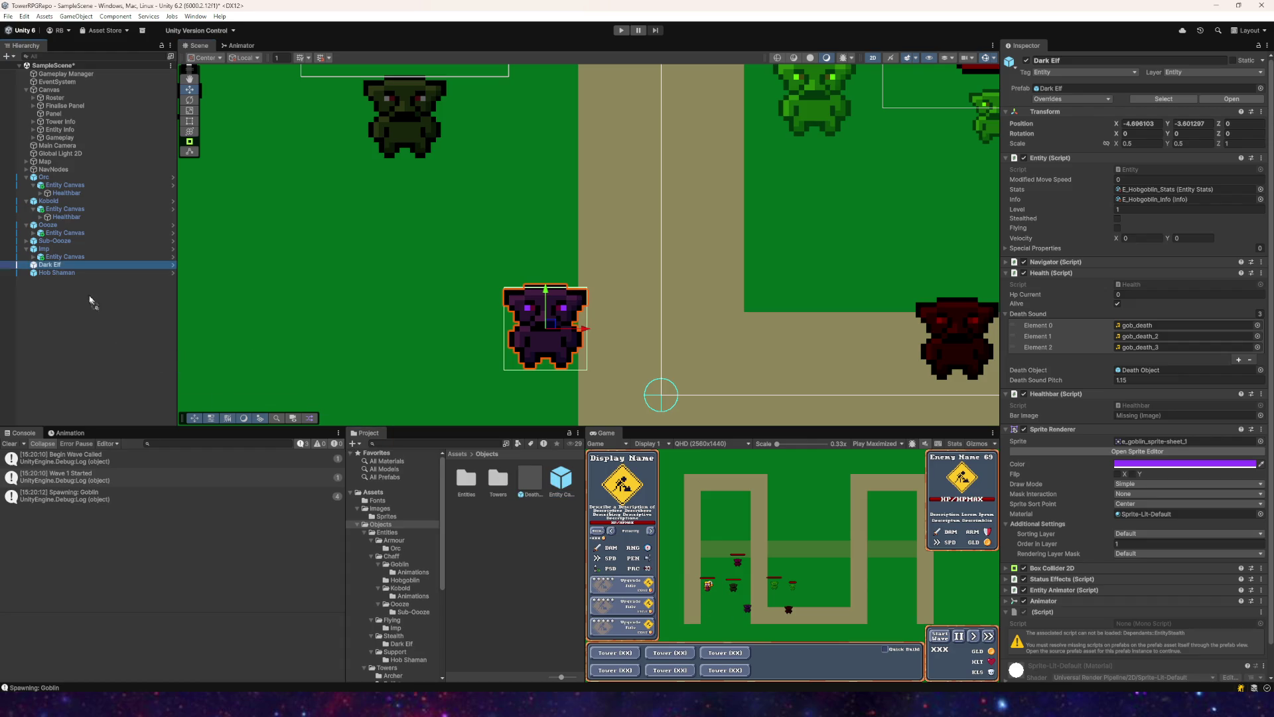
key("Right")
left_click(60, 273)
Step: Set the Dark Elf canvas to Pos X 0, Pos Y 1 and Scale X 1
left_click(1137, 133)
key("Tab")
type("1")
left_click(1136, 135)
type("0")
key("Return")
scroll(686, 296, "right", 2)
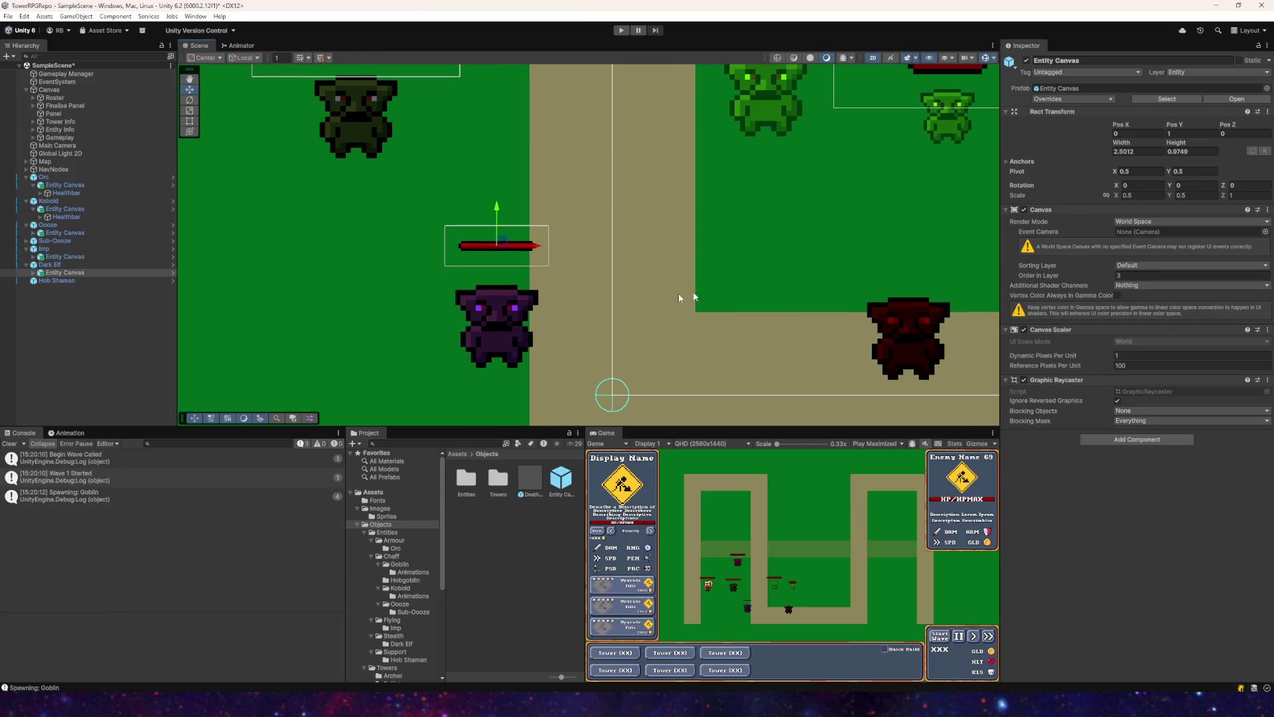
left_click(1136, 196)
type("11")
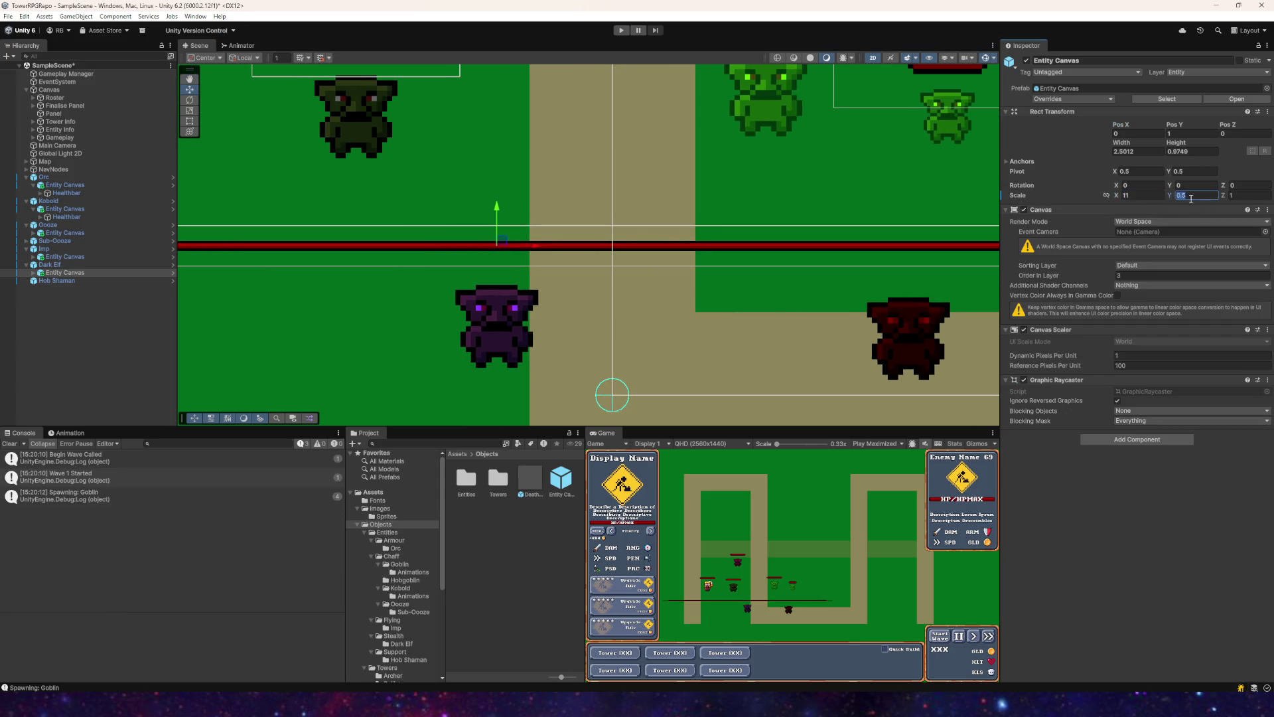
key("BackSpace")
key("Return")
Step: Scroll through the Inspector to check the canvas, then expand the Sub-Ooze and select the Hob Shaman
scroll(597, 265, "down", 3)
scroll(735, 293, "left", 3)
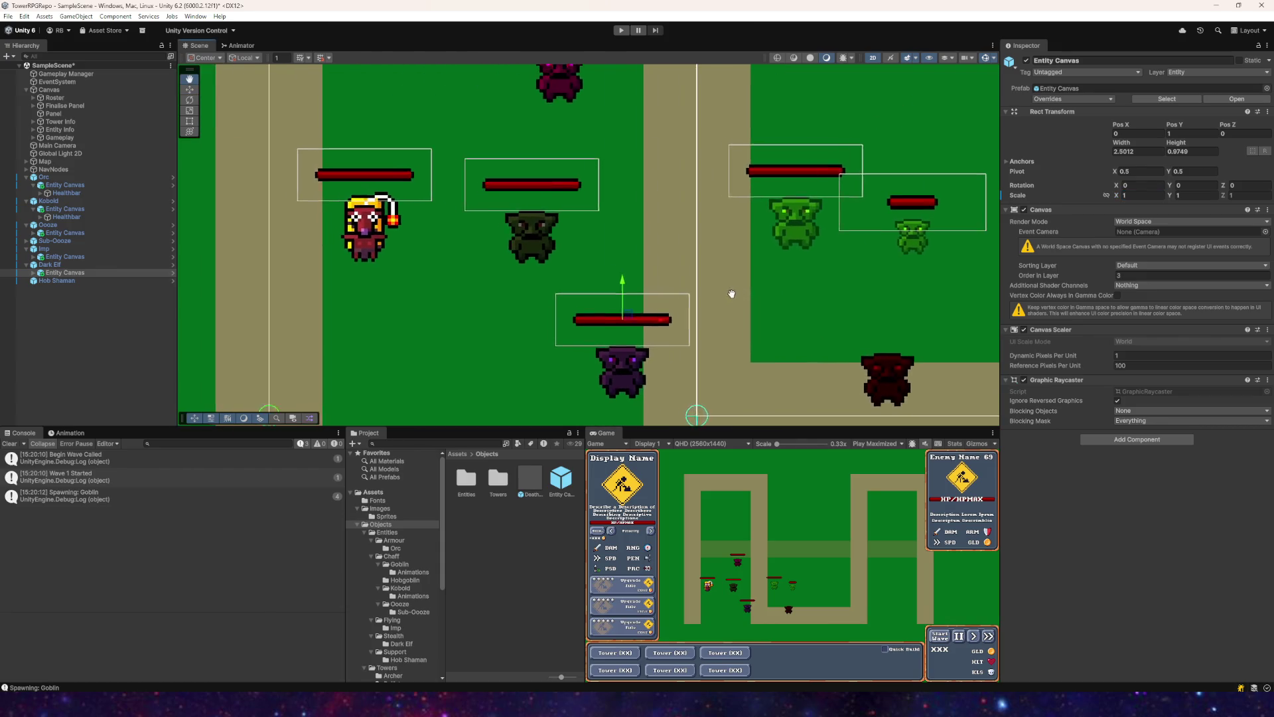
scroll(849, 242, "right", 3)
scroll(687, 258, "up", 5)
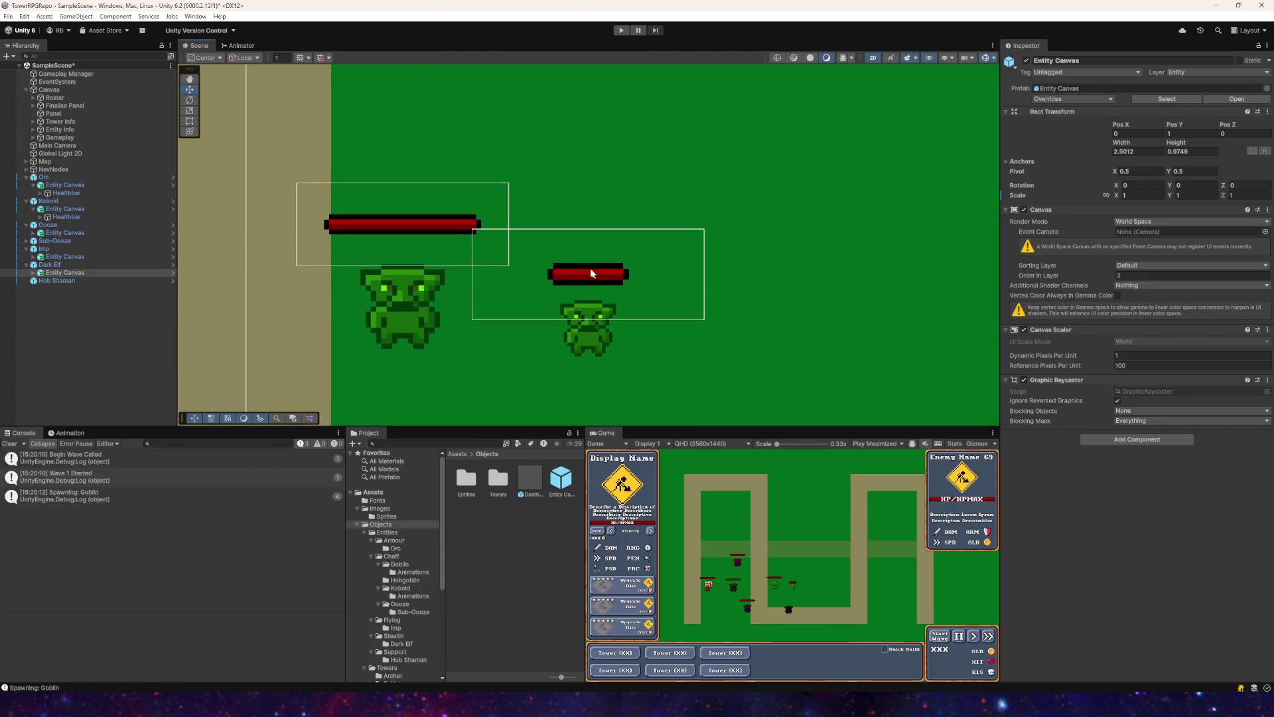
scroll(563, 264, "down", 3)
scroll(563, 264, "left", 3)
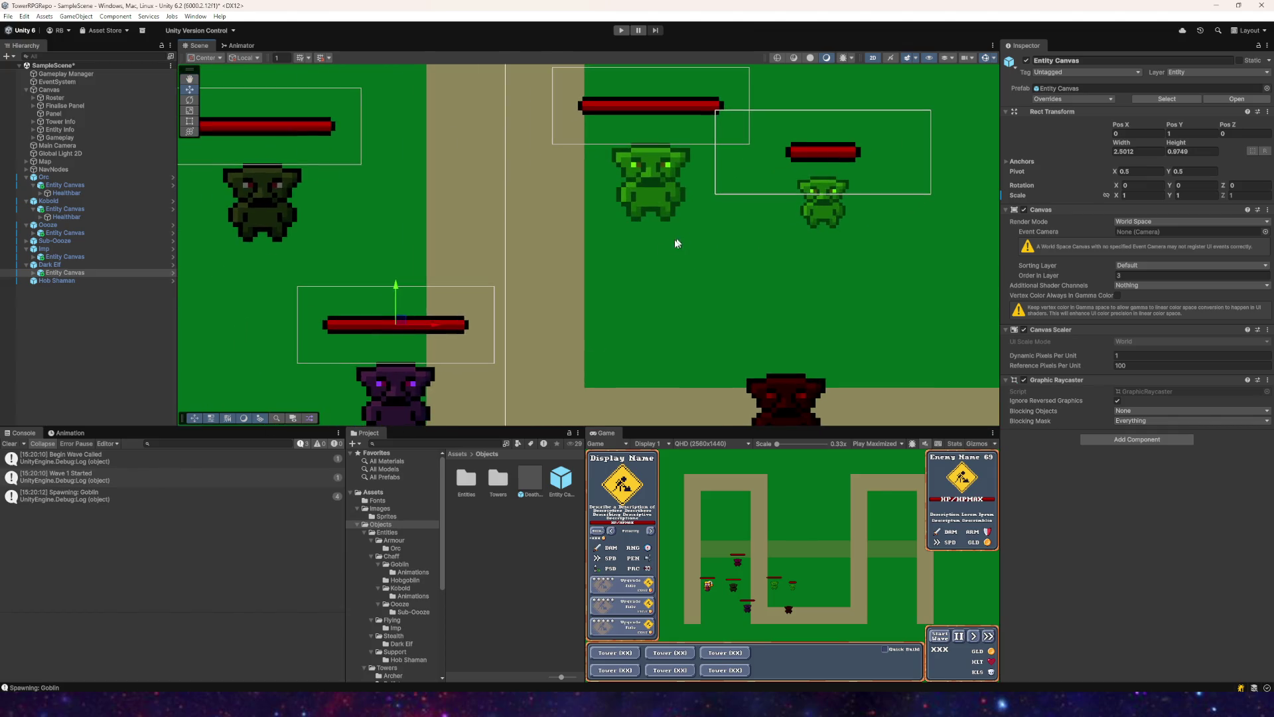
scroll(564, 264, "down", 2)
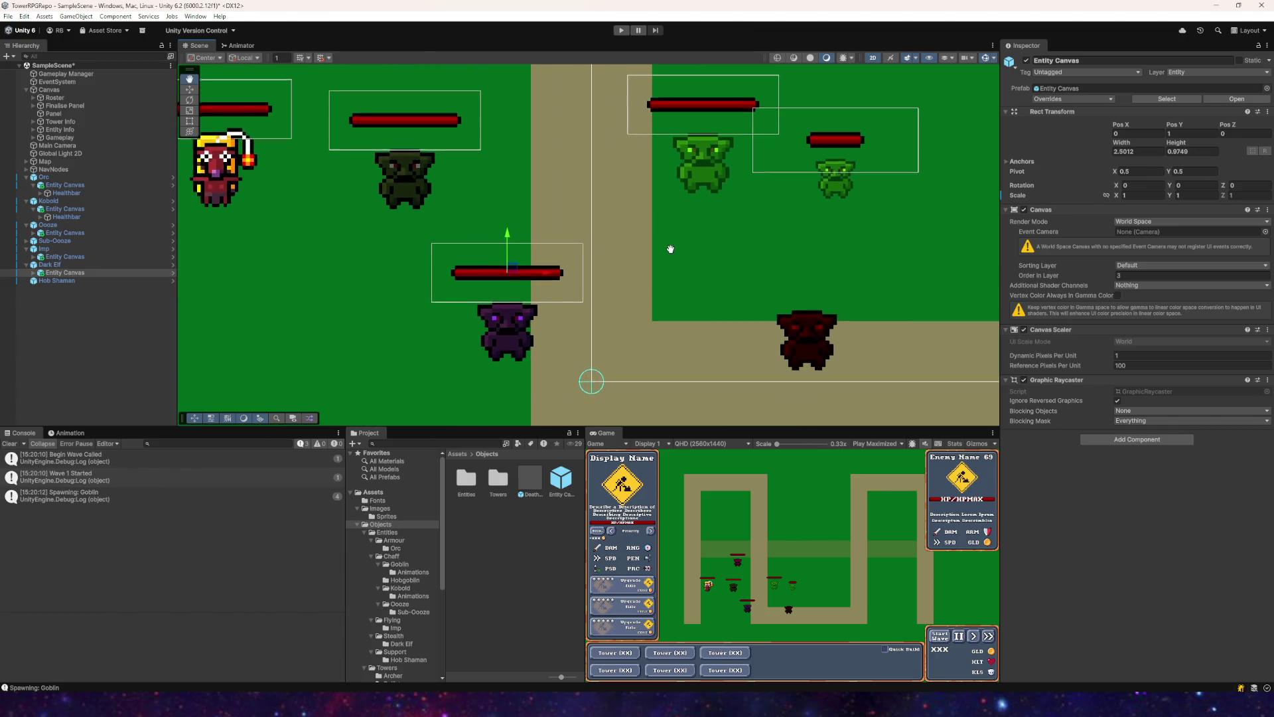
left_click(27, 241)
left_click(53, 290)
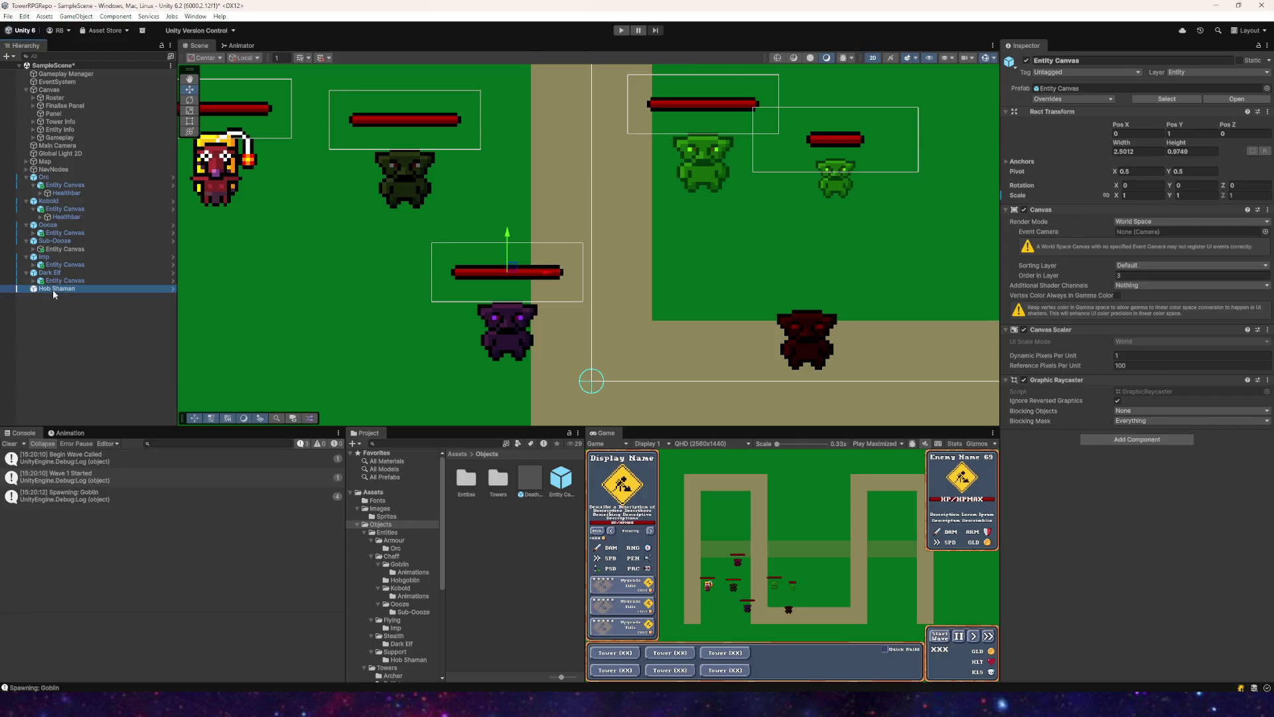
Step: Frame the Hob Shaman and drag an Entity Canvas prefab onto it
scroll(376, 363, "down", 1)
scroll(541, 375, "right", 3)
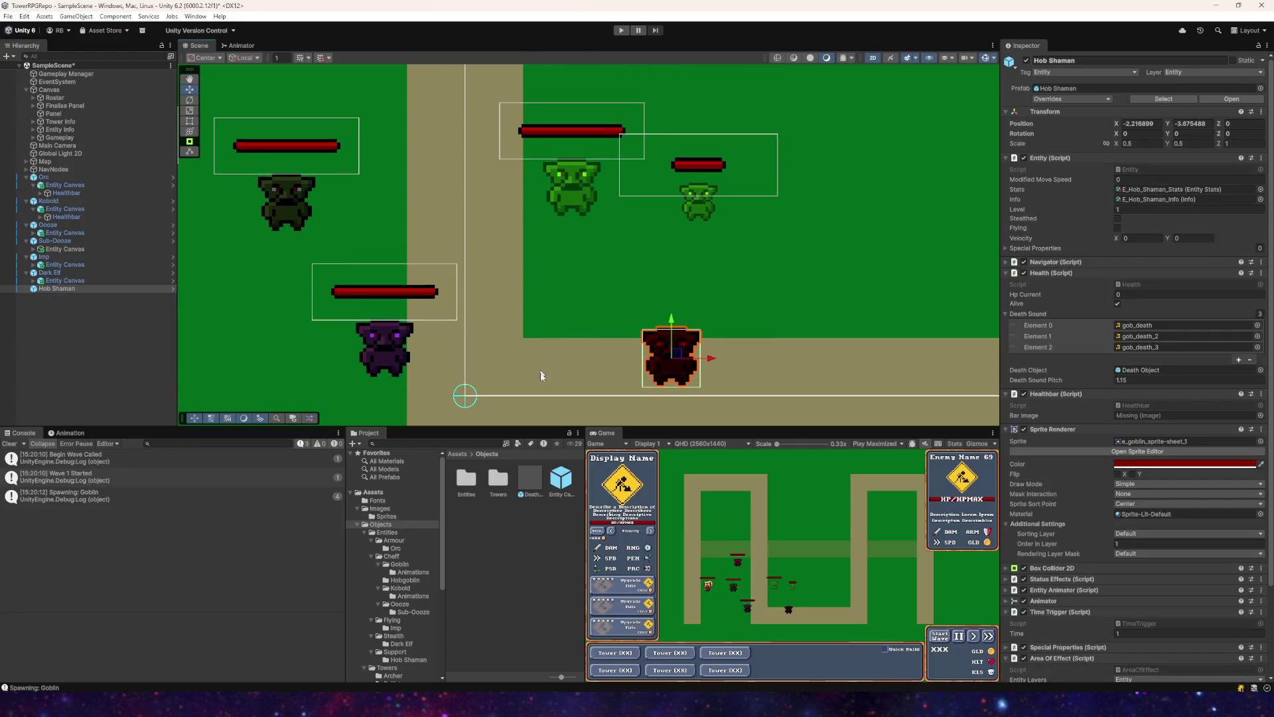
key("f")
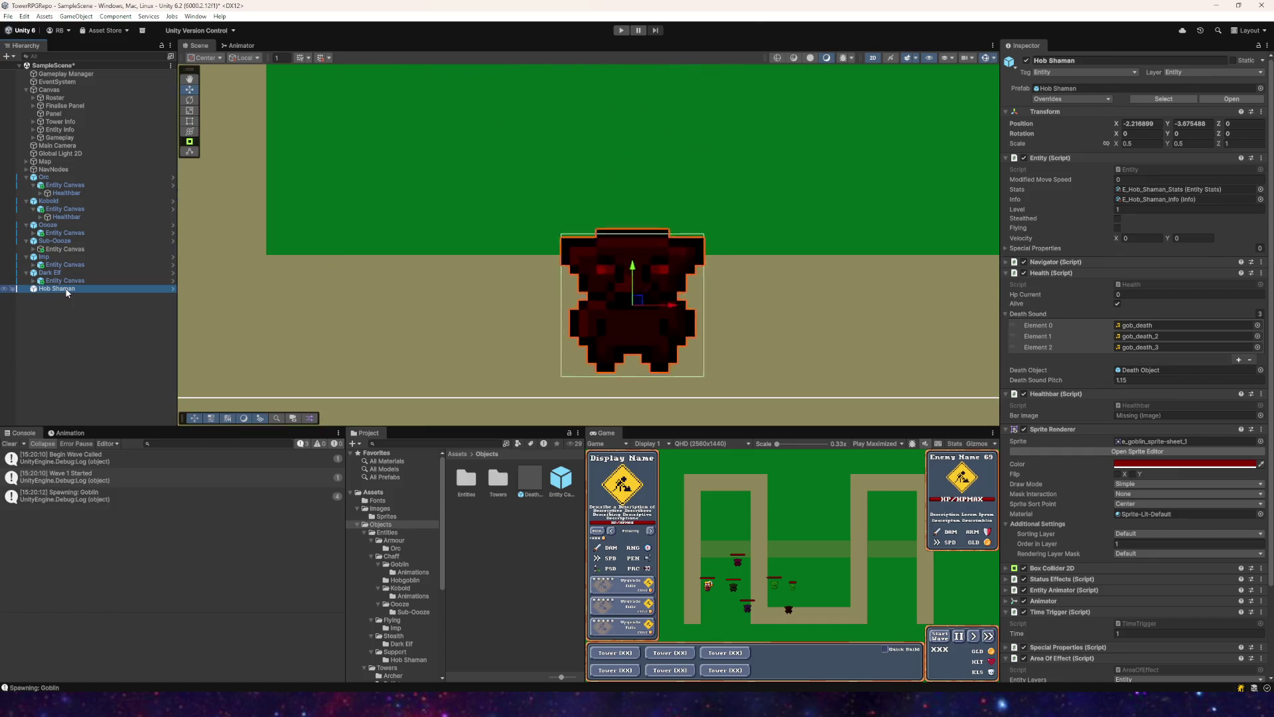
left_click_drag(377, 406, 67, 285)
Step: Set the new canvas to scale 1, Pos Y 1 and Pos X 0
left_click(1139, 192)
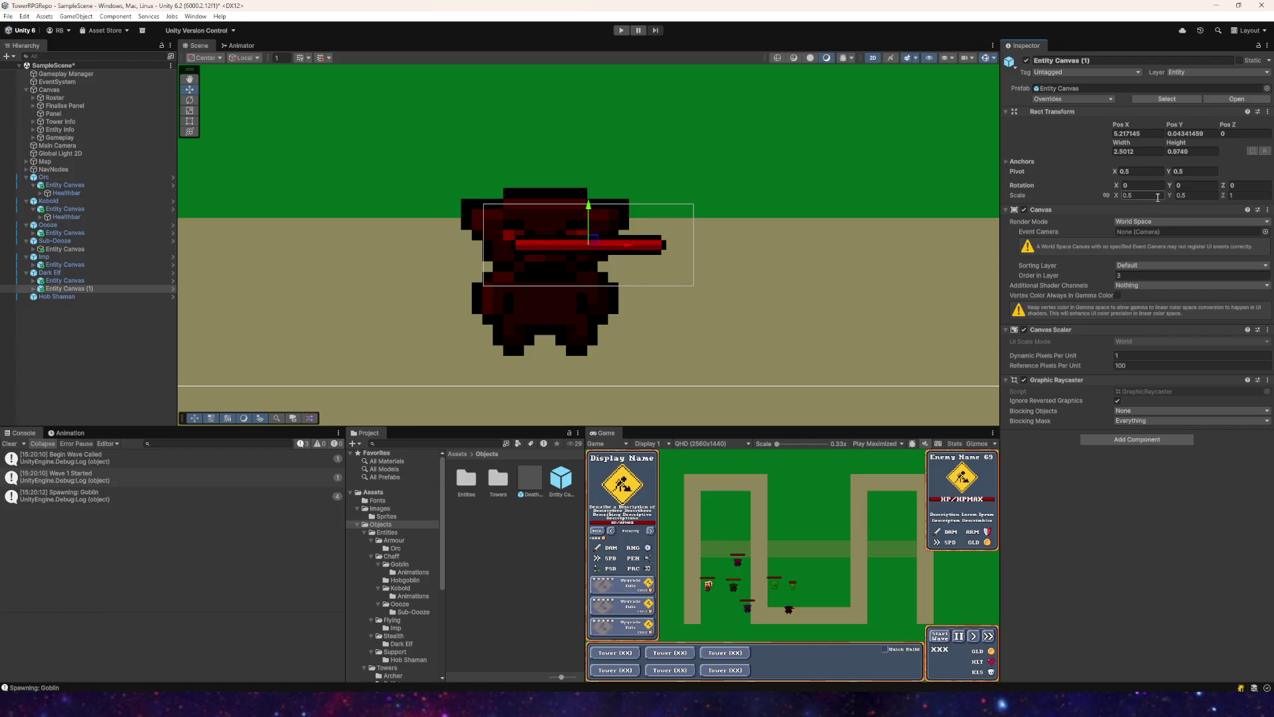
type("1")
key("Tab")
type("1")
left_click(1146, 133)
key("Tab")
type("1")
left_click(1143, 136)
type("0")
key("Return")
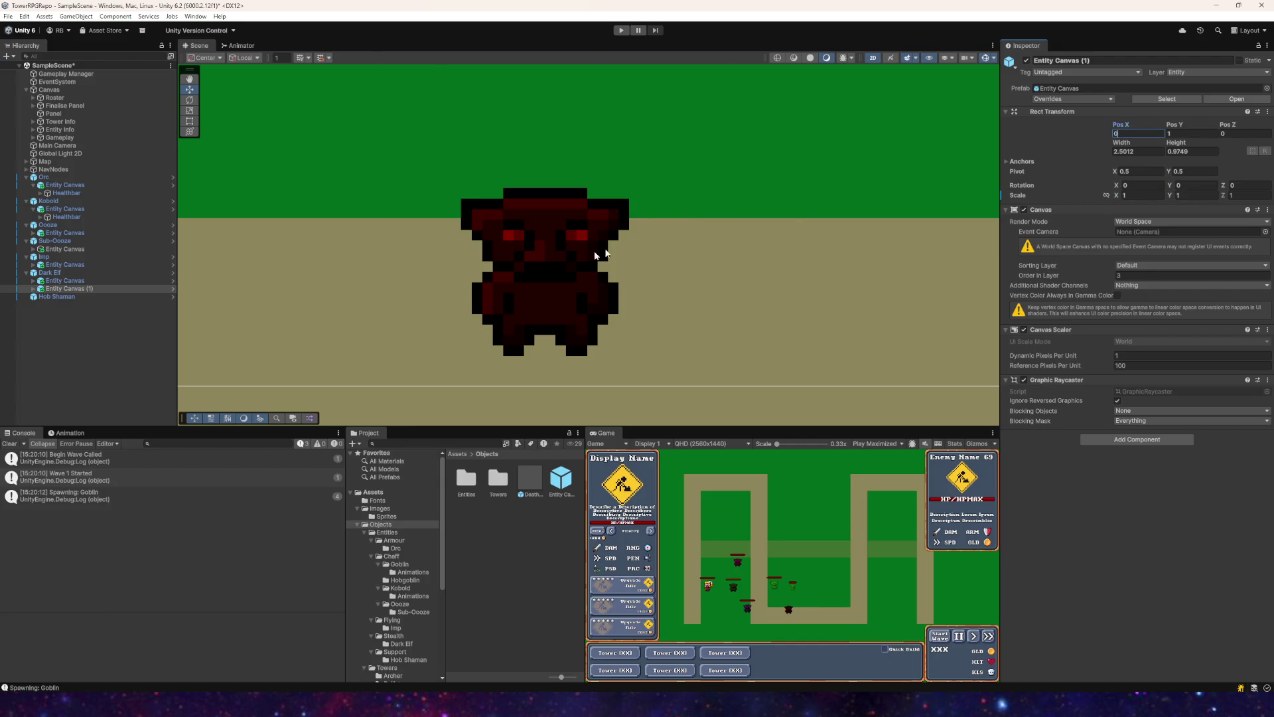
Step: Undo the last position change and delete the misplaced Entity Canvas (1)
scroll(597, 266, "down", 5)
mouse_move(619, 161)
left_mouse_down()
mouse_move(657, 371)
mouse_move(628, 345)
mouse_move(651, 202)
left_mouse_up()
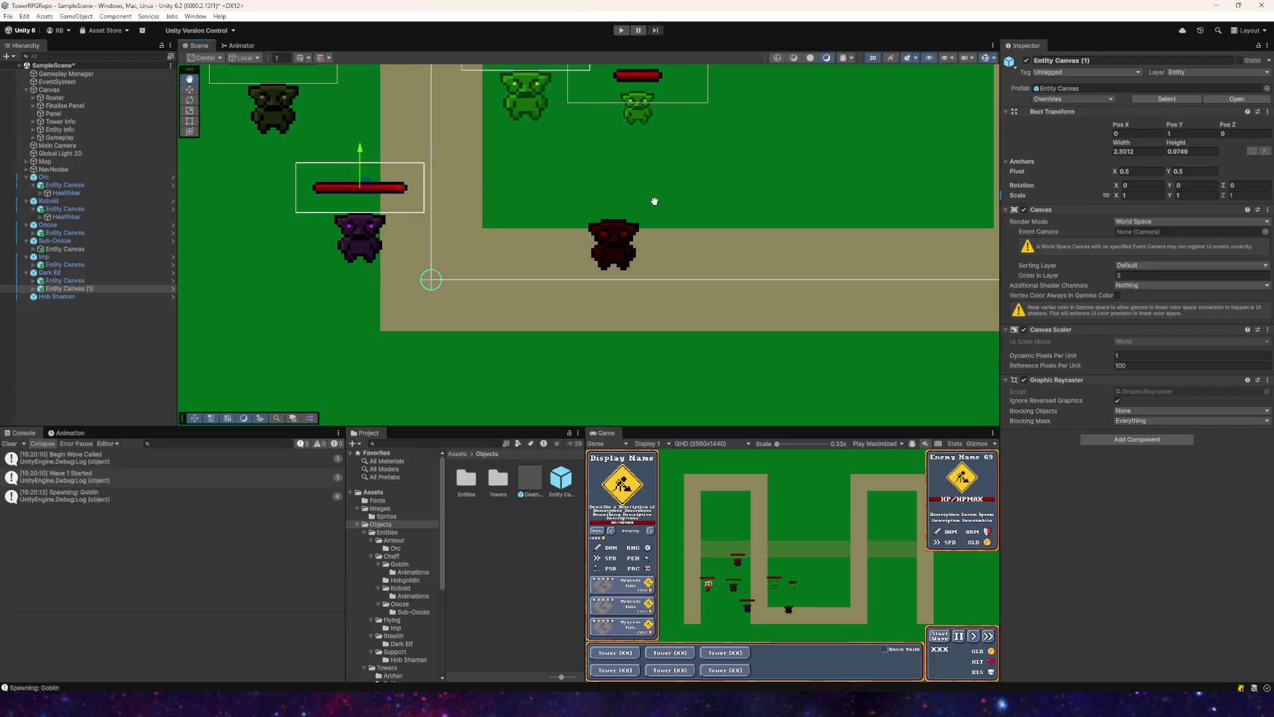
key("ctrl+z")
left_click(66, 291)
left_click_drag(66, 291, 62, 299)
right_click(118, 361)
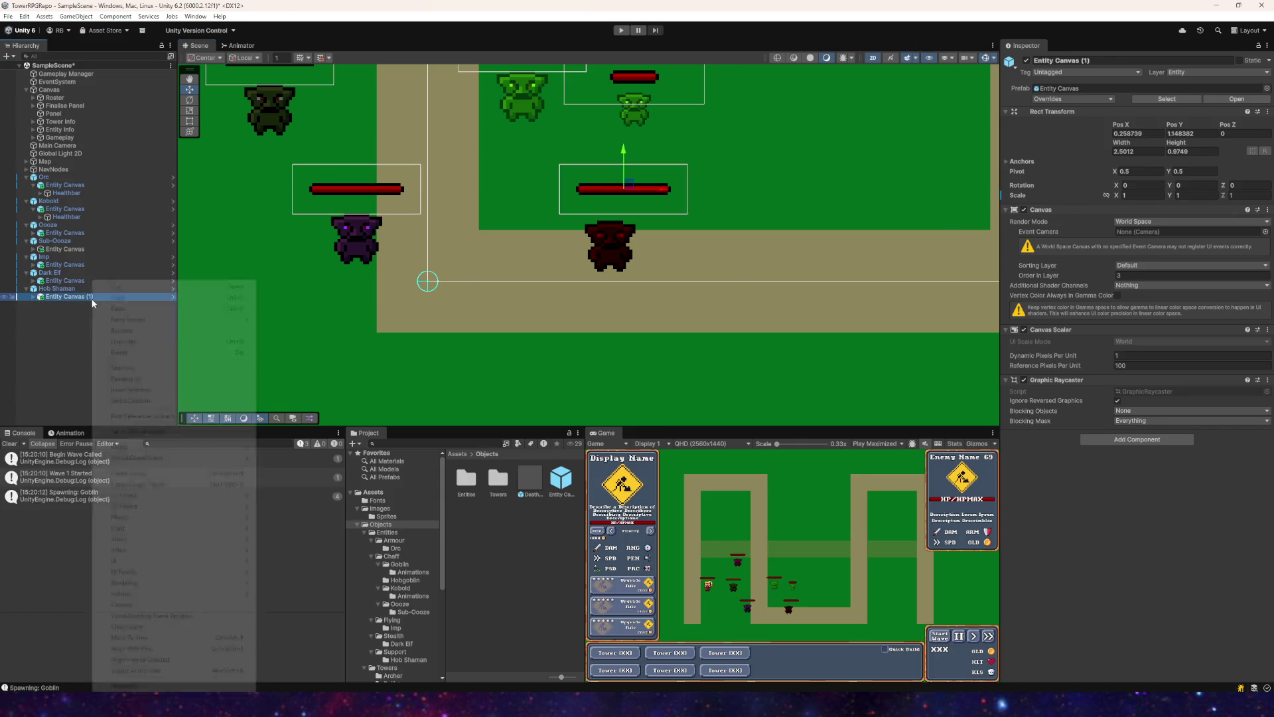
left_click(121, 352)
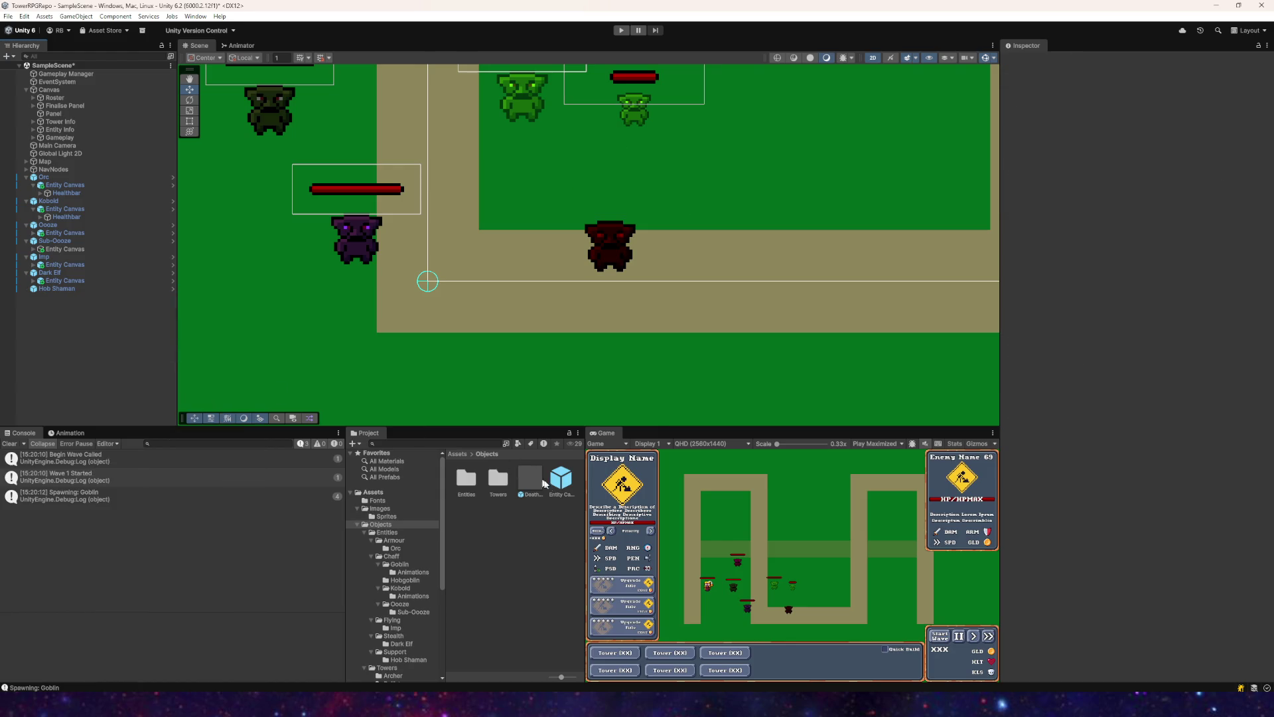
Step: Add a fresh Entity Canvas to the Hob Shaman with Pos Y 1 and scale 1
left_click_drag(317, 406, 51, 290)
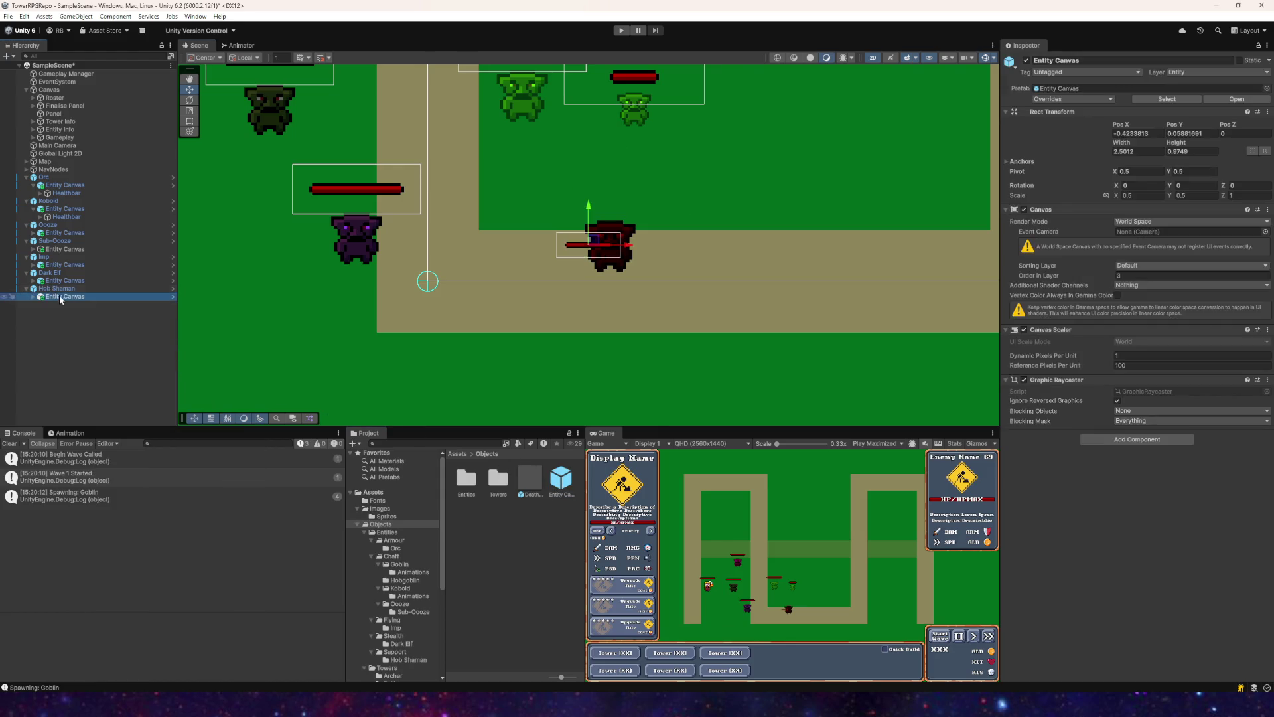
left_click(1183, 133)
type("1")
left_click(1132, 135)
type("01")
left_click(1193, 197)
type("1")
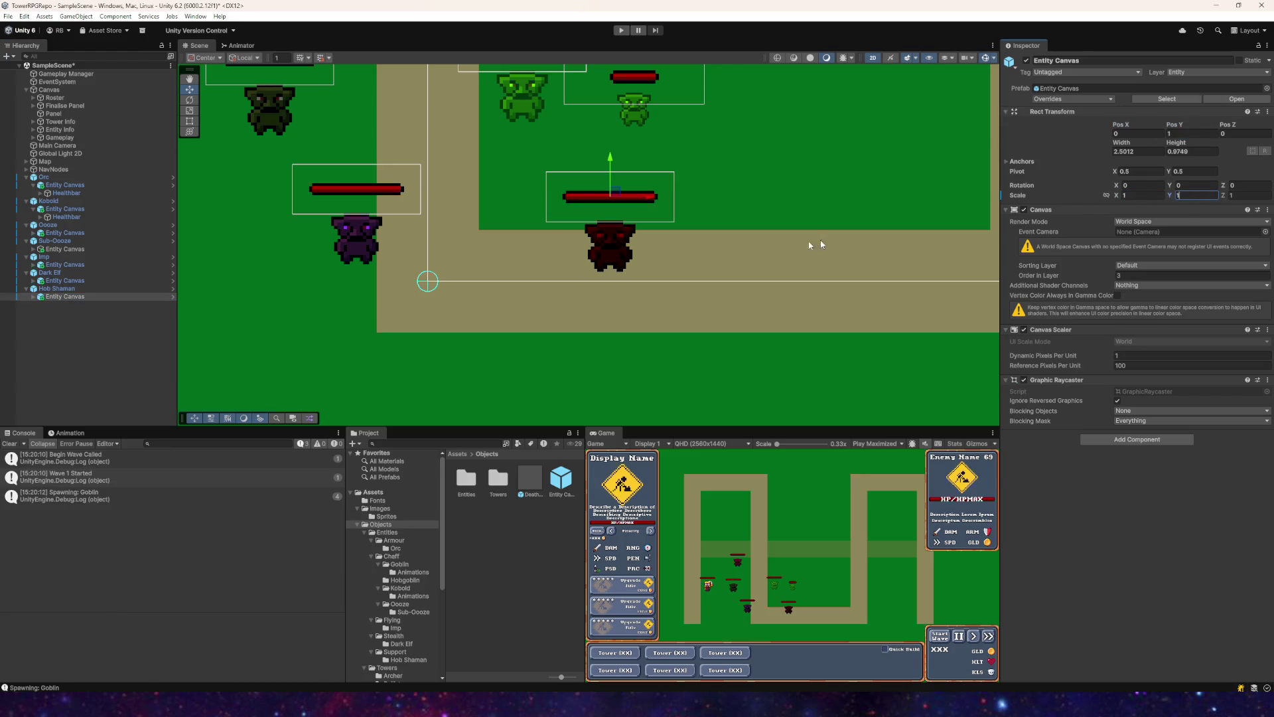
scroll(821, 240, "down", 2)
scroll(613, 310, "down", 2)
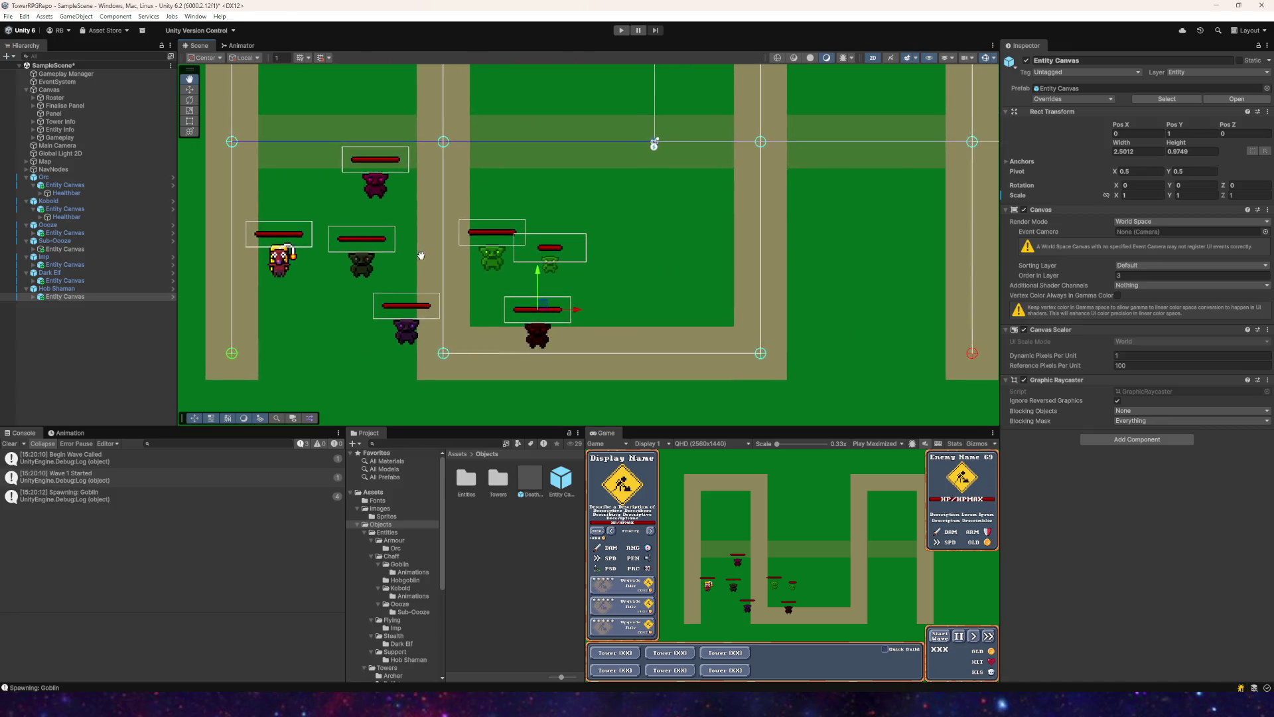
Step: Collapse every enemy and its Entity Canvas children in the Hierarchy
left_click(29, 185)
left_click(31, 201)
left_click(28, 210)
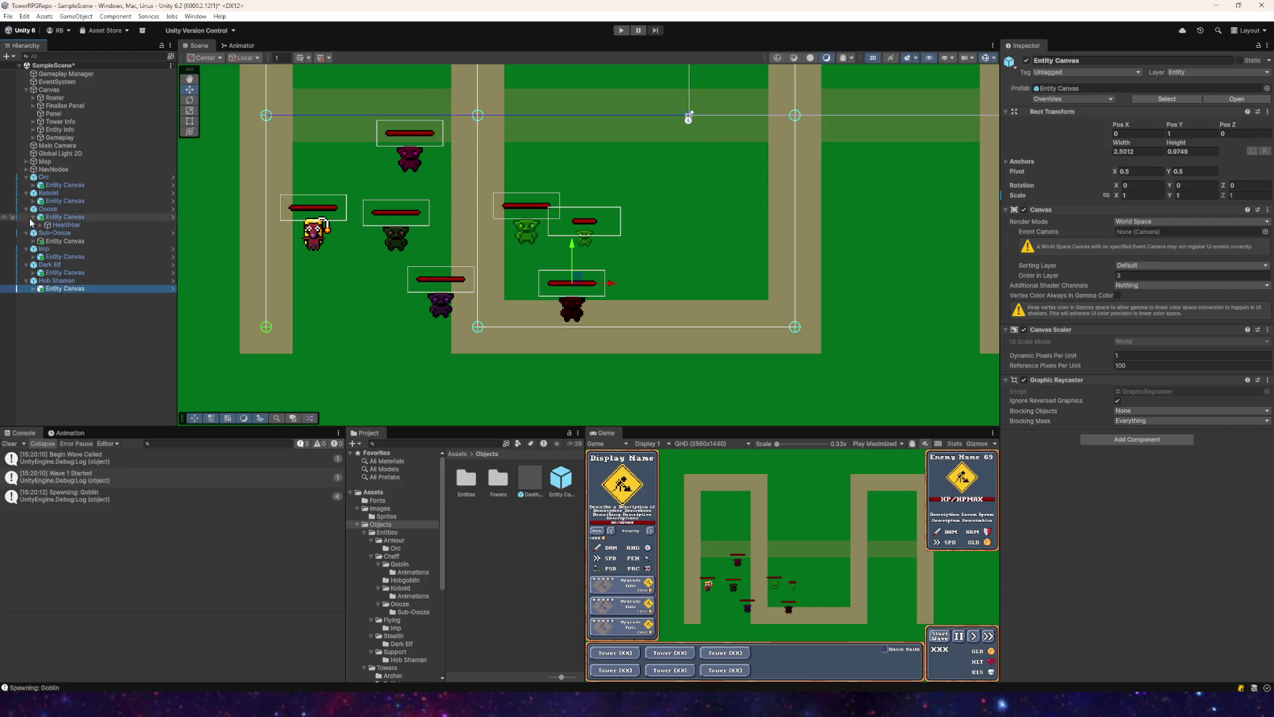
left_click(26, 195)
left_click(27, 209)
left_click(27, 217)
left_click(27, 225)
left_click(27, 232)
left_click(27, 177)
Step: Review the Orc's prefab overrides and apply the Kobold's overrides to its prefab
left_click(44, 177)
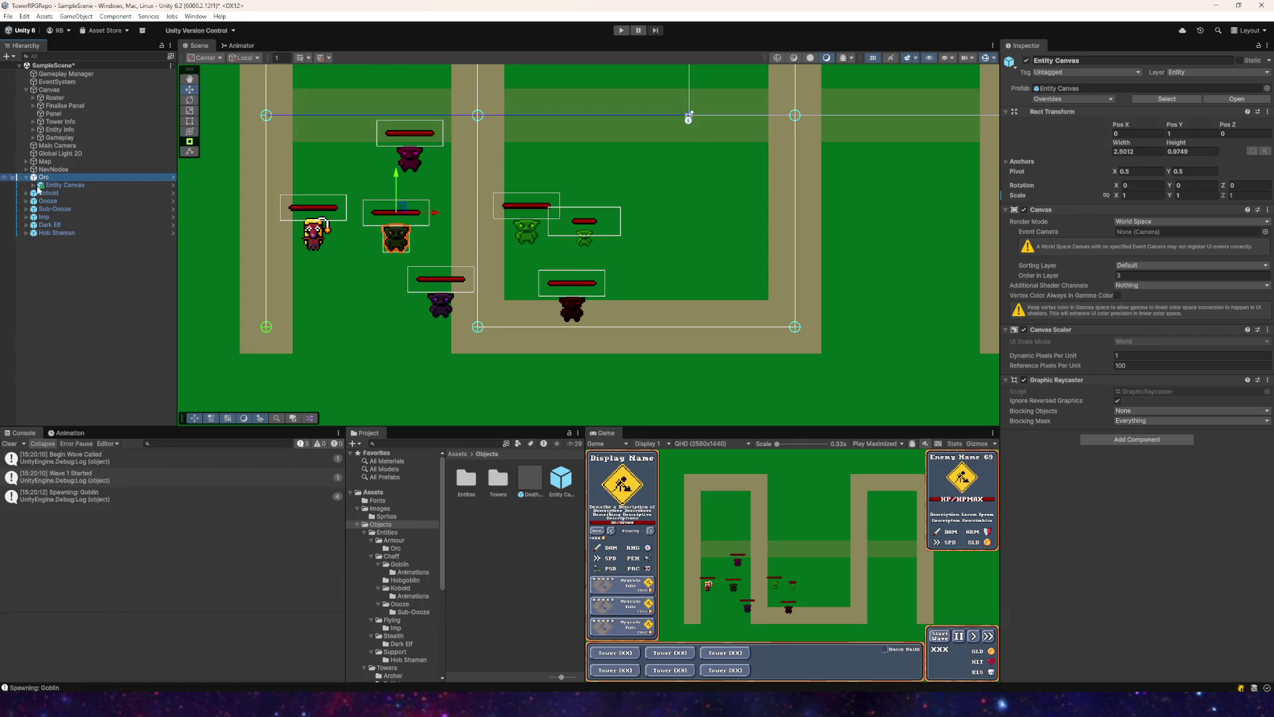
left_click(1058, 102)
left_click(1144, 172)
left_click(46, 186)
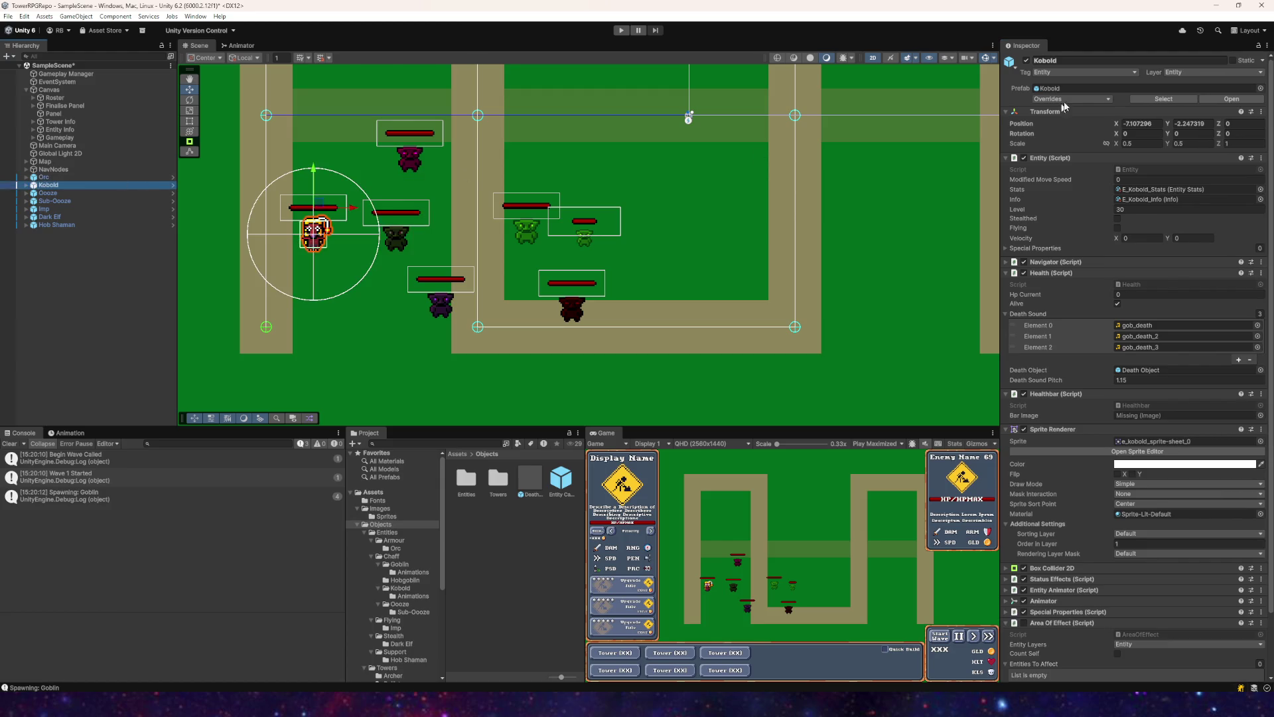
left_click(1063, 100)
left_click(1144, 169)
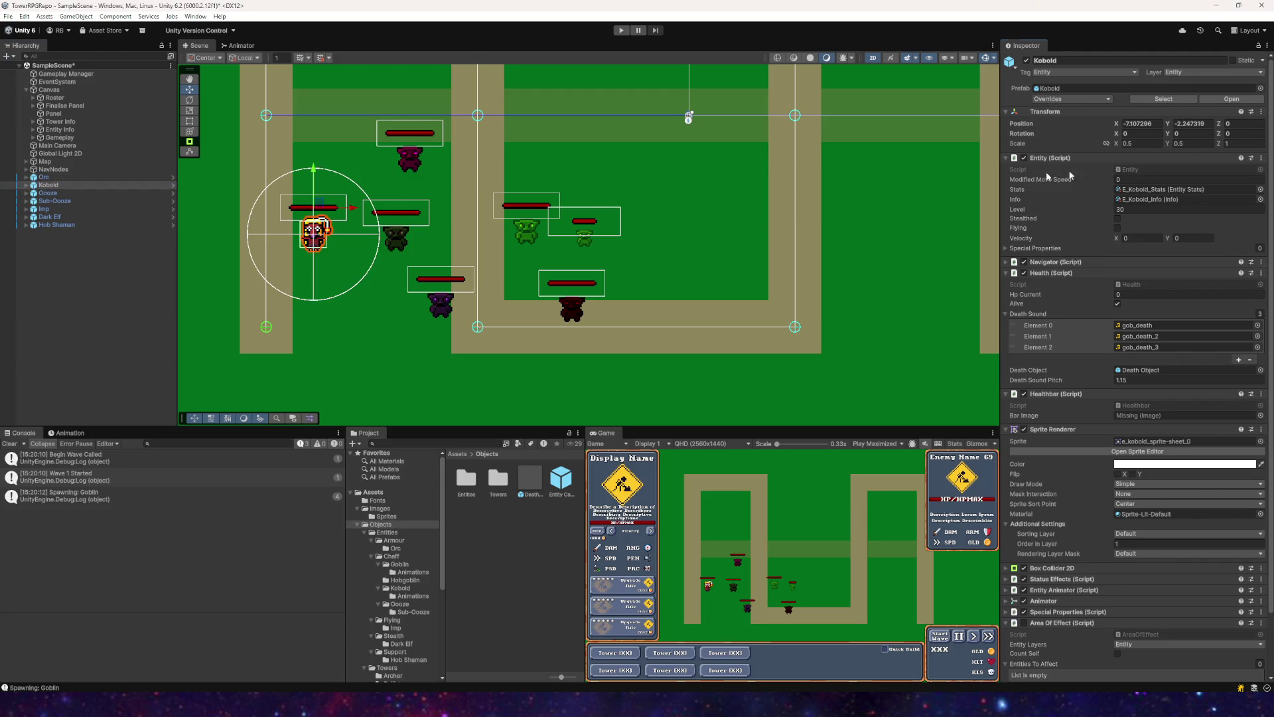
Step: Apply all overrides to the Ooze and Sub-Ooze prefabs
left_click(48, 193)
left_click(1076, 99)
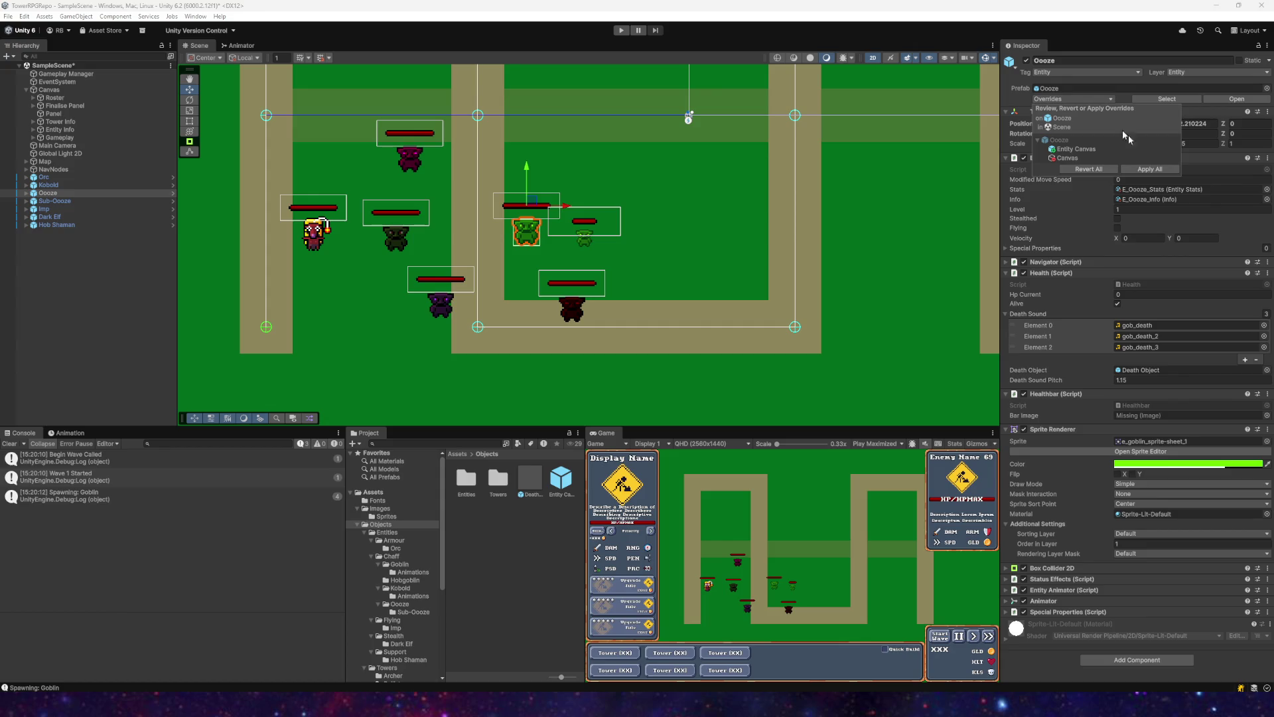
left_click(1134, 170)
left_click(55, 201)
left_click(1060, 99)
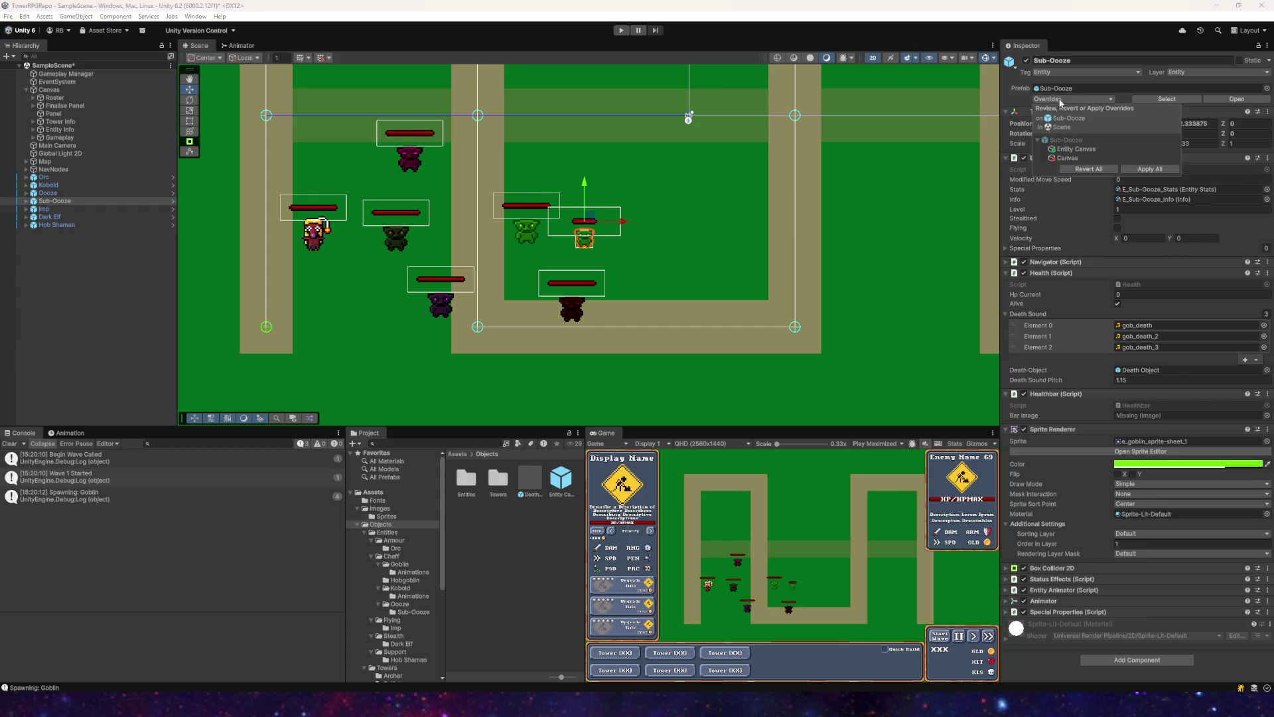
left_click(1153, 171)
Step: Review the Imp's prefab overrides, which cannot be applied
left_click(44, 209)
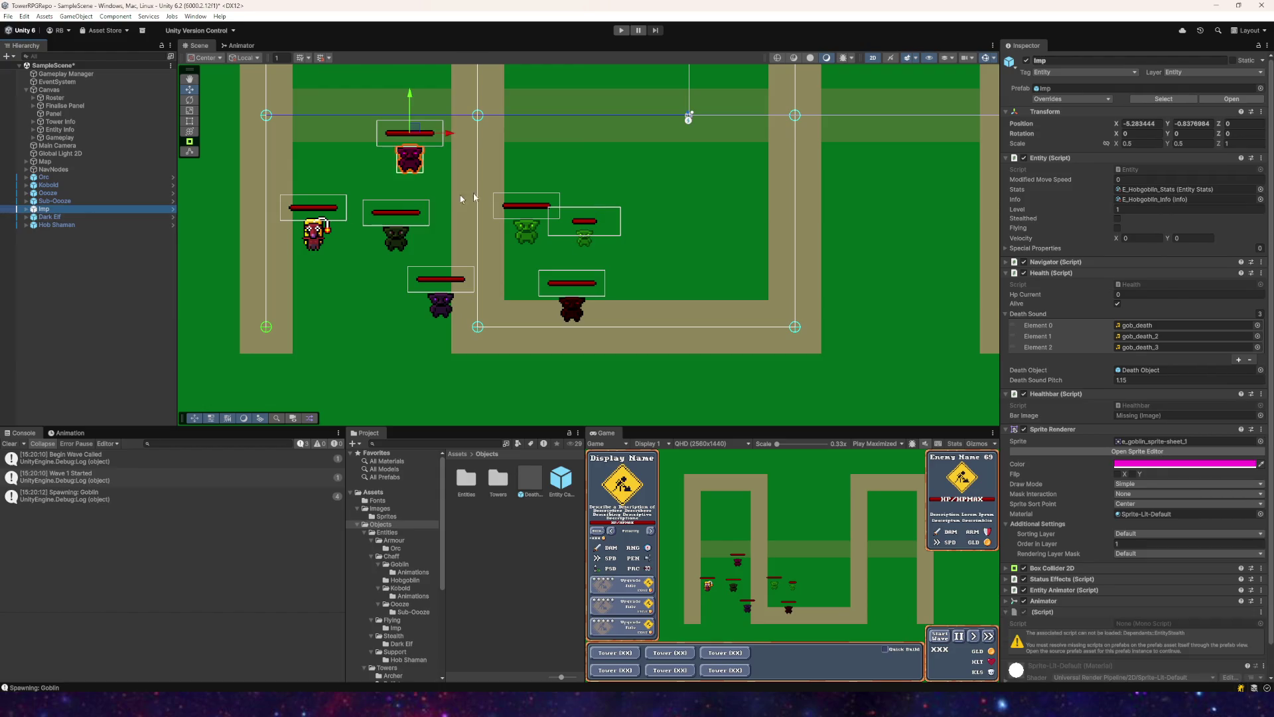
left_click(1098, 99)
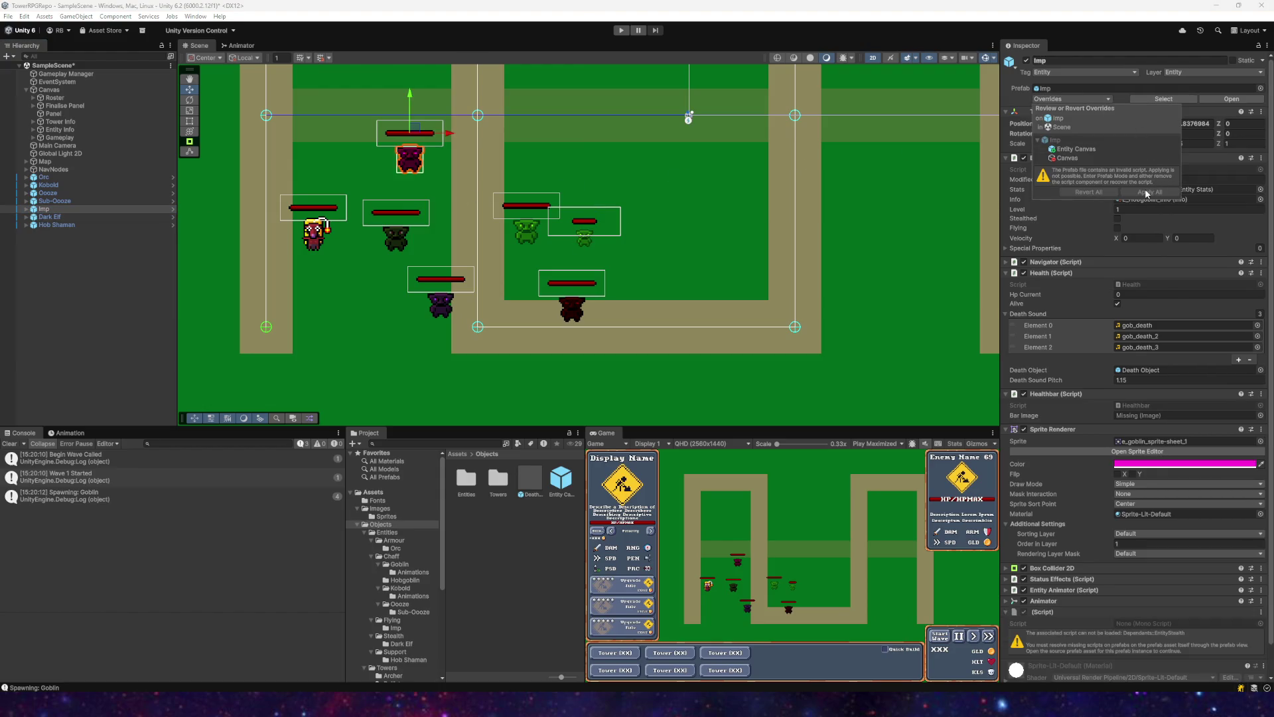
left_click(55, 201)
left_click(55, 201)
left_click(44, 209)
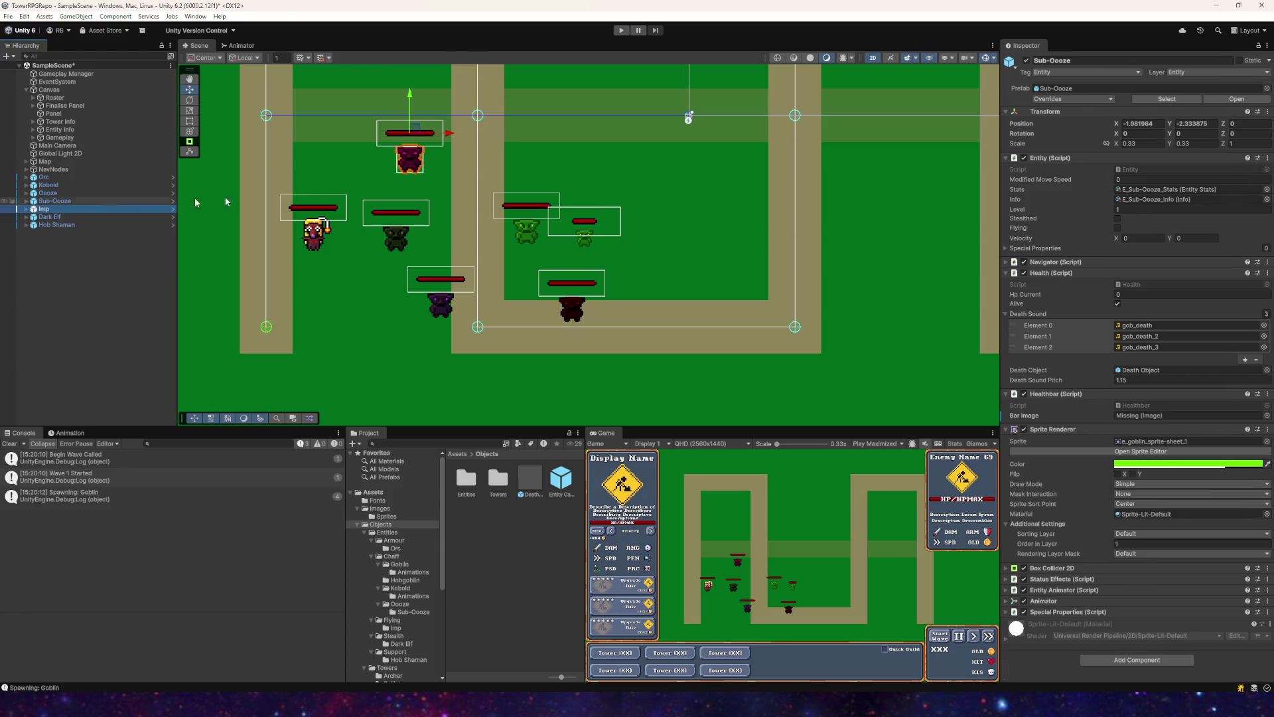
Step: Remove the missing (Script) component from the Imp
left_click(1078, 99)
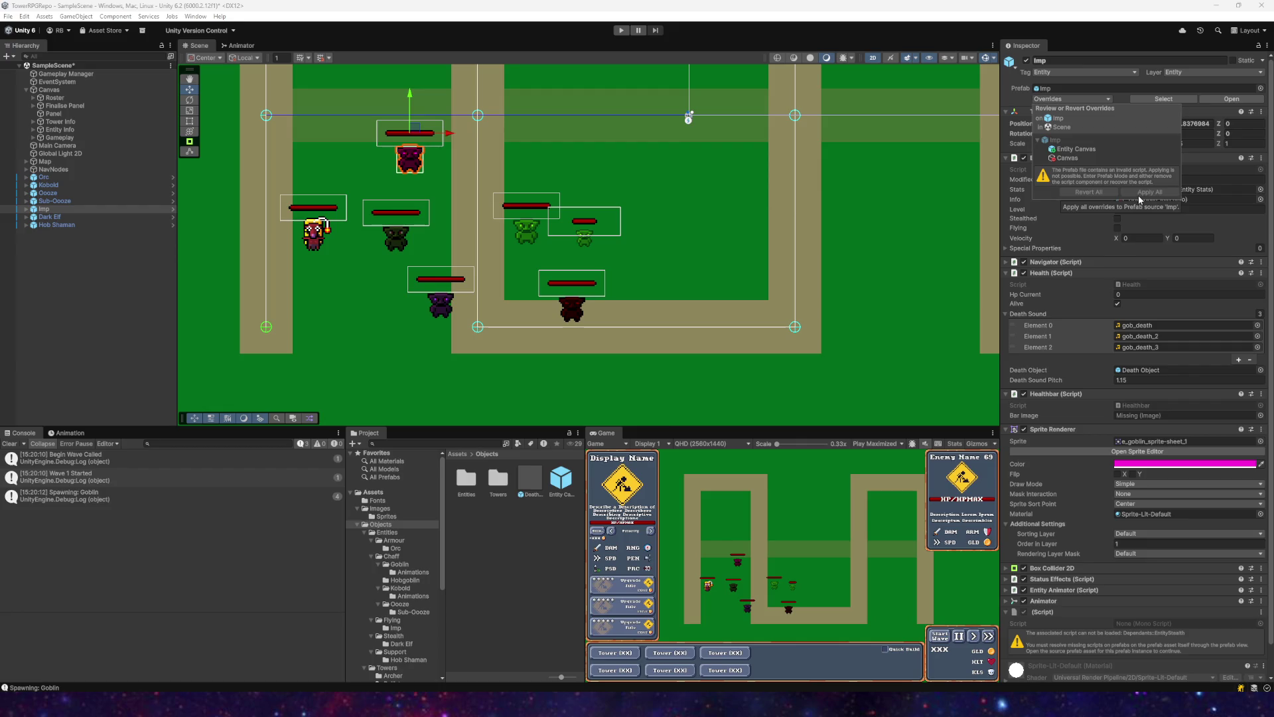
left_click(26, 209)
left_click(46, 217)
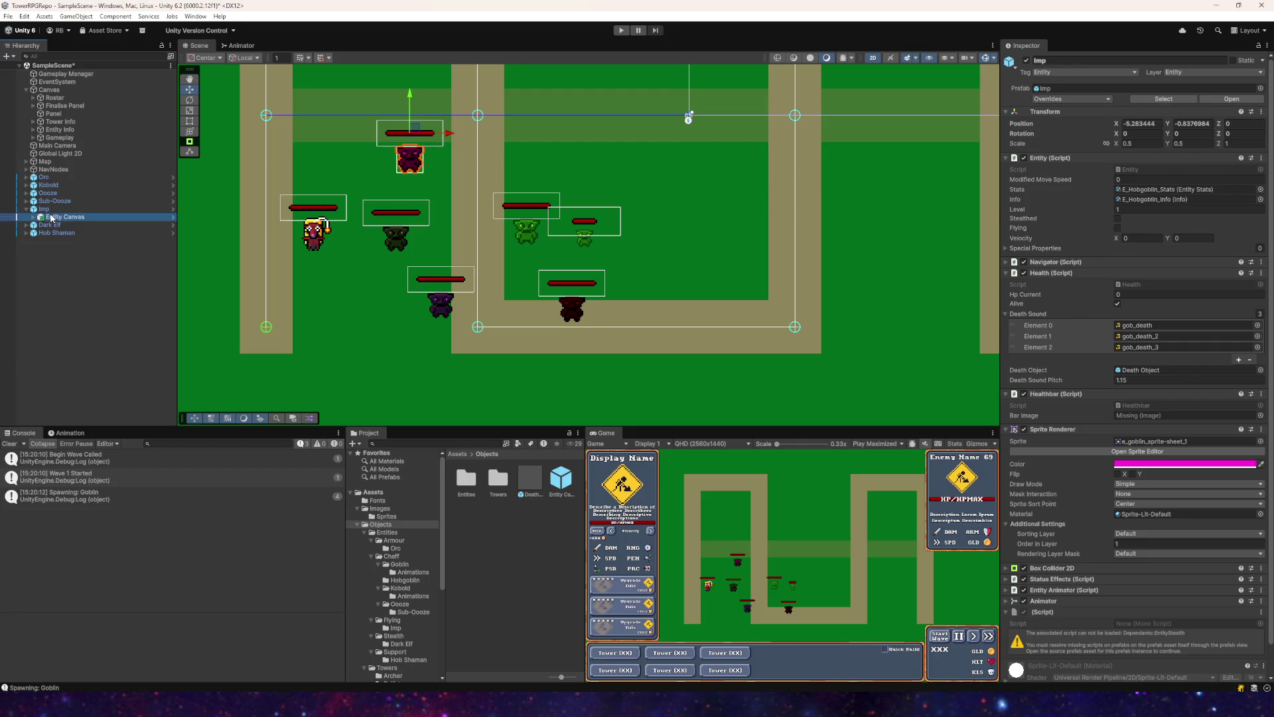
left_click(34, 217)
left_click(49, 211)
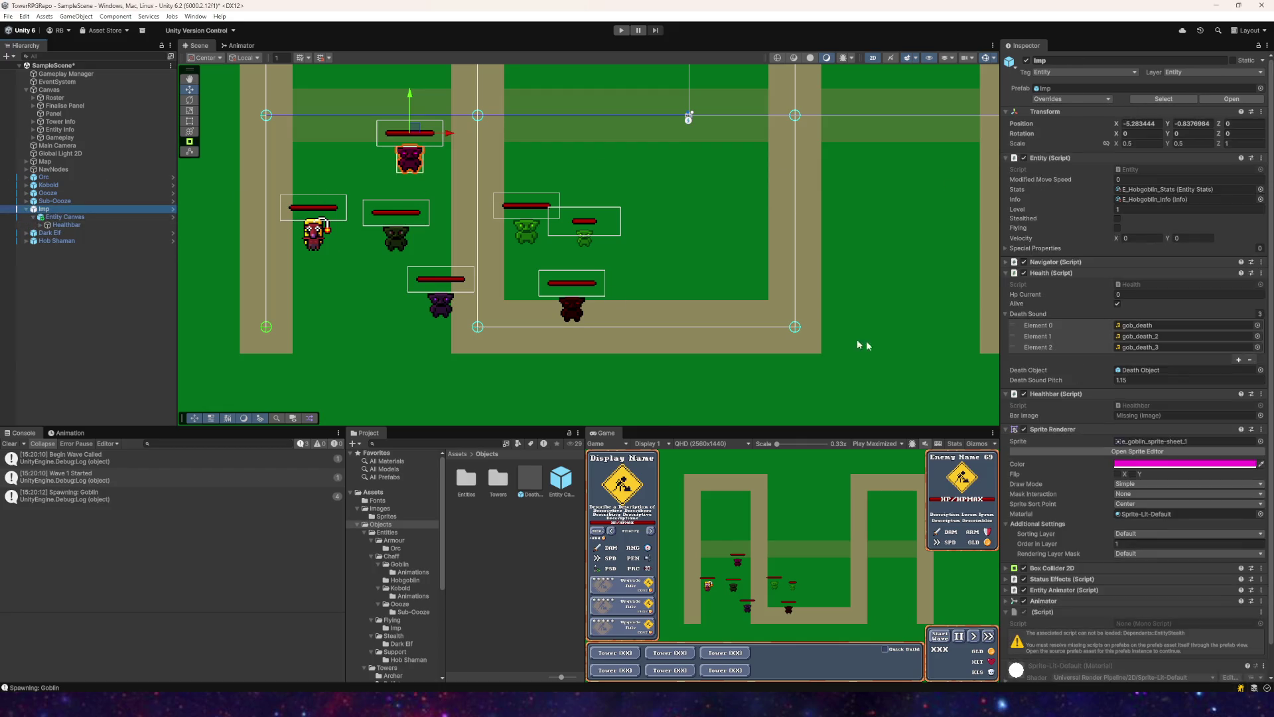
scroll(1124, 386, "down", 1)
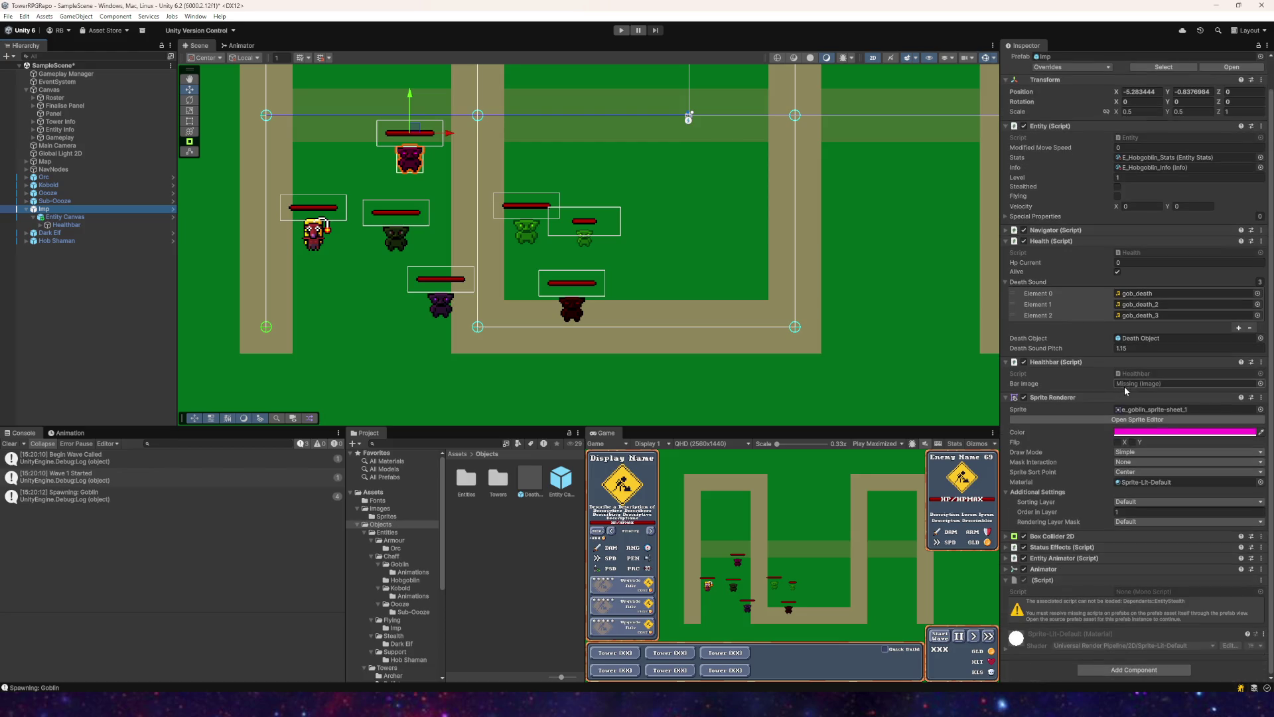
right_click(1042, 581)
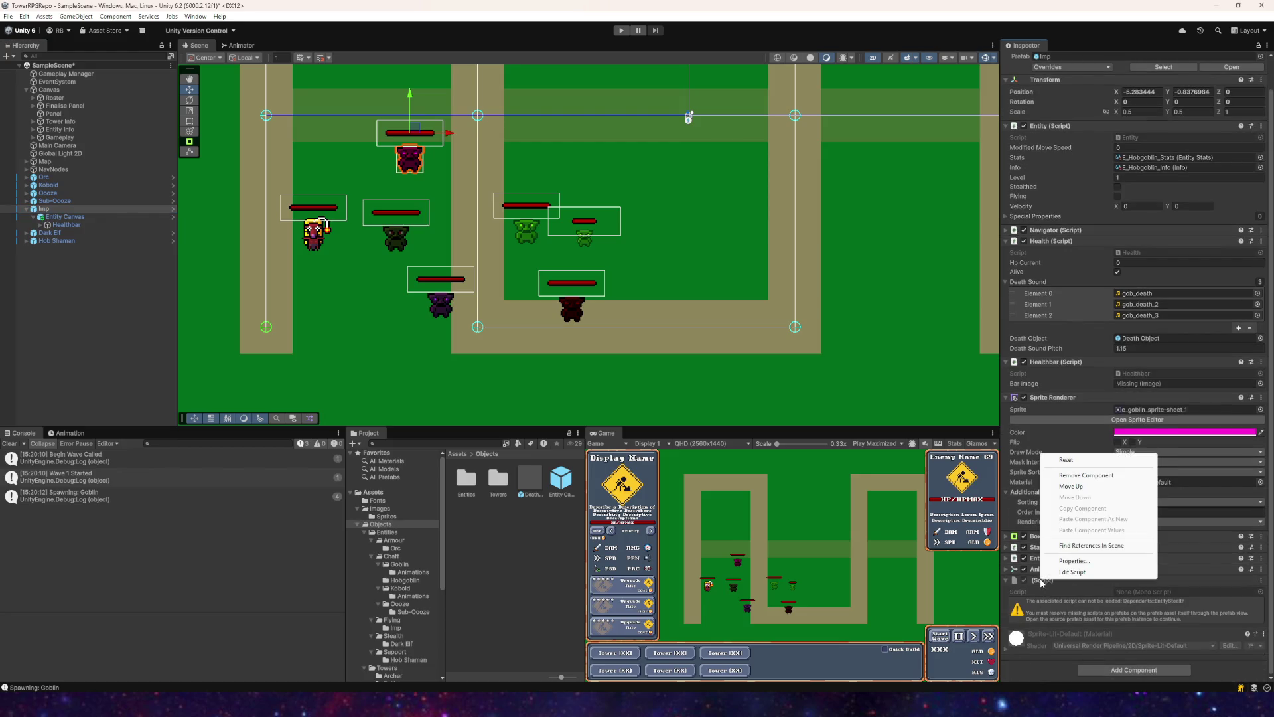
left_click(1075, 475)
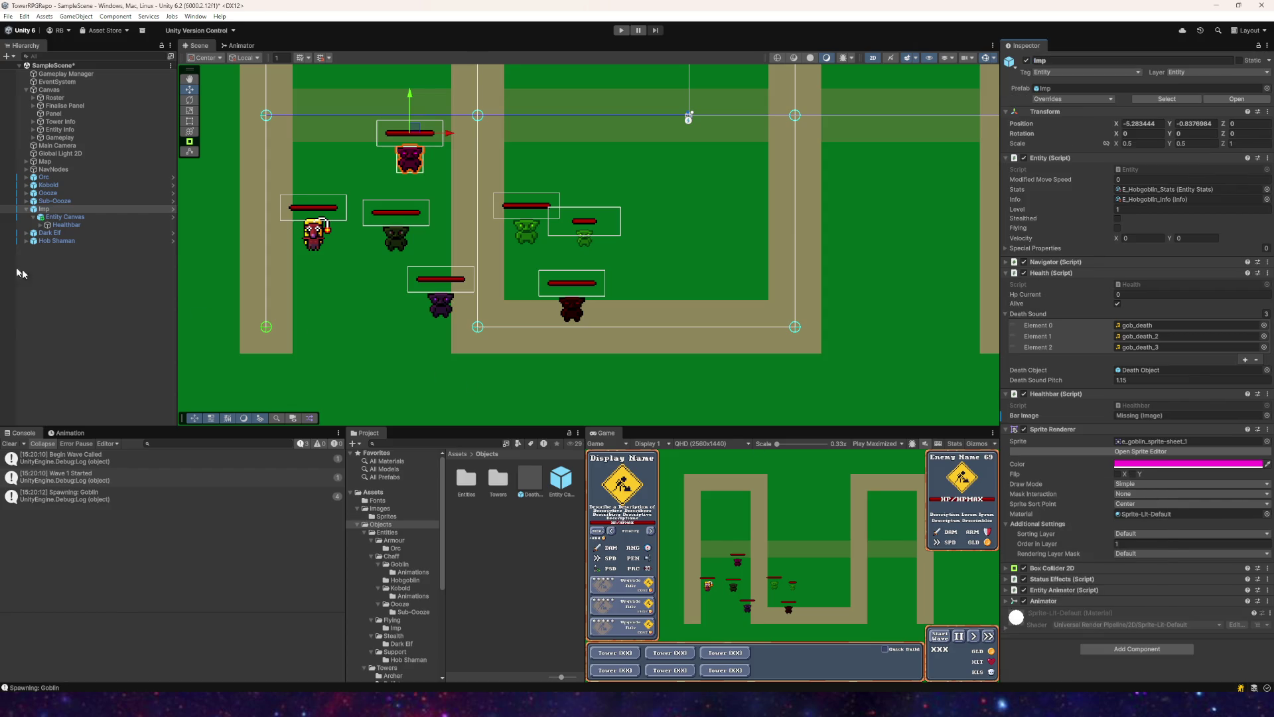
Step: Assign Bar as the Healthbar's Bar Image on the Imp's Entity Canvas
left_click(1073, 99)
left_click(79, 219)
left_click(47, 210)
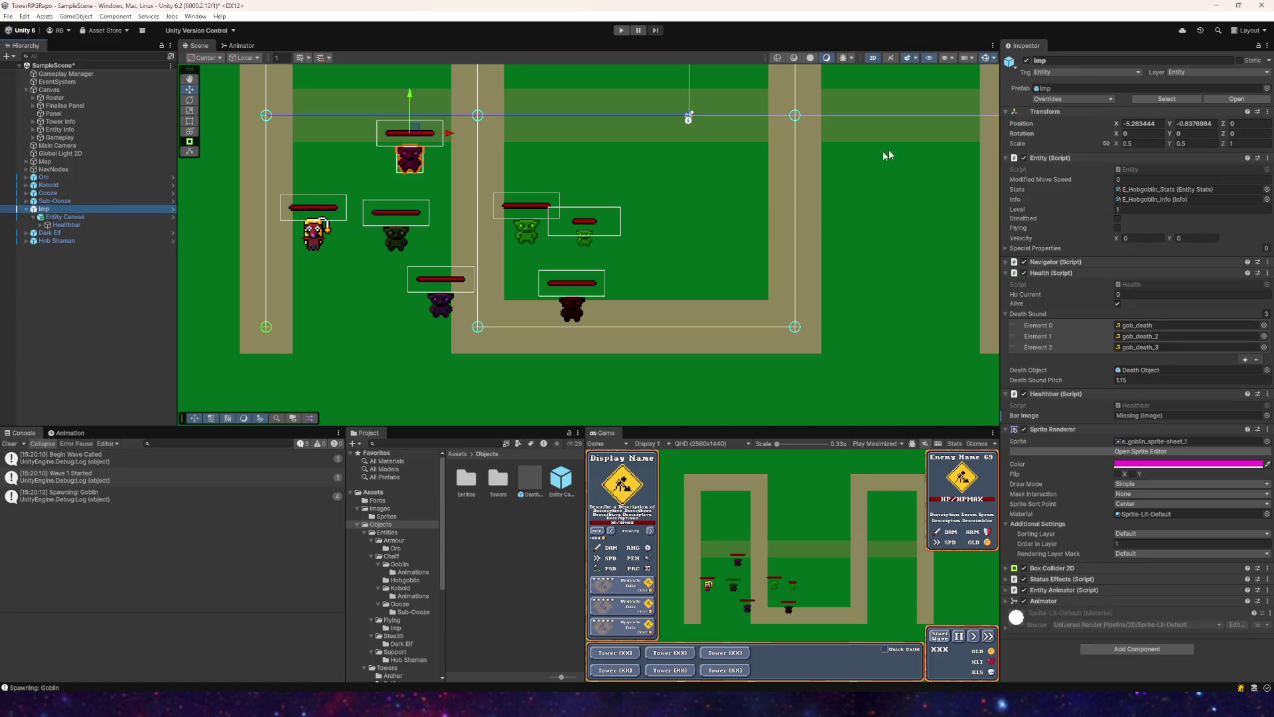
left_click(1057, 99)
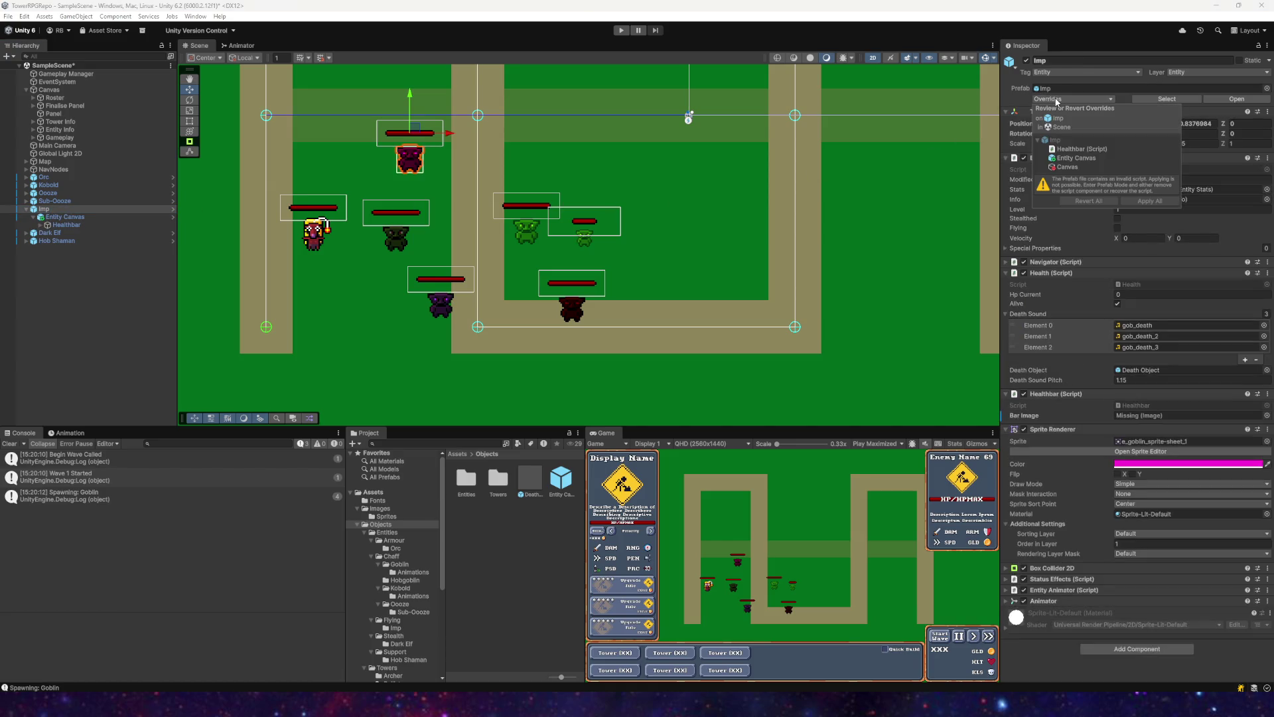
left_click(1067, 653)
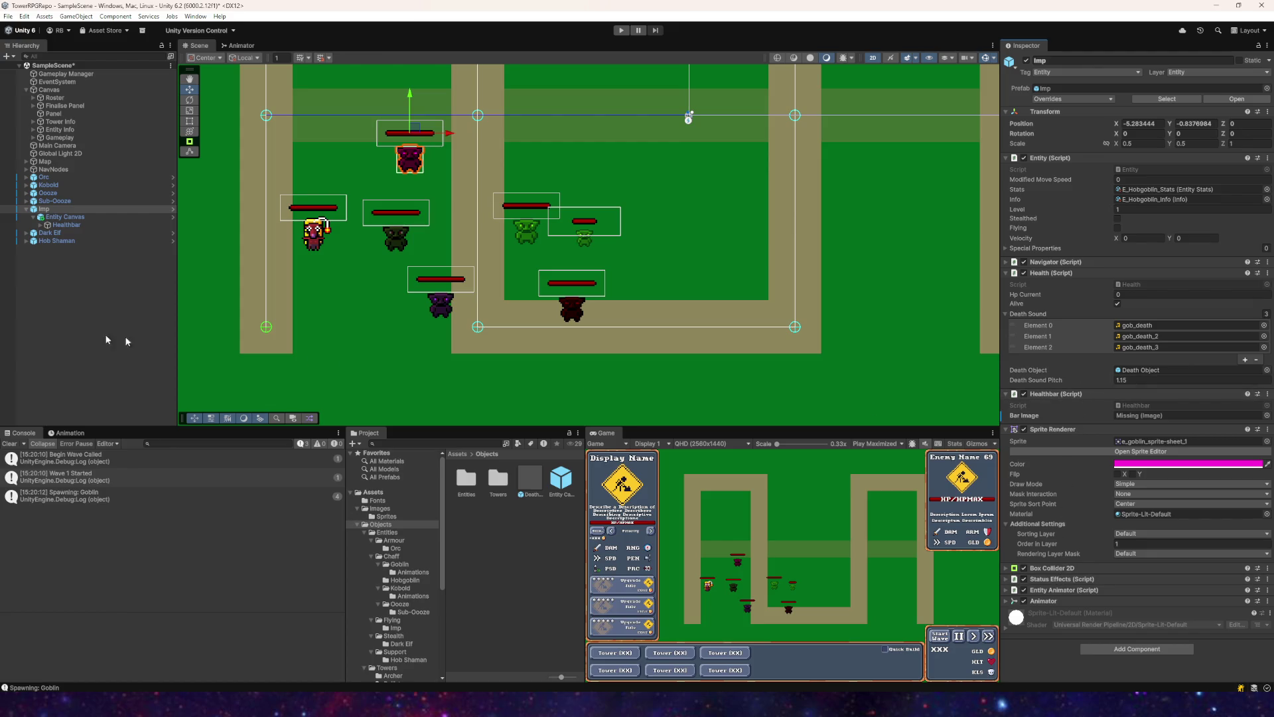
left_click(43, 262)
left_click(54, 226)
left_click(66, 218)
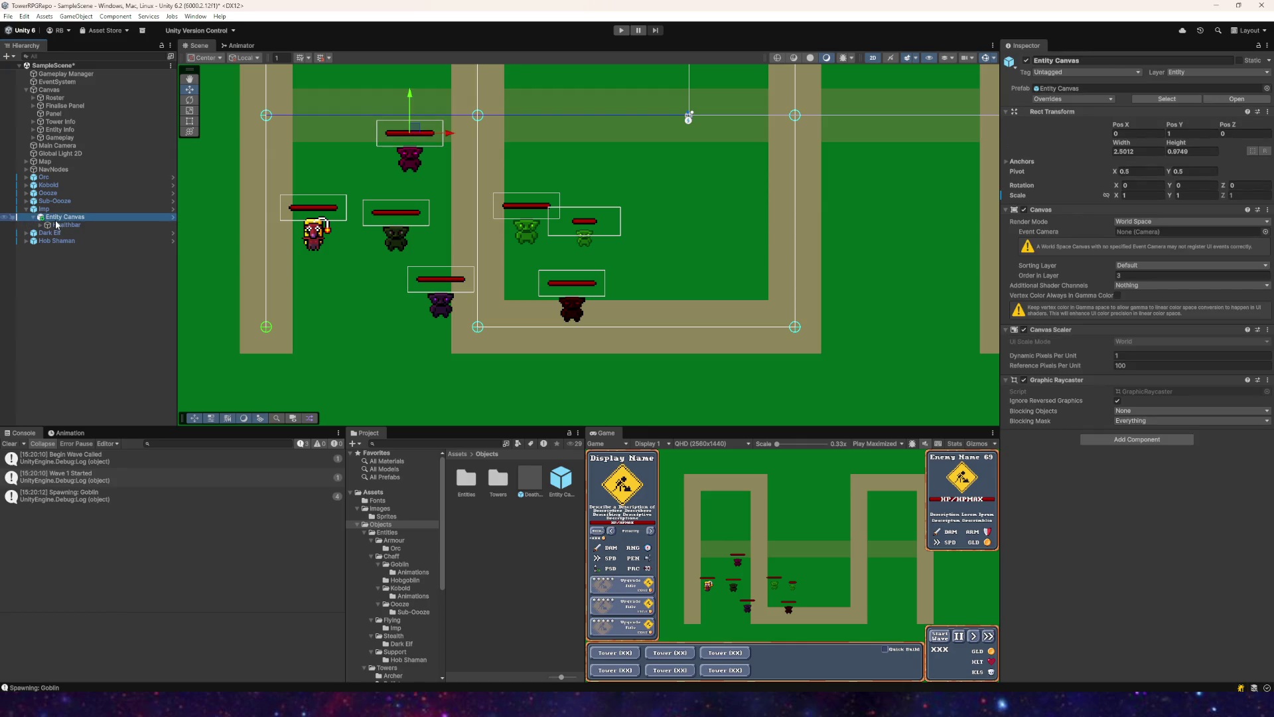
left_click(45, 210)
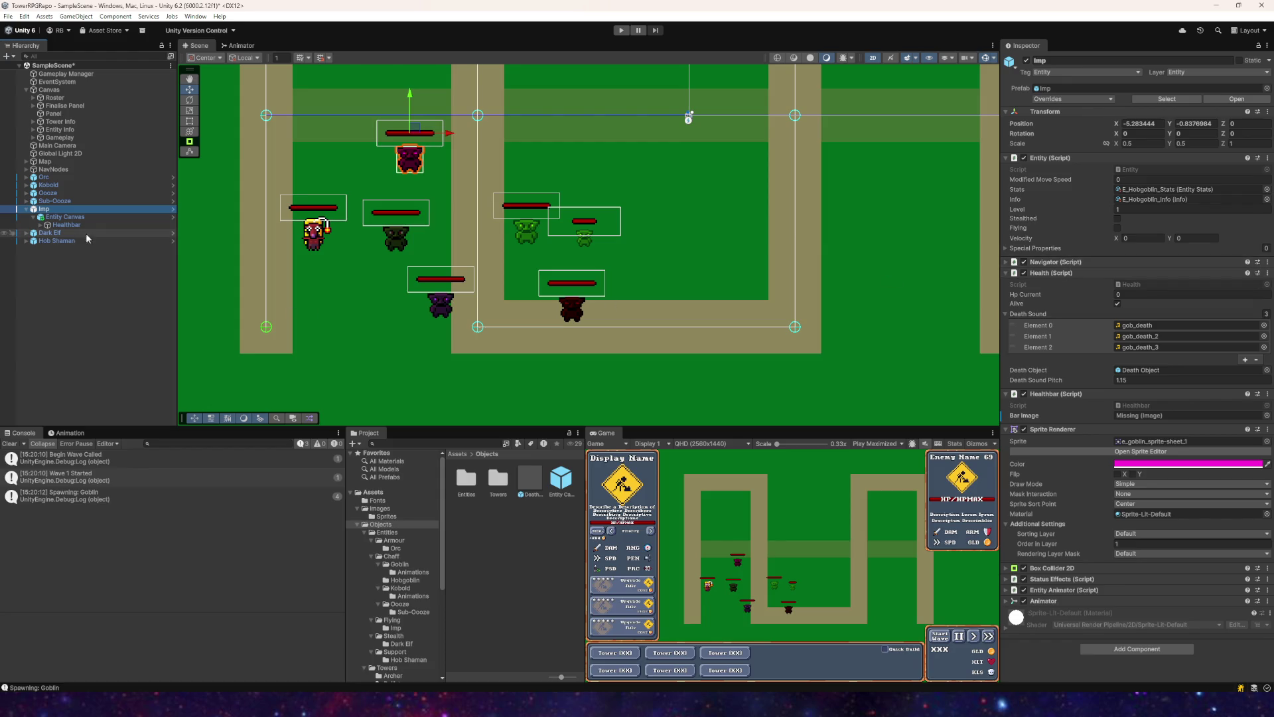
left_click(41, 225)
left_click(64, 217)
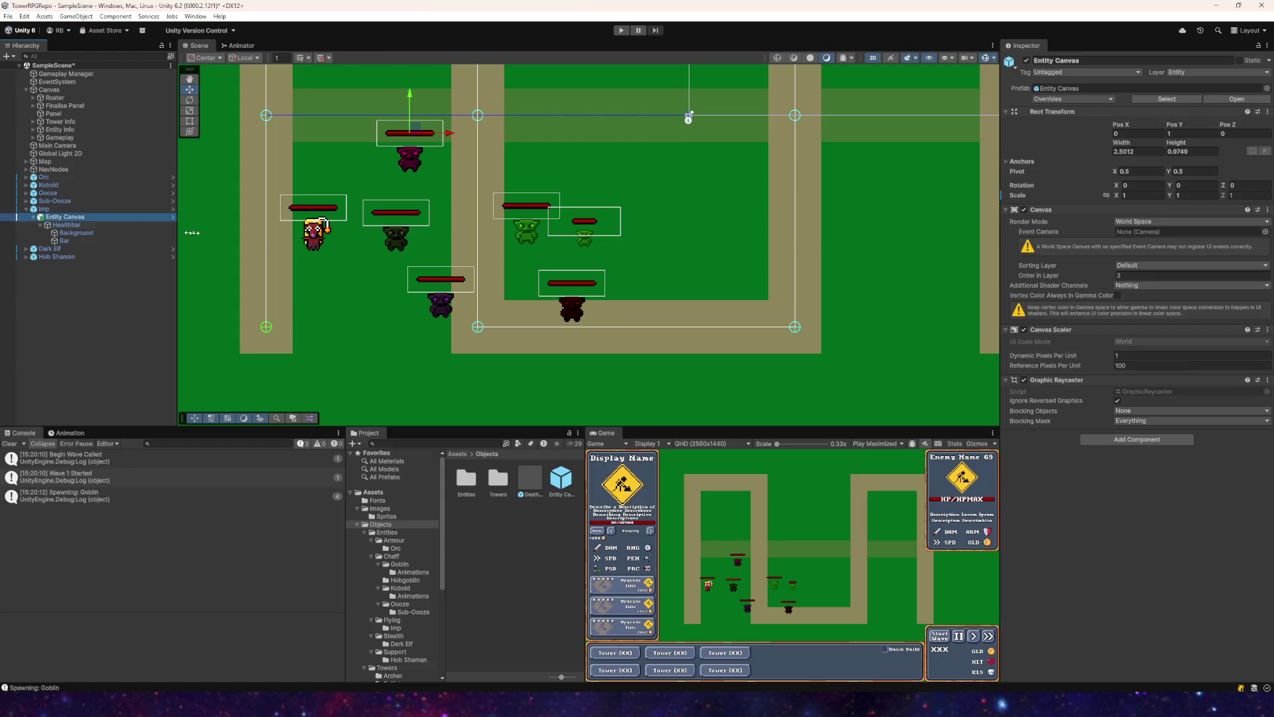
mouse_move(44, 209)
left_mouse_down()
mouse_move(67, 245)
mouse_move(1022, 372)
mouse_move(1168, 415)
left_mouse_up()
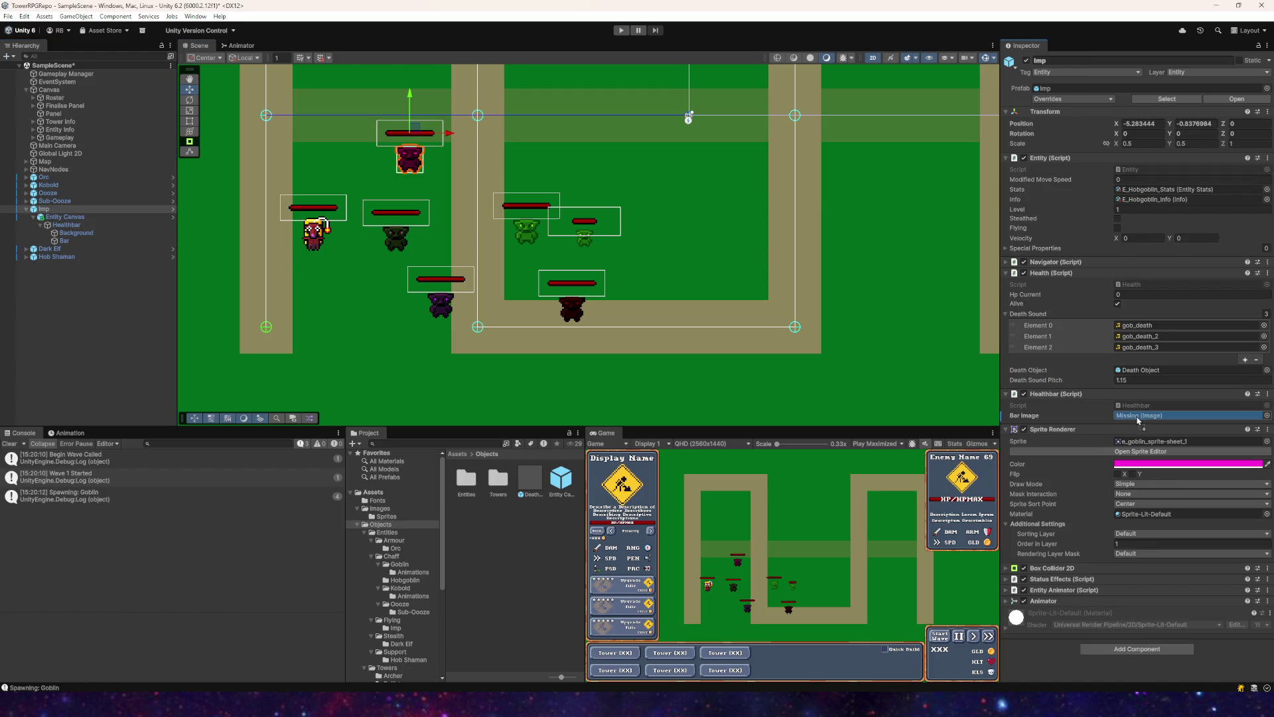
Step: Apply all of the Imp canvas's overrides to the Entity Canvas prefab
left_click(1069, 99)
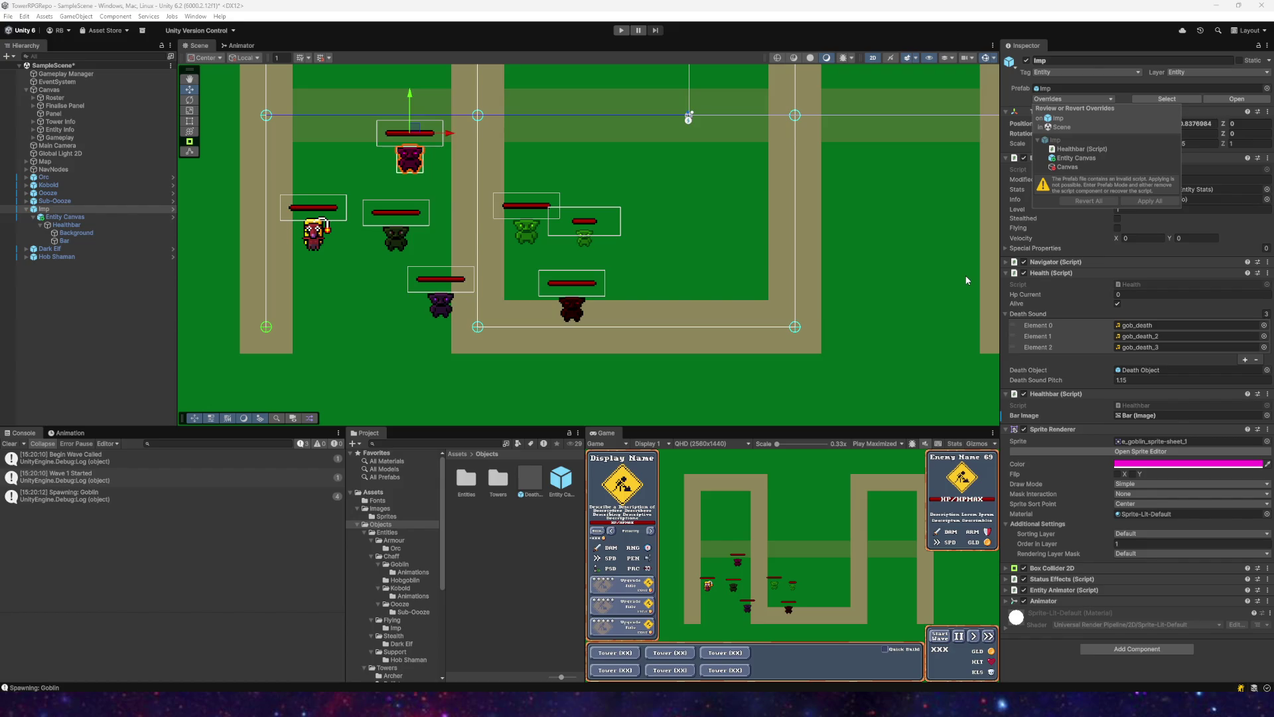
left_click(65, 217)
left_click(1072, 99)
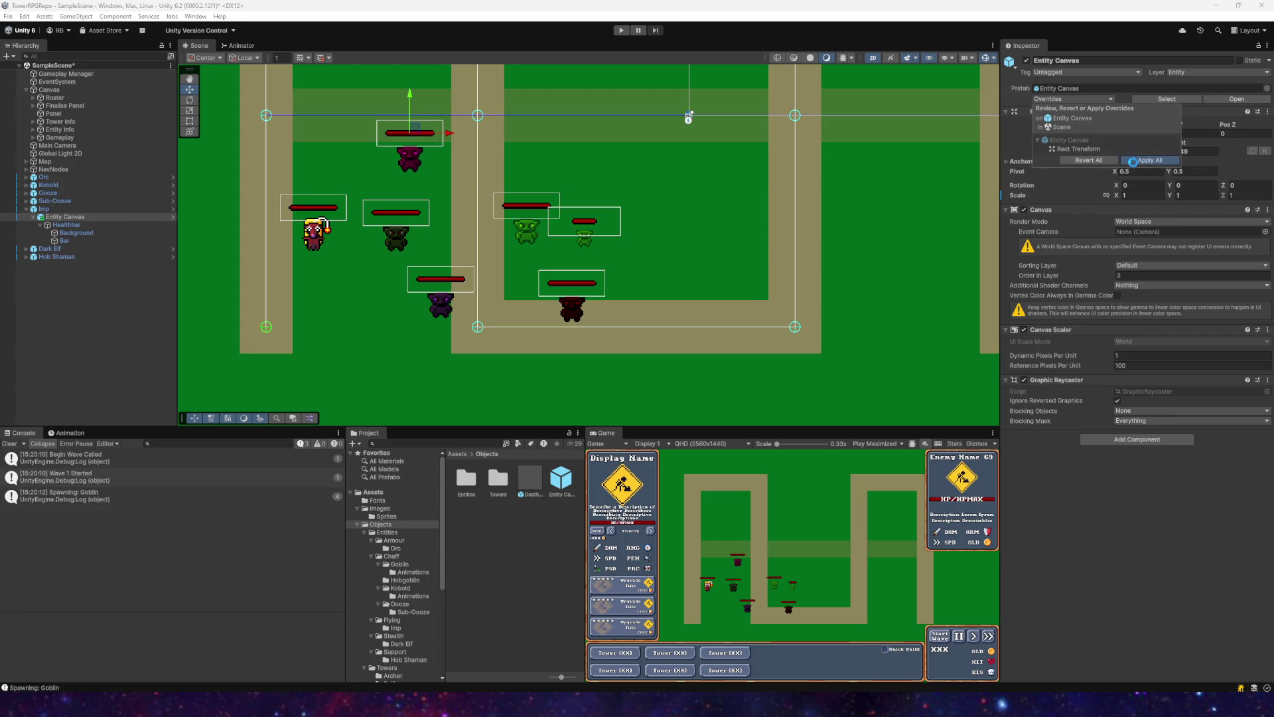
left_click(1132, 161)
Step: Compare the Imp's Healthbar (Script) override against the prefab, then reselect the Imp
left_click(409, 158)
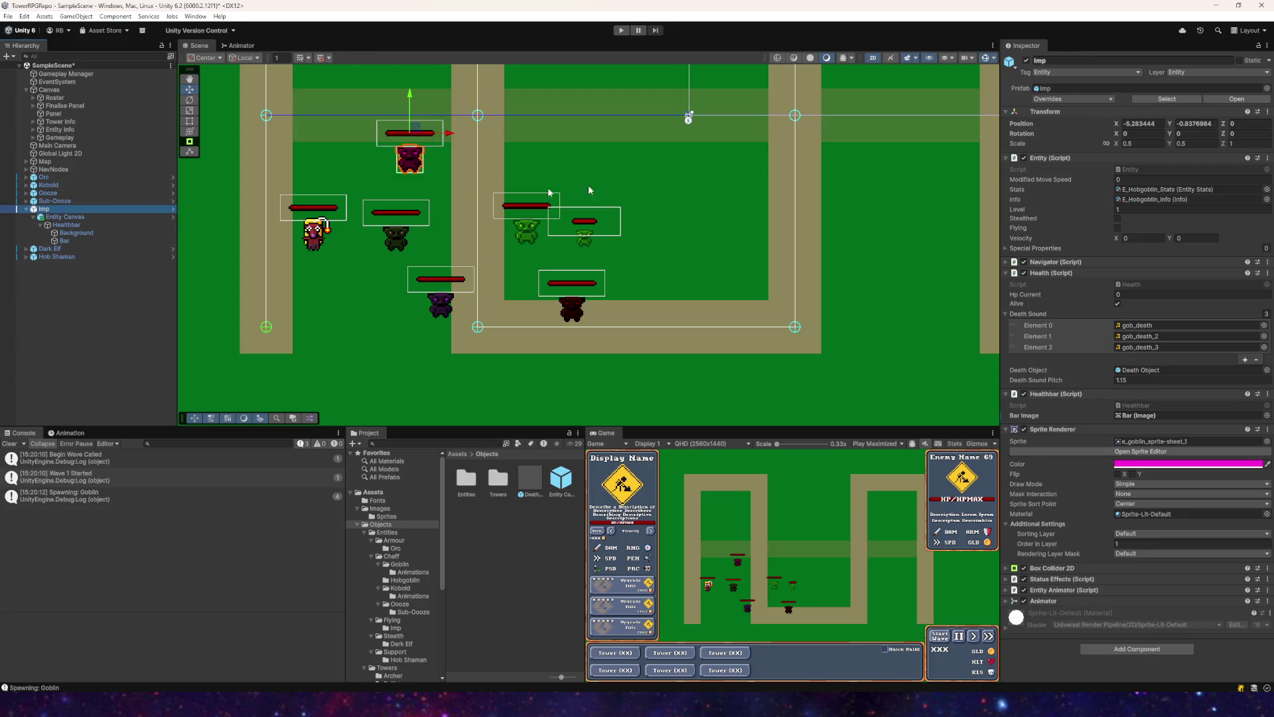
left_click(1063, 100)
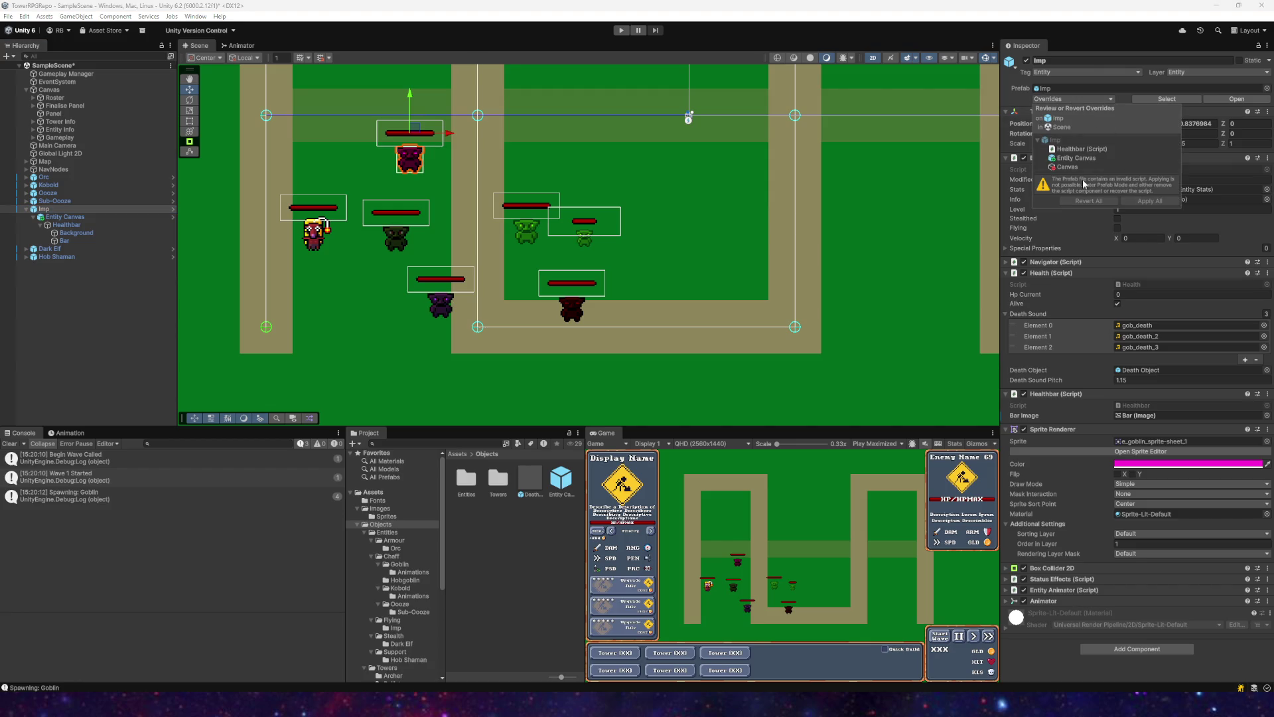
left_click(1073, 150)
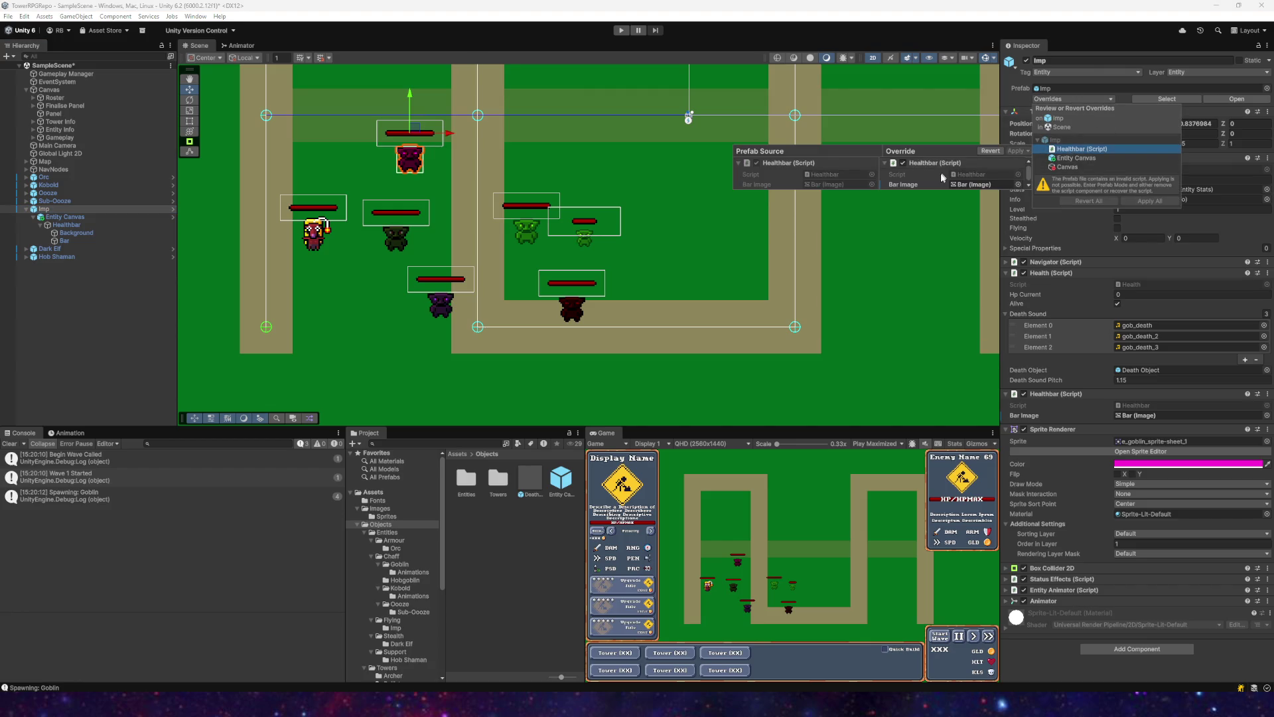
left_click(1007, 152)
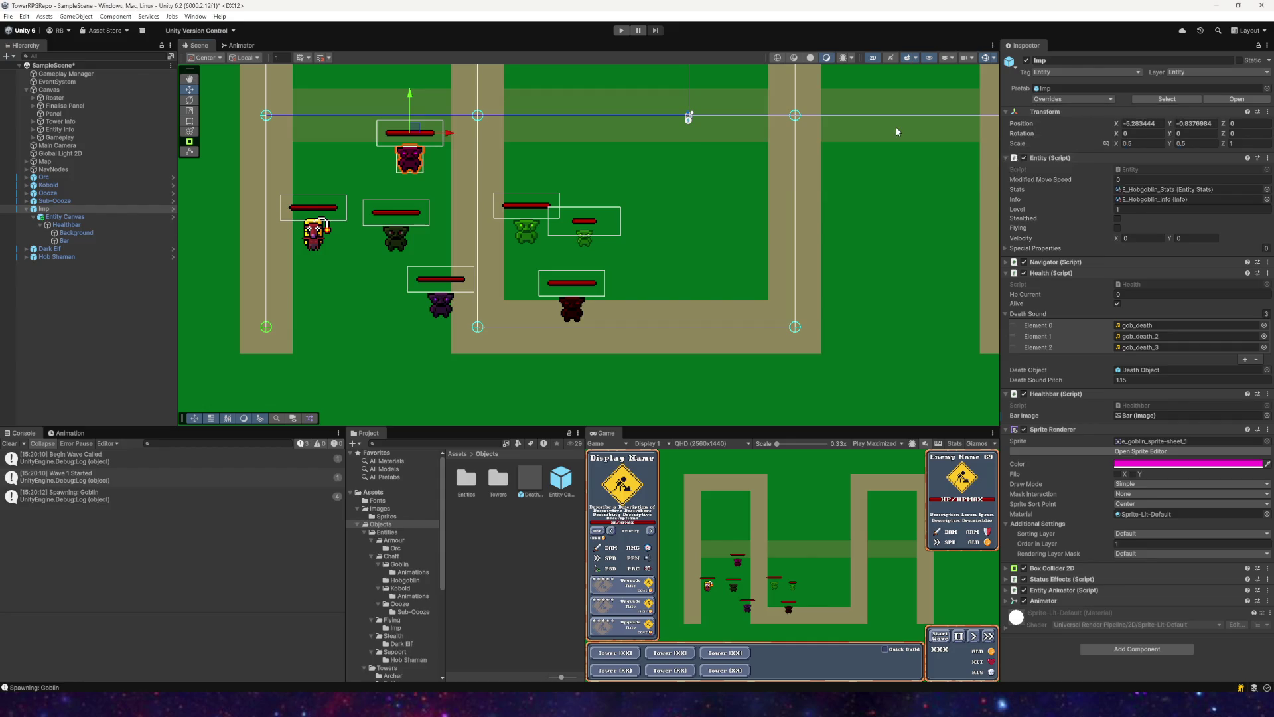
left_click(50, 209)
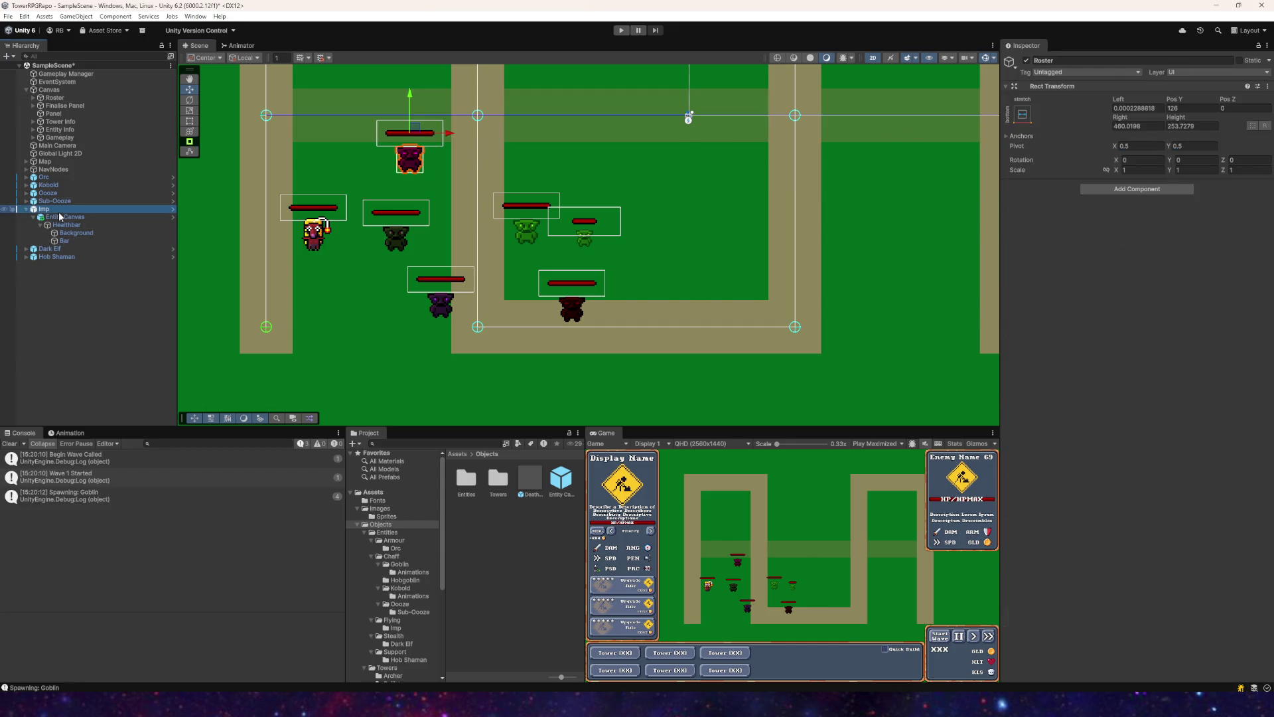
Step: Review the scene Imp's prefab overrides, then delete that Imp from the scene
left_click(51, 217)
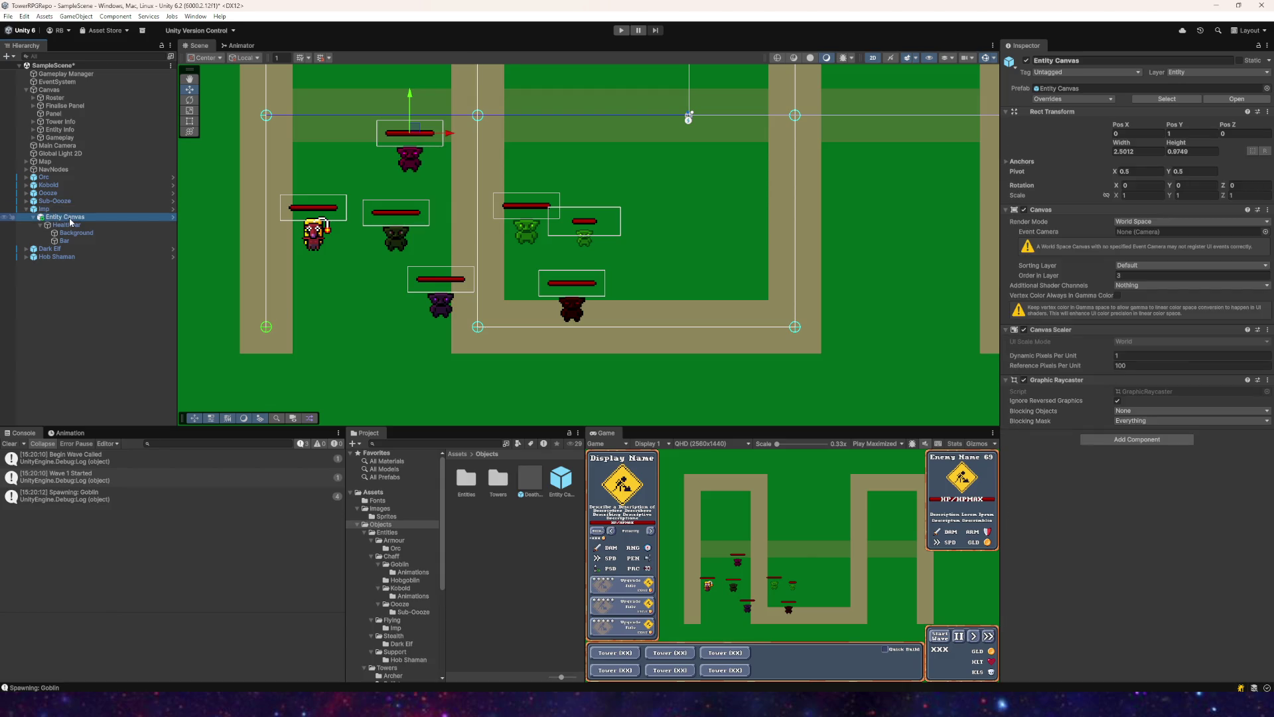
key("Left")
key("Left")
key("Left")
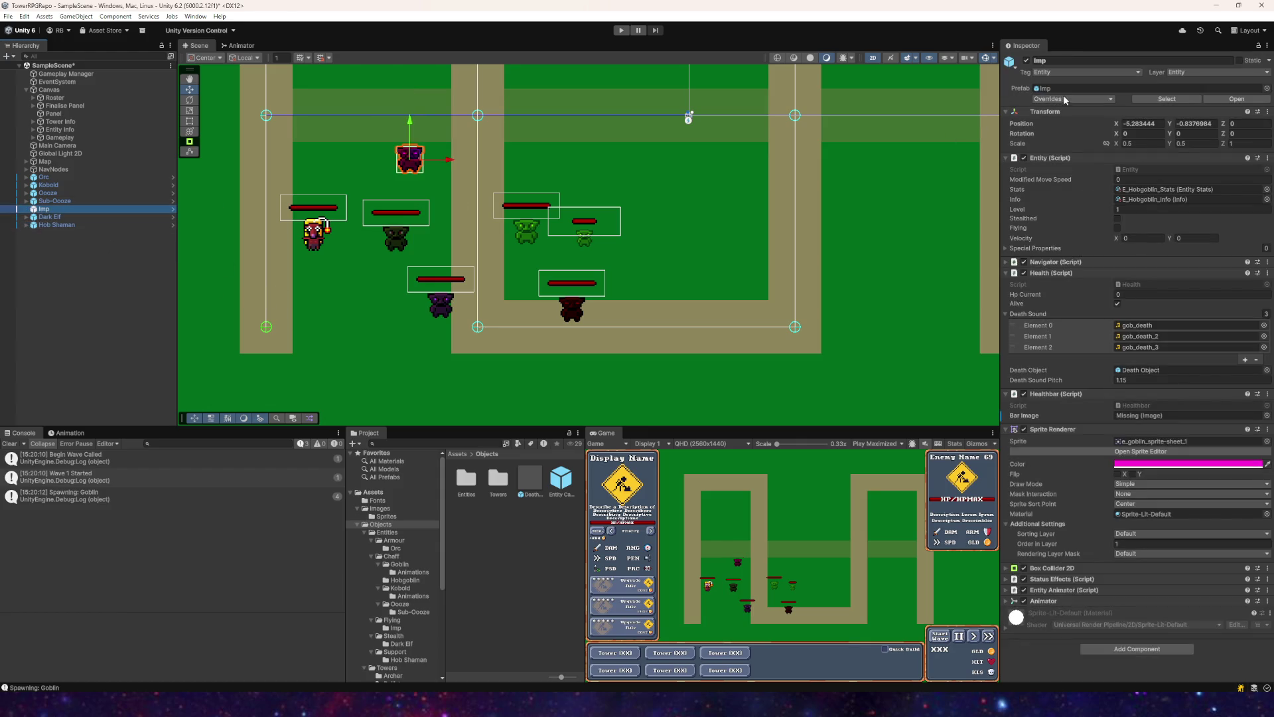
left_click(1068, 99)
left_click(69, 209)
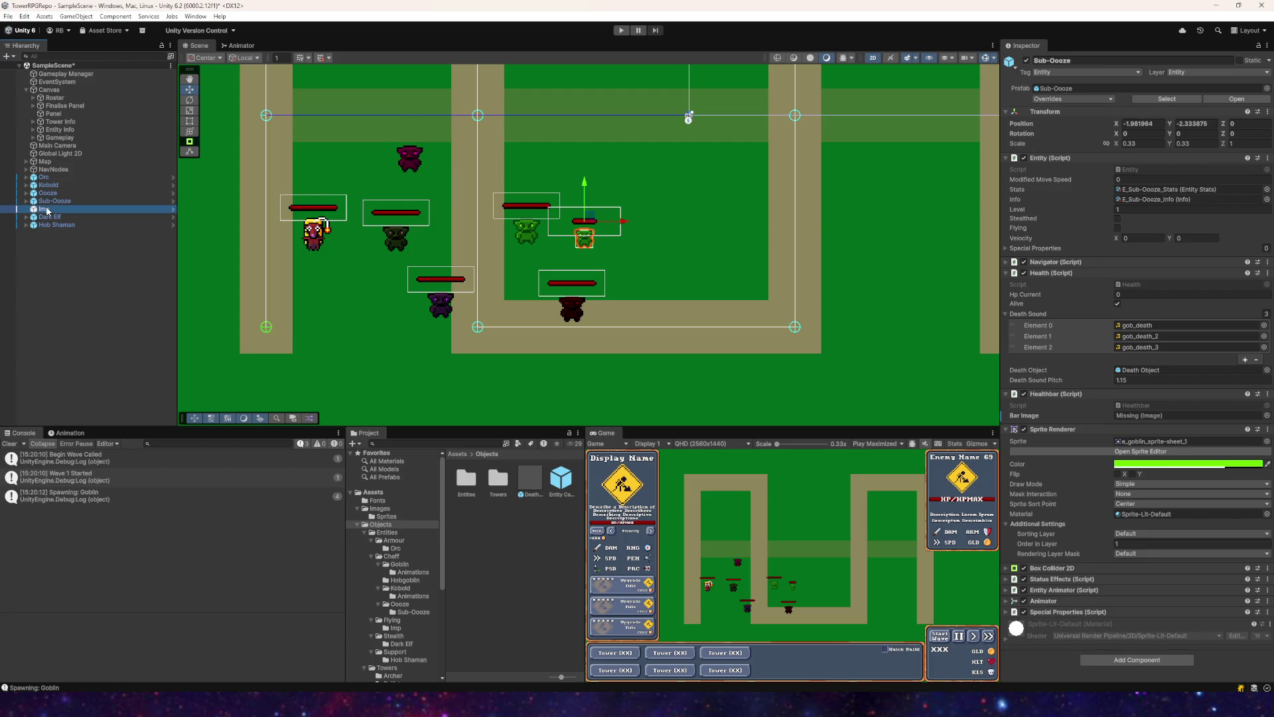
key("Delete")
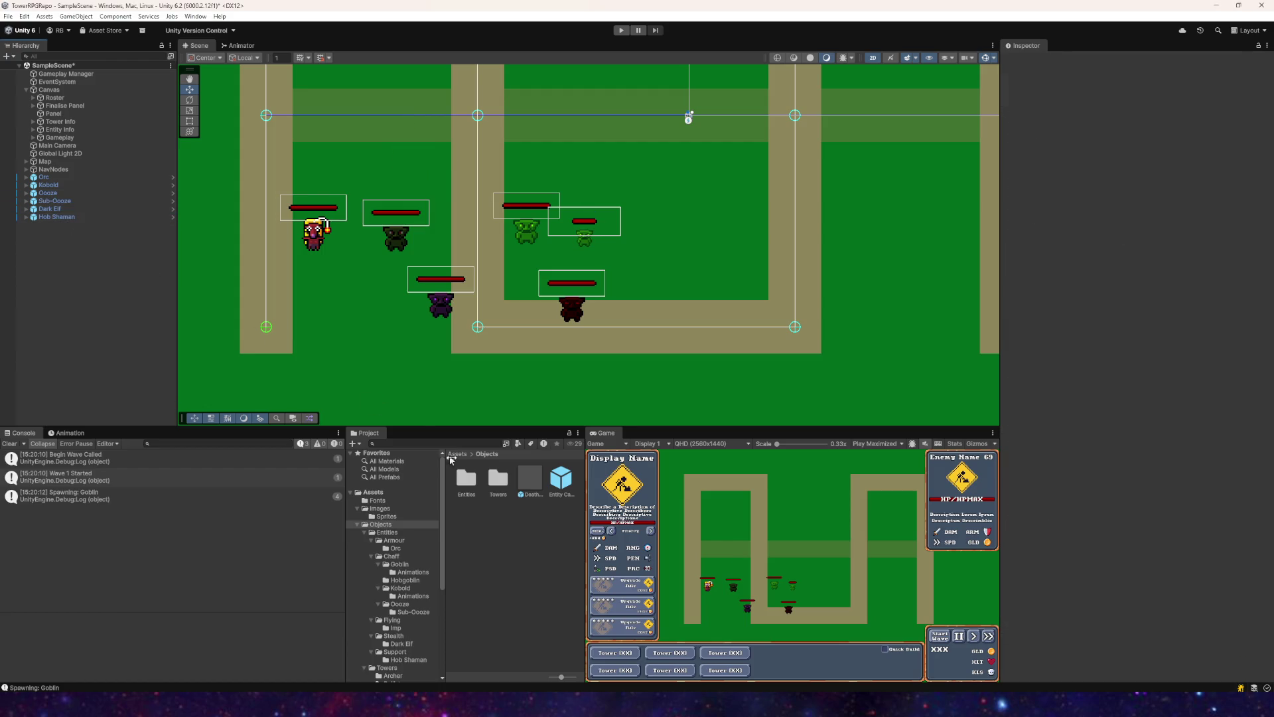
Step: Place a fresh Imp prefab from Entities/Flying/Imp in the scene and delete its old Canvas child
scroll(422, 561, "down", 3)
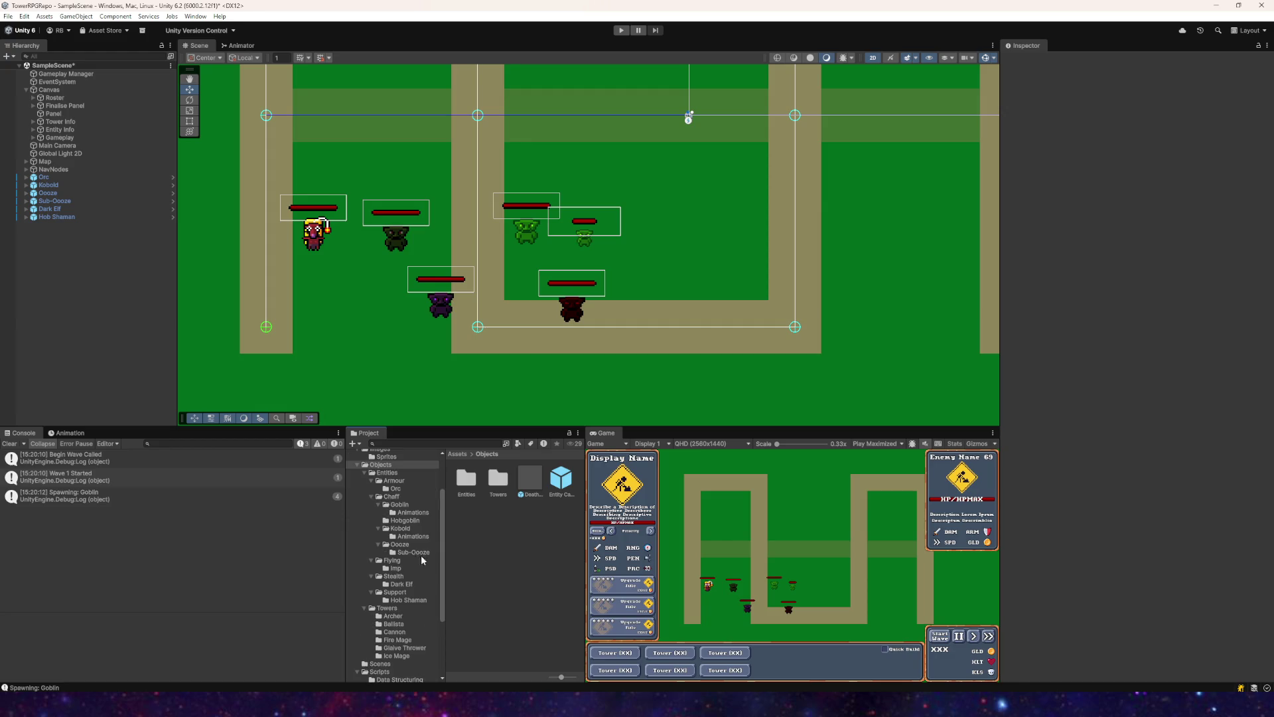
left_click(396, 568)
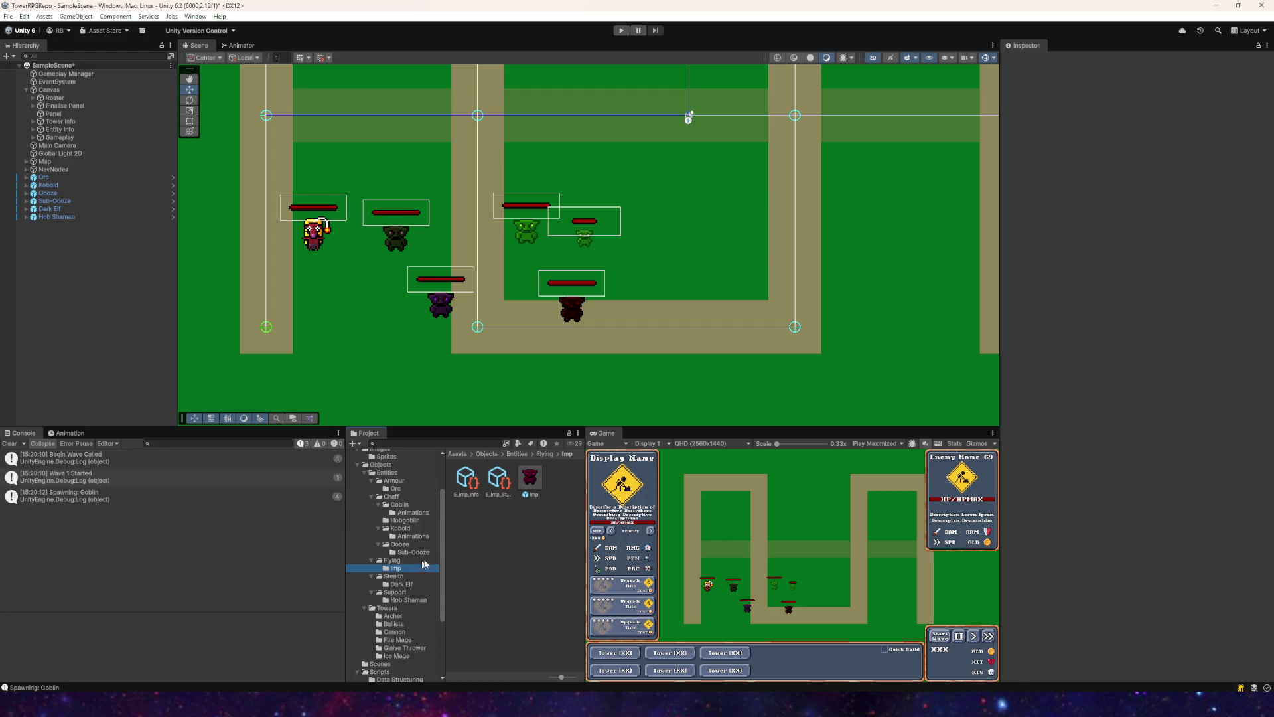
mouse_move(529, 478)
left_mouse_down()
mouse_move(350, 307)
mouse_move(369, 328)
left_mouse_up()
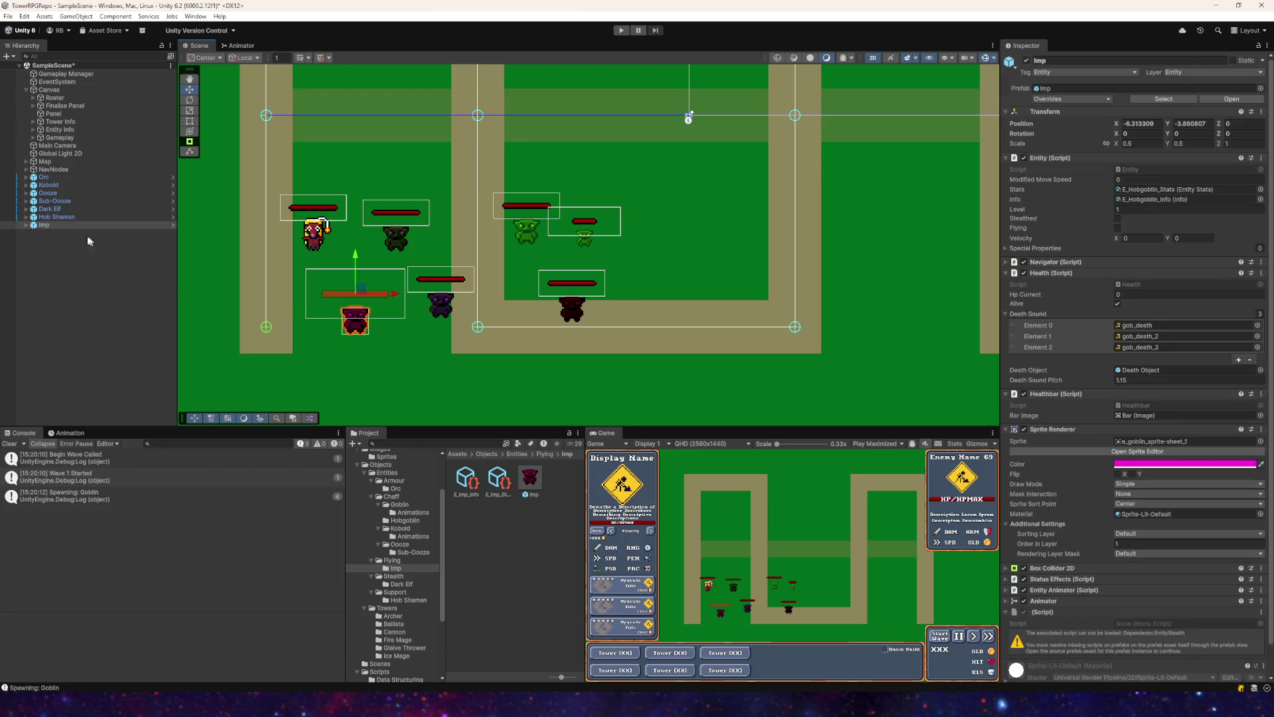
left_click(26, 225)
left_click(66, 232)
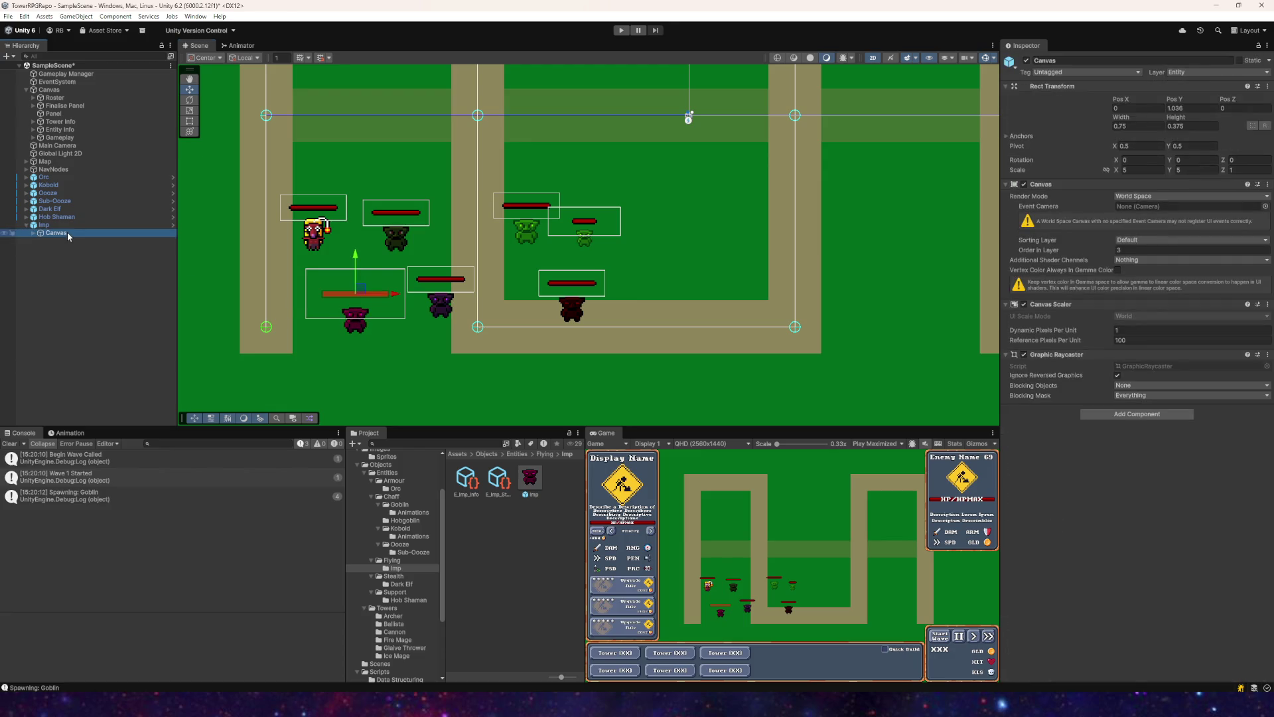
key("Delete")
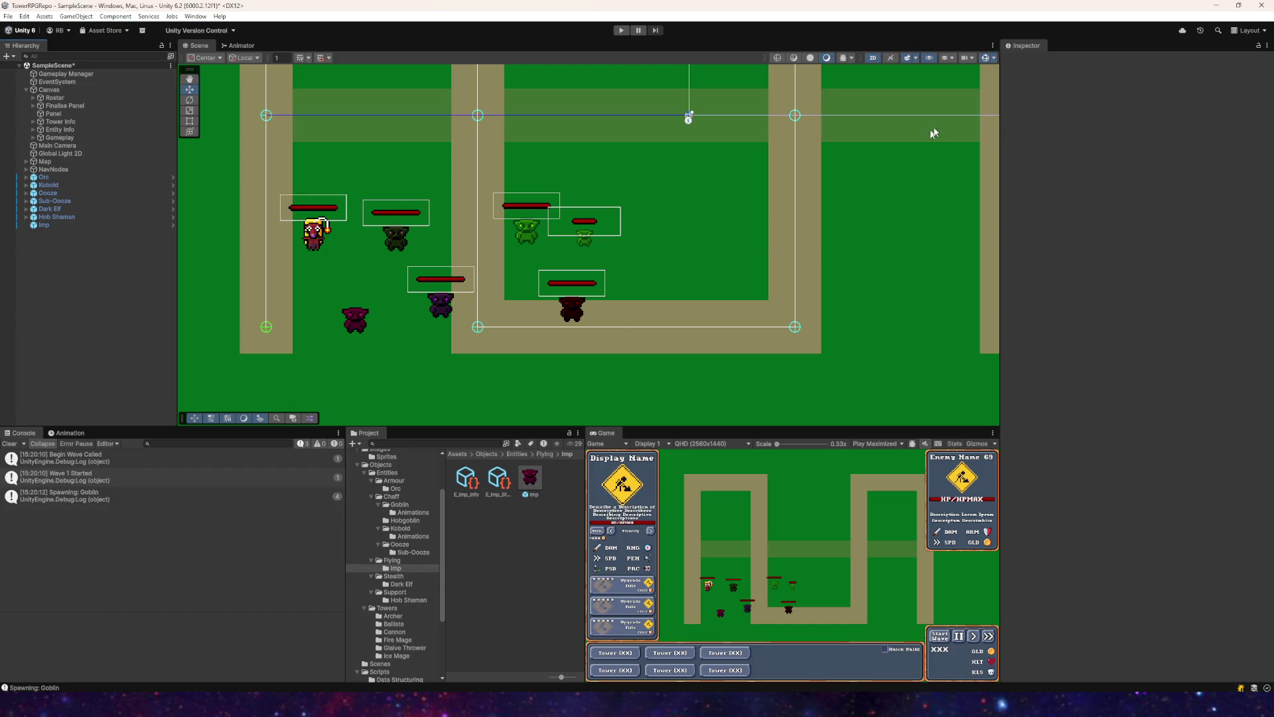
Step: Review the new Imp's prefab overrides and reselect the Imp
left_click(54, 225)
left_click(1067, 100)
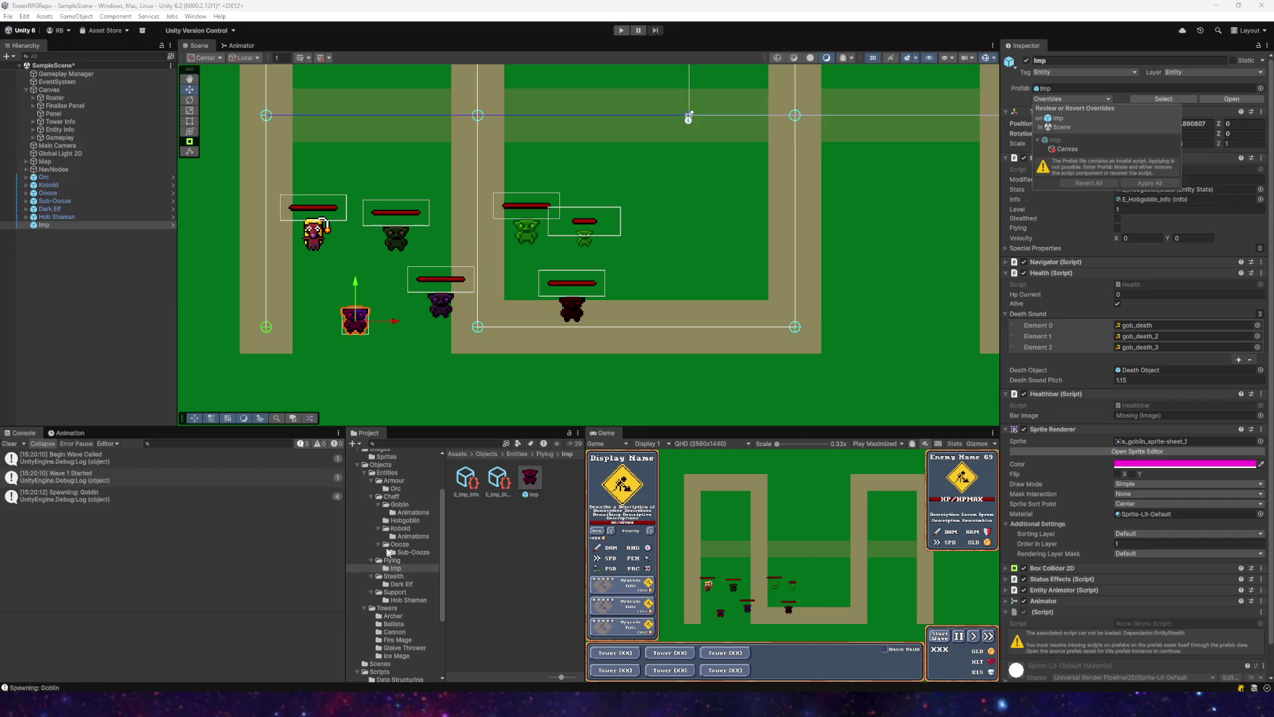
left_click(377, 470)
left_click(379, 464)
left_click(54, 226)
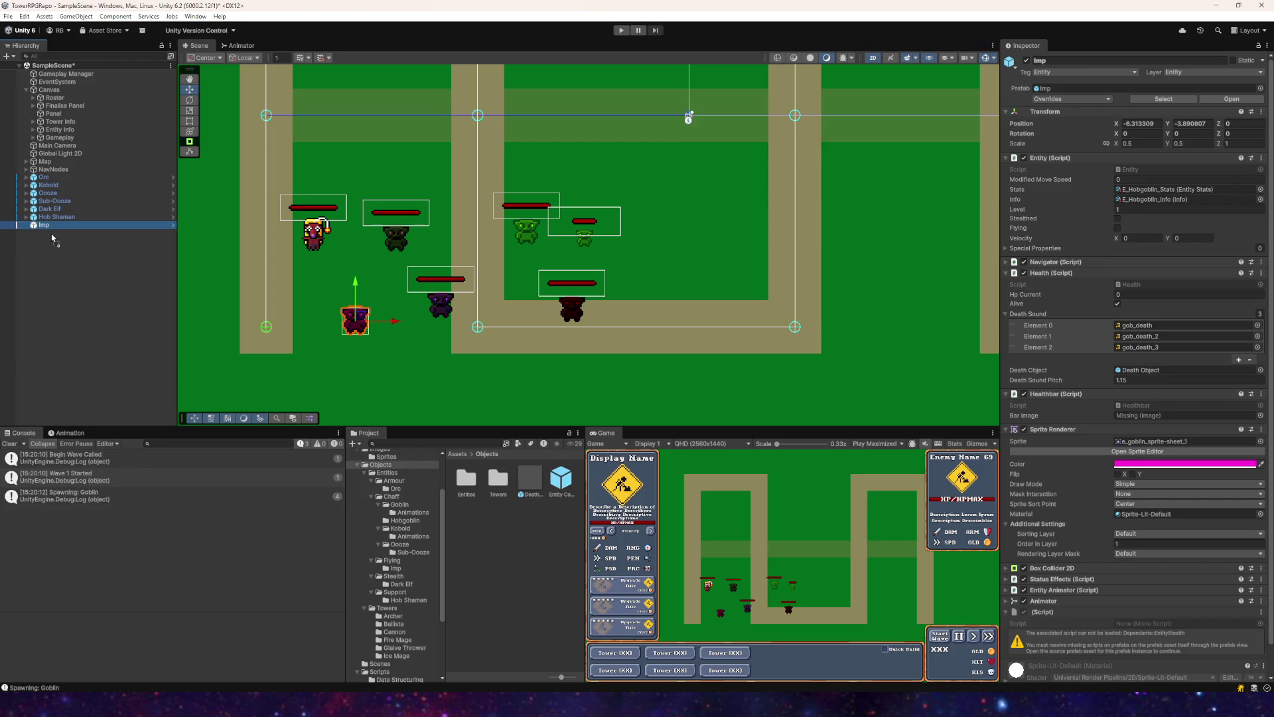
Step: Position the Imp's Entity Canvas at Pos Y 1 and Pos X 0
key("Right")
key("Down")
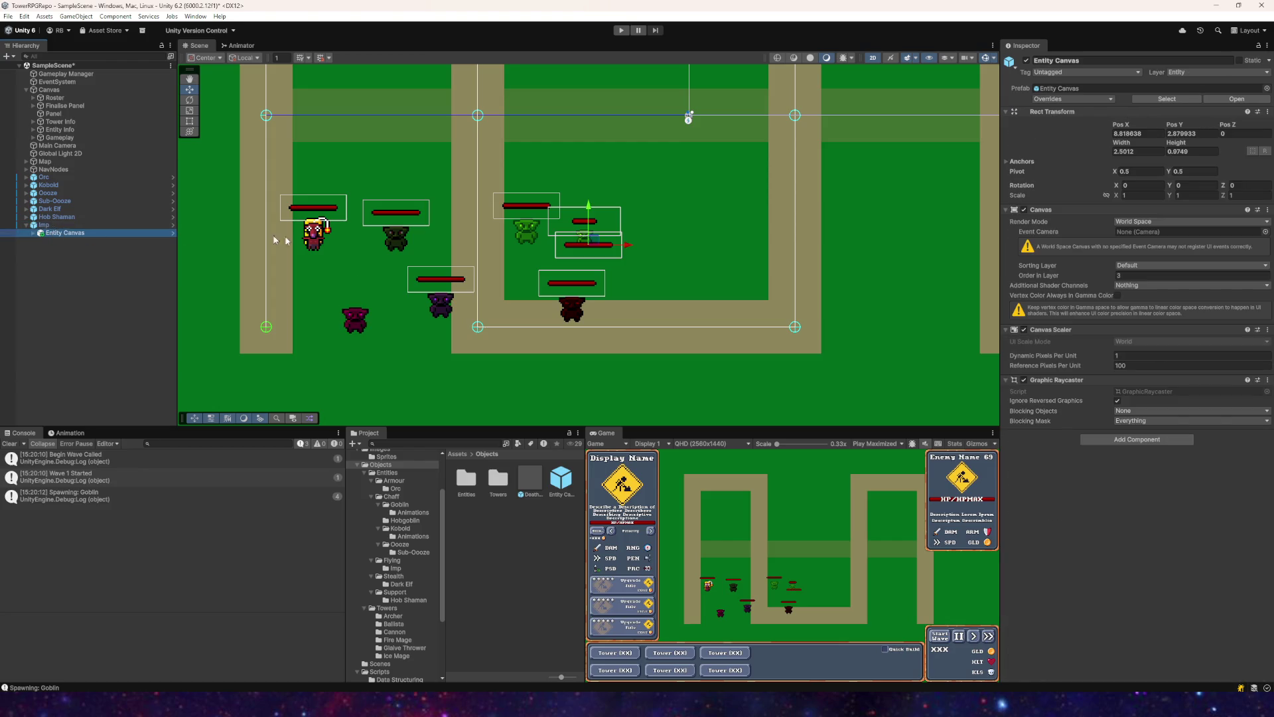
left_click(1182, 133)
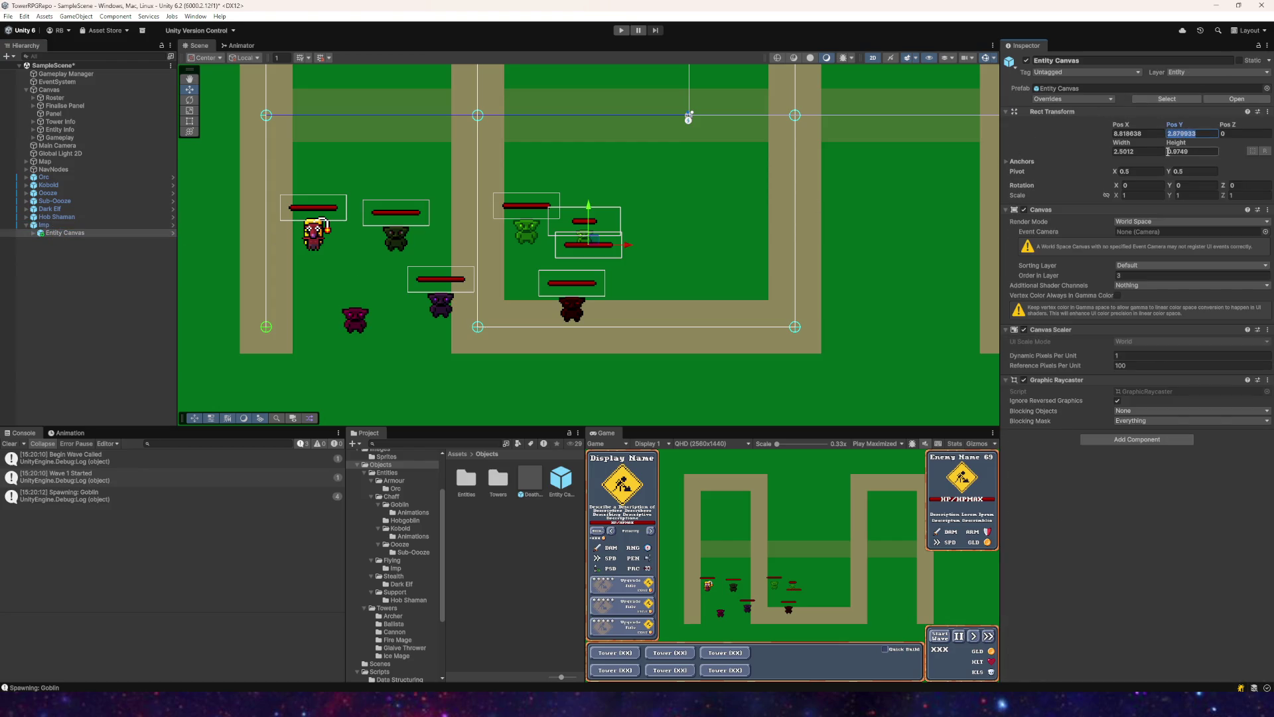
type("1")
left_click(1132, 134)
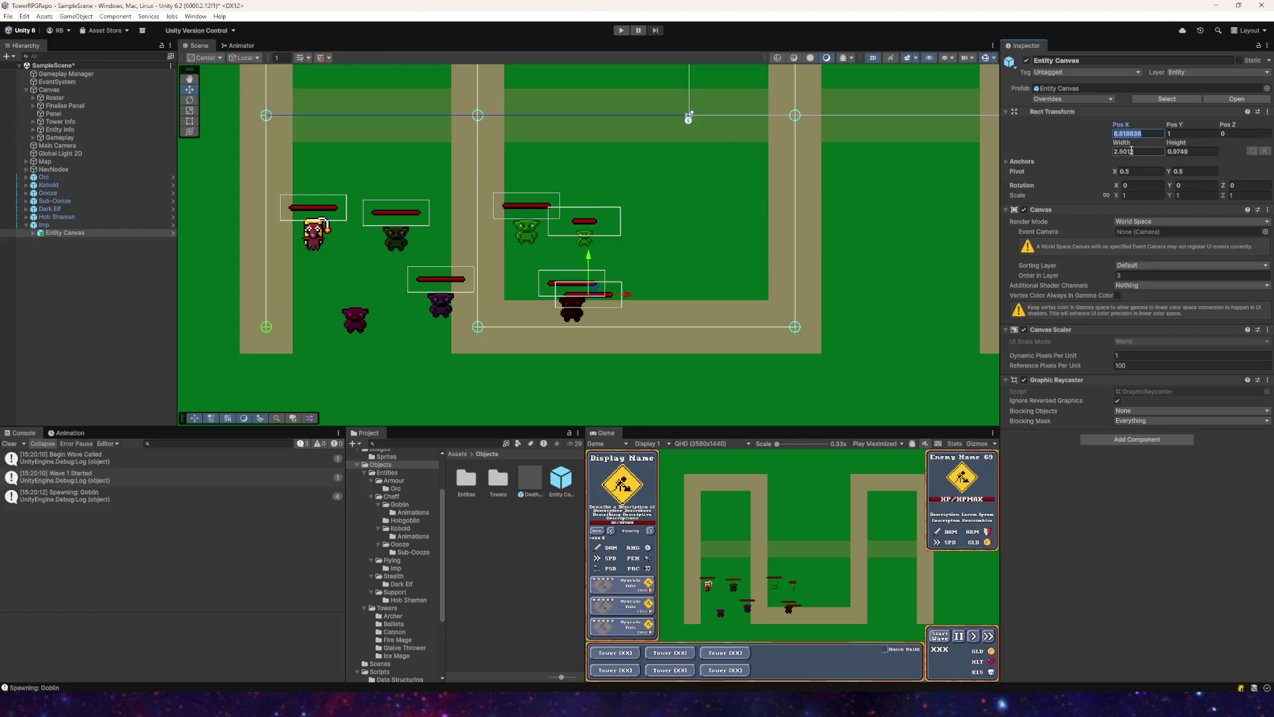
type("-")
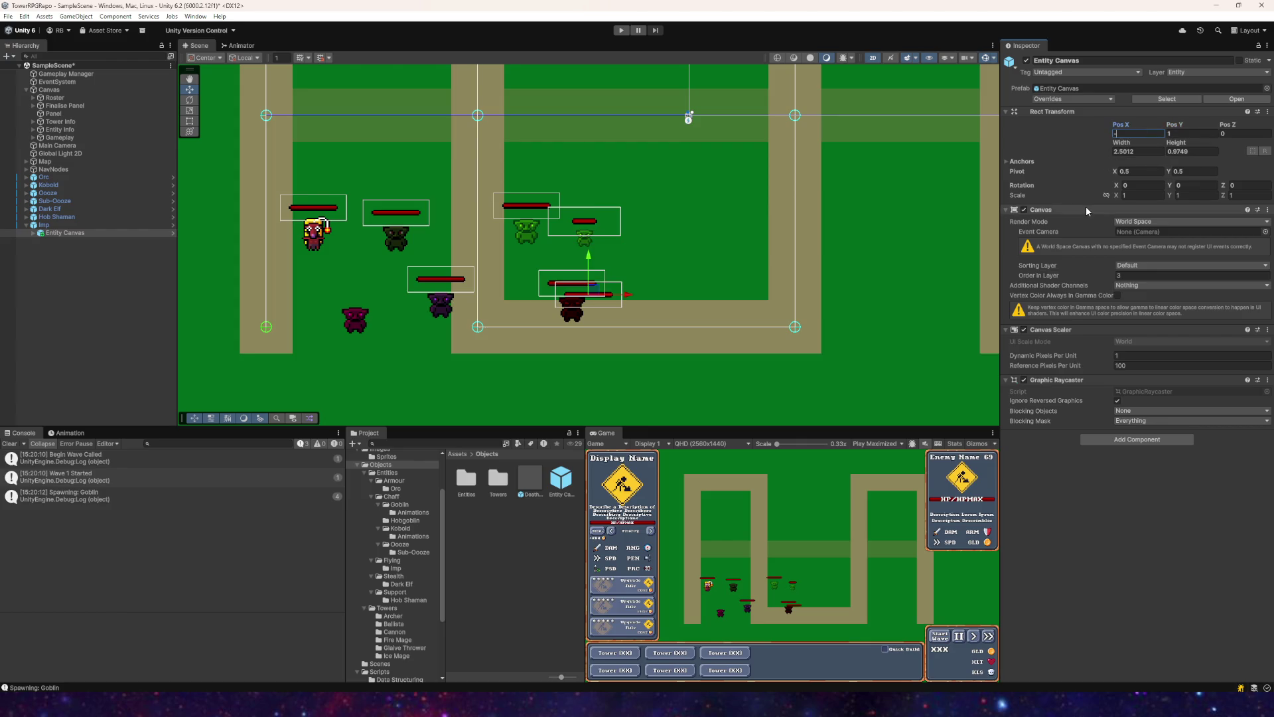
type("0")
Step: Remove the missing (Script) component from the Imp
scroll(248, 319, "up", 5)
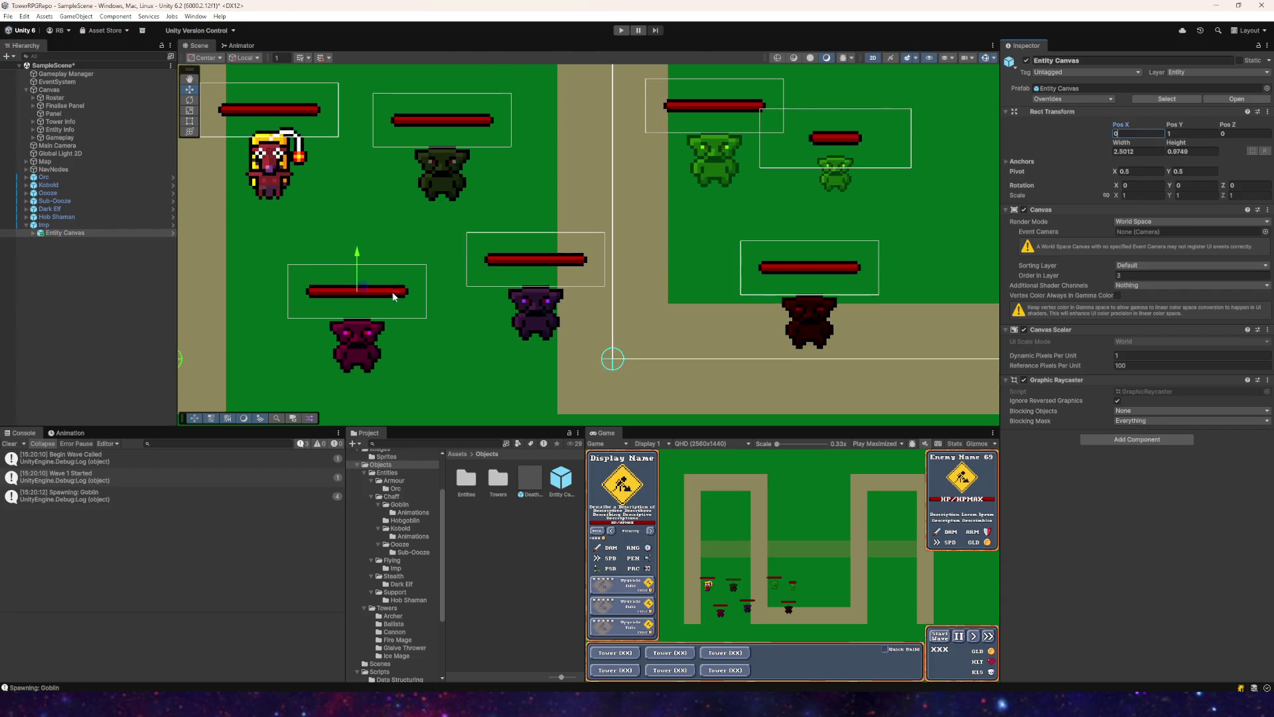
left_click(87, 224)
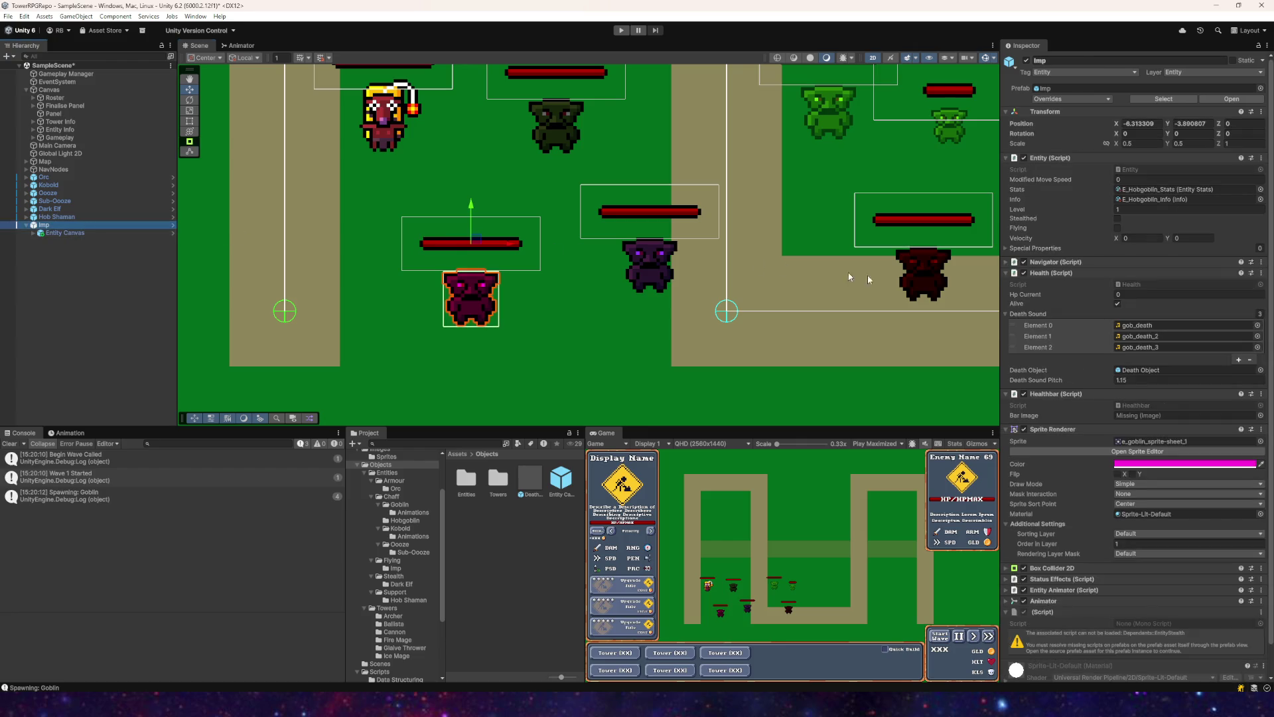
scroll(1092, 348, "down", 2)
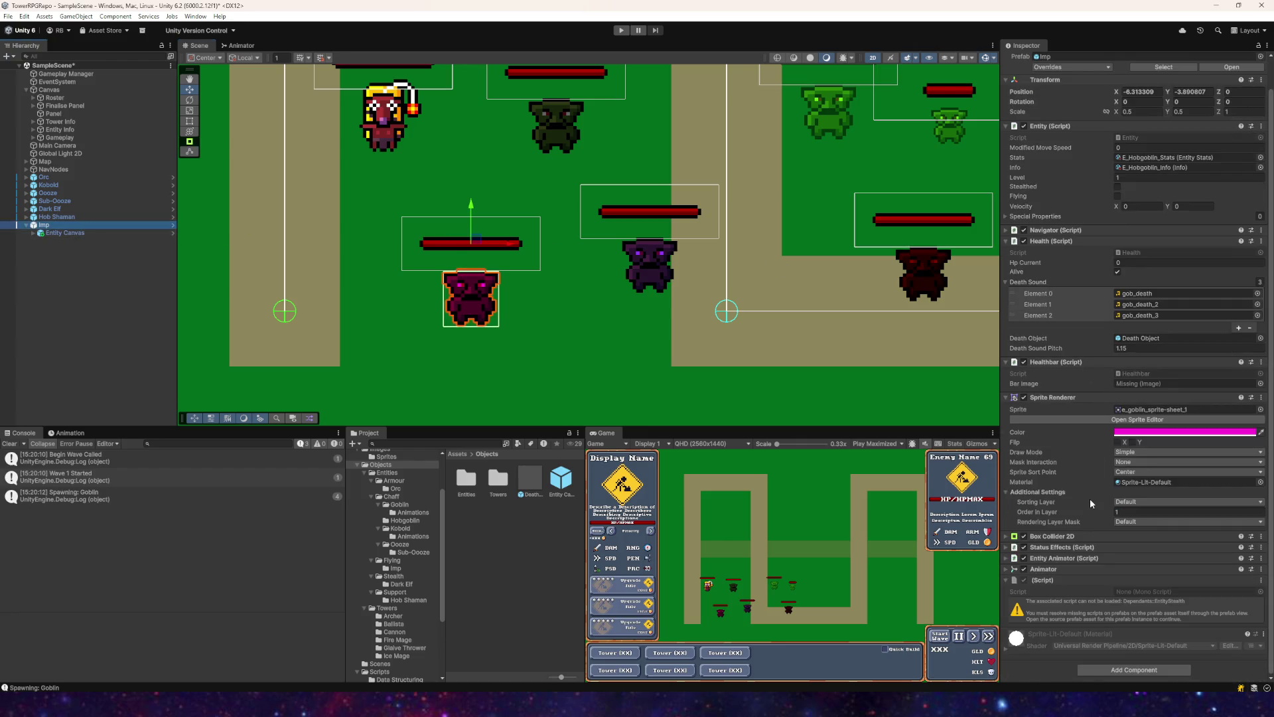
right_click(1045, 583)
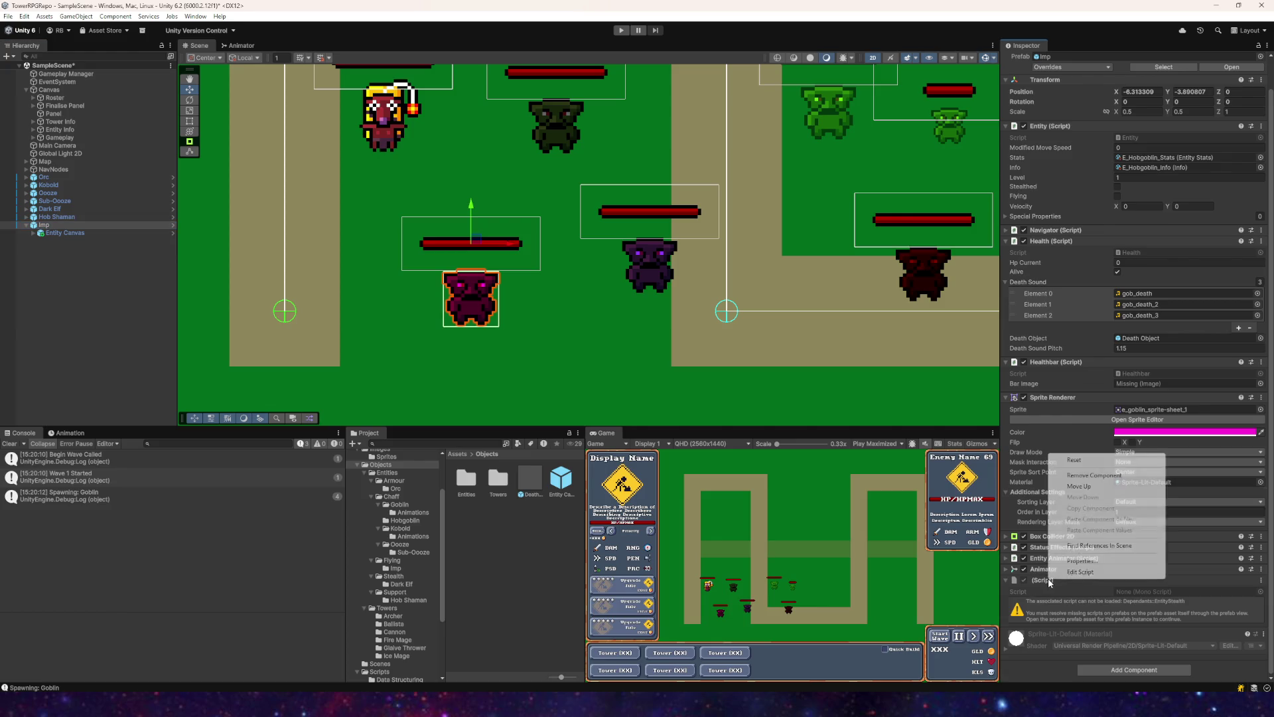
left_click(1079, 479)
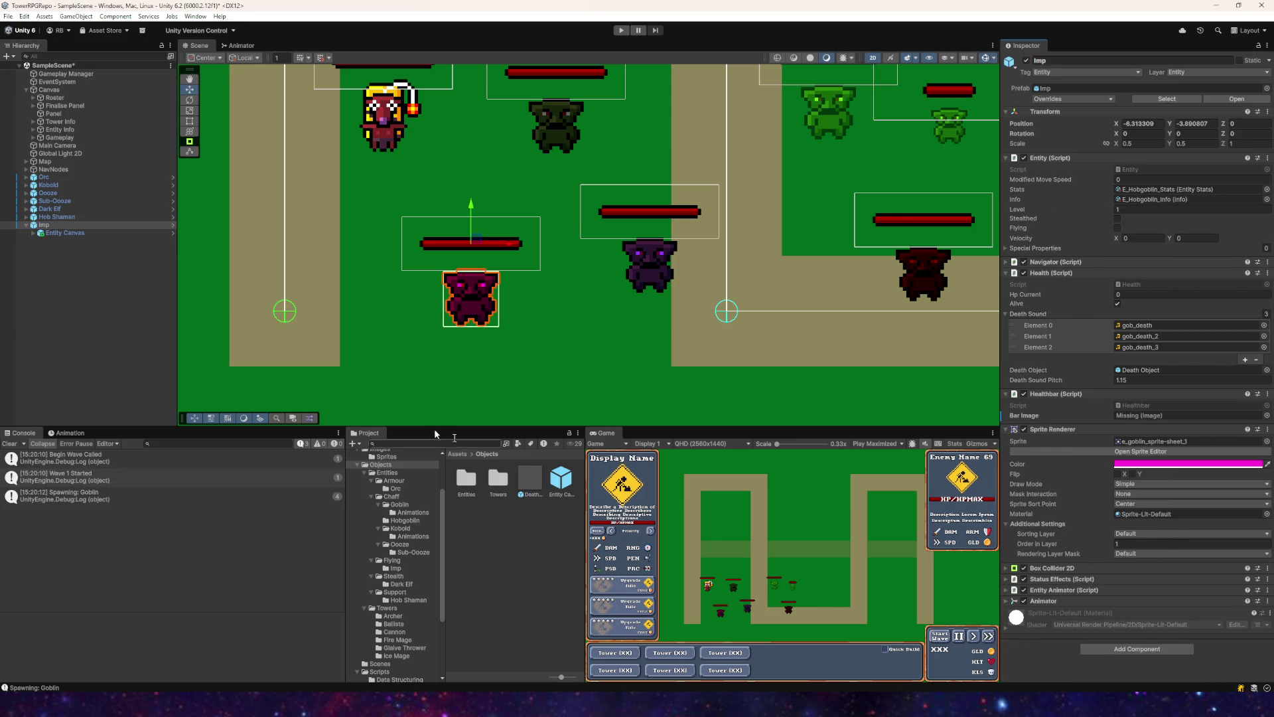
Step: List the Imp's pending prefab overrides and frame the Imp in the Scene view
left_click(70, 225)
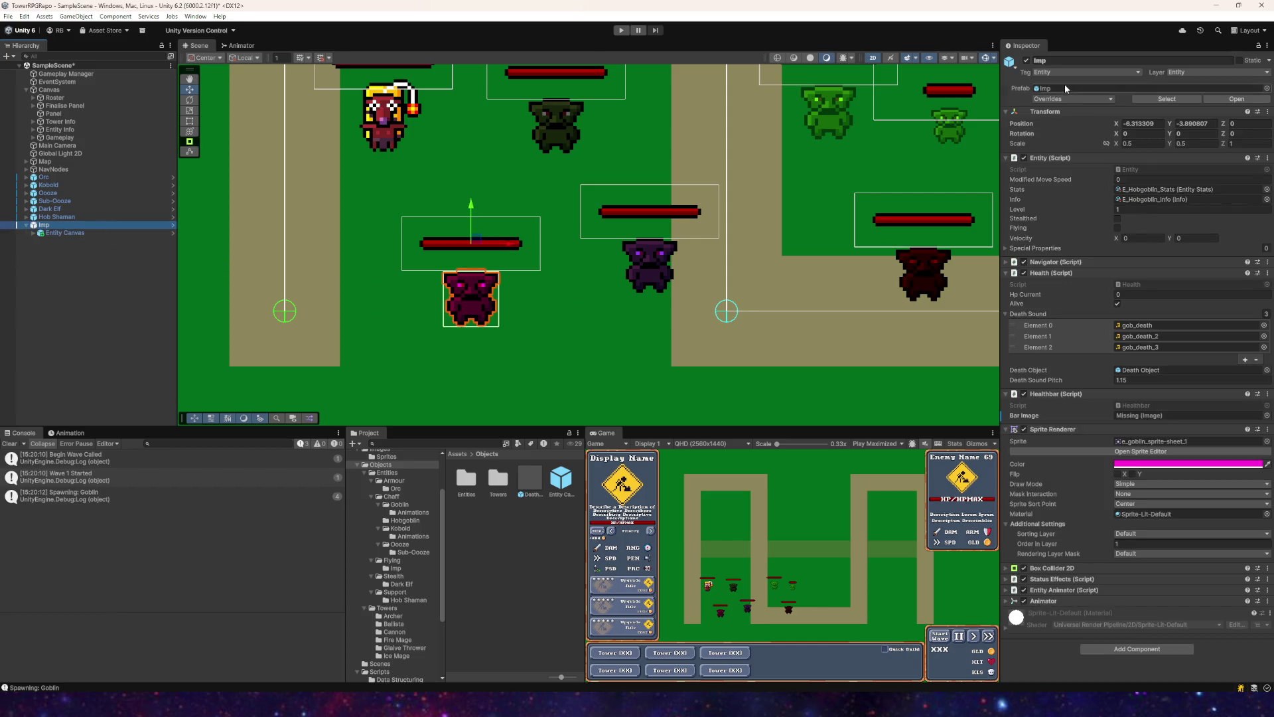
left_click(1054, 100)
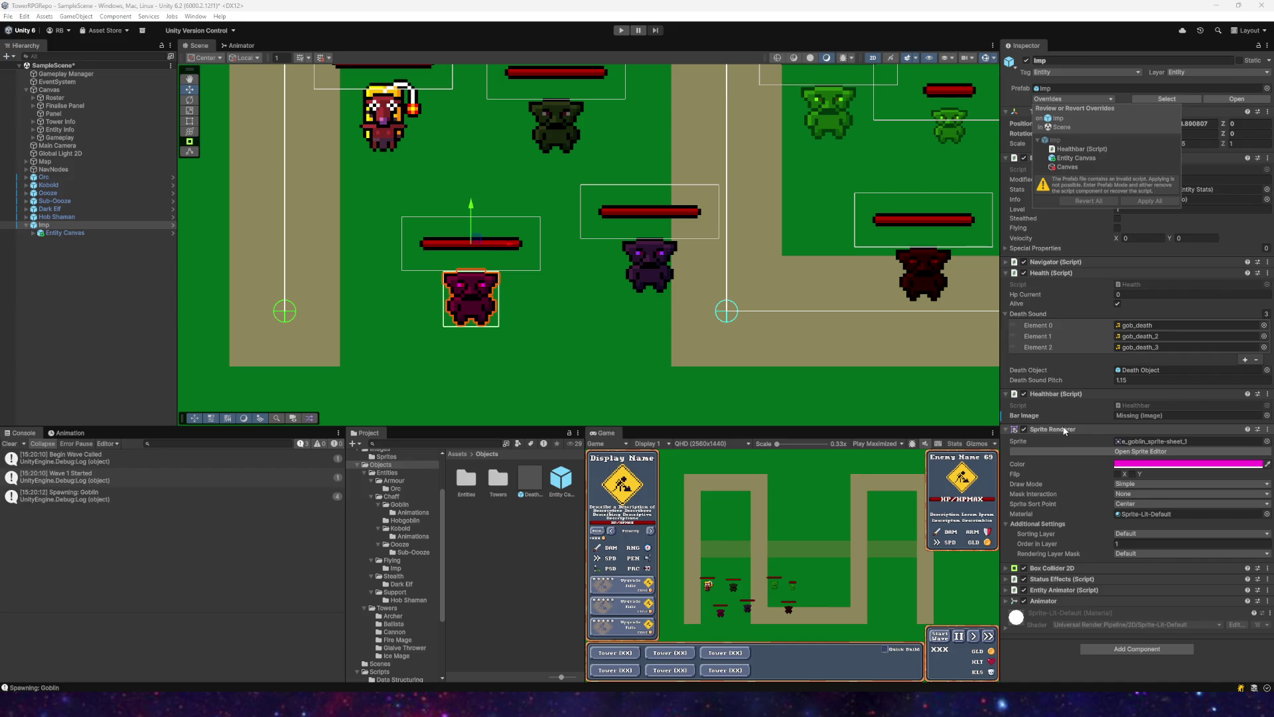
double_click(48, 229)
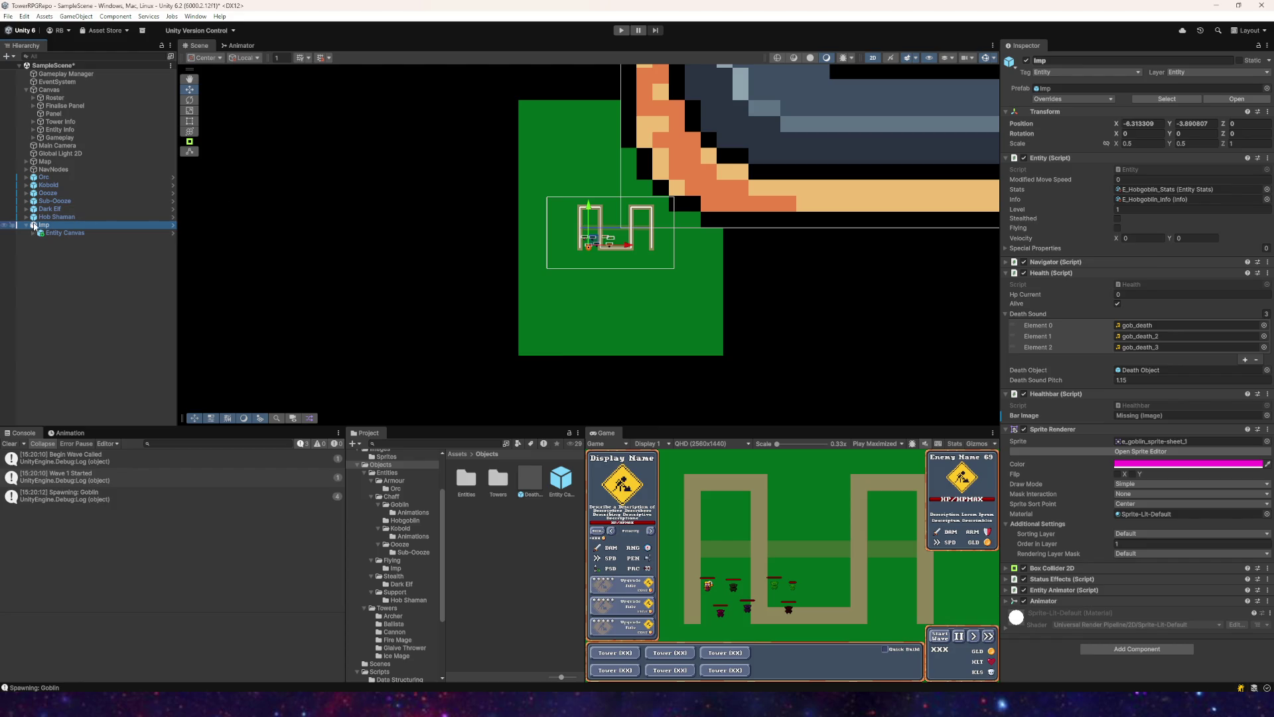
Step: Open the Imp prefab asset, remove its missing script component, and return to the scene
right_click(55, 228)
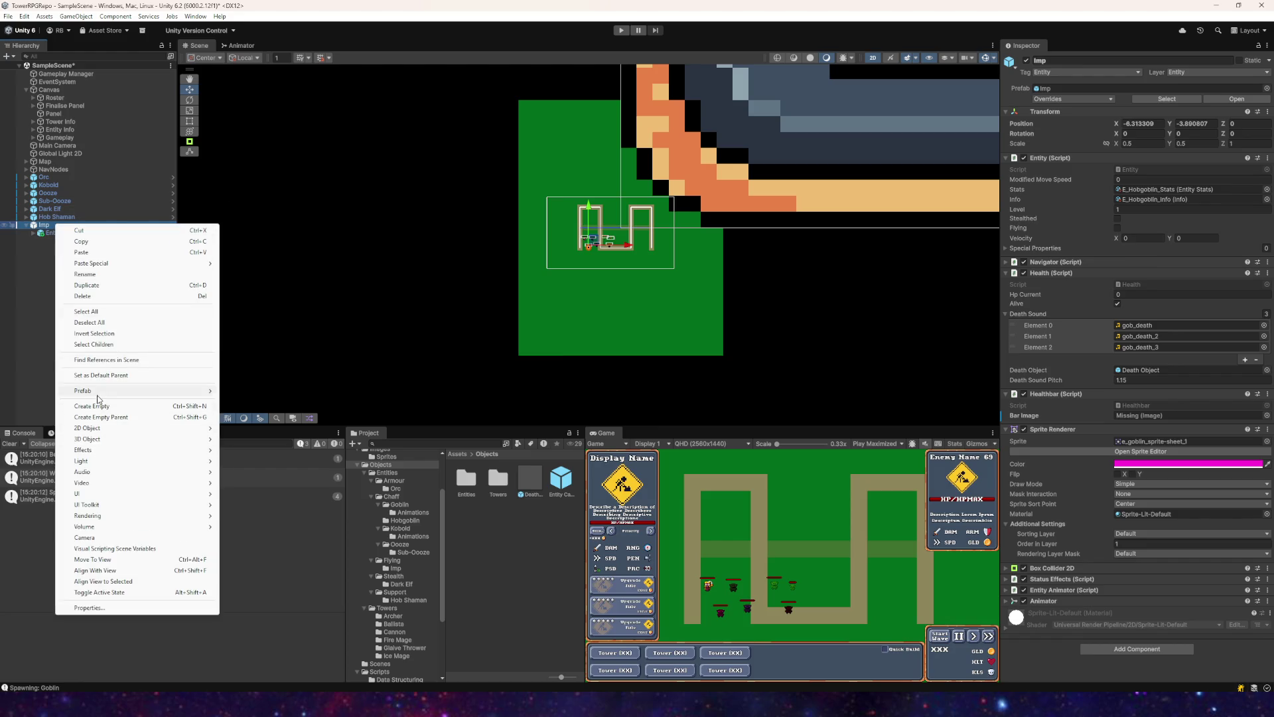
mouse_move(123, 393)
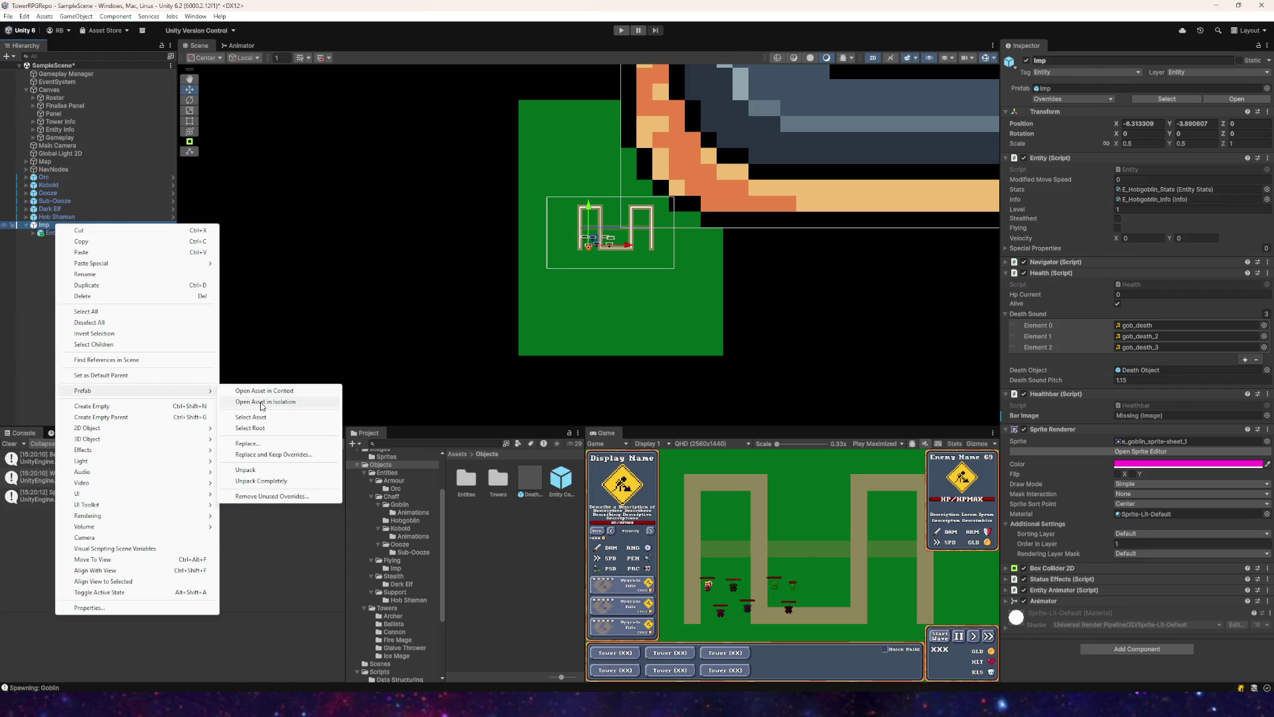
left_click(265, 391)
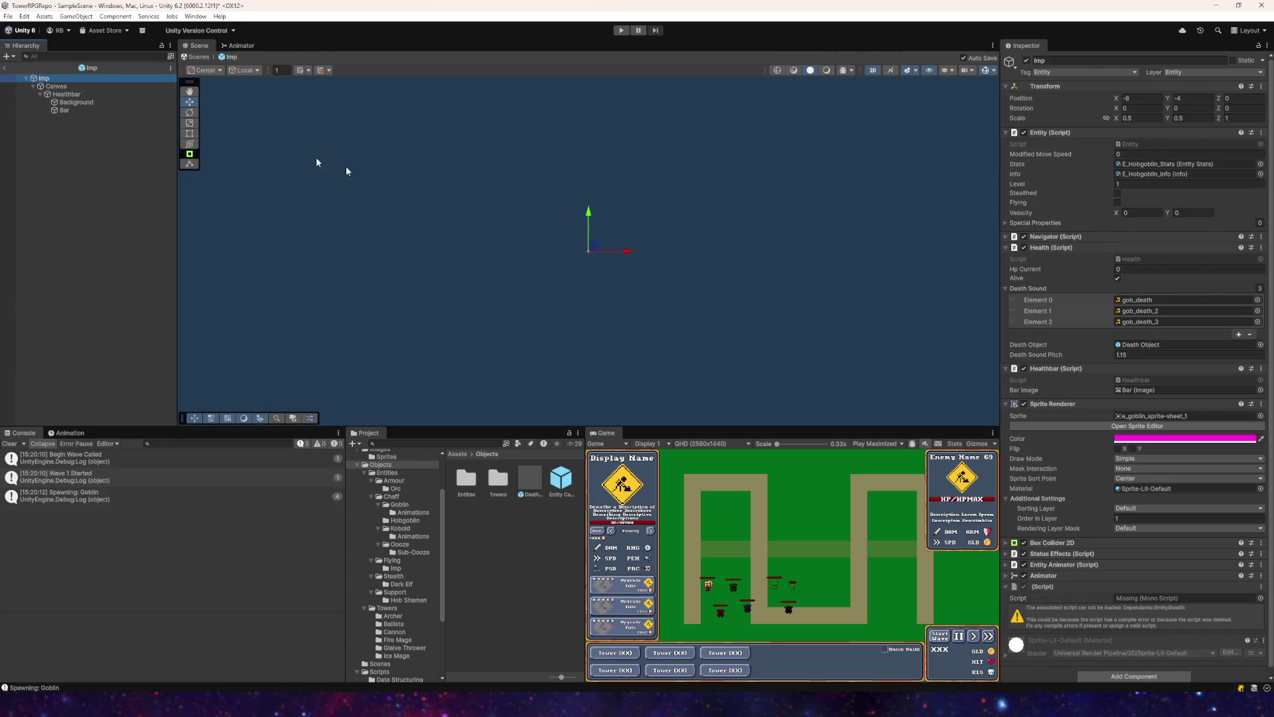
scroll(1080, 422, "down", 1)
right_click(1043, 581)
left_click(1056, 476)
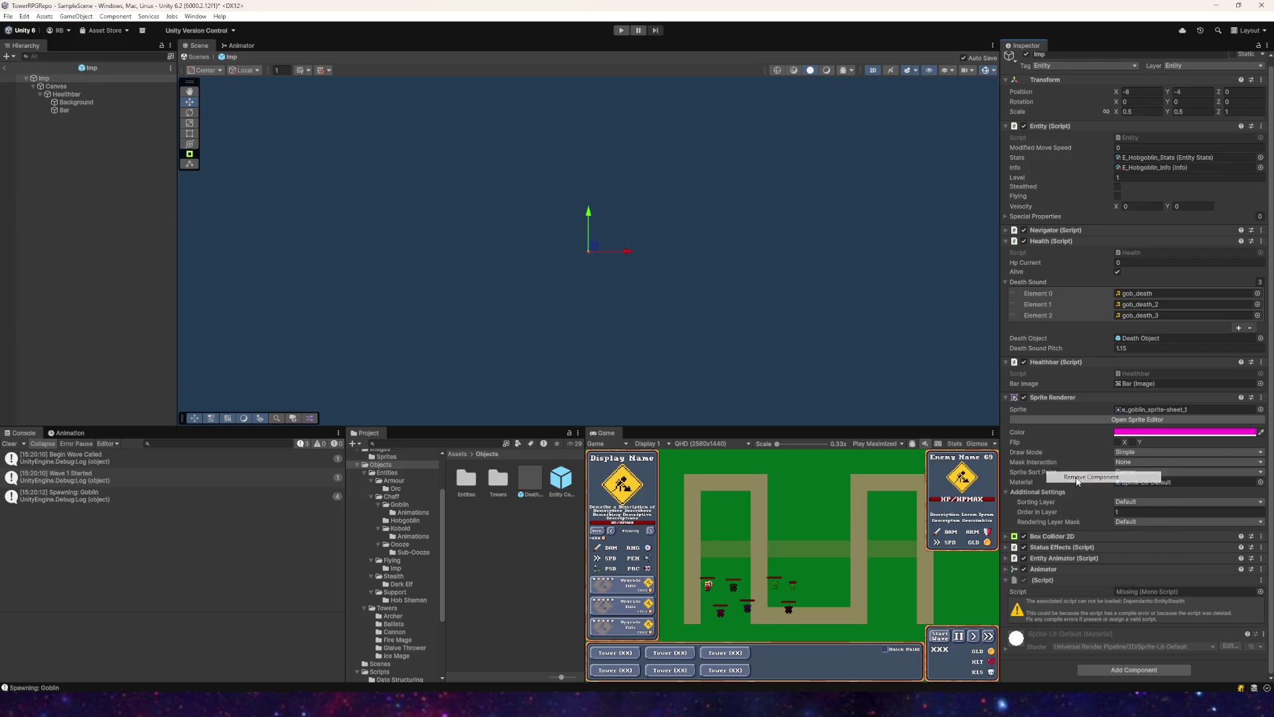
left_click(6, 68)
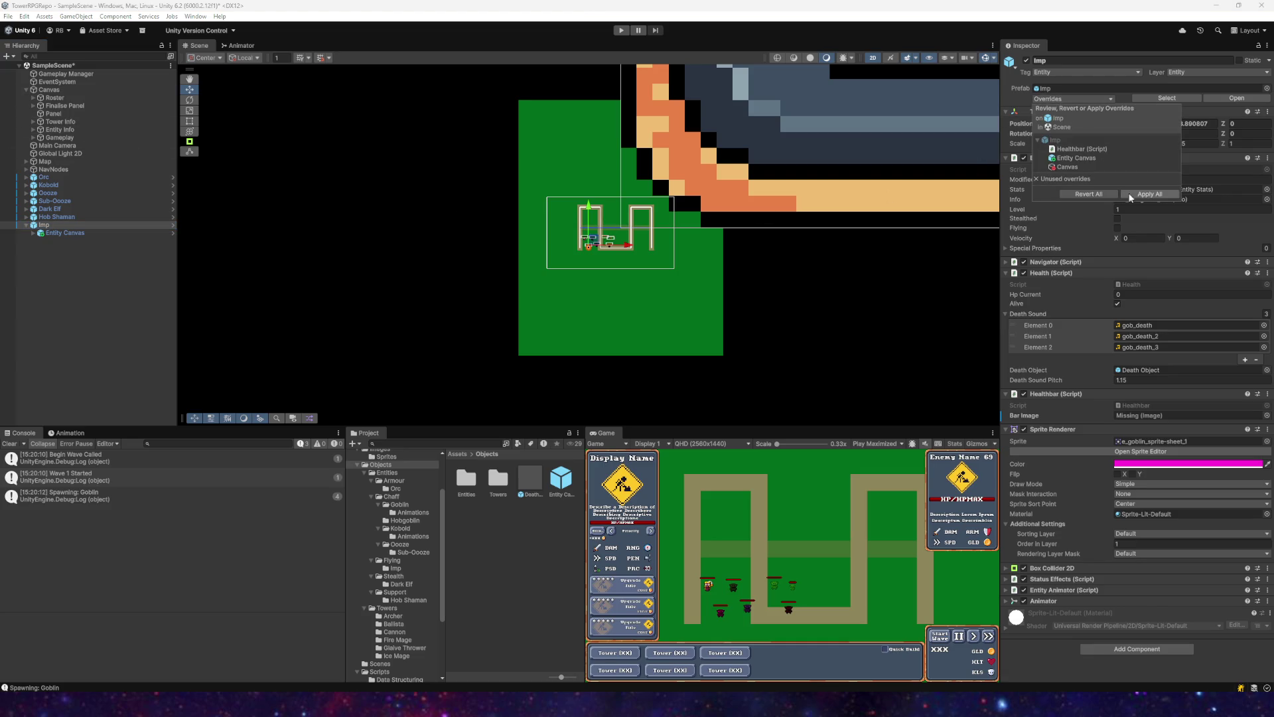
Step: Frame the Imp in view and expand its Entity Canvas to show the Healthbar
left_click(60, 224)
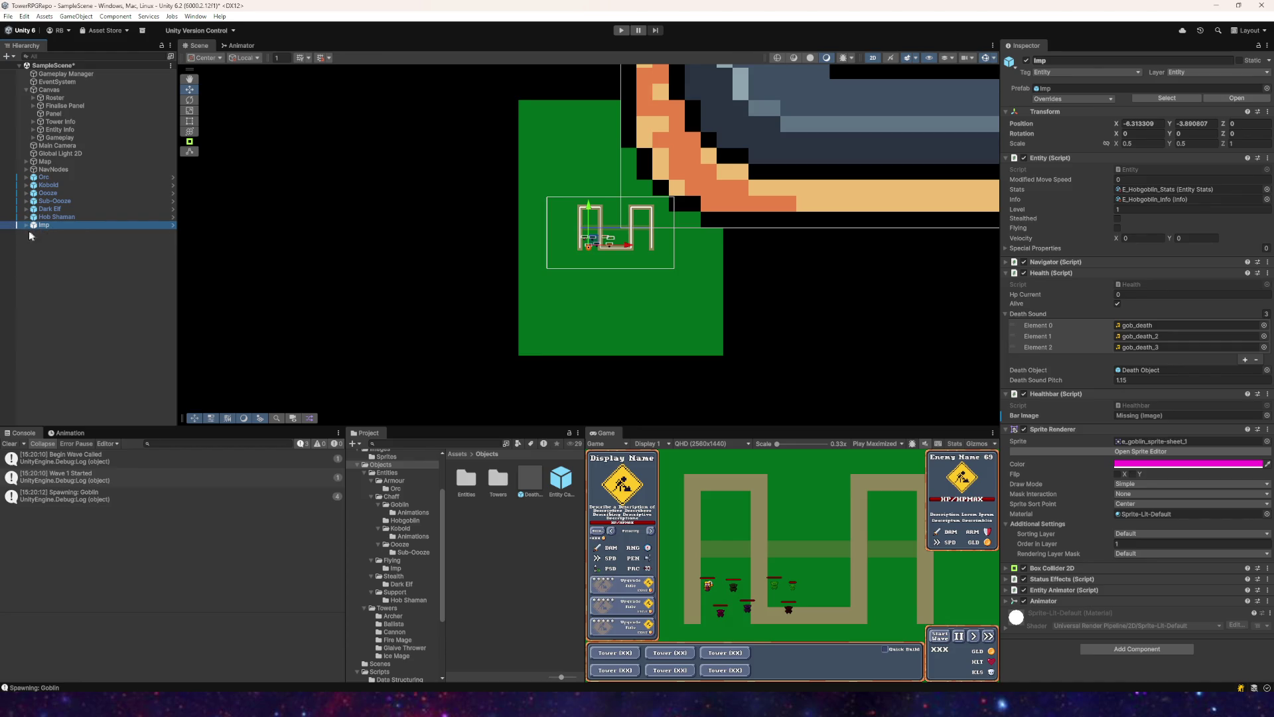
left_click(48, 217)
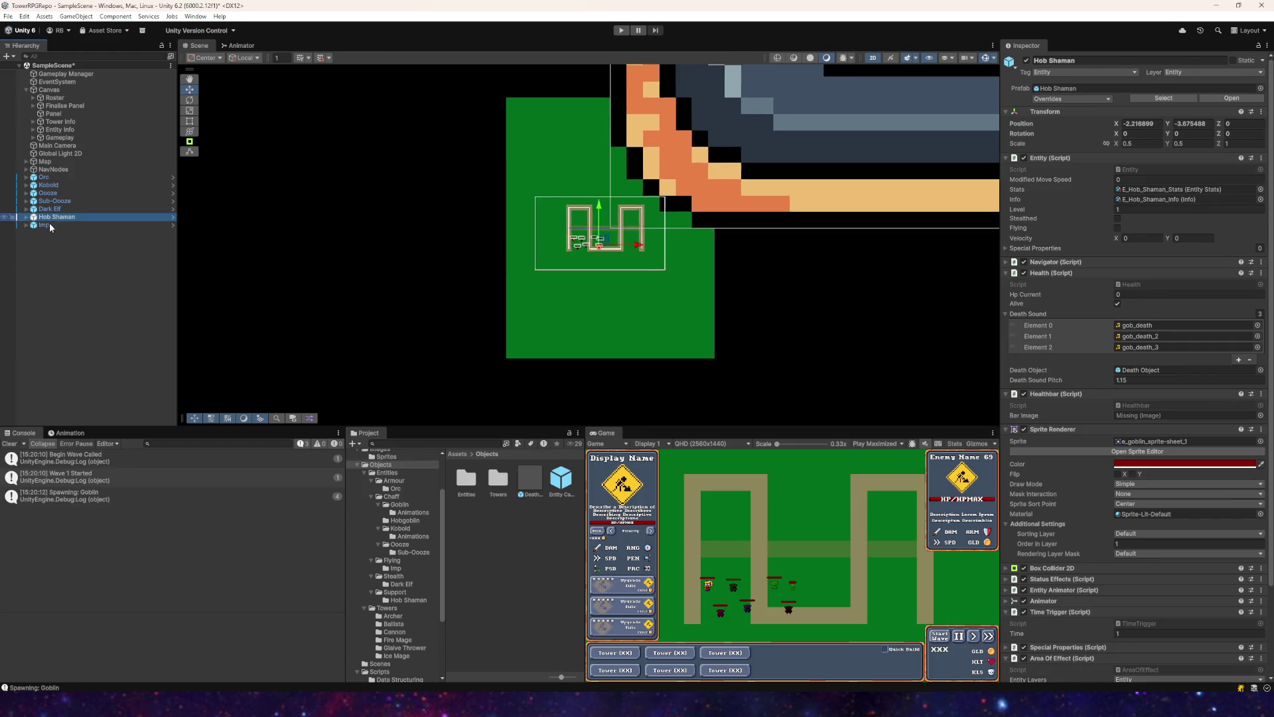
double_click(47, 226)
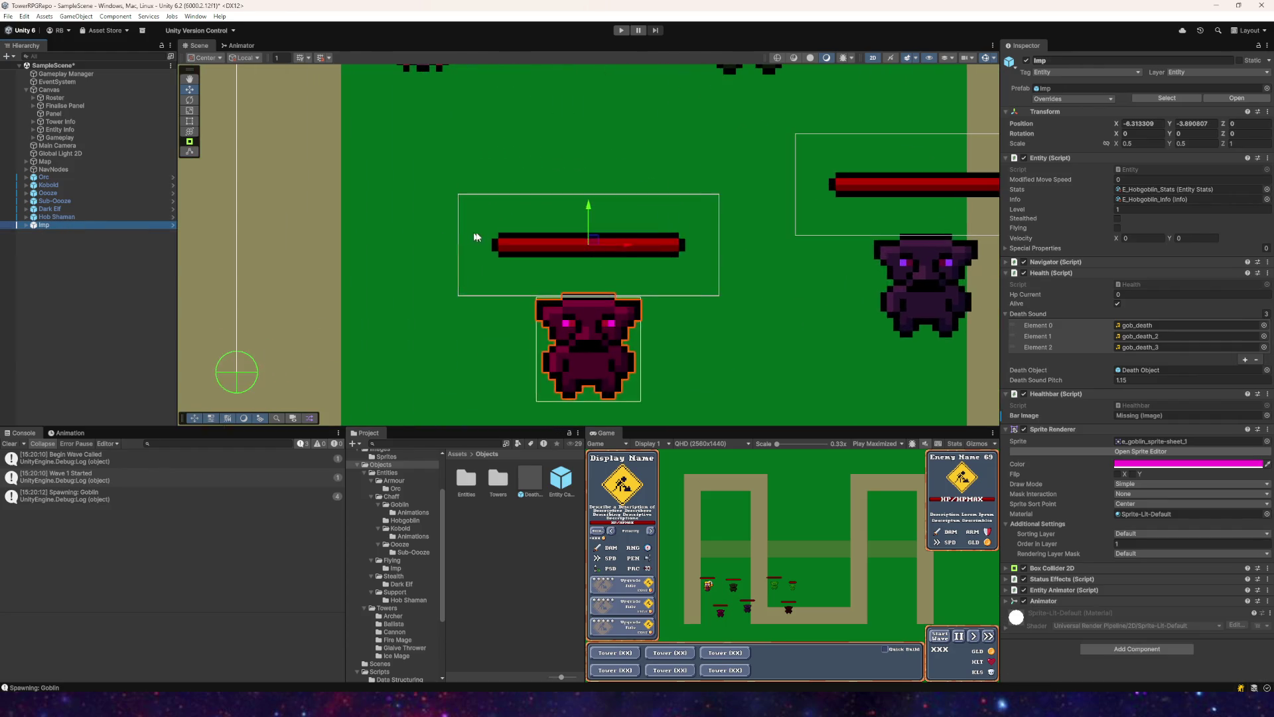
scroll(425, 249, "down", 2)
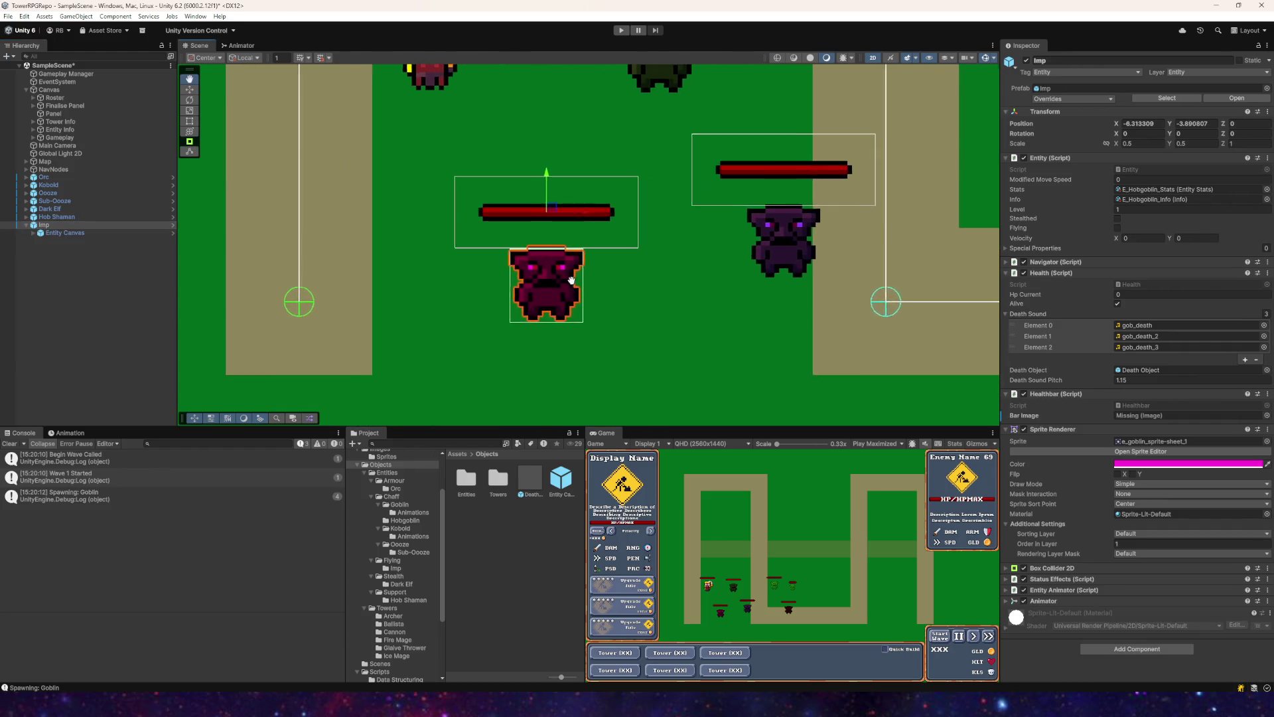
left_click(36, 234)
left_click(33, 234)
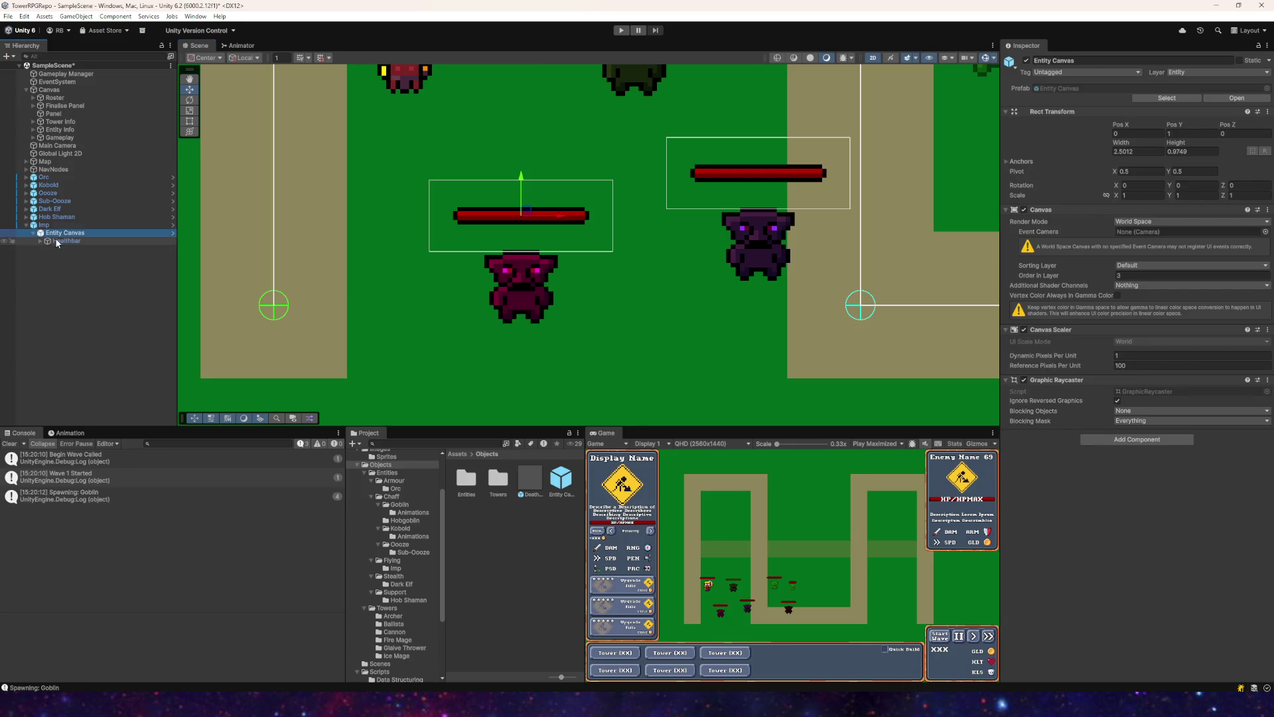
Step: Assign the Imp's Bar object to its Healthbar Bar Image field
left_click(40, 241)
left_click(56, 241)
key("Up")
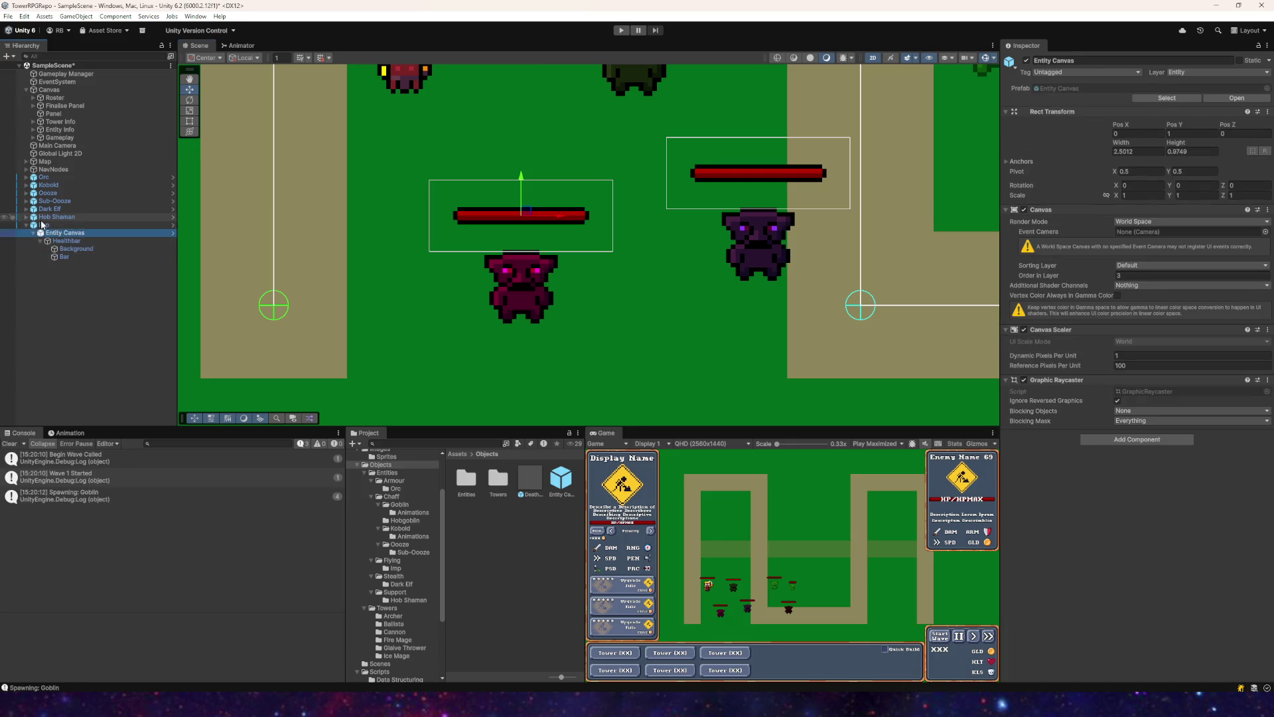
key("Up")
key("Up")
key("Down")
mouse_move(64, 256)
left_mouse_down()
mouse_move(1051, 361)
mouse_move(1146, 418)
left_mouse_up()
left_click_drag(64, 256, 1146, 416)
Step: Assign the Hob Shaman's Bar object to its Healthbar Bar Image field
left_click(27, 217)
left_click(53, 225)
key("Down")
key("Right")
key("Down")
key("Down")
left_click(44, 217)
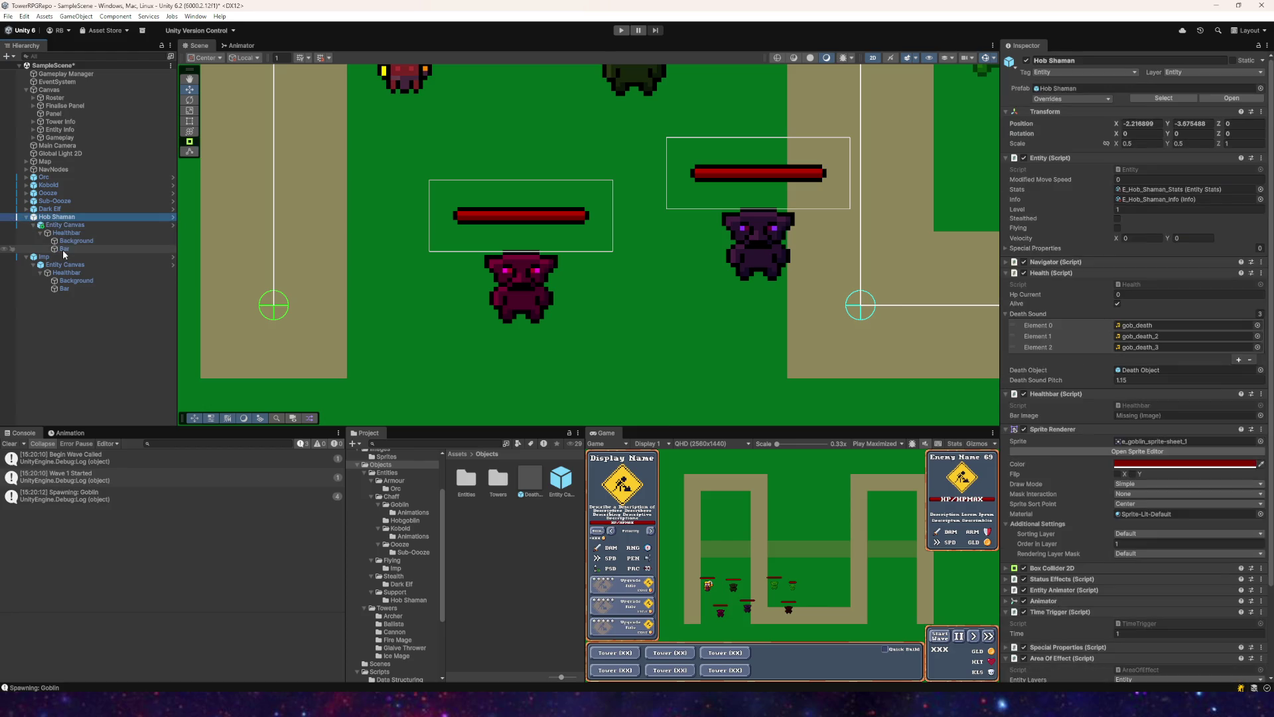
left_click_drag(65, 249, 1134, 419)
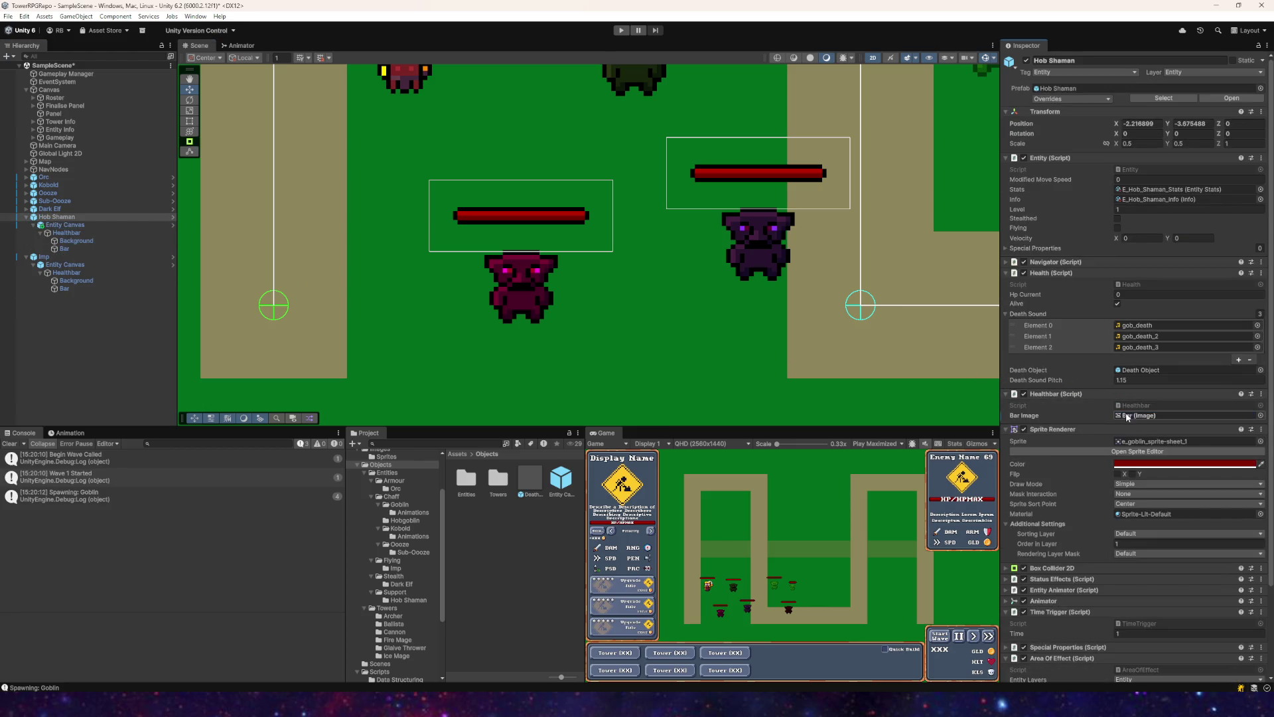
Step: Assign the Dark Elf's Bar to its Healthbar Bar Image, then expand the Sub-Ooze
left_click(25, 209)
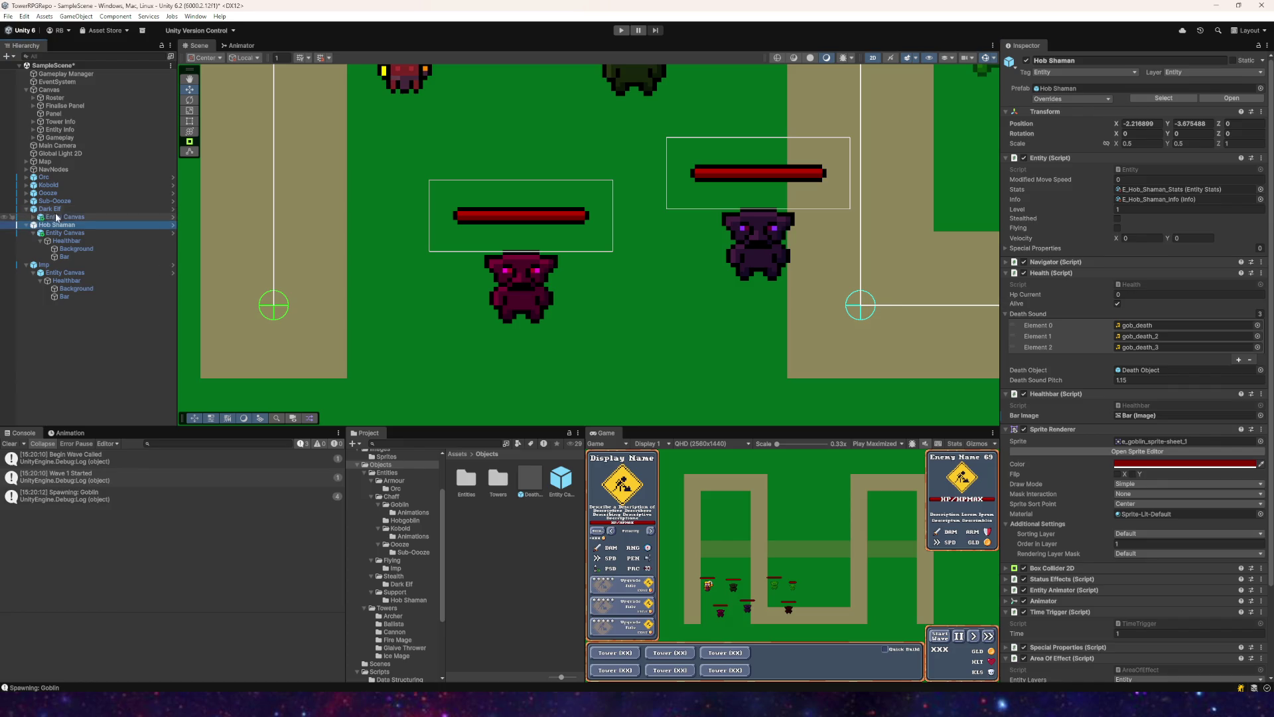
left_click(32, 217)
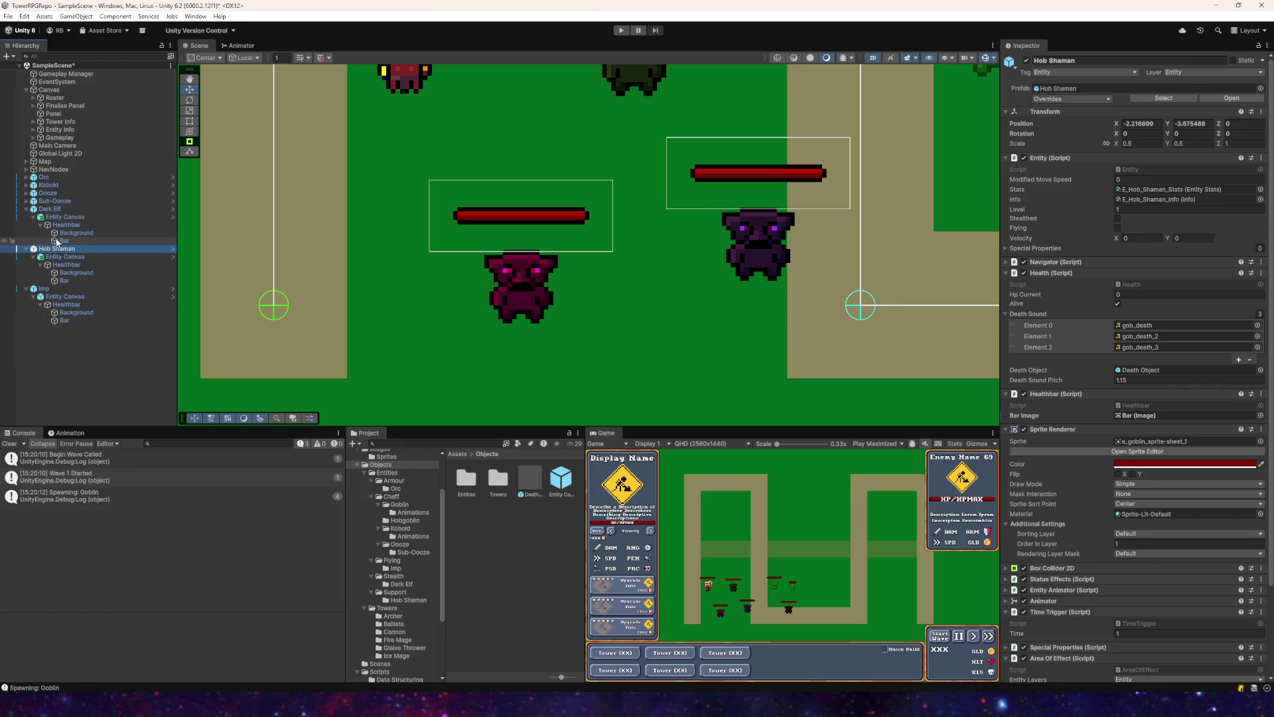
left_click(41, 209)
mouse_move(64, 240)
left_mouse_down()
mouse_move(1135, 396)
mouse_move(1137, 417)
left_mouse_up()
left_click(26, 200)
left_click_drag(30, 209, 31, 215)
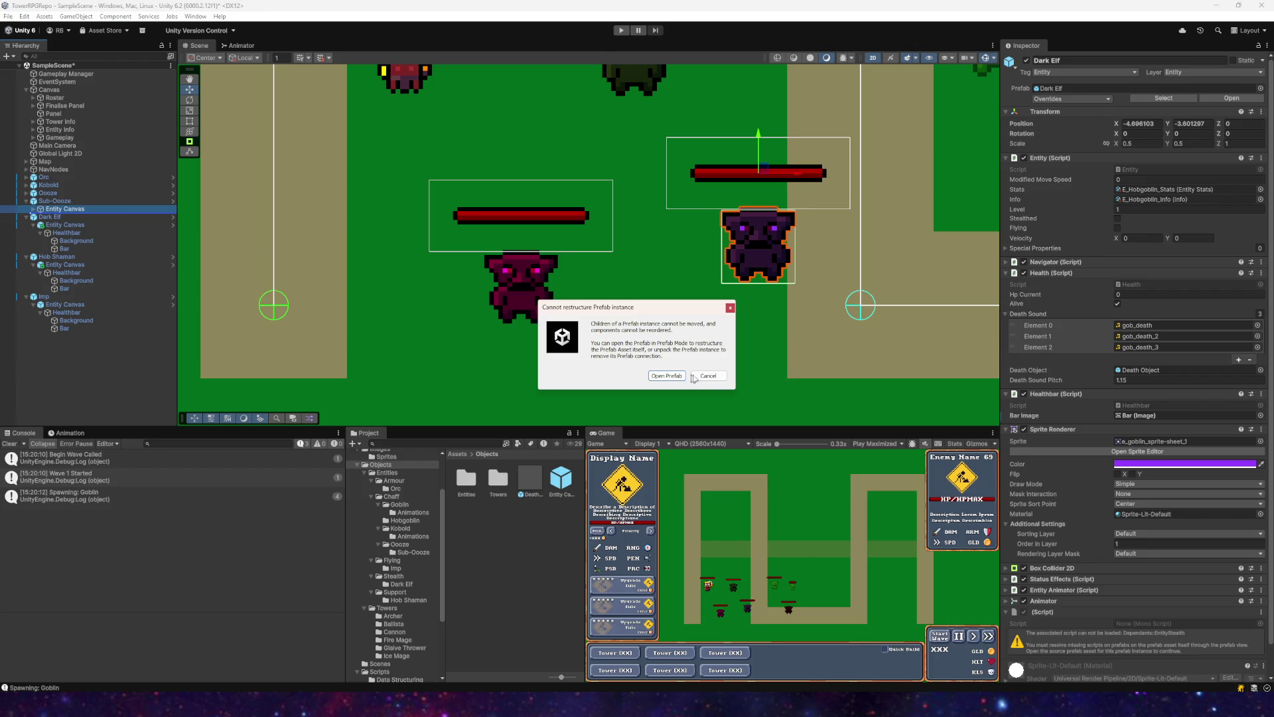
Step: Dismiss the prefab restructure warning and link the Sub-Ooze's Bar as its Bar Image
left_click(695, 376)
left_click(32, 209)
left_click(65, 203)
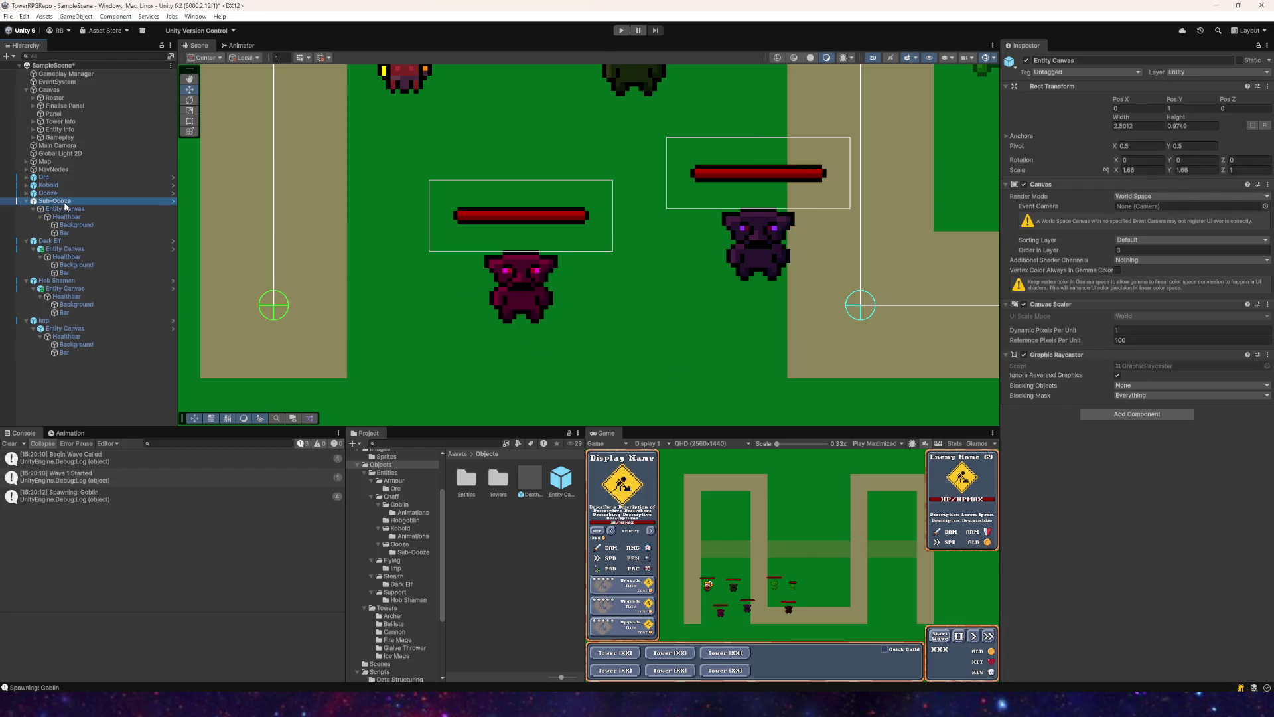
left_click(67, 234)
left_click_drag(67, 234, 1137, 418)
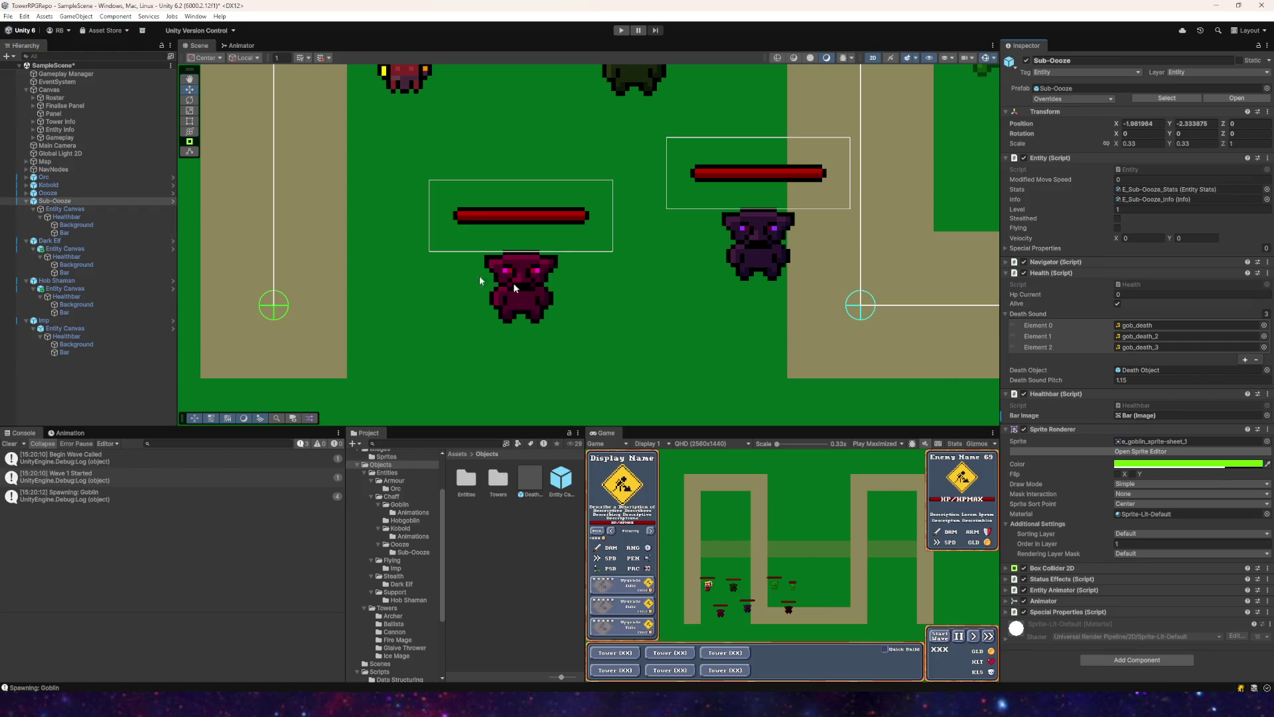
Step: Link the Ooze's Bar object as its Healthbar Bar Image
left_click(26, 193)
left_click(41, 208)
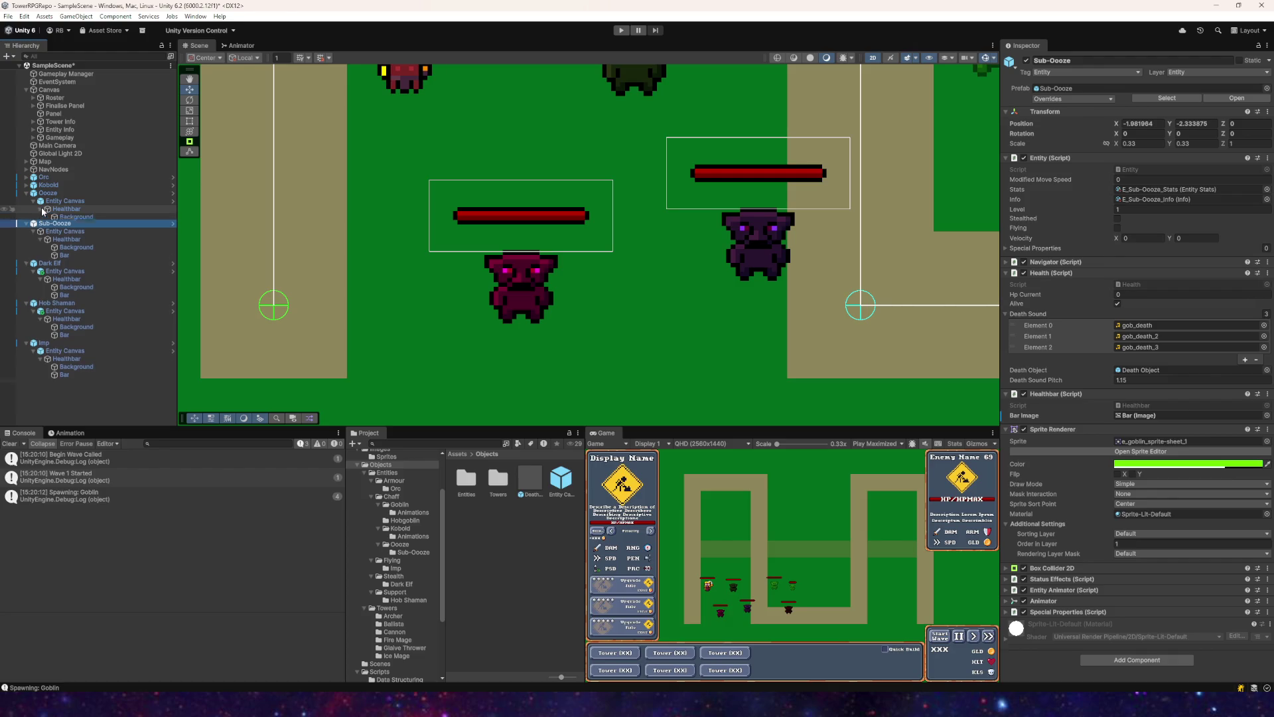
left_click(59, 194)
left_click_drag(64, 225, 319, 249)
left_click_drag(1104, 400, 1128, 415)
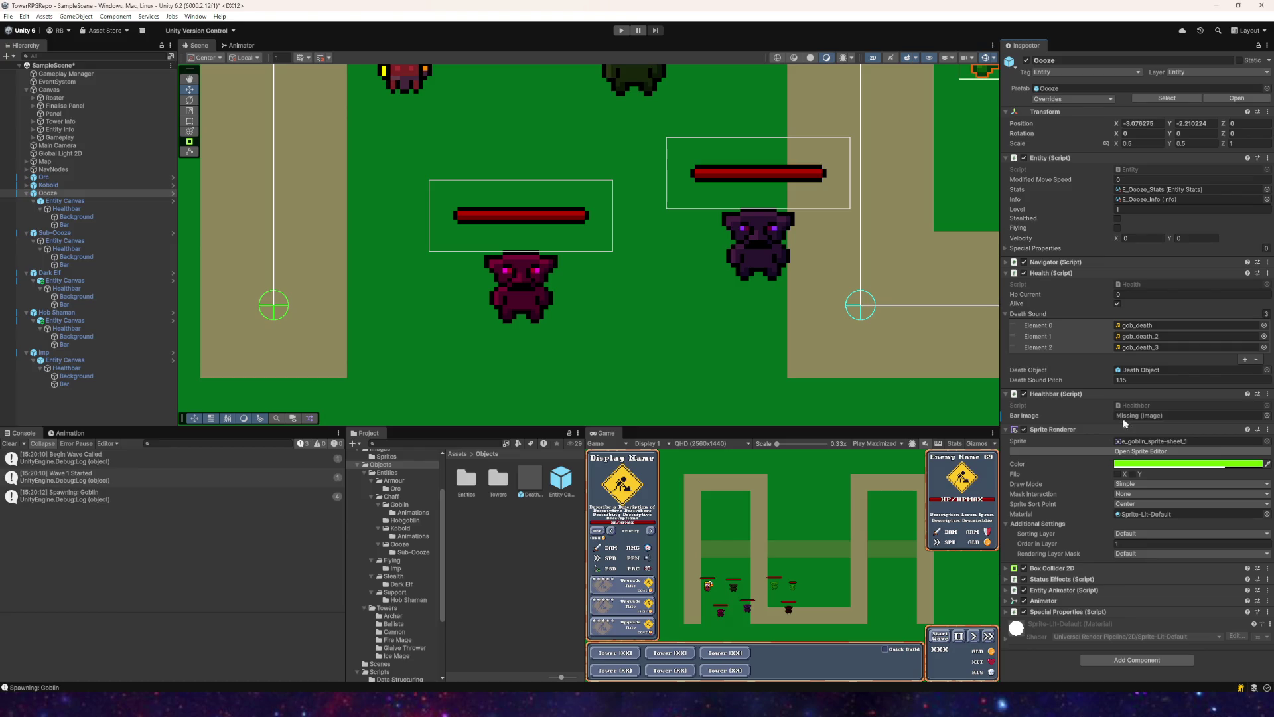
left_click(64, 225)
mouse_move(69, 229)
left_mouse_down()
mouse_move(1023, 384)
mouse_move(1140, 378)
mouse_move(1130, 415)
left_mouse_up()
Step: Link the Kobold's Bar object as its Healthbar Bar Image
left_click(26, 185)
left_click(44, 186)
left_click(34, 193)
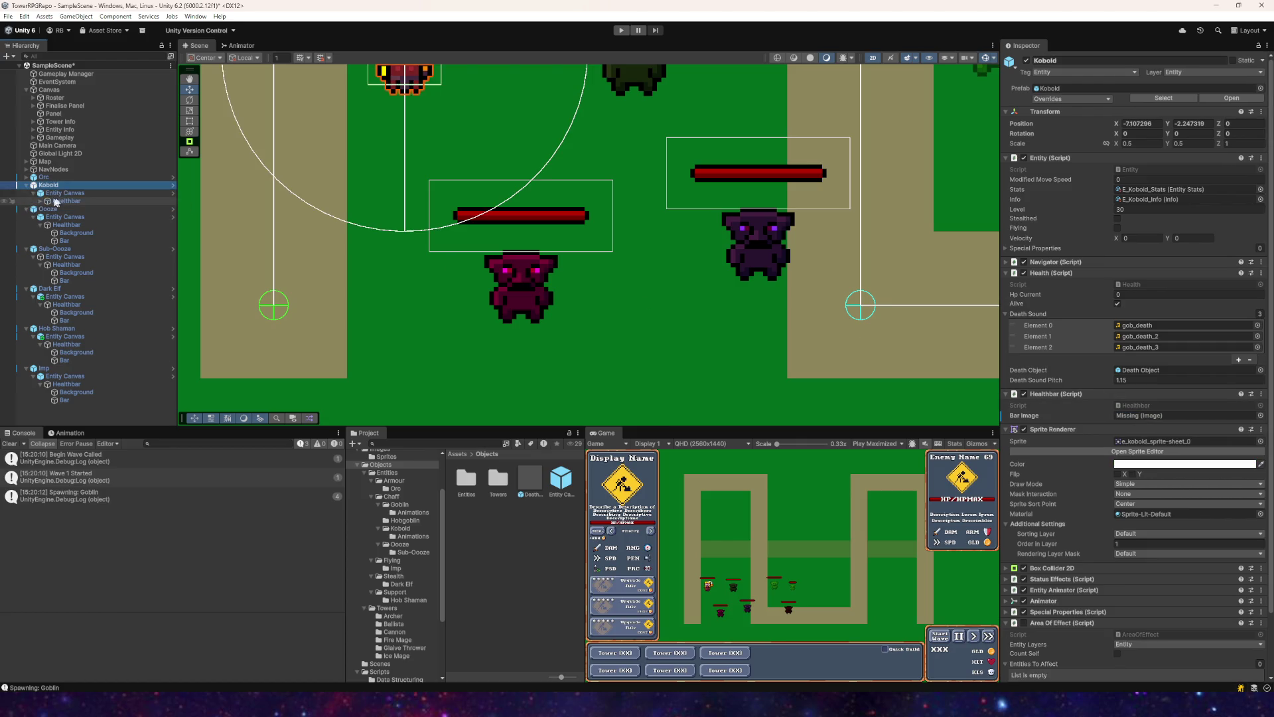
left_click(41, 201)
mouse_move(65, 217)
left_mouse_down()
mouse_move(730, 372)
mouse_move(1130, 419)
left_mouse_up()
Step: Link the Orc's Bar object as its Healthbar Bar Image
left_click(27, 177)
left_click(43, 177)
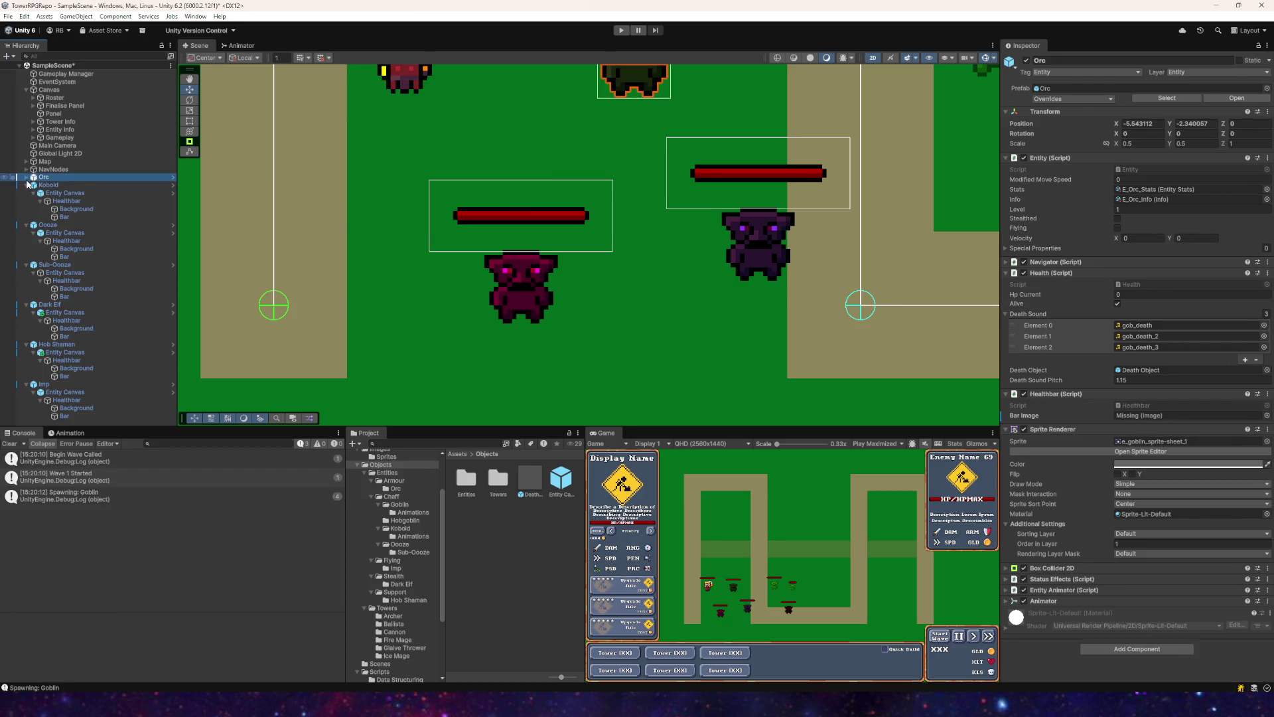
left_click(33, 185)
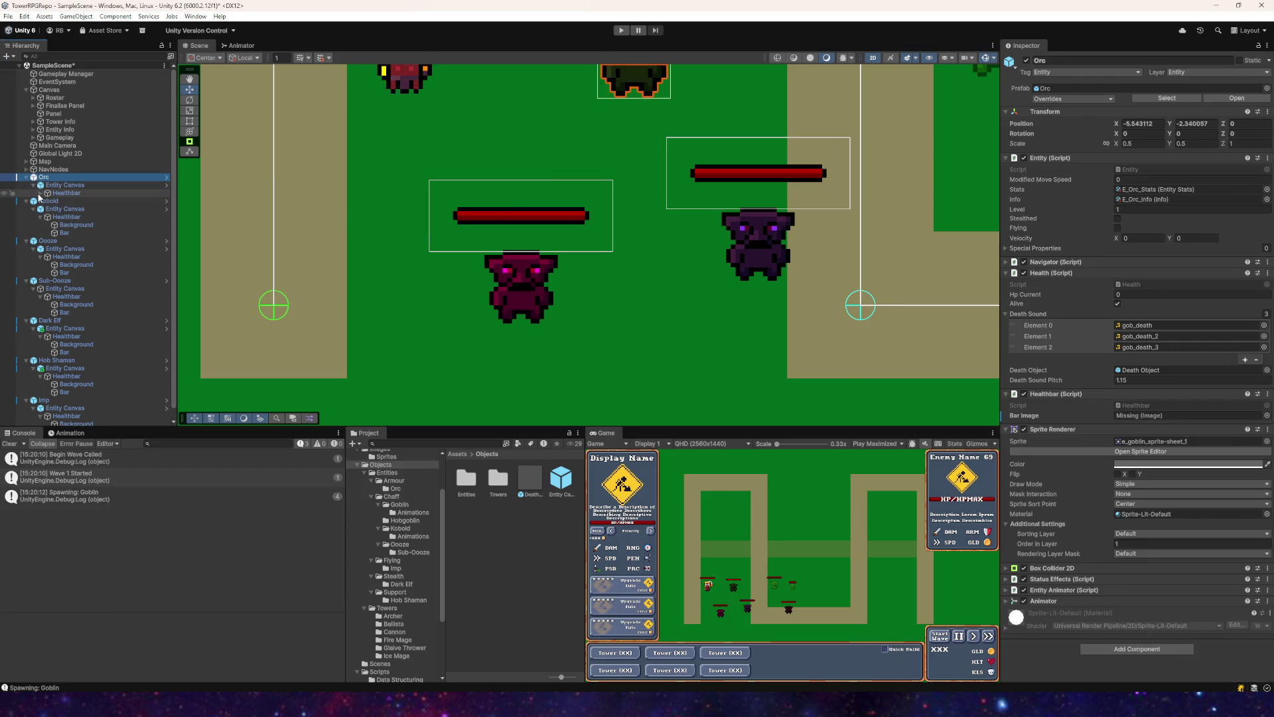
left_click(40, 193)
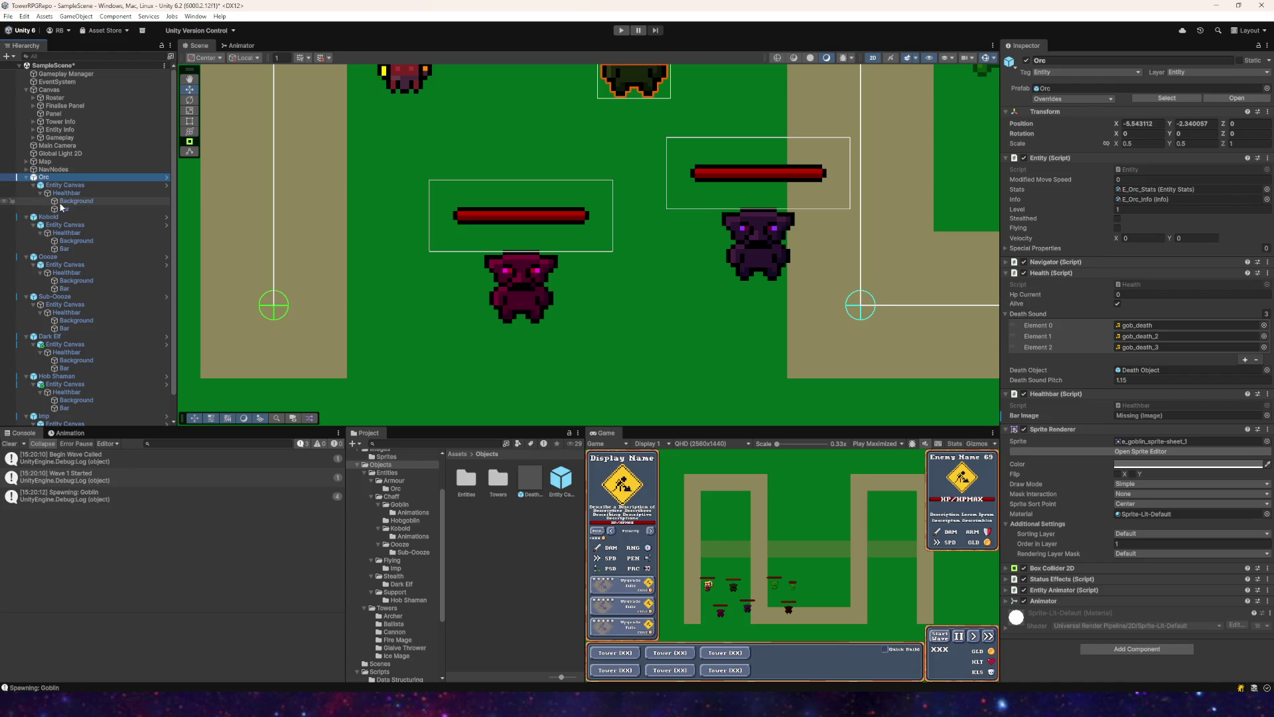
left_click_drag(61, 207, 872, 370)
left_click_drag(1137, 409, 1137, 415)
Step: Collapse the Orc, Kobold, Ooze, Sub-Ooze, Dark Elf and Hob Shaman entries in the Hierarchy
left_click(27, 177)
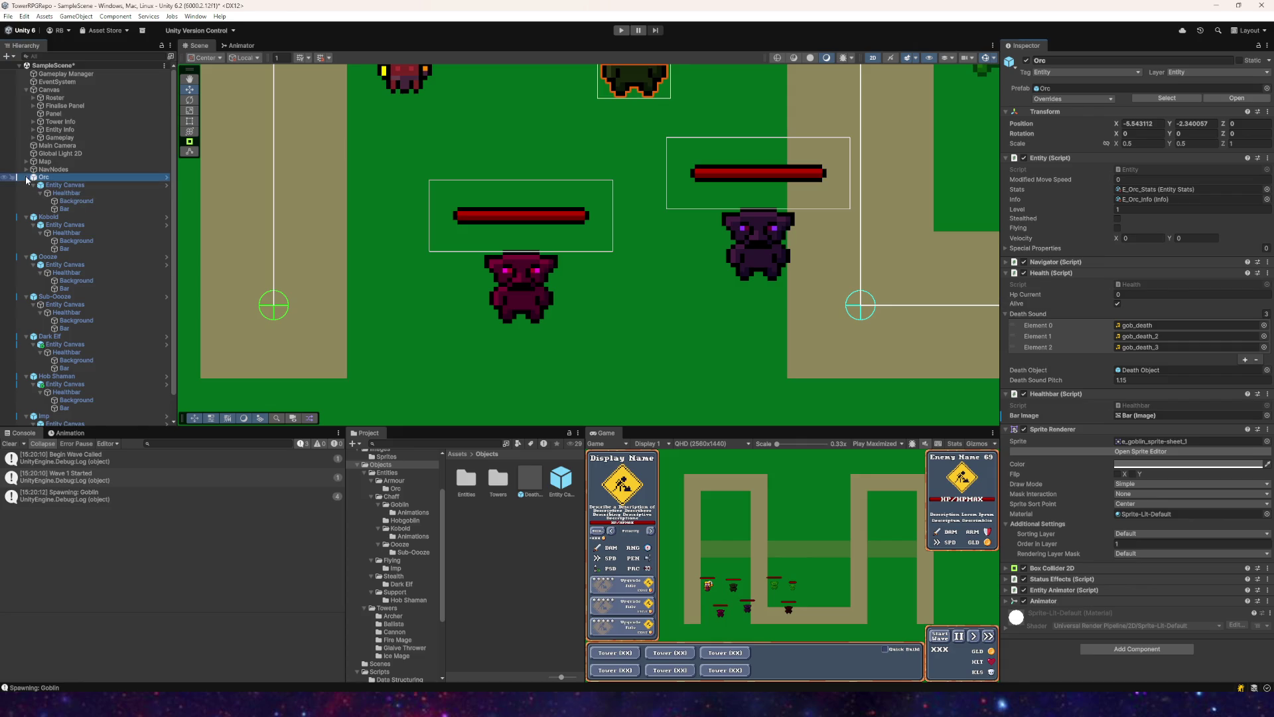
left_click(26, 185)
left_click(26, 193)
left_click(26, 201)
left_click(26, 209)
left_click(26, 217)
left_click(52, 226)
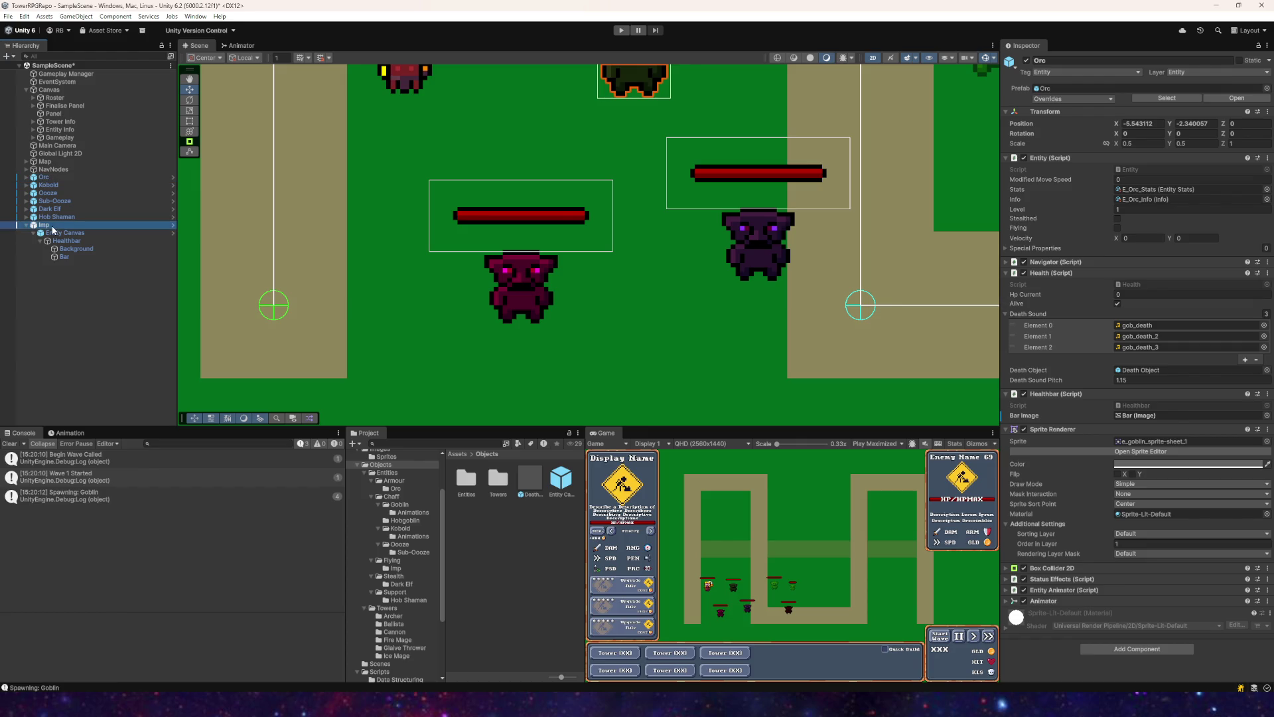
left_click(29, 218)
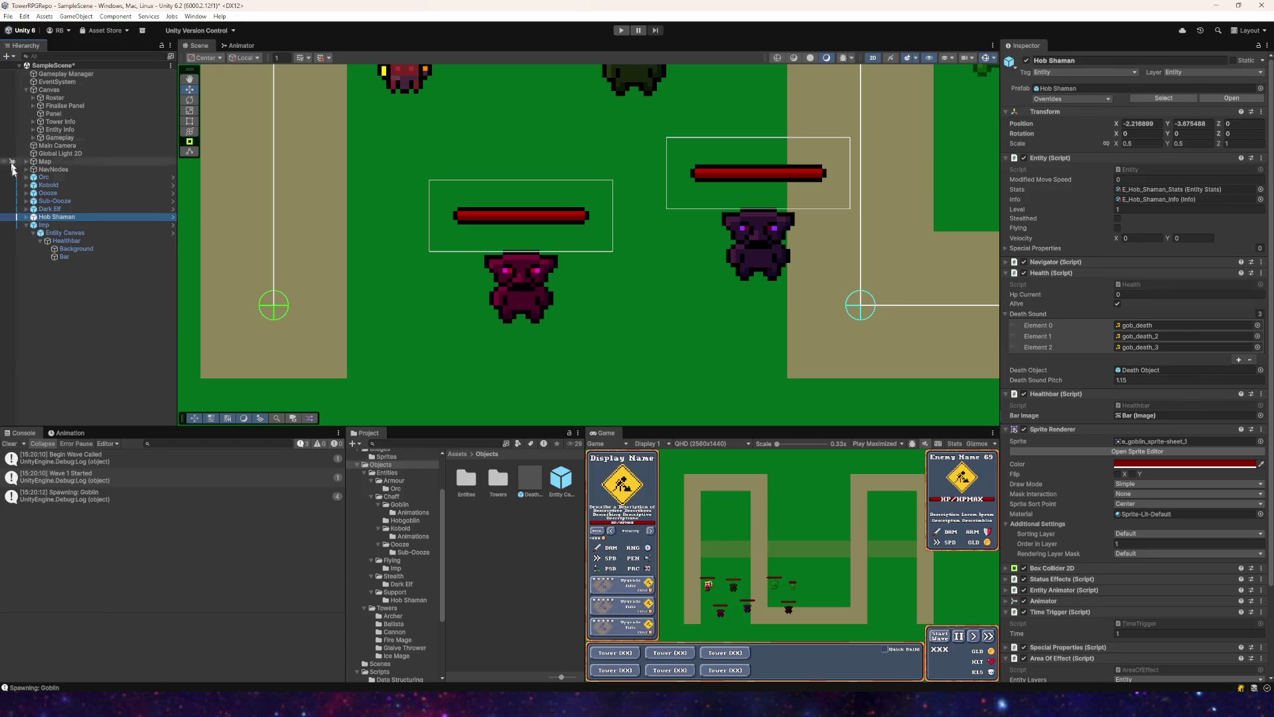
Step: Apply All prefab overrides on the Imp and the Hob Shaman
left_click(27, 225)
left_click(36, 226)
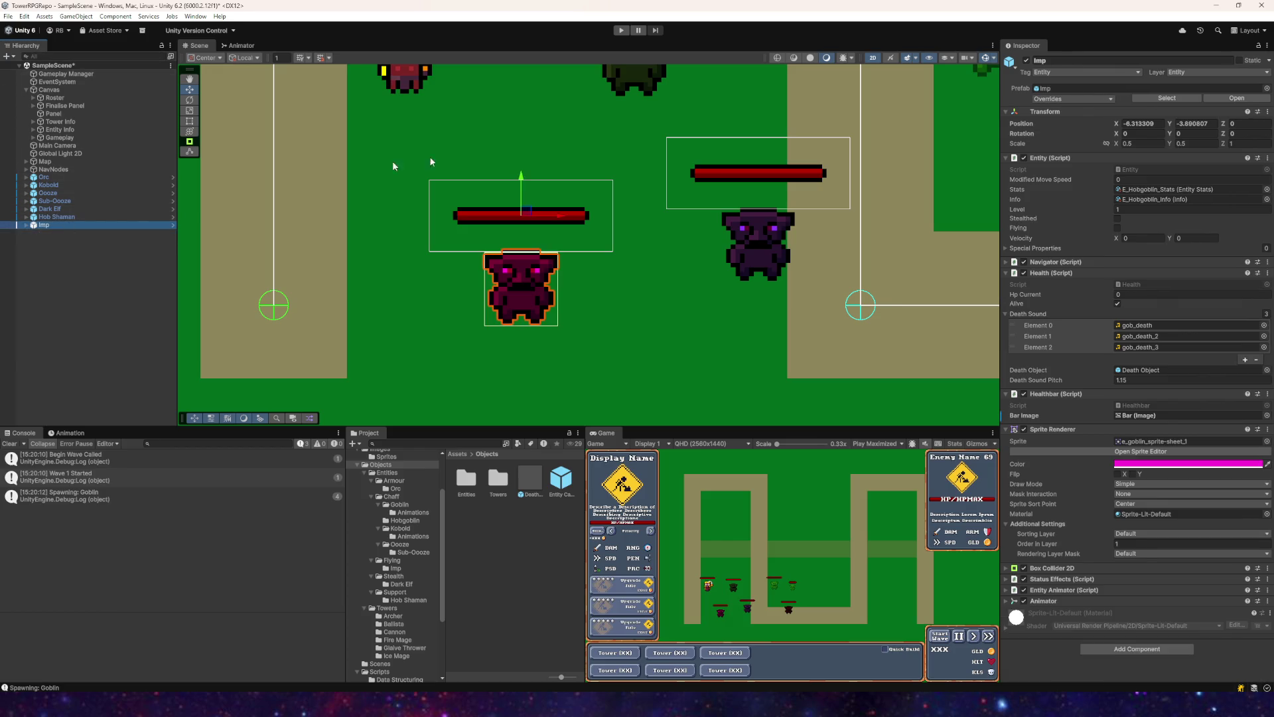
left_click(1073, 98)
left_click(1157, 162)
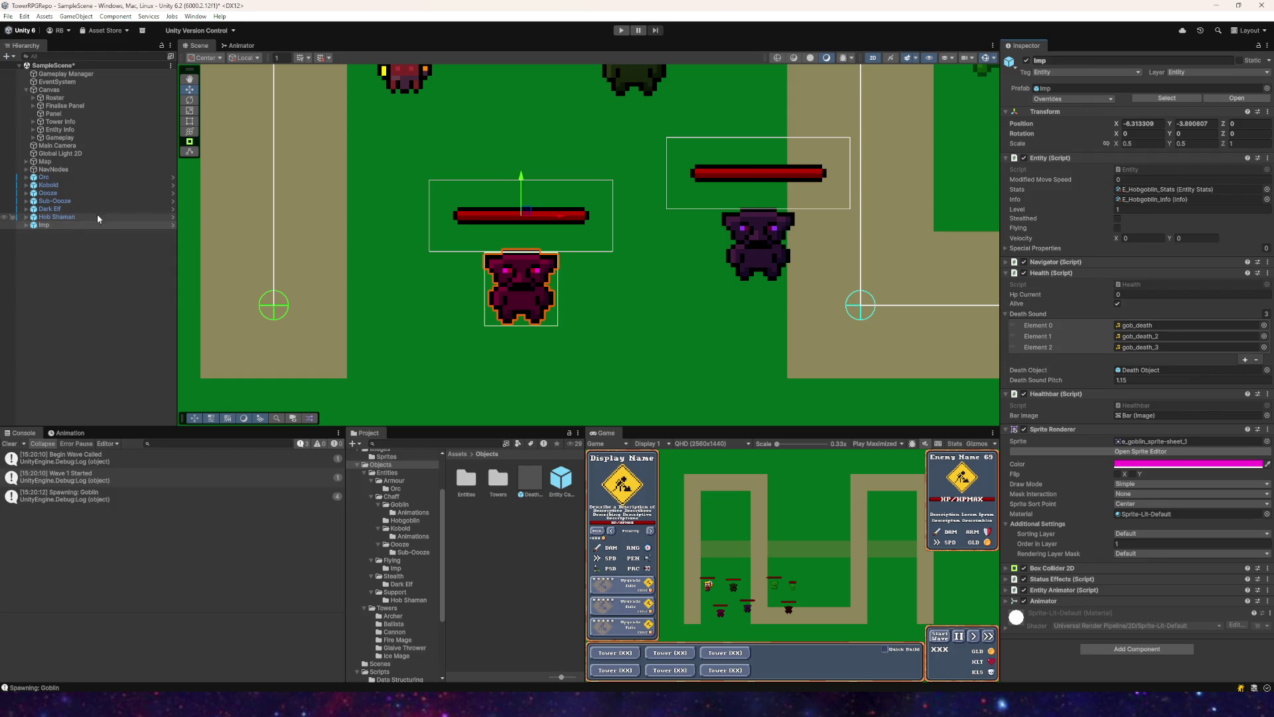
left_click(49, 217)
left_click(1068, 101)
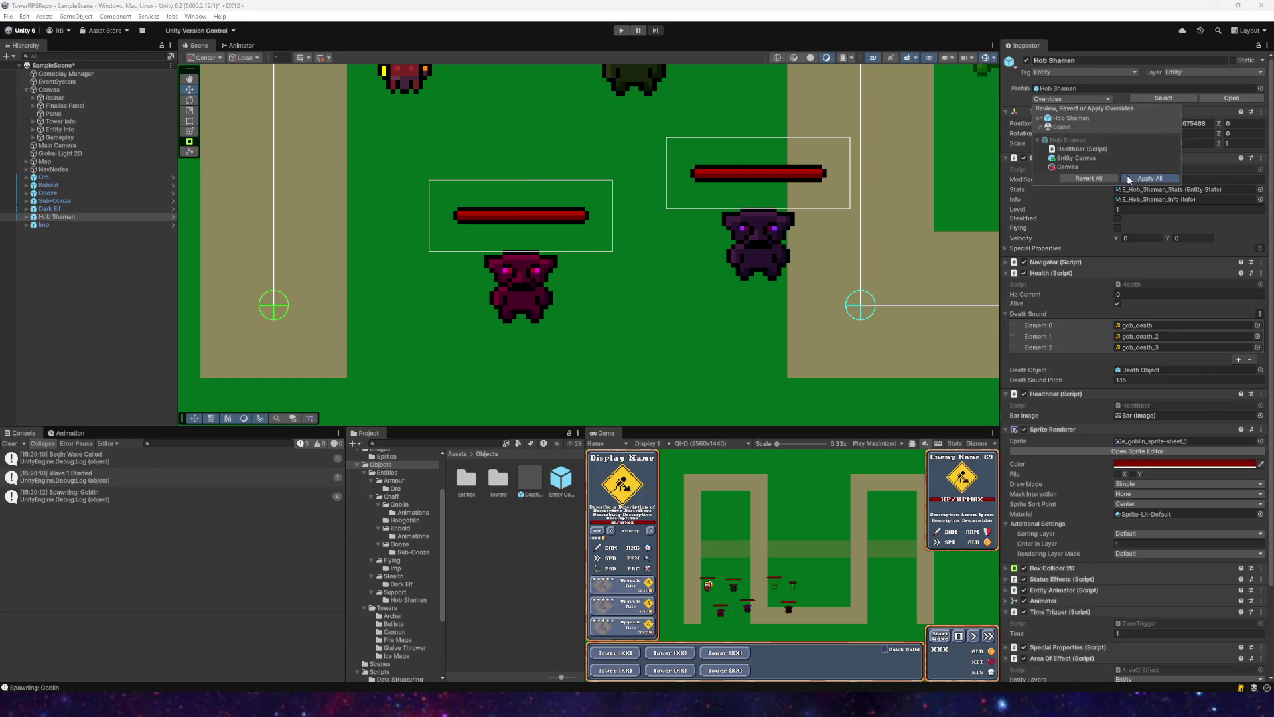
left_click(1128, 179)
Step: After the Dark Elf's overrides prove blocked, open its prefab asset in isolation
left_click(49, 209)
left_click(1072, 99)
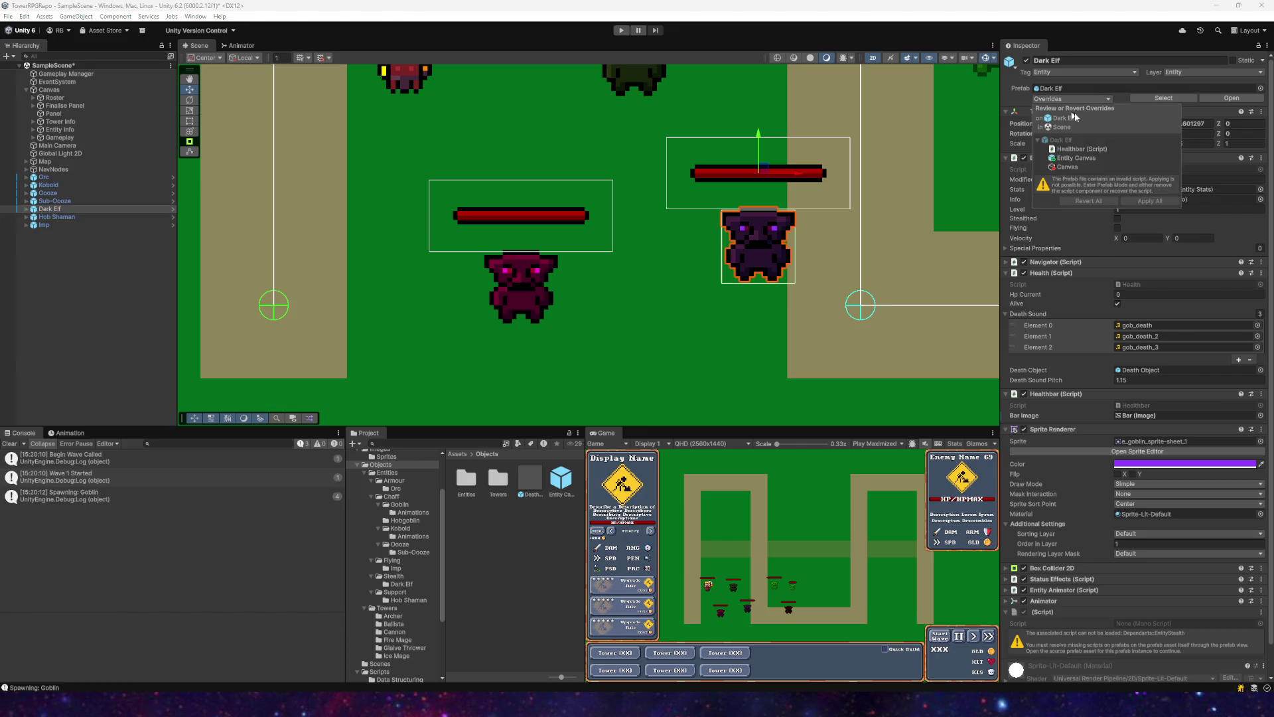
left_click(26, 210)
right_click(54, 209)
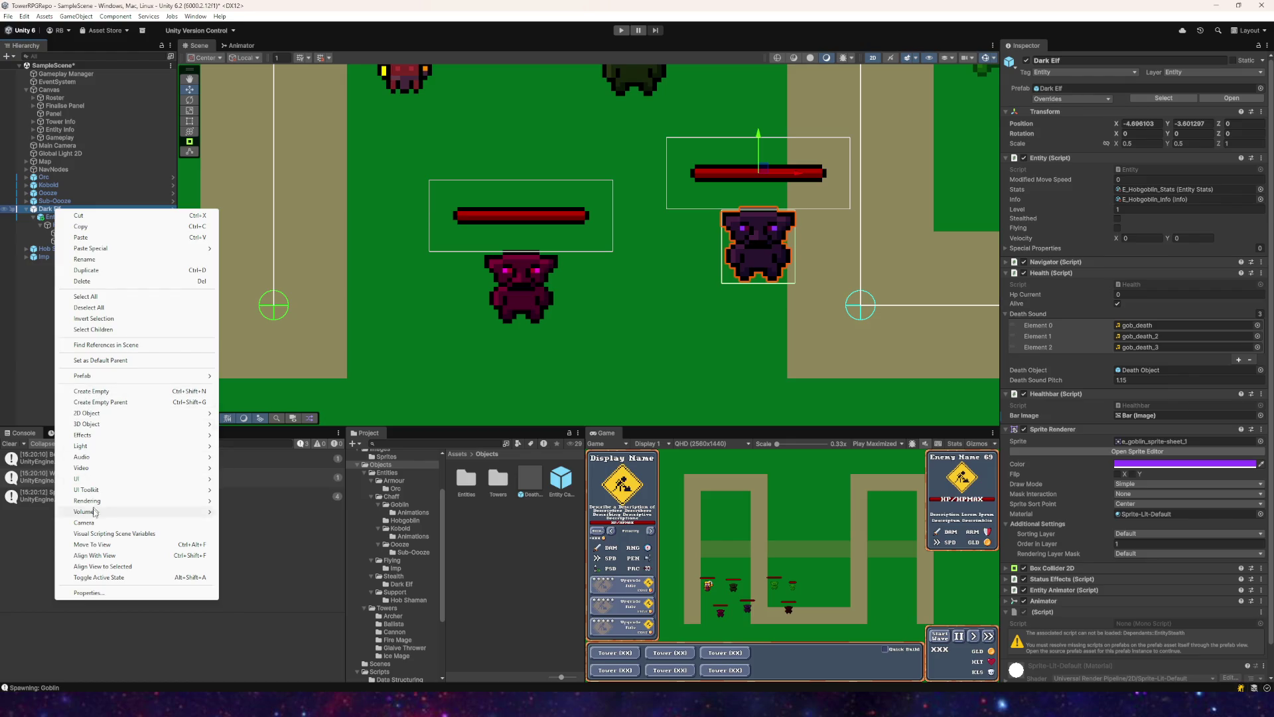
mouse_move(100, 376)
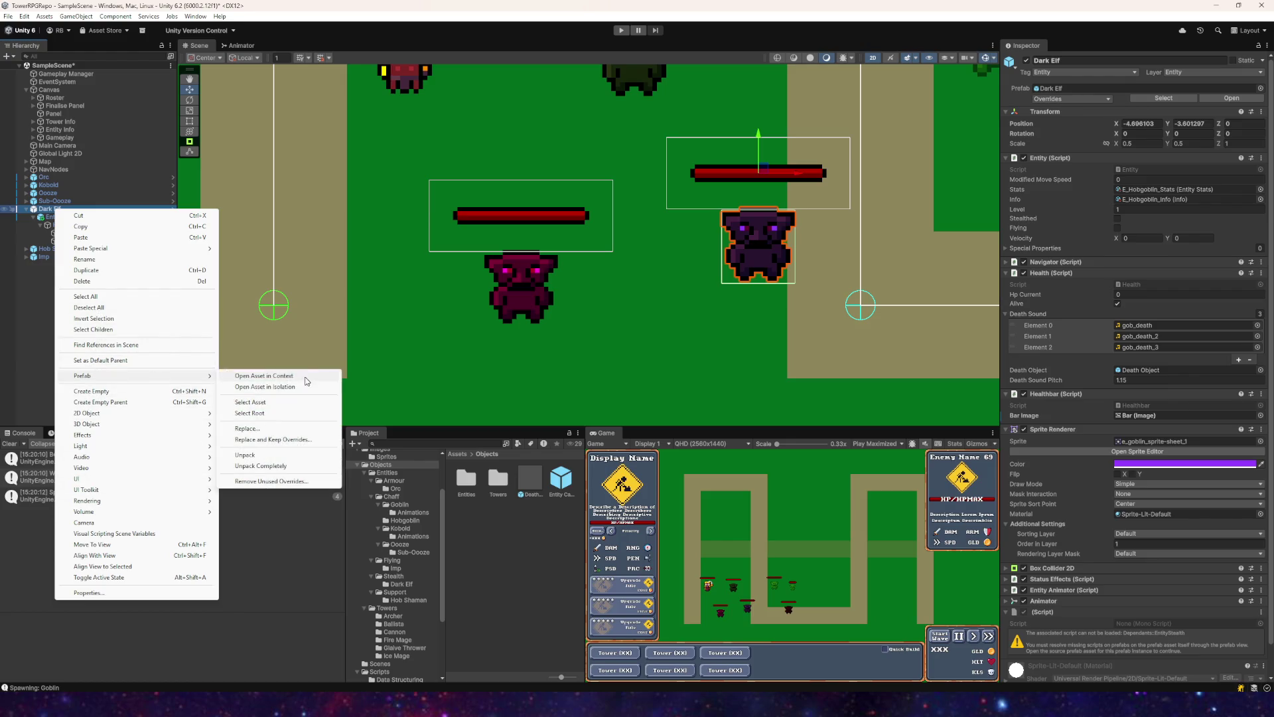
left_click(259, 386)
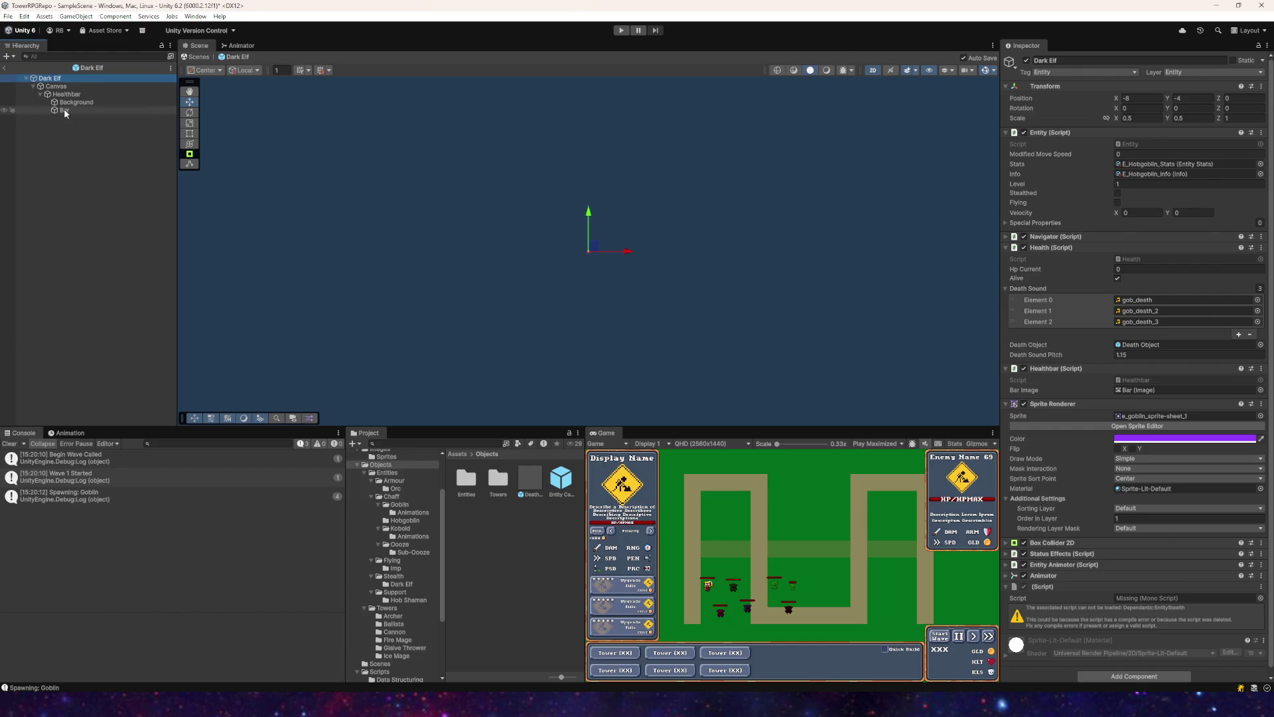
Step: Delete the Dark Elf prefab's missing (Script) component and go back to SampleScene
scroll(1128, 465, "down", 1)
right_click(1045, 580)
left_click(1088, 474)
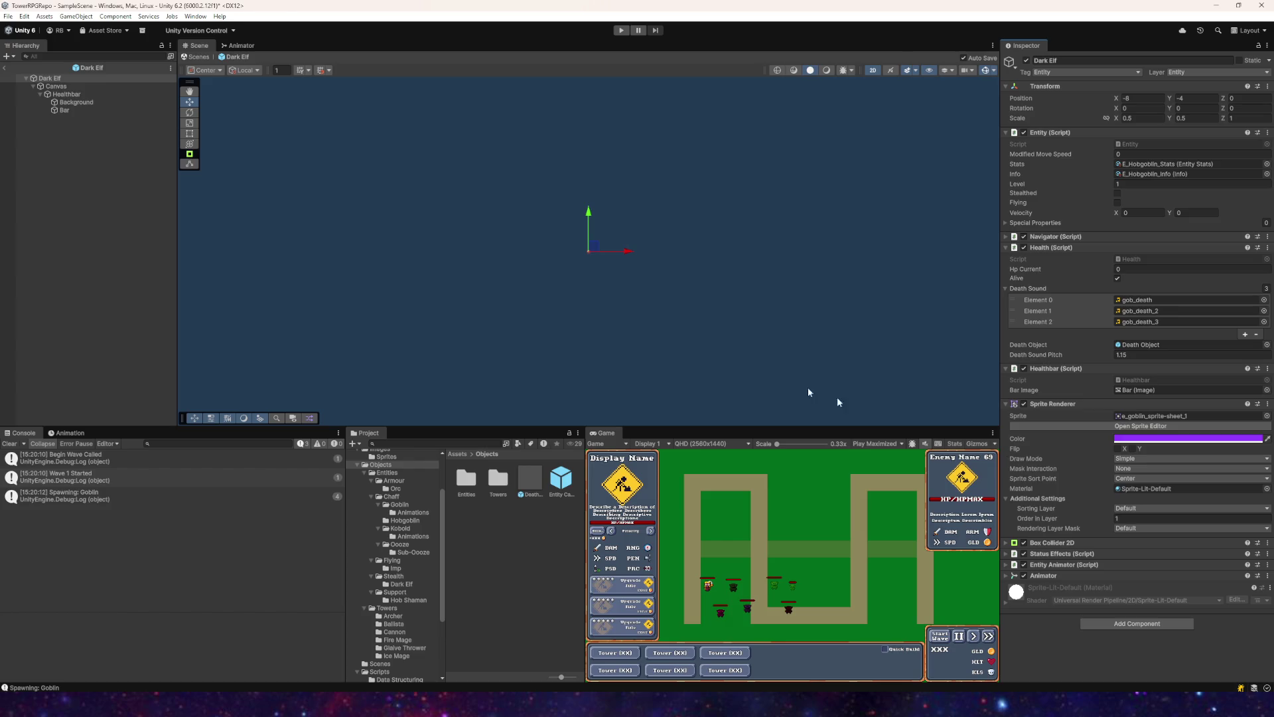
left_click(5, 67)
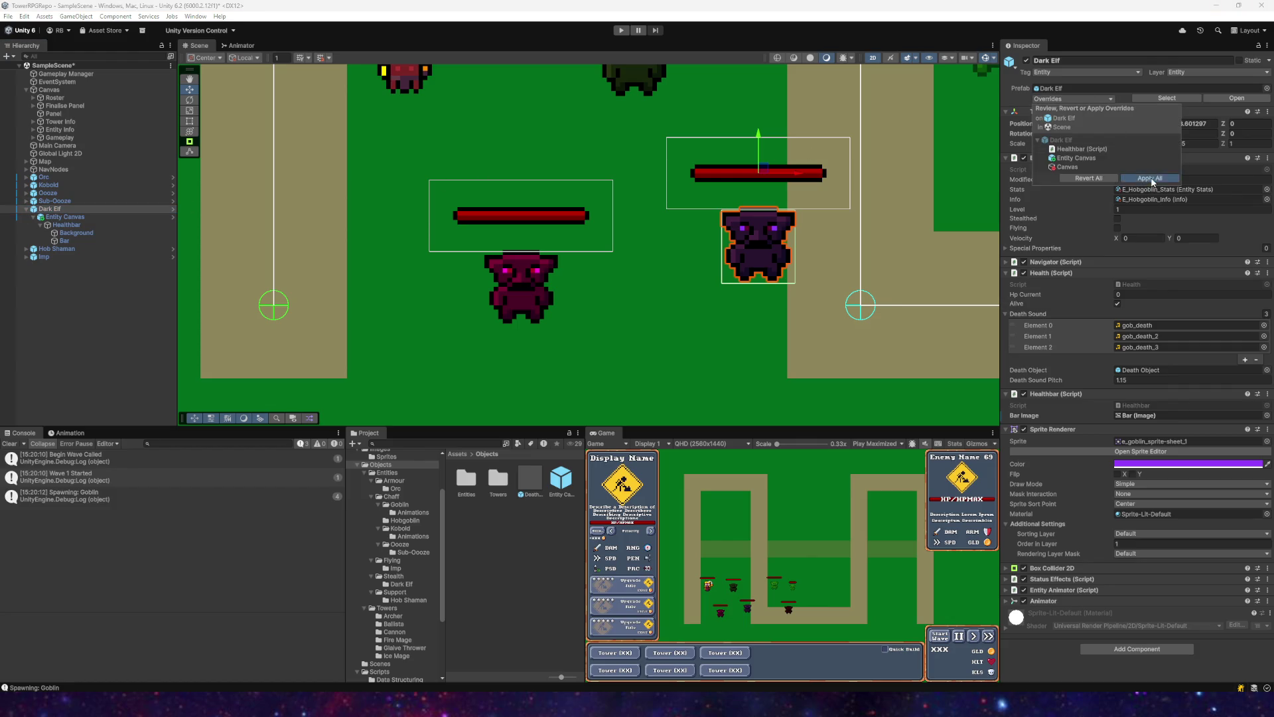
Step: Apply the Dark Elf's overrides and check the Sub-Ooze's and Ooze's prefab overrides
left_click(26, 208)
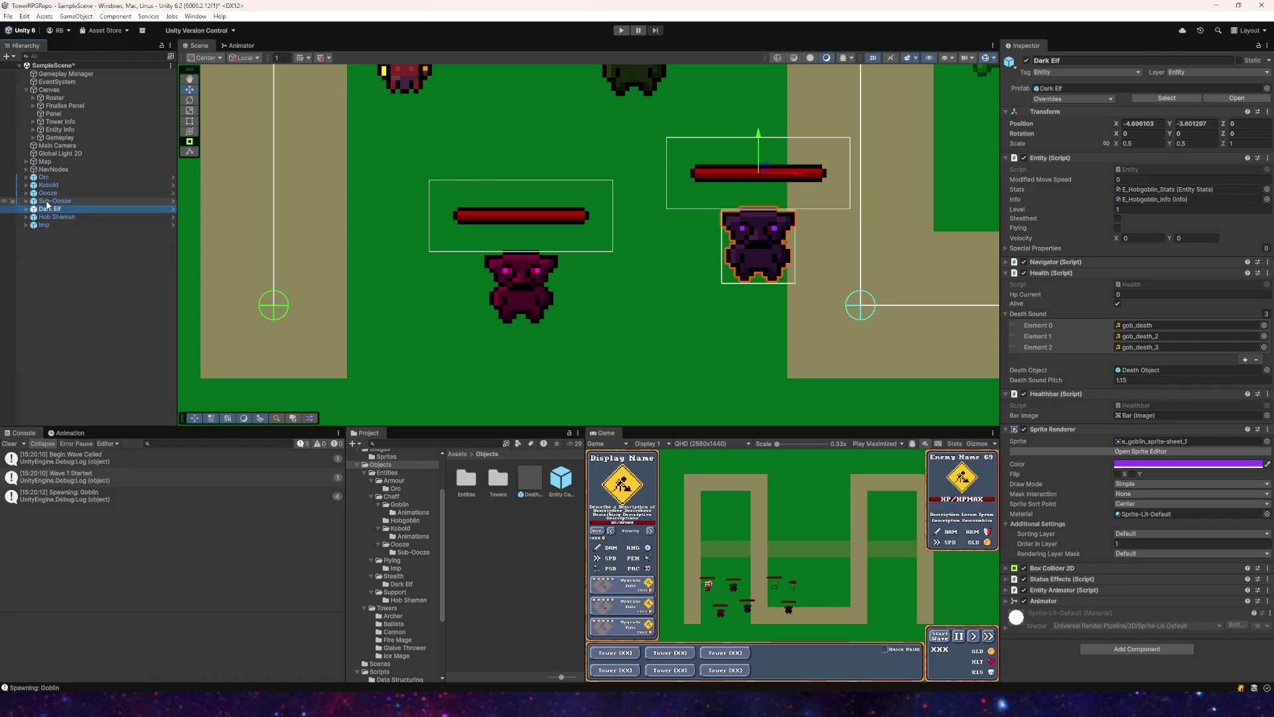
left_click(55, 201)
left_click(1066, 99)
left_click(981, 167)
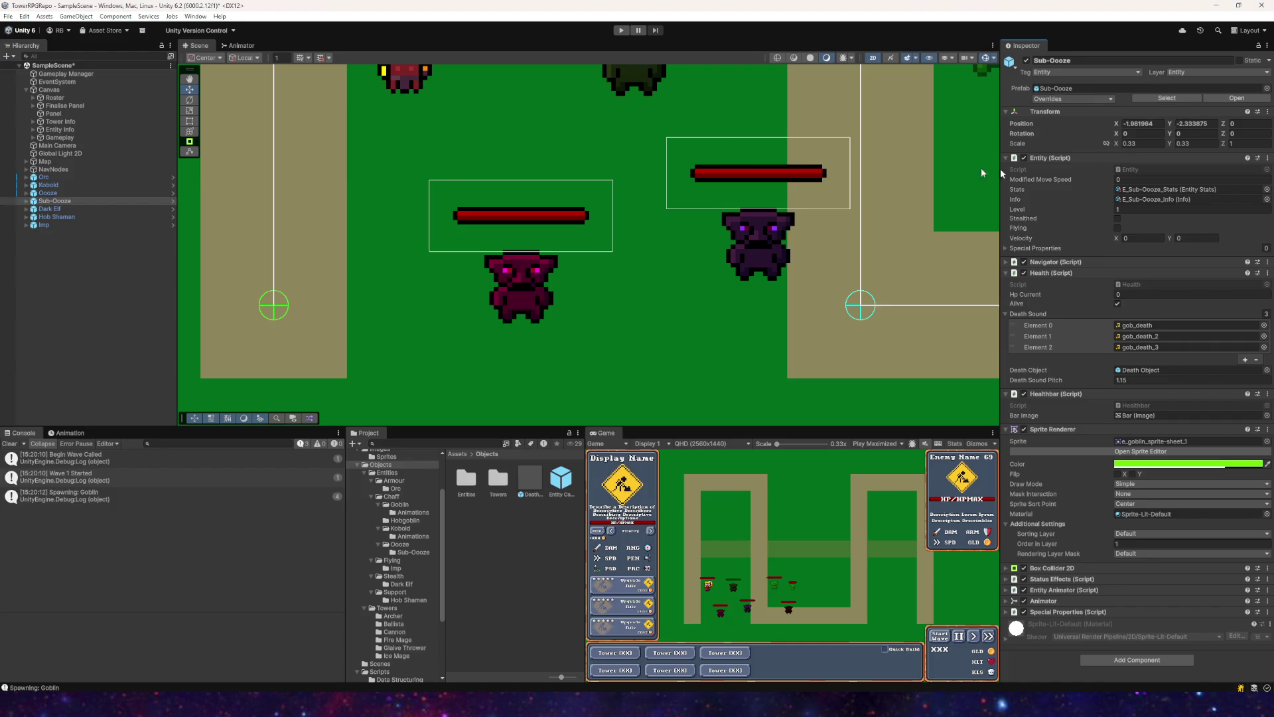
left_click(84, 193)
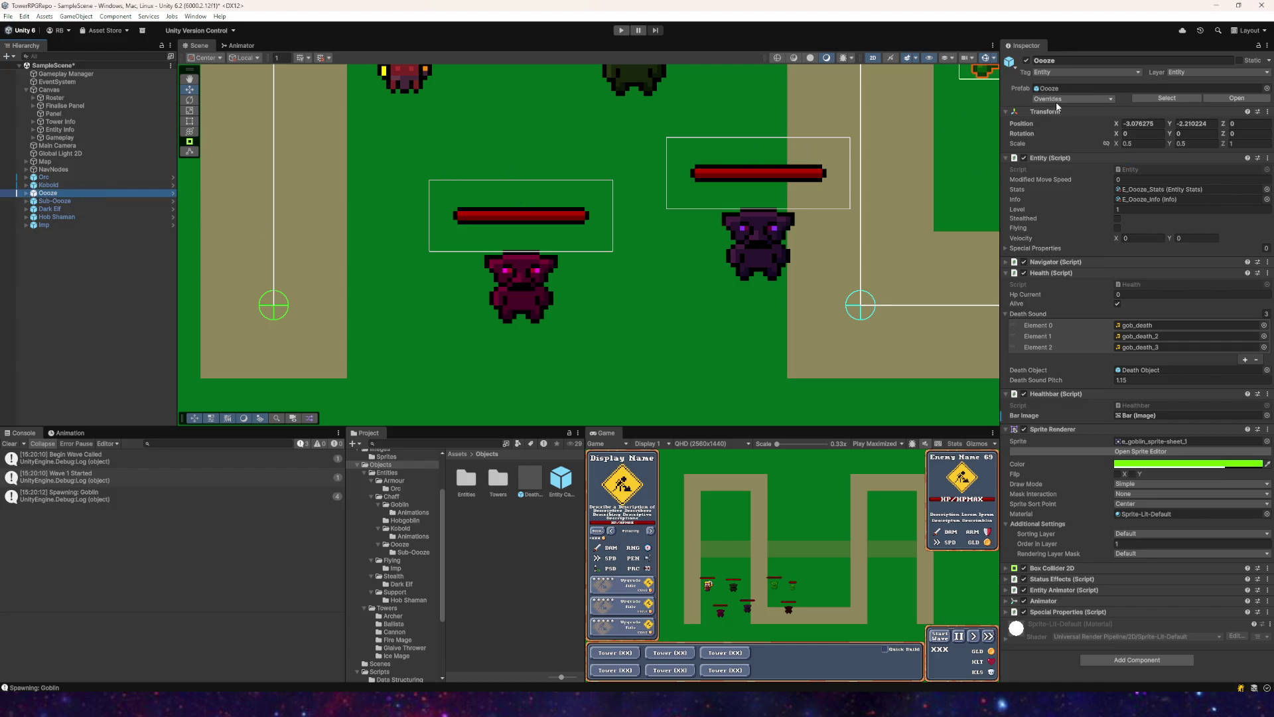
left_click(1051, 166)
Step: Apply All overrides on the Kobold and Orc, then inspect the Dark Elf's components
left_click(48, 185)
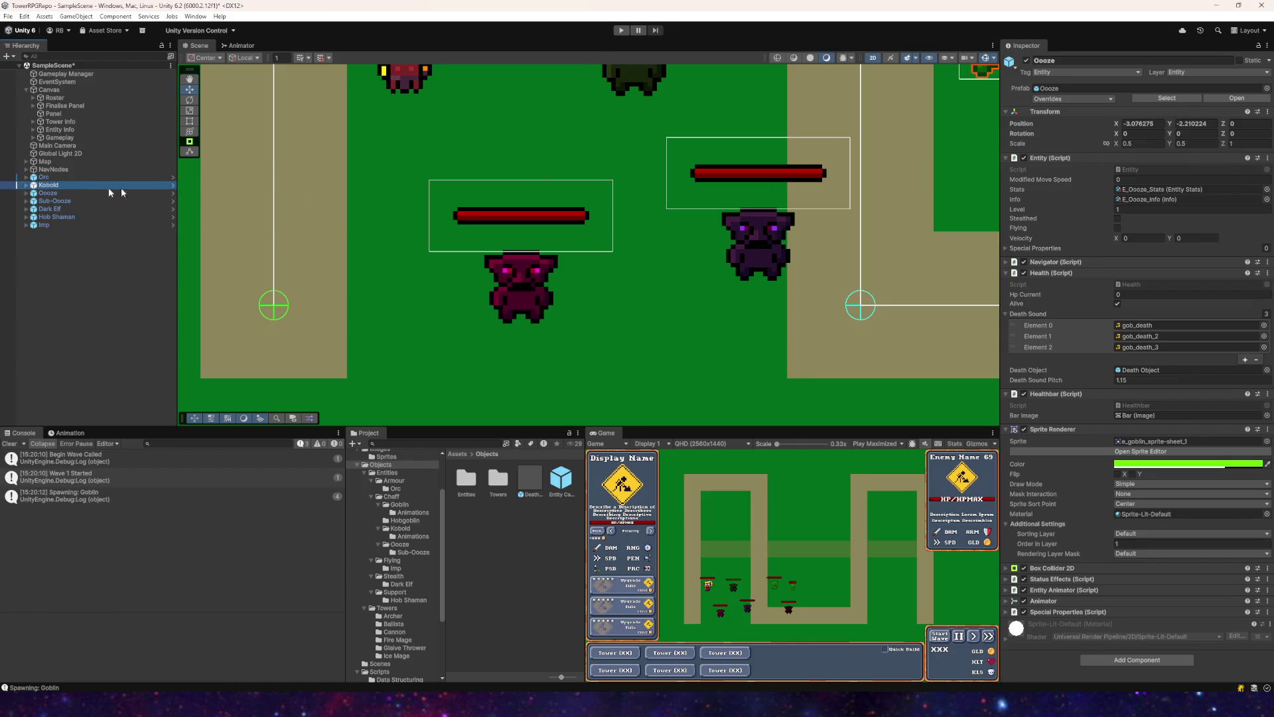
left_click(1072, 98)
left_click(1135, 162)
left_click(43, 177)
left_click(1058, 98)
left_click(1156, 156)
left_click(57, 208)
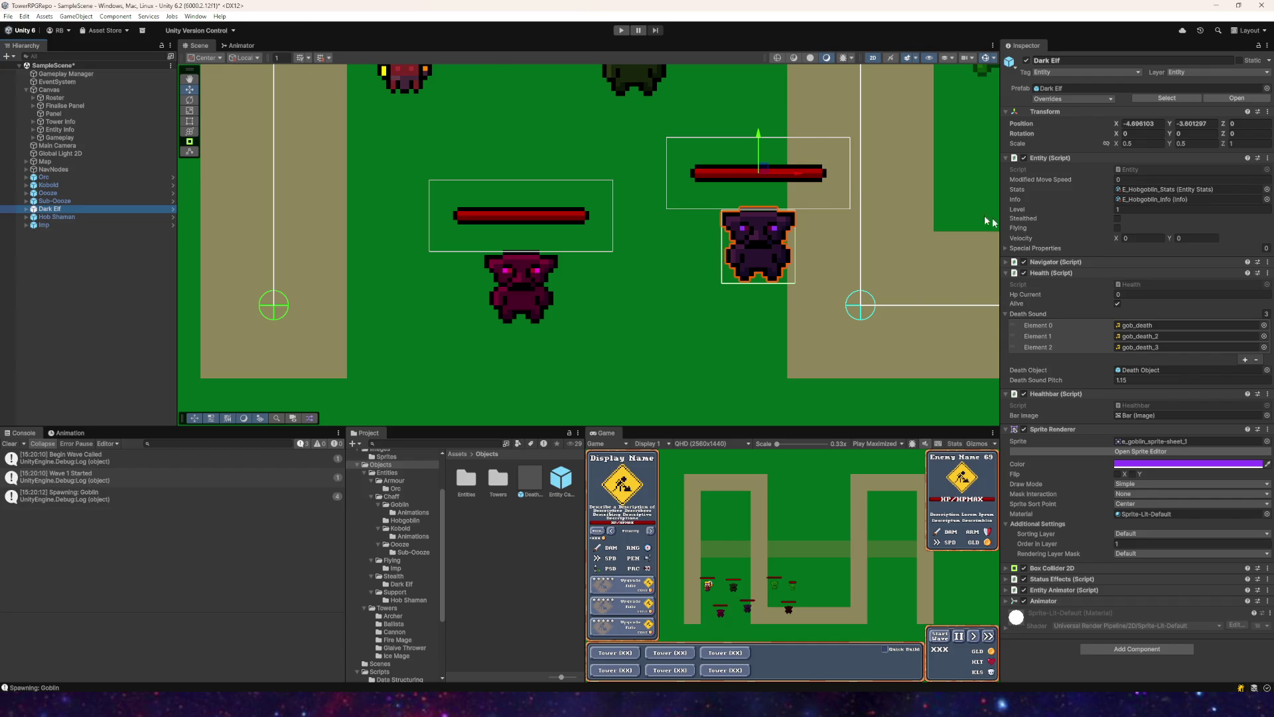
scroll(397, 546, "down", 5)
scroll(398, 546, "up", 6)
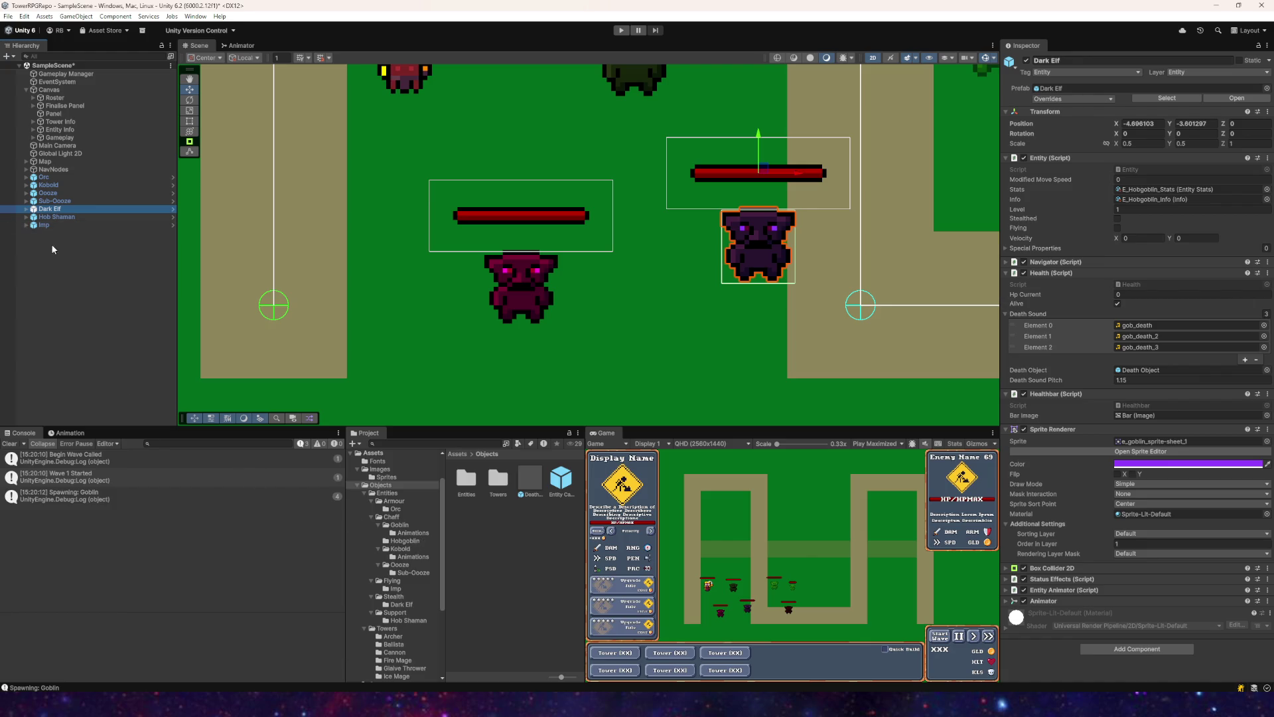
Step: Select the enemy instances for removal and save the project via File > Save Project
left_click(47, 185)
left_click(47, 178)
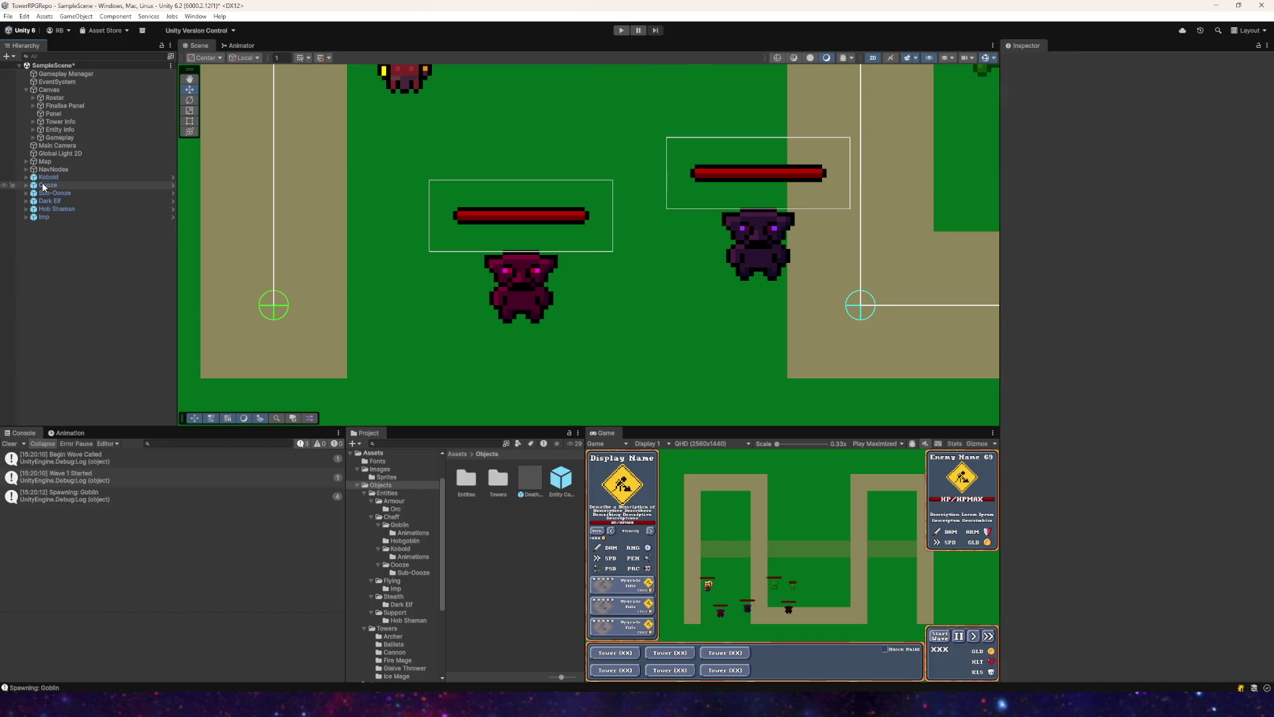
left_click(49, 178)
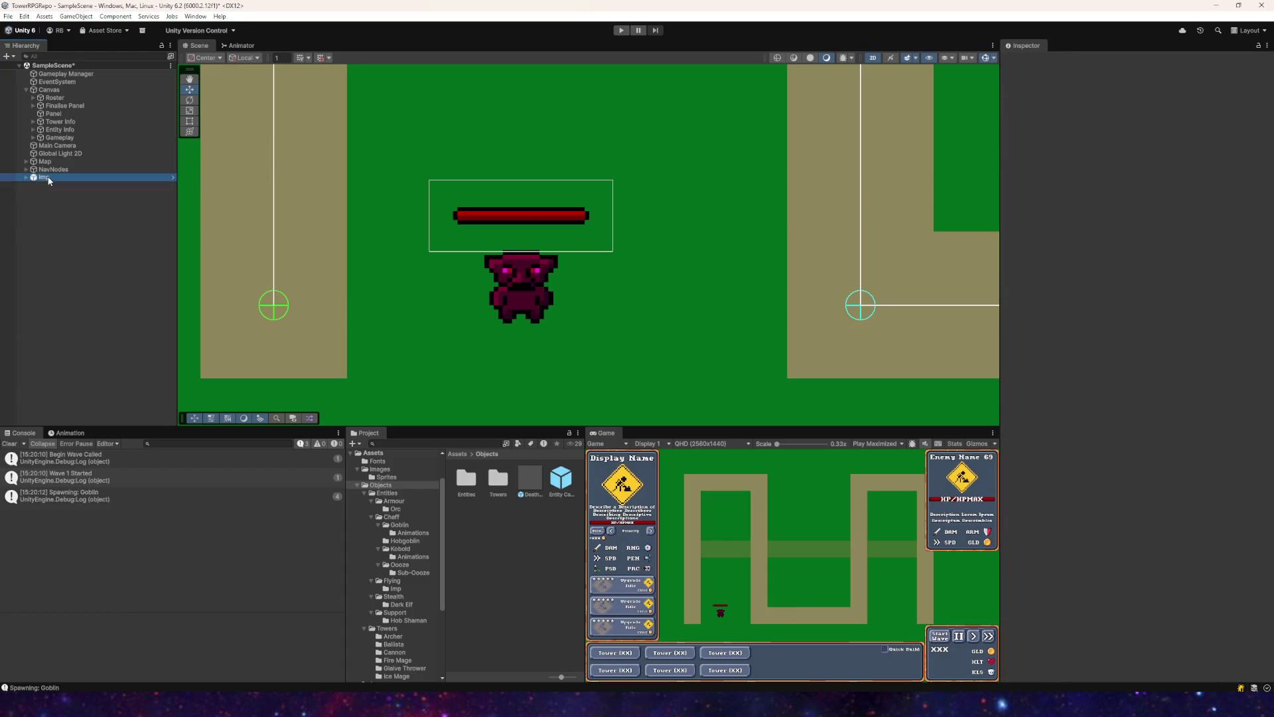
left_click(9, 17)
left_click(9, 17)
left_click(8, 17)
left_click(35, 125)
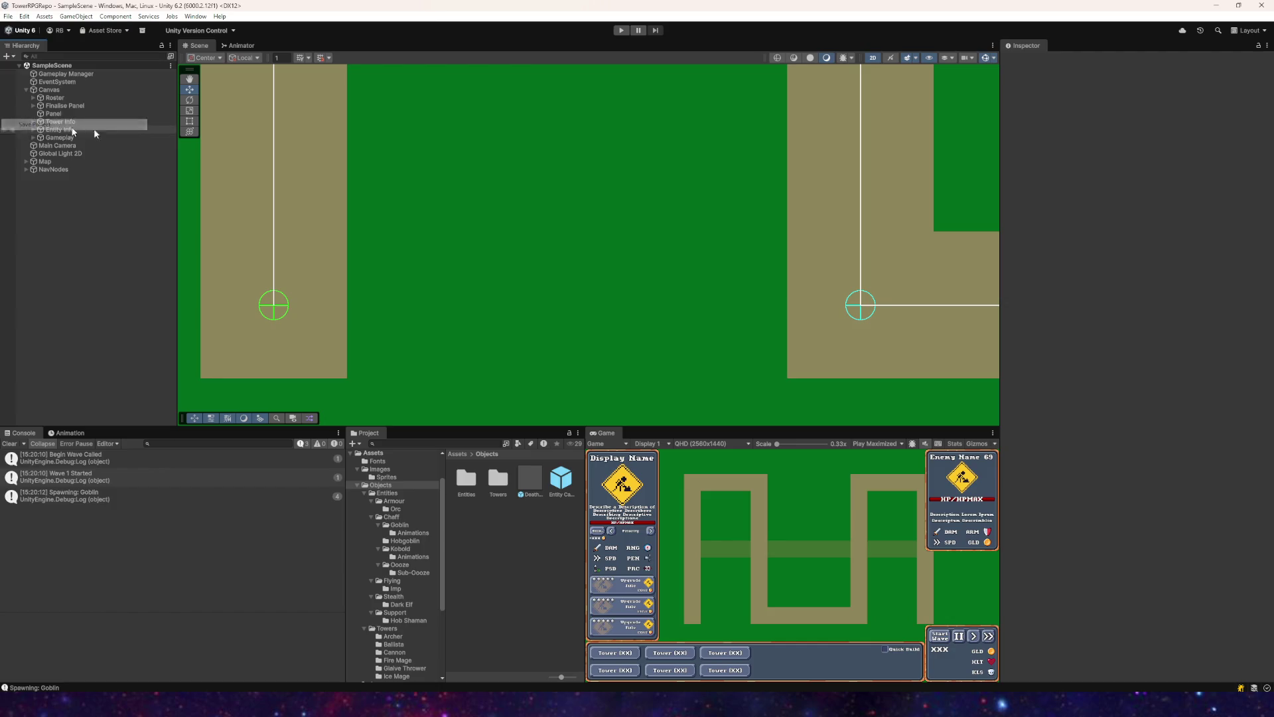
Step: Drop an Orc prefab into the scene from its folder, then delete it again
scroll(503, 255, "down", 2)
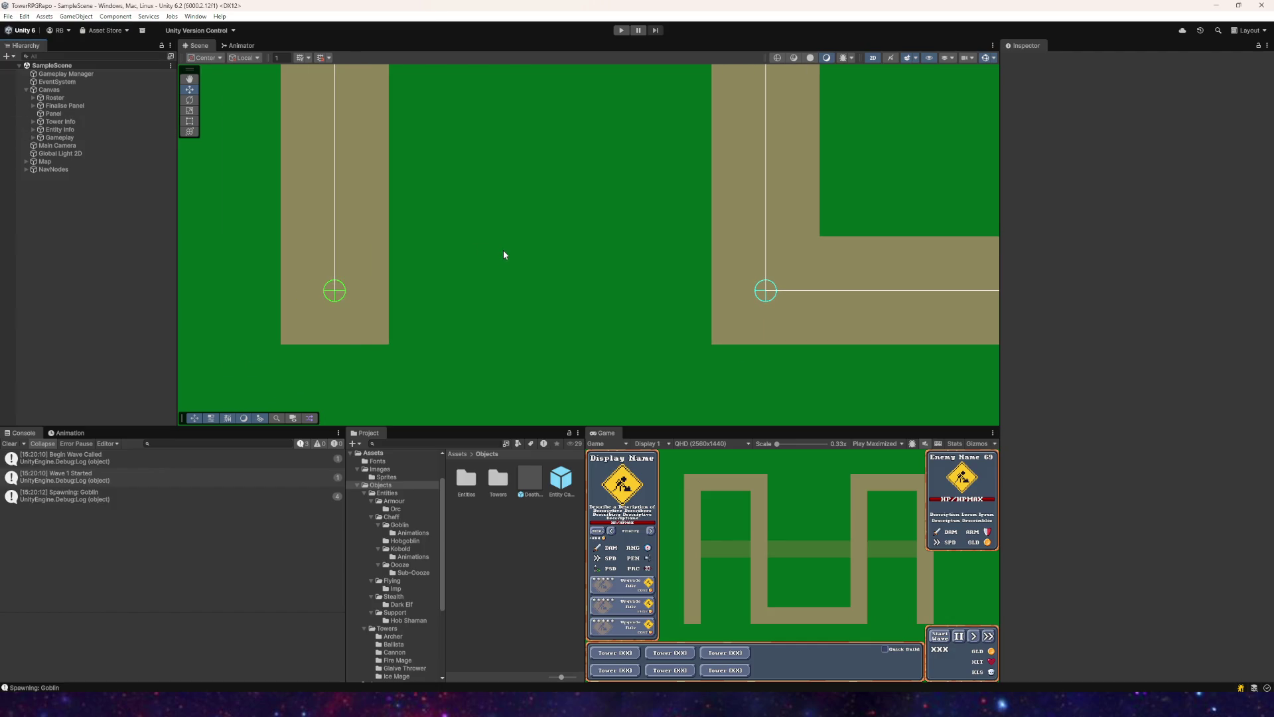
scroll(499, 249, "down", 2)
scroll(531, 272, "down", 2)
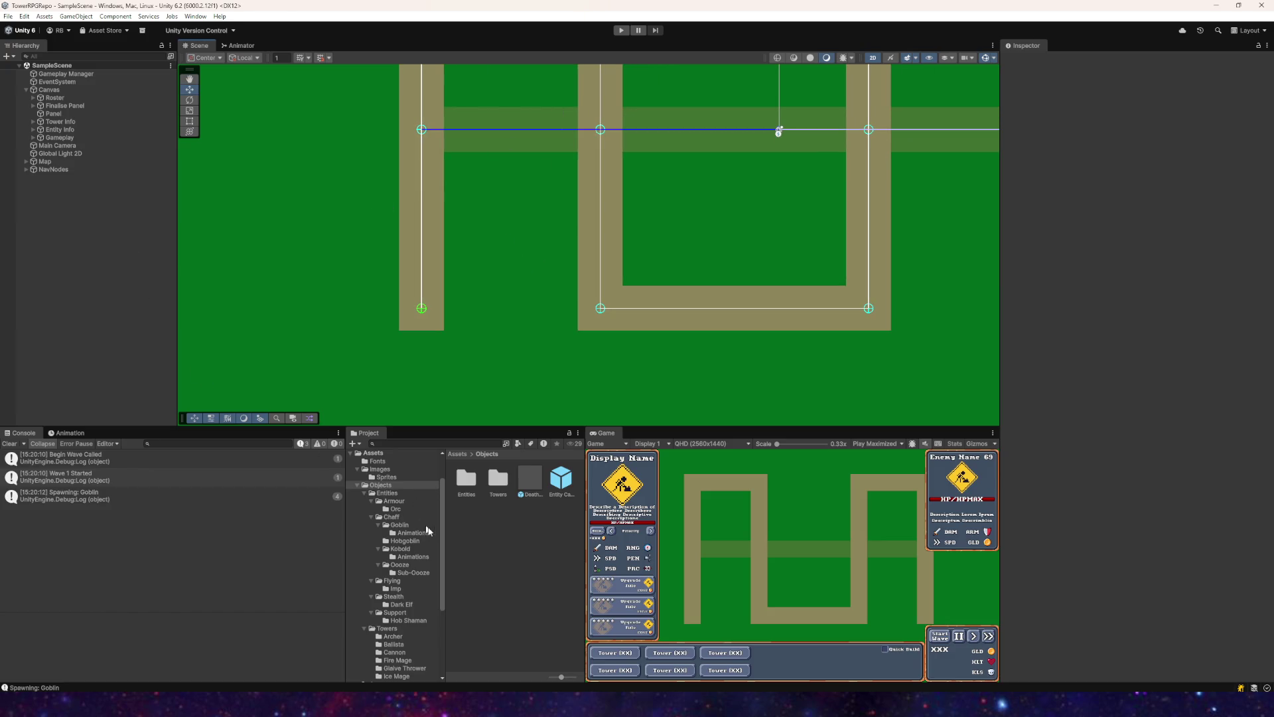
left_click(395, 508)
left_click_drag(530, 477, 507, 260)
key("Delete")
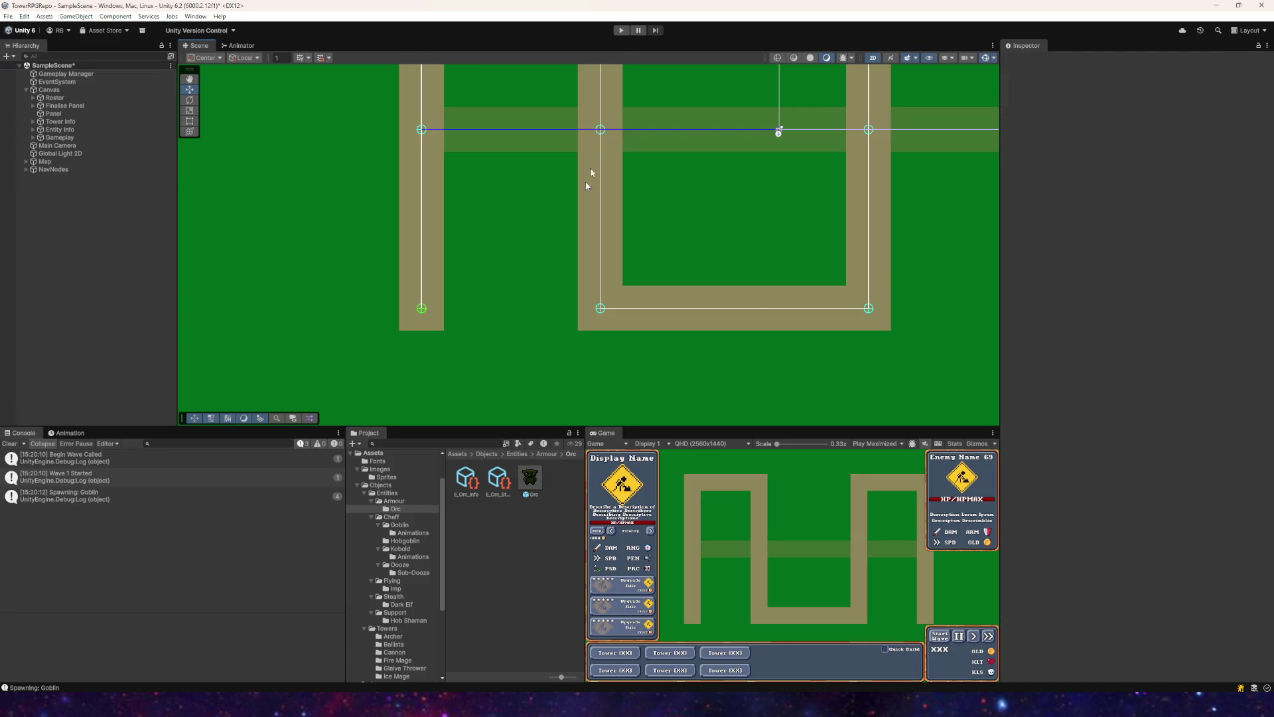
Step: Play-test wave 1 to see the goblins' red health bars, then stop play mode
left_click(621, 33)
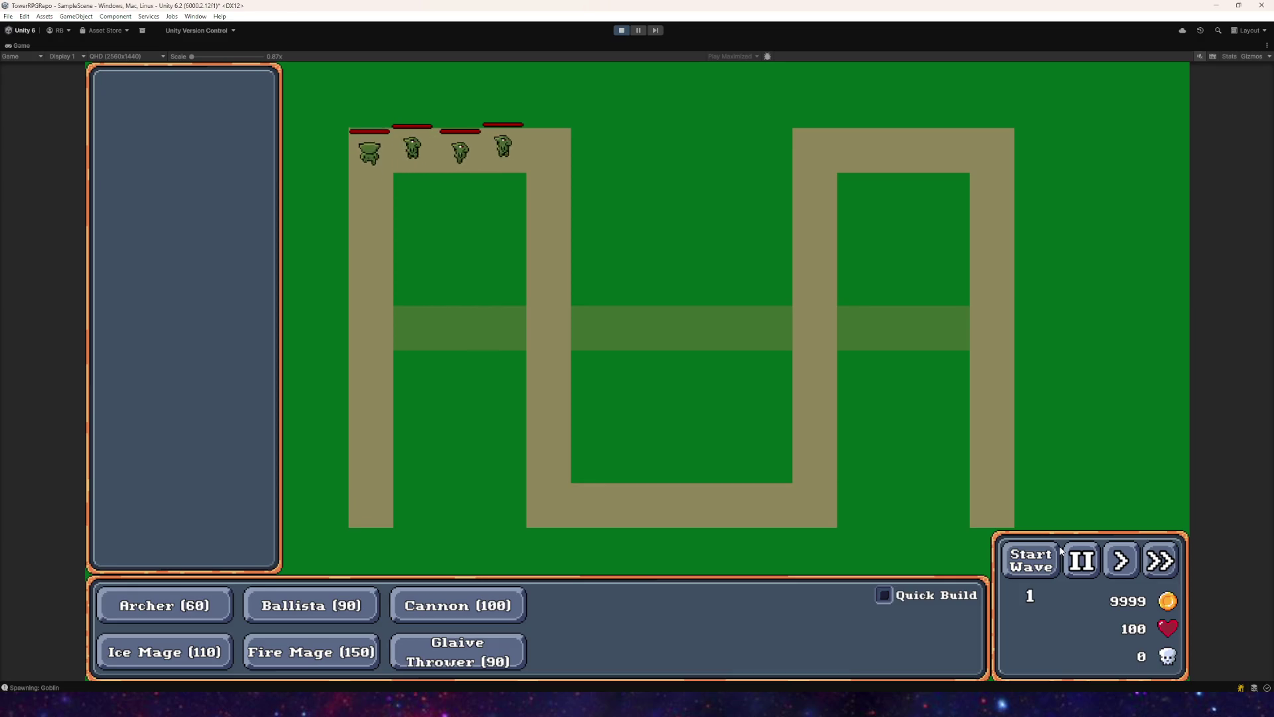
key("ctrl+p")
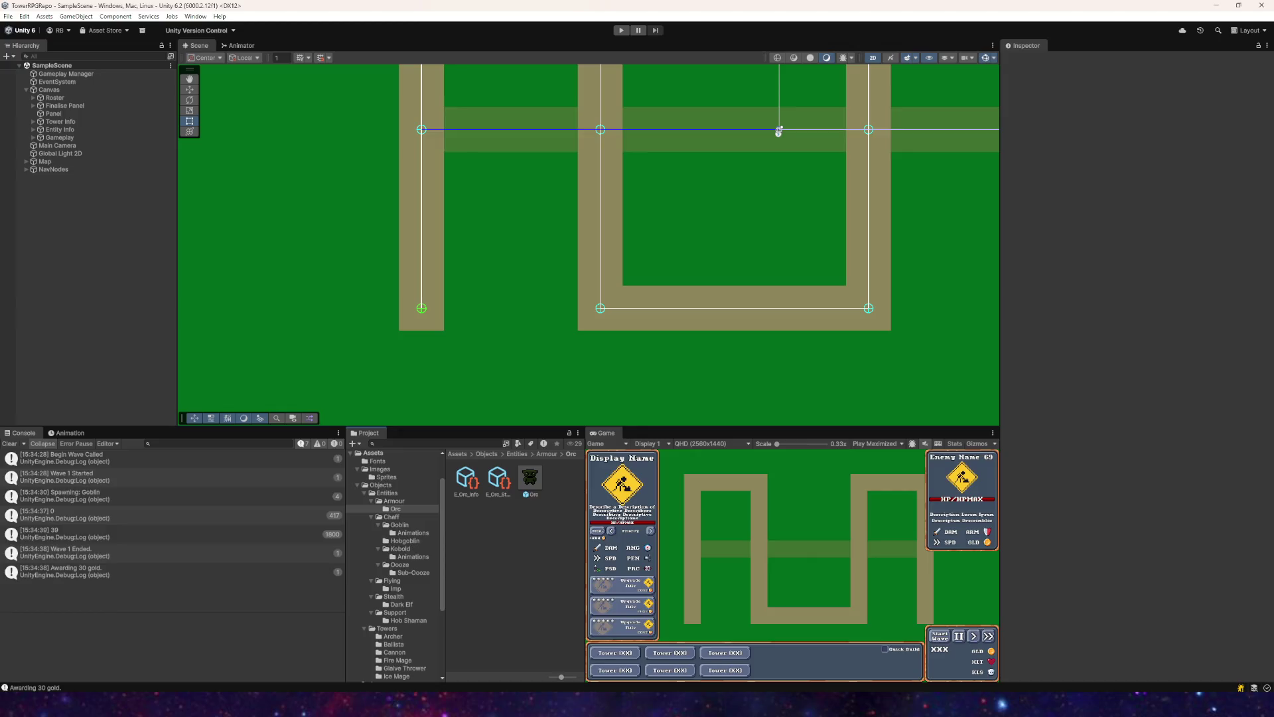
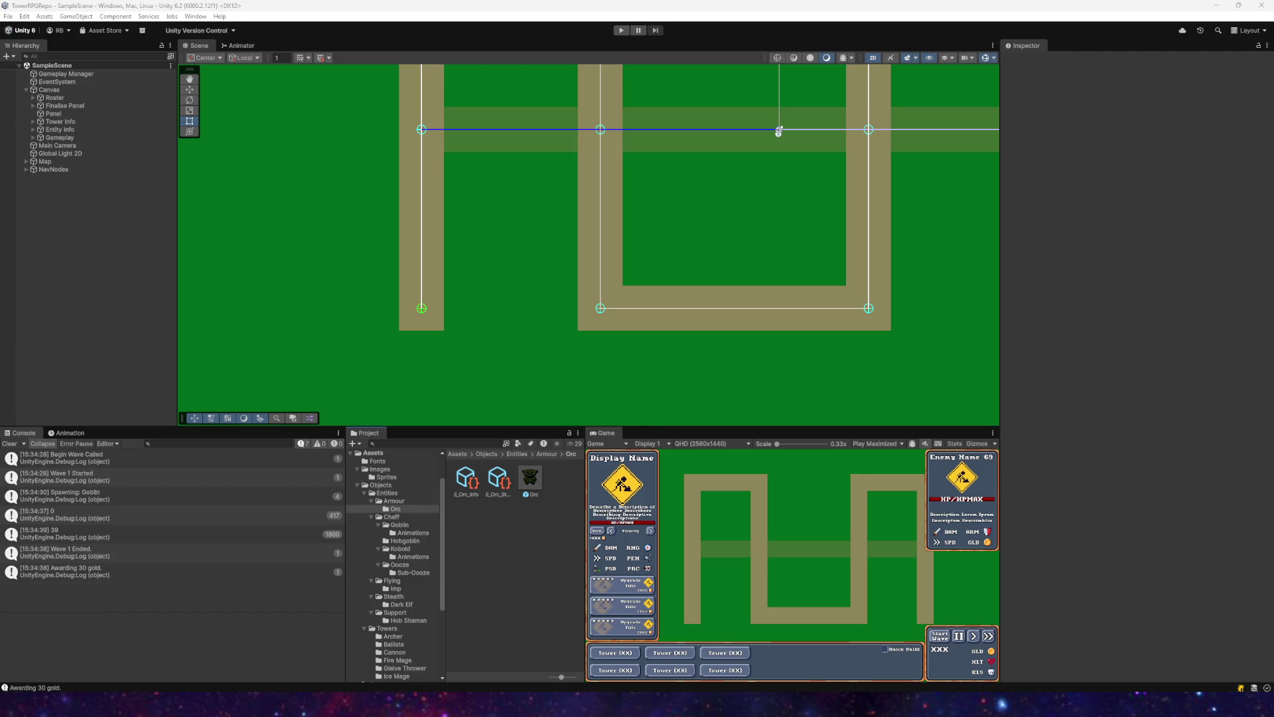
Step: Collapse the Armour, Goblin, Kobold, Ooze, Flying, Stealth, Support and Chaff folders in the Project tree
left_click(371, 501)
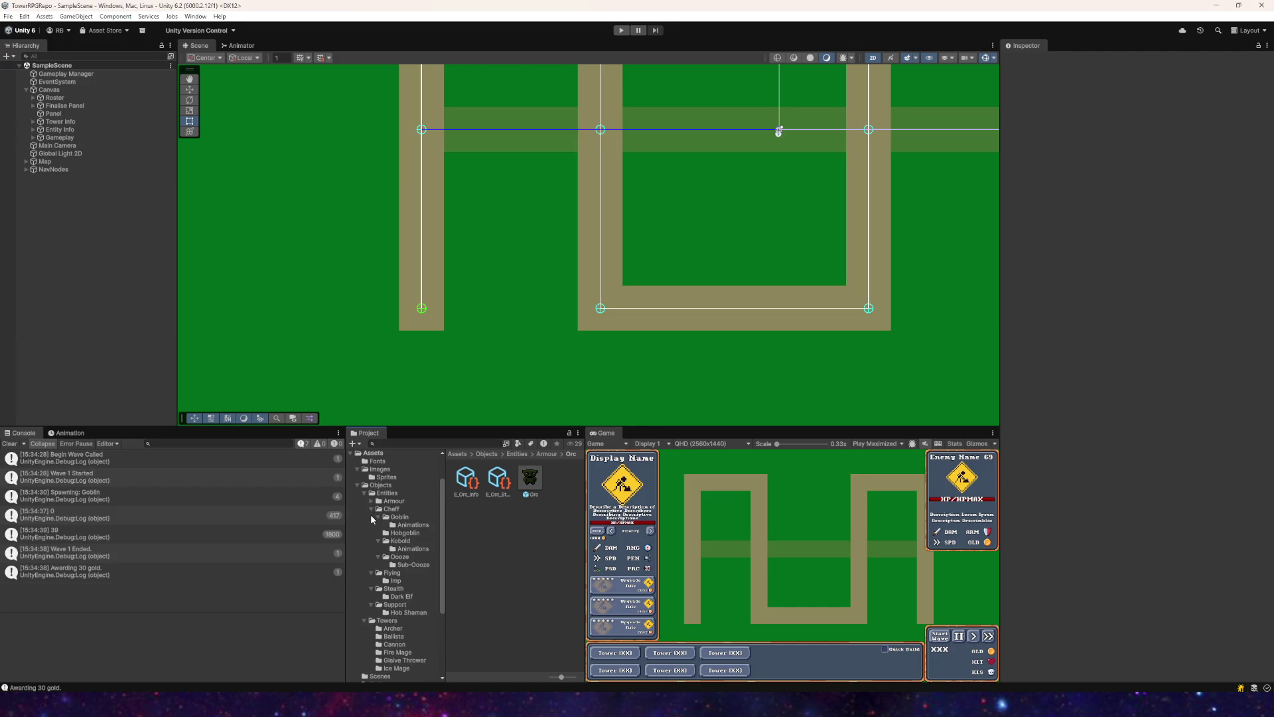
left_click(376, 517)
left_click(378, 533)
left_click(378, 541)
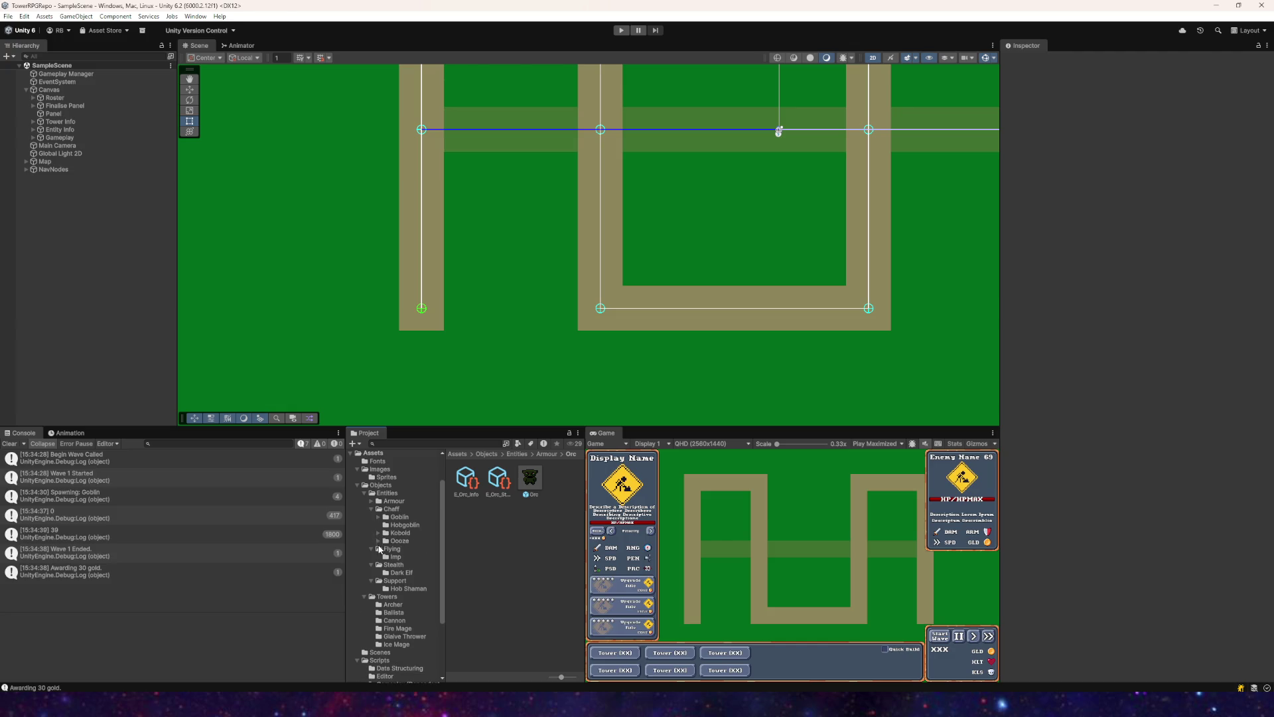
left_click(372, 549)
left_click(371, 557)
left_click(371, 565)
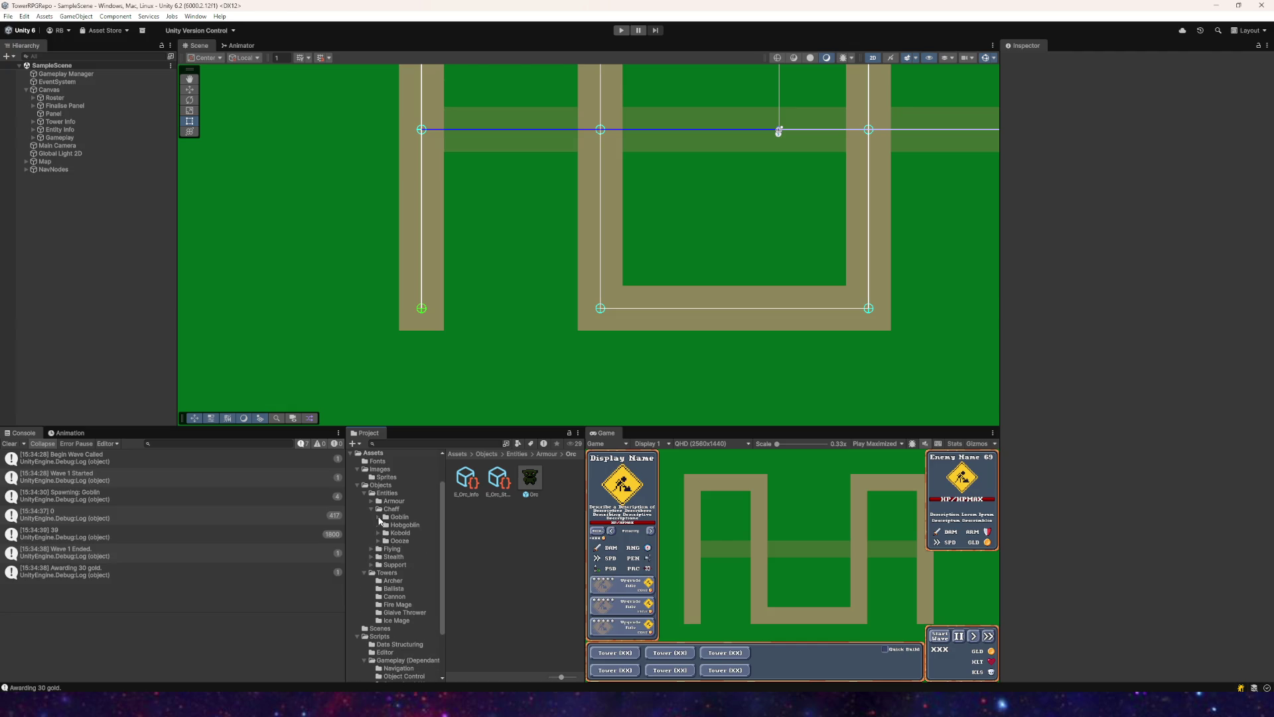
left_click(370, 509)
left_click(388, 493)
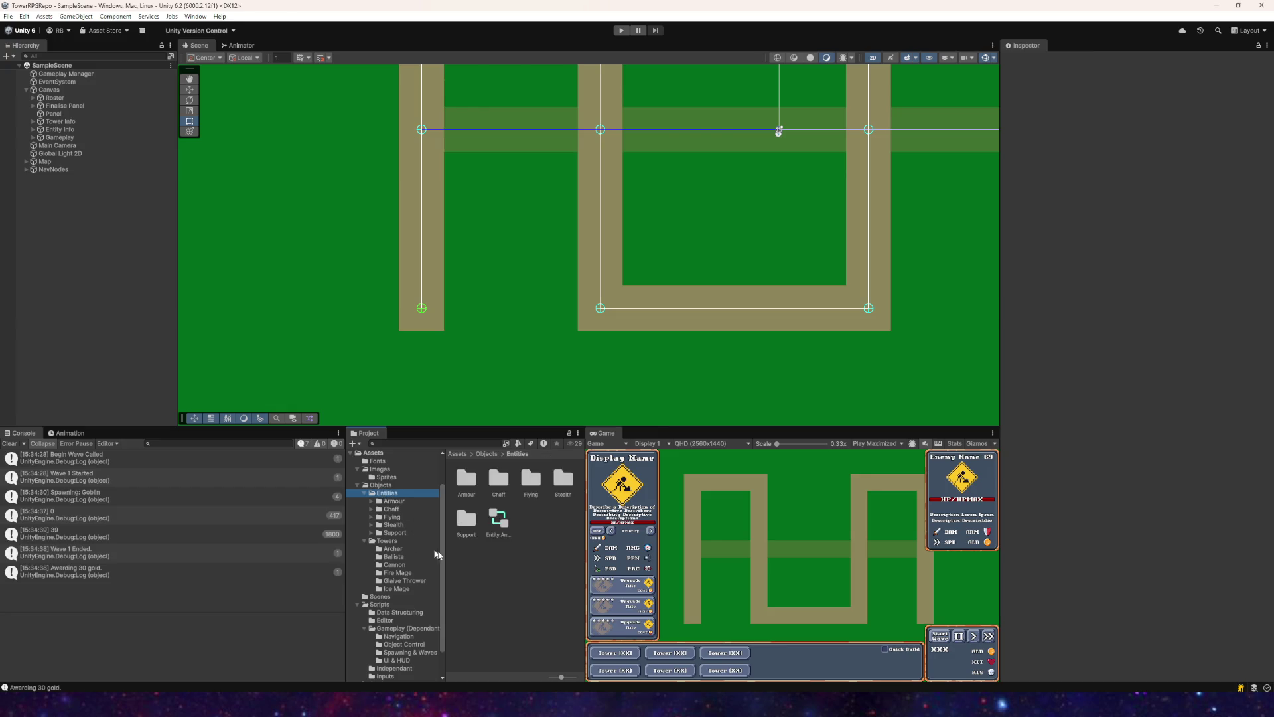
scroll(391, 504, "up", 2)
Step: Create a new folder named Creatures inside Images > Sprites
left_click(398, 516)
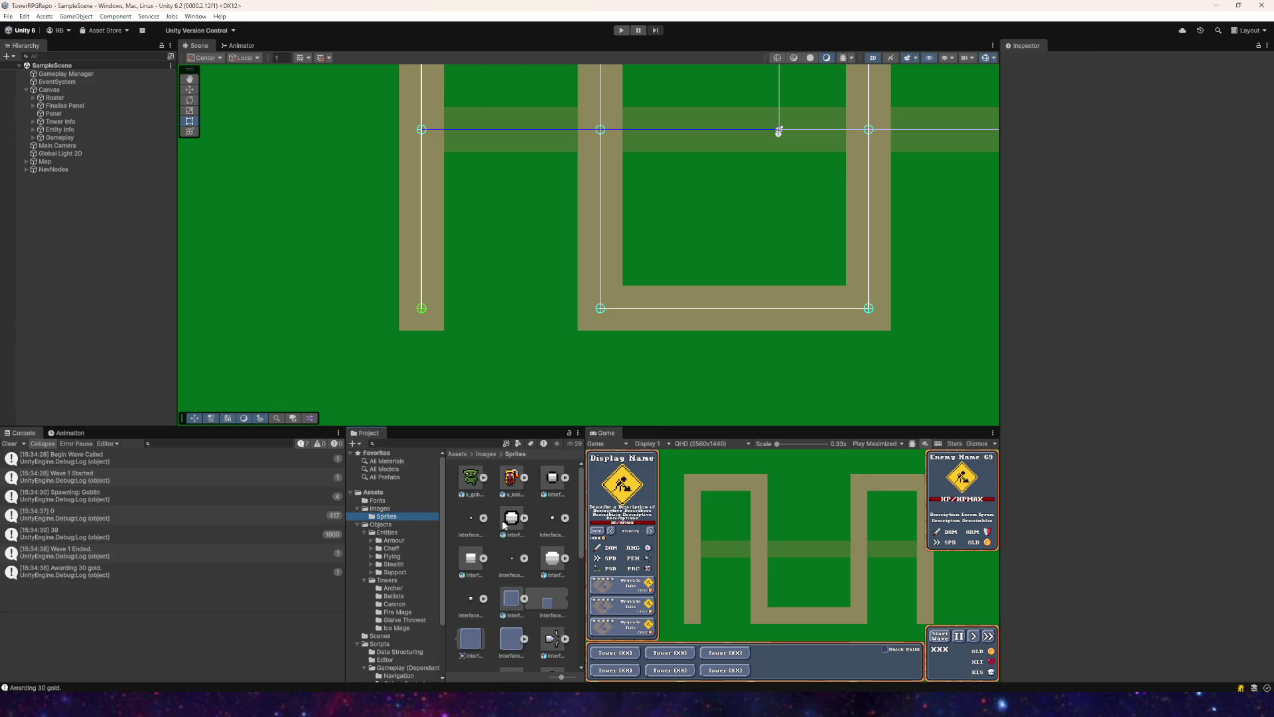
left_click(380, 509)
right_click(380, 509)
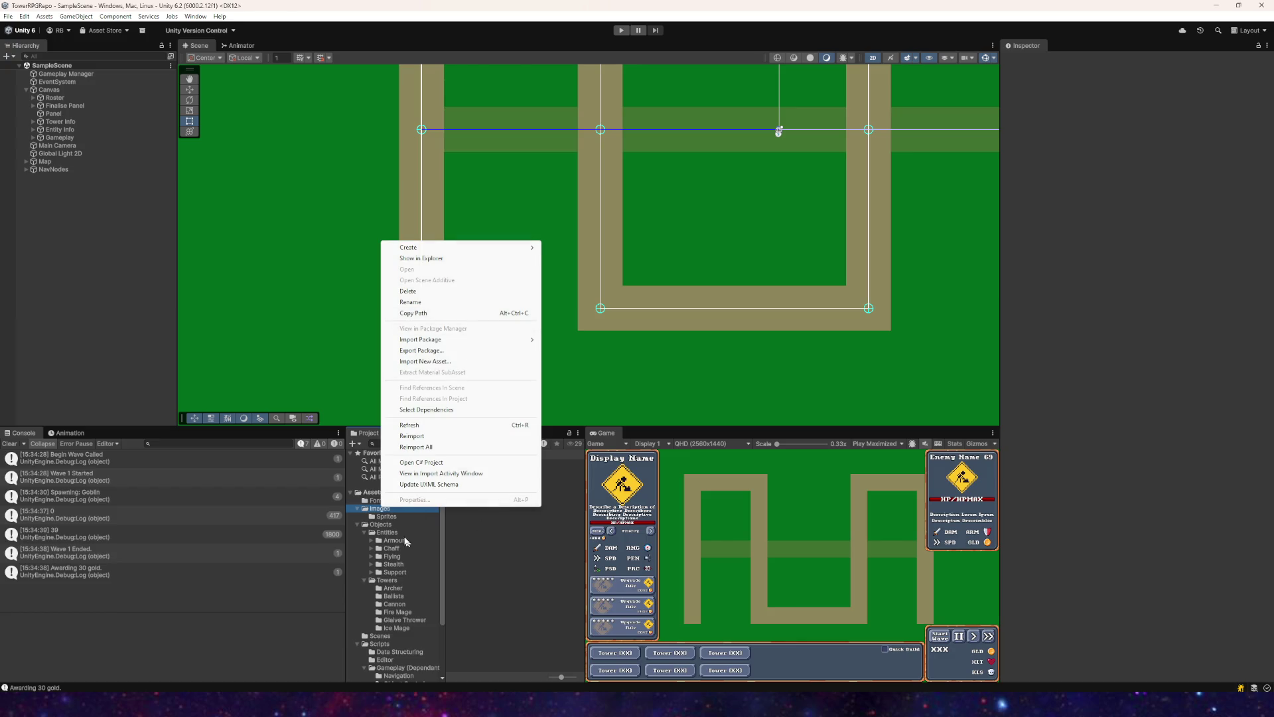
left_click(387, 517)
right_click(452, 516)
mouse_move(500, 254)
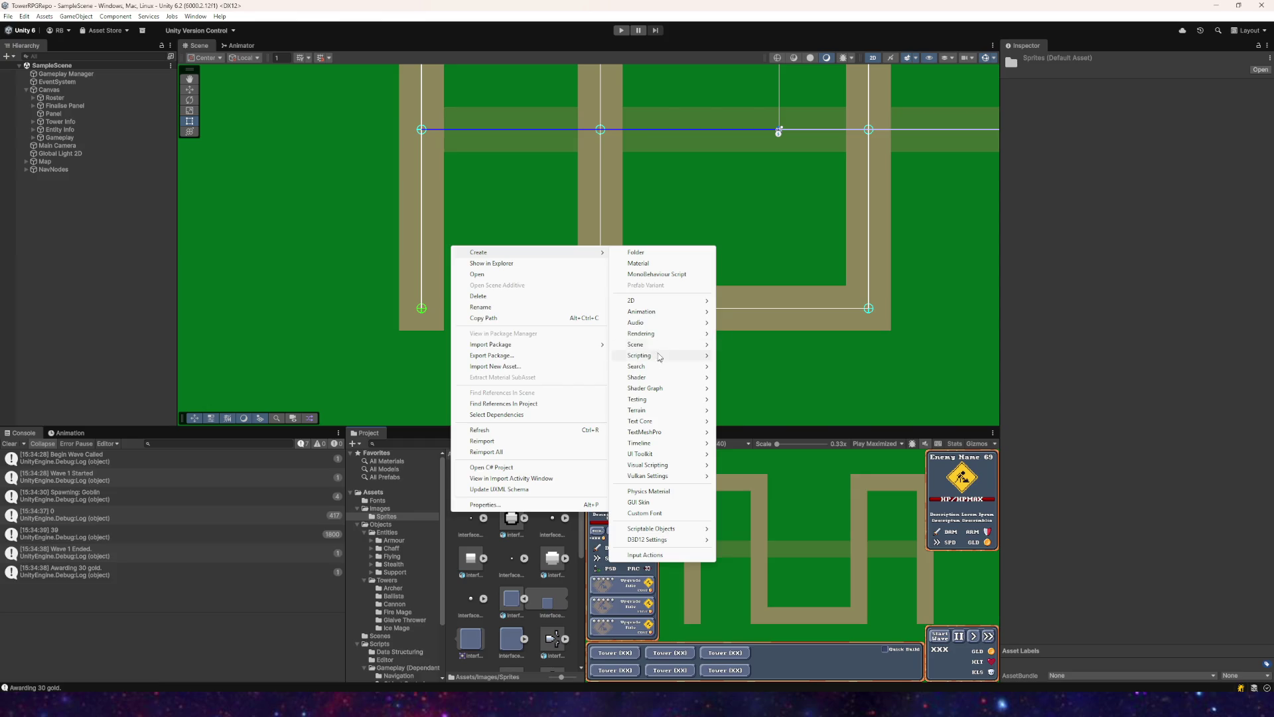
left_click(636, 253)
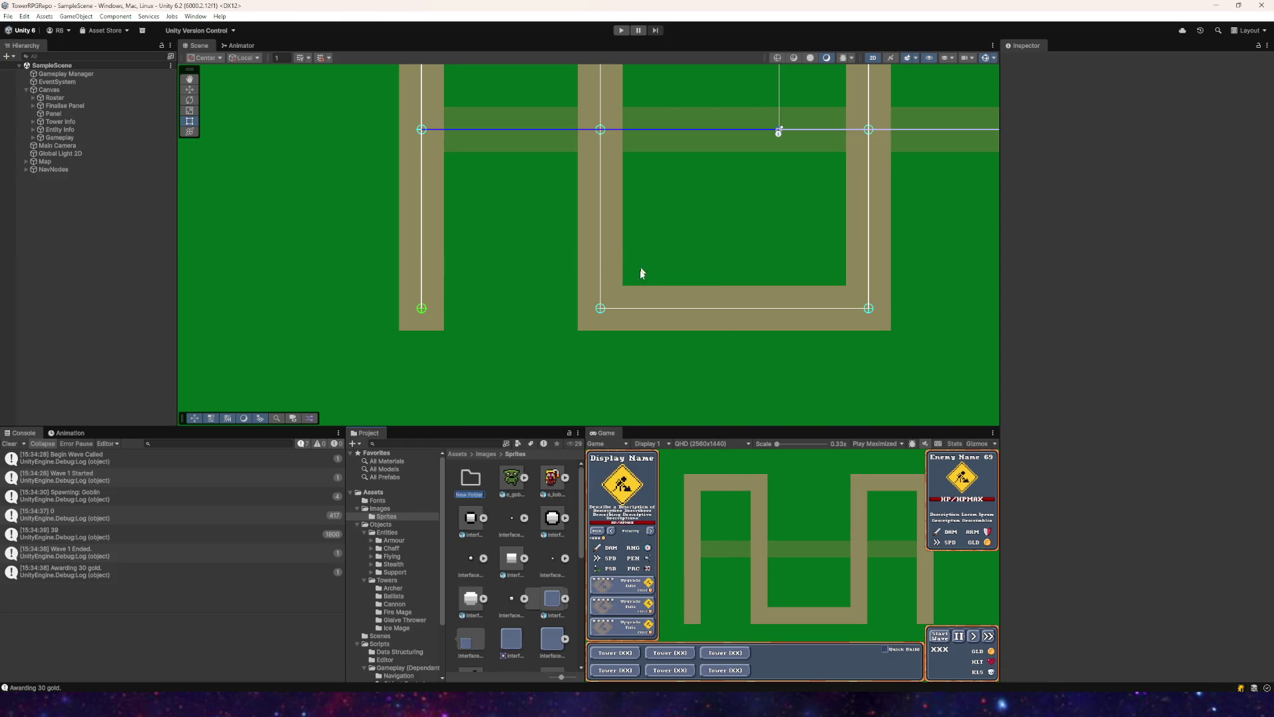
type("Creatures")
key("Return")
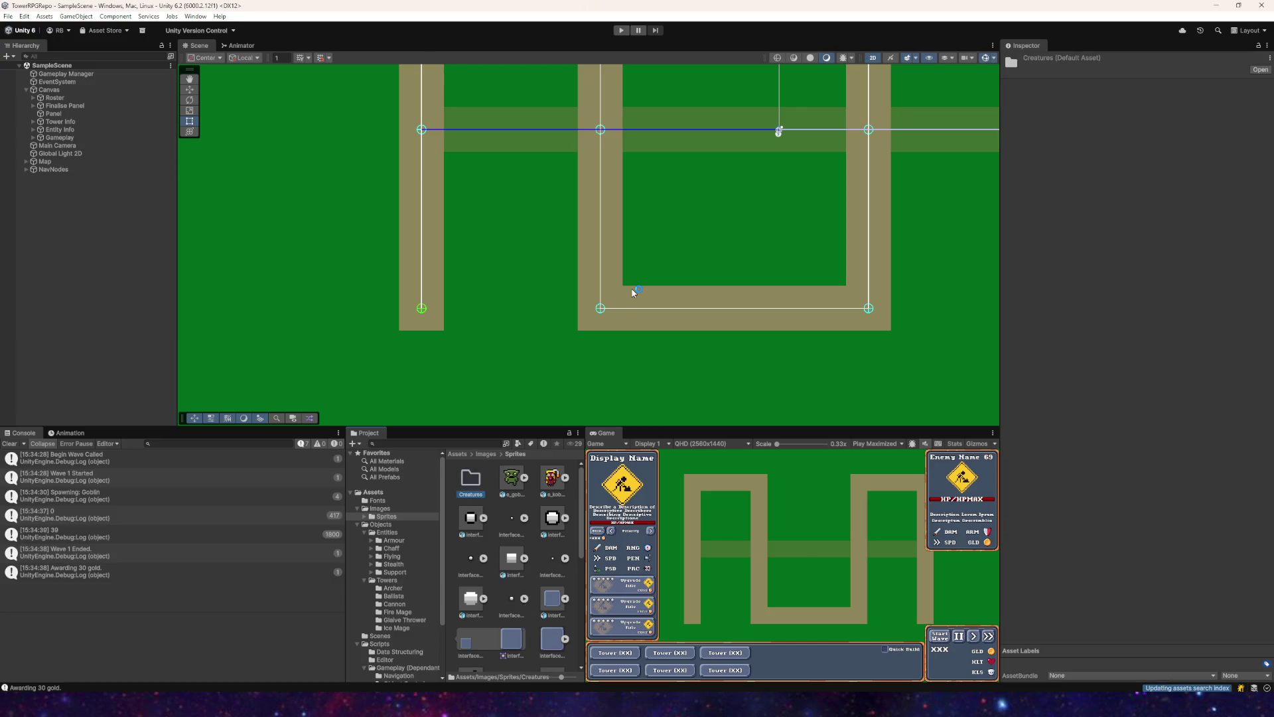
right_click(456, 513)
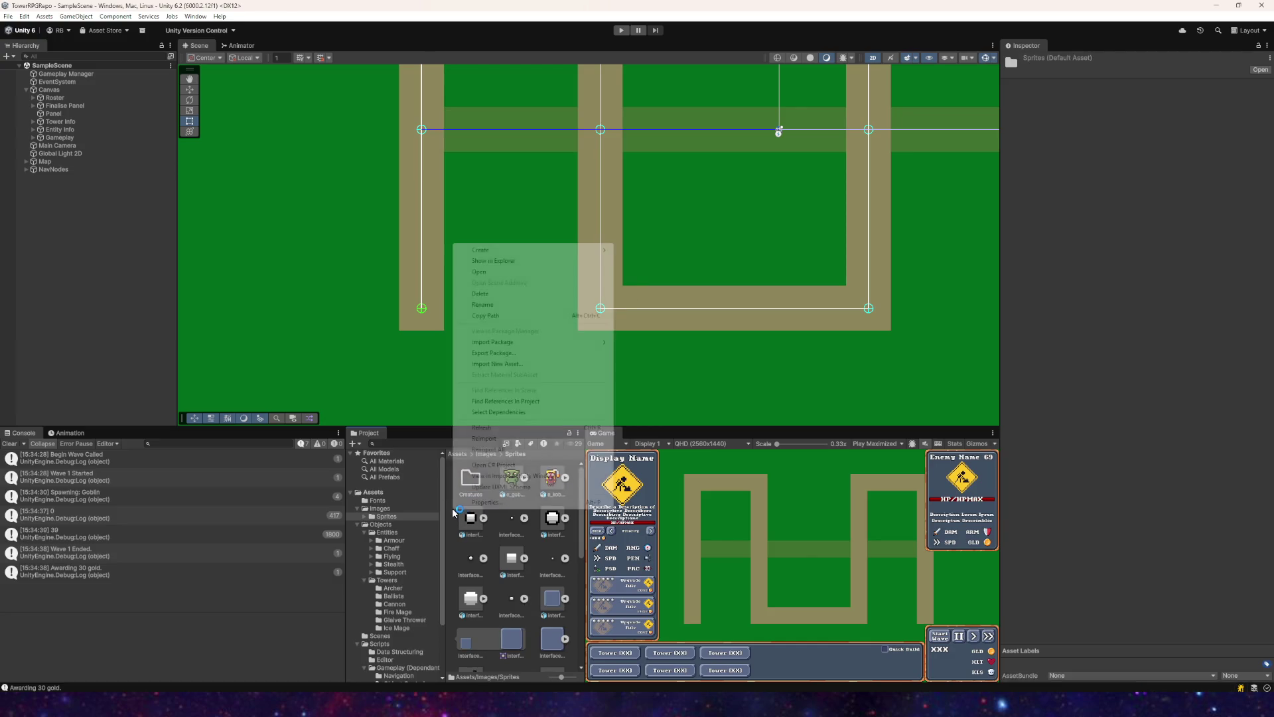
Step: Create a folder named UI in the Sprites folder
mouse_move(481, 251)
left_click(659, 252)
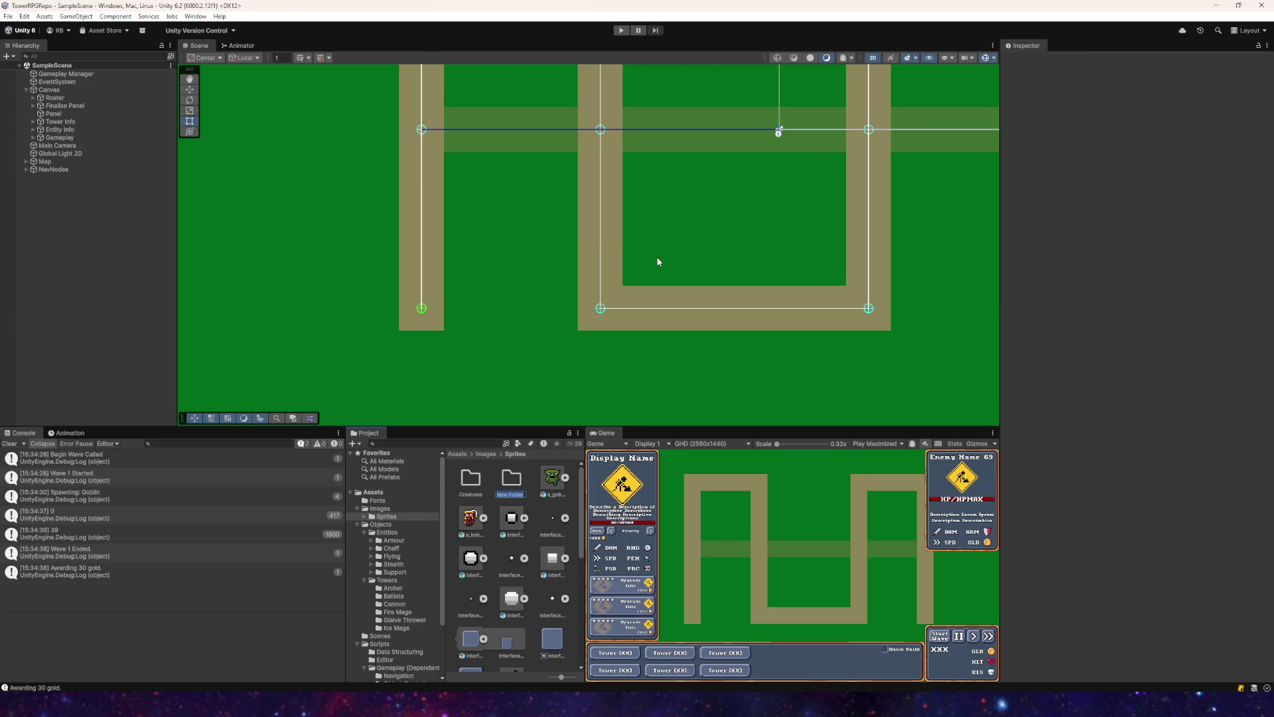
type("UI")
key("Return")
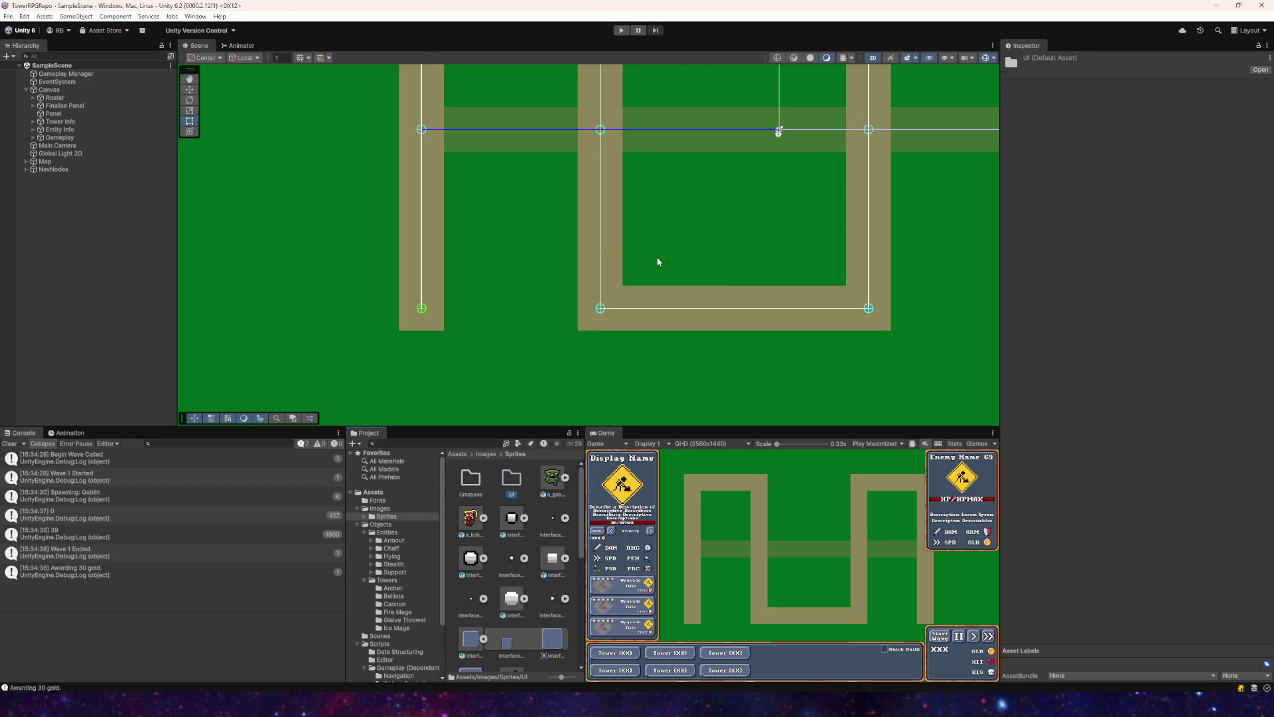
Step: Inside UI, create the Interactables and Bars subfolders, then return to Sprites
double_click(511, 478)
right_click(499, 504)
mouse_move(557, 245)
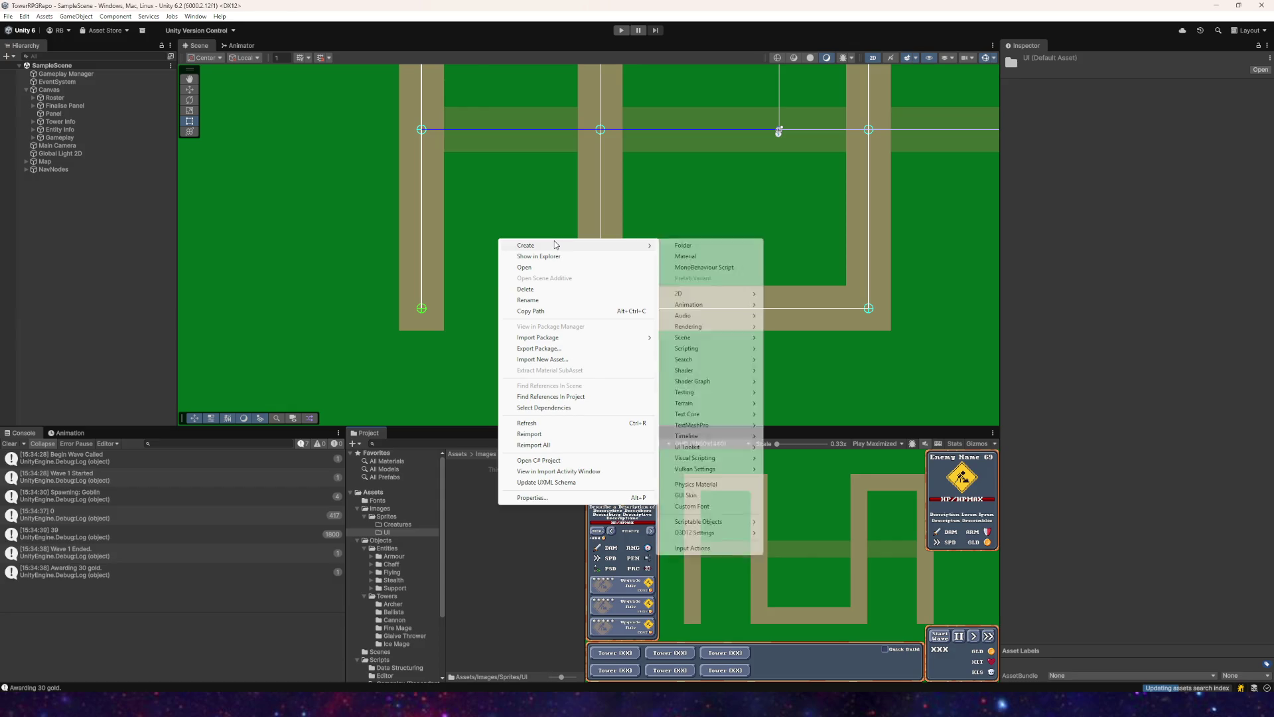
left_click(683, 246)
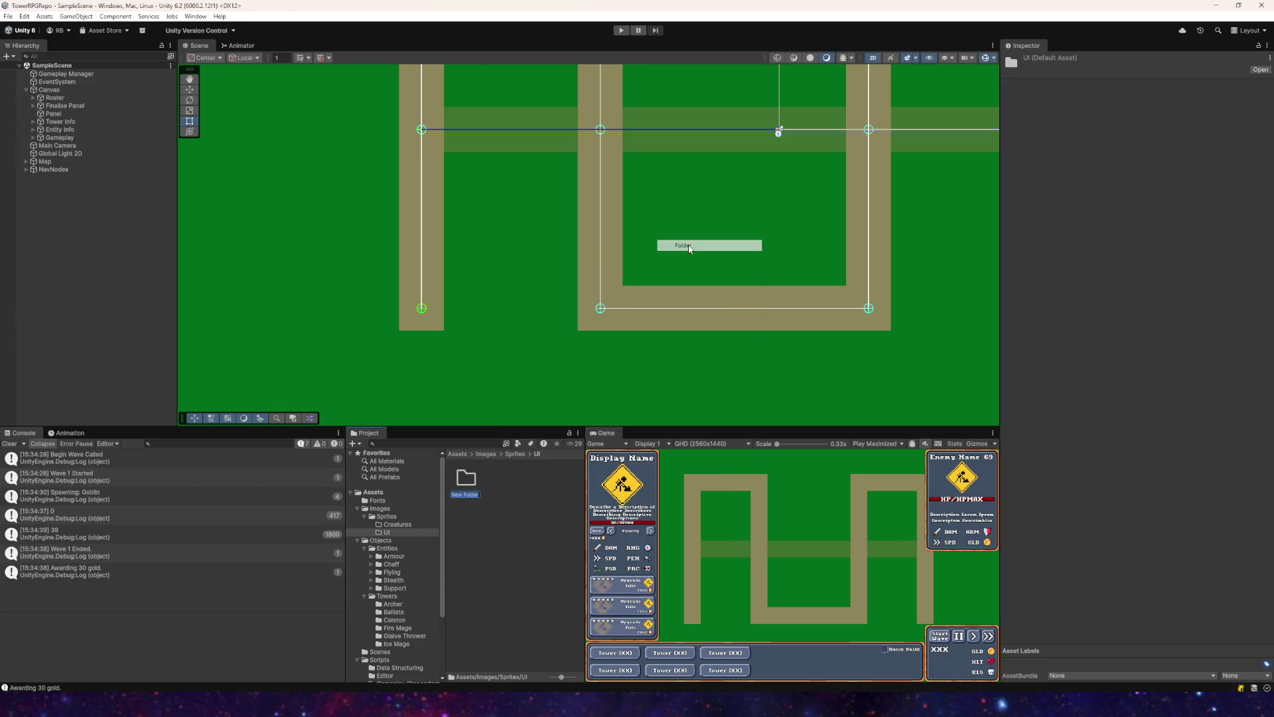
type("B")
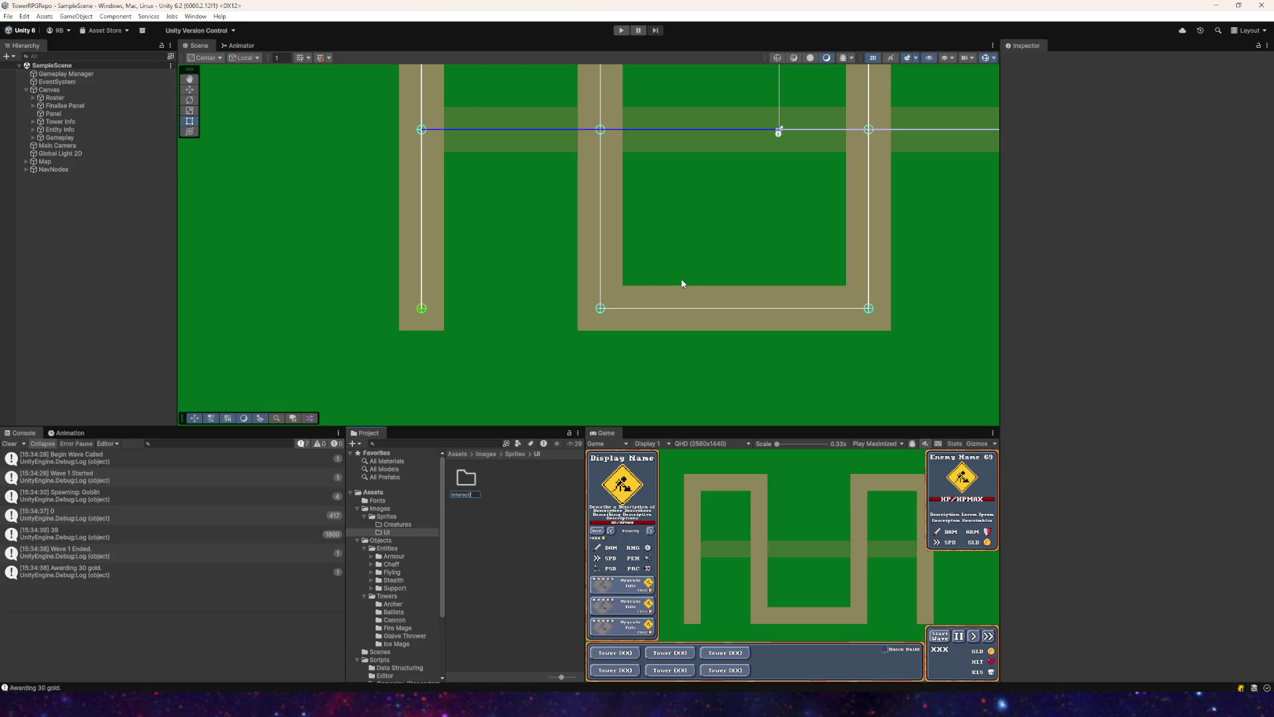
right_click(513, 525)
mouse_move(535, 255)
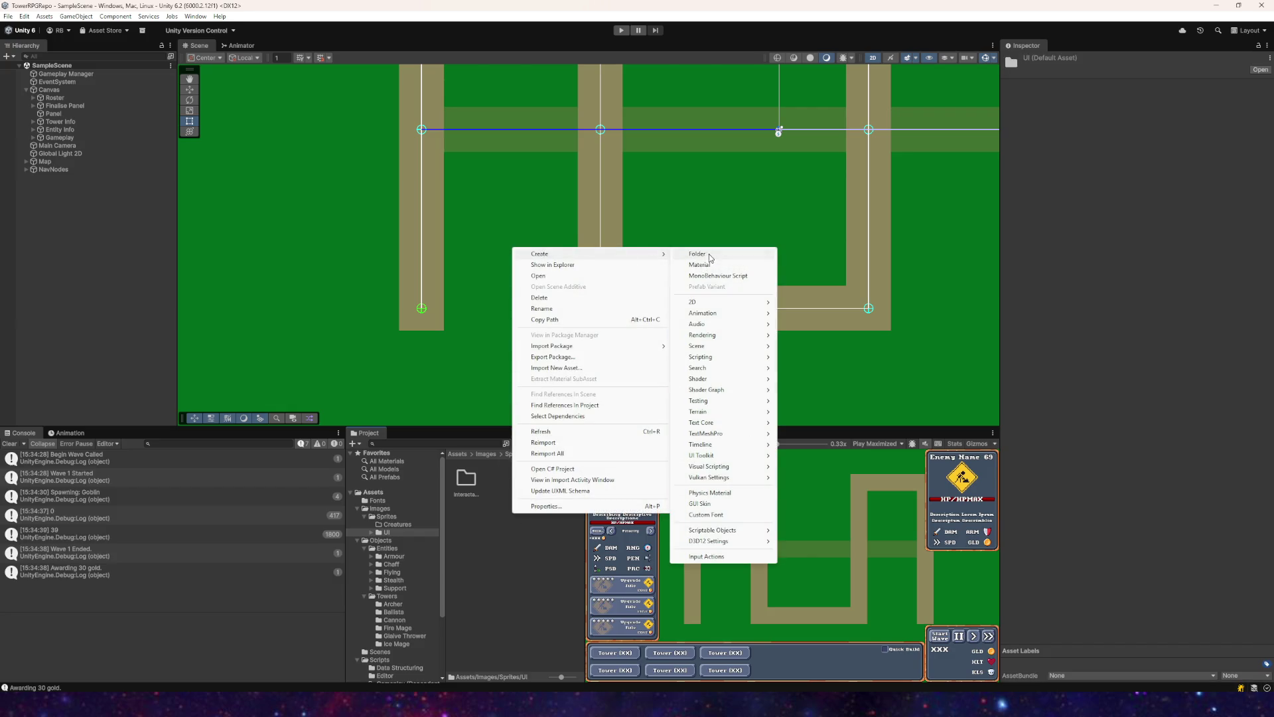
left_click(697, 254)
type("Bars")
key("Return")
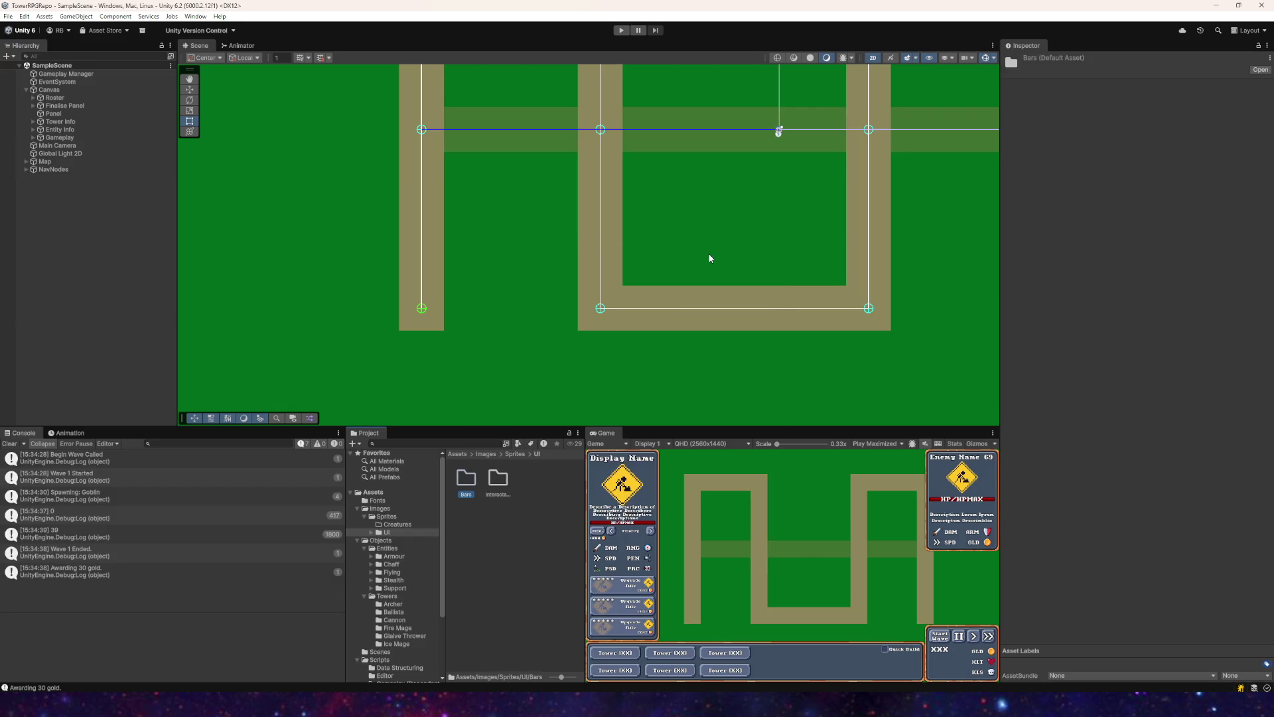
left_click(516, 453)
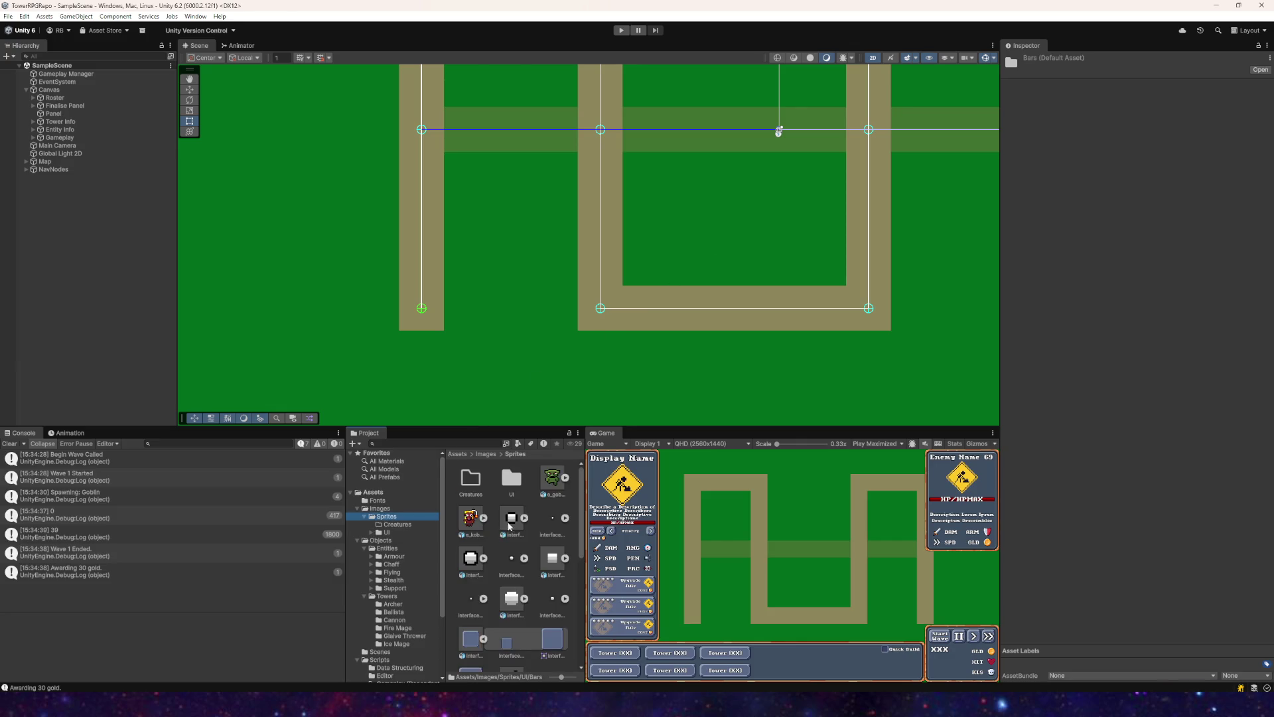
Step: Move the kobold and goblin sprites into the Creatures folder
left_click(371, 532)
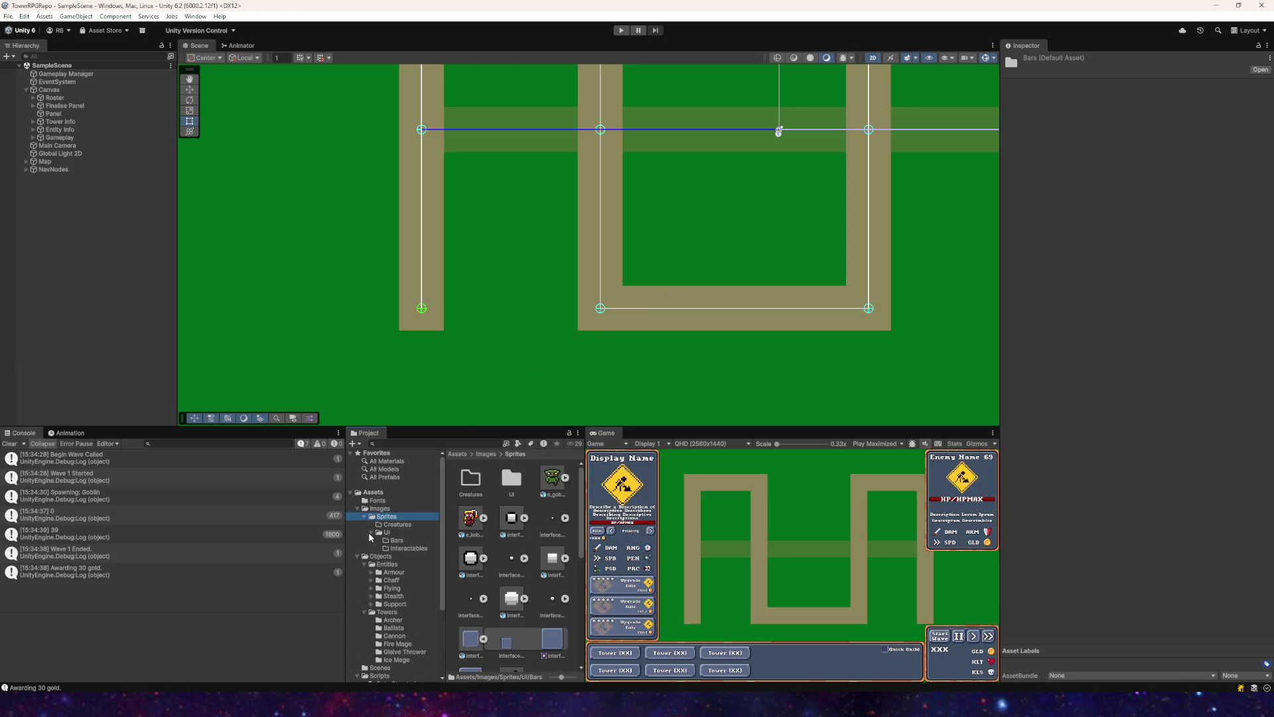
left_click_drag(473, 523, 473, 486)
left_click_drag(551, 479, 470, 488)
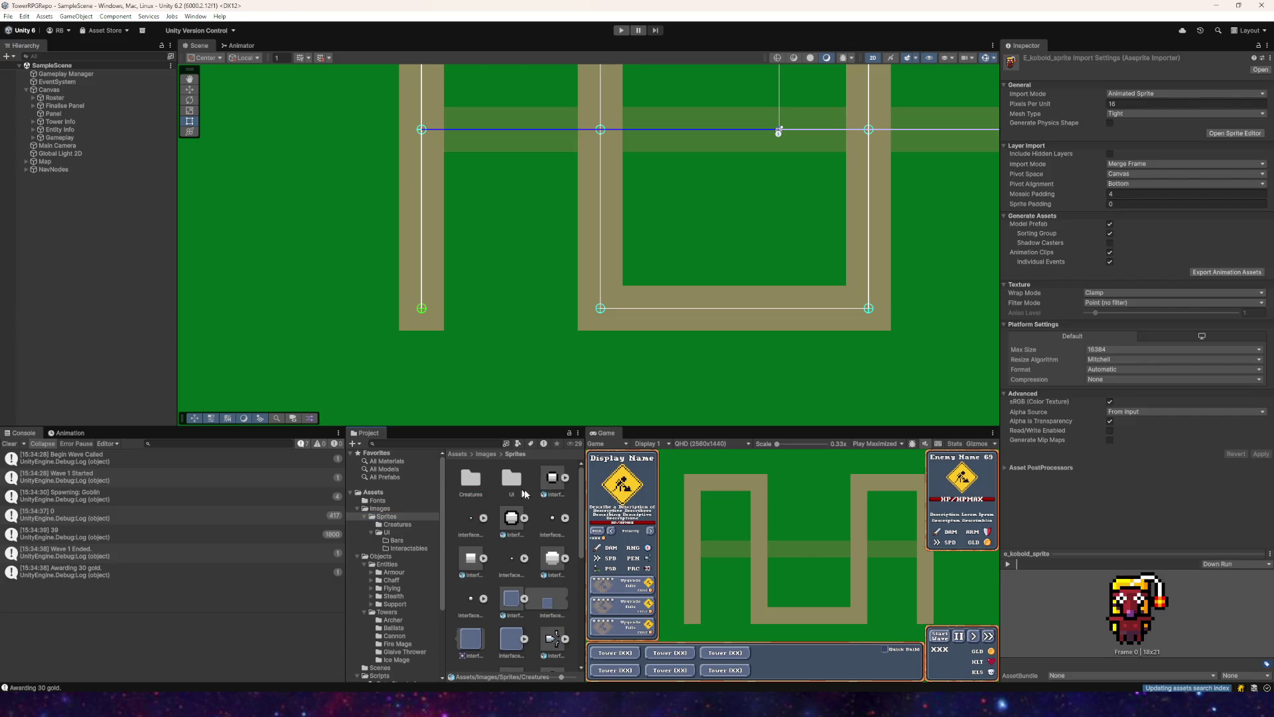
Step: Move all the bar sprites into the UI/Bars folder
left_click(471, 521, "ctrl")
left_click(511, 518, "ctrl")
left_click(552, 518, "ctrl")
left_click(552, 558, "ctrl")
left_click(511, 558, "ctrl")
left_click(471, 558, "ctrl")
left_click(470, 599, "ctrl")
mouse_move(513, 561)
left_mouse_down()
mouse_move(398, 570)
mouse_move(400, 543)
left_mouse_up()
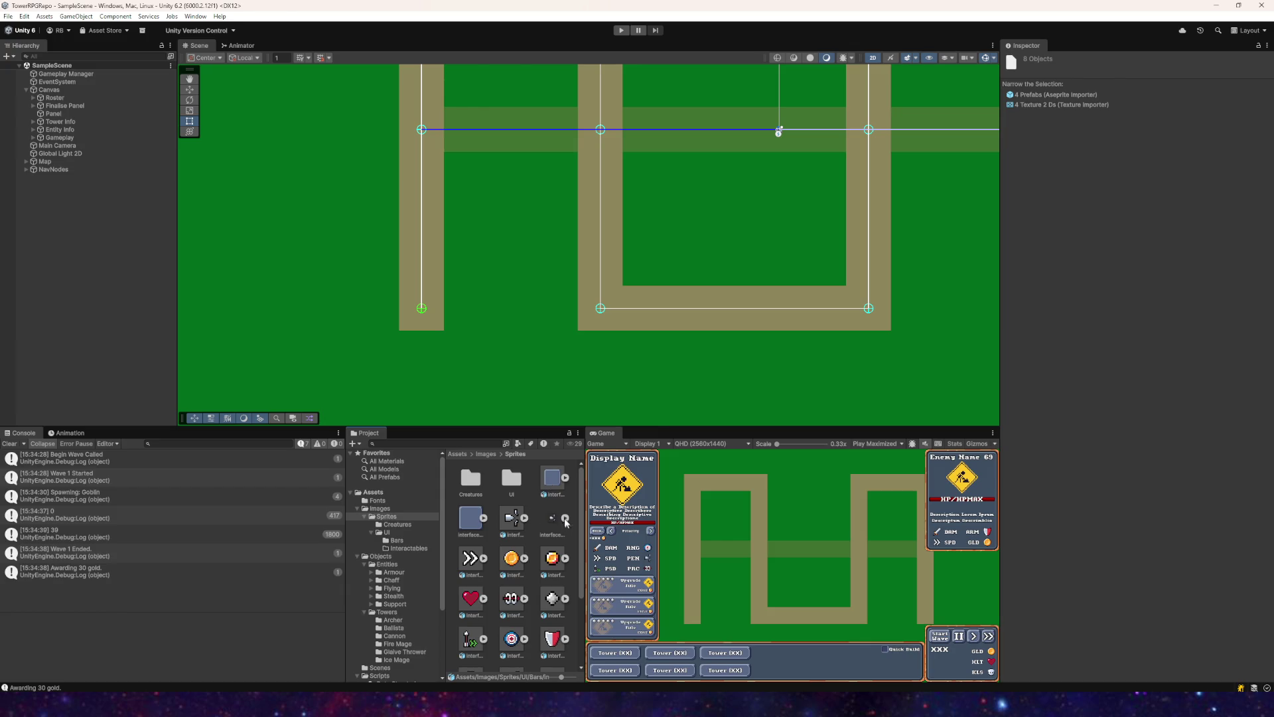
left_click(555, 482, "ctrl")
left_click(470, 517, "ctrl")
left_click_drag(552, 481, 396, 538)
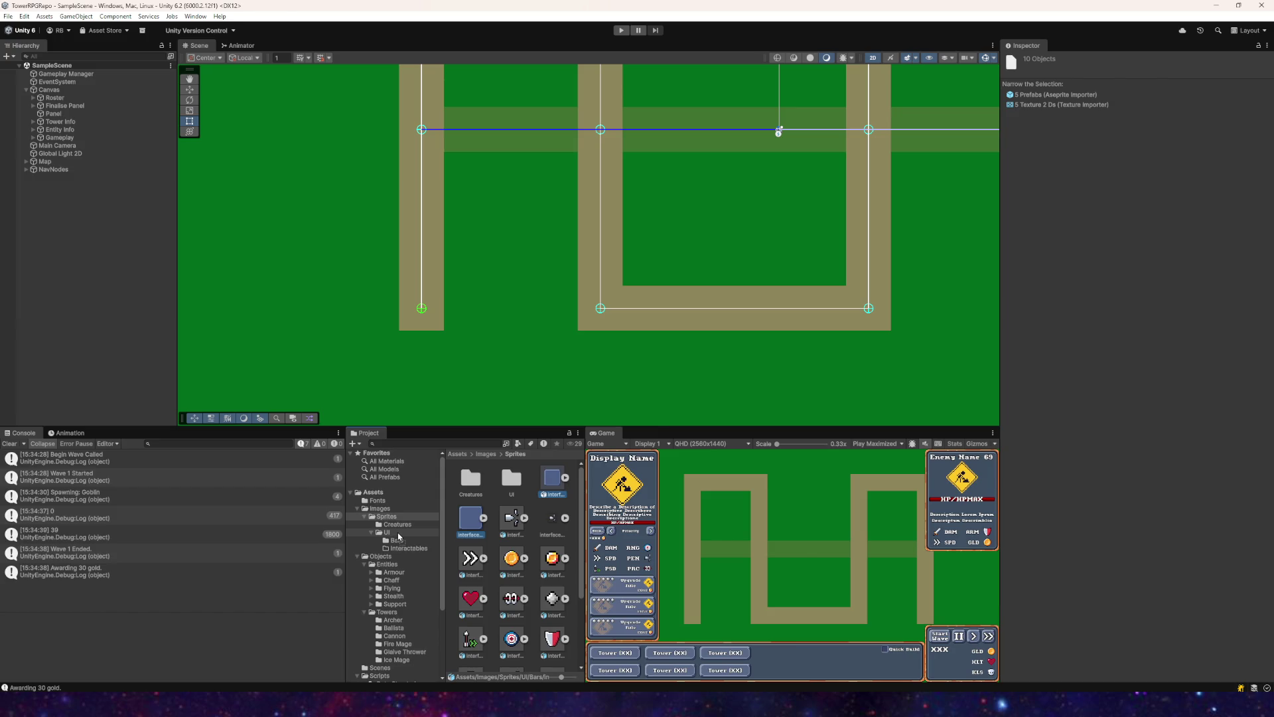
Step: Move interface_inlay_small into Interactables and the interface panel sprites into UI
scroll(524, 531, "down", 3)
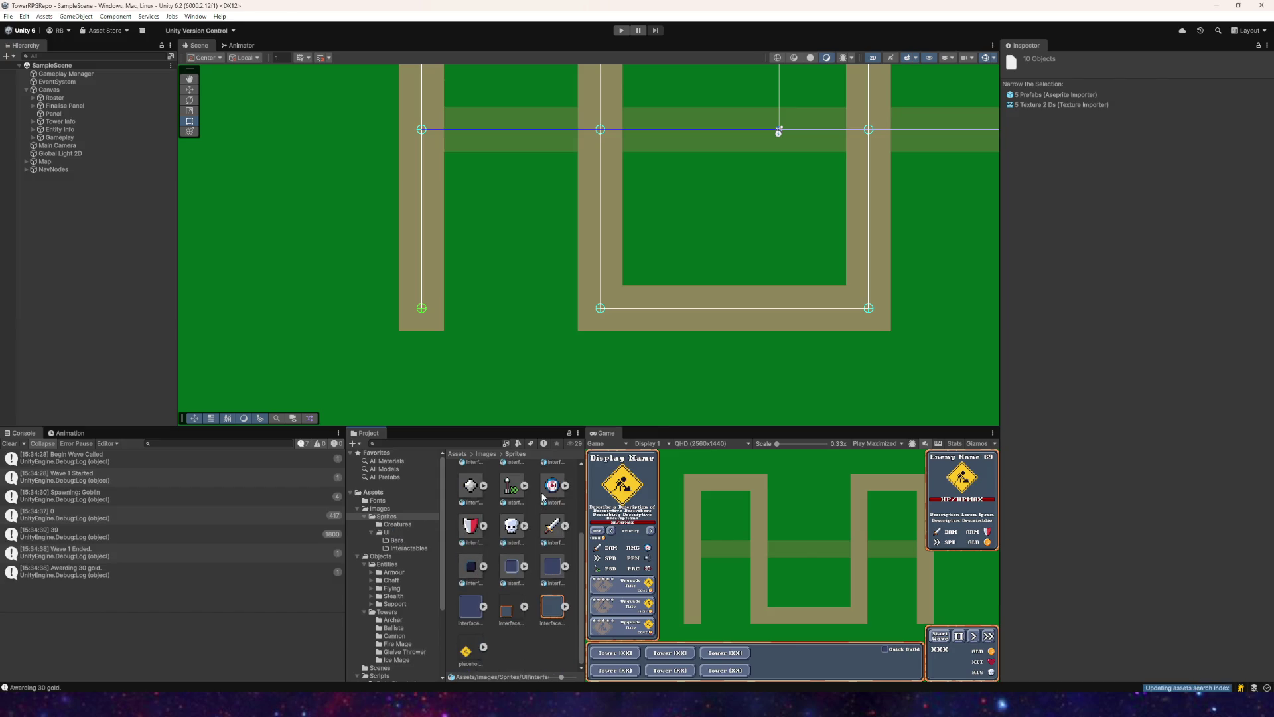
left_click(511, 566)
left_click_drag(494, 572, 412, 551)
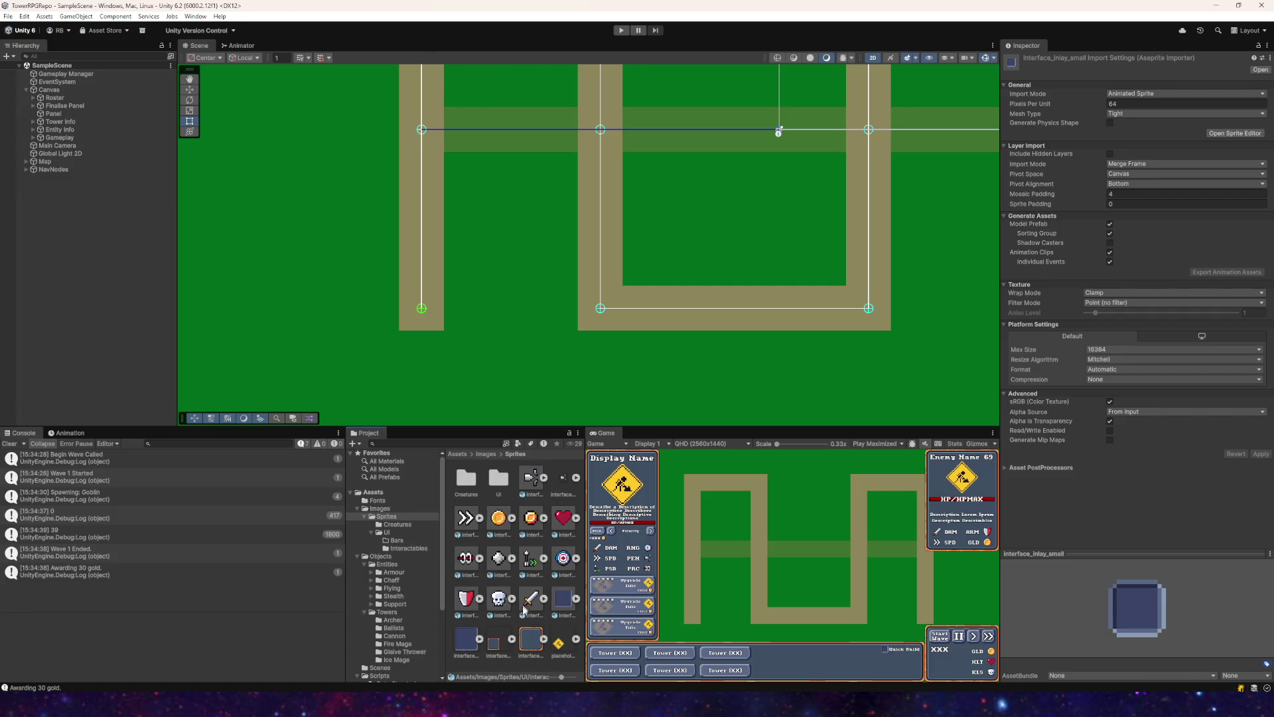
left_click(475, 641, "ctrl")
left_click(530, 638, "shift")
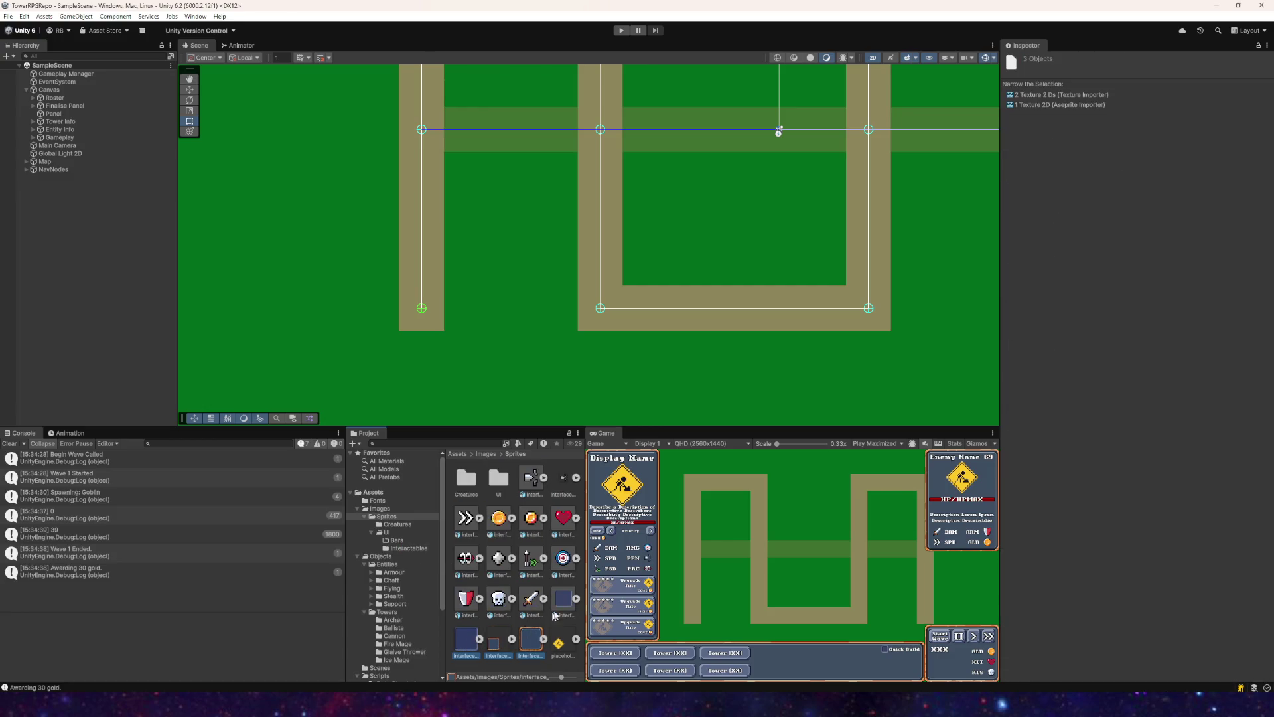
left_click_drag(528, 643, 392, 534)
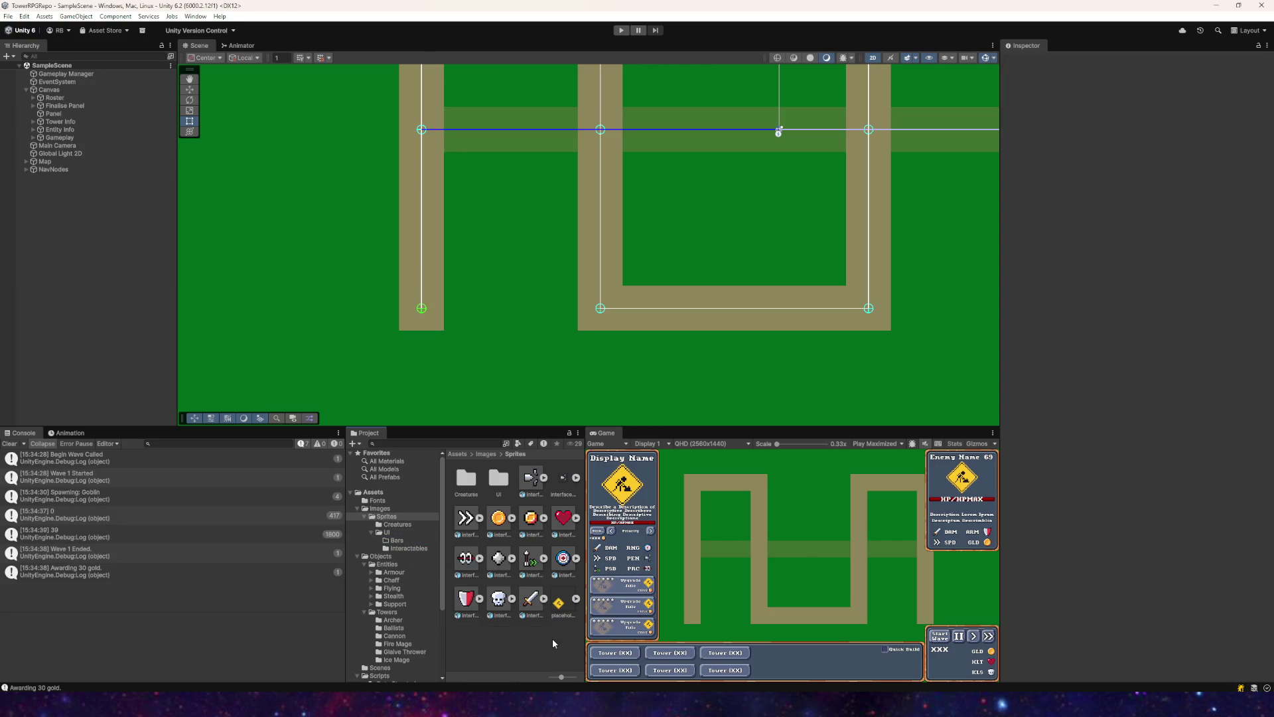
Step: Delete the interface_icon_armourpen sprite, confirming the deletion
left_click(562, 483)
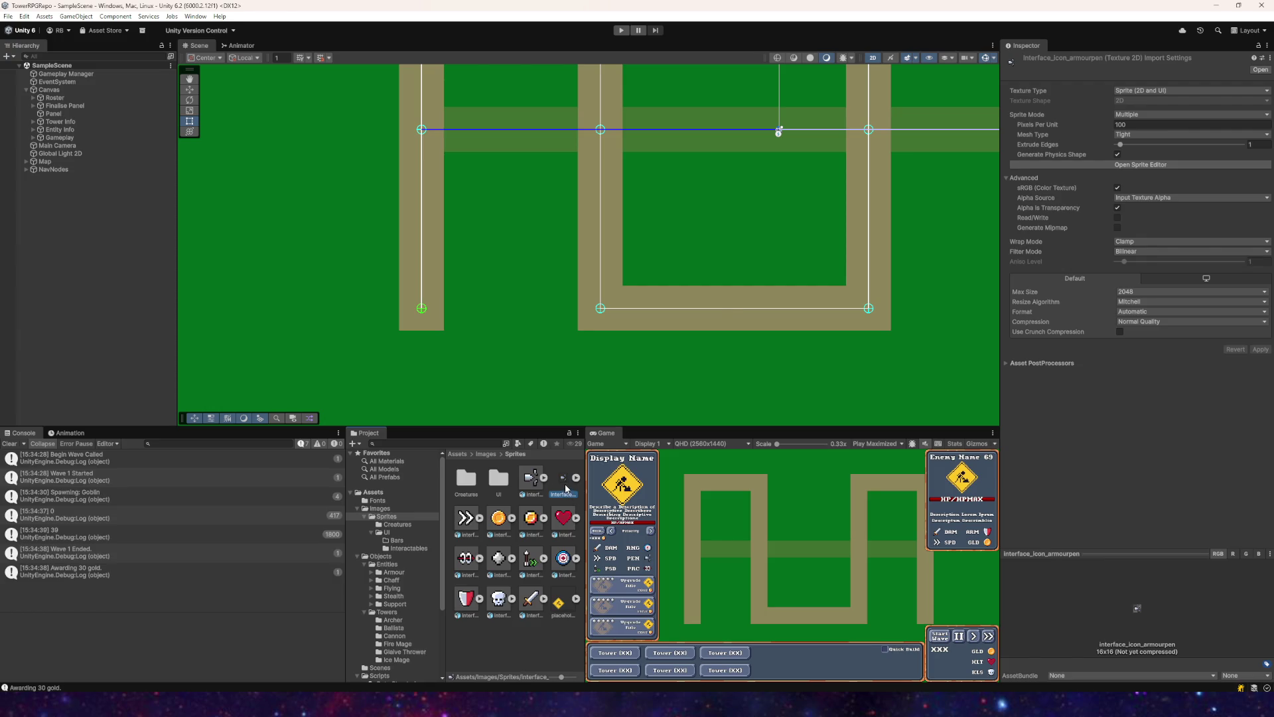
key("Delete")
left_click(667, 371)
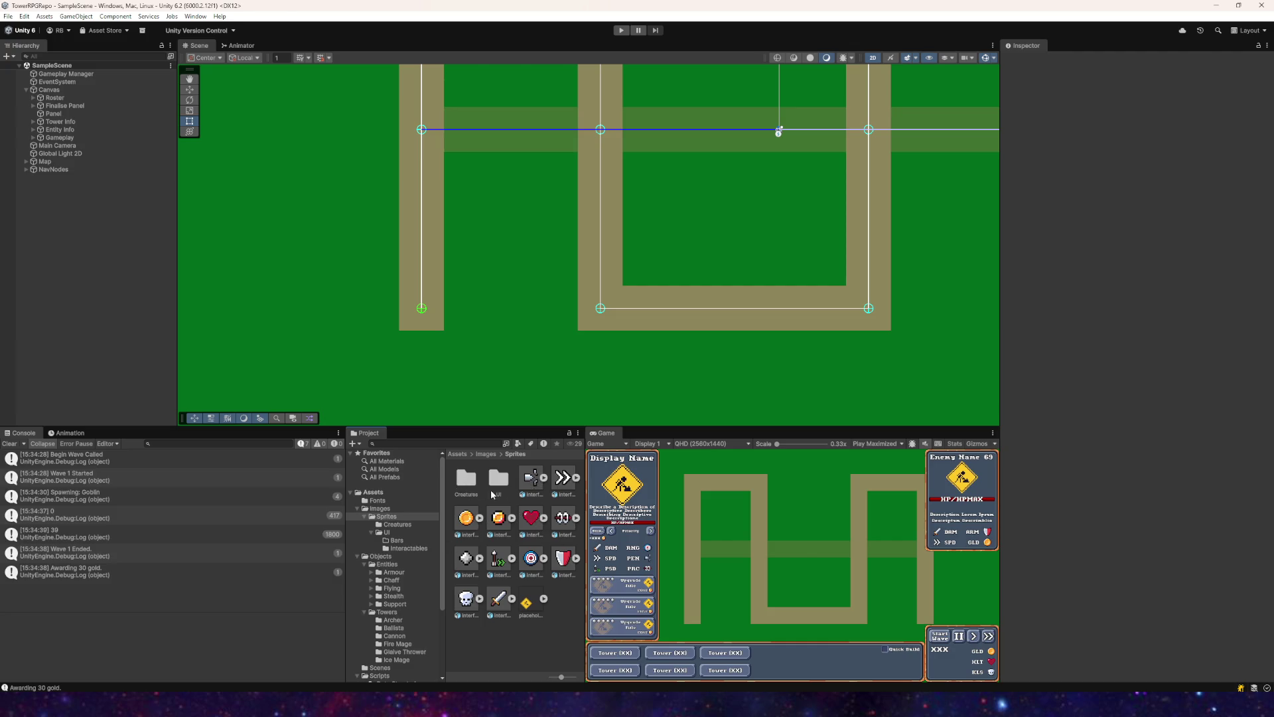
right_click(504, 652)
Step: Open the UI folder and move the seven bar sprites into Bars
mouse_move(531, 392)
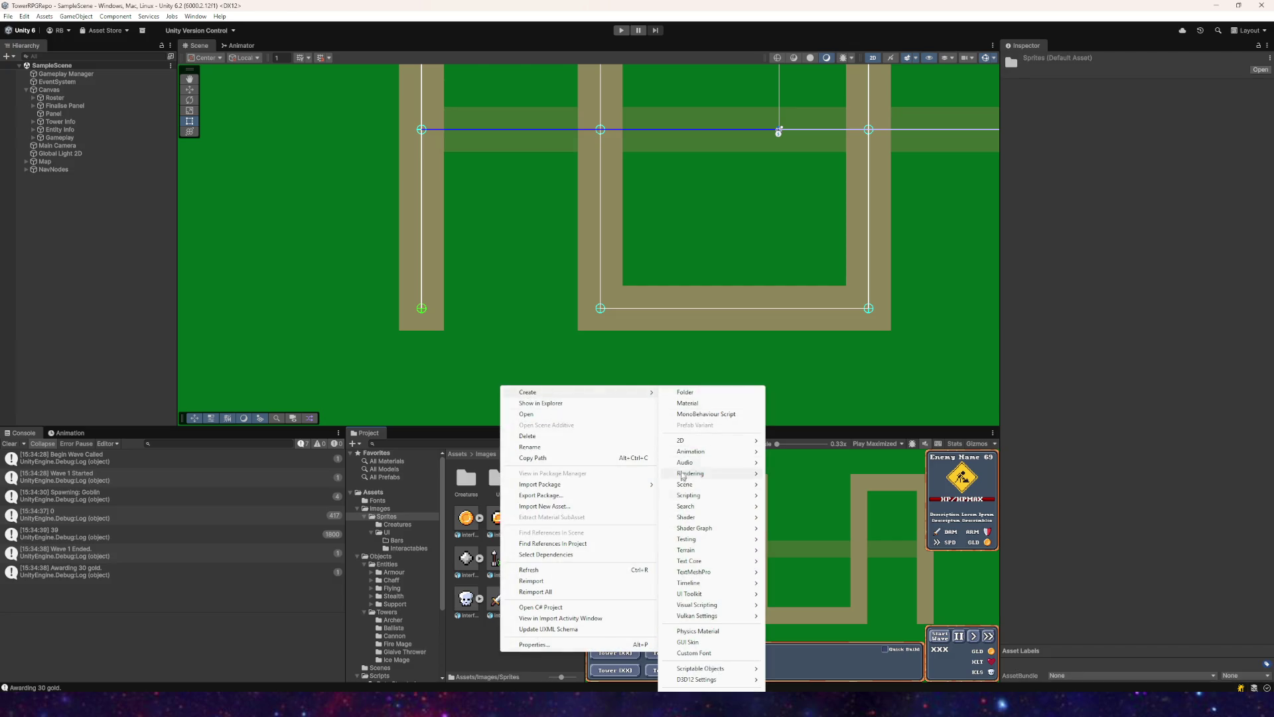
left_click(493, 480)
double_click(493, 480)
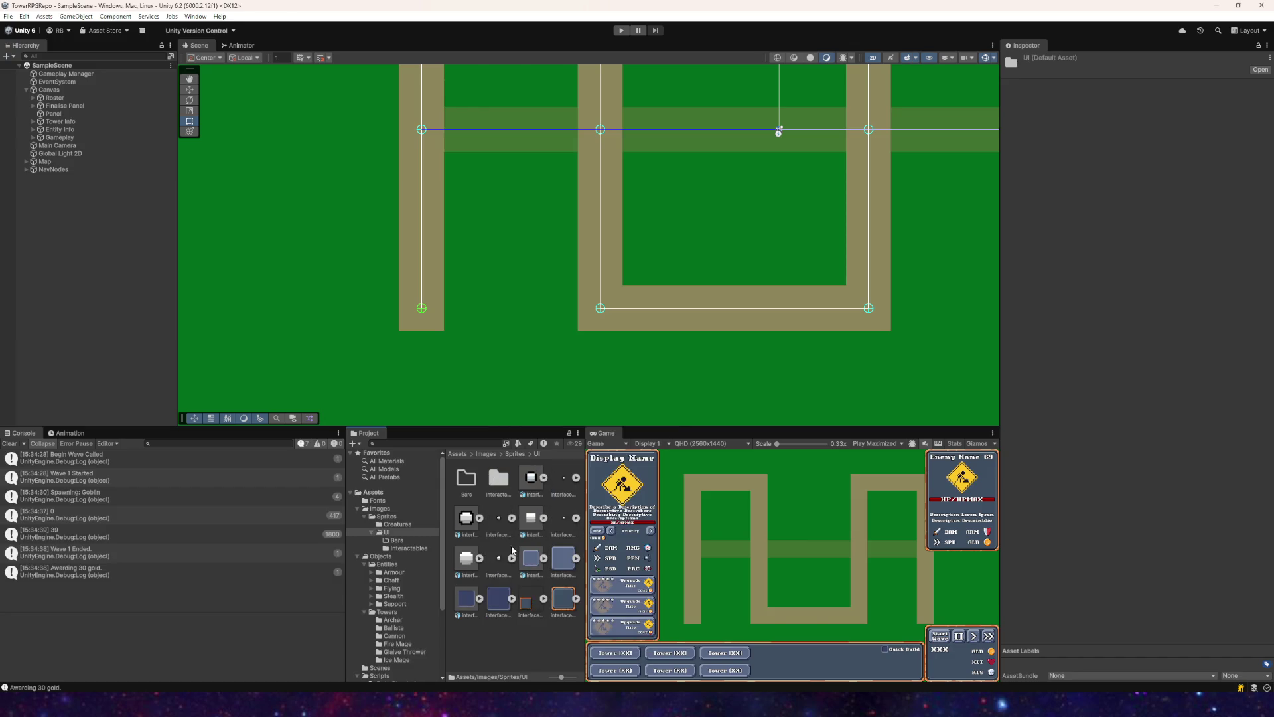
right_click(504, 644)
mouse_move(568, 383)
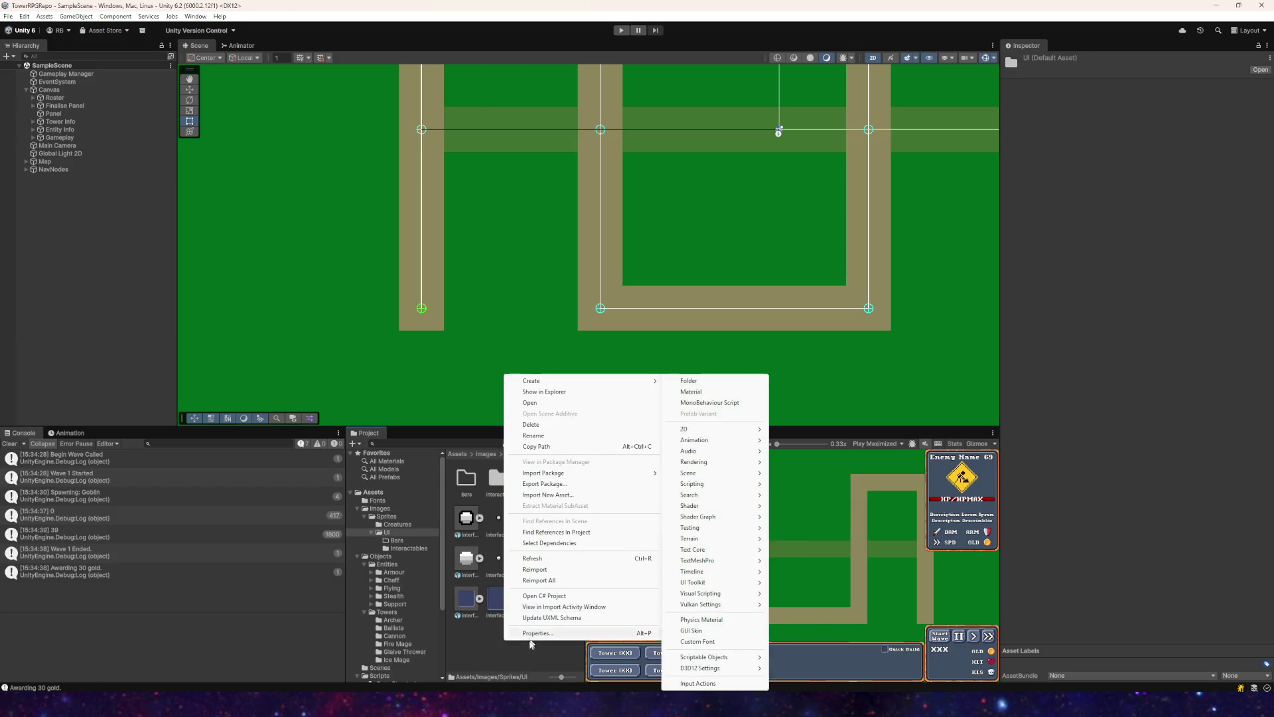
key("Escape")
left_click(471, 566)
left_click(505, 523, "ctrl")
left_click(466, 517, "ctrl")
left_click(531, 518, "ctrl")
left_click(562, 518, "ctrl")
left_click(563, 478, "ctrl")
left_click(531, 478, "ctrl")
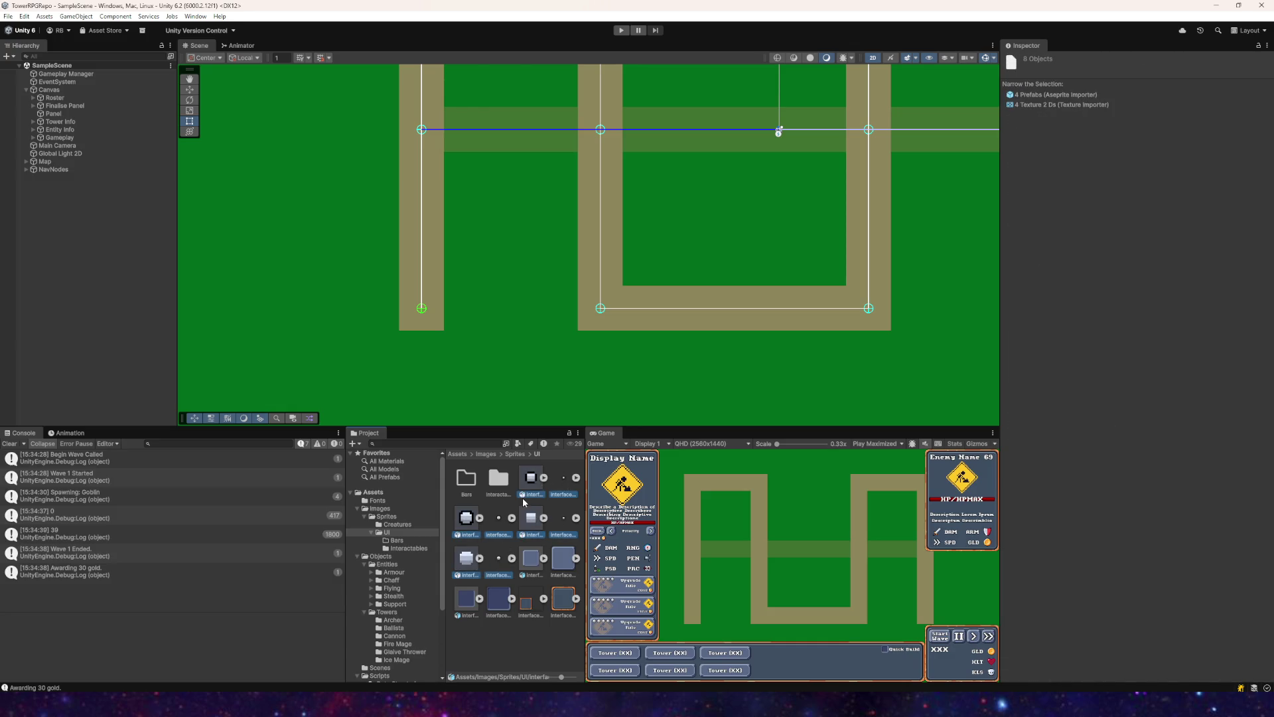
left_click_drag(534, 481, 498, 479)
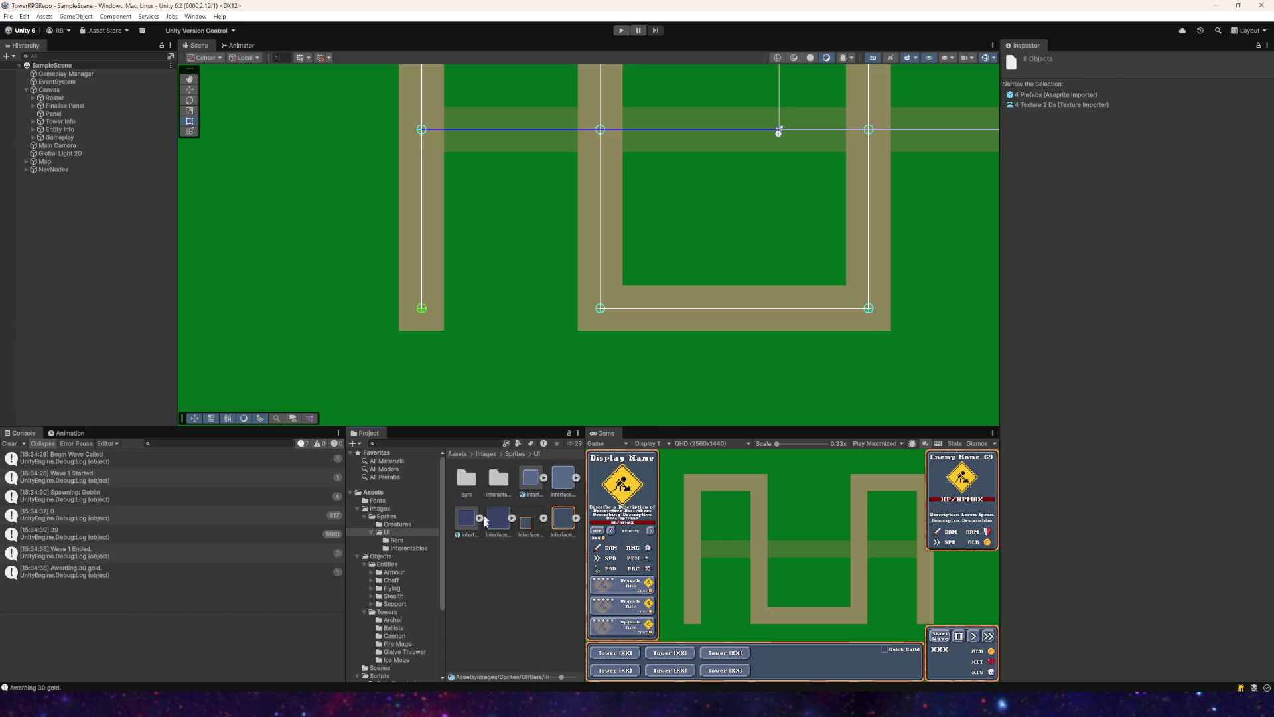
Step: Create a Panels folder inside UI and move the panel sprites into it
right_click(512, 564)
mouse_move(541, 305)
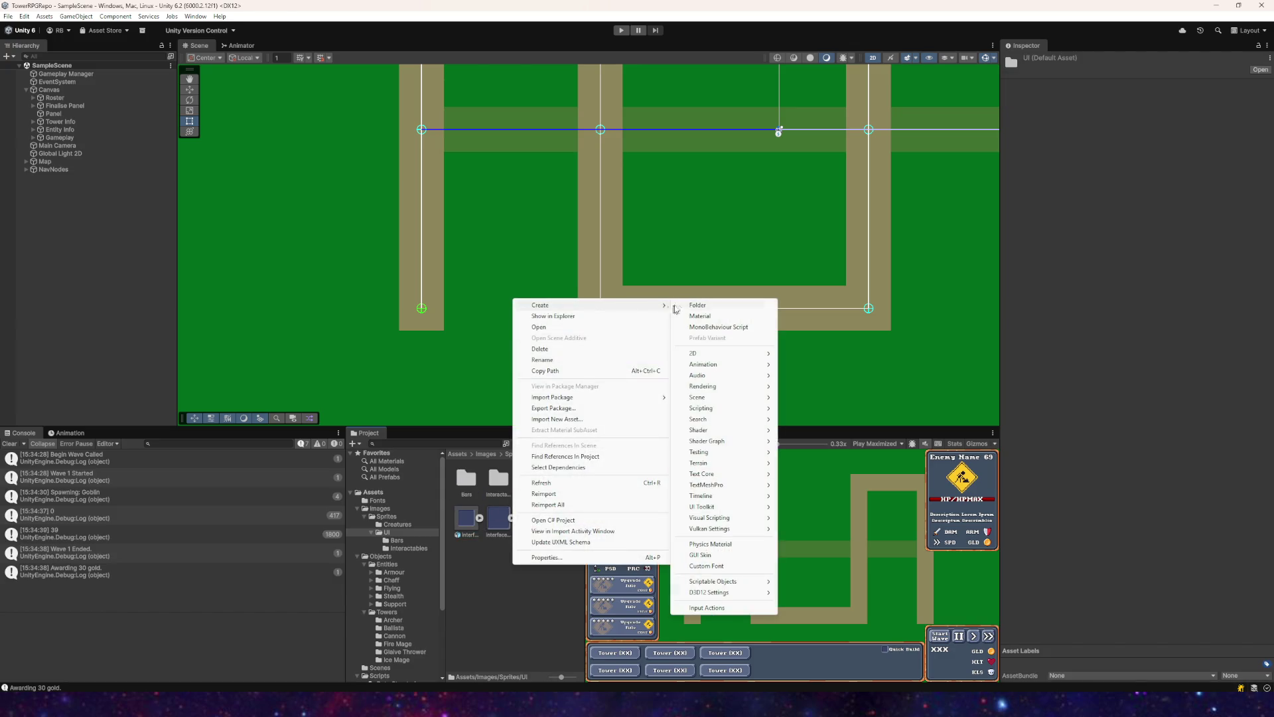
left_click(691, 306)
key("BackSpace")
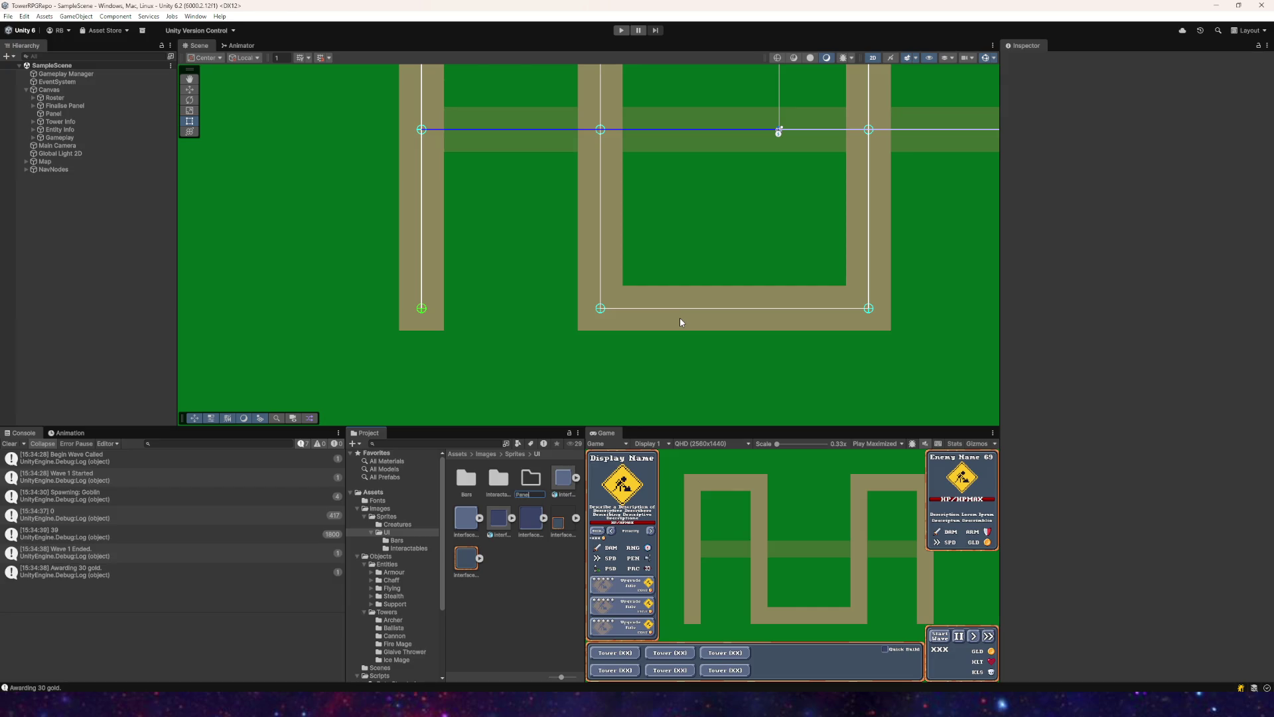
type("s")
key("Return")
mouse_move(578, 469)
left_mouse_down()
mouse_move(526, 524)
mouse_move(472, 551)
mouse_move(534, 482)
left_mouse_up()
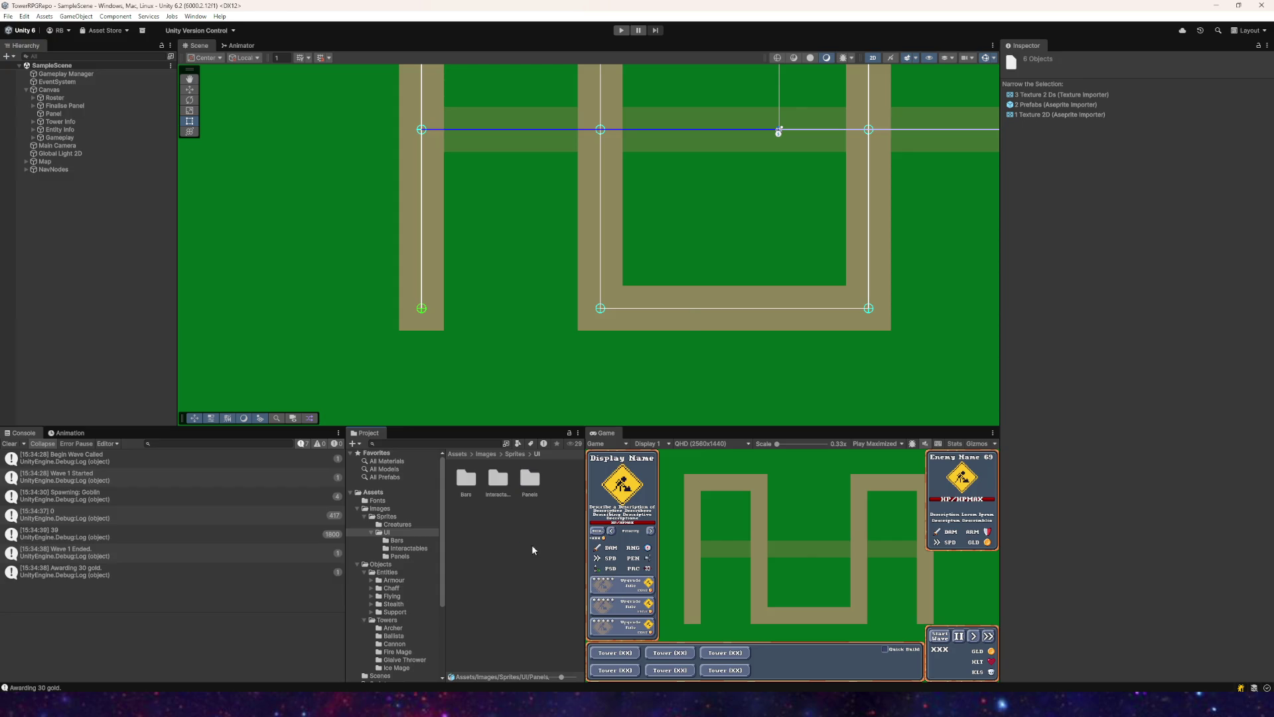
Step: Create an Icons folder inside UI
right_click(533, 550)
mouse_move(597, 285)
left_click(718, 294)
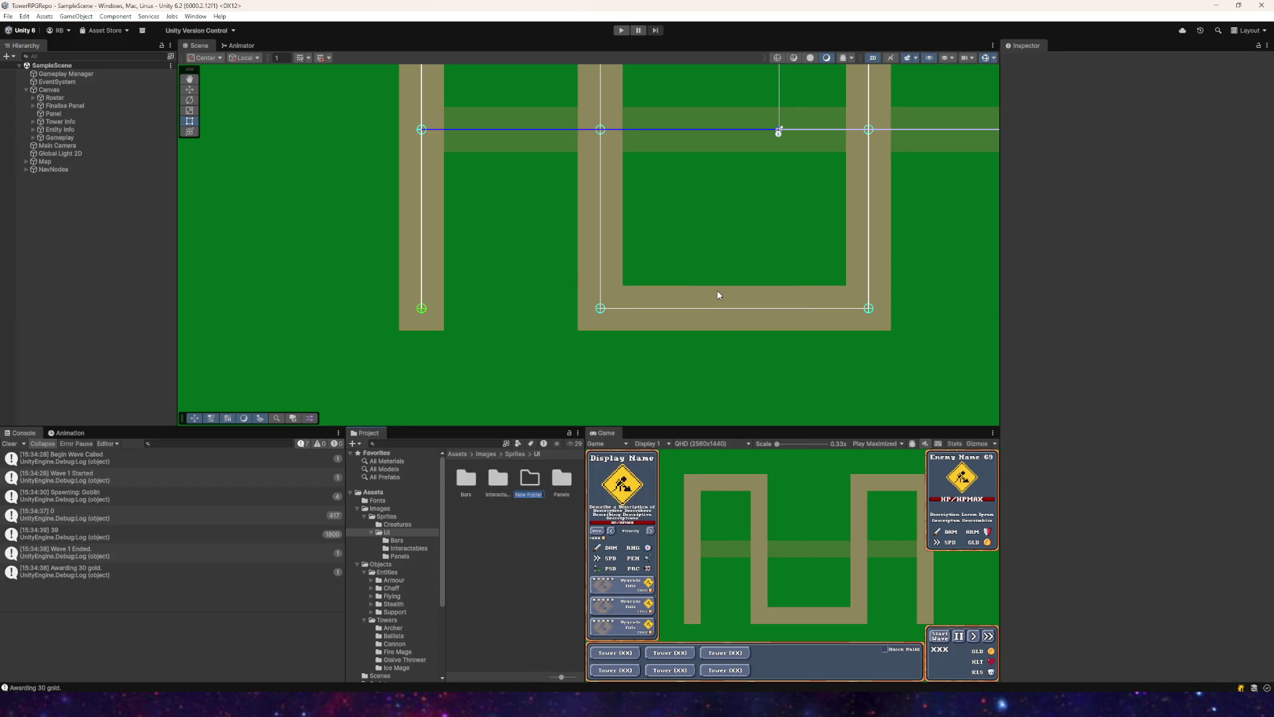
type("Icons")
key("Return")
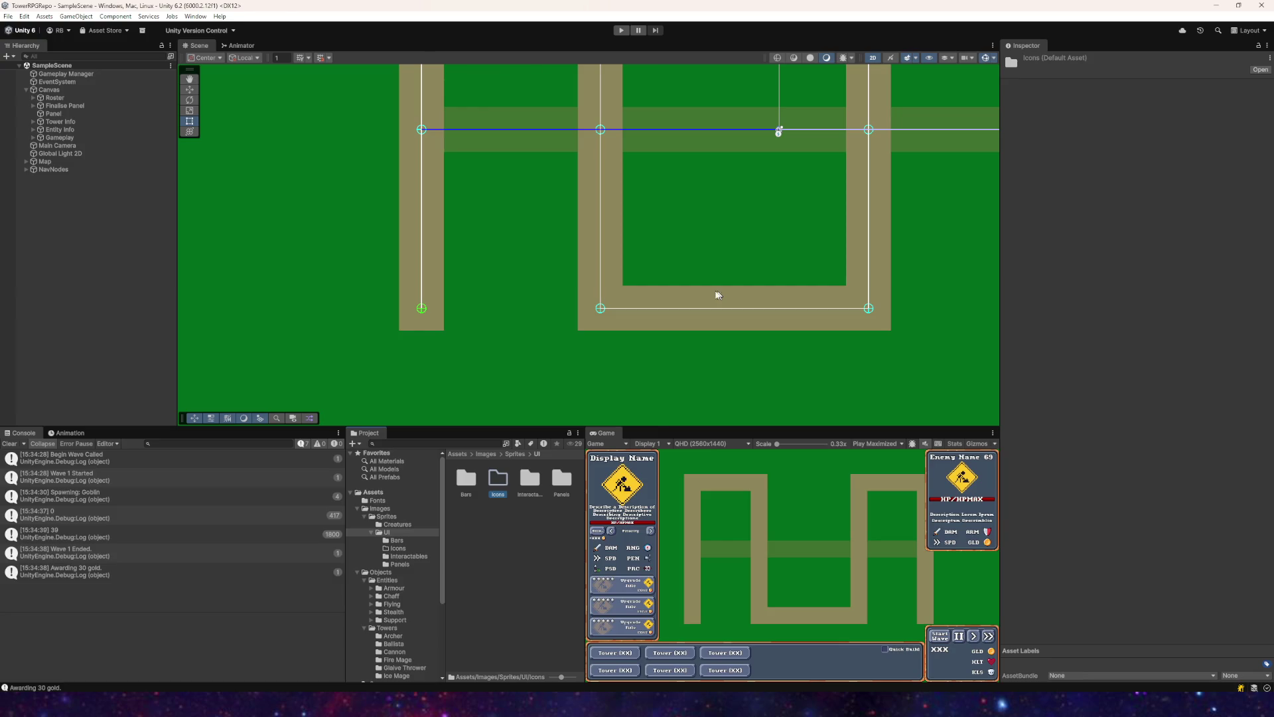
Step: Move the twelve loose interface icons from Sprites into the Icons folder
left_click(388, 516)
left_click(526, 601)
left_click(467, 598, "shift")
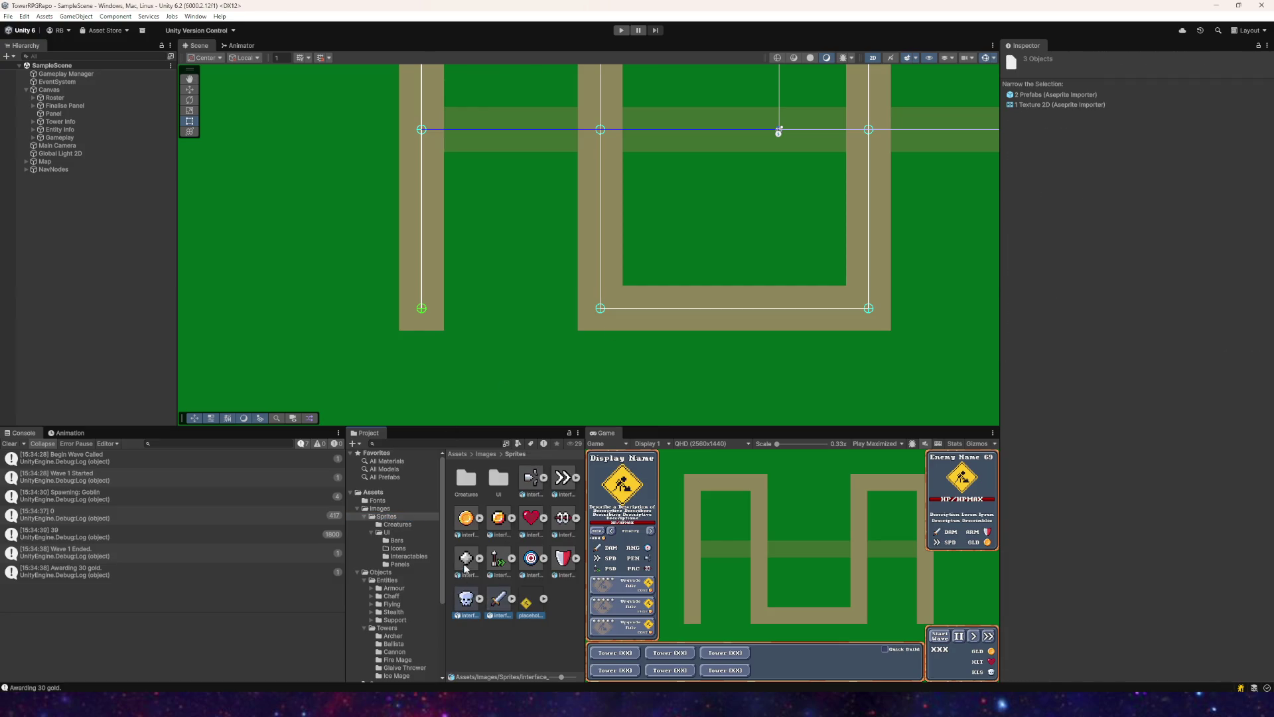
left_click(497, 609)
left_click(467, 600, "ctrl")
left_click(466, 519, "shift")
left_click_drag(420, 557, 399, 549)
left_click(524, 526)
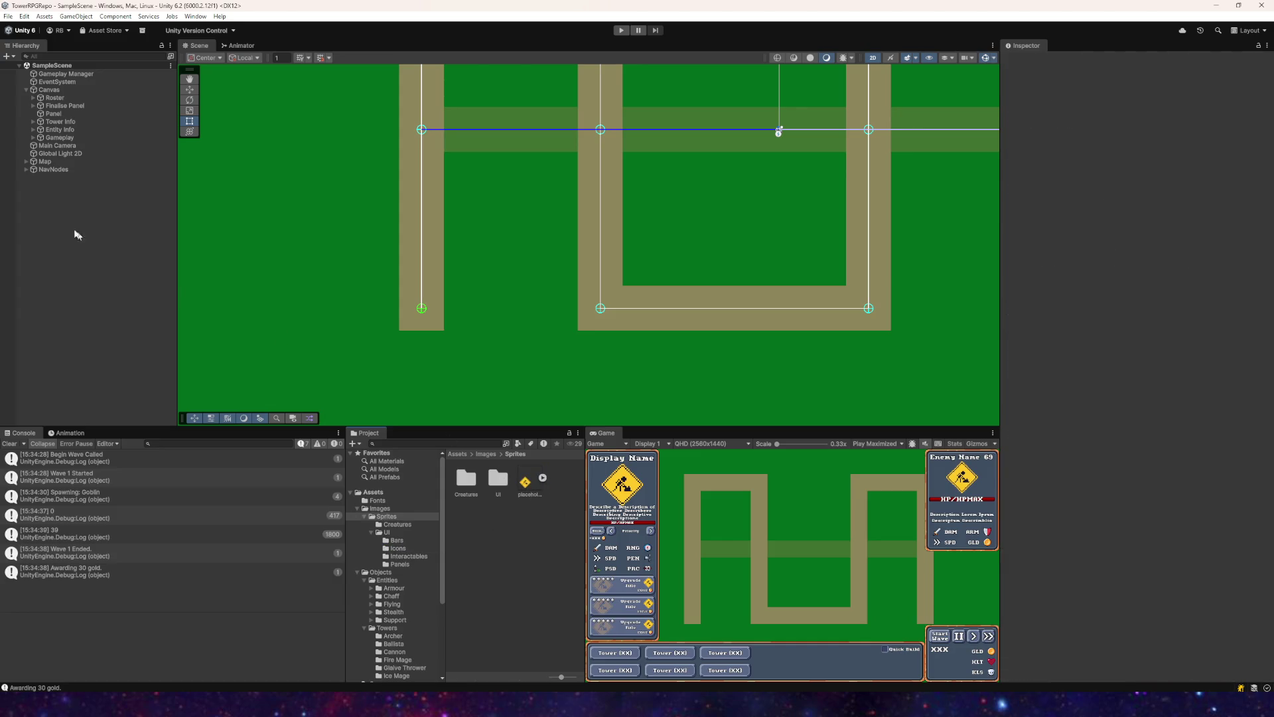
Step: Open the File menu and close it without choosing anything
left_click(8, 16)
left_click(20, 64)
left_click(8, 16)
left_click(35, 125)
Step: Open the Creatures sprite folder and switch the OBS stream to the AFK scene
left_click(408, 524)
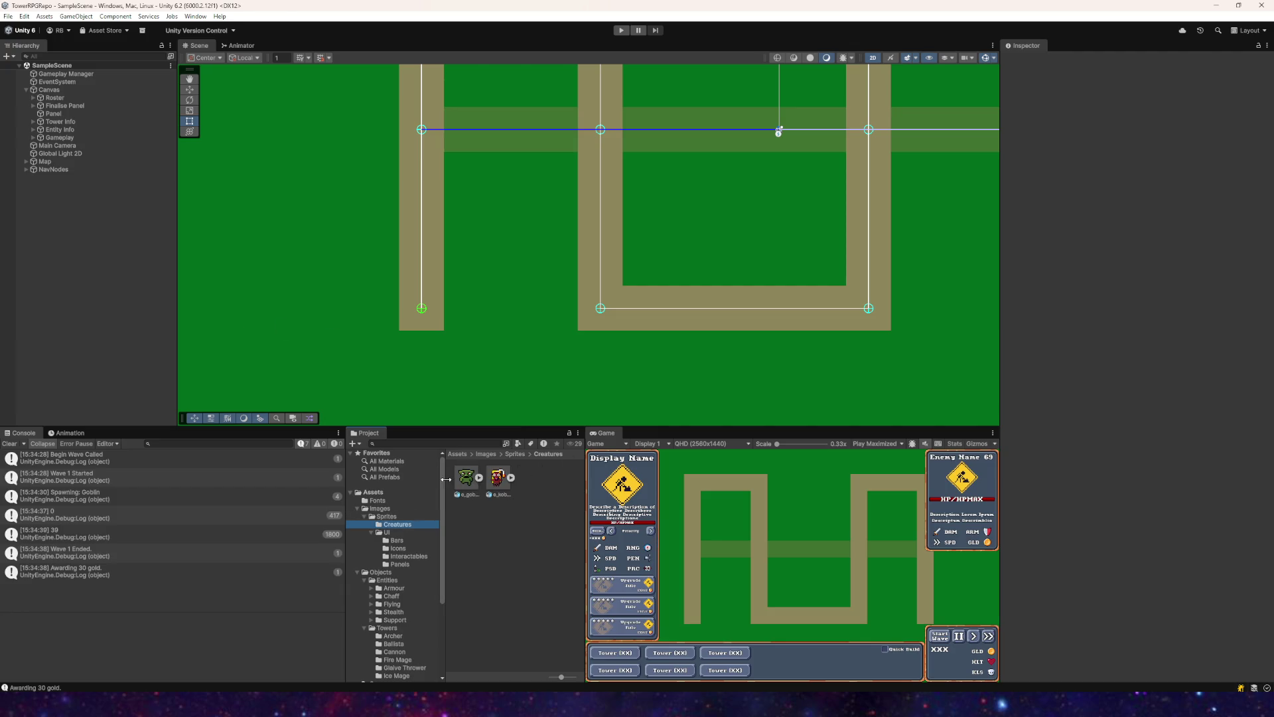
scroll(411, 511, "down", 5)
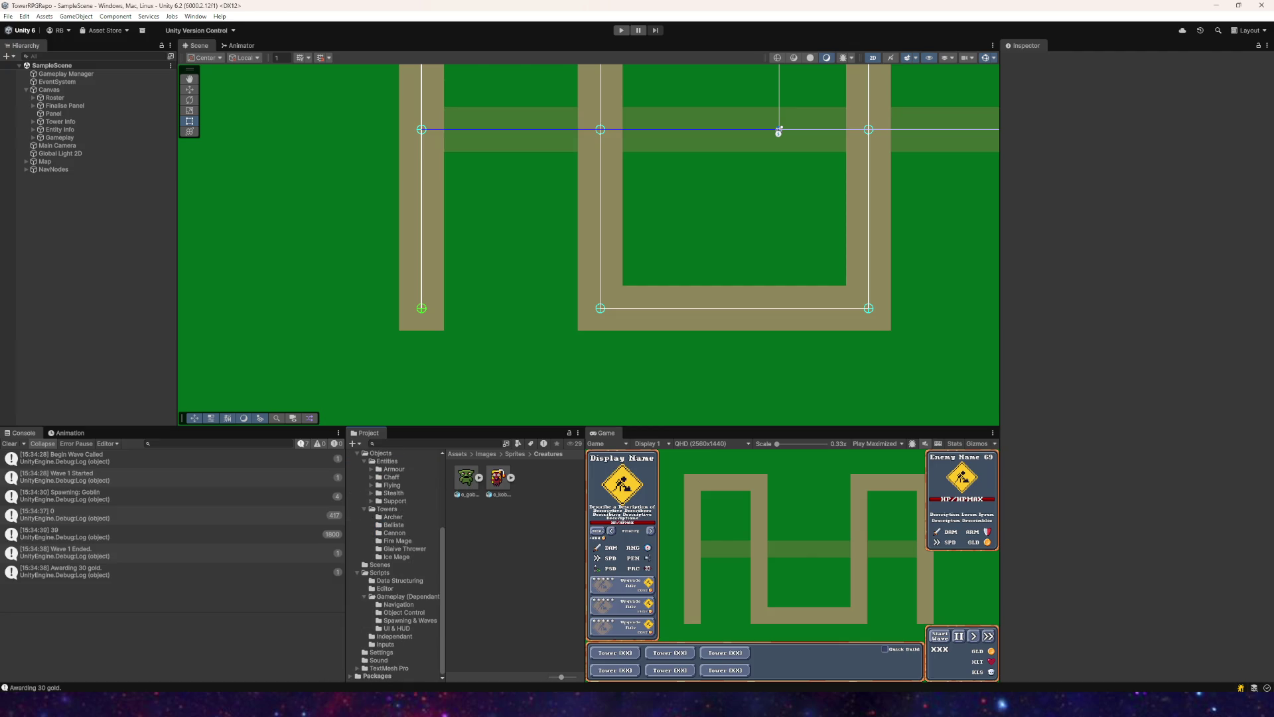
left_click(323, 703)
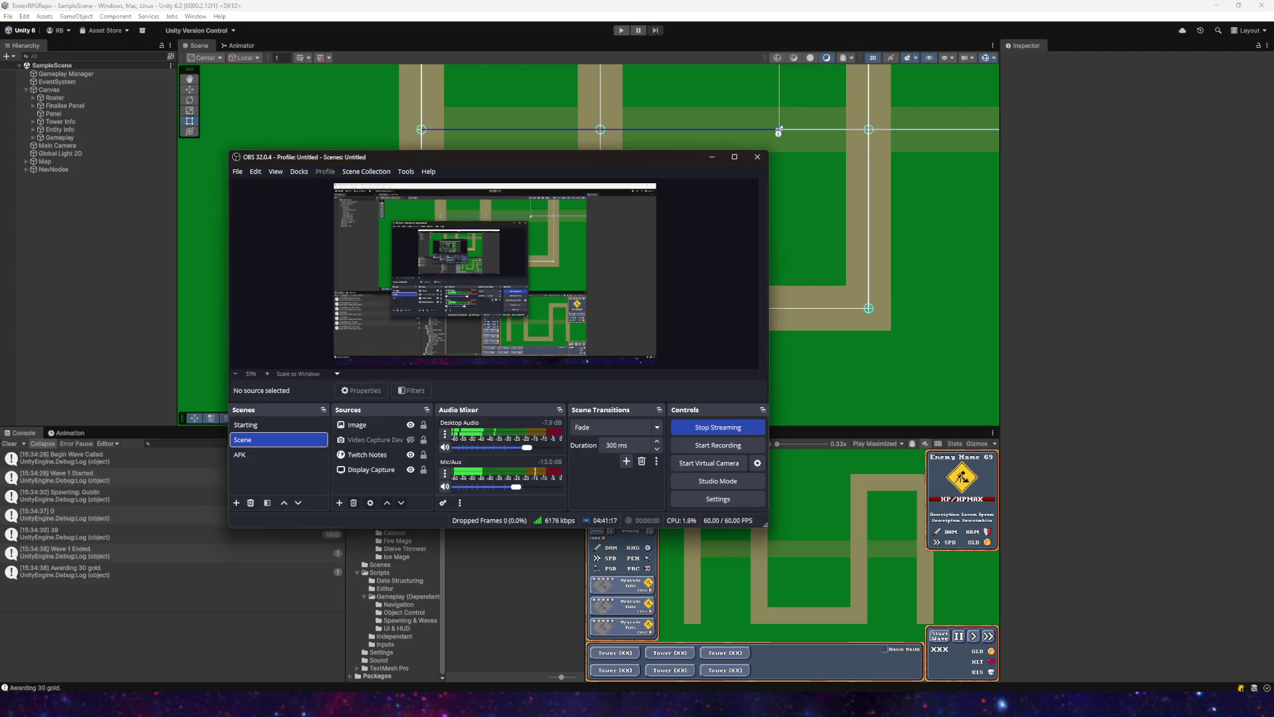
left_click(278, 457)
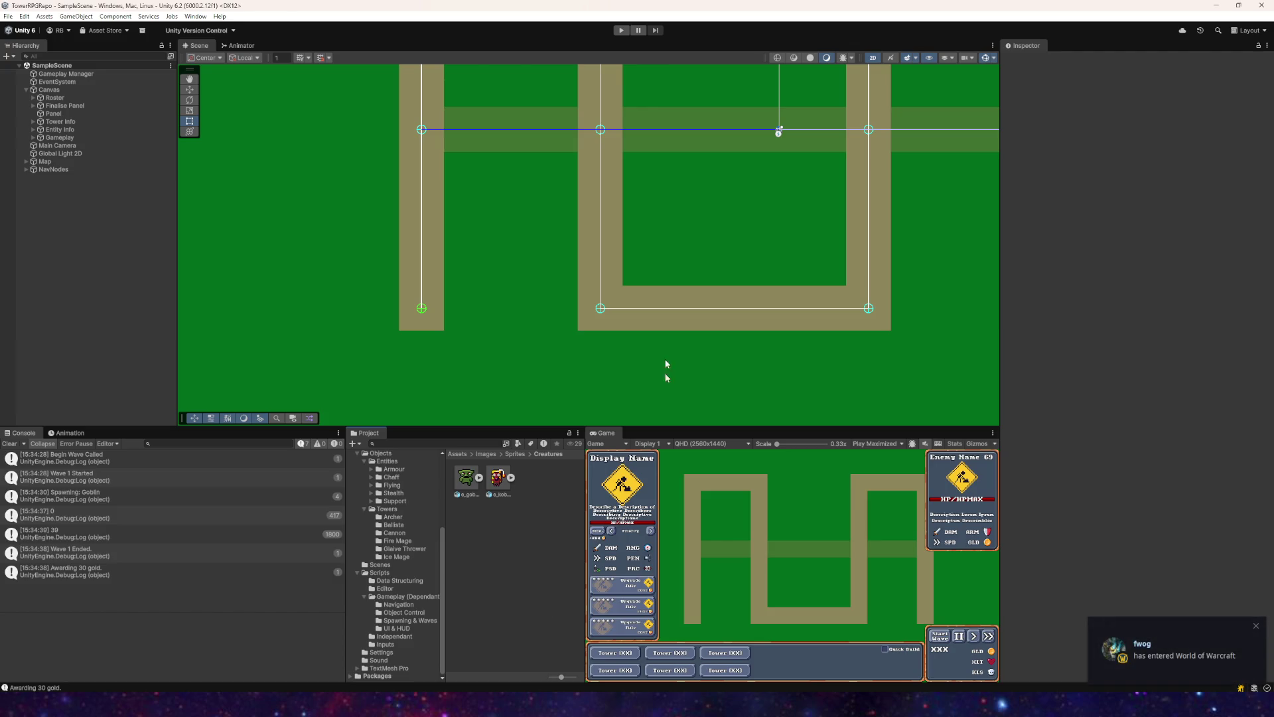
left_click(8, 16)
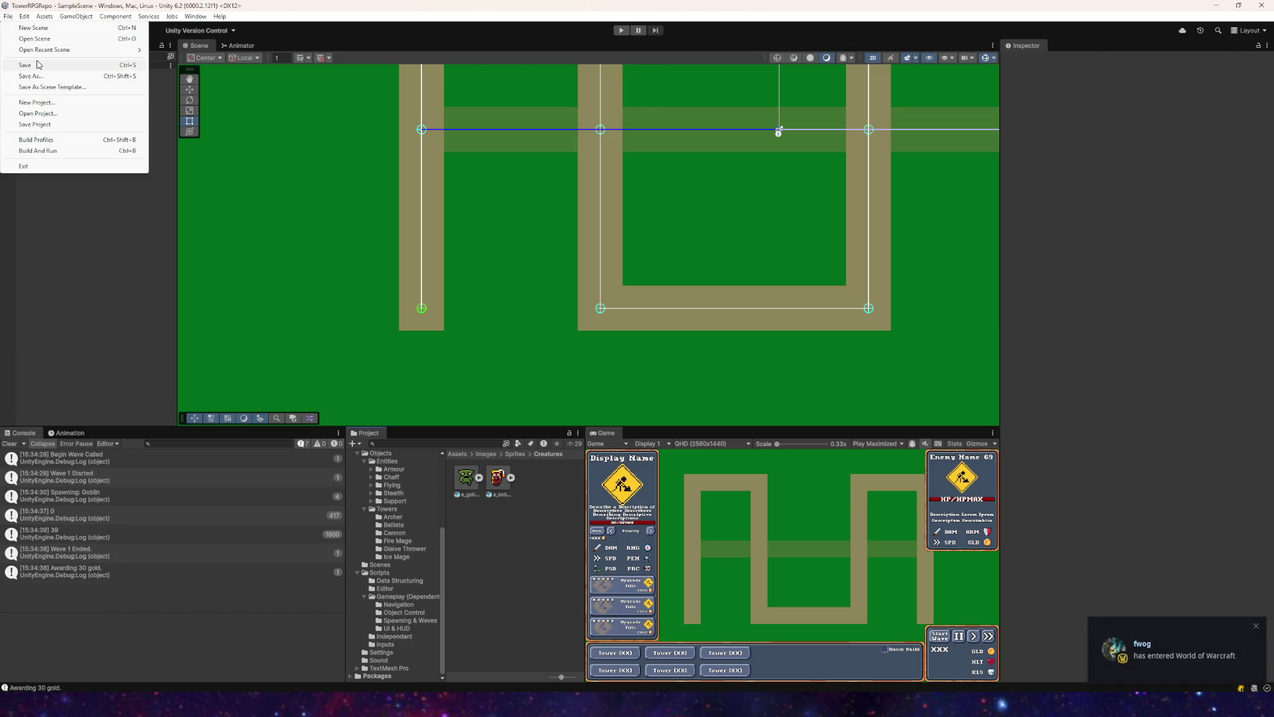
Step: Look through the File and Edit menus, then close them
left_click(38, 64)
left_click(8, 16)
left_click(24, 16)
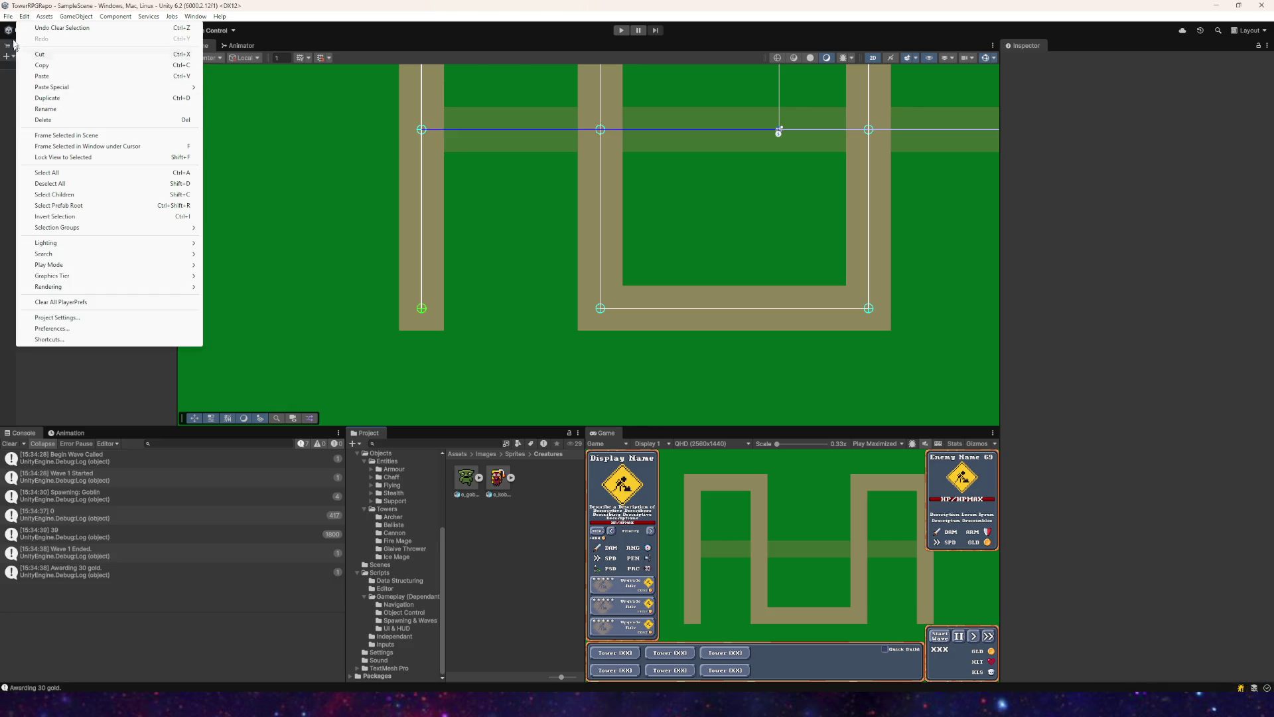
mouse_move(8, 16)
left_click(33, 122)
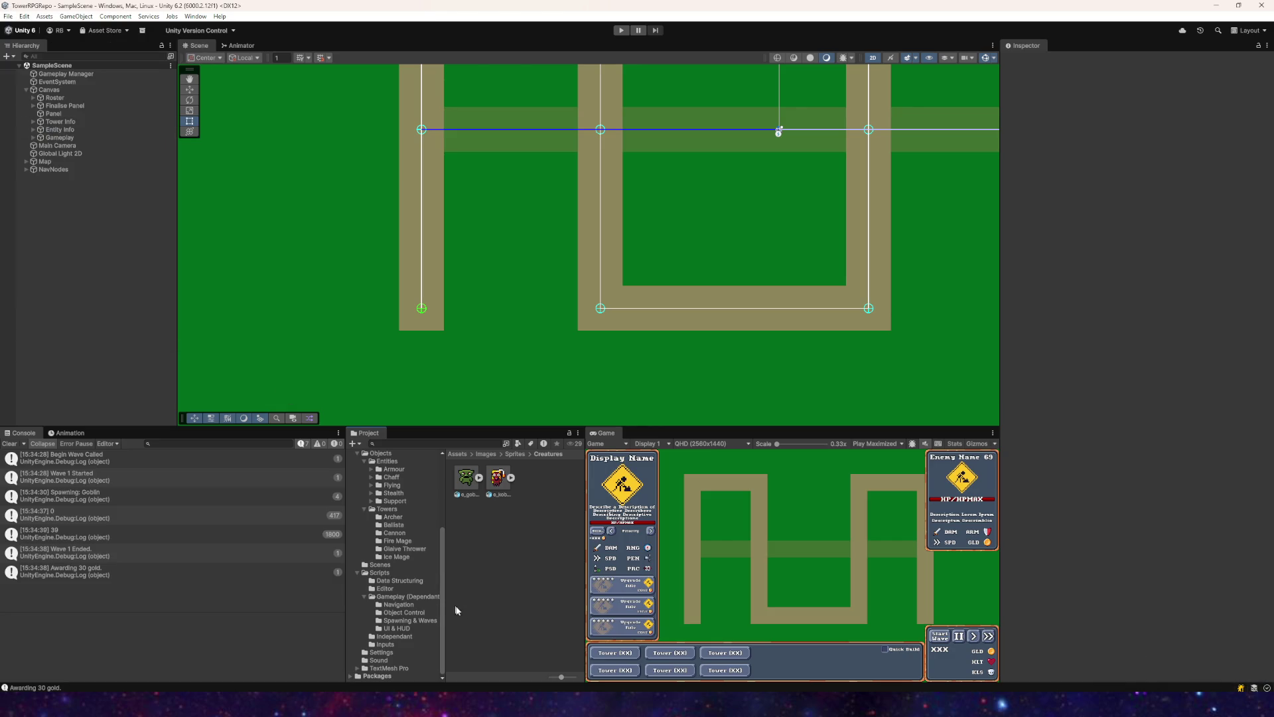
Step: Zoom out and pan the Scene view to show the whole winding path
scroll(597, 279, "down", 3)
left_click_drag(640, 230, 512, 231)
mouse_move(420, 705)
left_click(420, 657)
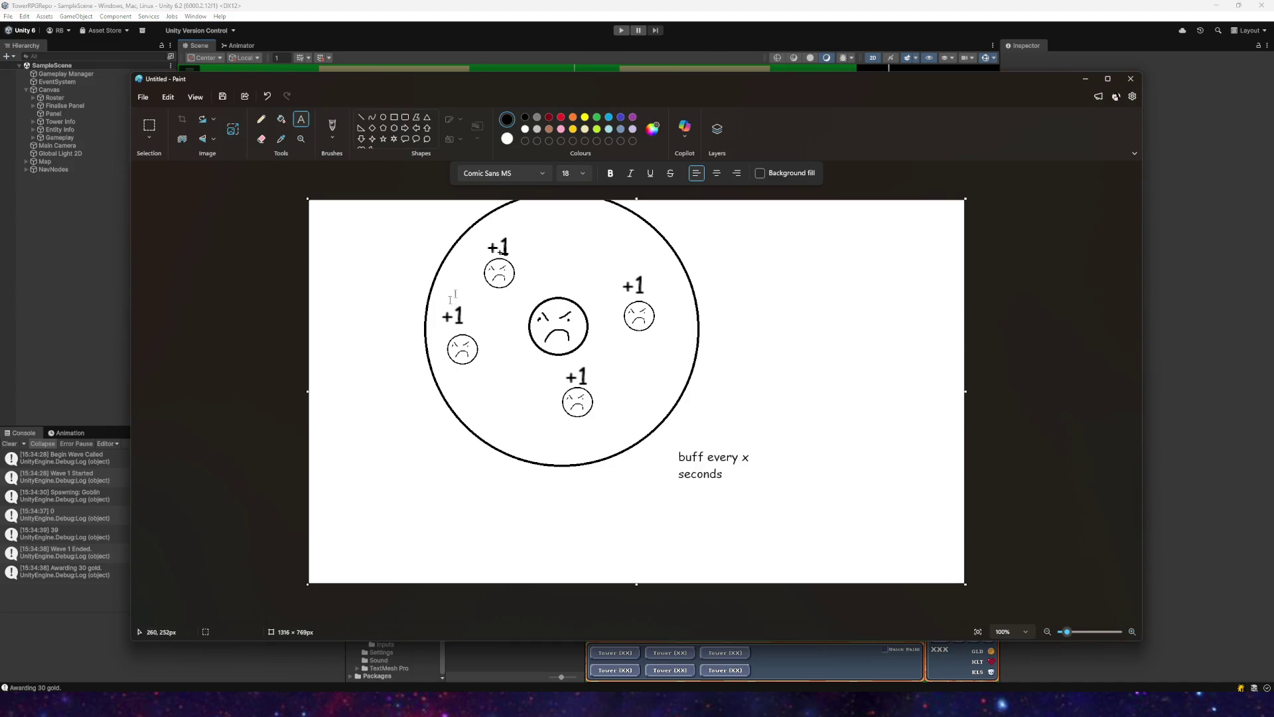
Step: Close the Paint buff sketch, choosing Don't save
left_click(1131, 79)
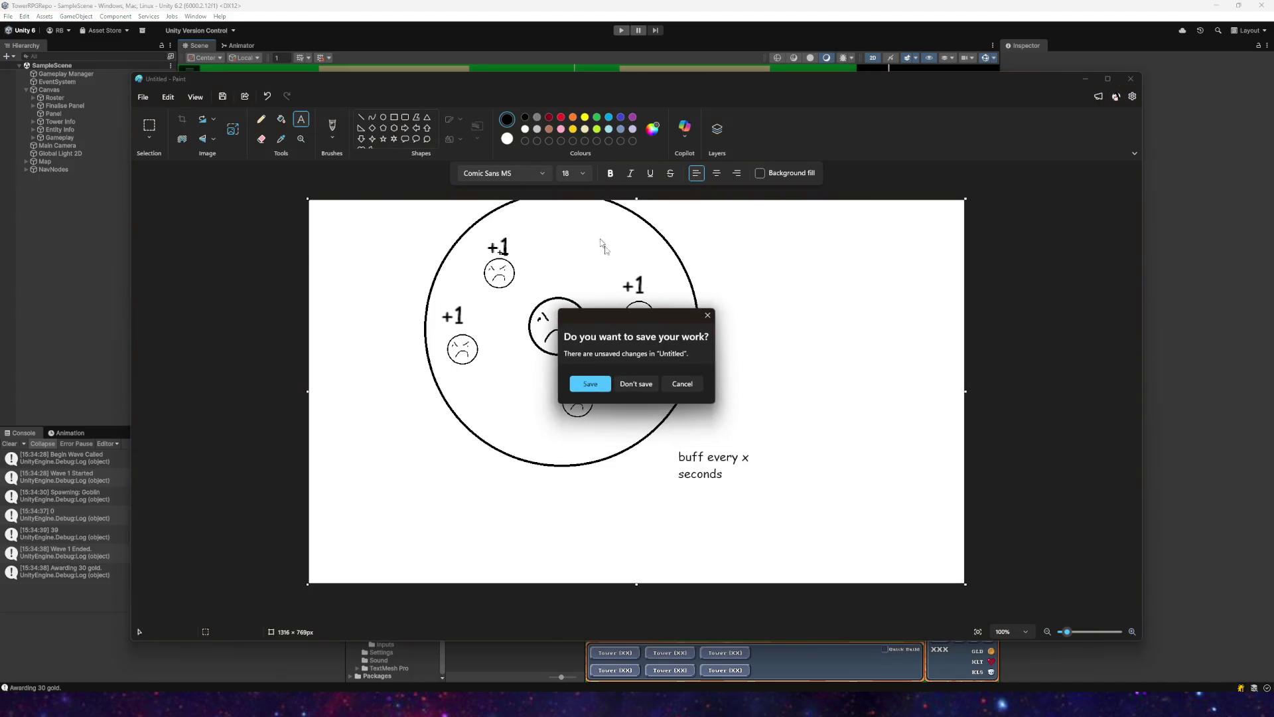
left_click(653, 385)
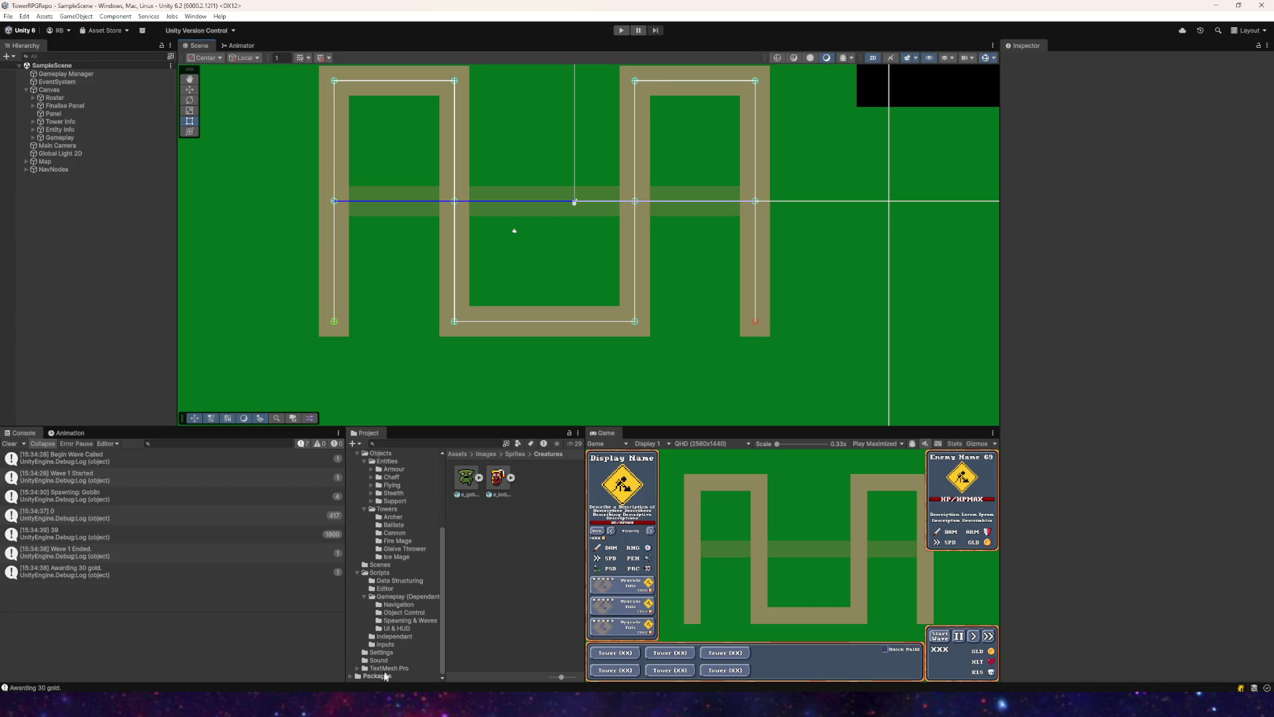
Step: Close the interface bar tile sprites in Aseprite, discarding unsaved changes
key("alt+Tab")
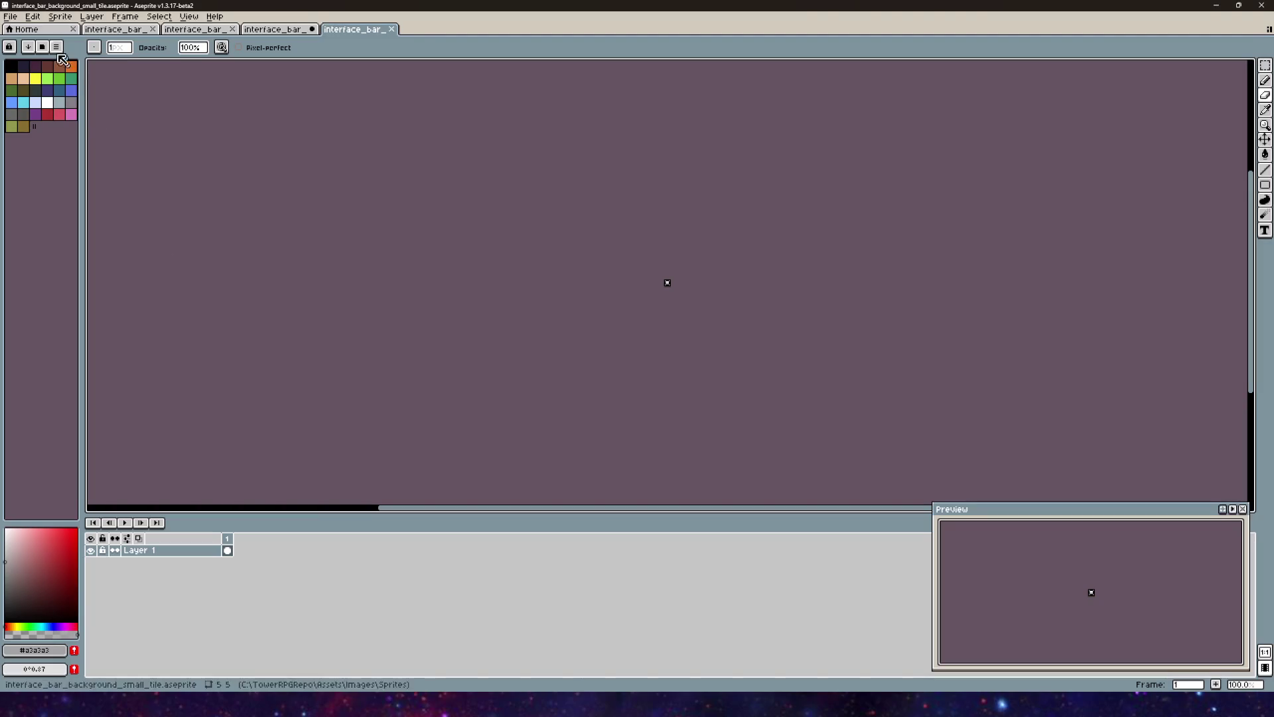
left_click(153, 30)
left_click(153, 30)
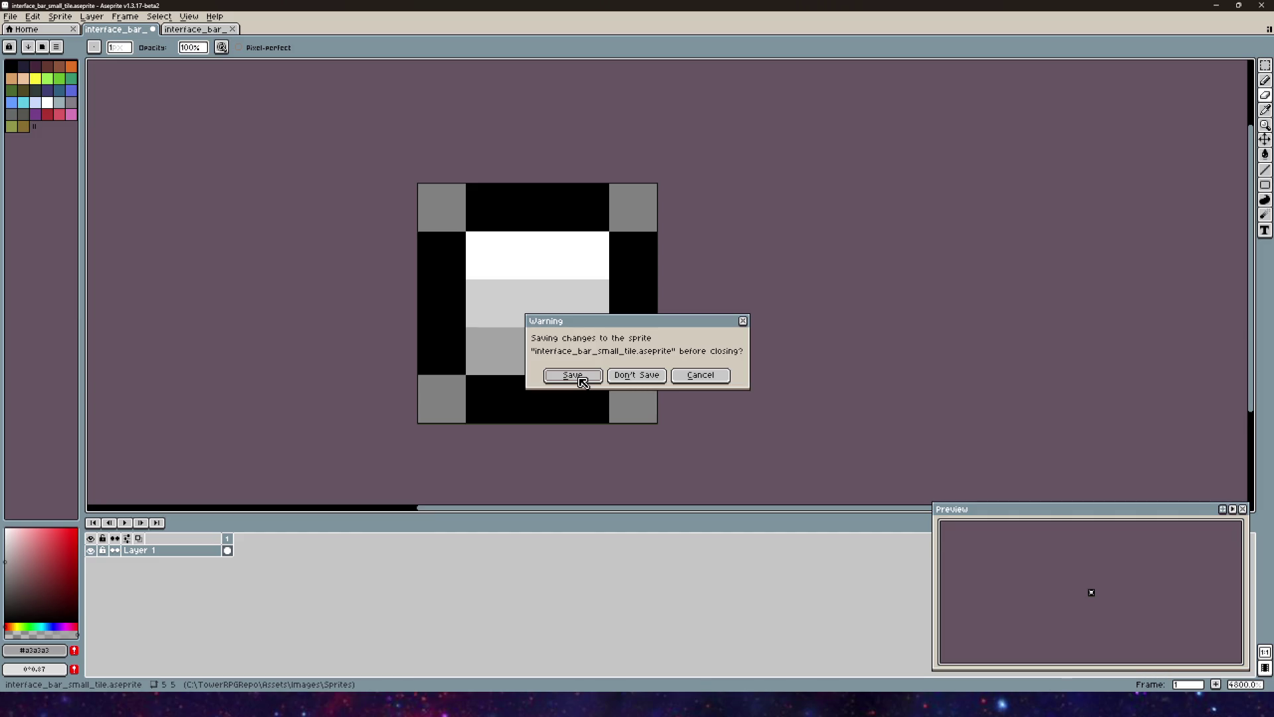
left_click(647, 376)
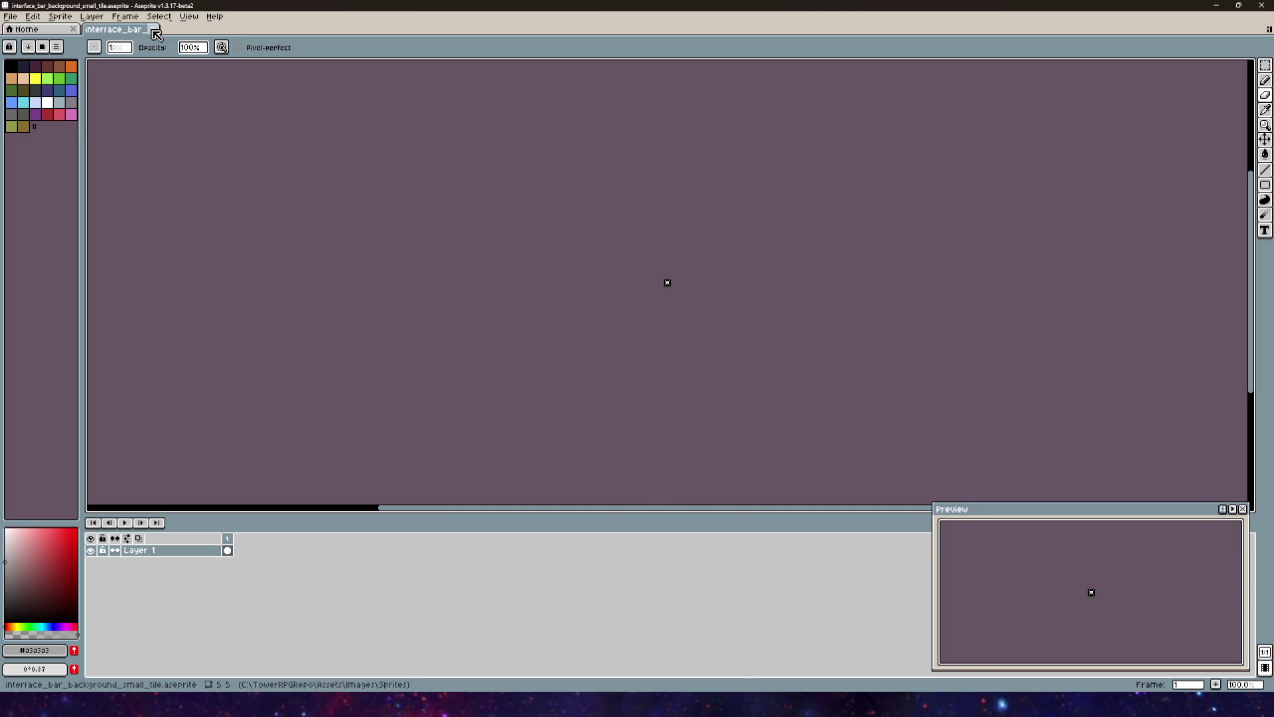
left_click(154, 30)
Step: Start a new sprite from the File menu, then return to Unity
left_click(10, 16)
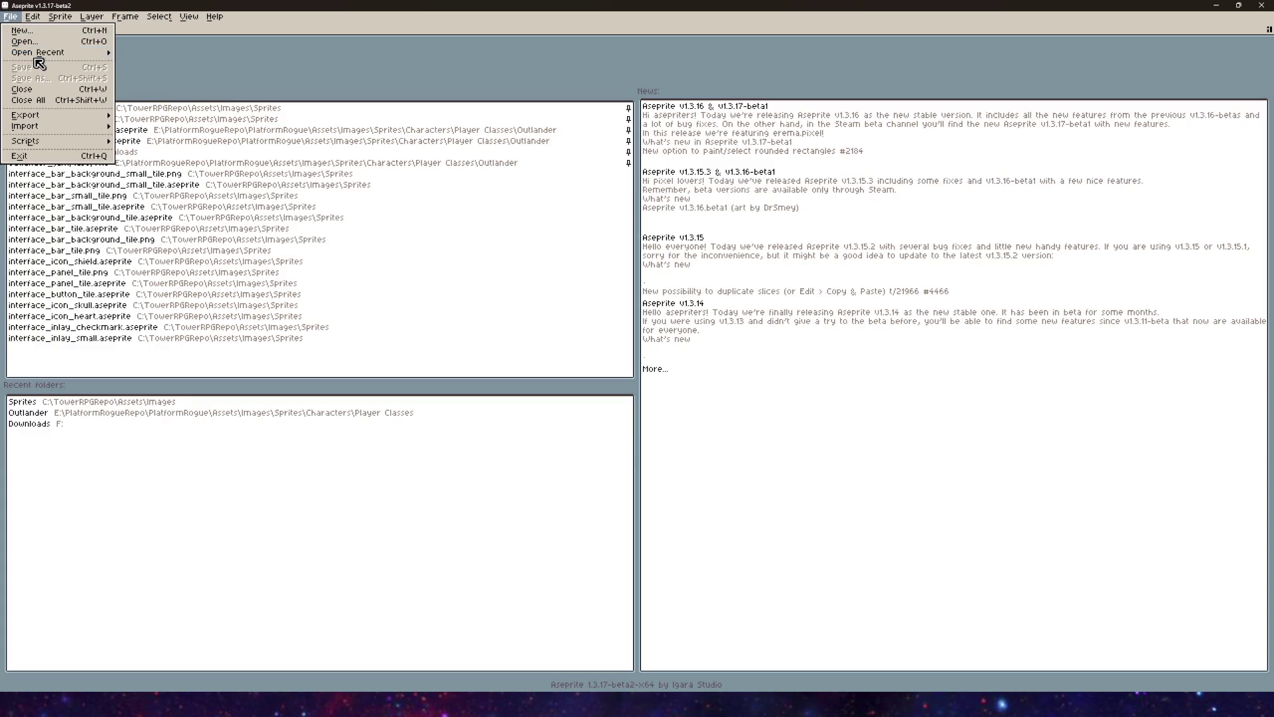
left_click(43, 31)
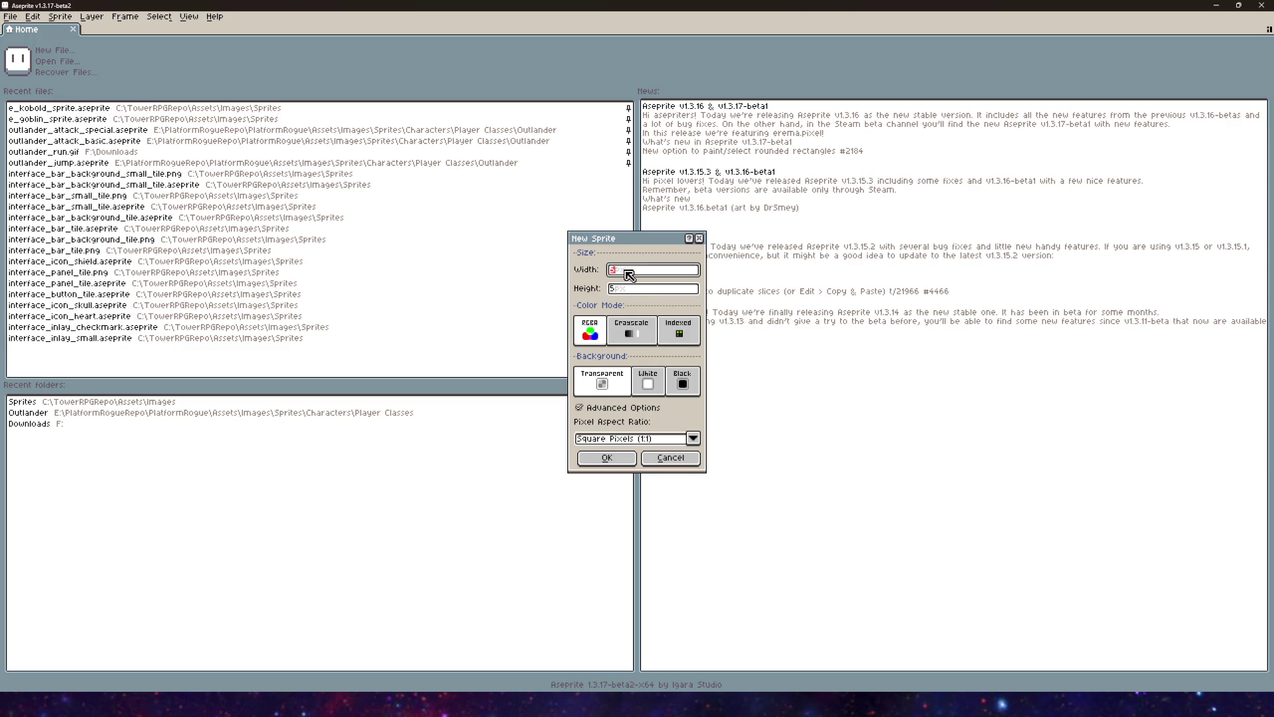
left_click(348, 690)
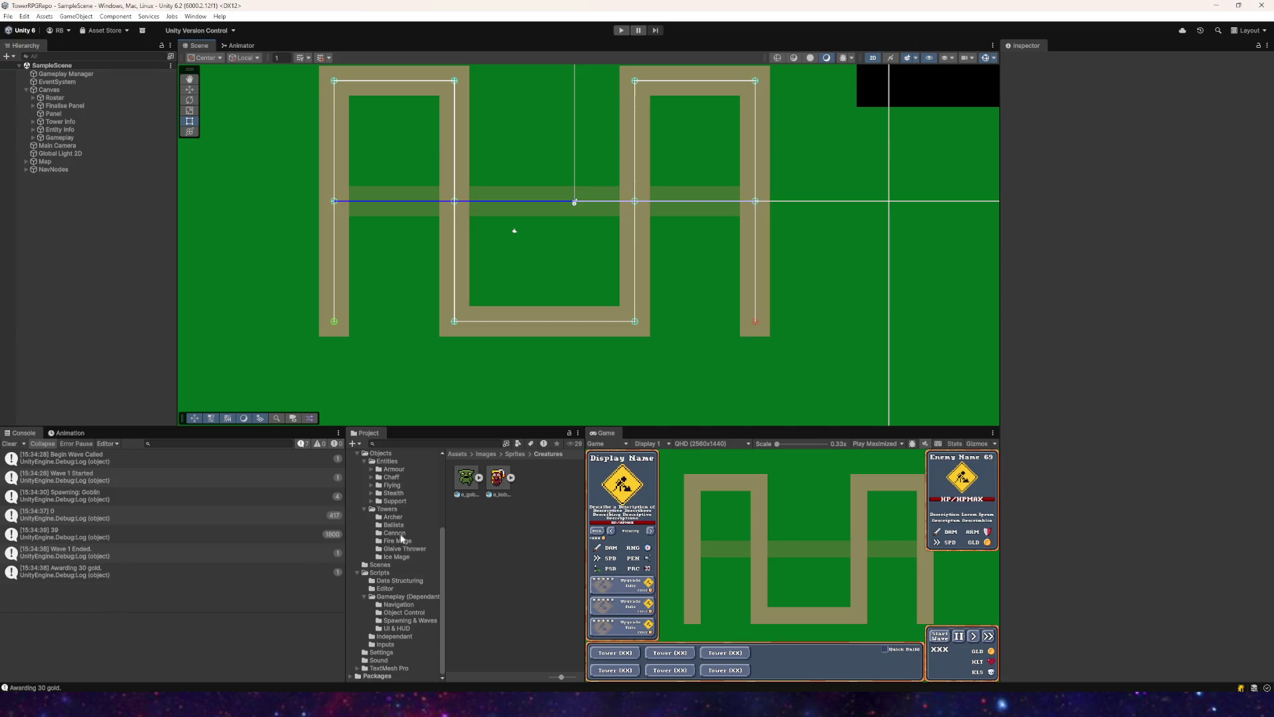
Step: Clear all Console log messages
scroll(412, 499, "up", 3)
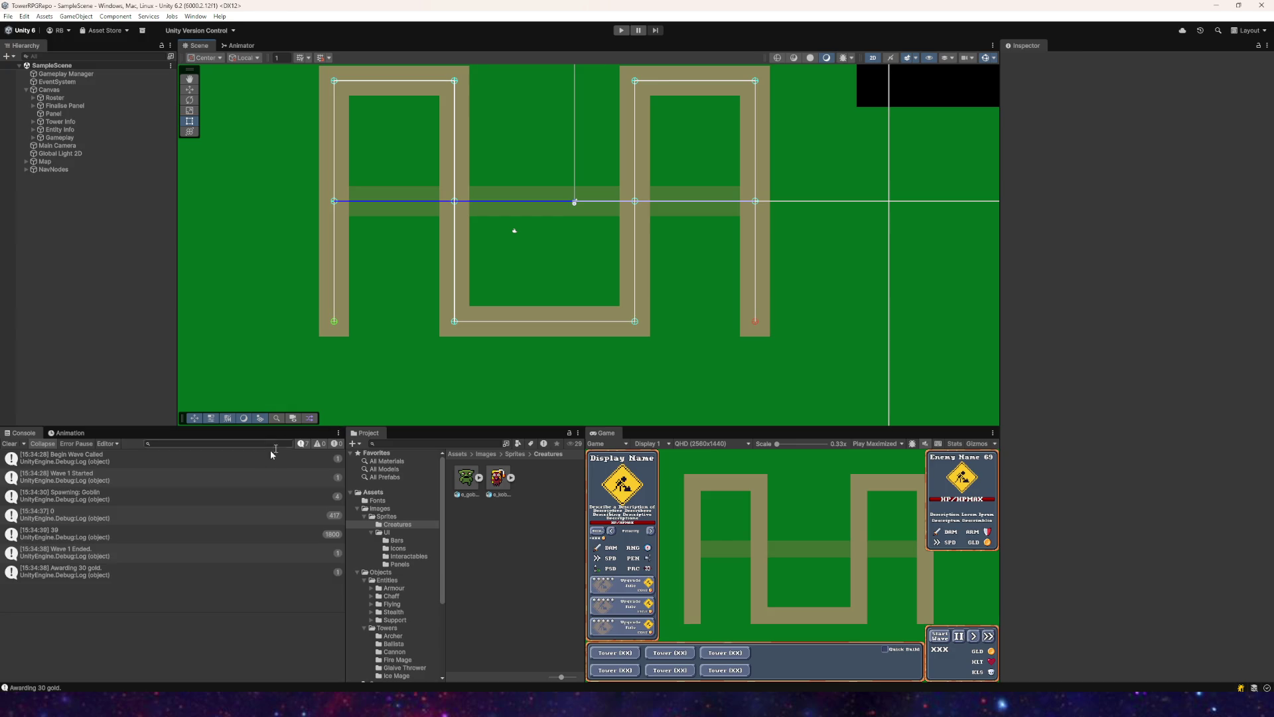
left_click(9, 444)
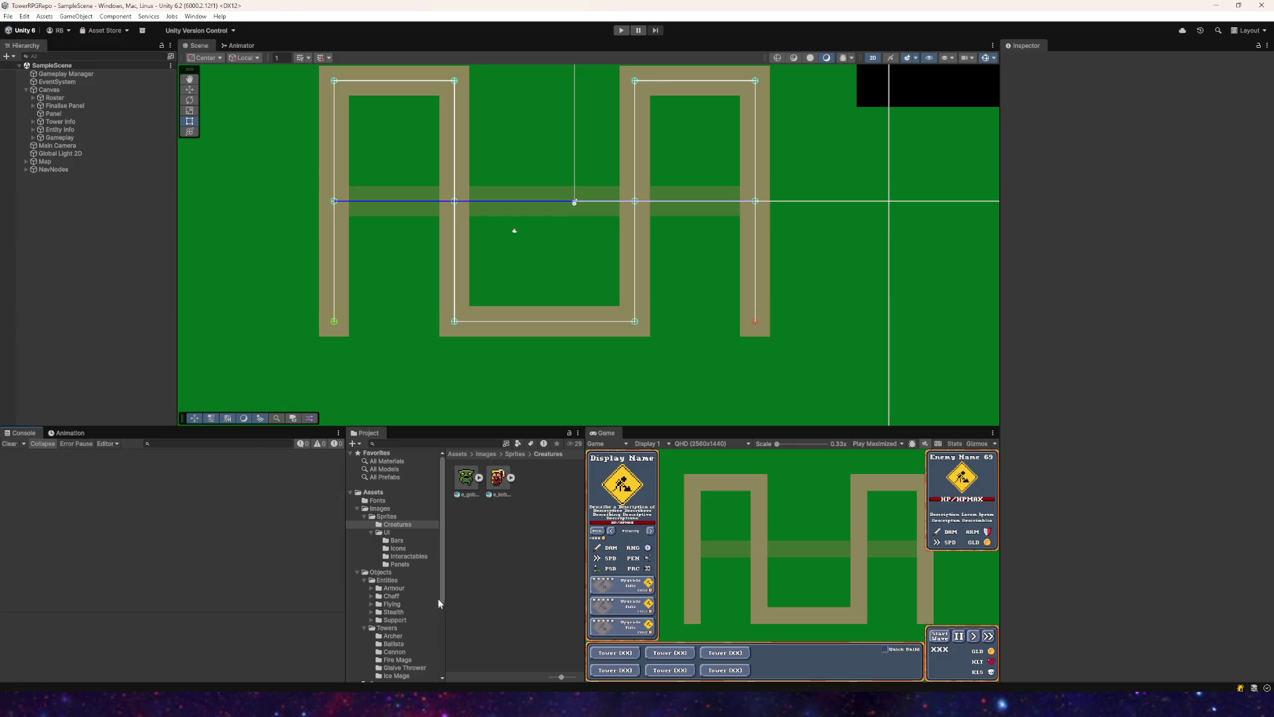
scroll(419, 586, "down", 5)
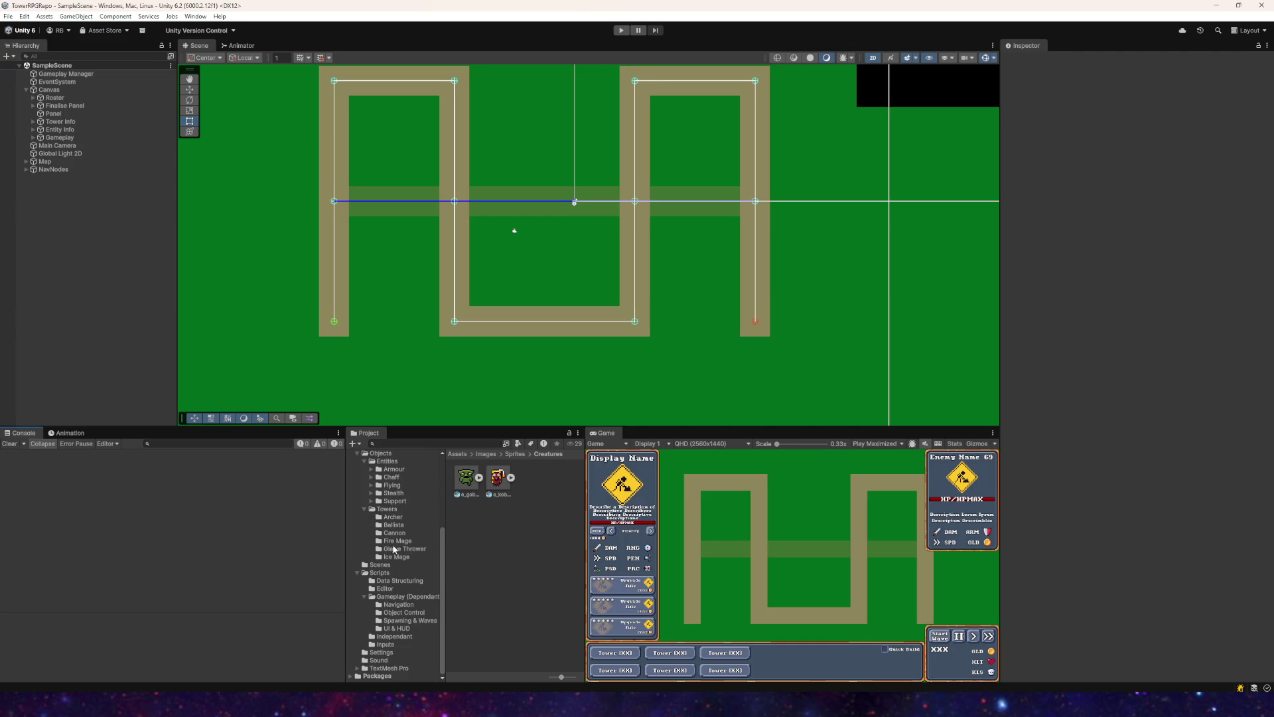
scroll(395, 550, "up", 3)
Step: Expand Armour, Chaff, Flying, Stealth and Support, open Hobgoblin, then return to Aseprite's New Sprite dialog
left_click(371, 529)
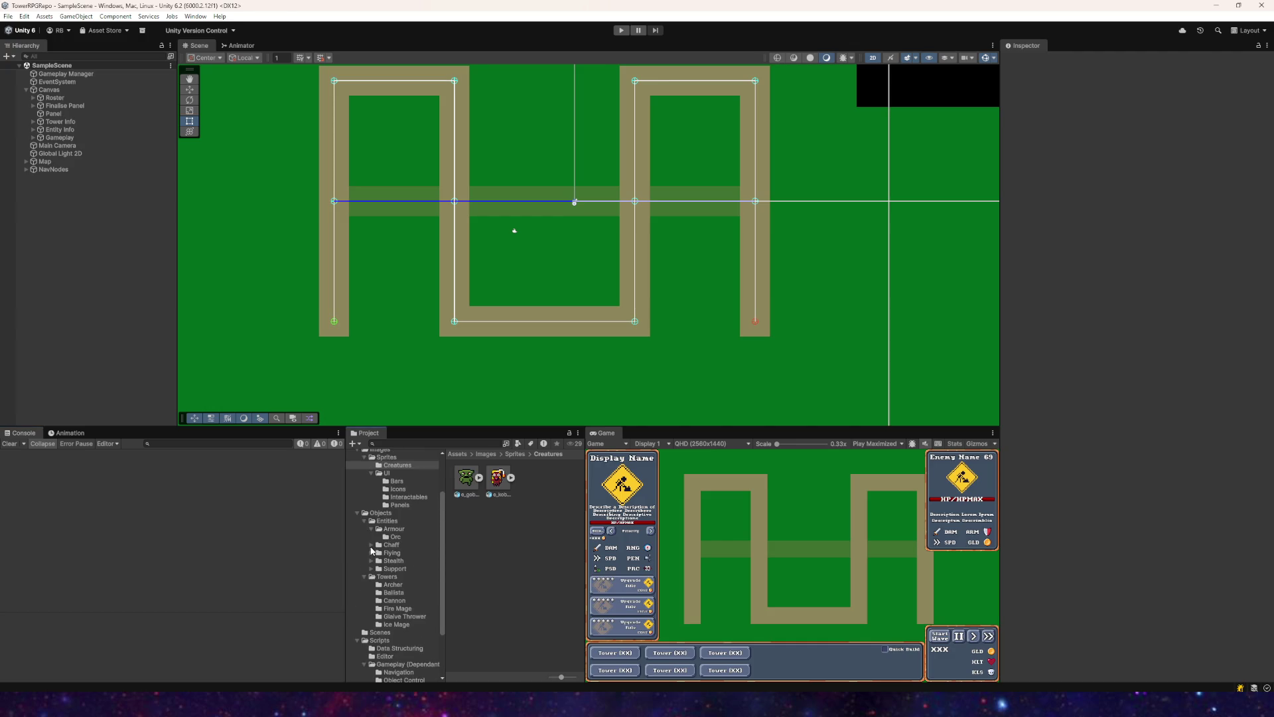
left_click(371, 545)
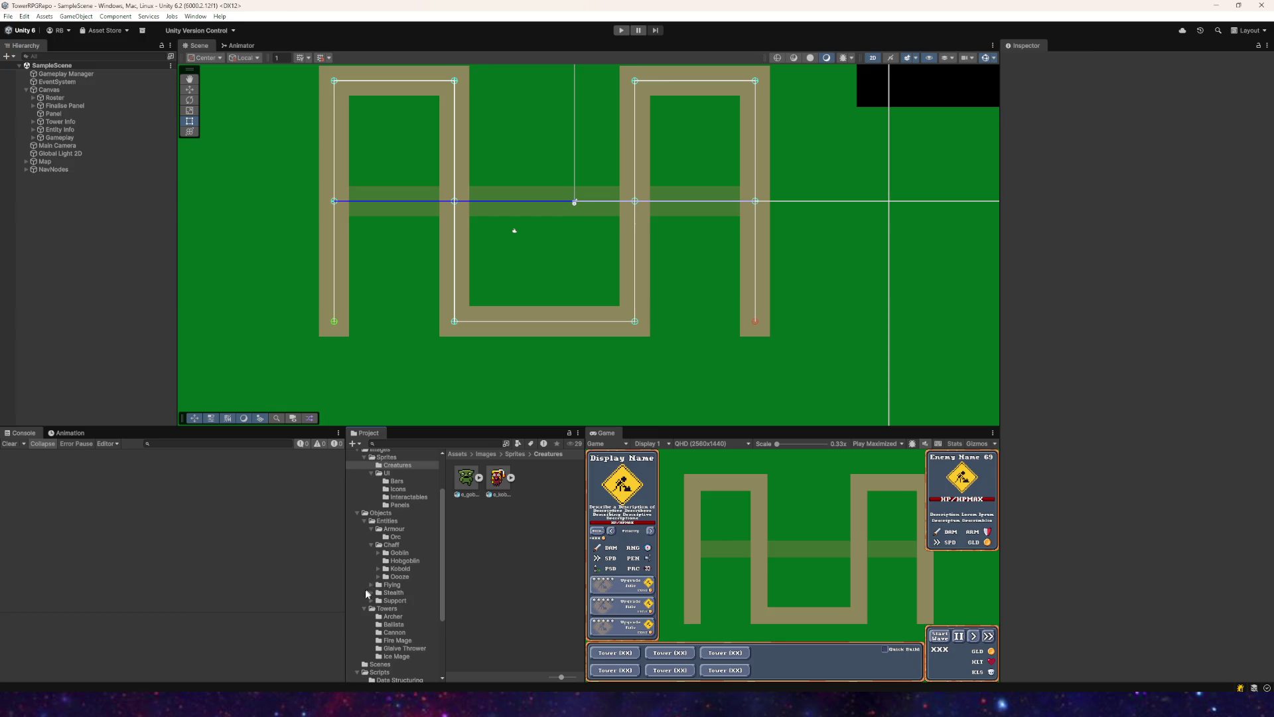
left_click(371, 585)
left_click(372, 600)
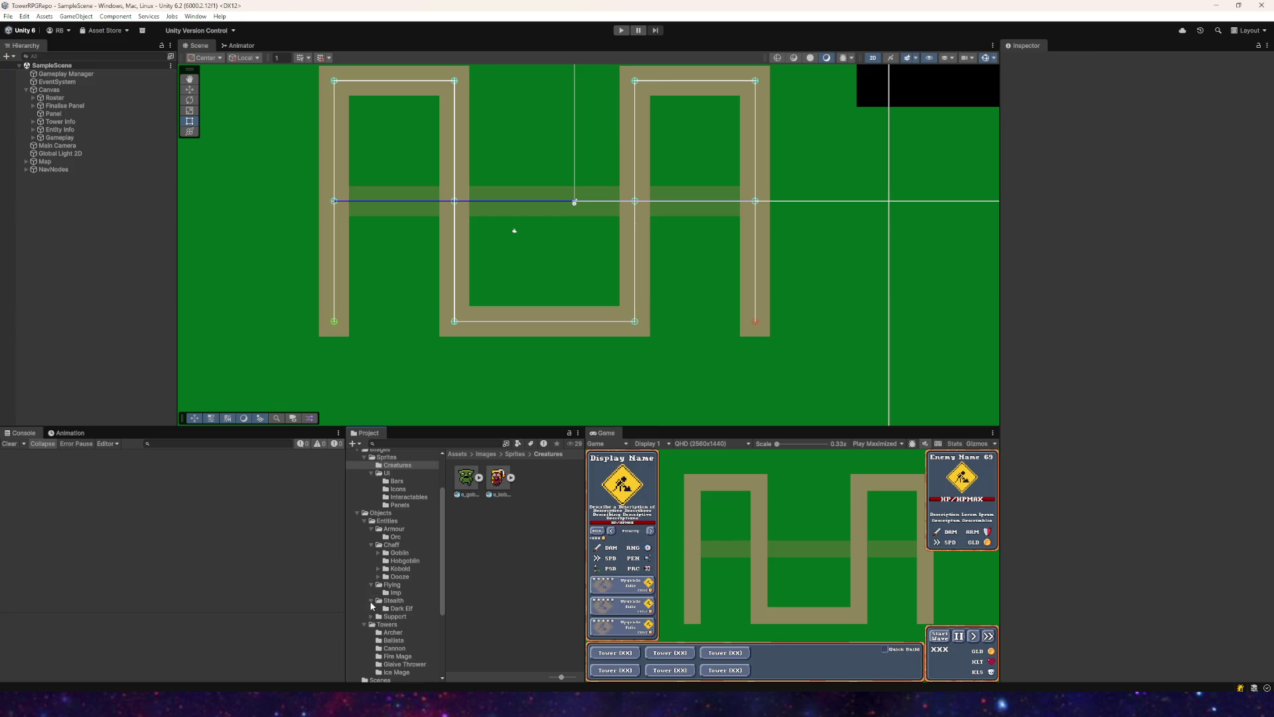
left_click(372, 617)
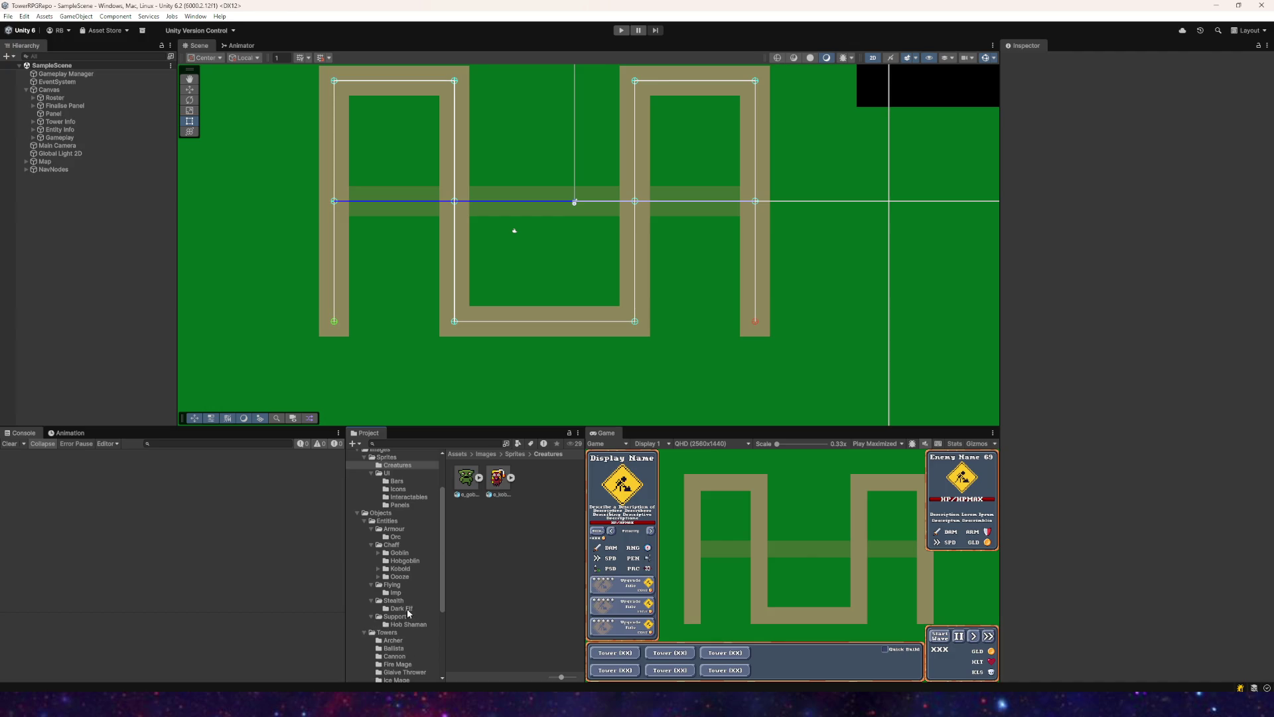
left_click(406, 625)
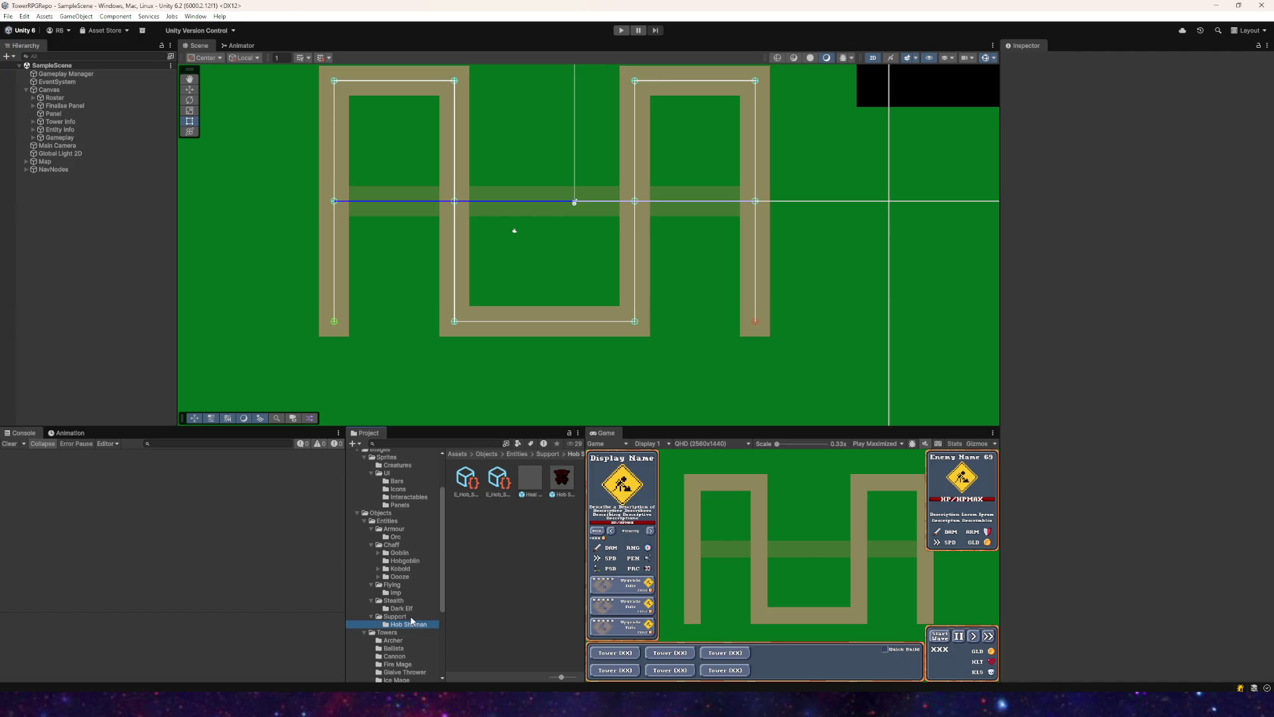
left_click(402, 561)
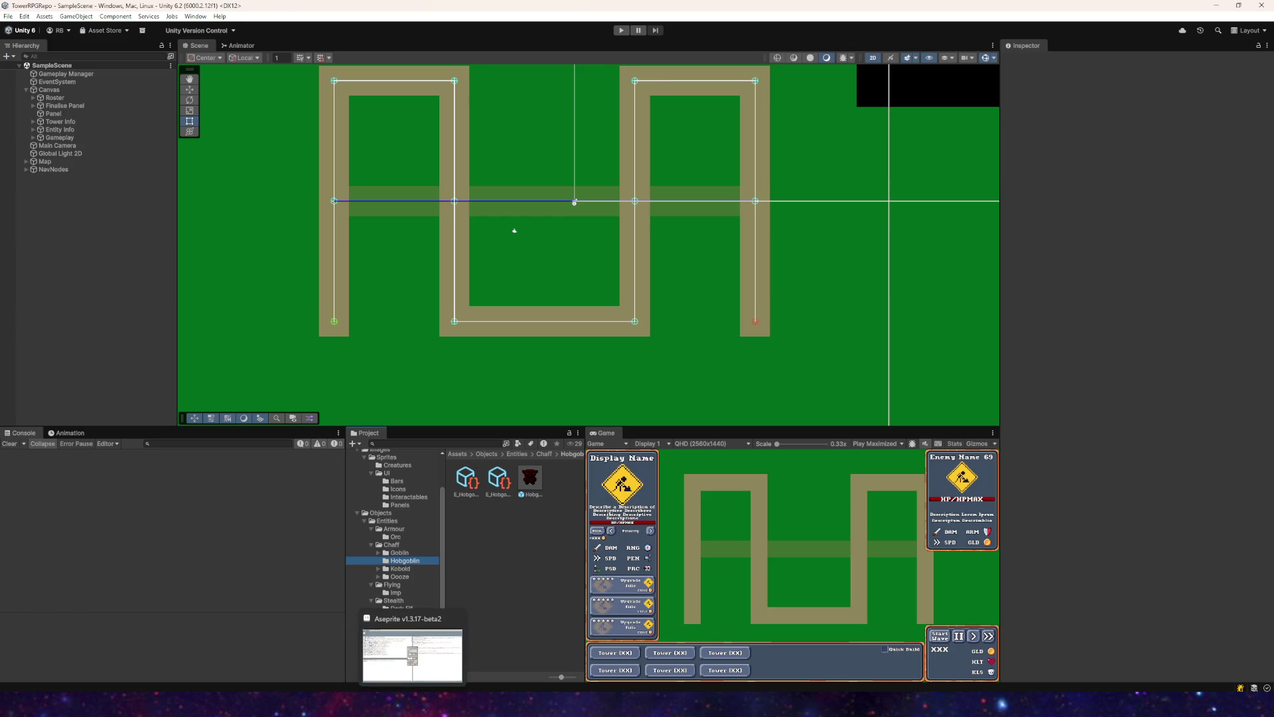
left_click(413, 653)
left_click(620, 270)
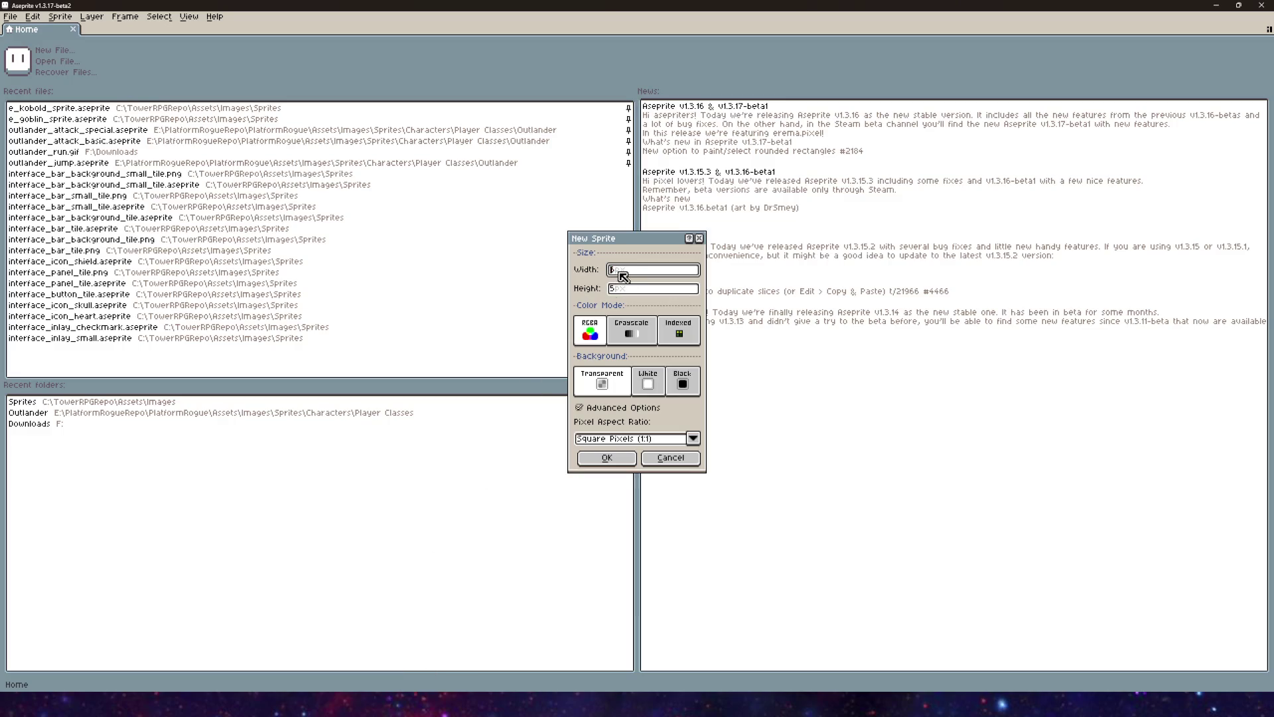
Step: Create a new 30 × 30 pixel RGB sprite with a transparent background and square pixels
key("BackSpace")
type("32")
type("30")
key("Tab")
type("30")
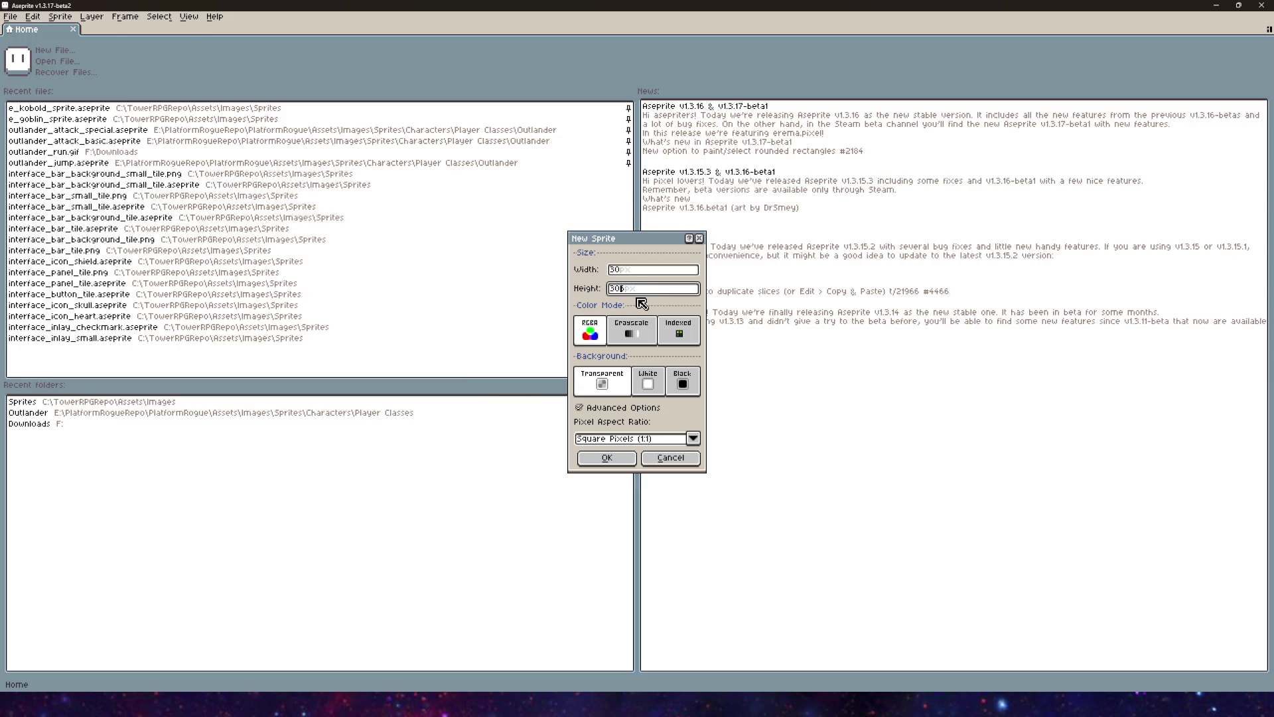
left_click(629, 438)
left_click(613, 452)
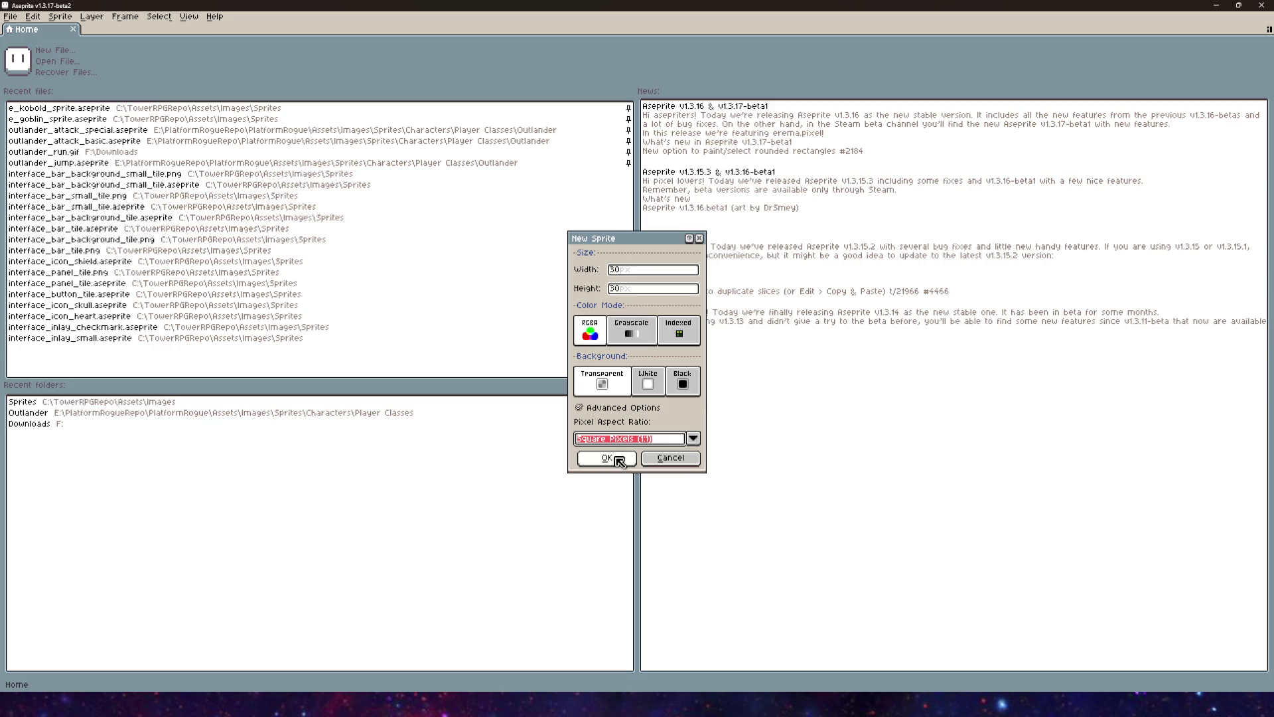
left_click(631, 466)
scroll(432, 287, "up", 8)
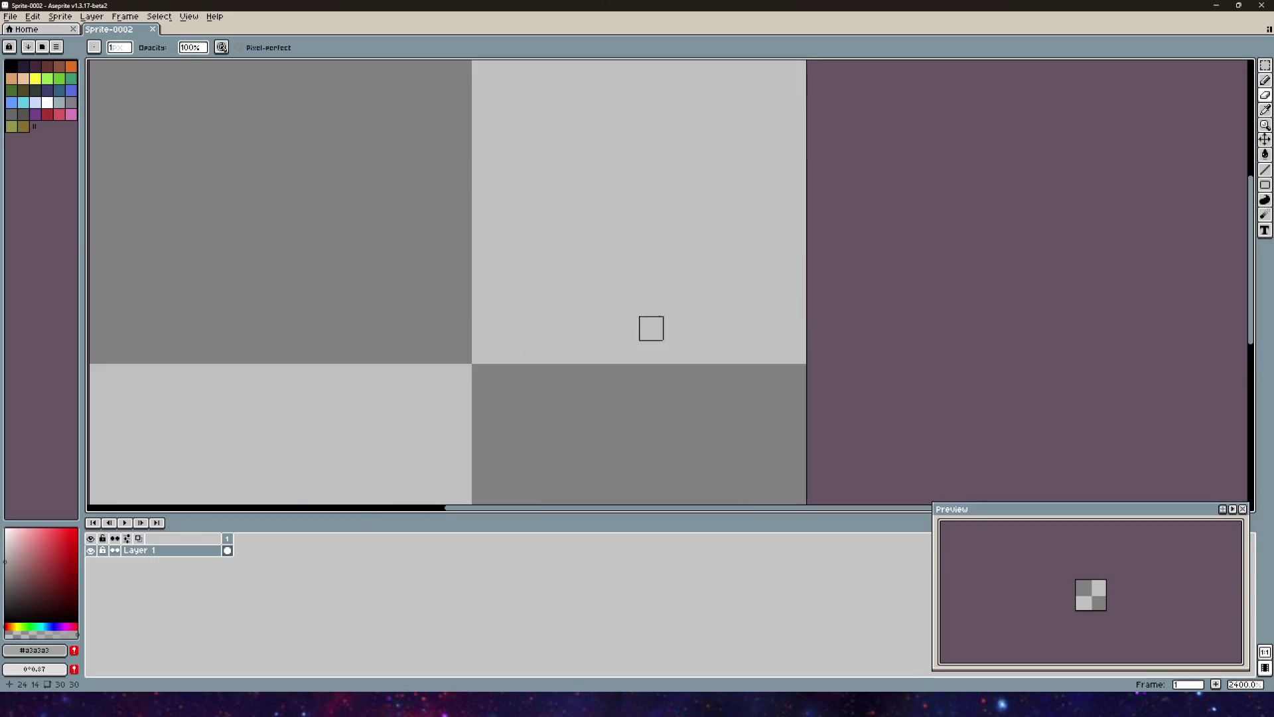
Step: Load the EDG32 preset palette for the new sprite
scroll(918, 171, "down", 3)
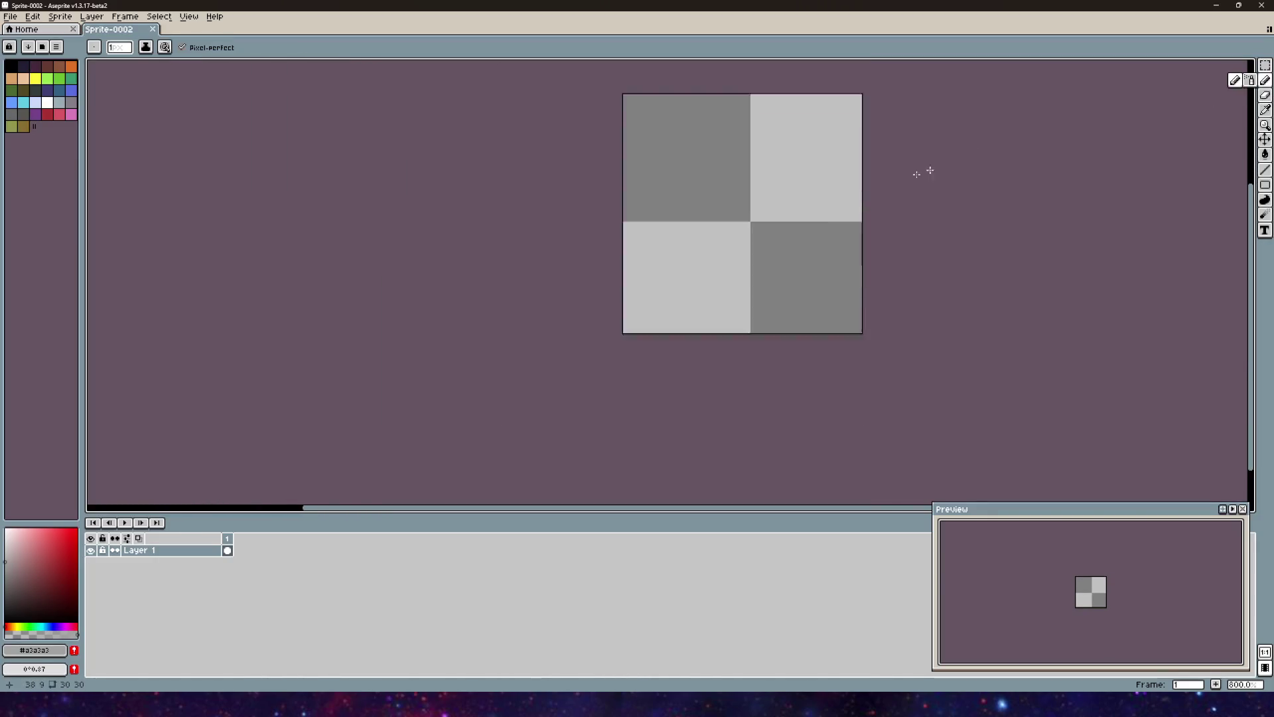
left_click(42, 47)
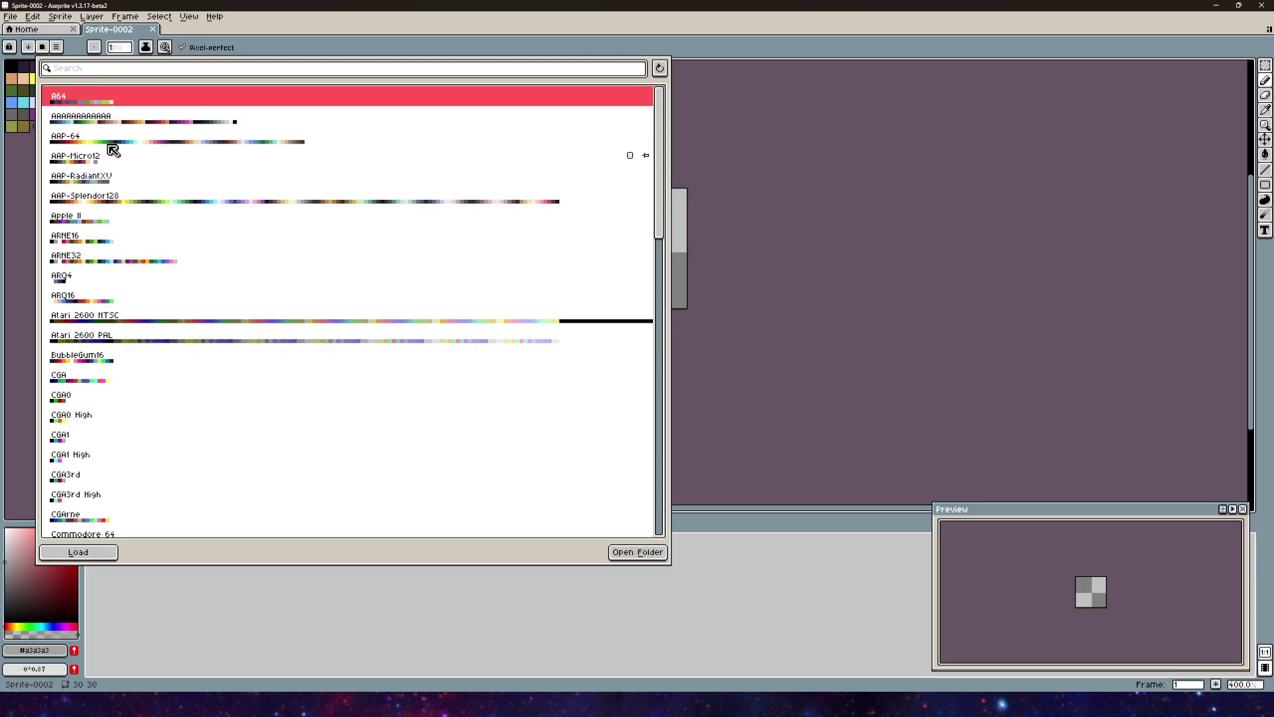
scroll(136, 375, "down", 5)
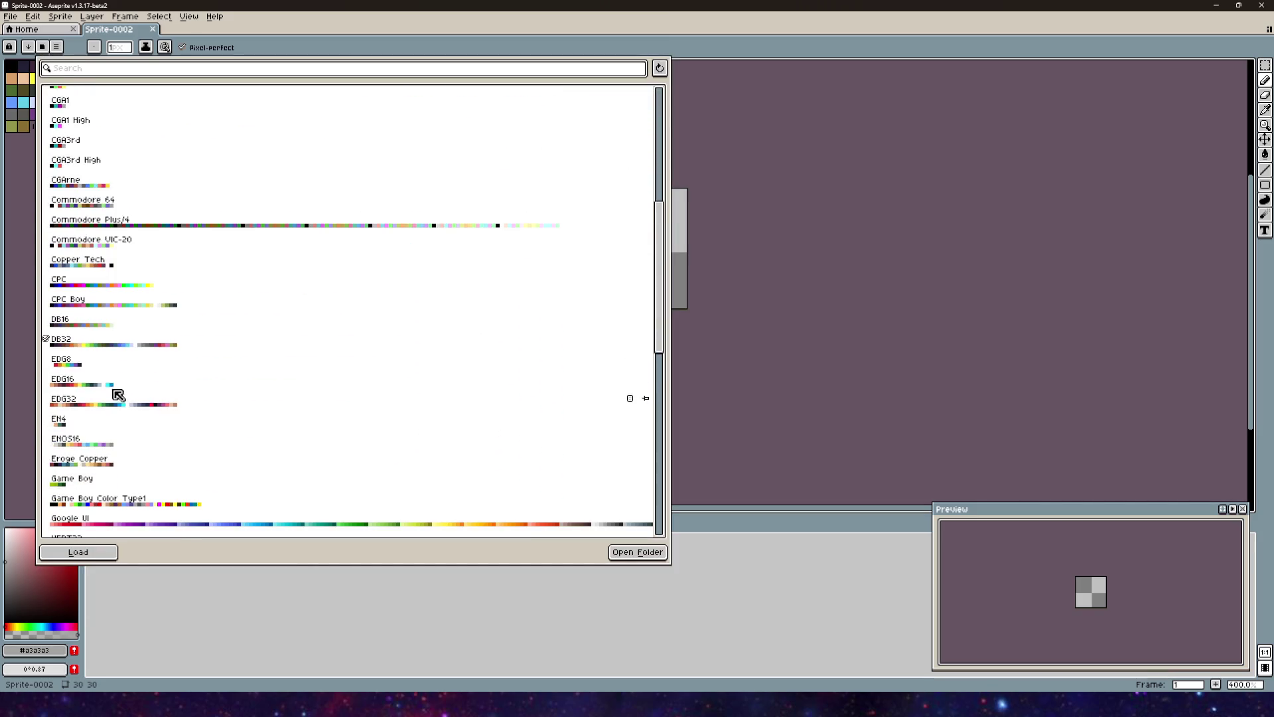
left_click(80, 399)
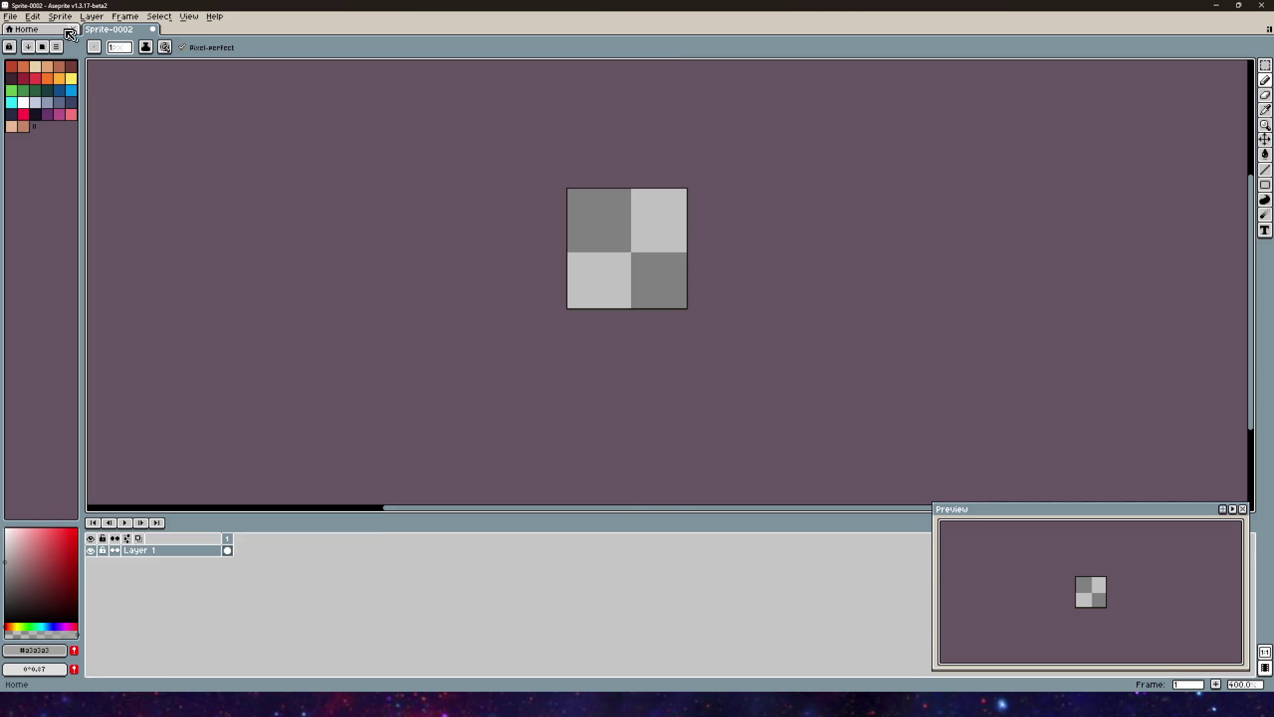
Step: Open e_goblin_sprite.aseprite from the Creatures folder as a reference
left_click(11, 16)
left_click(37, 43)
double_click(127, 91)
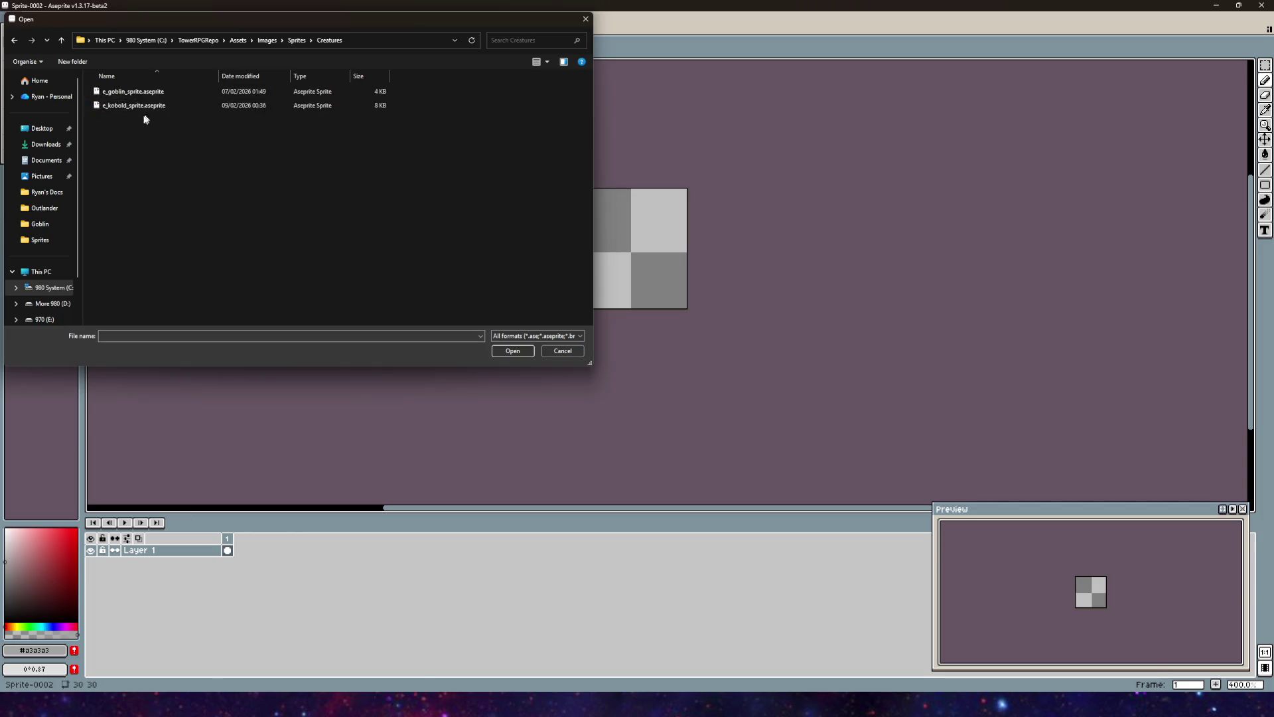
left_click(130, 94)
left_click(512, 350)
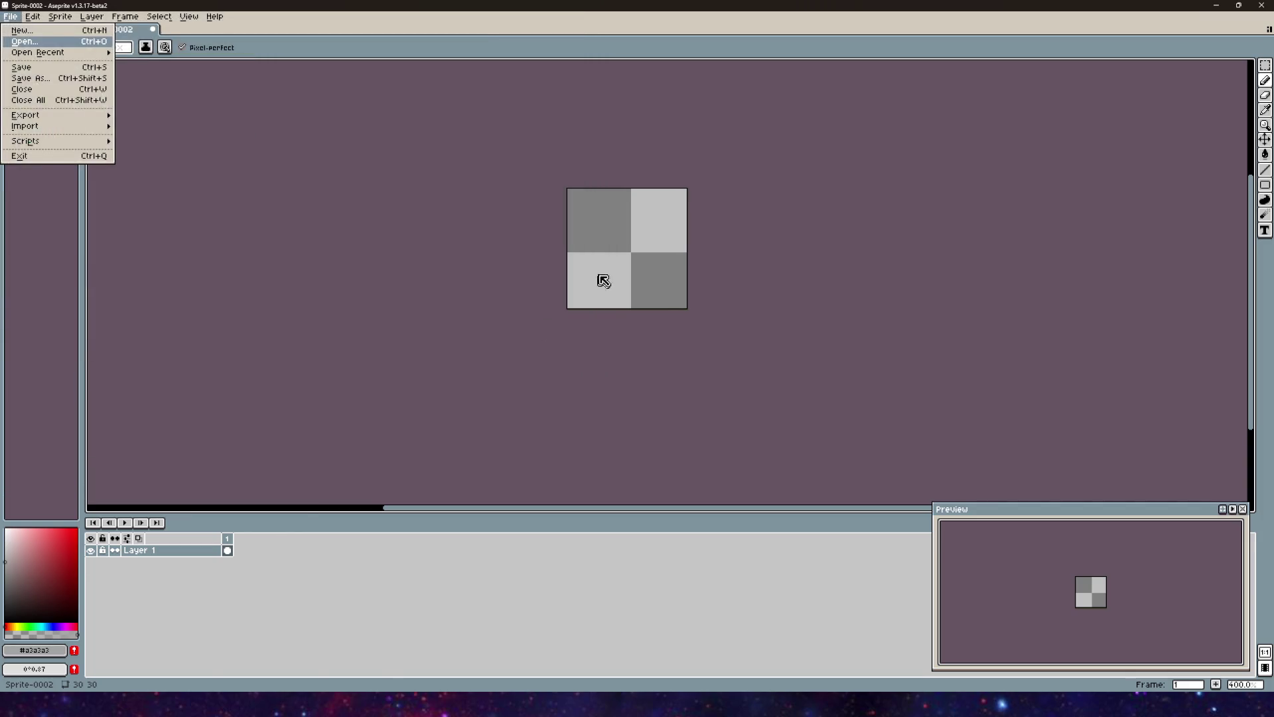
scroll(653, 249, "up", 8)
scroll(541, 170, "down", 4)
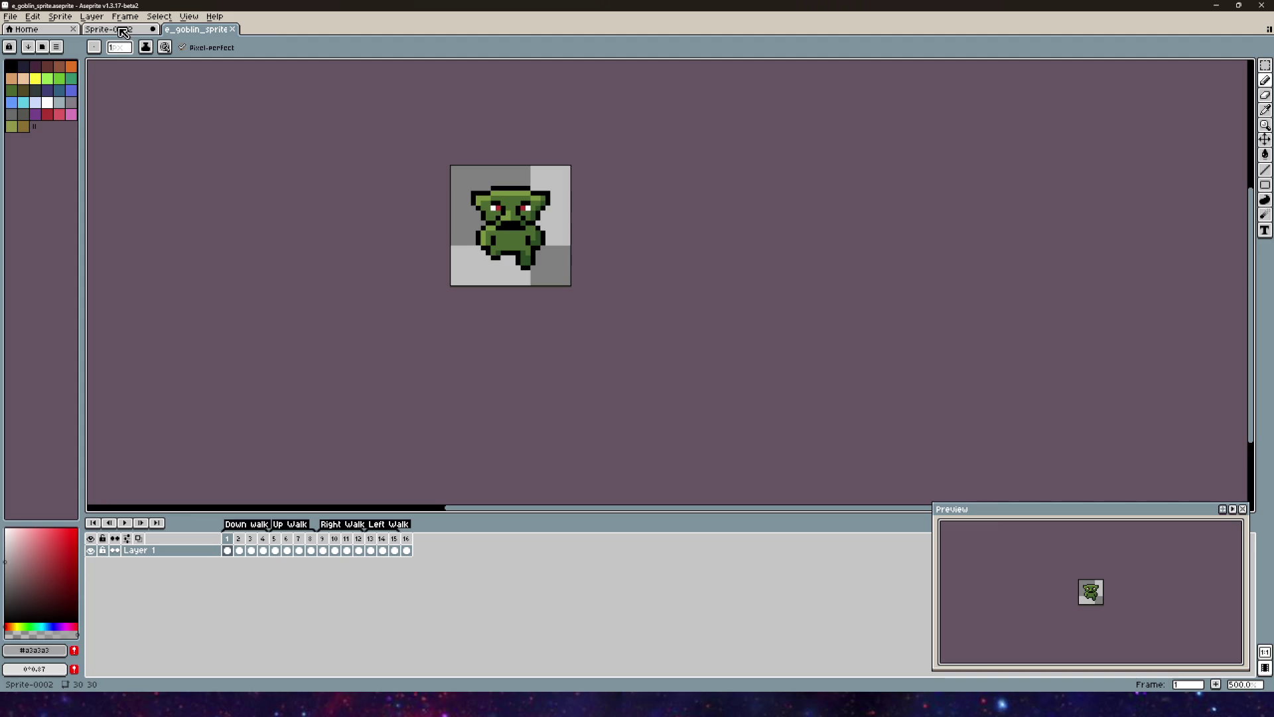
Step: Return to Sprite-0002 and close the palette options without changing anything
left_click(122, 35)
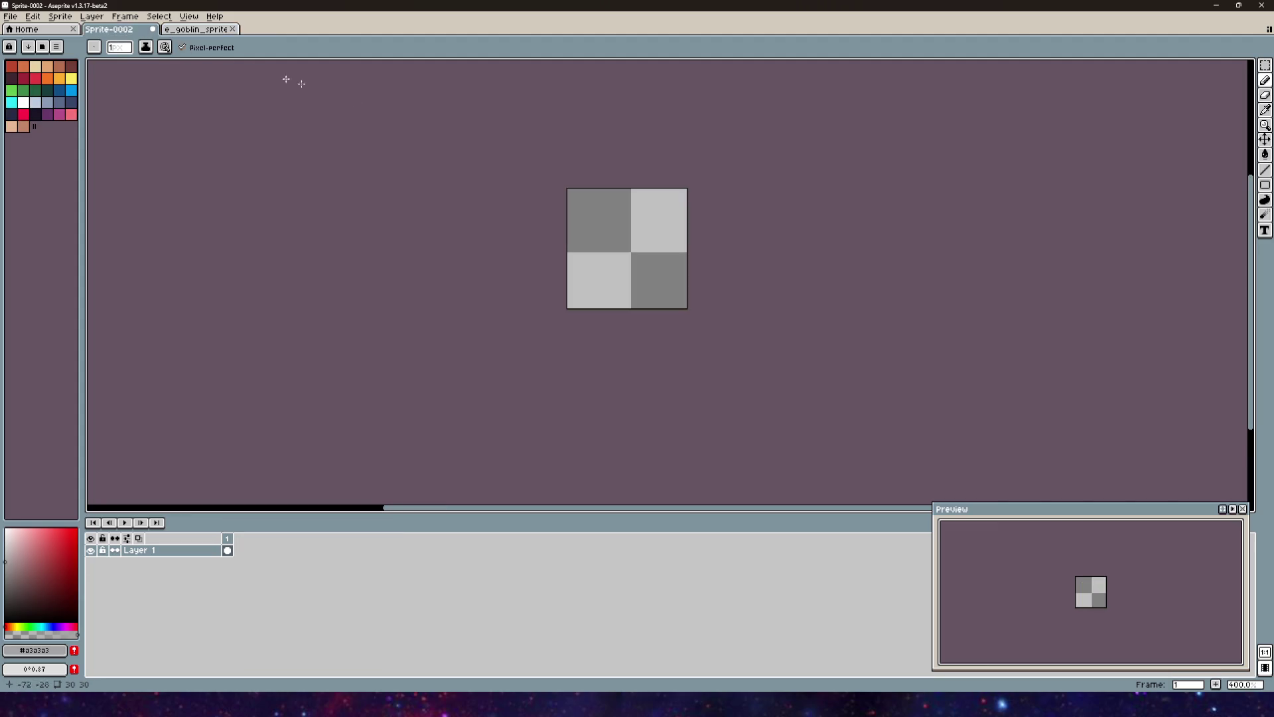
scroll(583, 226, "up", 5)
scroll(601, 257, "down", 4)
scroll(132, 234, "left", 3)
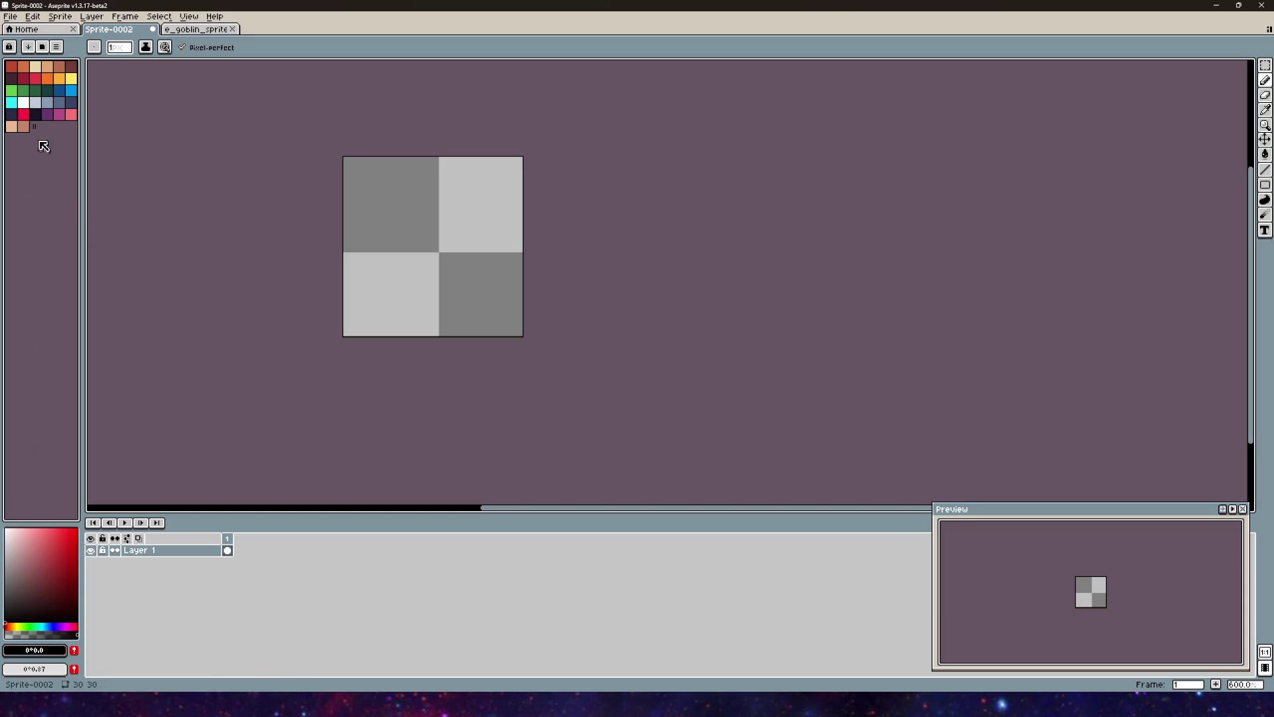
left_click(57, 47)
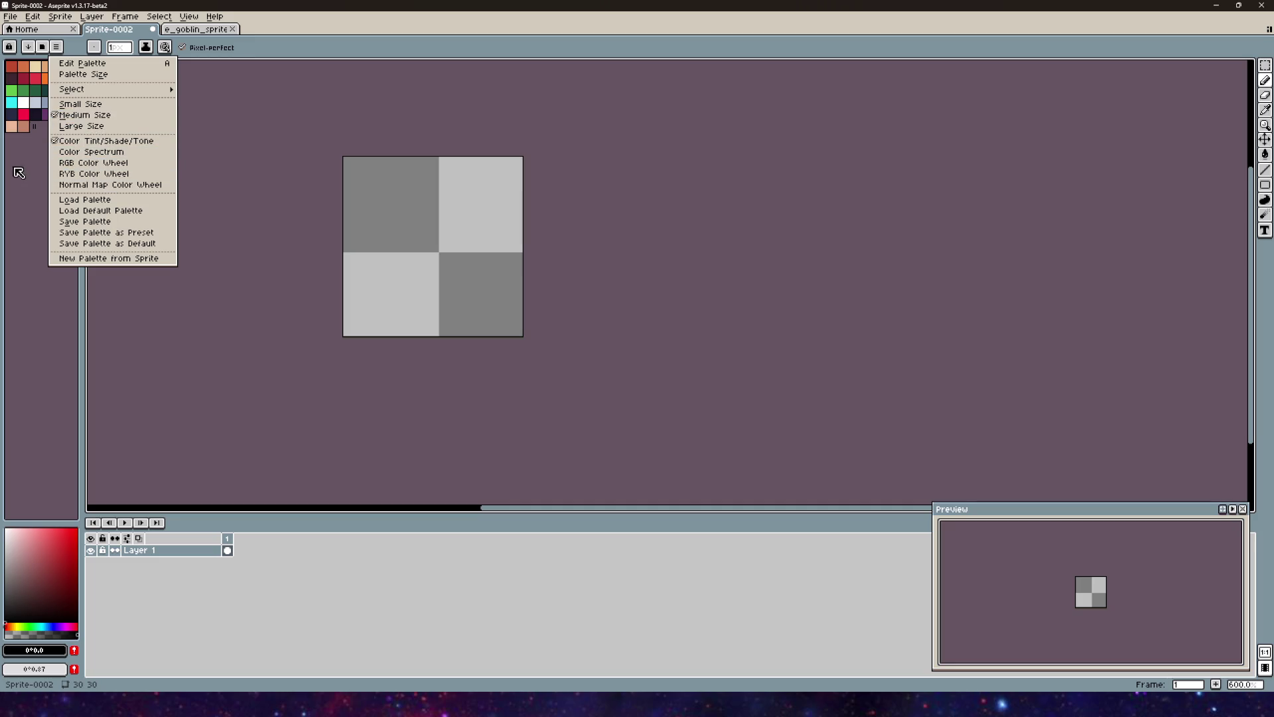
left_click(41, 587)
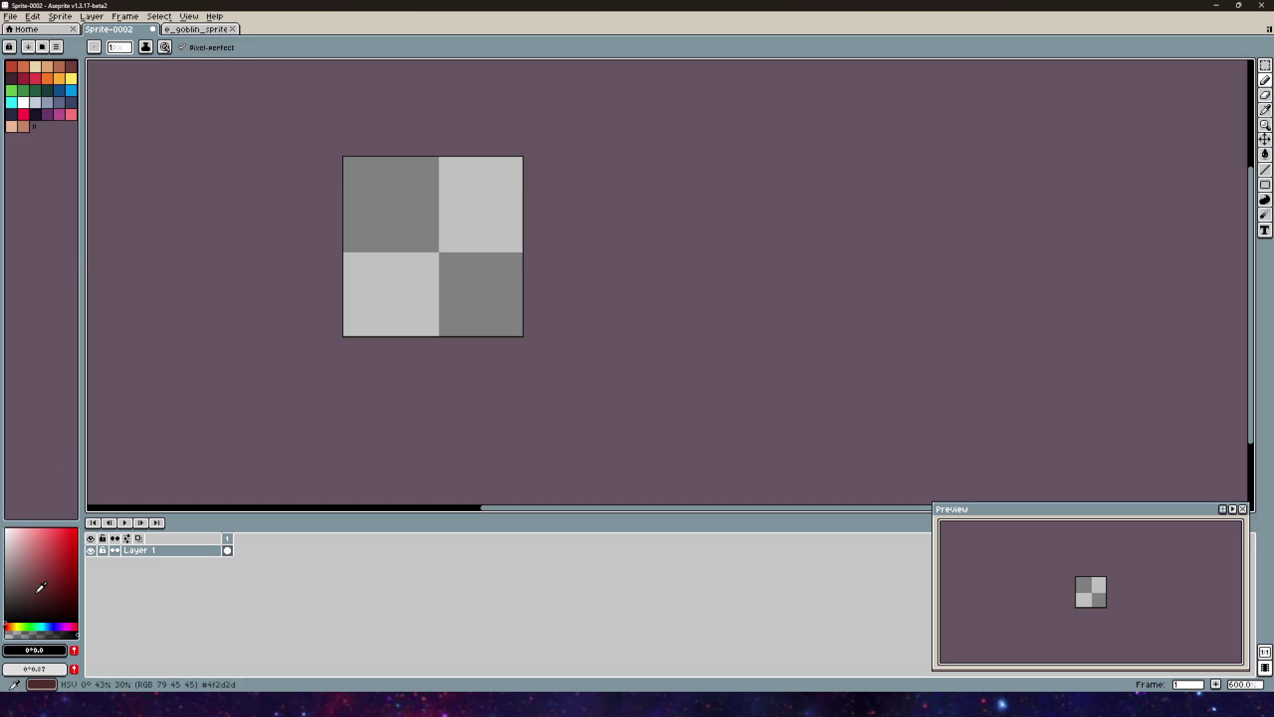
Step: Make black the drawing colour and white the background colour
right_click(40, 587)
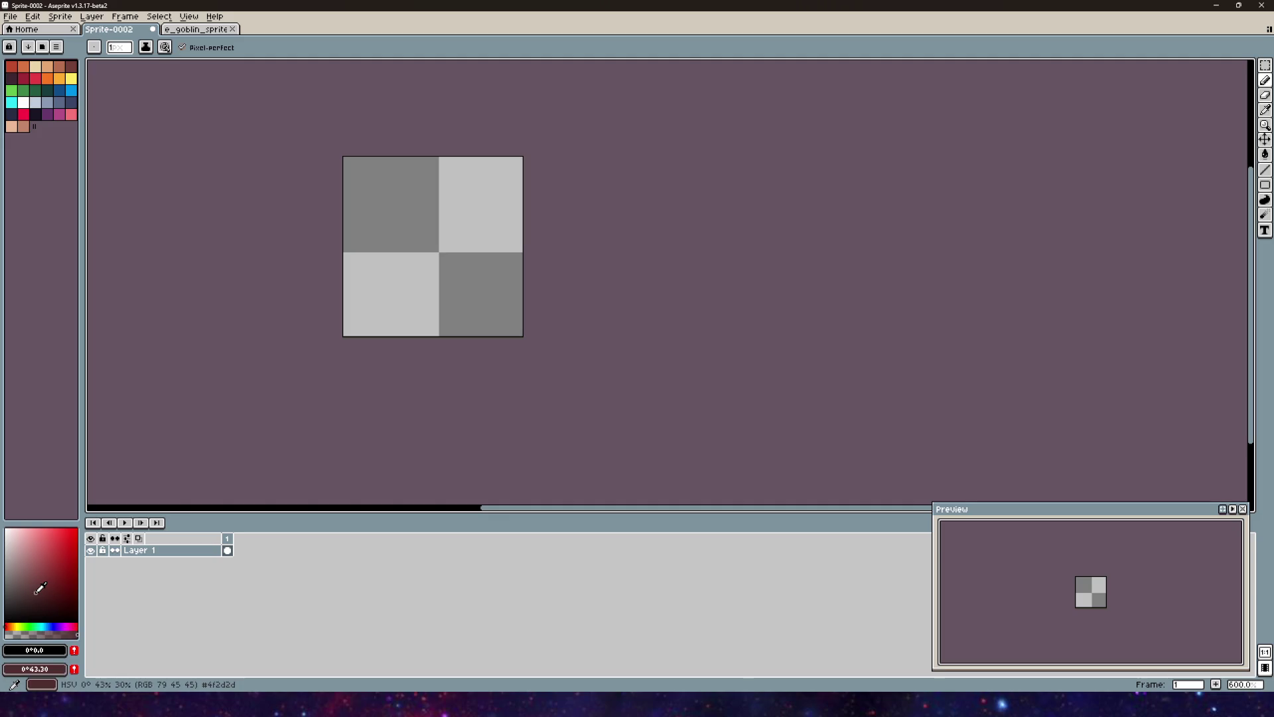
right_click(14, 529)
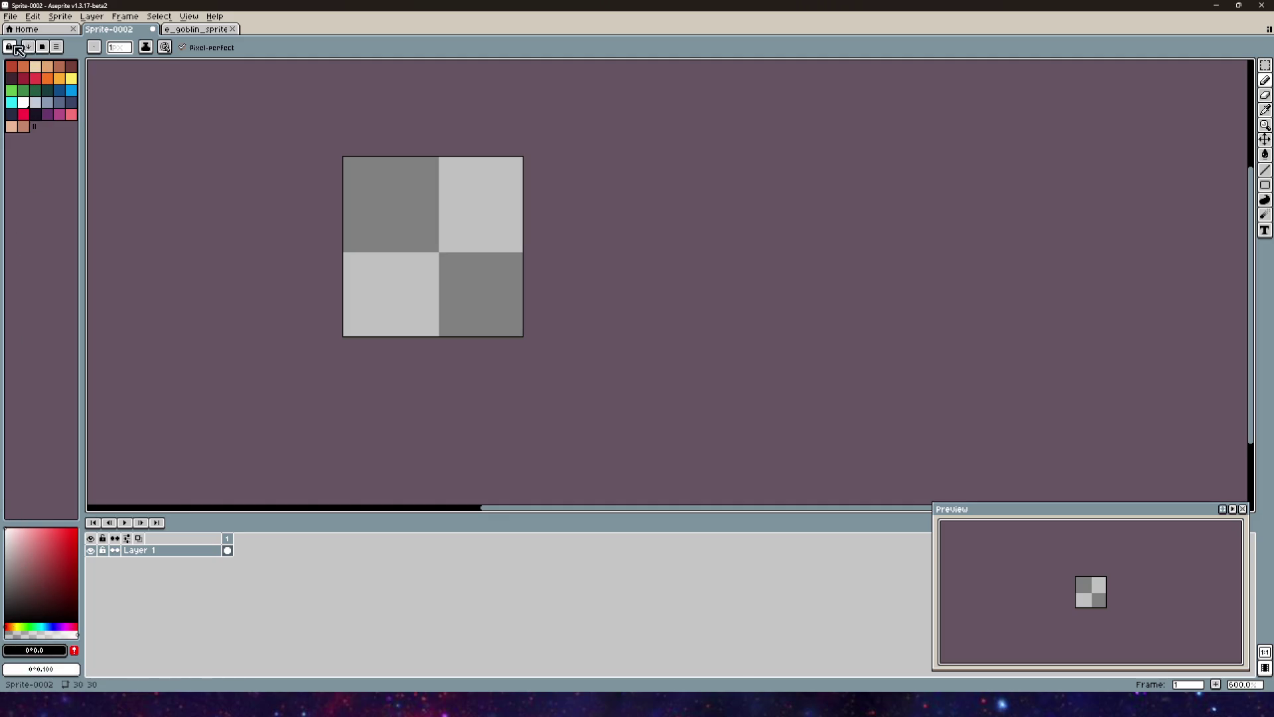
right_click(24, 128)
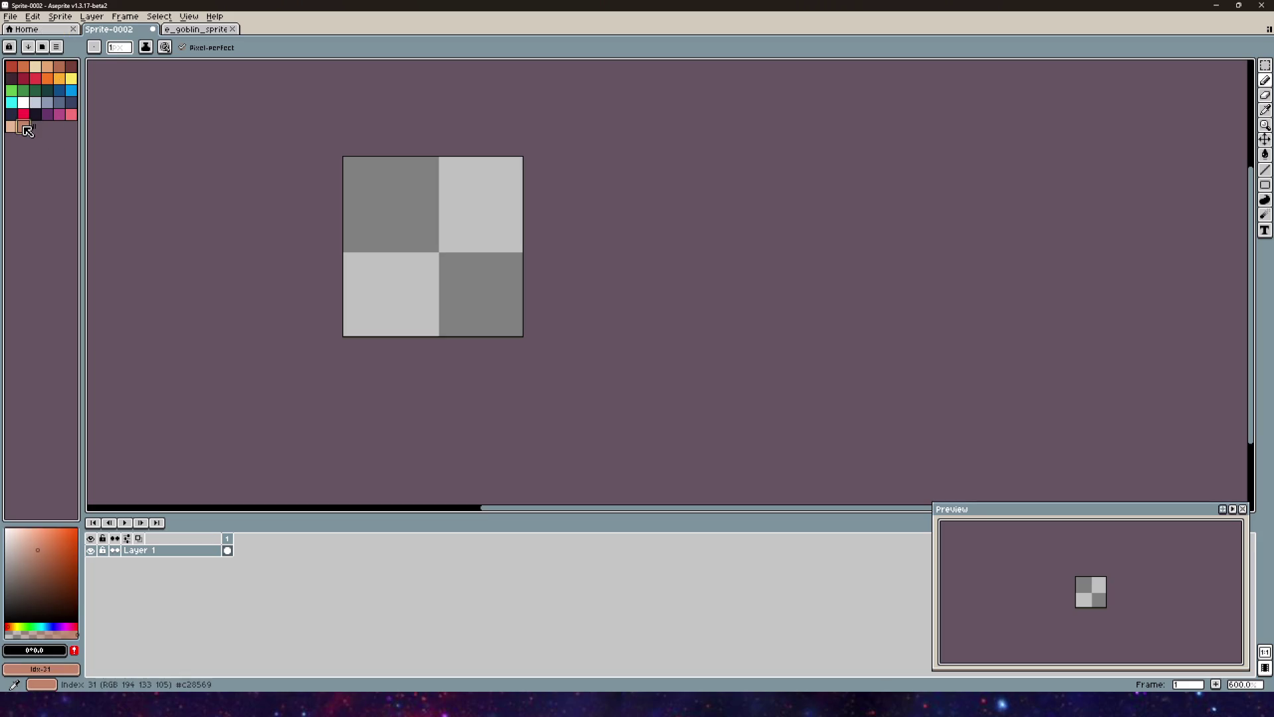
left_click(11, 529)
right_click(3, 619)
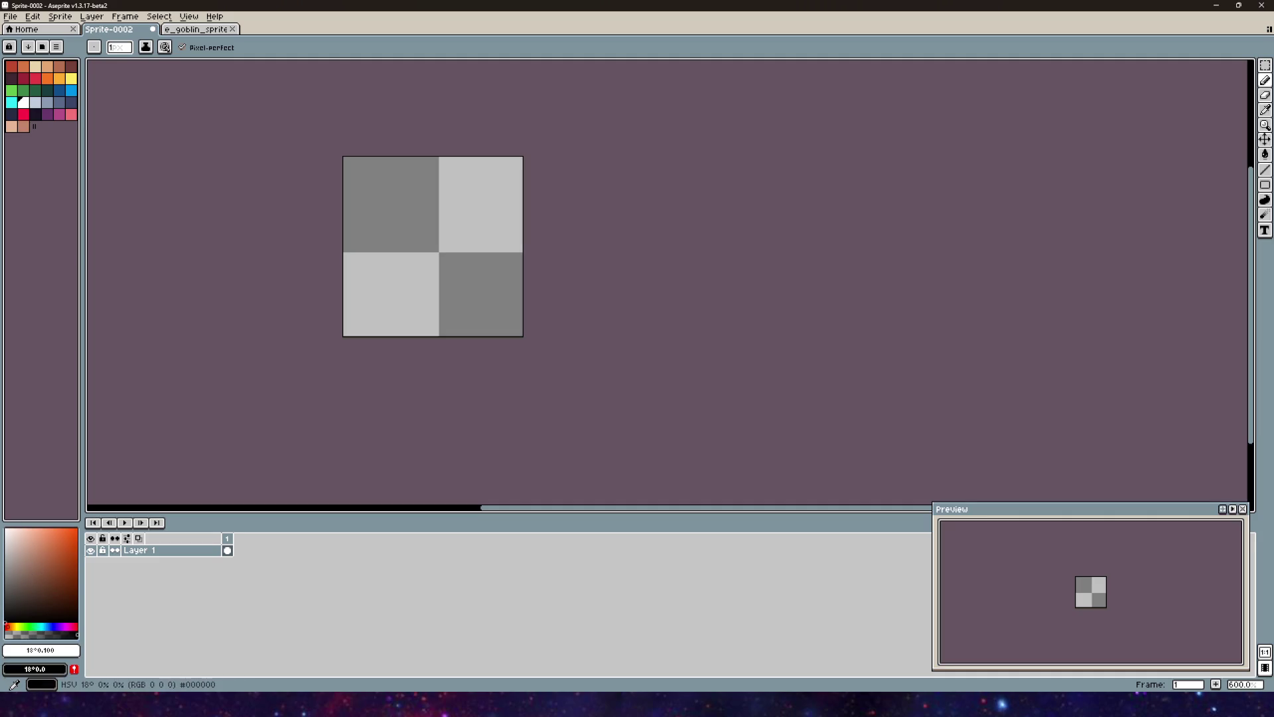
scroll(549, 210, "up", 4)
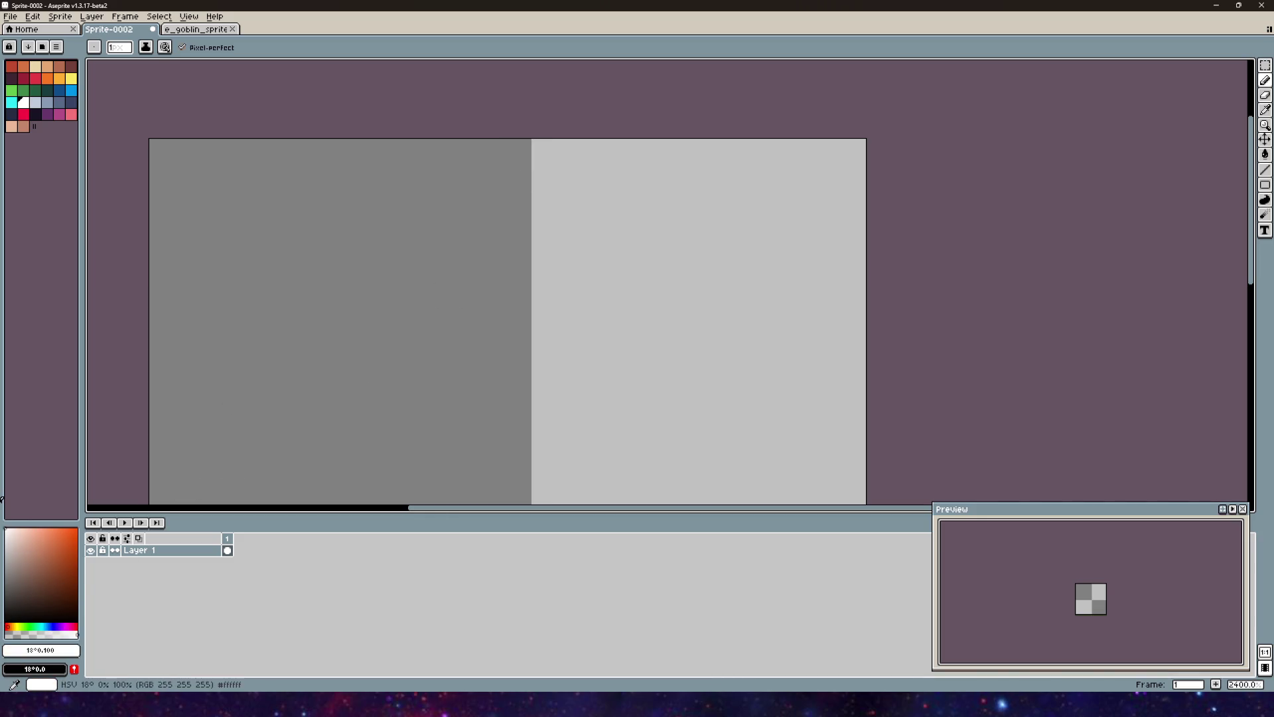
key("x")
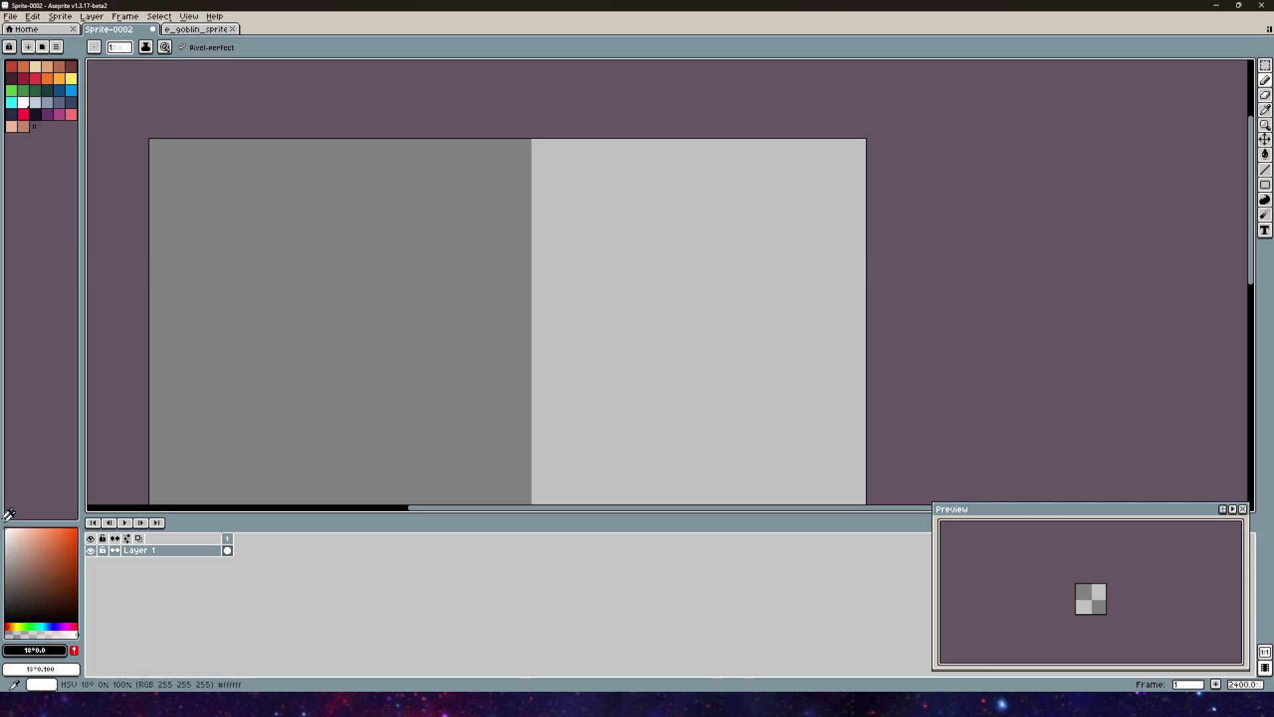
scroll(615, 293, "down", 6)
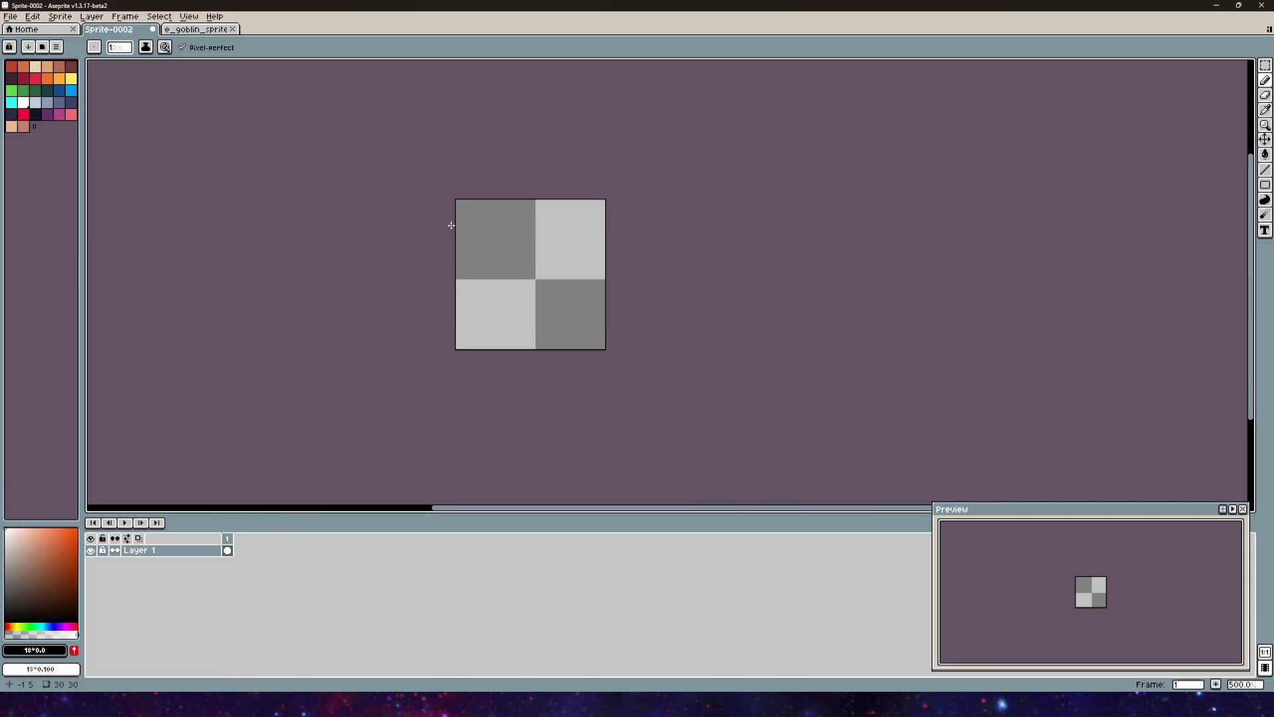
scroll(451, 226, "up", 4)
scroll(486, 247, "down", 2)
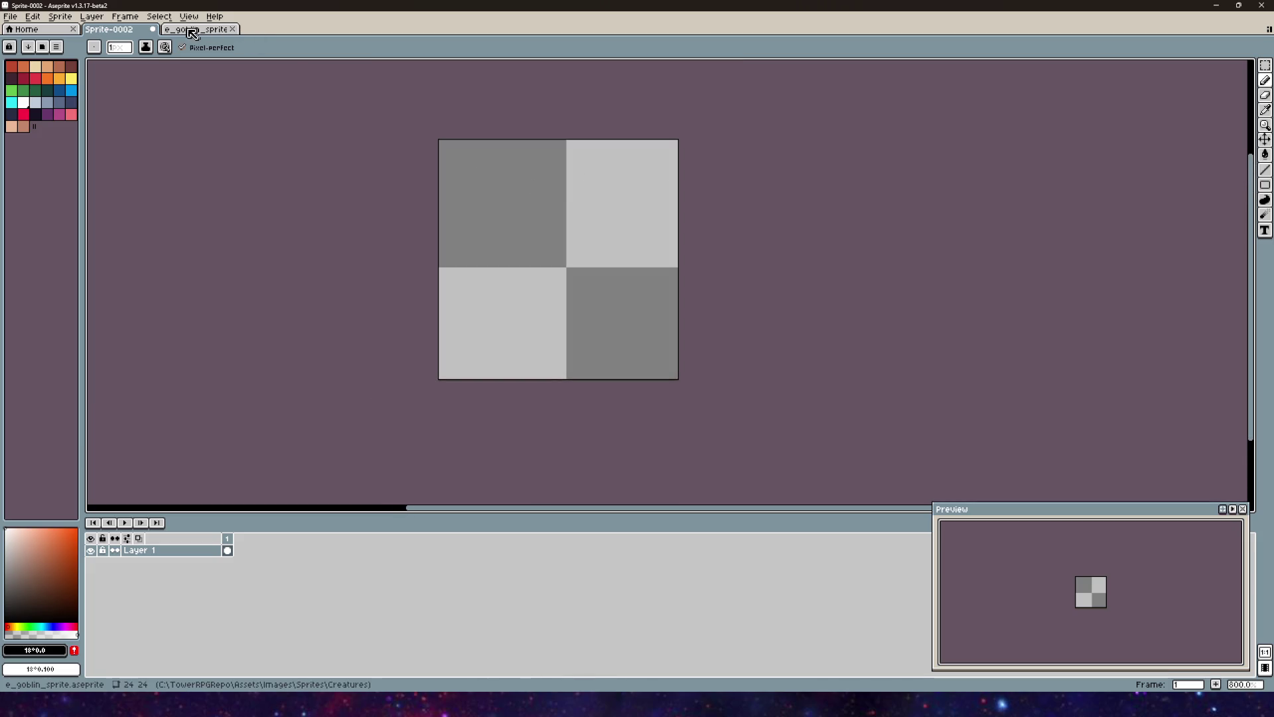
Step: Dock the goblin sprite in a split pane to the right of the new sprite
left_click(207, 33)
mouse_move(207, 33)
left_mouse_down()
mouse_move(1102, 274)
mouse_move(1258, 215)
mouse_move(1234, 219)
left_mouse_up()
scroll(1104, 268, "up", 4)
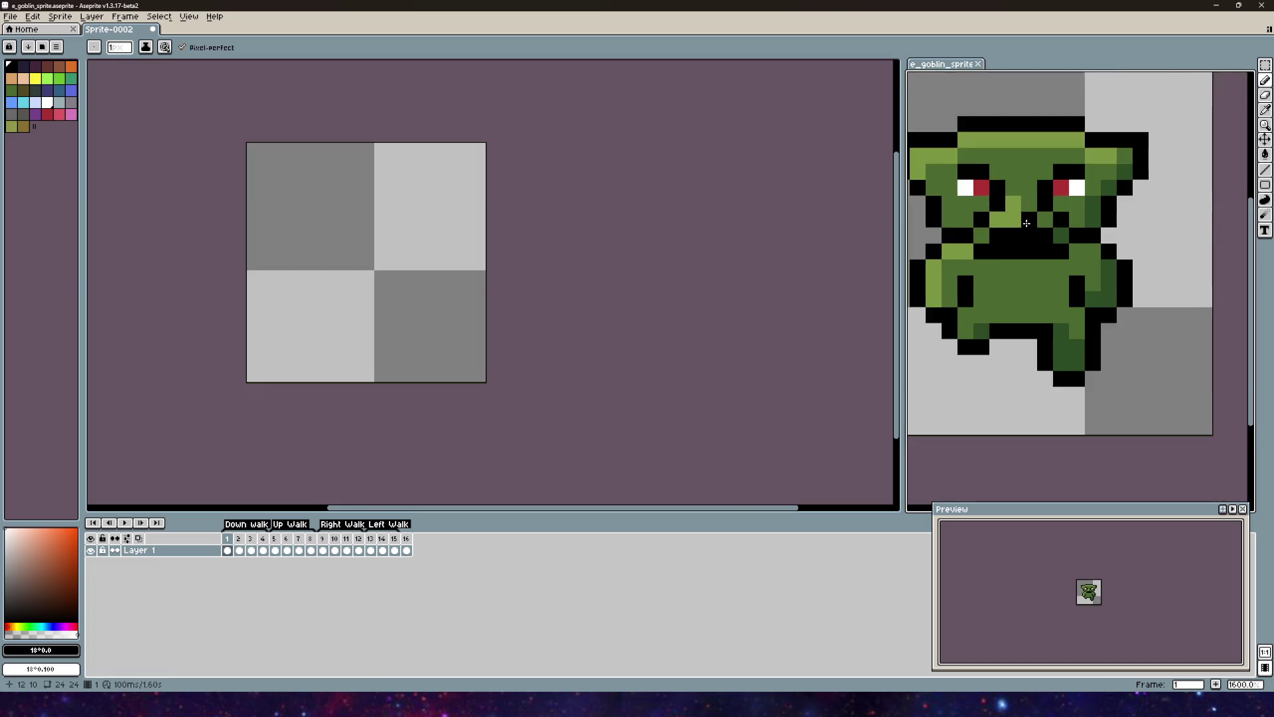
scroll(1104, 269, "down", 2)
left_click(456, 232)
mouse_move(455, 233)
left_mouse_down()
mouse_move(495, 293)
mouse_move(520, 284)
left_mouse_up()
scroll(495, 292, "up", 3)
Step: Draw the black arched curve across the top of the head
scroll(524, 270, "down", 2)
scroll(1091, 253, "down", 4)
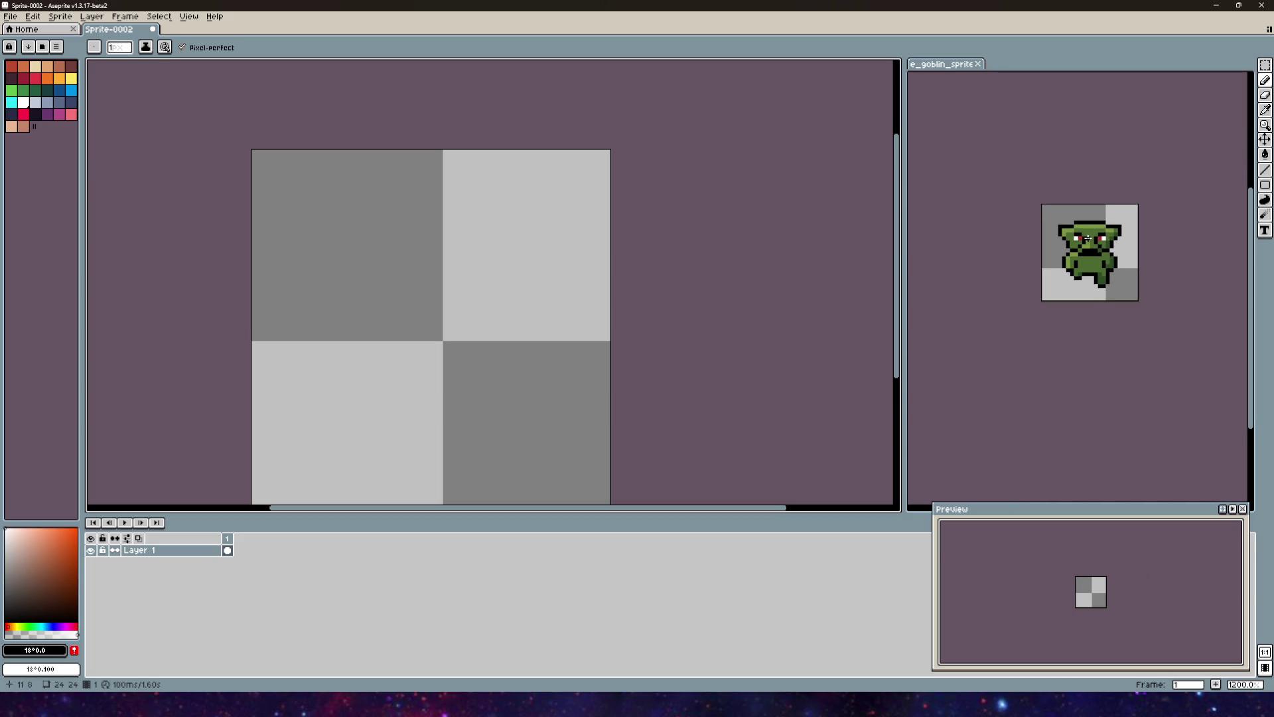
scroll(1090, 253, "up", 3)
scroll(1091, 253, "up", 2)
left_click_drag(375, 321, 470, 265)
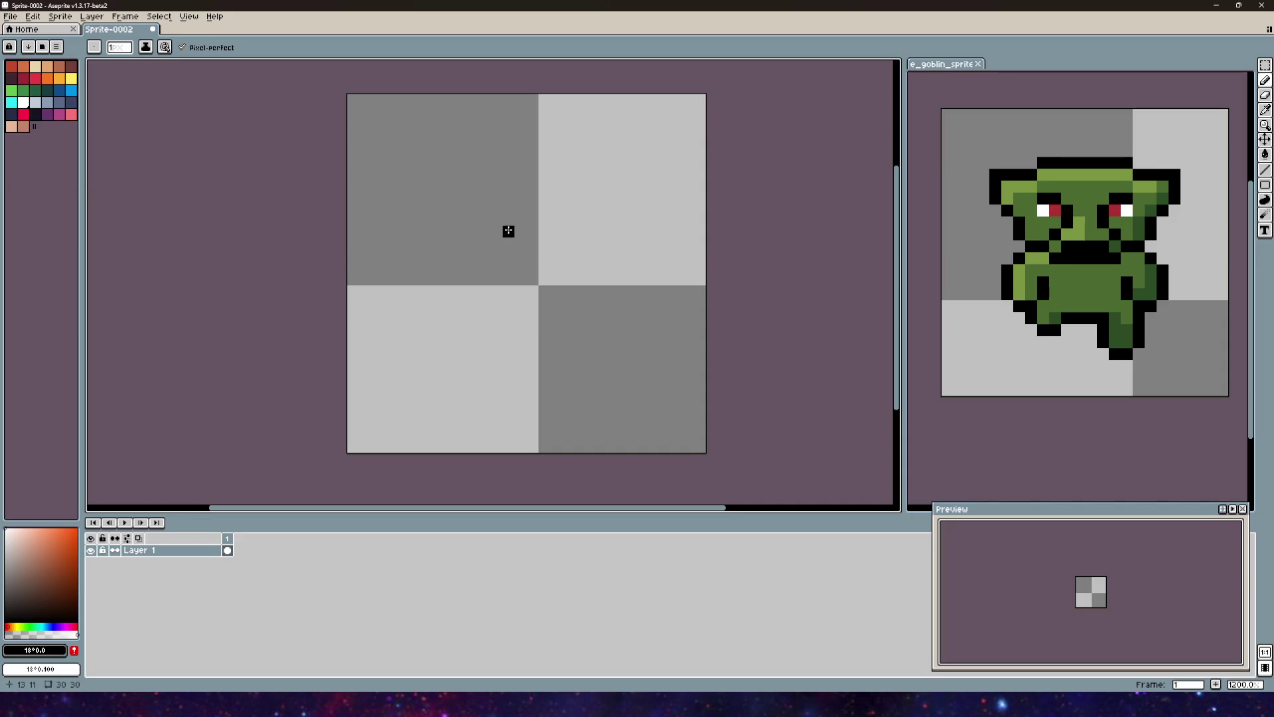
left_click_drag(510, 229, 586, 308)
scroll(509, 245, "up", 3)
scroll(479, 236, "down", 5)
scroll(479, 237, "up", 4)
mouse_move(563, 193)
left_mouse_down()
mouse_move(430, 242)
mouse_move(400, 235)
mouse_move(322, 156)
mouse_move(322, 179)
mouse_move(434, 188)
left_mouse_up()
scroll(434, 188, "down", 3)
mouse_move(447, 233)
left_mouse_down()
mouse_move(452, 208)
mouse_move(518, 210)
mouse_move(535, 194)
mouse_move(524, 196)
mouse_move(581, 211)
mouse_move(610, 245)
left_mouse_up()
left_click_drag(431, 198, 371, 222)
key("e")
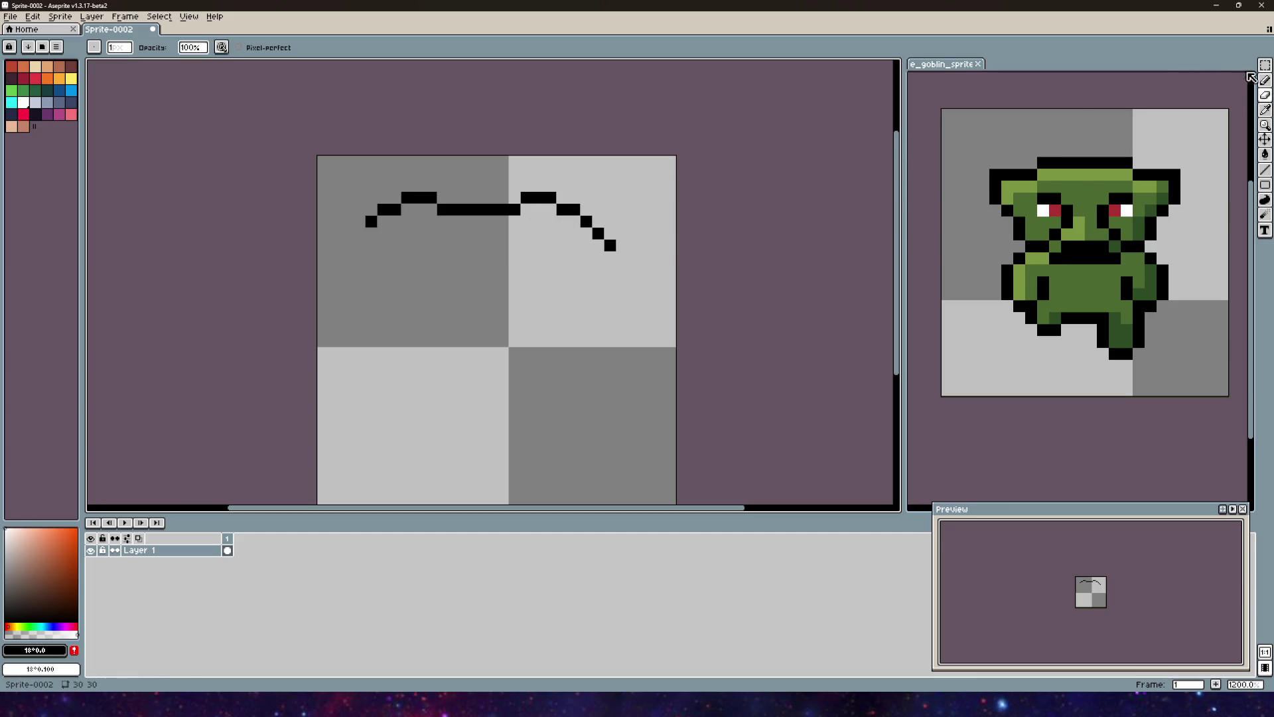
key("b")
Step: Extend the left ear curve downward and add a short ledge inside it
mouse_move(361, 232)
left_mouse_down()
mouse_move(350, 246)
mouse_move(360, 258)
left_mouse_up()
left_click(376, 252)
left_click_drag(384, 245, 410, 242)
key("ctrl+z")
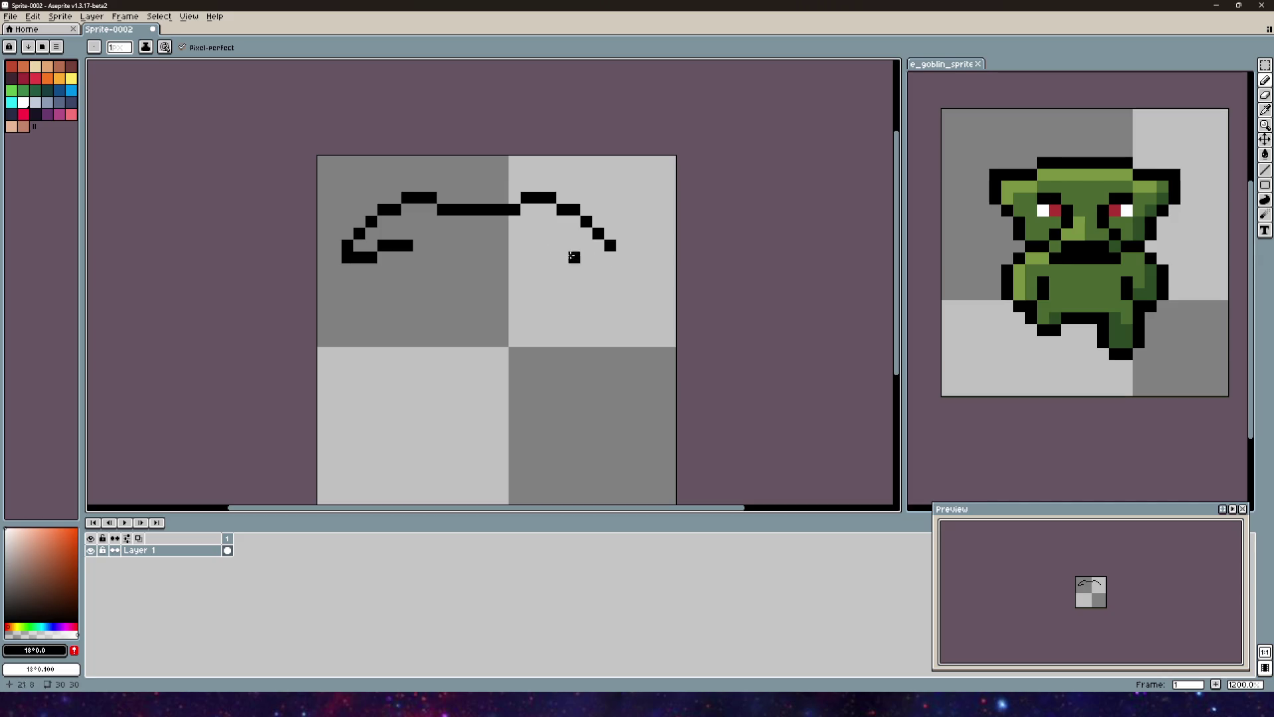
Step: Shape the right ear's lower edge and right ledge, erasing a stray pixel
left_click(598, 257)
left_click(598, 256)
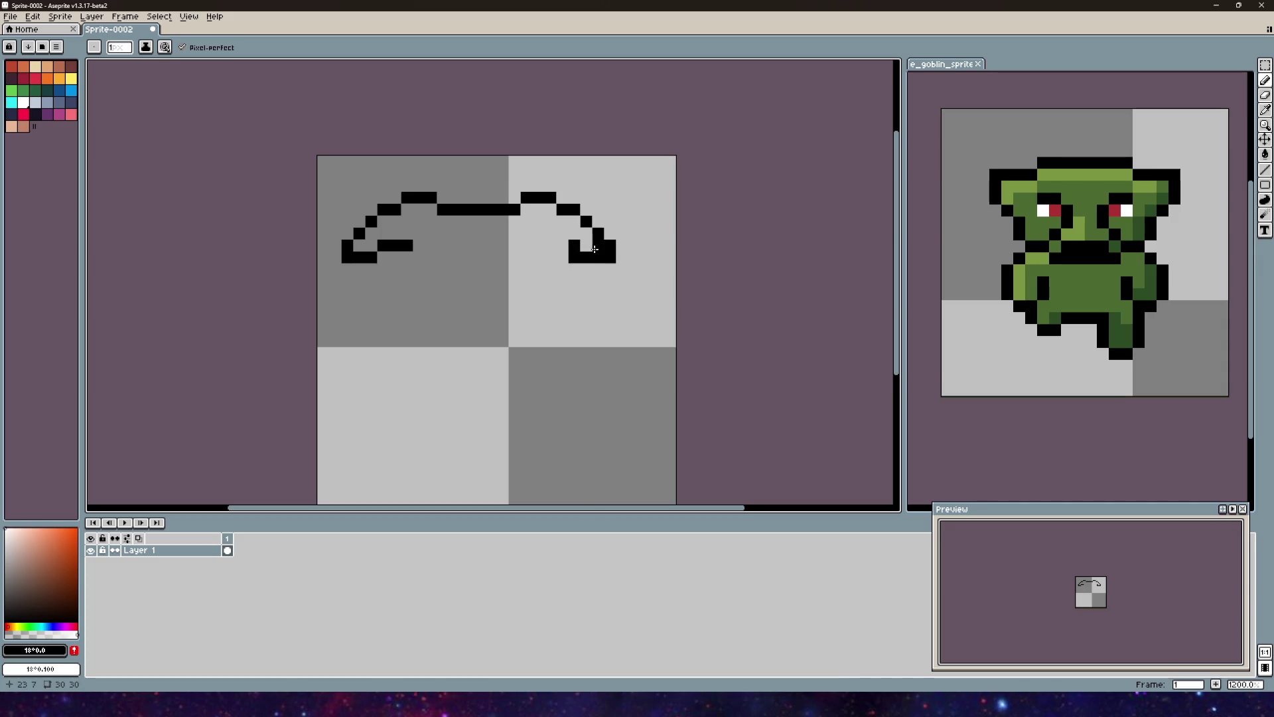
left_click(1265, 96)
left_click(575, 258)
left_click(1266, 80)
left_click(565, 244)
left_click(550, 245)
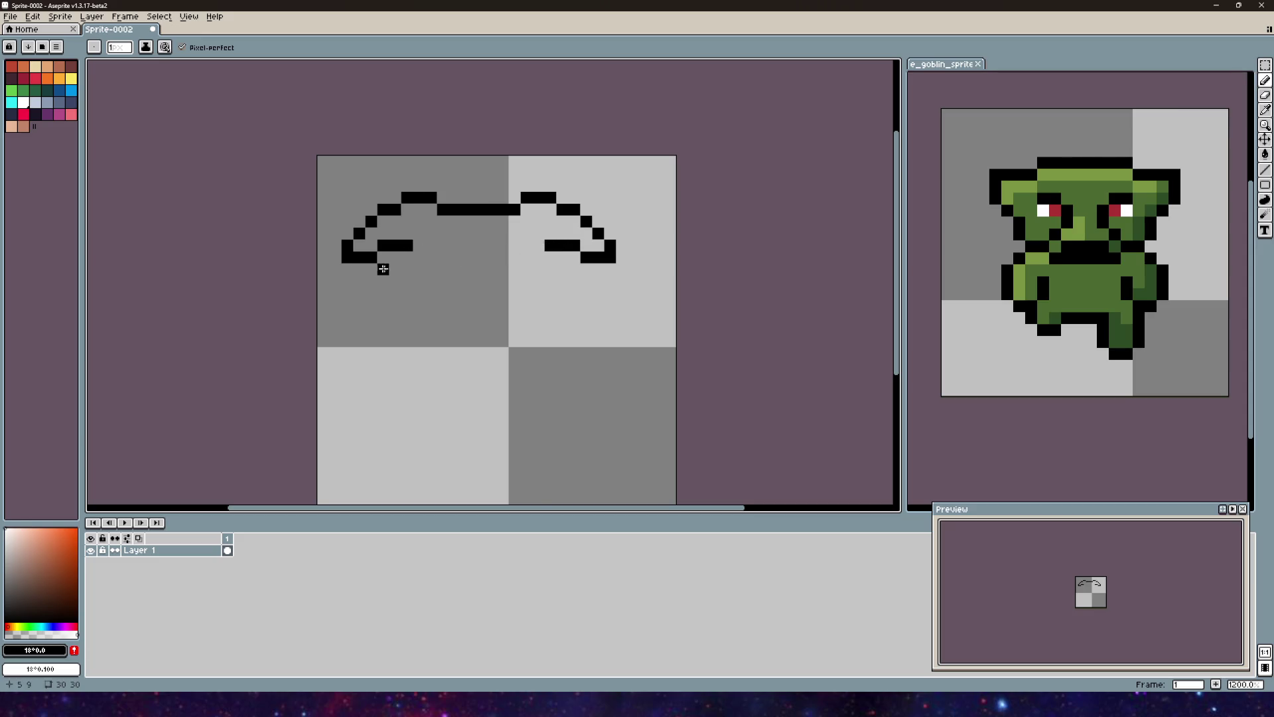
Step: Add brow pixels beneath the left ledge
scroll(383, 268, "up", 1)
left_click(384, 255)
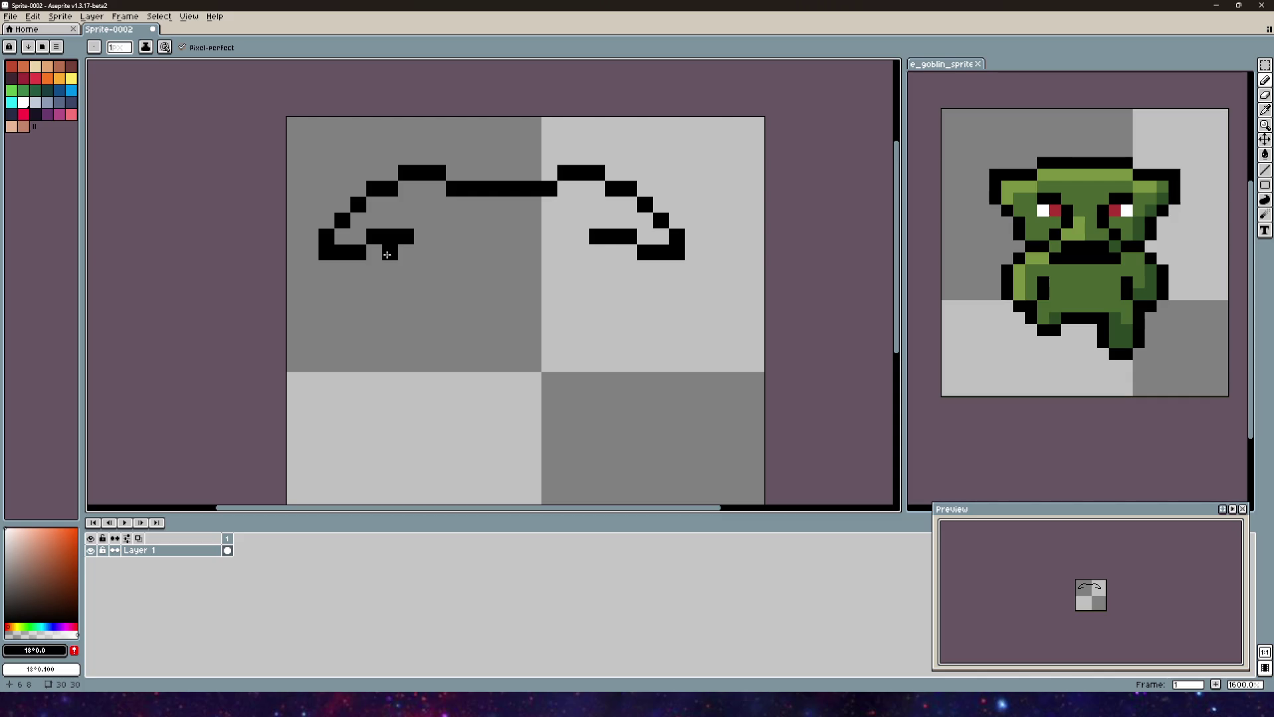
scroll(392, 253, "down", 4)
scroll(424, 266, "up", 2)
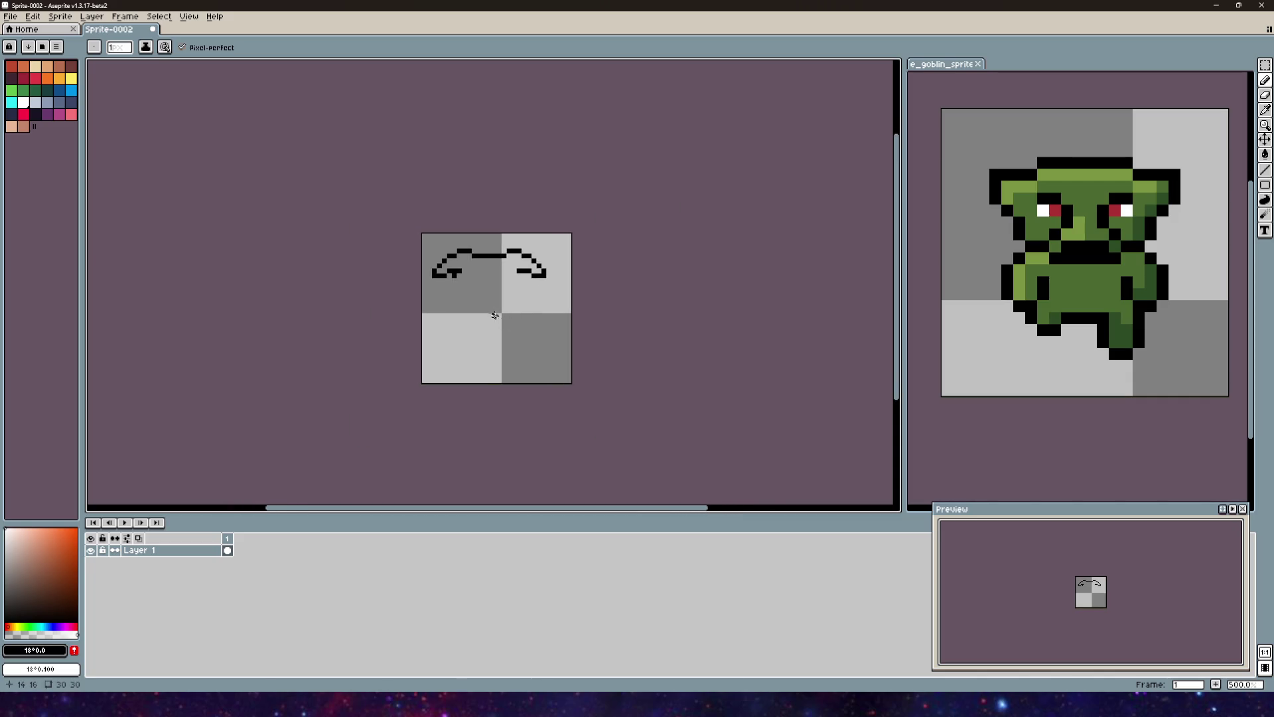
left_click(445, 266)
scroll(442, 266, "up", 2)
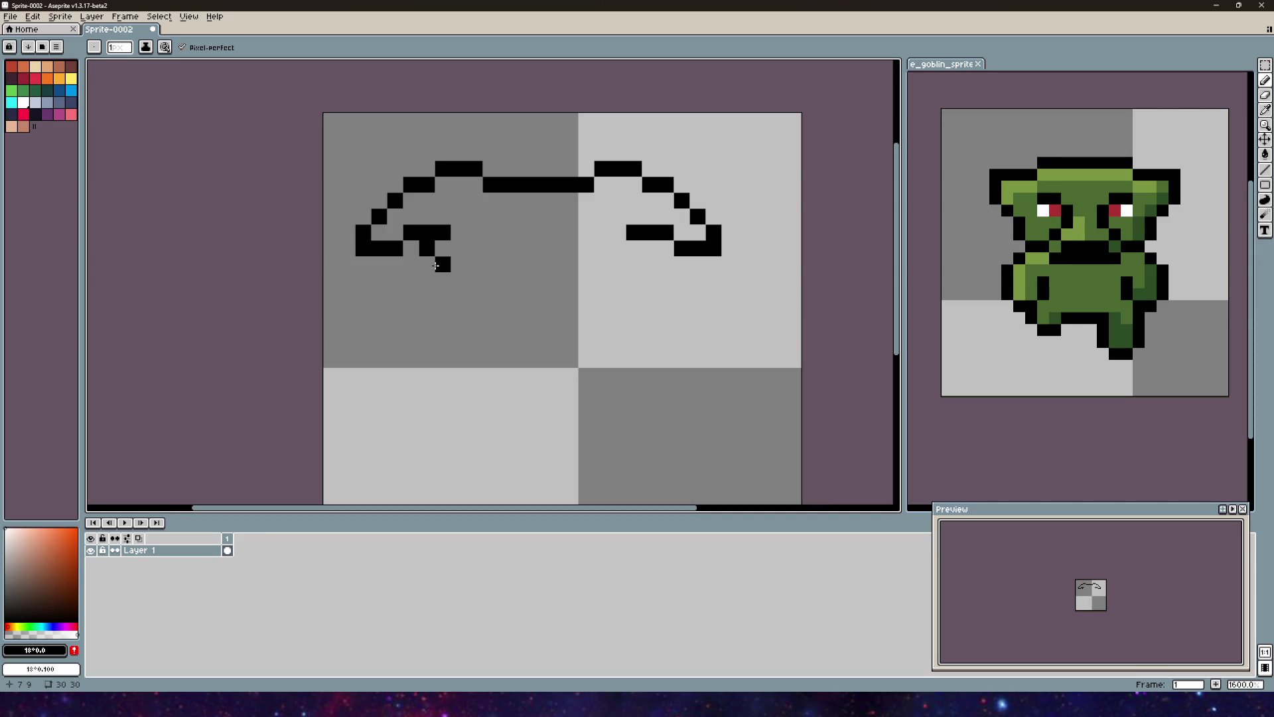
Step: Draw the T-shaped brow stems under both the left and right ledges
key("ctrl+z")
left_click(426, 264)
left_click(427, 279)
left_click_drag(649, 249, 643, 279)
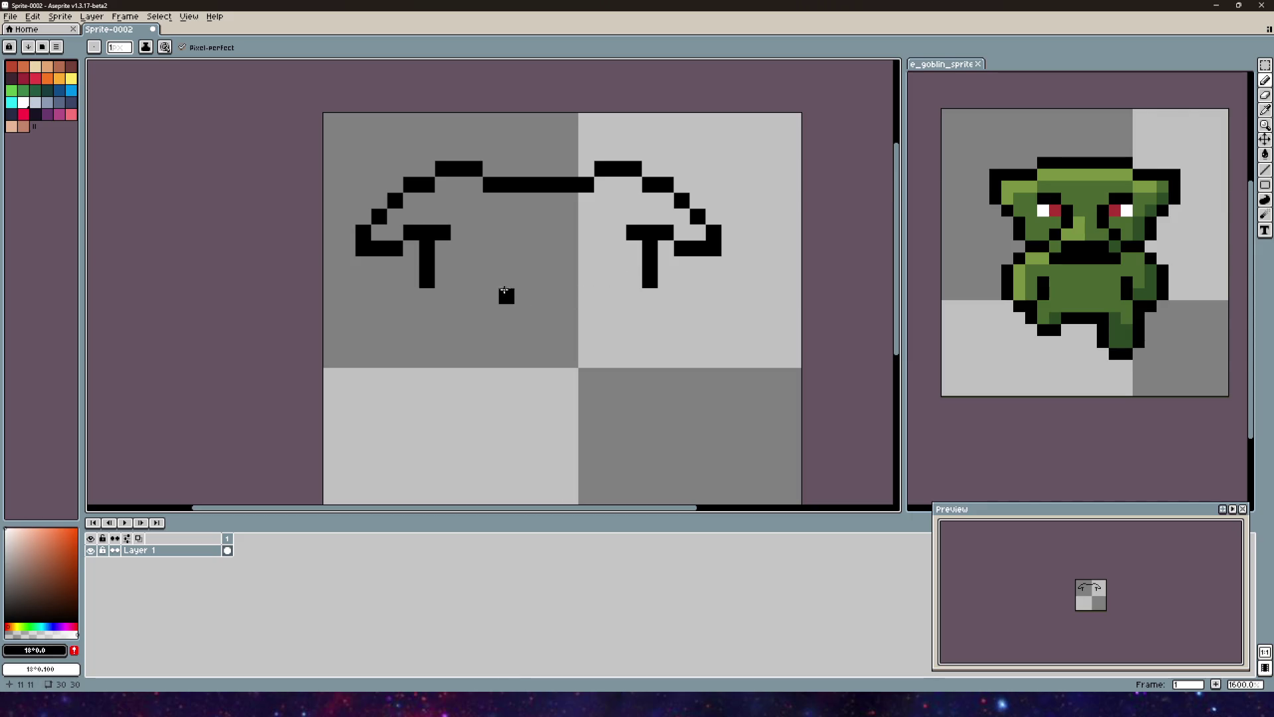
Step: Draw the long nose line and the mouth line, restoring an undone stroke
left_click_drag(527, 283, 490, 303)
left_click_drag(438, 347, 448, 282)
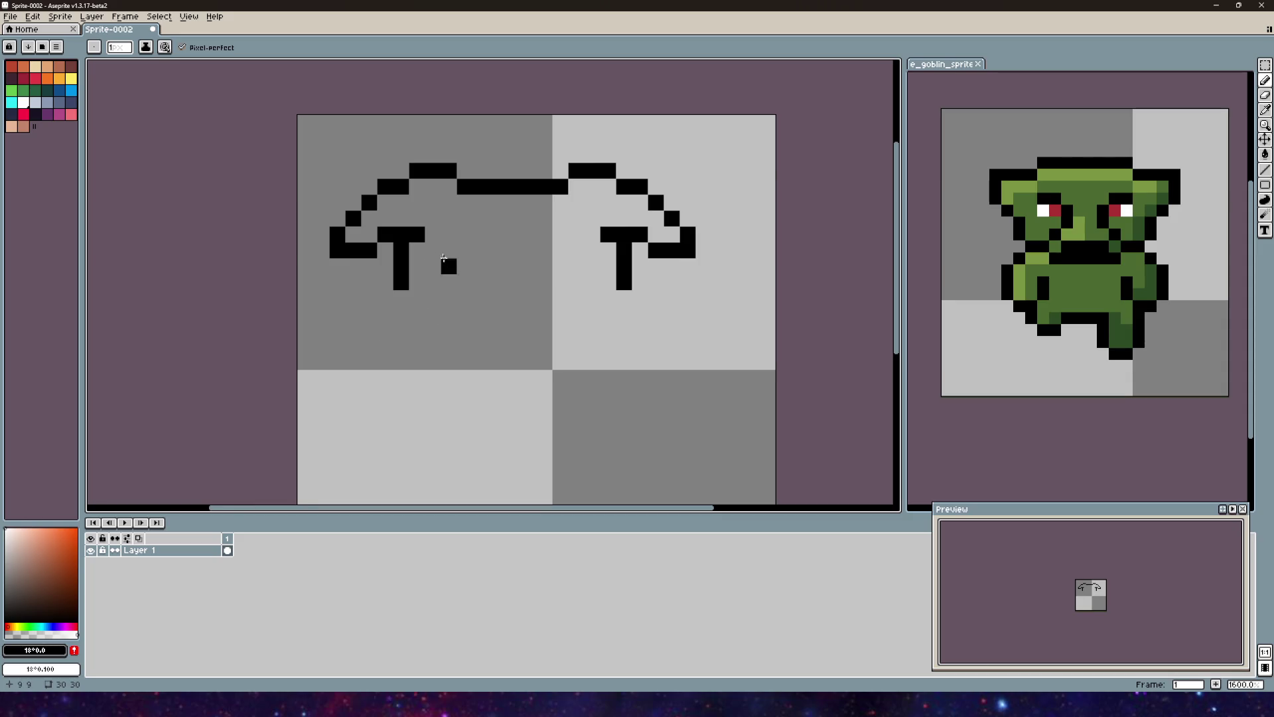
scroll(464, 286, "up", 3)
scroll(444, 283, "down", 1)
scroll(444, 284, "down", 2)
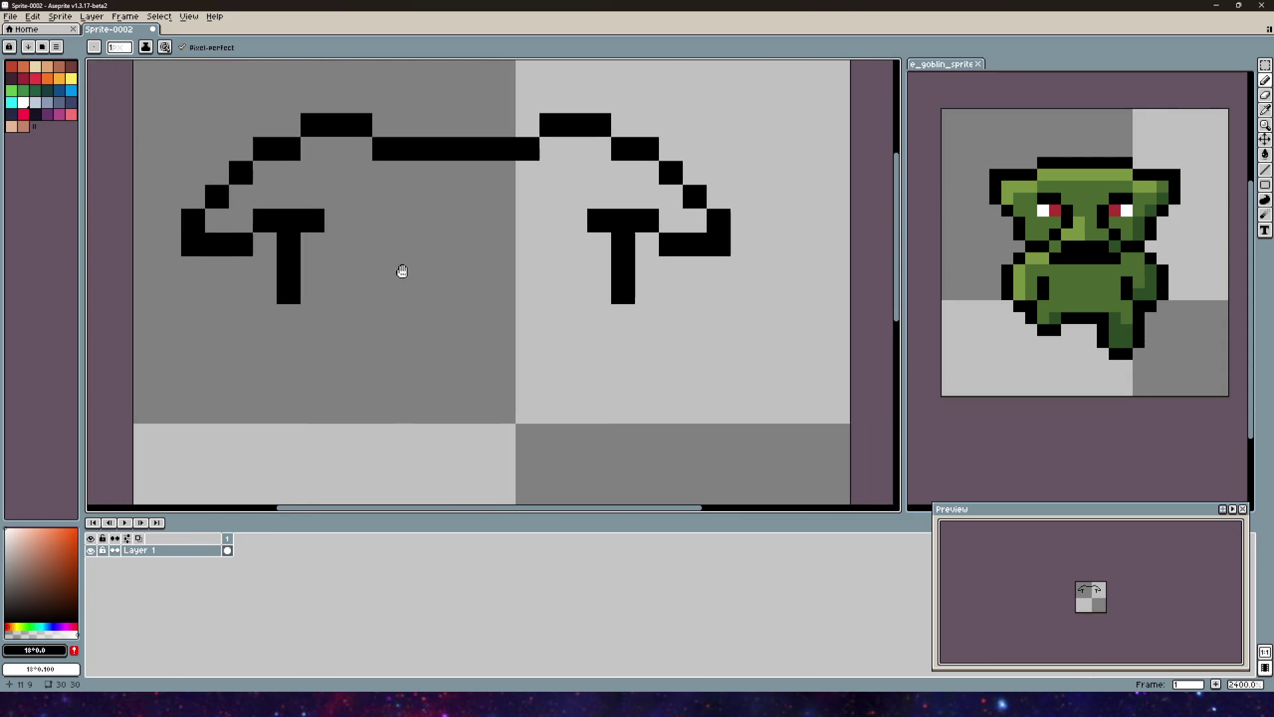
mouse_move(410, 250)
left_mouse_down()
mouse_move(411, 302)
mouse_move(380, 329)
mouse_move(398, 345)
mouse_move(476, 344)
left_mouse_up()
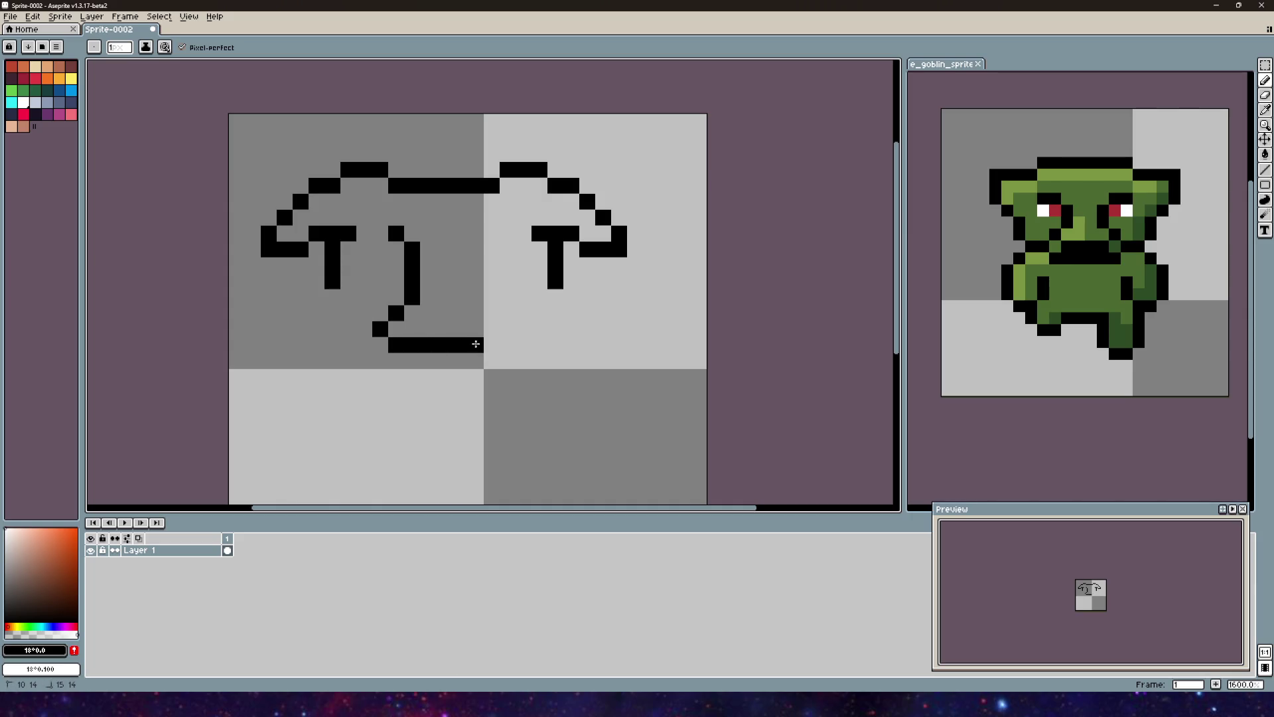
left_click(478, 232)
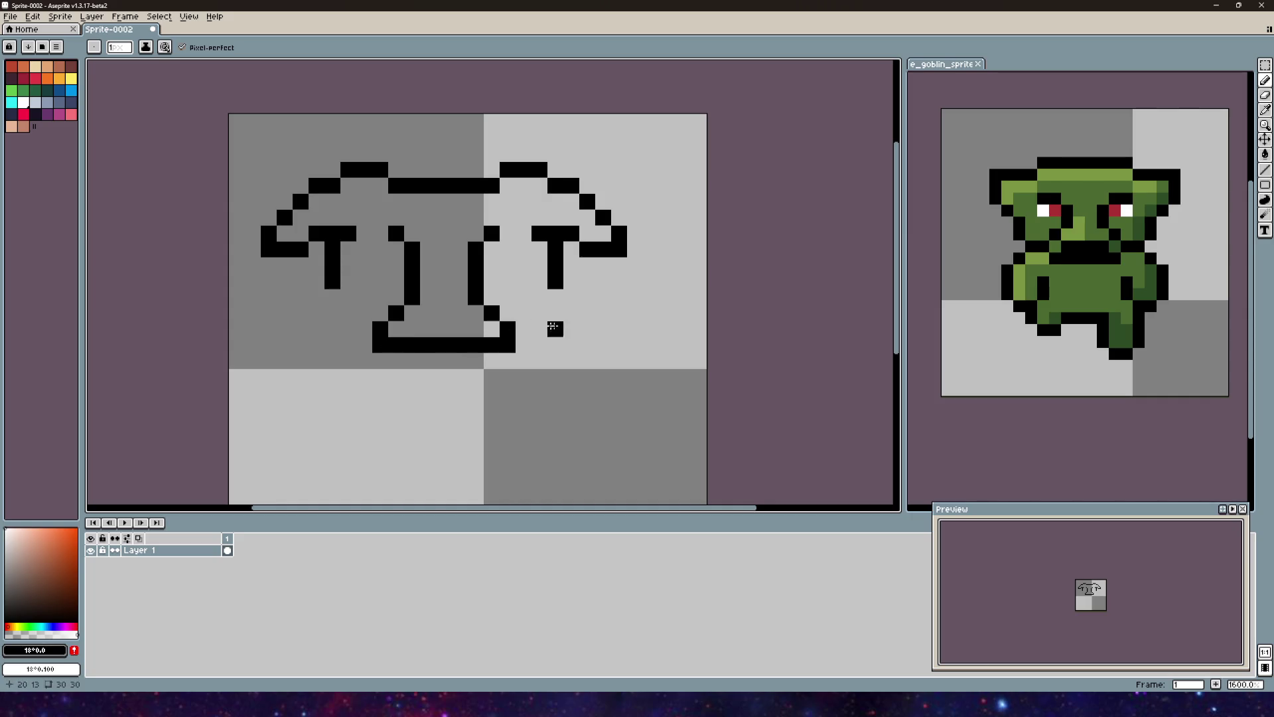
scroll(553, 327, "down", 2)
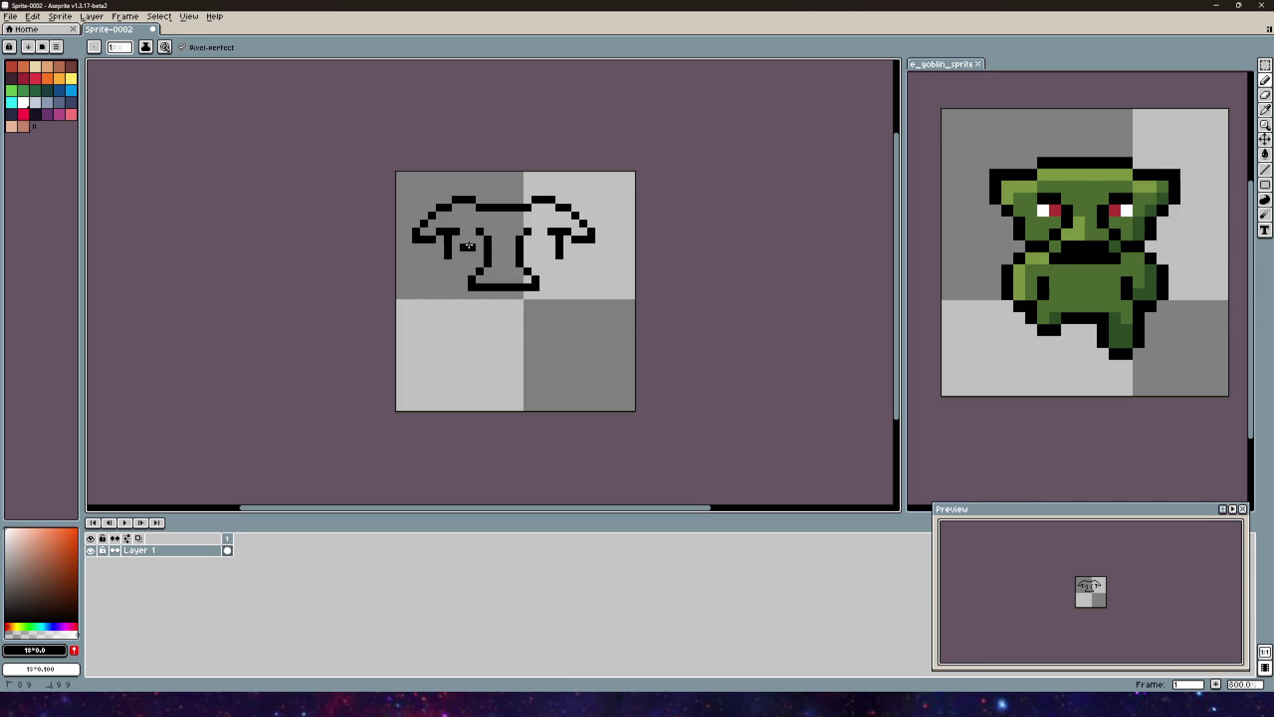
key("ctrl+y")
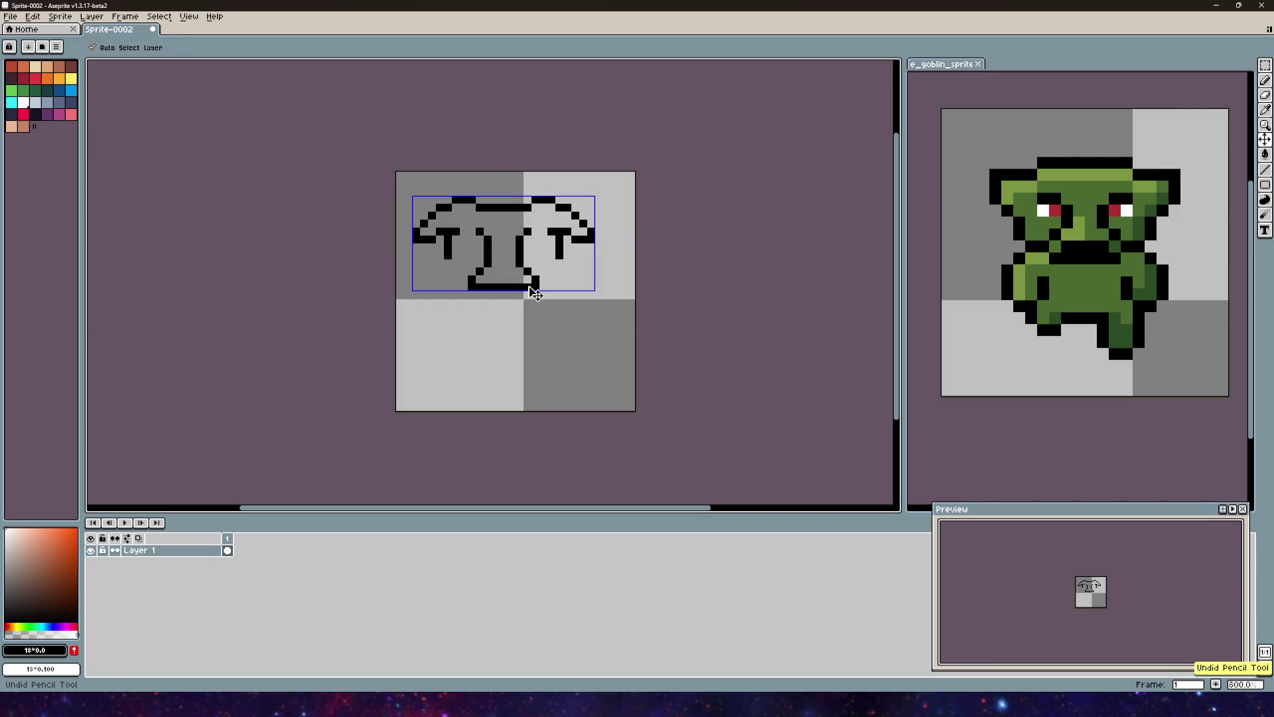
Step: Add the eye pixel beside the left T and draw the chin line under the mouth
scroll(483, 240, "up", 5)
scroll(483, 241, "down", 4)
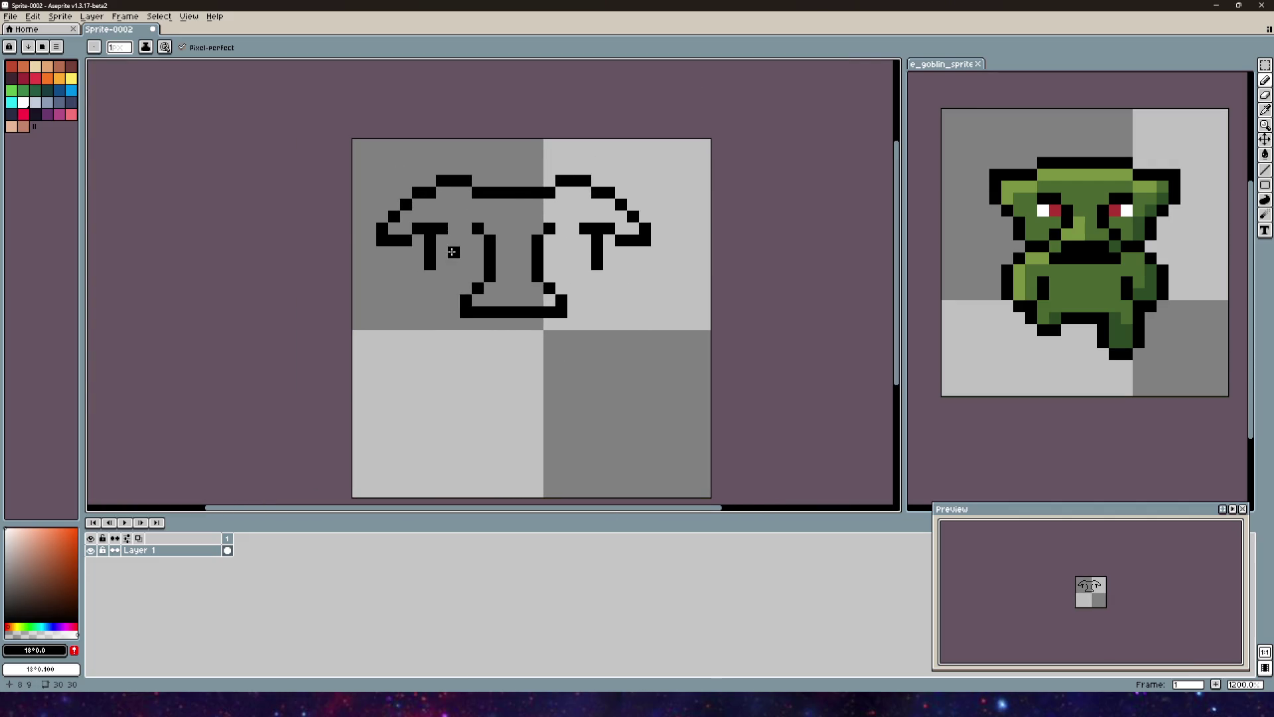
left_click(453, 253)
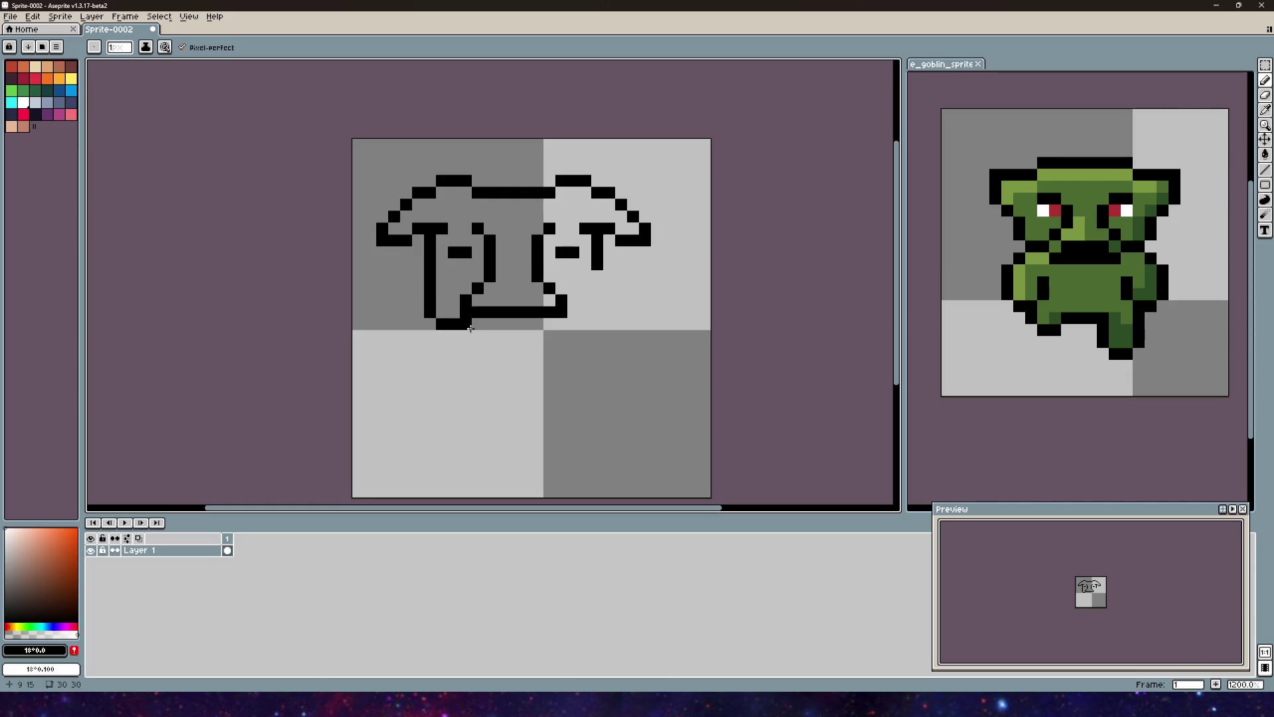
left_click_drag(469, 334, 529, 335)
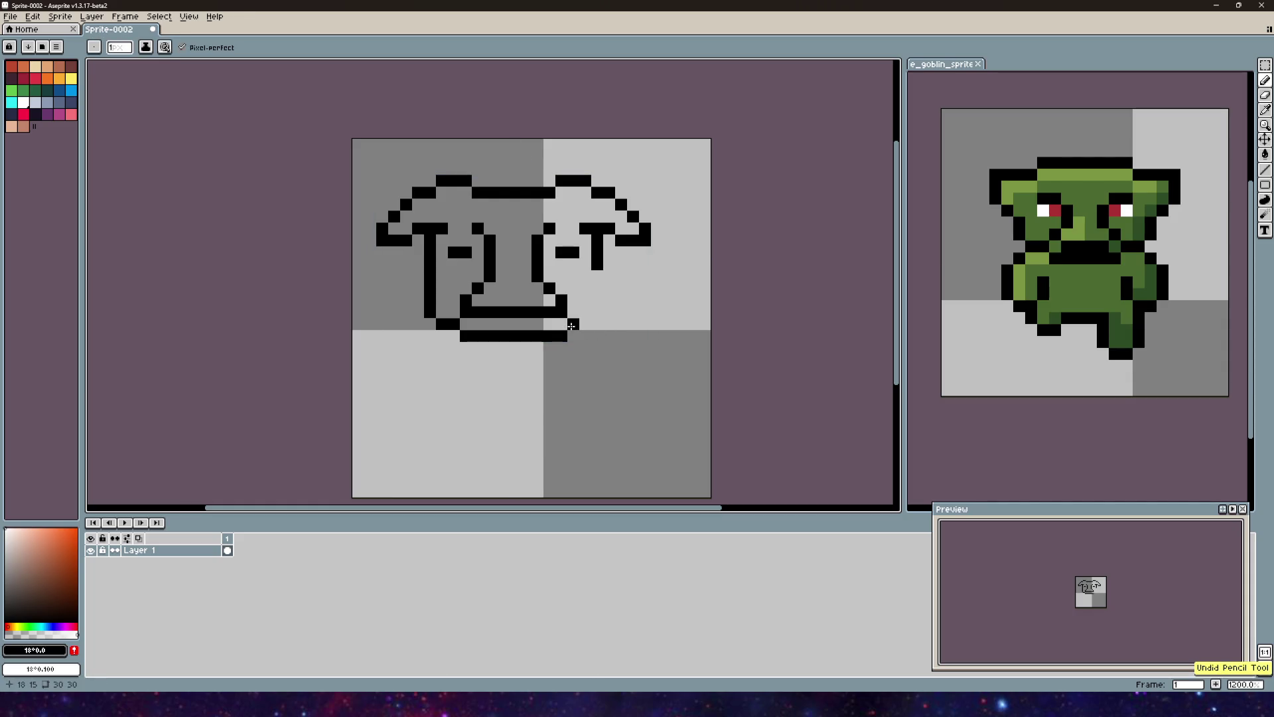
scroll(597, 271, "down", 3)
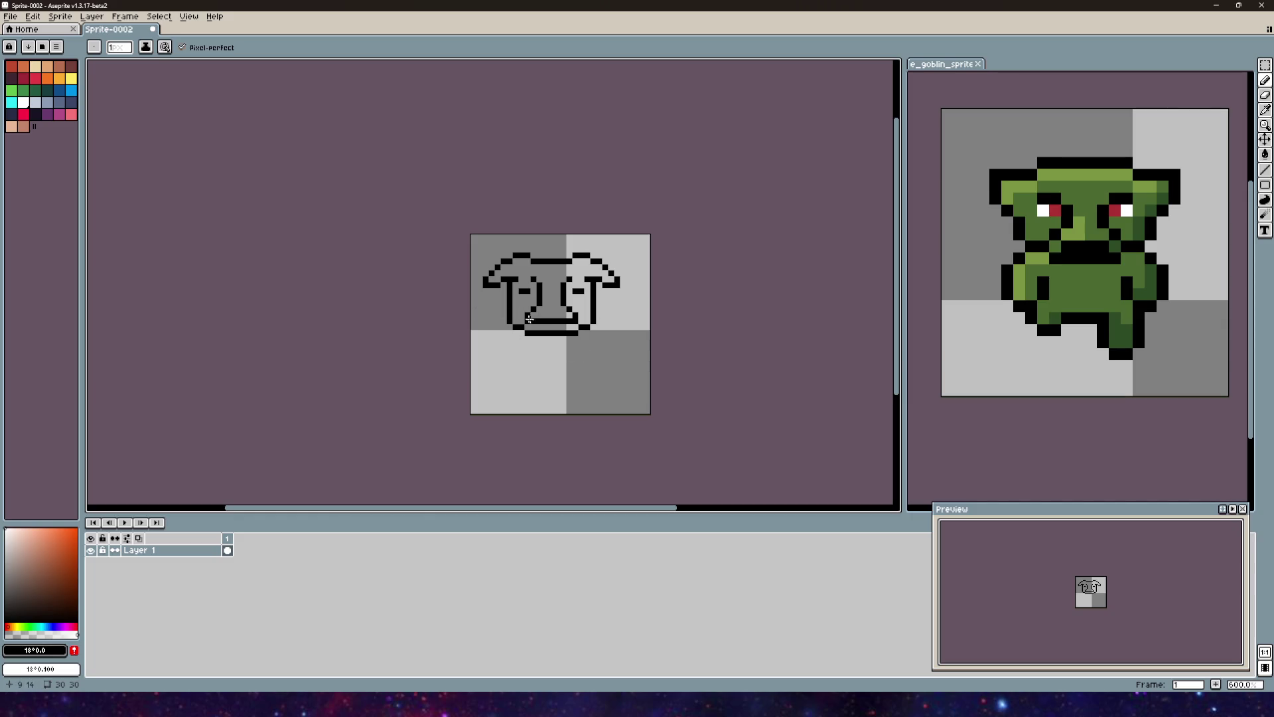
scroll(589, 304, "up", 4)
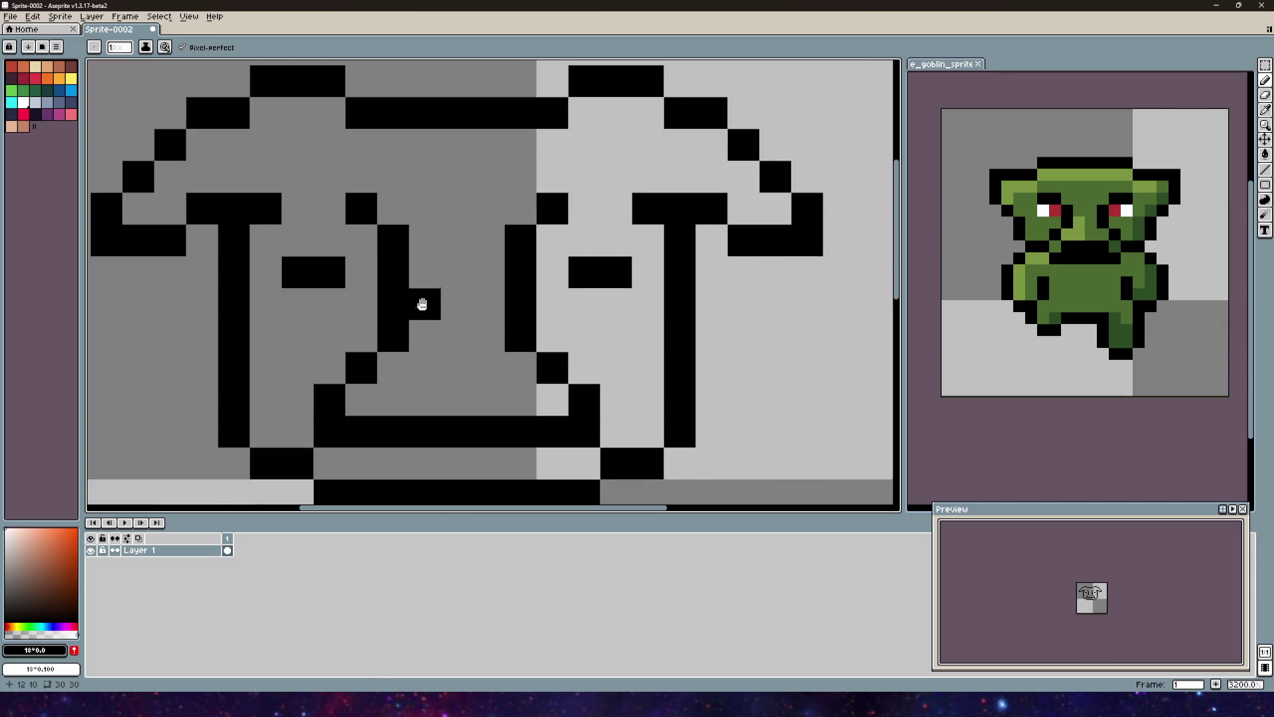
scroll(493, 218, "down", 4)
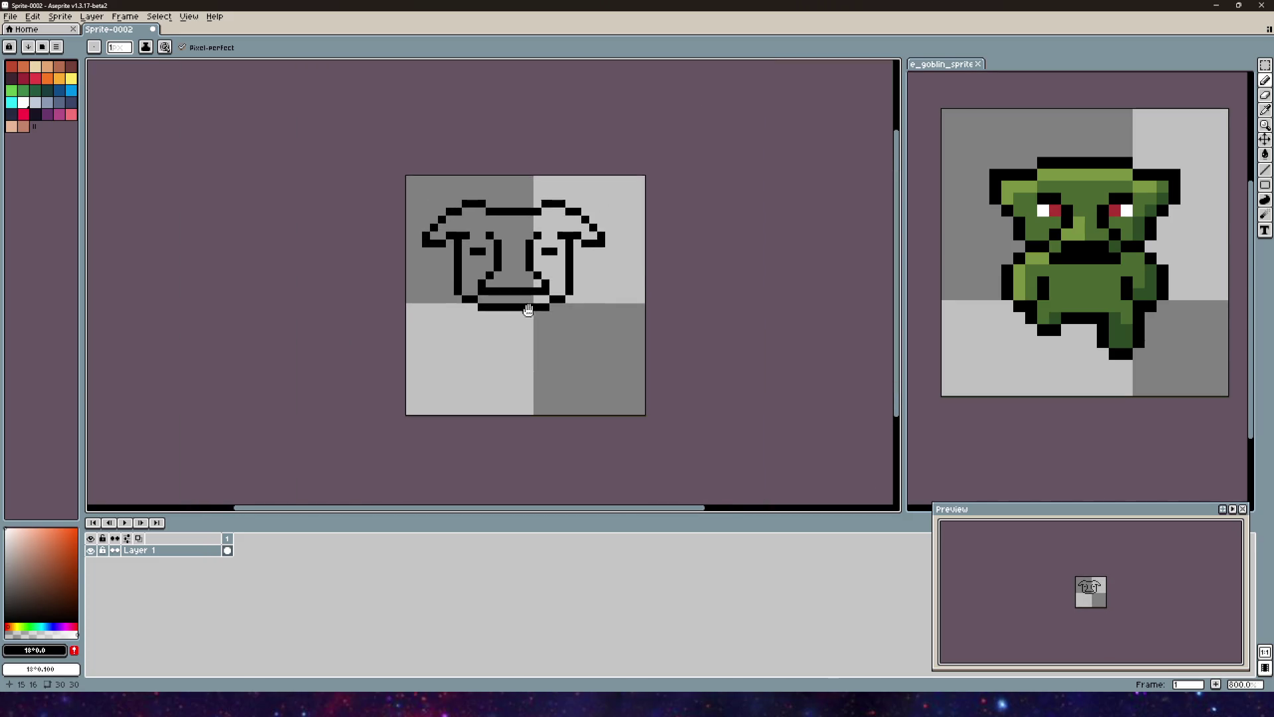
Step: Select the face and stretch it one pixel wider to 30 × 18
left_click(1263, 66)
mouse_move(639, 328)
left_mouse_down()
mouse_move(404, 181)
mouse_move(524, 220)
left_mouse_up()
left_click_drag(656, 248, 585, 247)
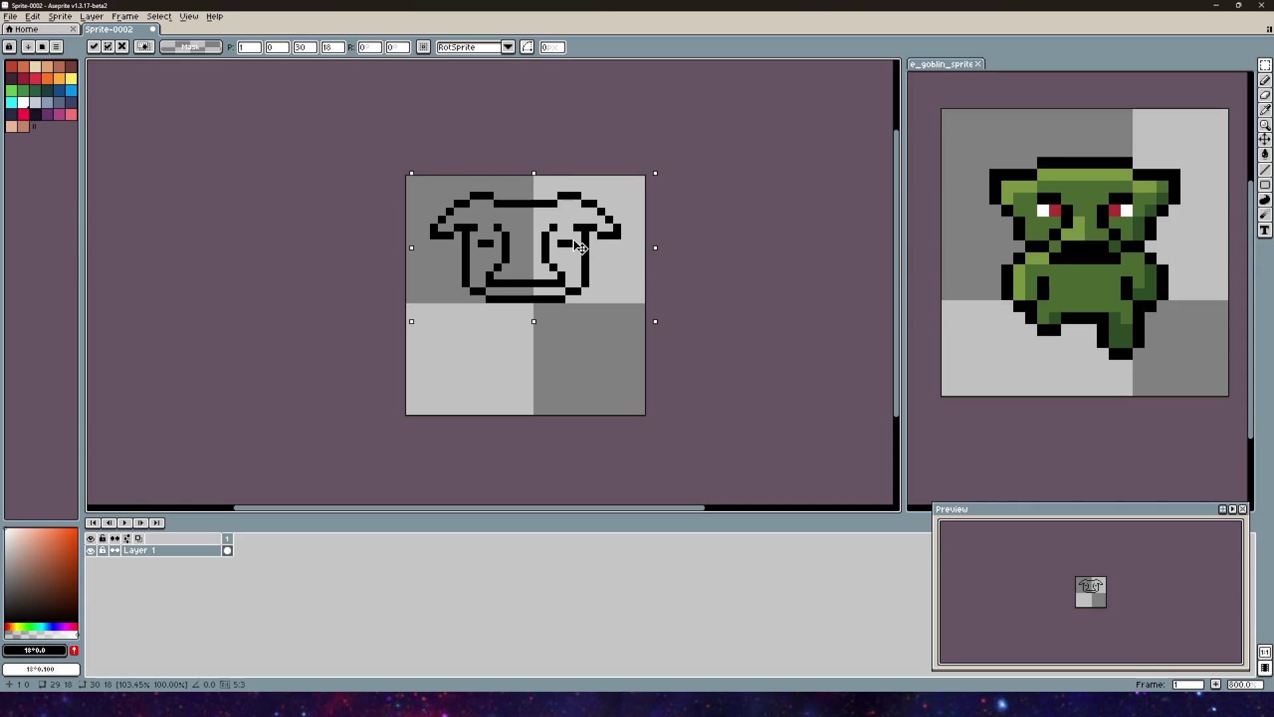
Step: Apply the one-pixel widening transform and go back to the Pencil
scroll(425, 255, "up", 4)
scroll(662, 268, "down", 5)
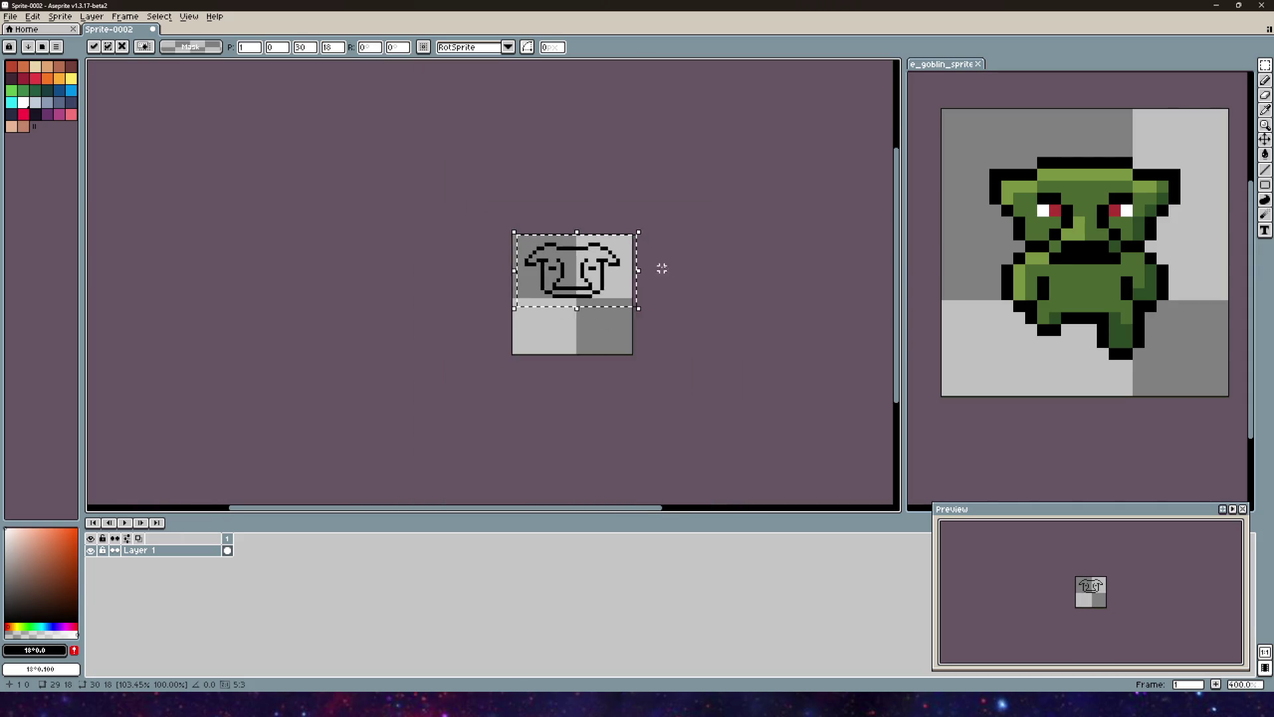
scroll(661, 268, "up", 6)
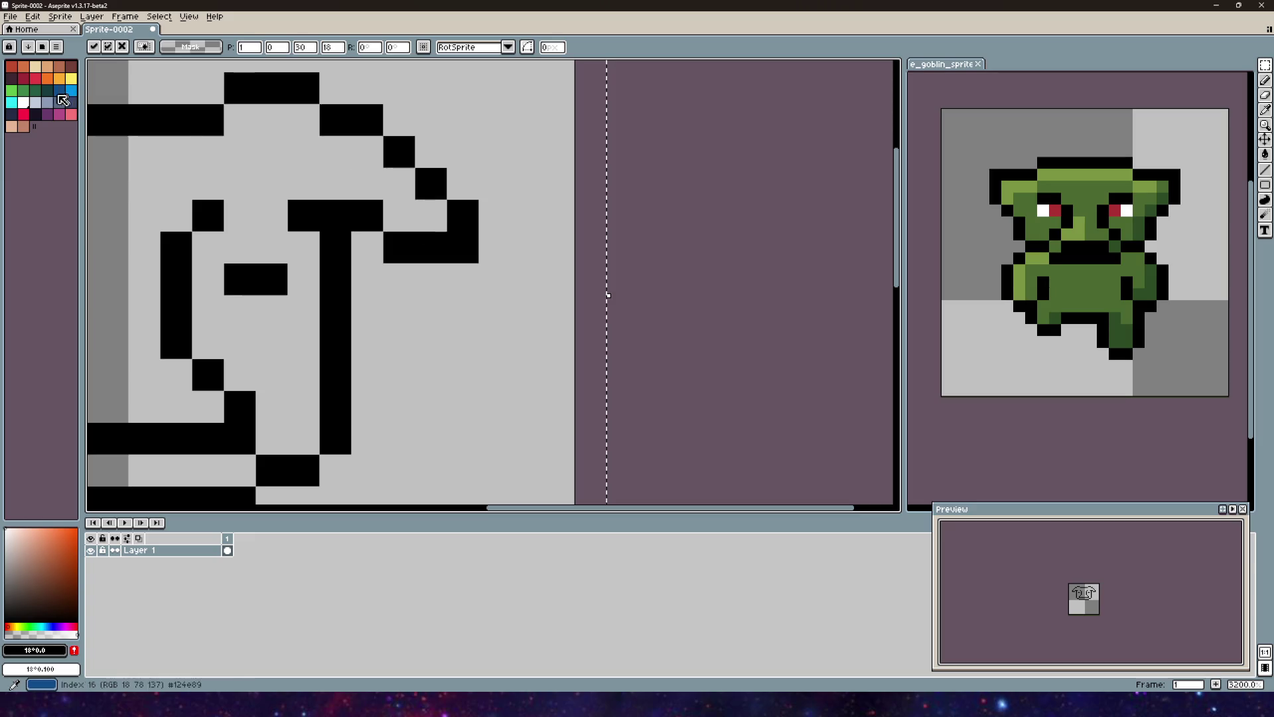
key("Return")
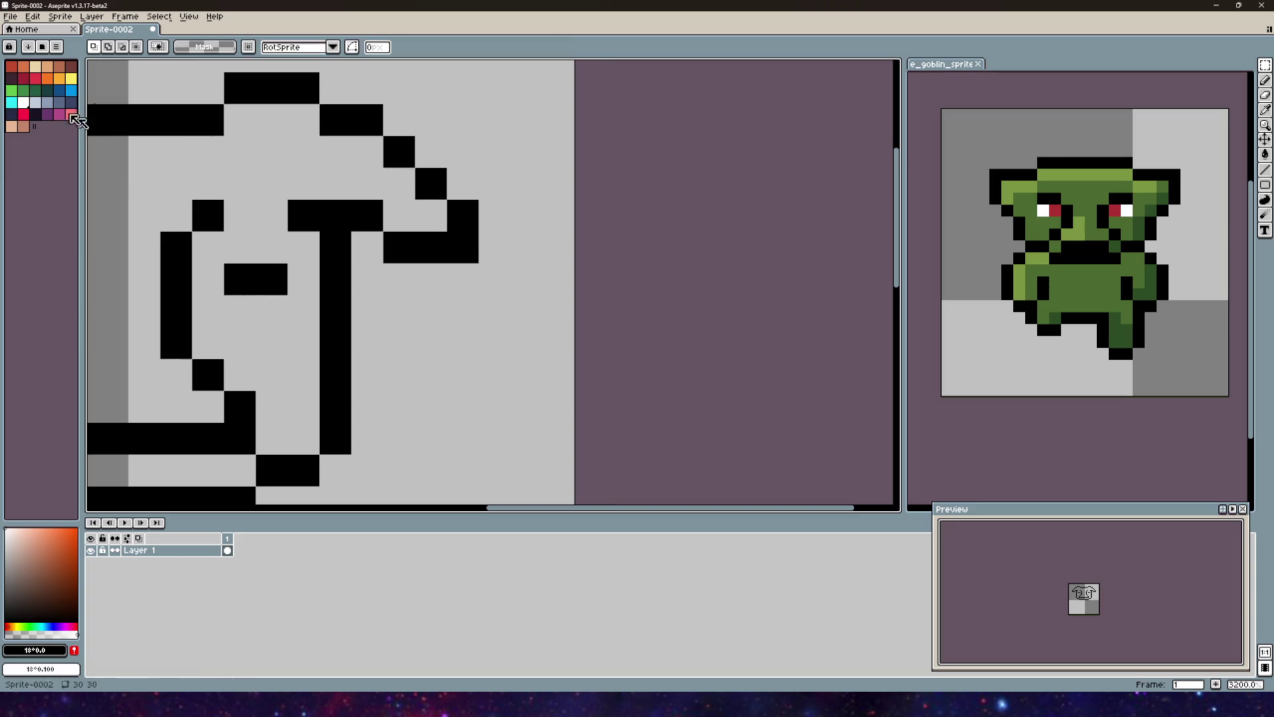
left_click(1265, 81)
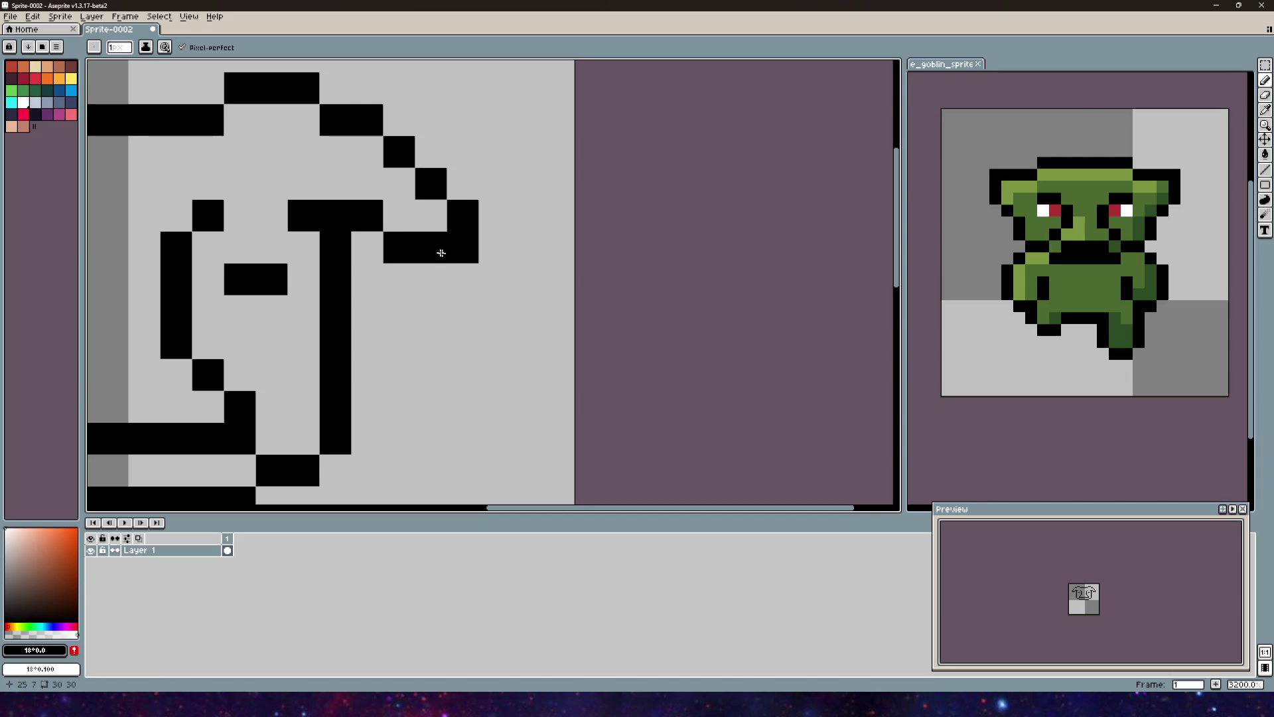
Step: Select the 10-pixel bottom chin line and move it down two pixels
scroll(558, 247, "down", 7)
scroll(564, 326, "up", 4)
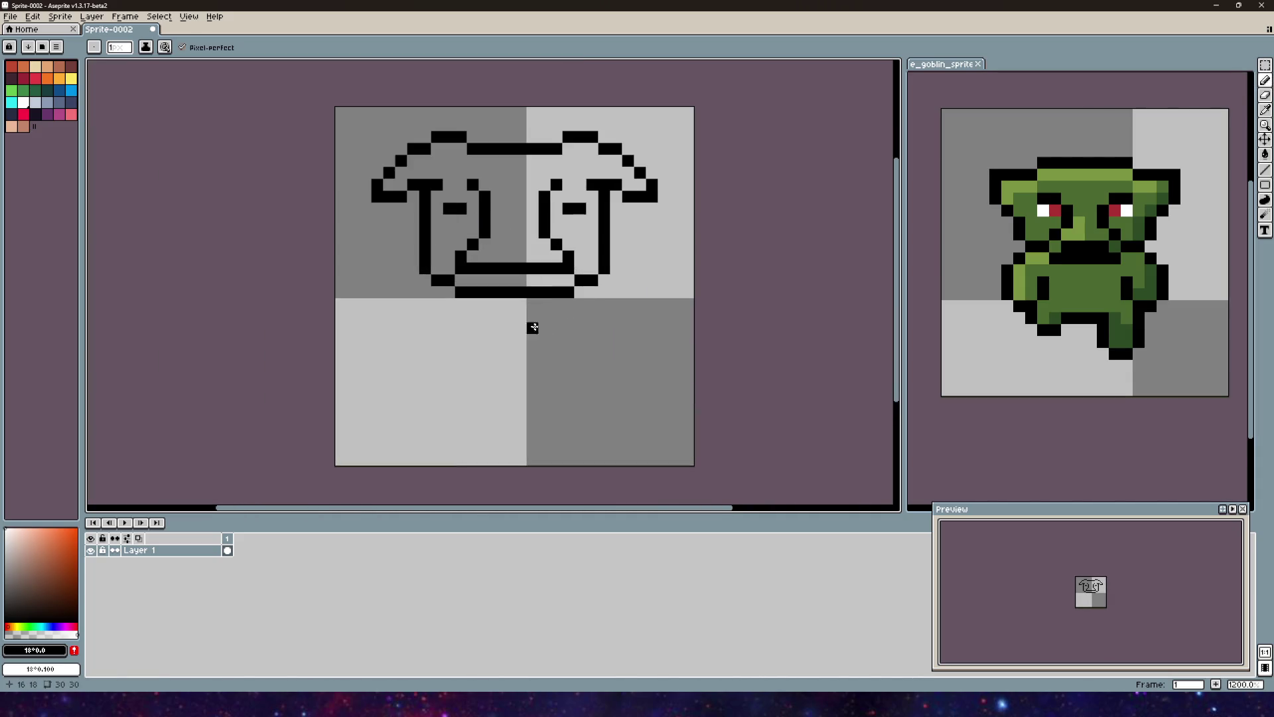
scroll(515, 279, "down", 3)
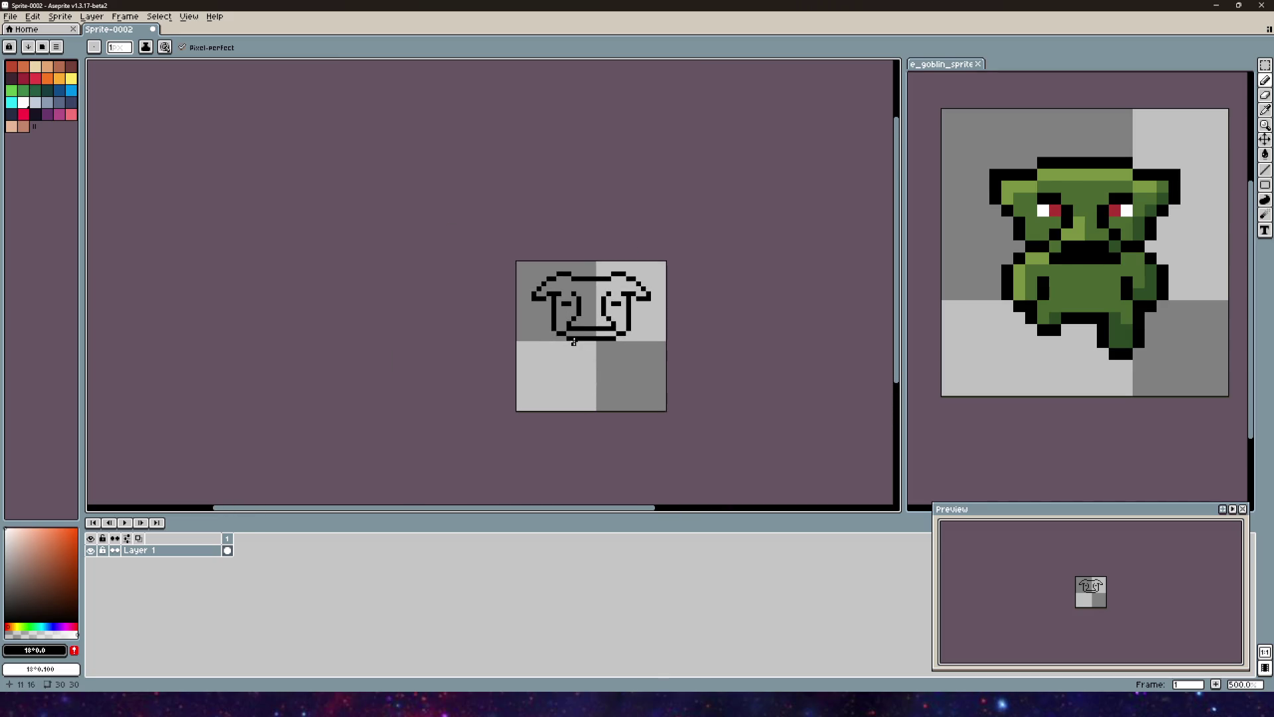
scroll(432, 361, "up", 8)
scroll(432, 361, "down", 3)
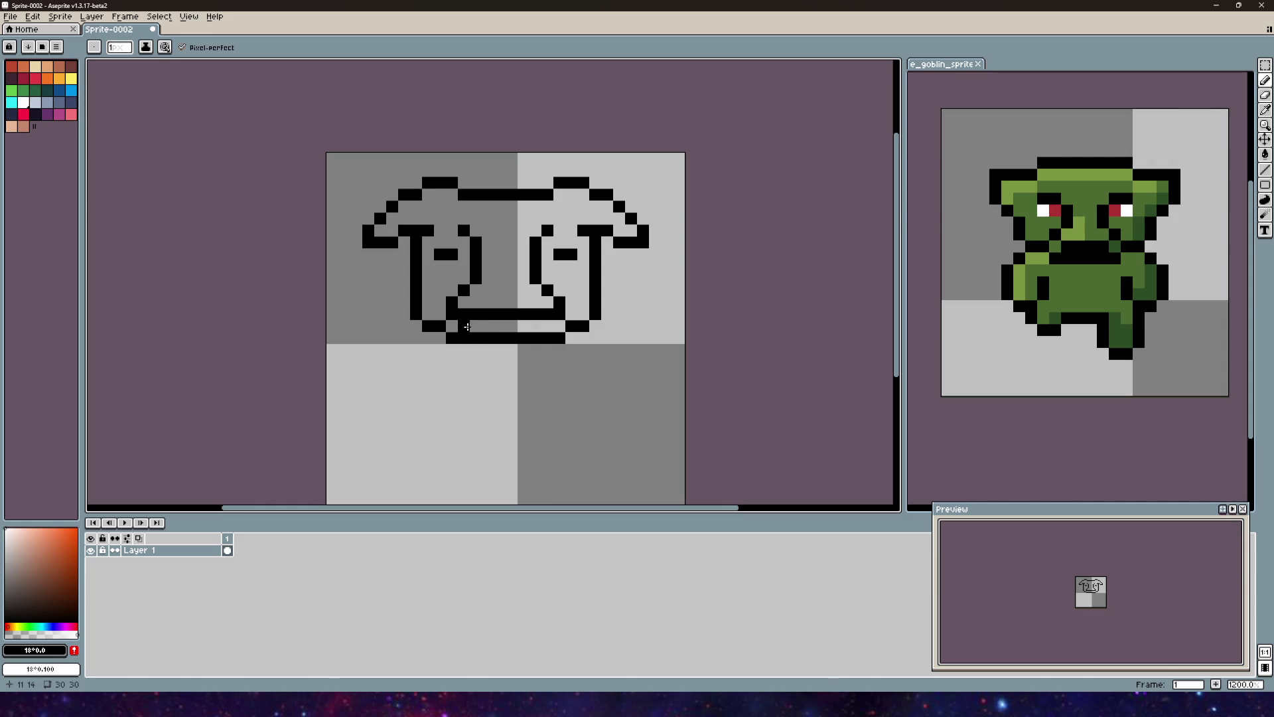
left_click(1265, 65)
mouse_move(446, 321)
left_mouse_down()
mouse_move(565, 355)
mouse_move(532, 347)
mouse_move(548, 361)
mouse_move(539, 367)
left_mouse_up()
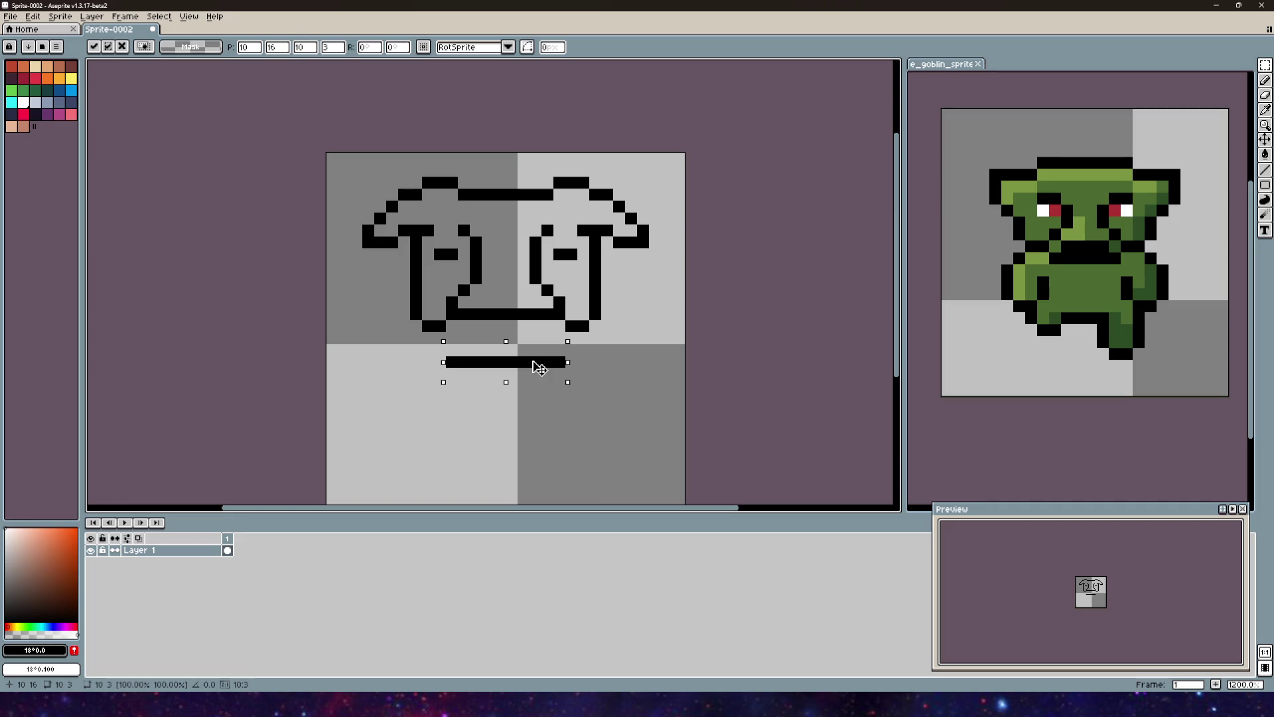
Step: Commit the moved line and pencil extra pixels to widen the jaw
key("ctrl+d")
key("b")
left_click(571, 337)
left_click(569, 360)
left_click(568, 352)
left_click(452, 347)
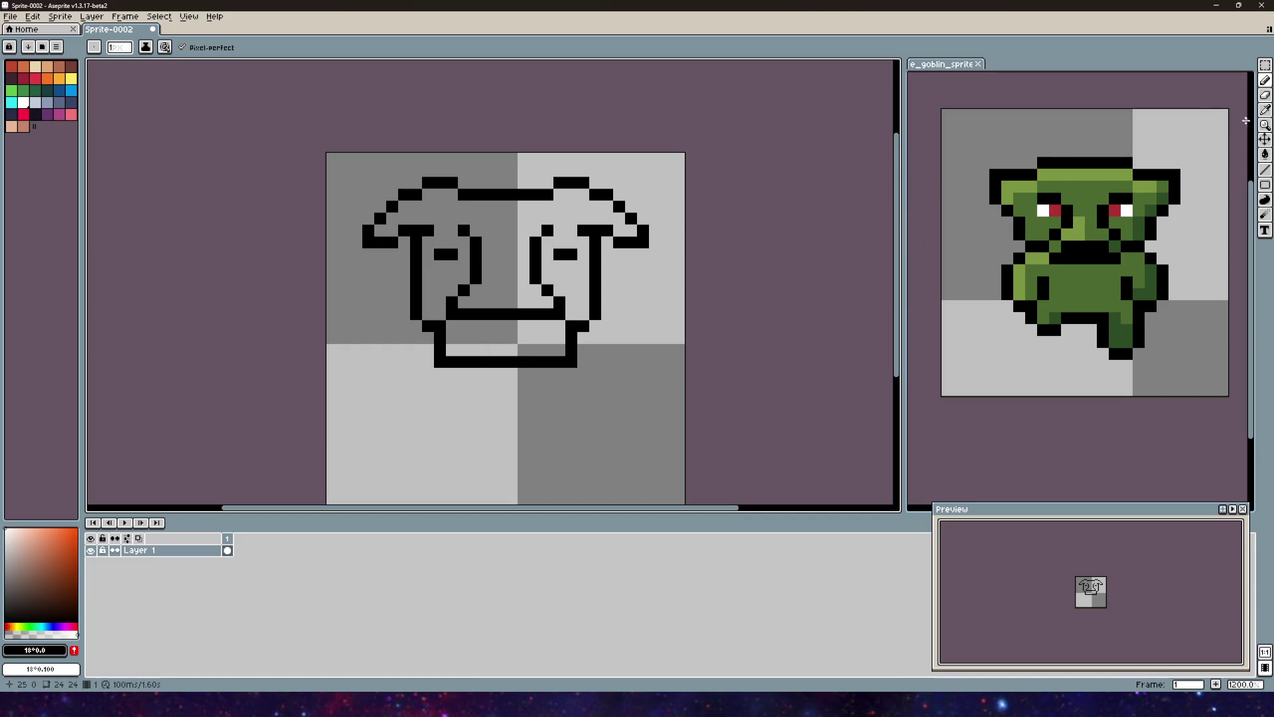
left_click(1266, 96)
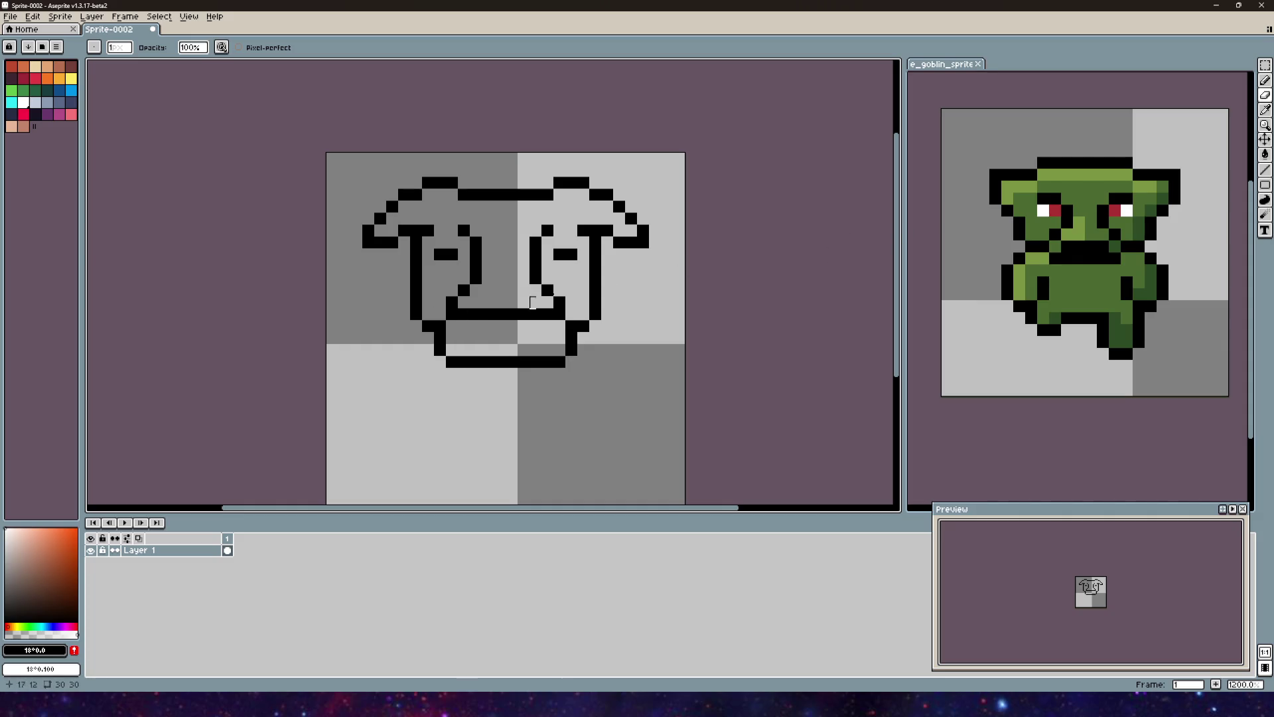
Step: Select a 12x4 area around the mouth and nudge it up one pixel
left_click(1265, 65)
left_click_drag(446, 298, 559, 290)
left_click(561, 312)
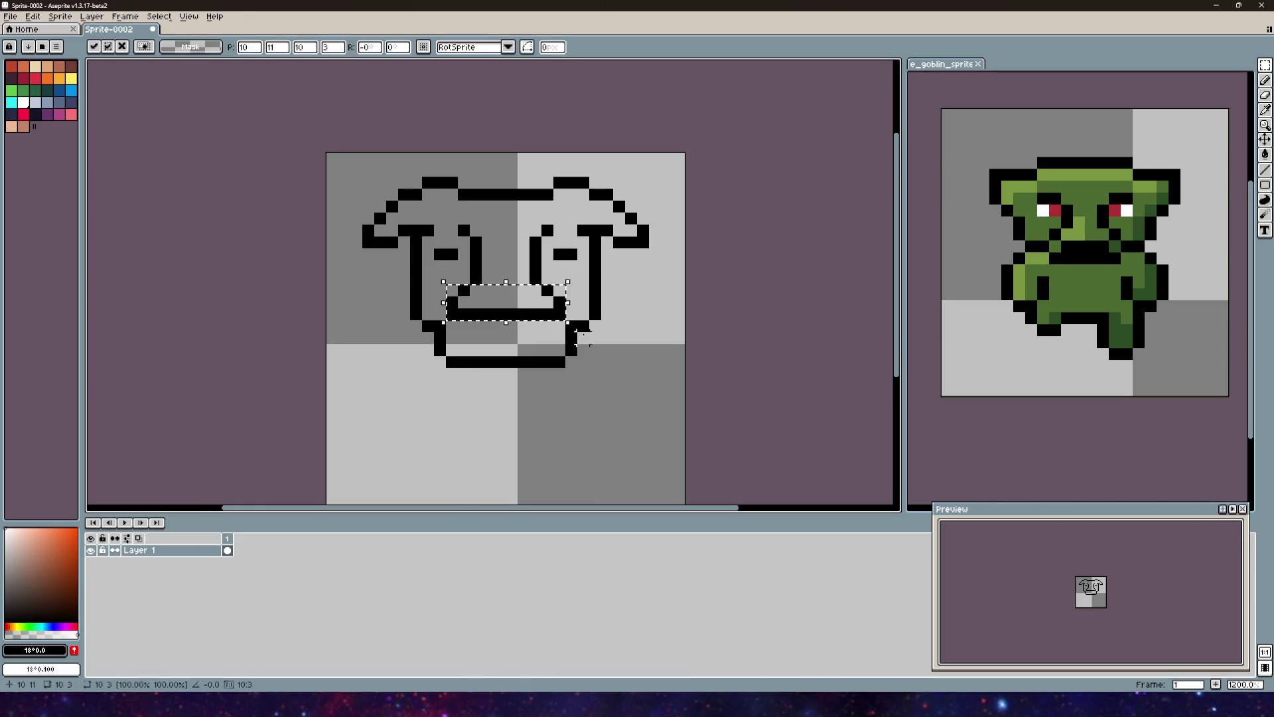
left_click_drag(580, 322, 432, 269)
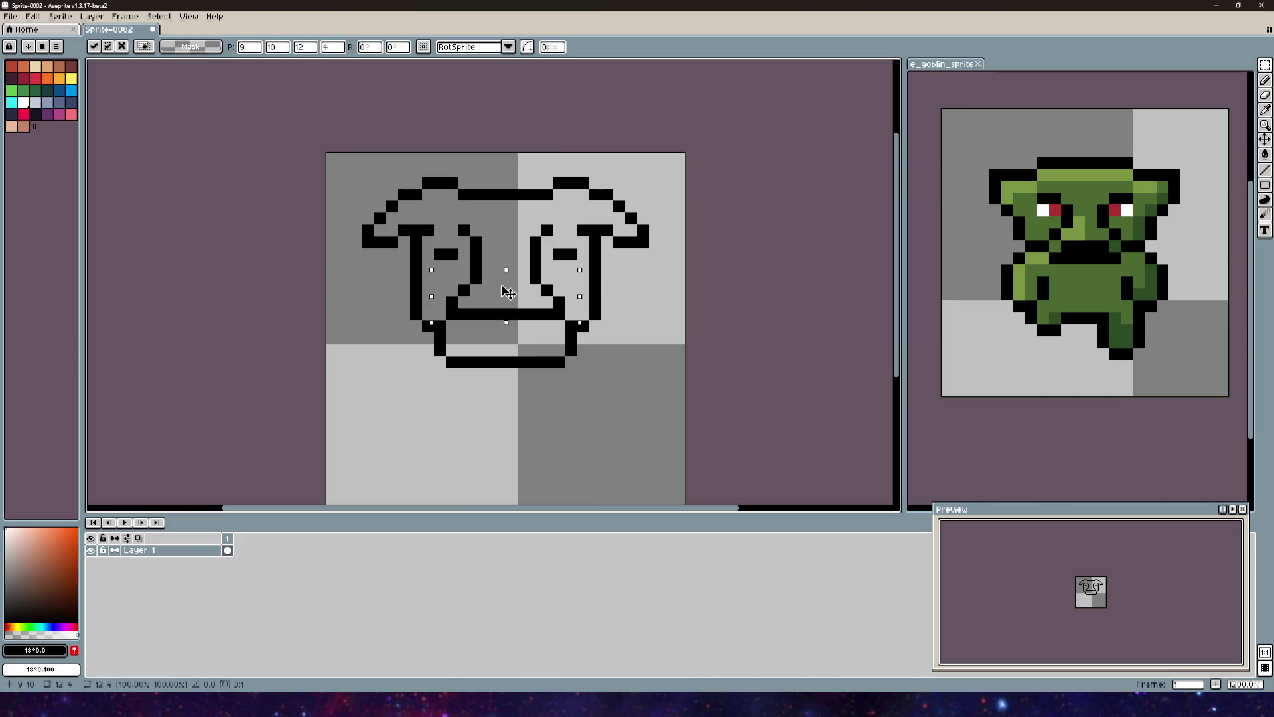
key("Up")
left_click(543, 322)
left_click_drag(544, 323, 561, 301)
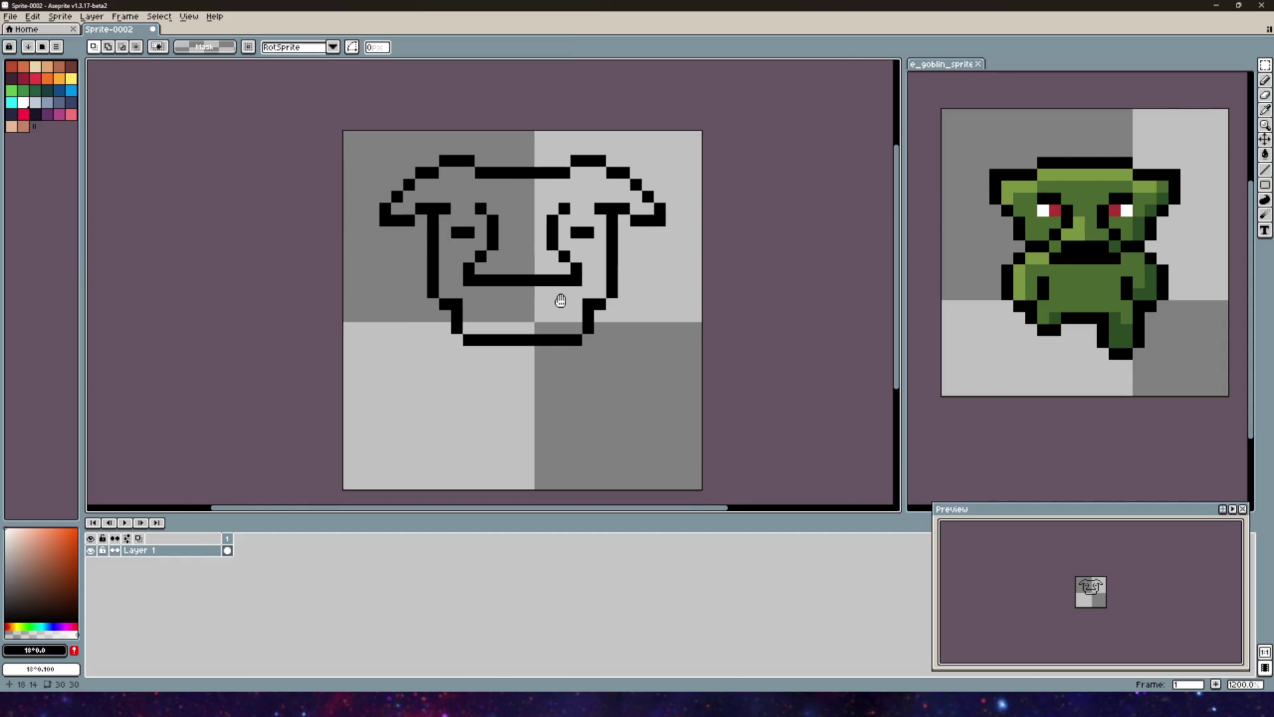
scroll(561, 300, "up", 3)
Step: Pencil a zigzag row of teeth beneath the mouth, undoing the last stroke
key("b")
left_click(407, 285)
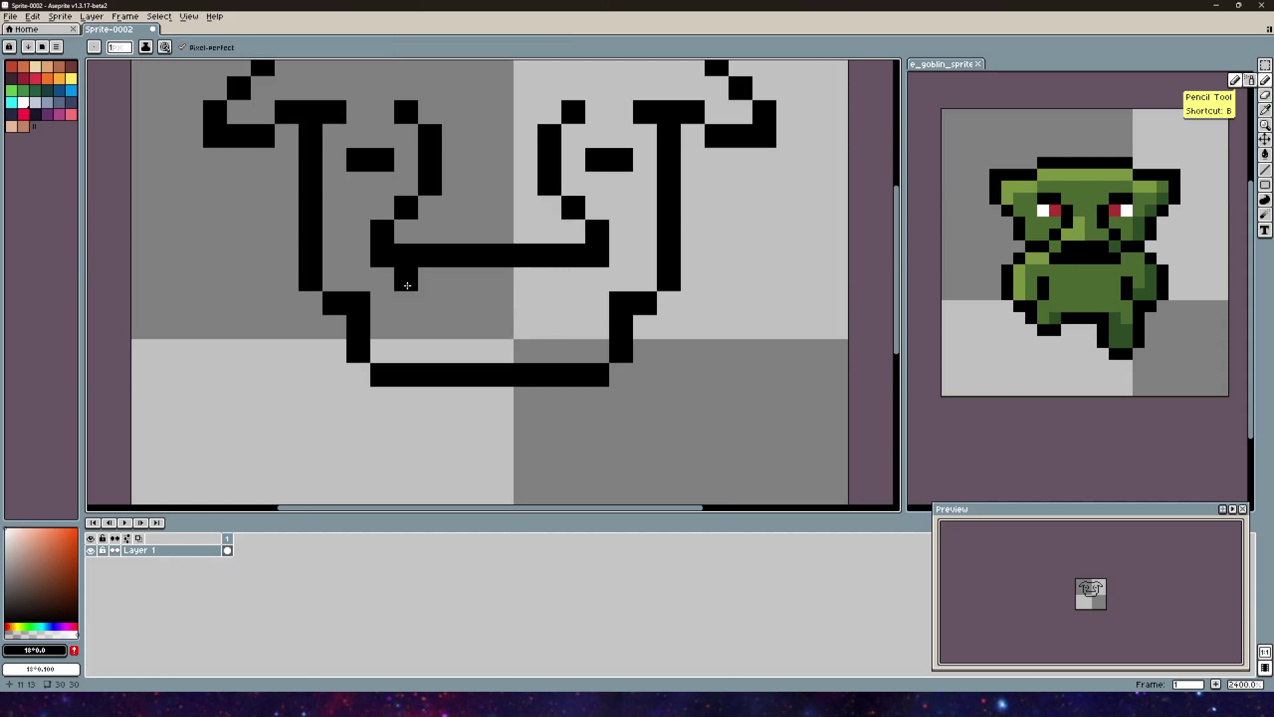
left_click(572, 279)
left_click(573, 303)
left_click(550, 327)
left_click(524, 308)
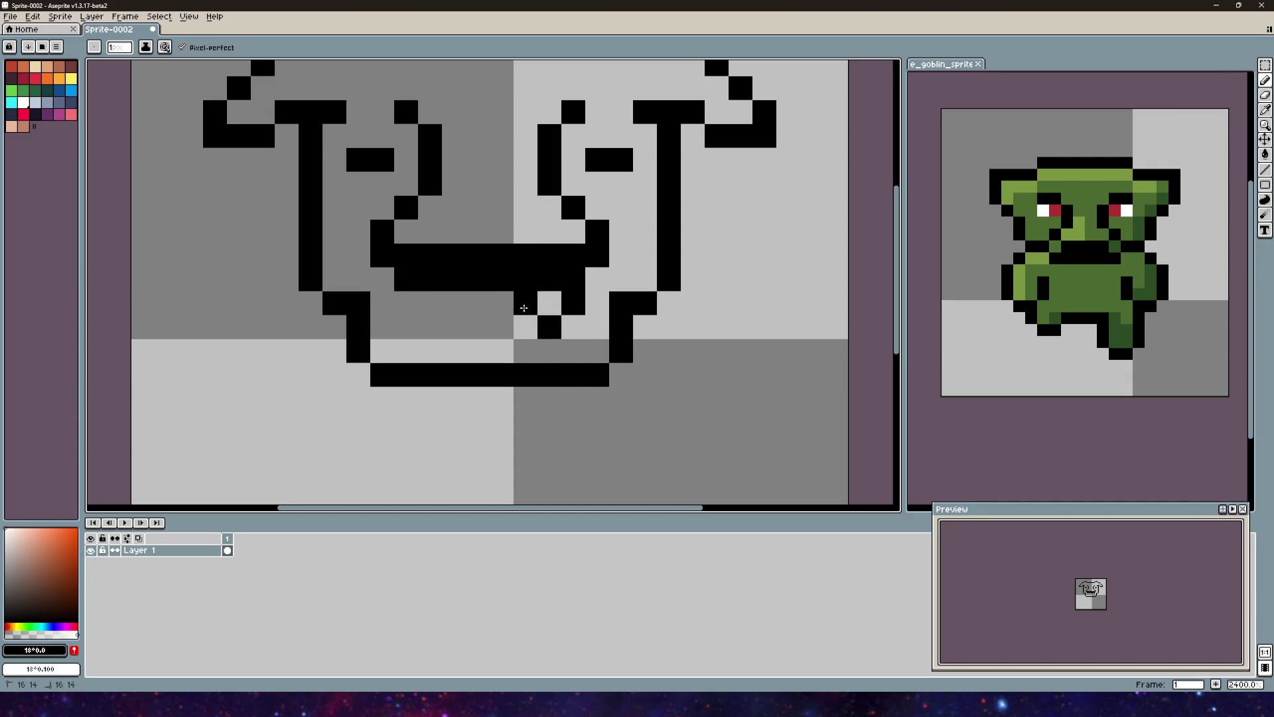
left_click(406, 302)
left_click(430, 324)
left_click(454, 303)
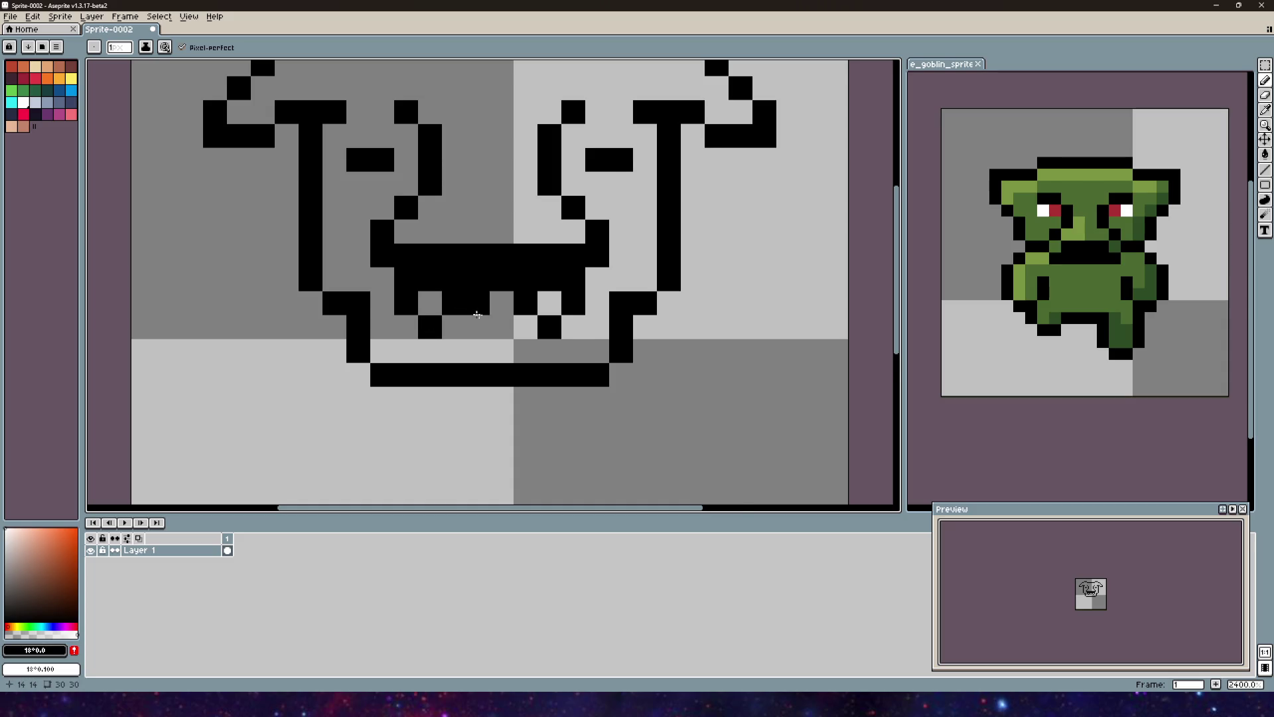
scroll(477, 315, "down", 5)
key("ctrl+z")
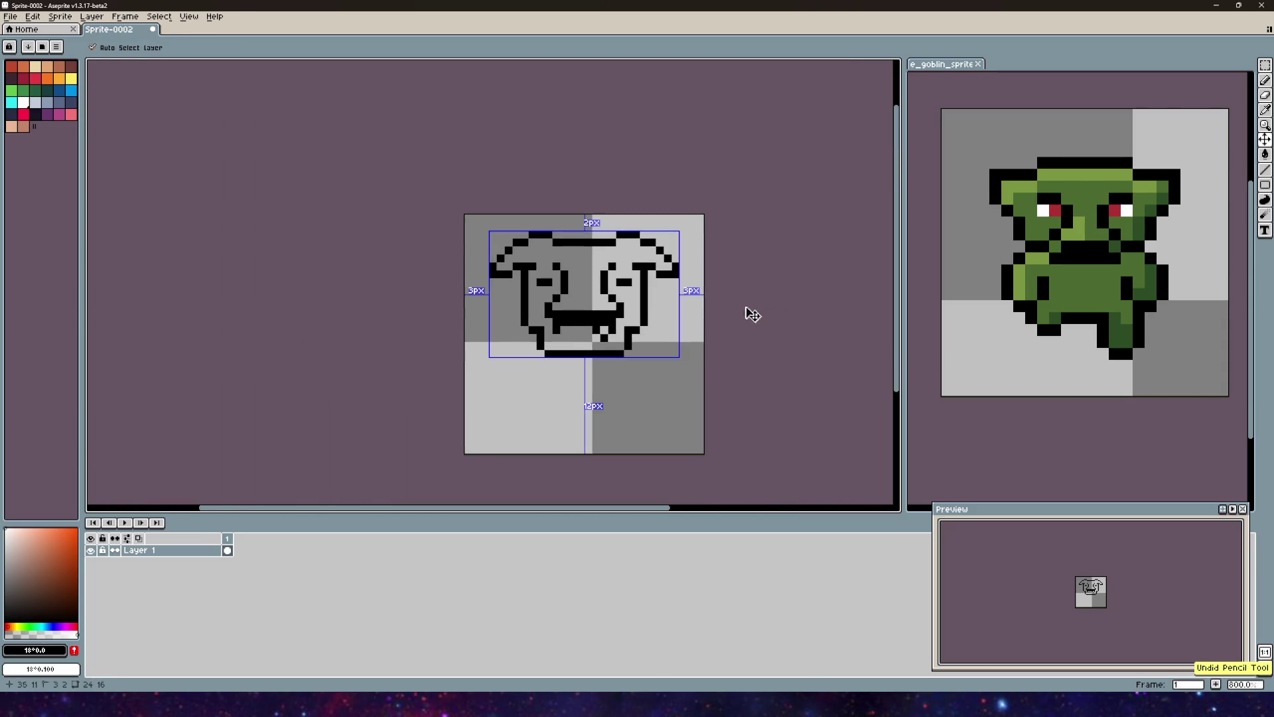
Step: Undo the zigzag teeth and redraw the mouth row one pixel lower, filling its gap
key("ctrl+z")
key("ctrl+z")
key("ctrl+z")
scroll(571, 332, "up", 2)
mouse_move(553, 327)
left_mouse_down()
mouse_move(520, 314)
mouse_move(448, 323)
mouse_move(584, 315)
mouse_move(545, 325)
left_mouse_up()
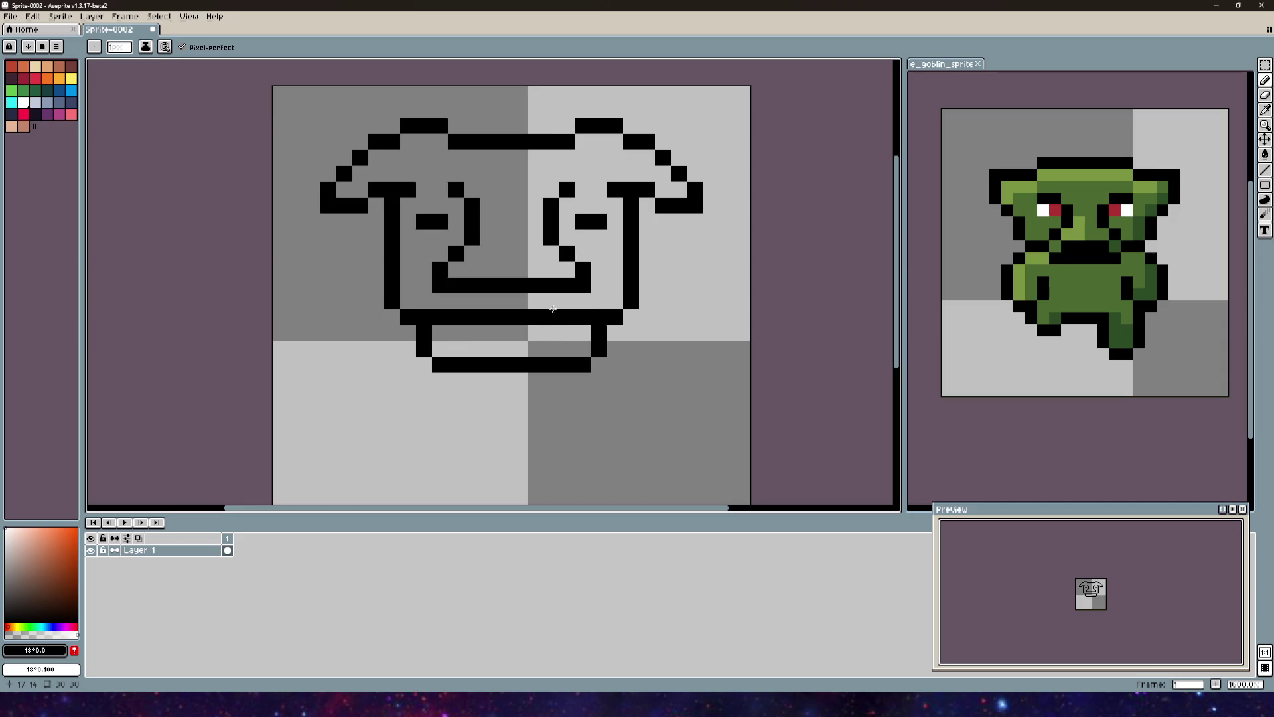
key("ctrl+z")
left_click(579, 330, "shift")
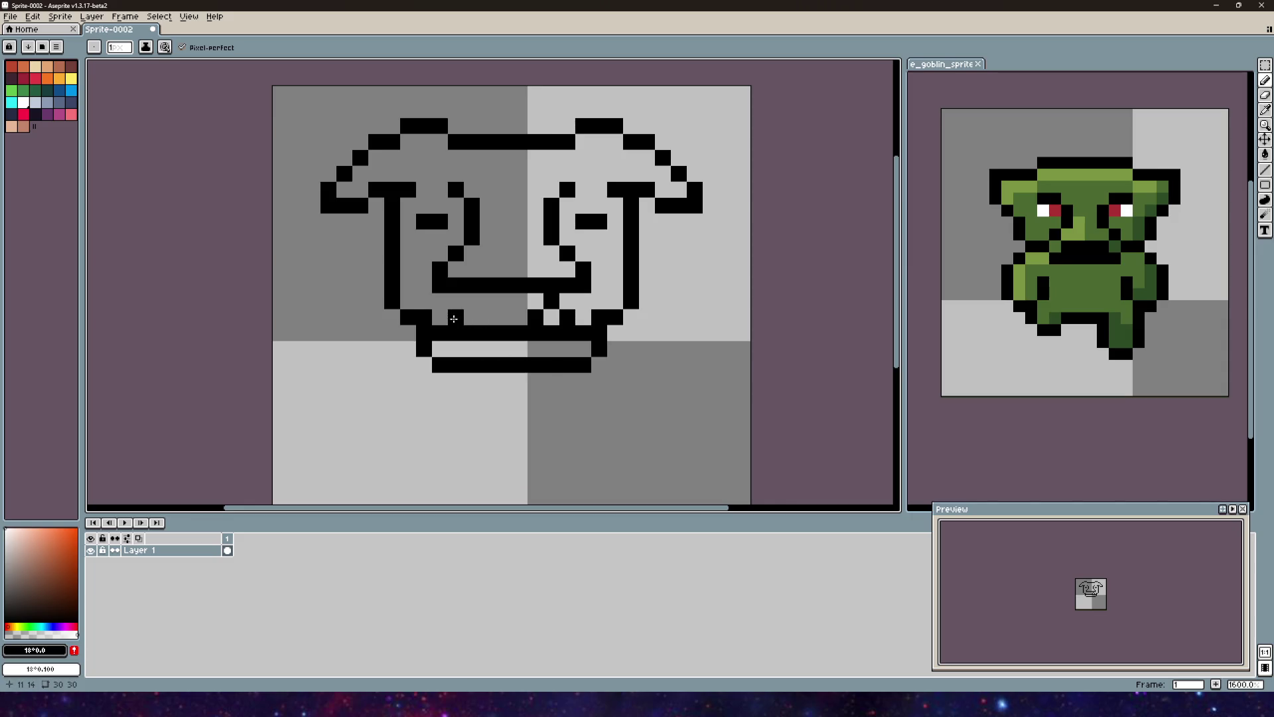
left_click(488, 317)
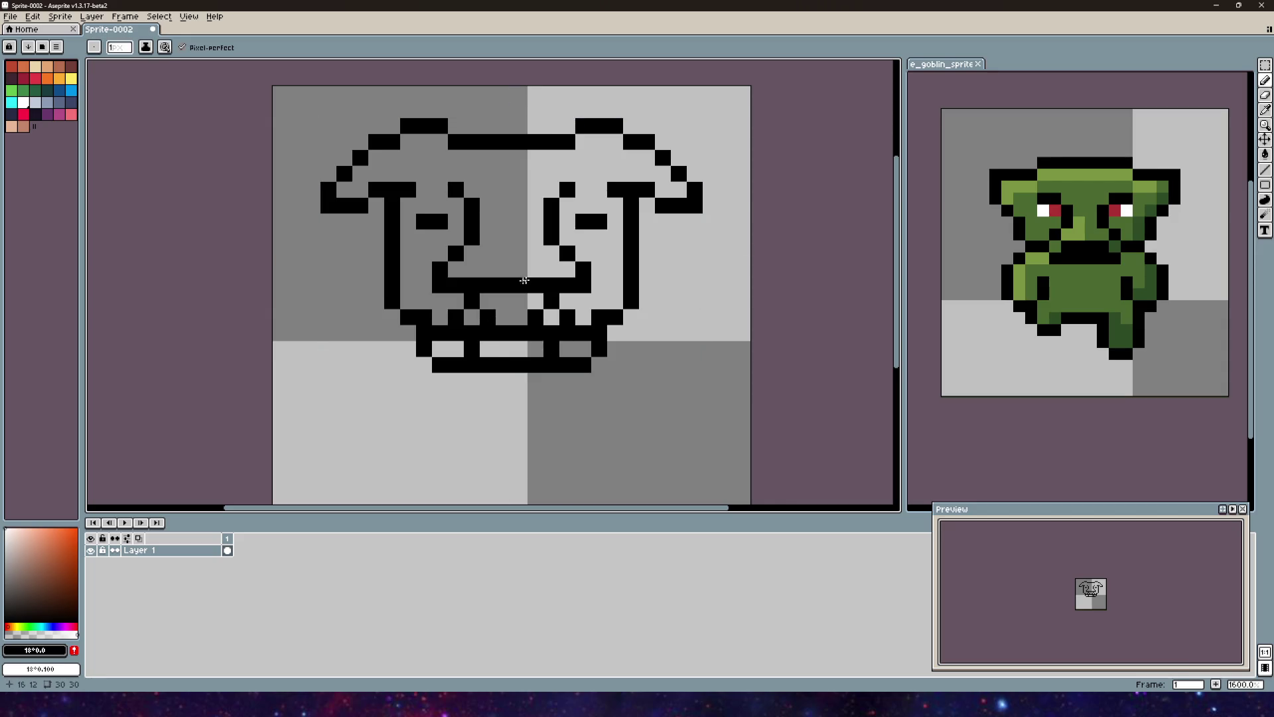
Step: Paint two vertical beige fangs on the left and right of the mouth
left_click(35, 66)
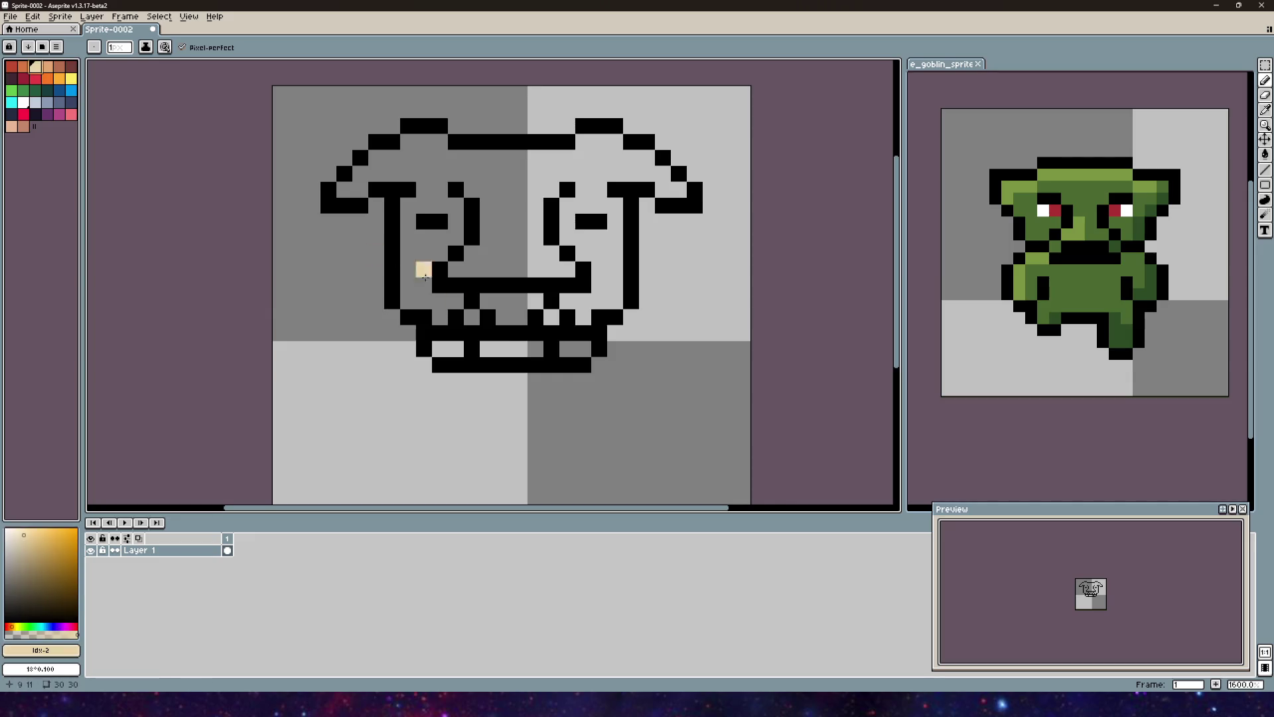
left_click_drag(471, 332, 471, 317)
left_click_drag(551, 333, 550, 317)
scroll(638, 324, "down", 1)
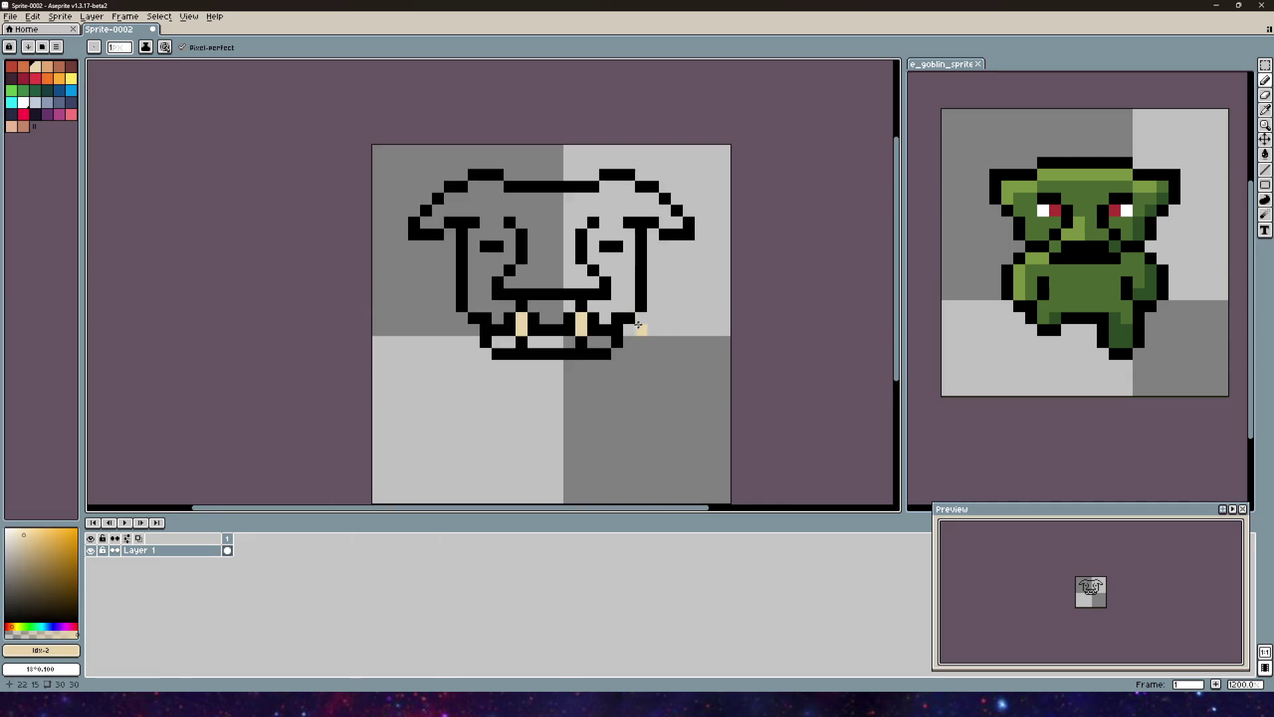
scroll(638, 324, "down", 1)
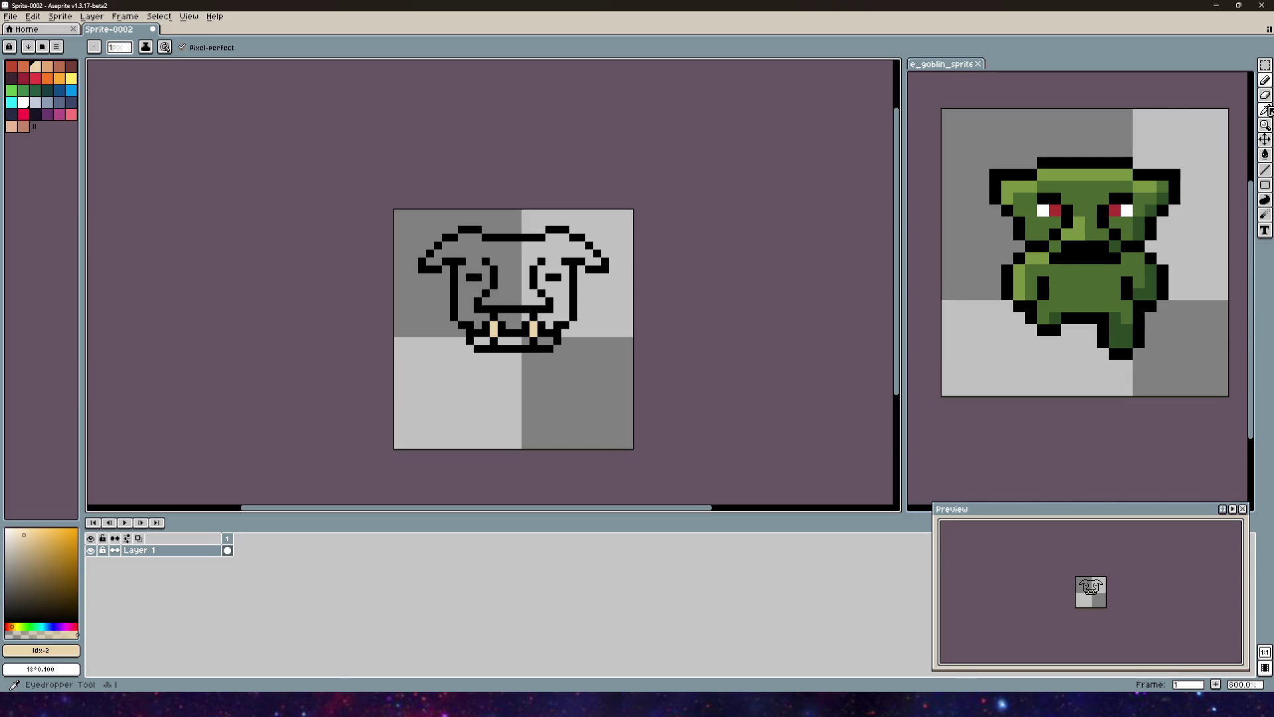
Step: Bucket-fill the face outline, bottom-row mouth pixels and mouth gap with the goblin's green
left_click(1265, 199)
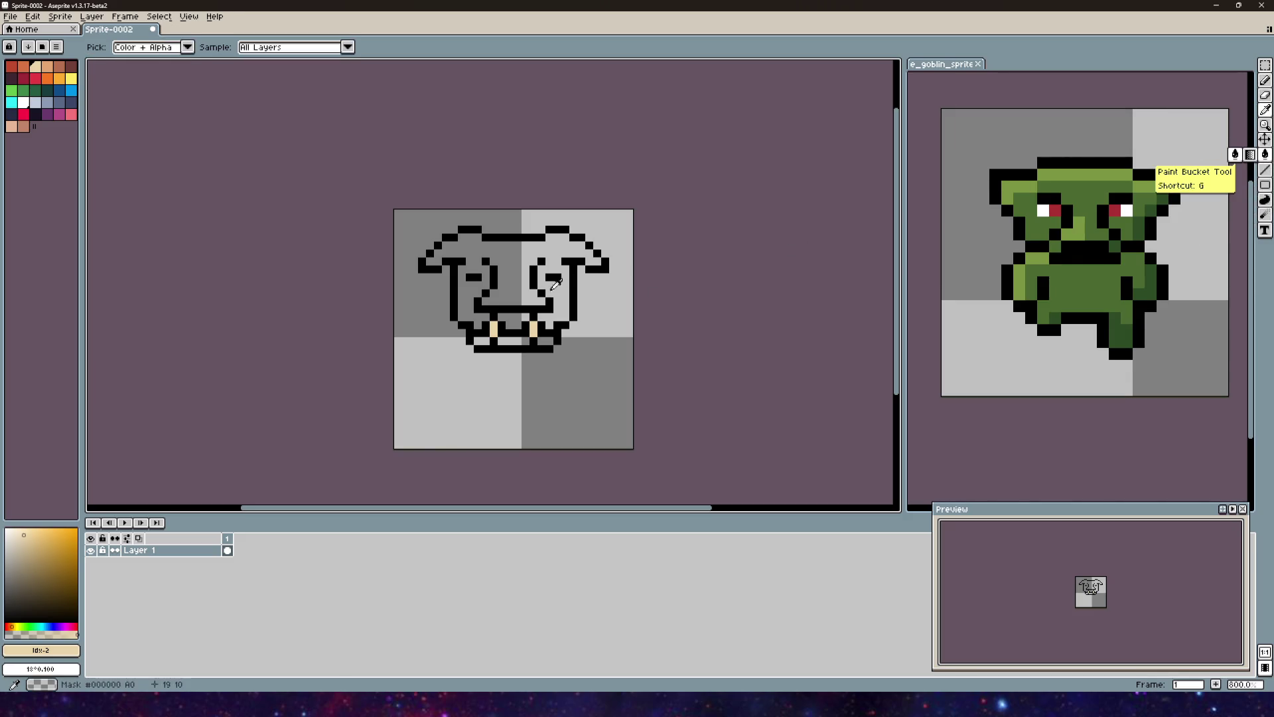
left_click(1075, 286, "alt")
left_click(533, 270)
scroll(504, 322, "up", 3)
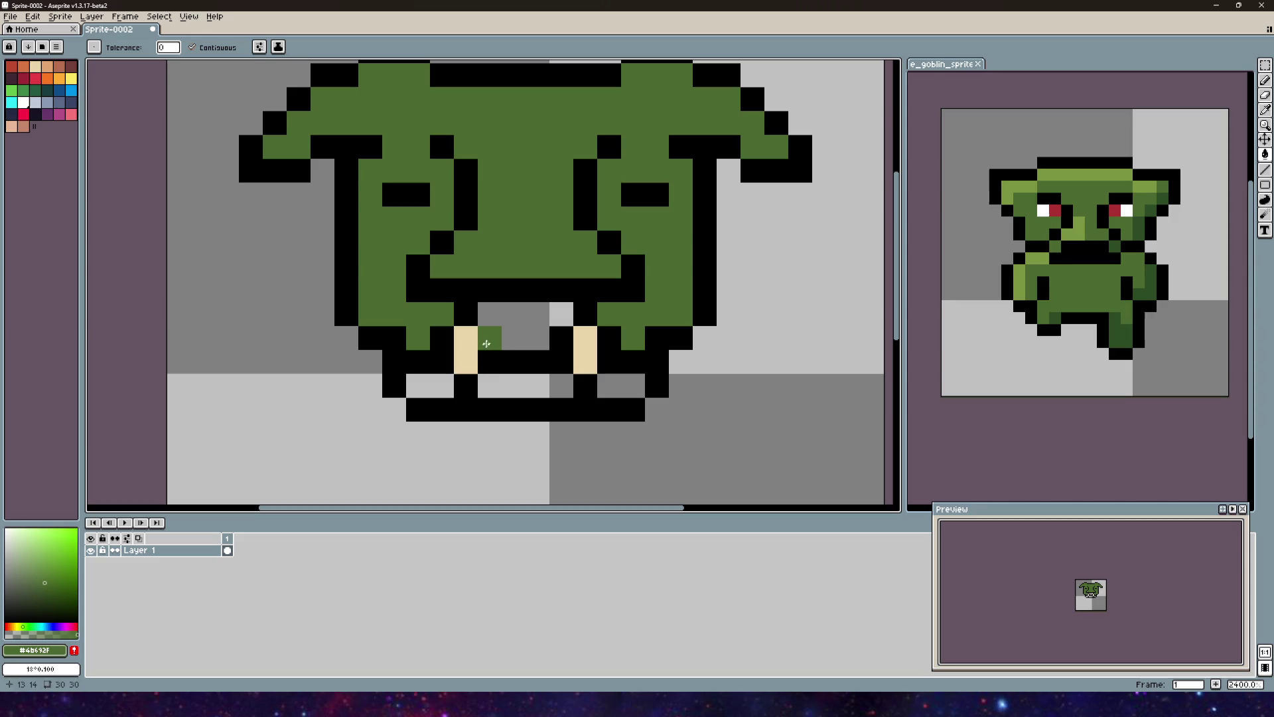
left_click(438, 385)
left_click(524, 385)
left_click(611, 385)
left_click(632, 385)
left_click(524, 317)
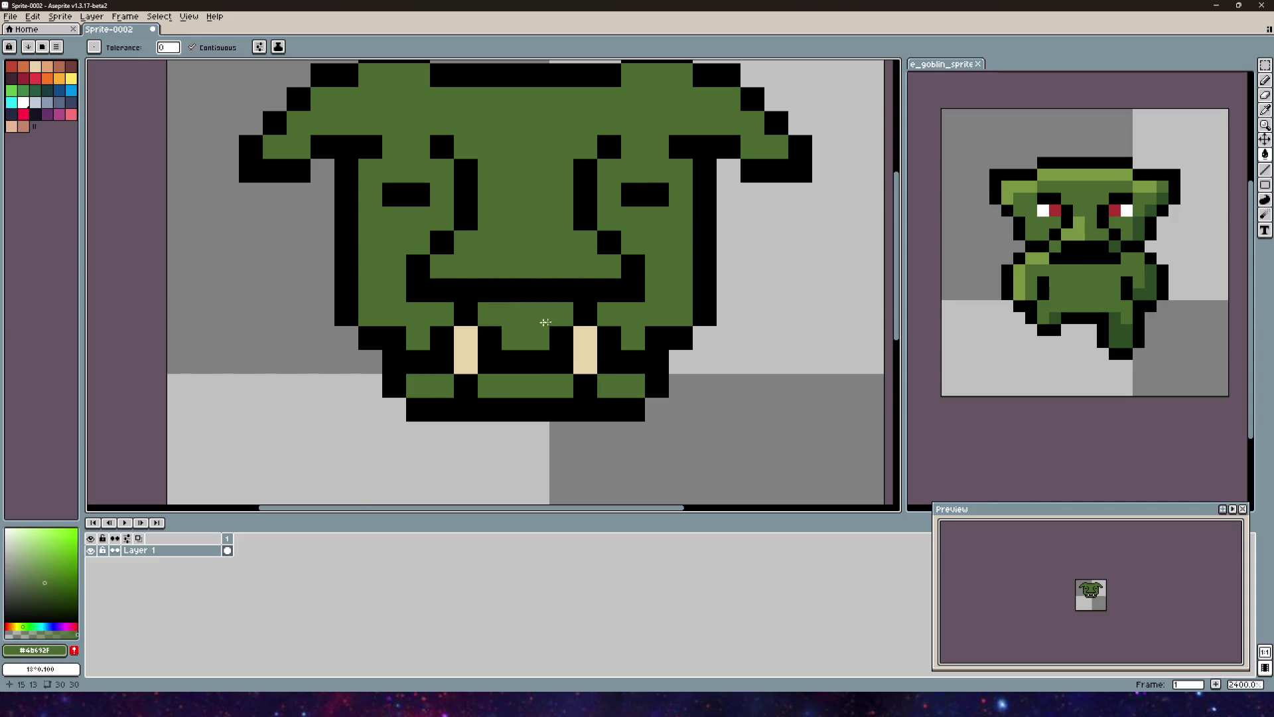
scroll(682, 288, "down", 3)
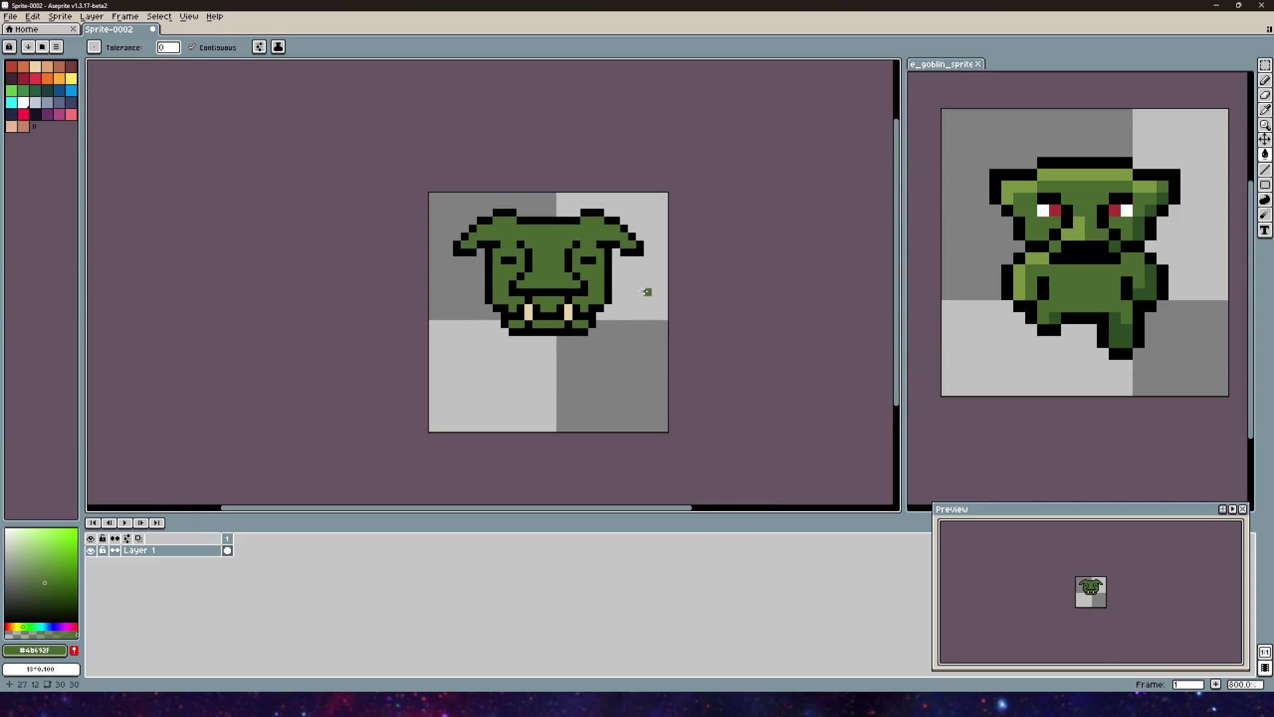
scroll(640, 299, "up", 5)
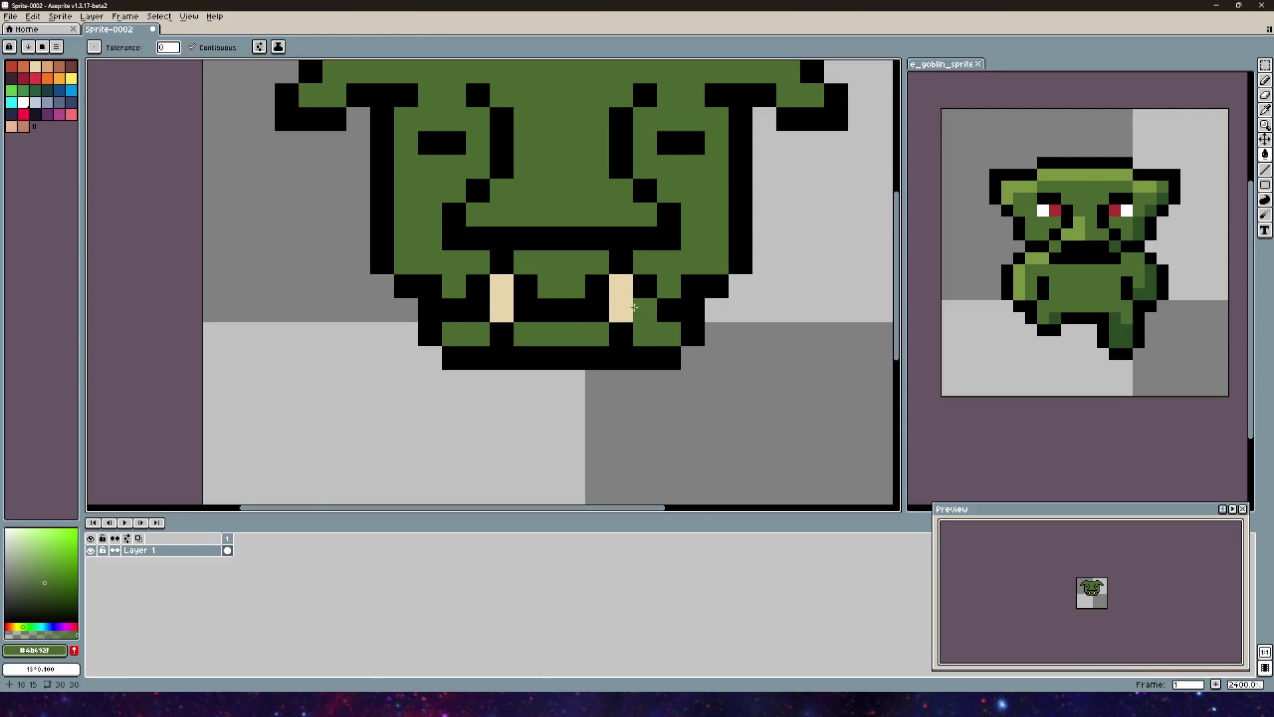
Step: Fix the black and green pixels beside the right fang, then fill a left mouth pixel pink
right_click(636, 308)
scroll(660, 298, "down", 1)
scroll(637, 319, "up", 1)
left_click(623, 327)
right_click(624, 326)
left_click(59, 114)
left_click(476, 353)
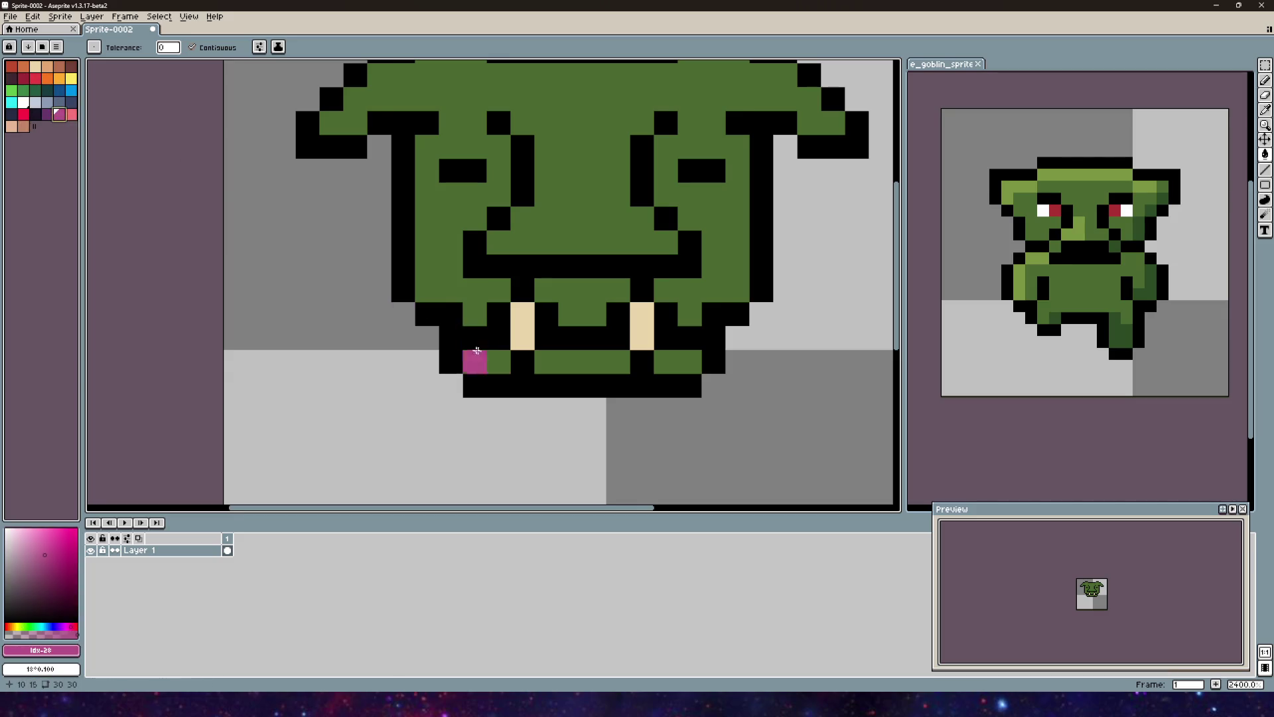
Step: Undo the pink fill and try pink pencil pixels around the fangs, undoing most of them
key("ctrl+z")
left_click(1264, 80)
left_click(522, 337)
left_click(642, 337)
scroll(642, 337, "down", 3)
scroll(642, 337, "up", 1)
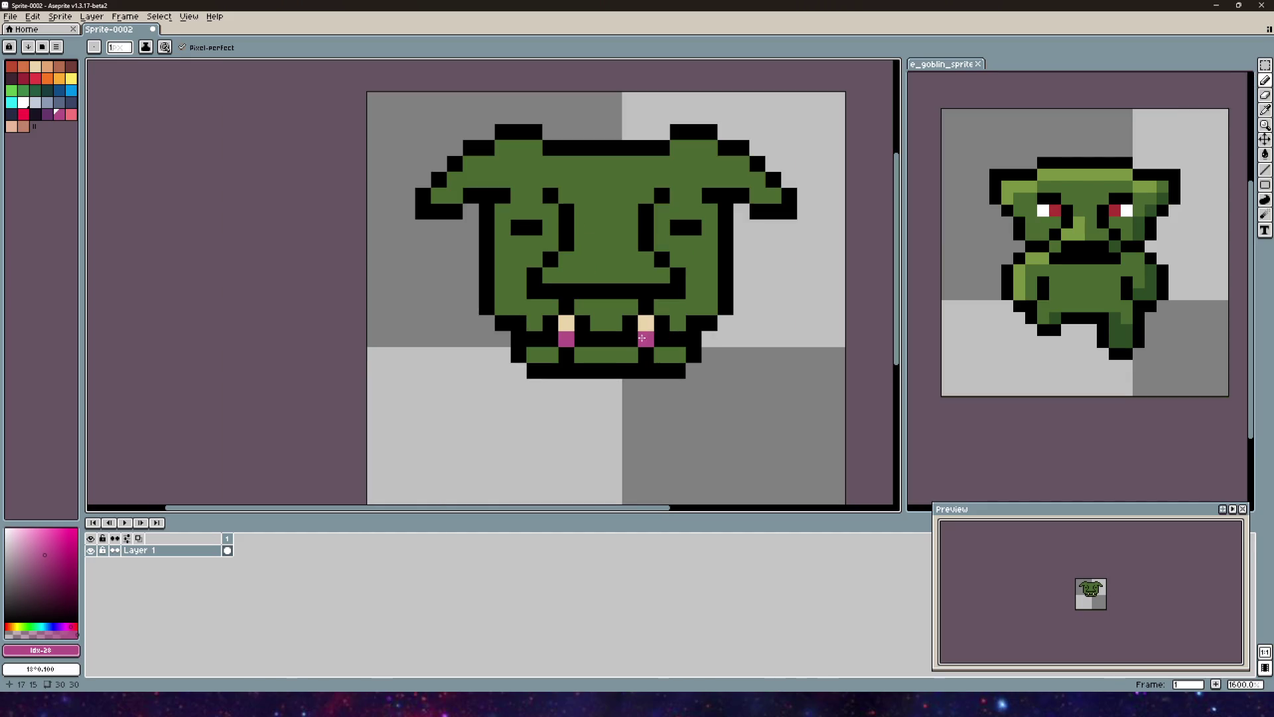
scroll(695, 331, "up", 2)
left_click(621, 367)
left_click(502, 367)
left_click(551, 343)
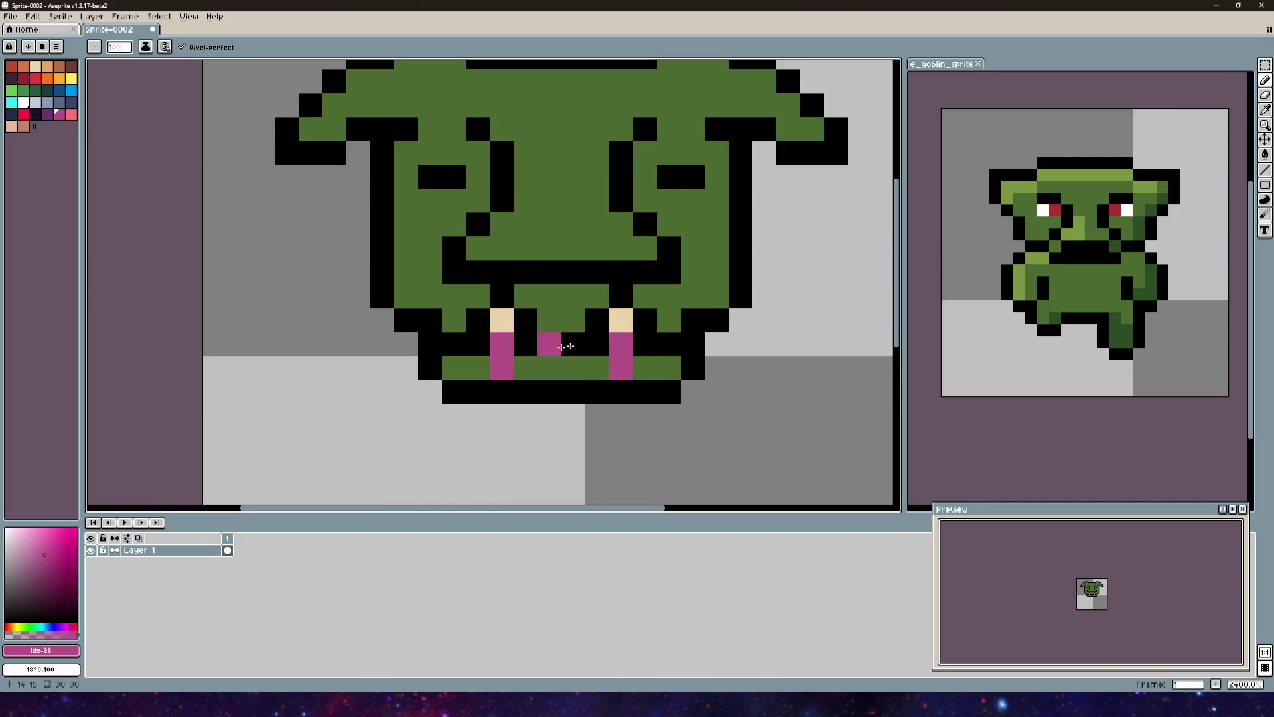
scroll(823, 331, "down", 2)
scroll(813, 319, "down", 4)
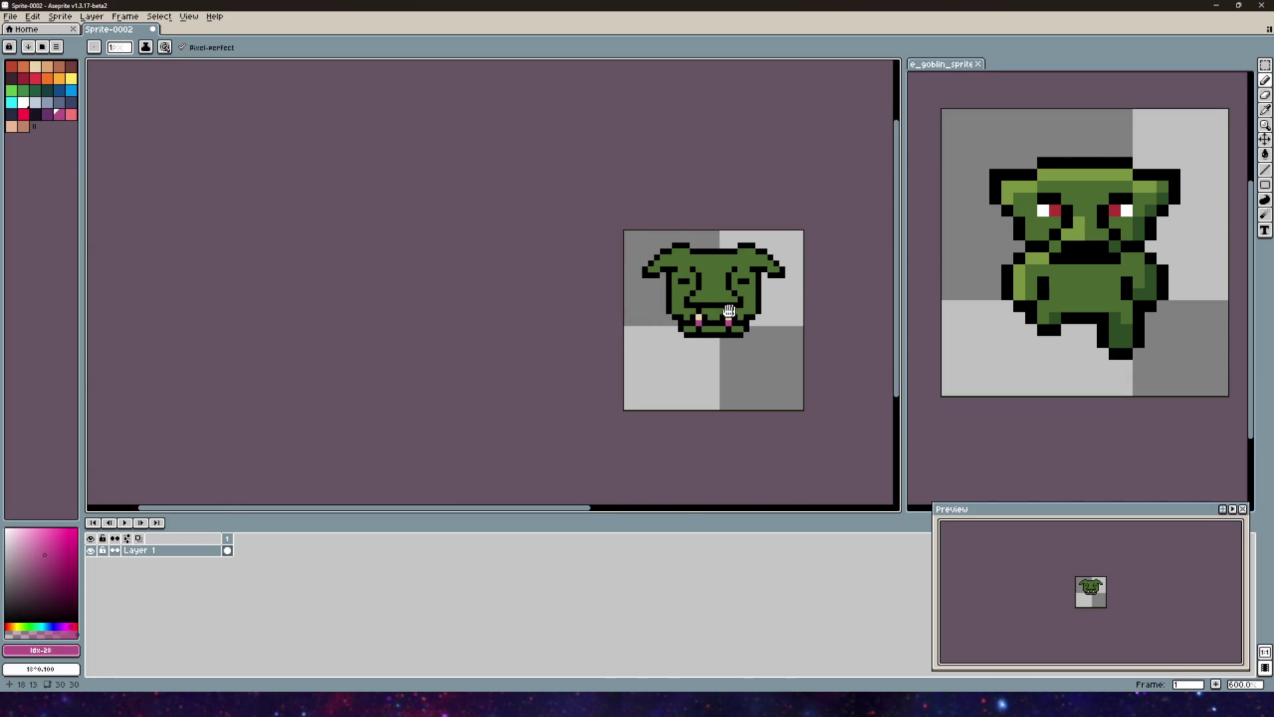
key("ctrl+z")
key("ctrl+z")
scroll(730, 328, "up", 3)
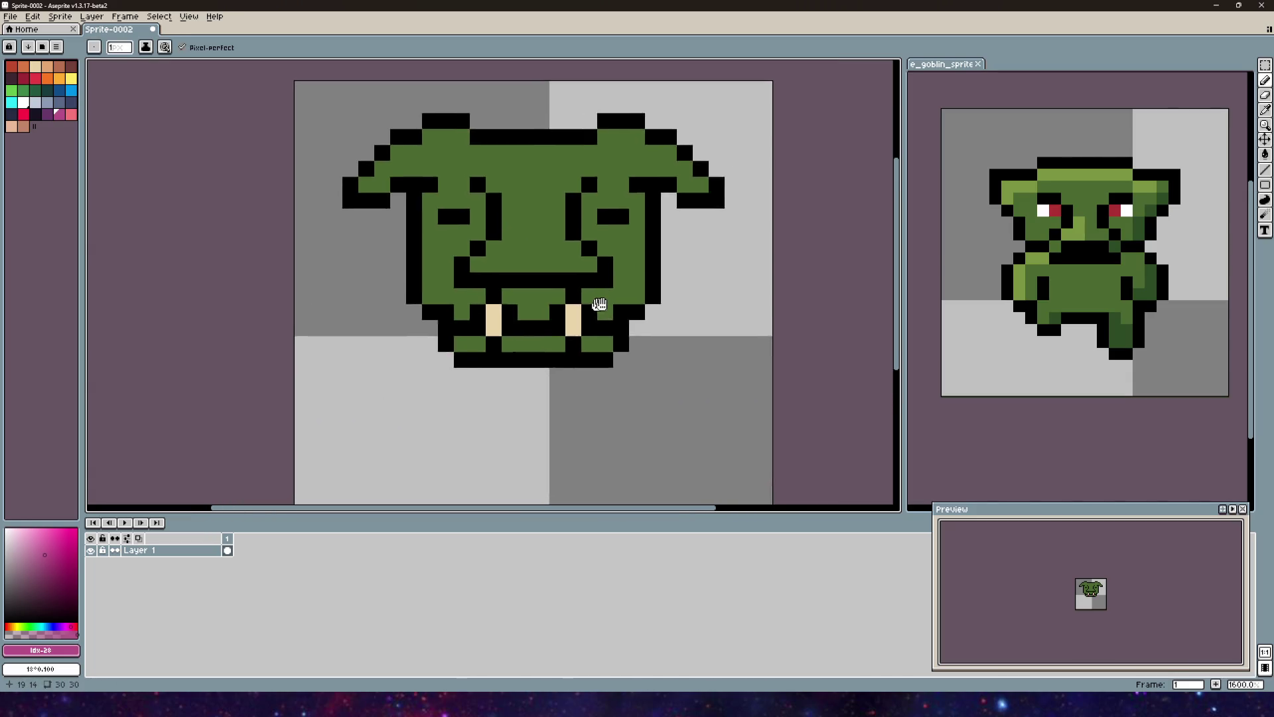
scroll(599, 302, "down", 1)
scroll(590, 265, "up", 1)
left_click(588, 239)
scroll(594, 252, "down", 1)
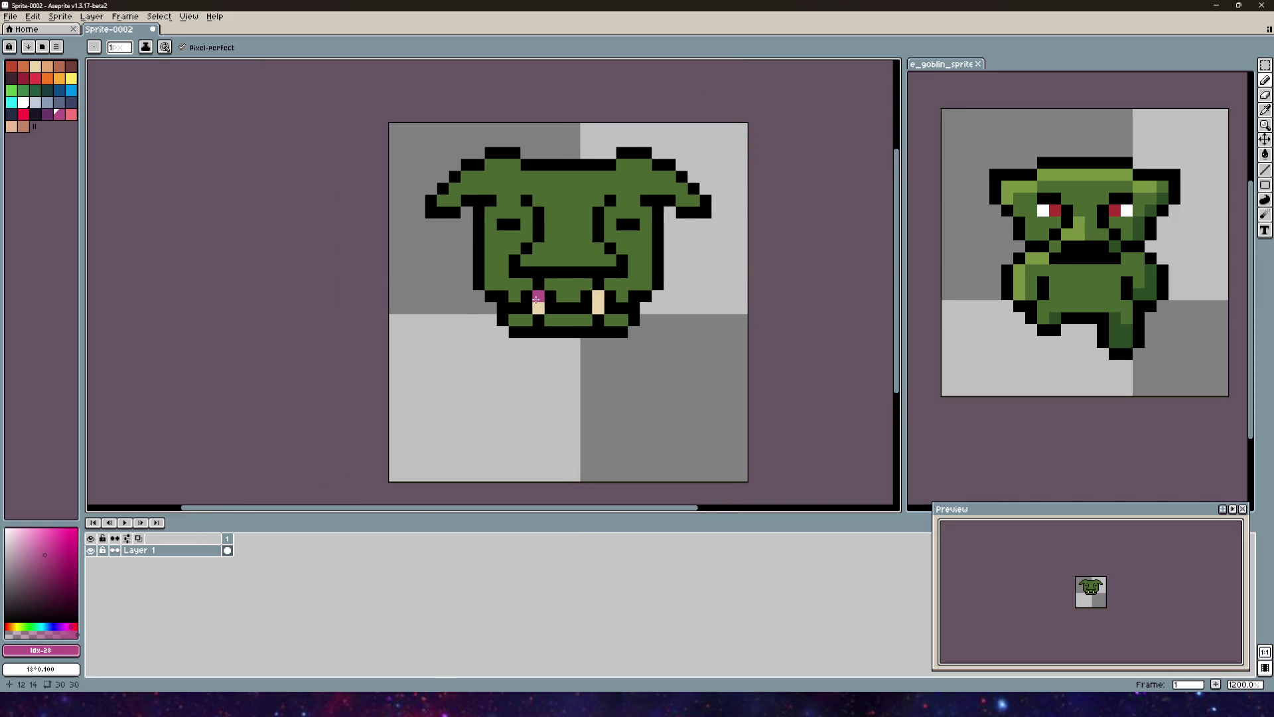
Step: Blacken the fang tops, then paint three black mouth pixels goblin green
key("x")
left_click_drag(526, 295, 539, 295)
left_click(600, 294)
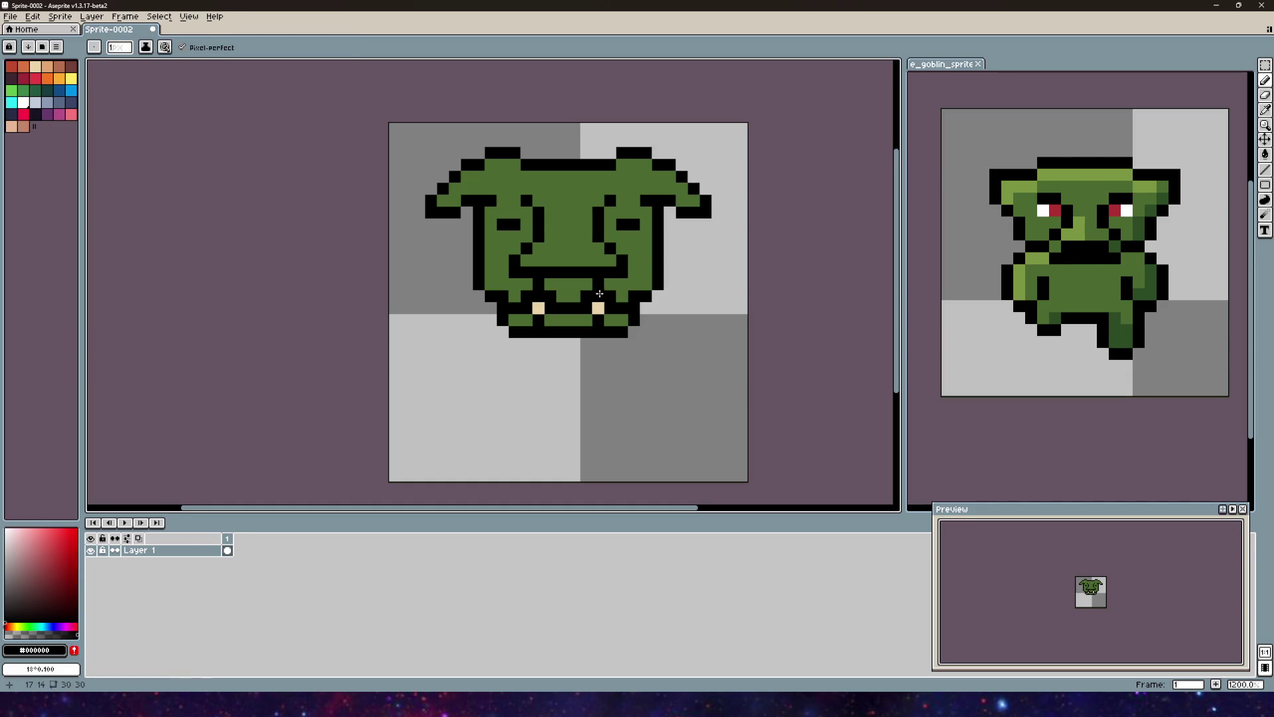
left_click(538, 284, "alt")
scroll(725, 305, "down", 1)
mouse_move(725, 305)
left_mouse_down()
mouse_move(554, 318)
mouse_move(673, 304)
left_mouse_up()
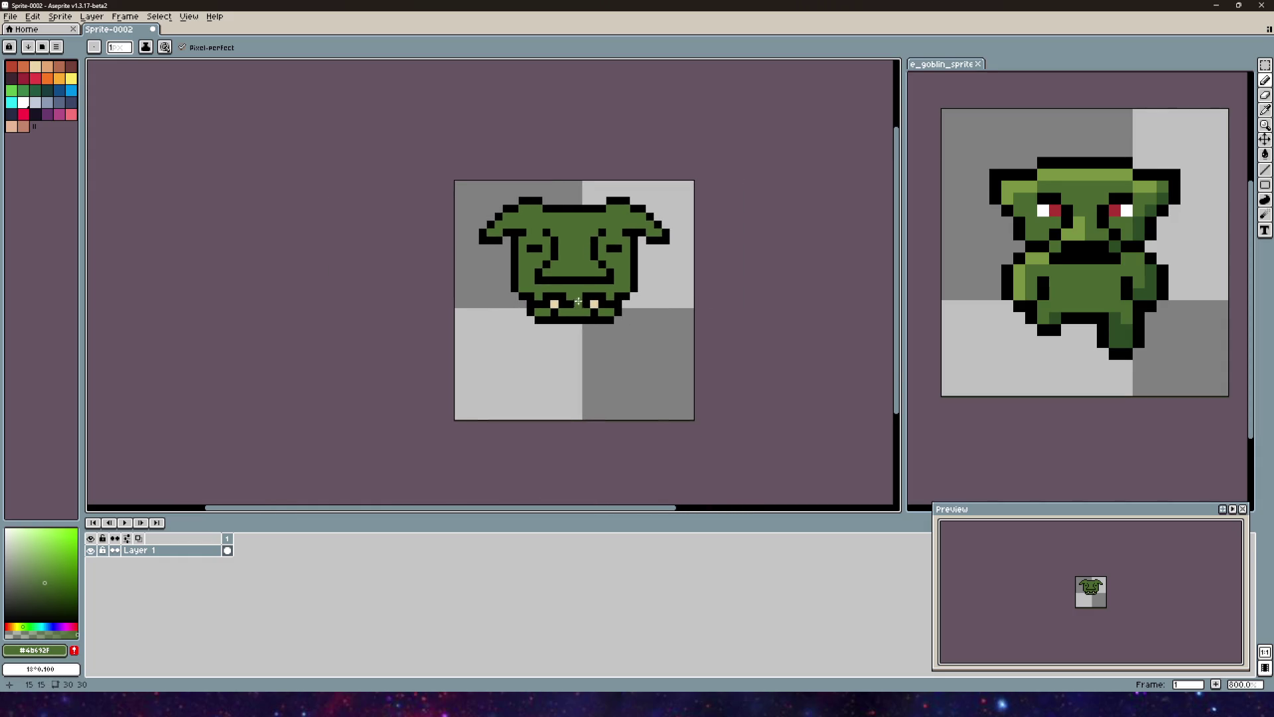
scroll(589, 293, "up", 3)
left_click(464, 299)
left_click(579, 298)
left_click(625, 294)
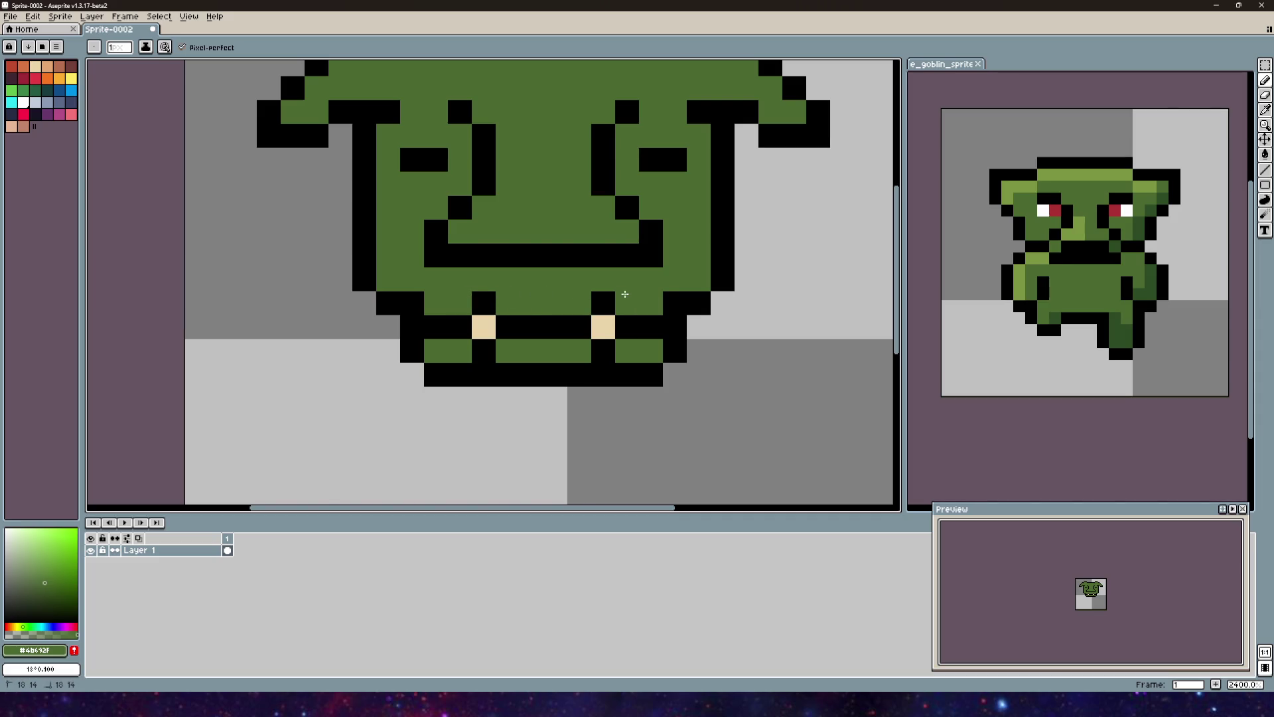
scroll(625, 294, "down", 2)
mouse_move(705, 307)
left_mouse_down()
mouse_move(843, 250)
mouse_move(754, 292)
left_mouse_up()
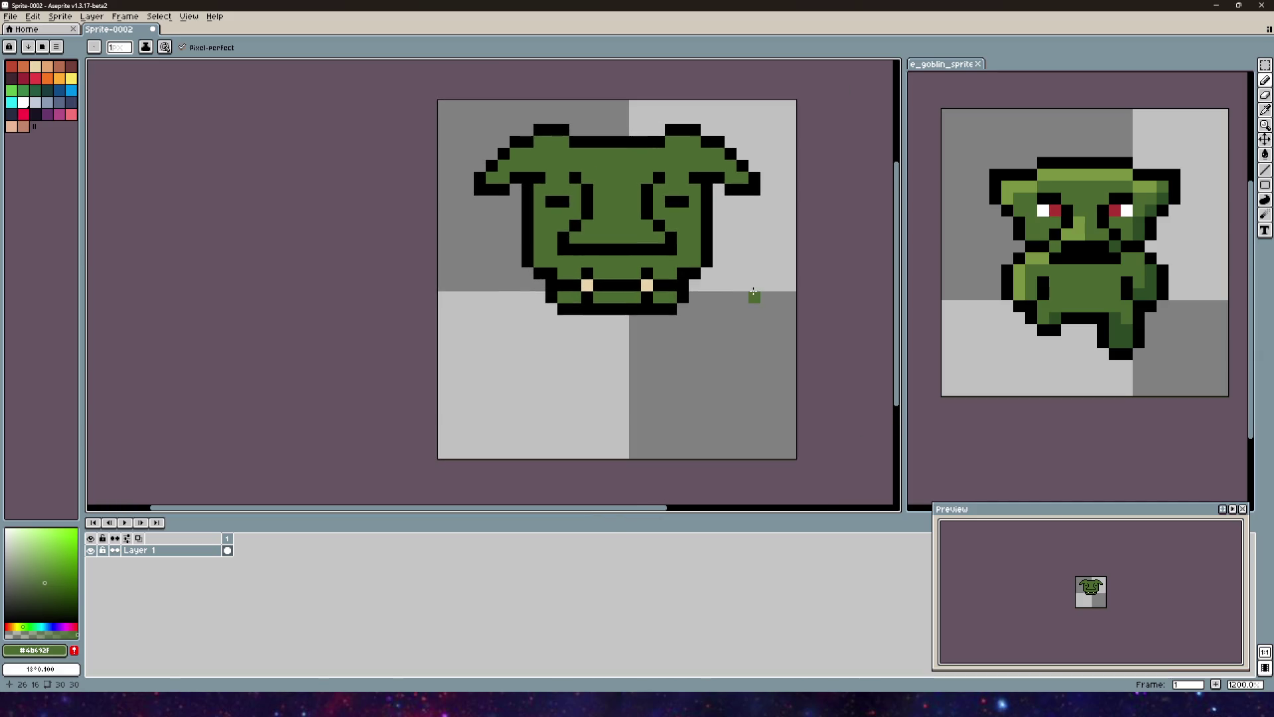
Step: Undo the last mouth edit and paint the black pixels under both tusks green
key("v")
key("ctrl+z")
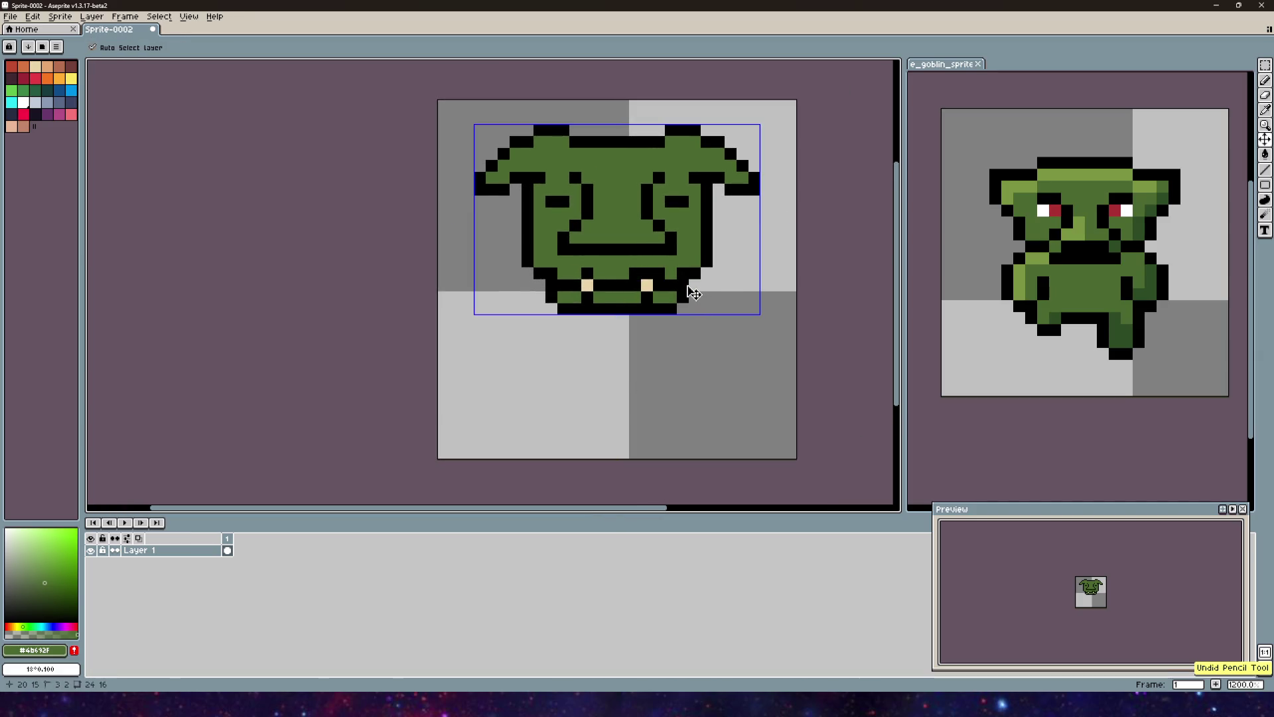
key("b")
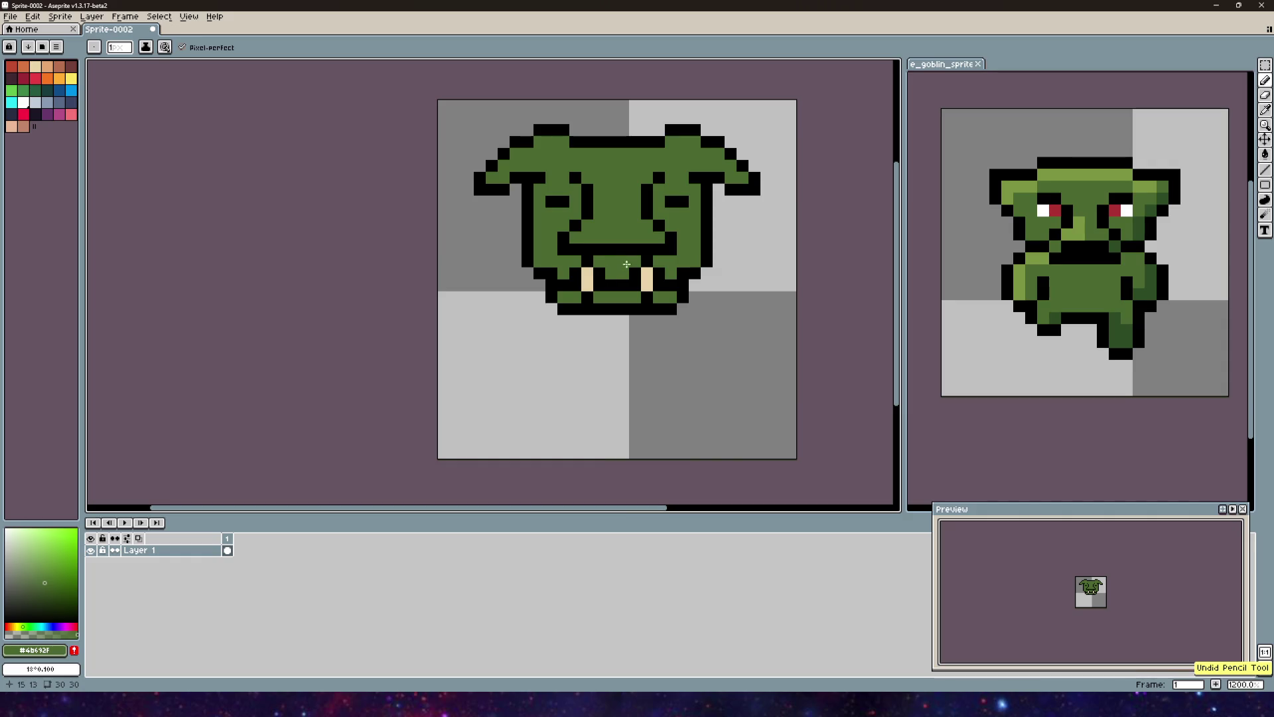
scroll(664, 299, "up", 4)
left_click(454, 270)
left_click(455, 279)
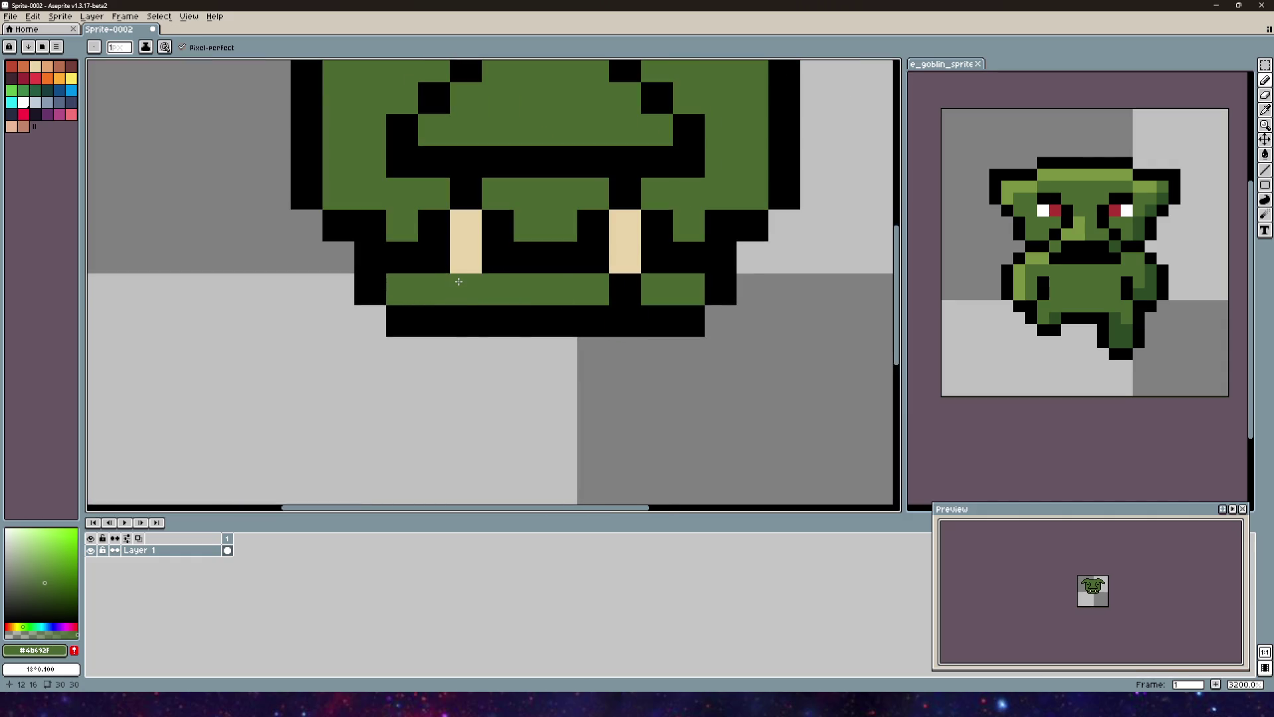
left_click(611, 282)
scroll(699, 285, "down", 2)
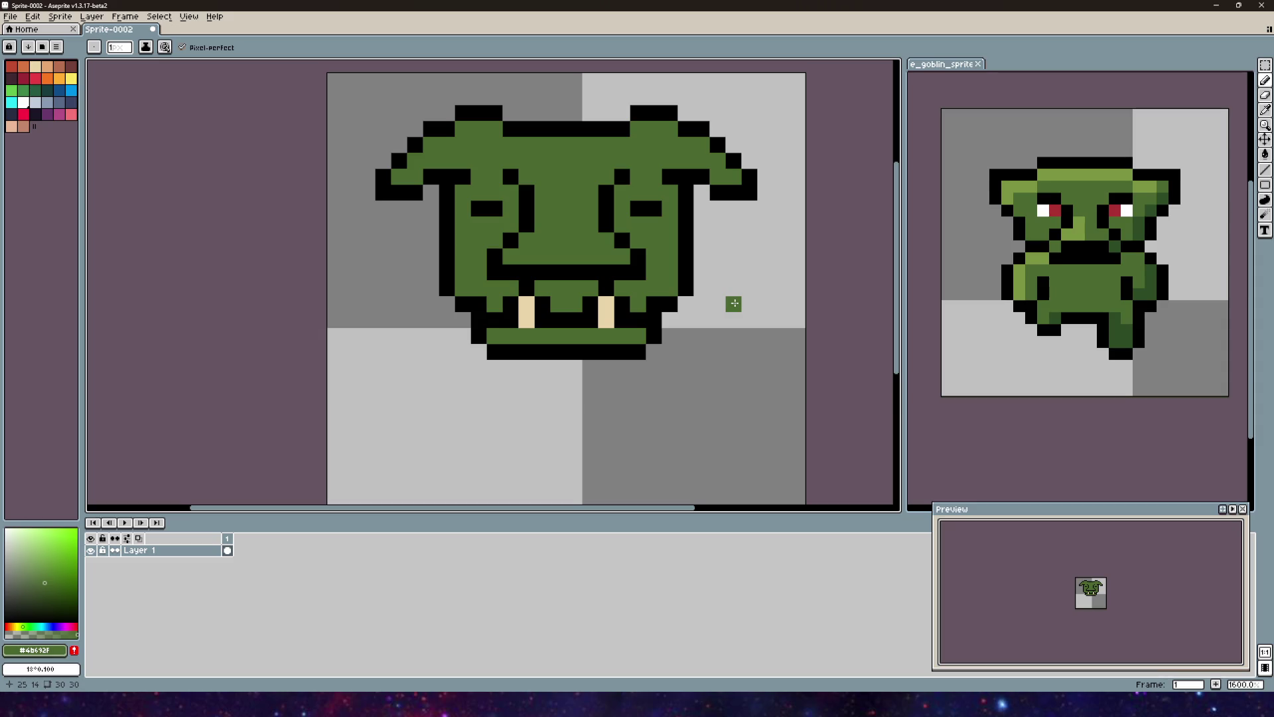
scroll(734, 303, "down", 2)
mouse_move(718, 295)
left_mouse_down()
mouse_move(618, 294)
mouse_move(584, 335)
mouse_move(746, 337)
mouse_move(662, 315)
left_mouse_up()
scroll(606, 290, "up", 2)
left_click_drag(577, 285, 601, 199)
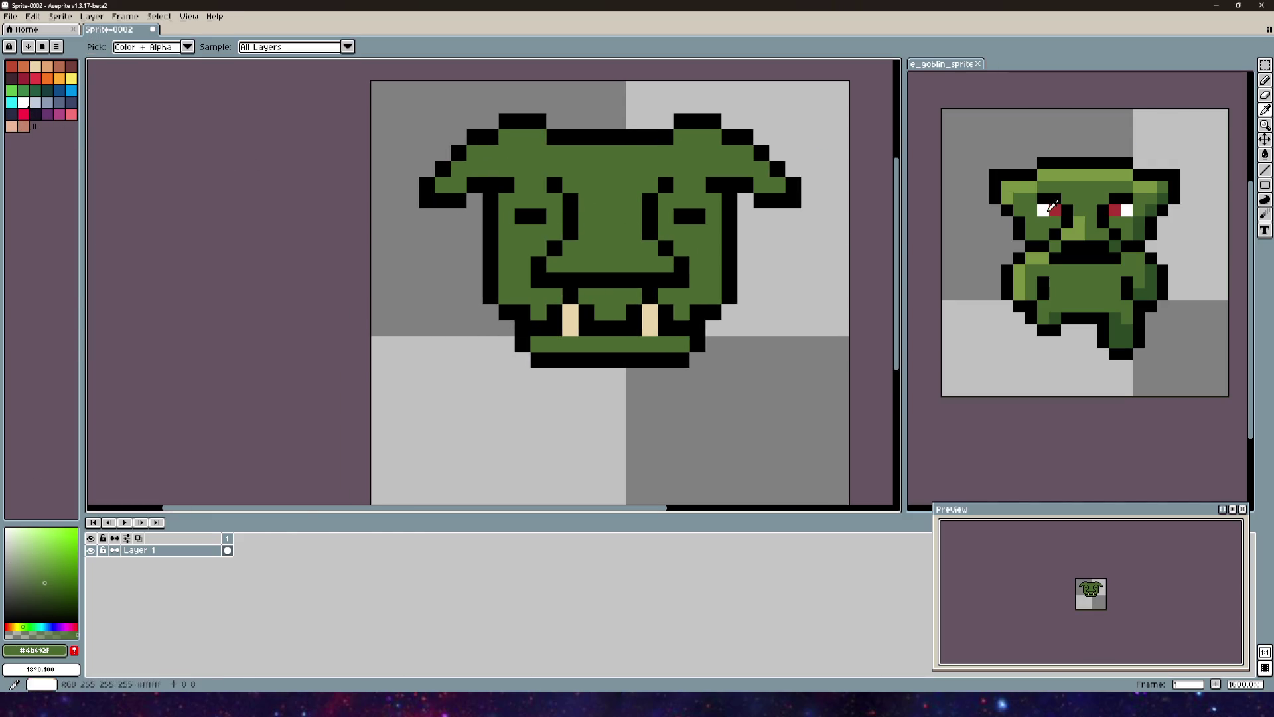
Step: Paint 2x2 white eyes on both sides using the goblin reference's eye white
key("ctrl+Tab")
left_click(536, 219)
key("ctrl+Tab")
mouse_move(531, 216)
left_mouse_down()
mouse_move(558, 213)
mouse_move(531, 236)
left_mouse_up()
mouse_move(777, 219)
left_mouse_down()
mouse_move(796, 239)
mouse_move(773, 239)
left_mouse_up()
Step: Place red #ac3232 pupils in the lower inner corner of each eye
left_click(1115, 210, "alt")
left_click(562, 234)
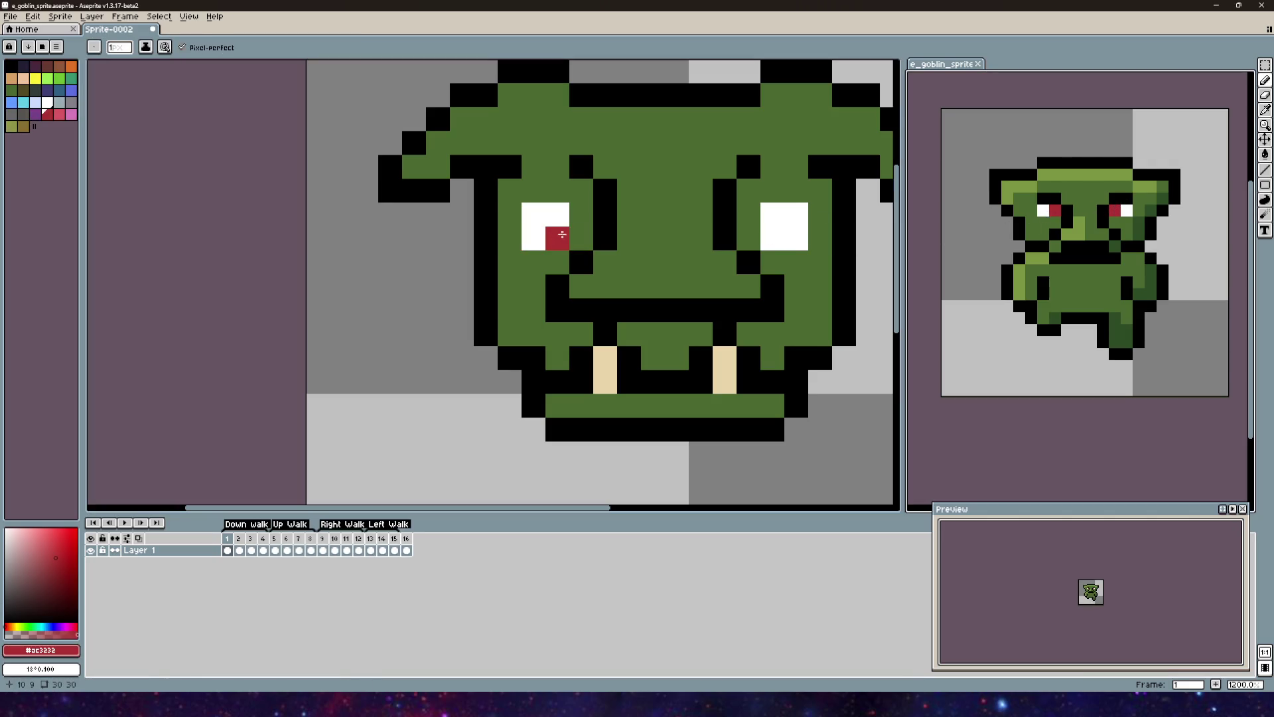
key("ctrl+z")
left_click(558, 215)
left_click(769, 217)
scroll(769, 217, "down", 3)
key("ctrl+z")
left_click(628, 316)
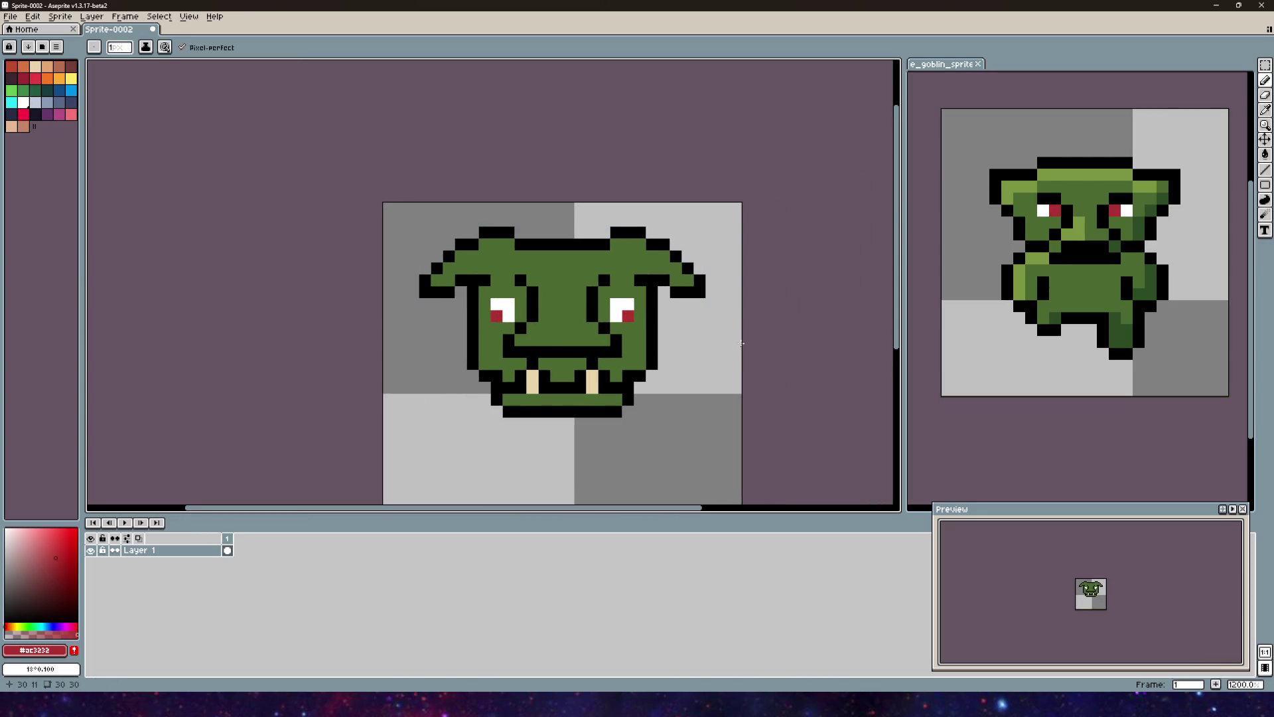
key("ctrl+z")
key("ctrl+z")
left_click(616, 315)
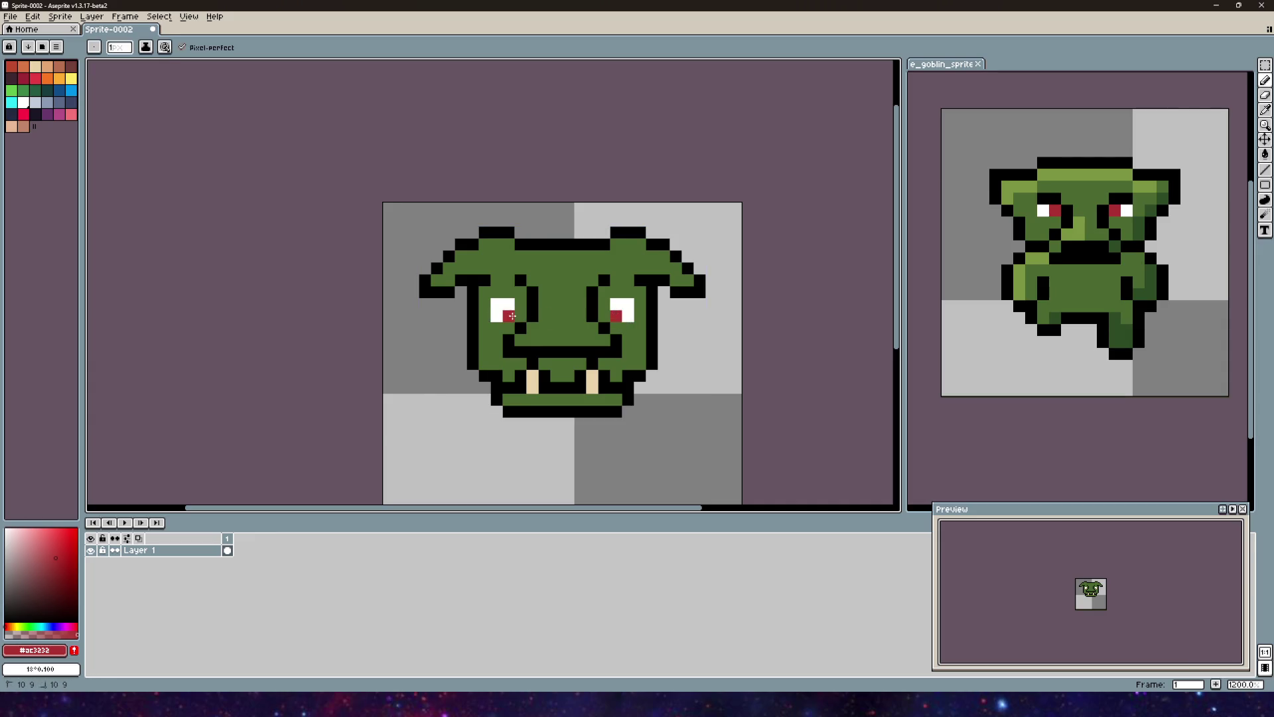
Step: Try extra red pixels in both eyes, then undo them
left_click_drag(660, 322, 663, 200)
scroll(632, 289, "down", 5)
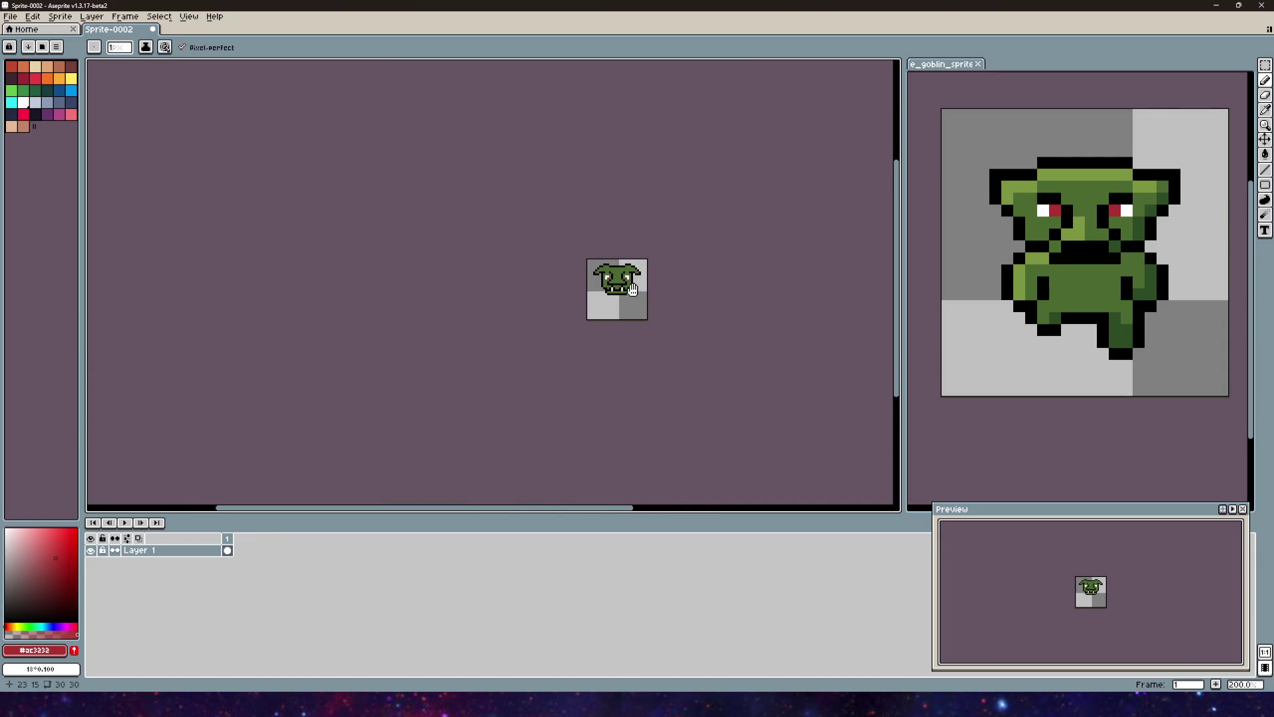
scroll(577, 290, "up", 3)
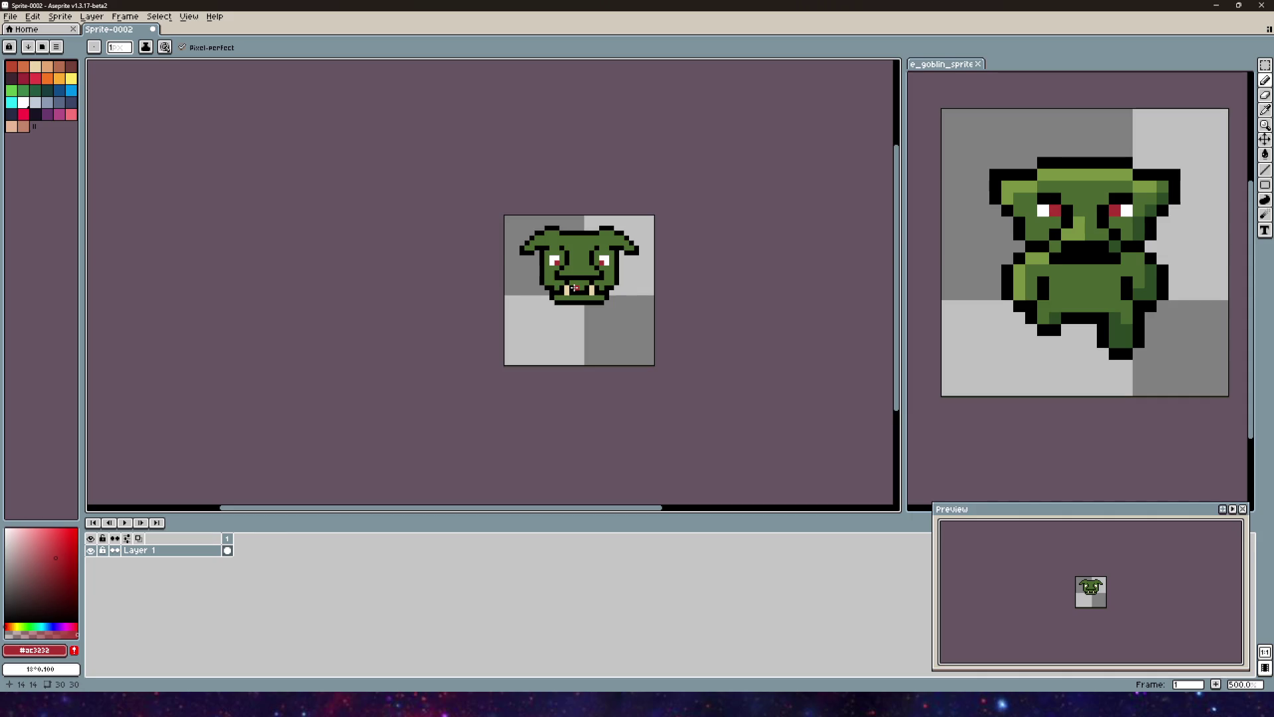
scroll(574, 287, "up", 4)
scroll(598, 294, "down", 3)
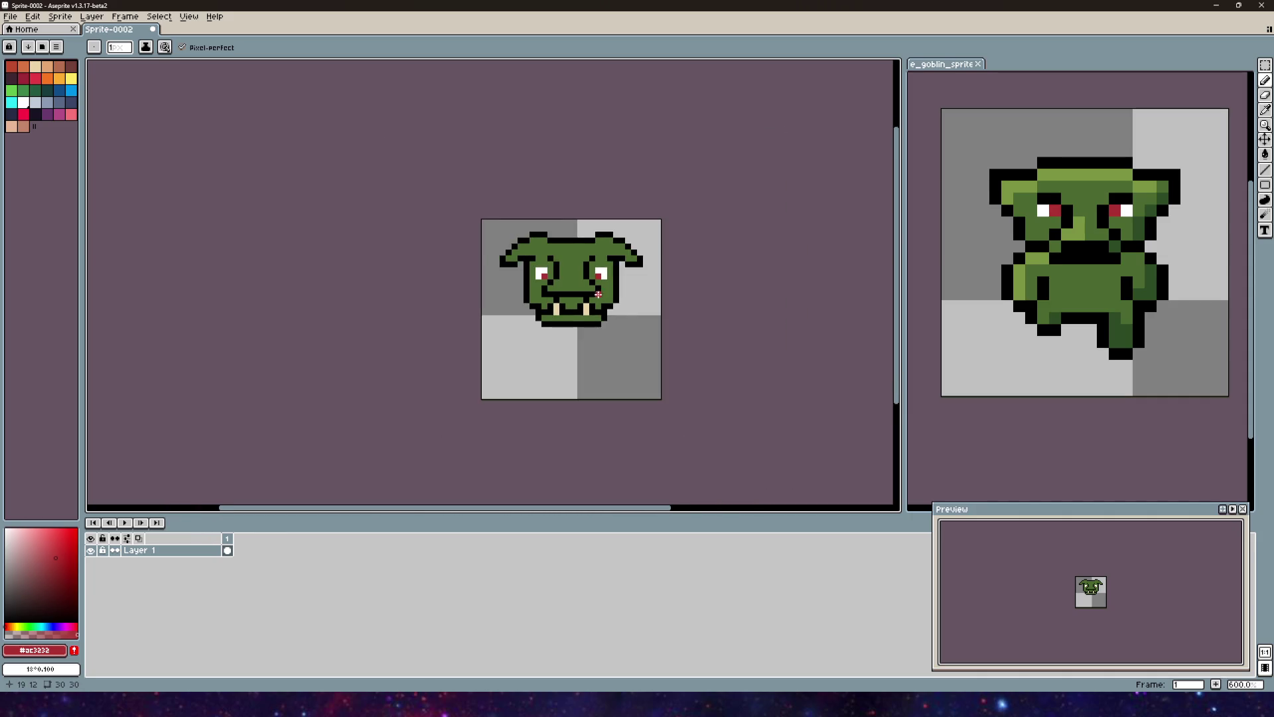
scroll(598, 294, "up", 3)
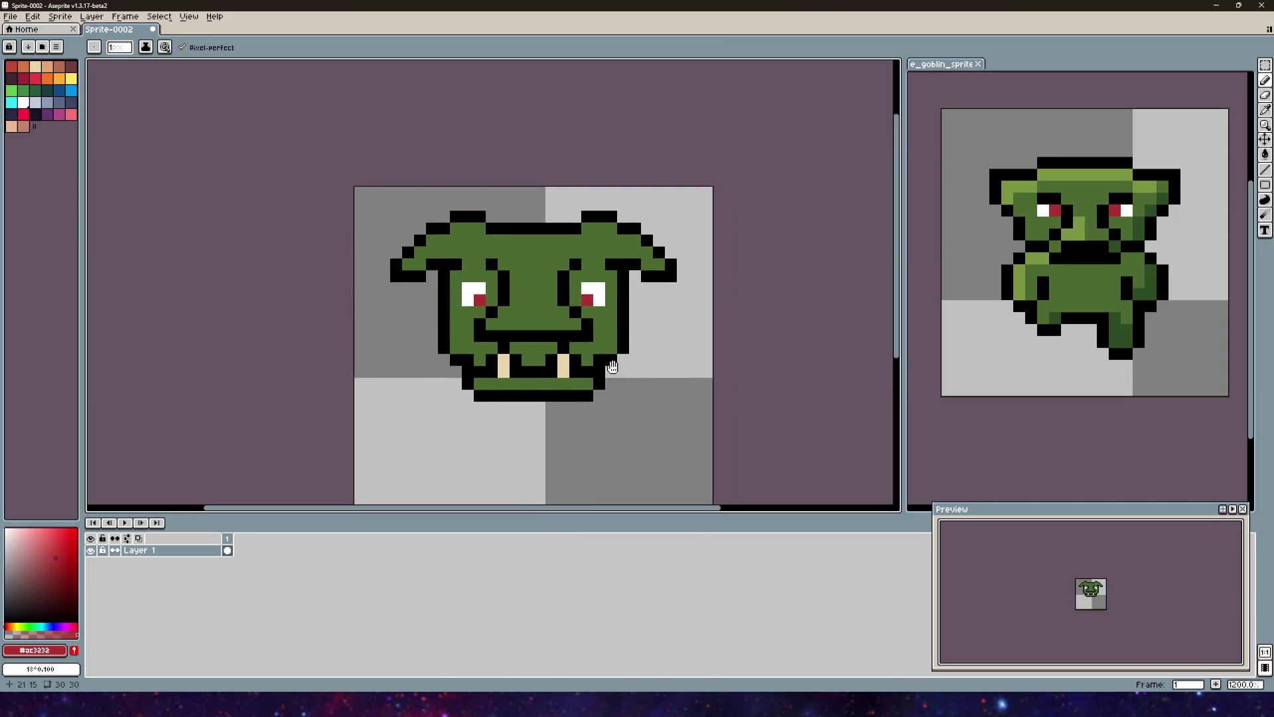
left_click_drag(612, 367, 652, 317)
scroll(591, 271, "up", 1)
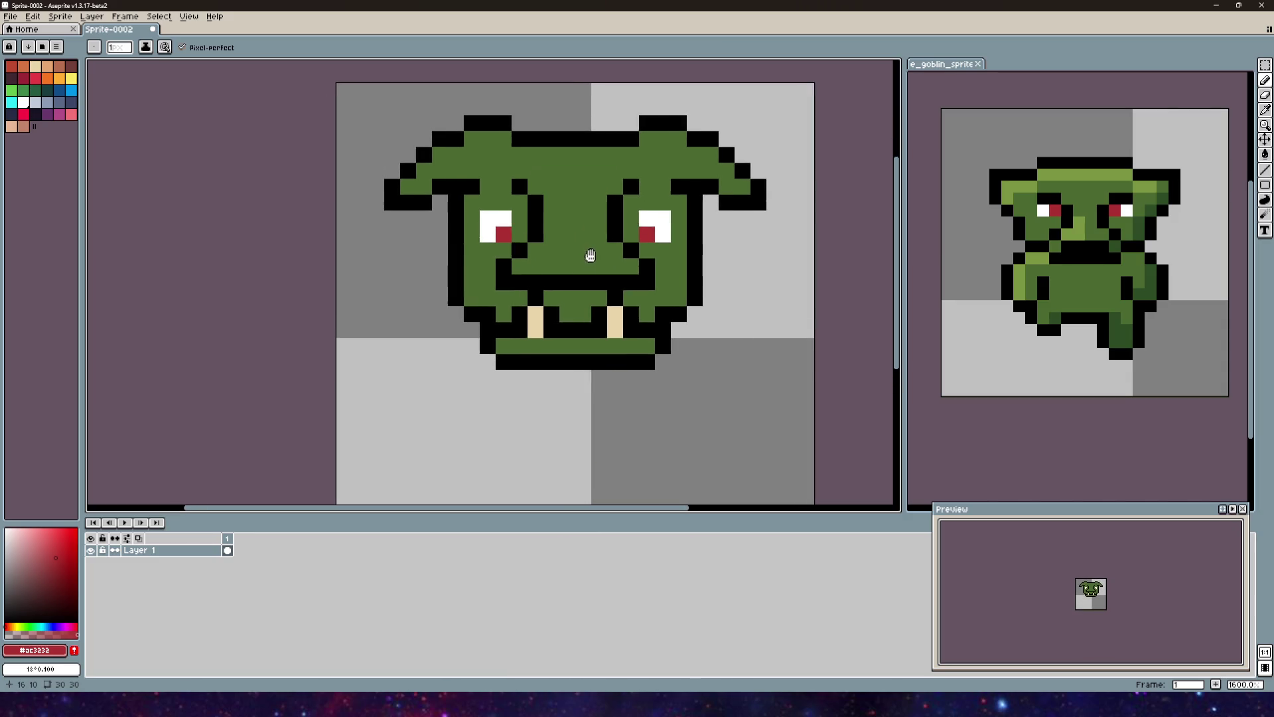
scroll(669, 282, "down", 1)
scroll(664, 305, "up", 2)
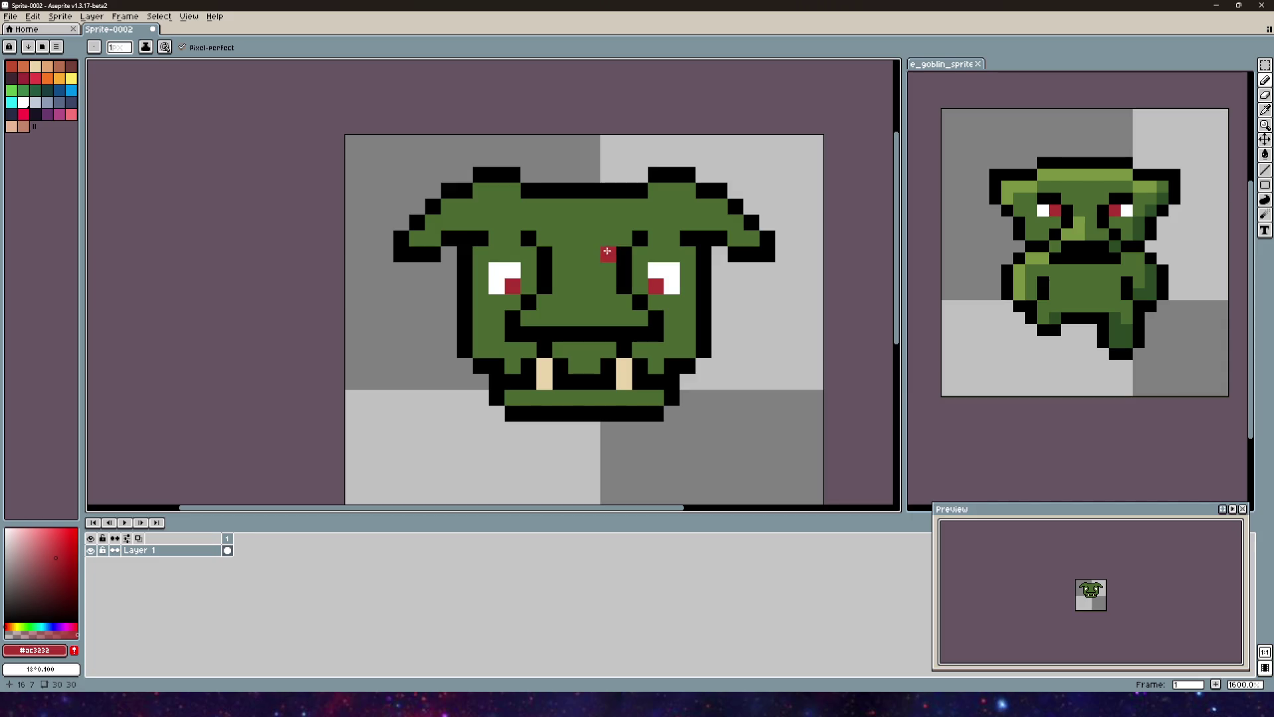
scroll(561, 270, "up", 5)
scroll(561, 270, "down", 5)
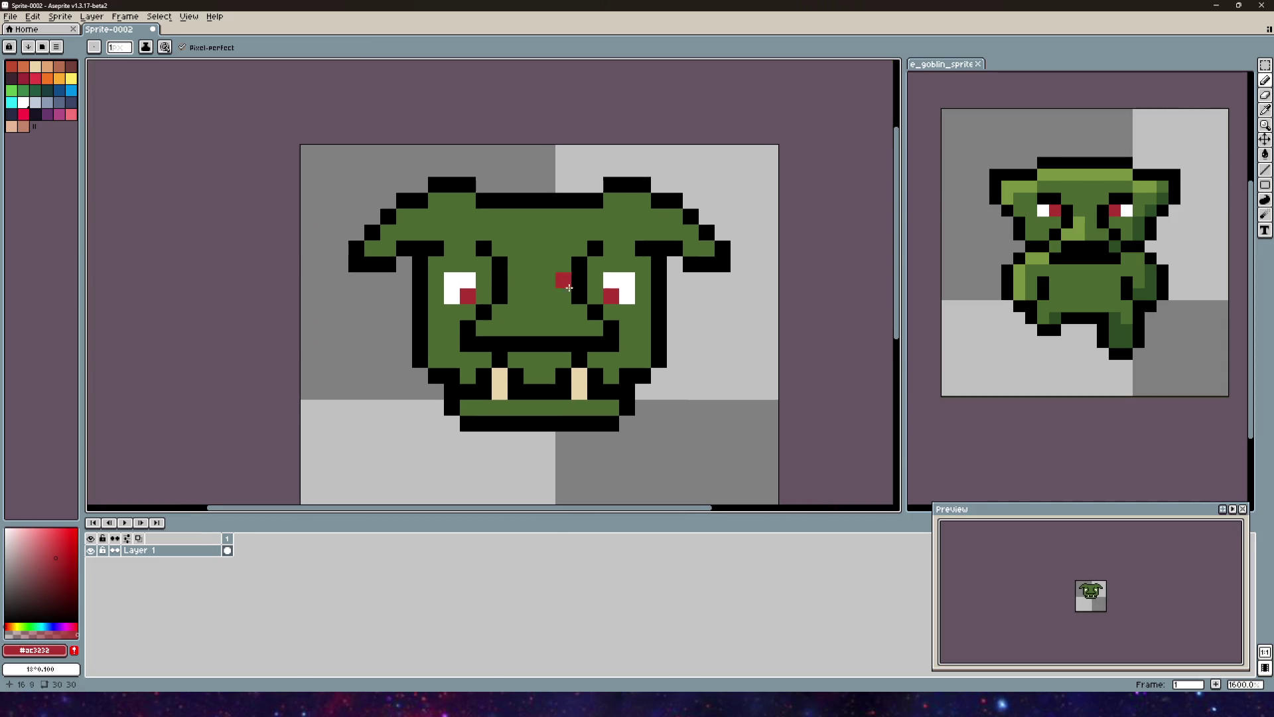
left_click(630, 292)
left_click(612, 279)
left_click(468, 279)
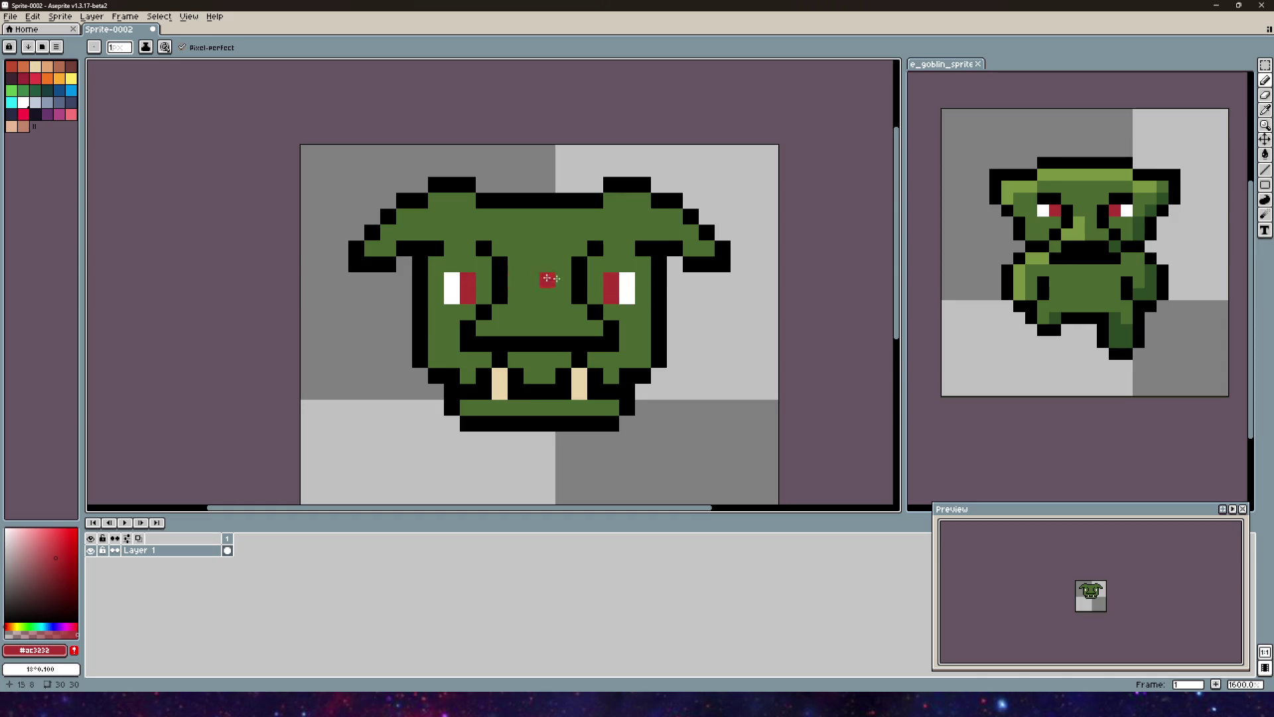
key("v")
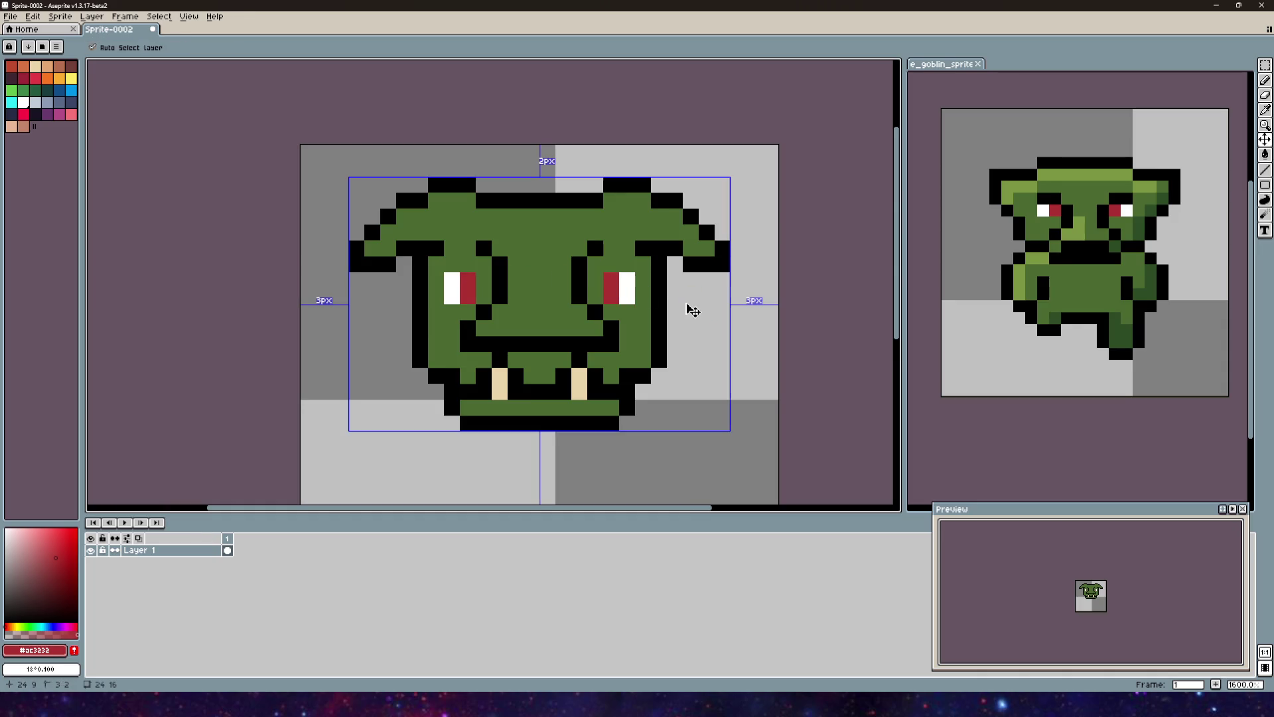
key("ctrl+z")
key("ctrl+z")
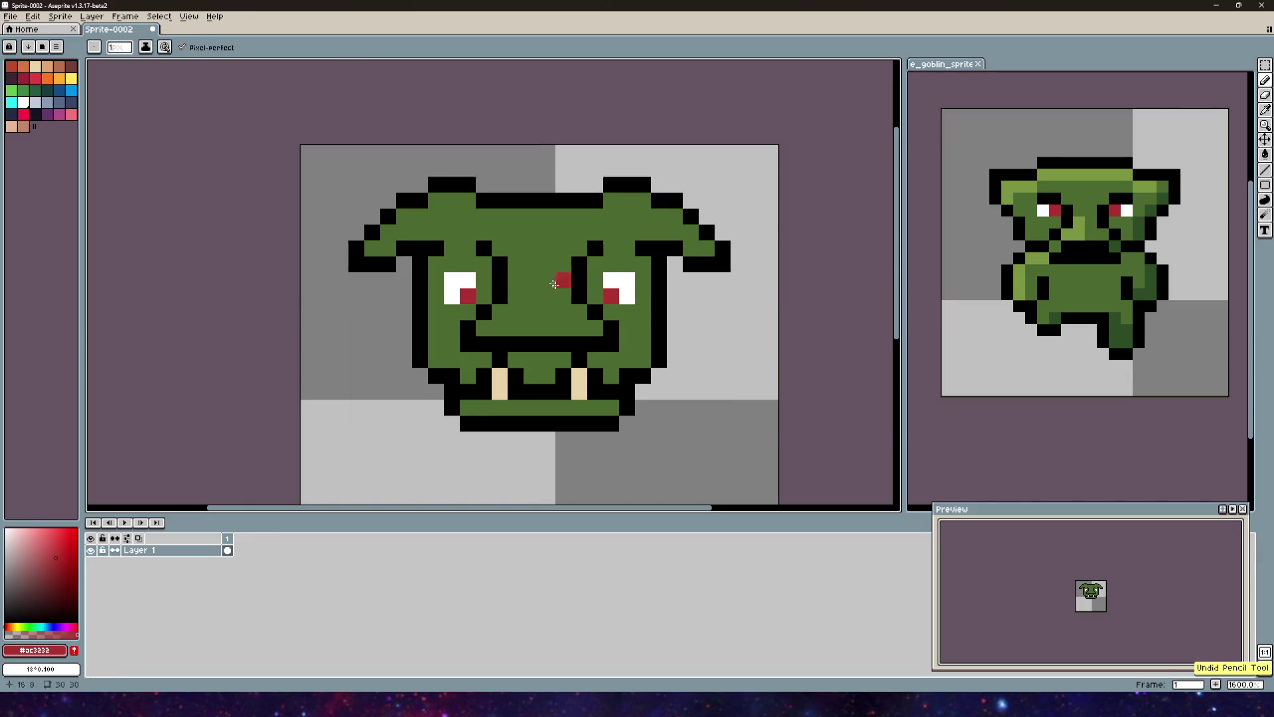
key("i")
Step: Try two black pixels beside the right eyebrow, then undo them
left_click(597, 246)
key("b")
left_click(611, 248)
left_click(572, 250)
key("ctrl+z")
key("ctrl+z")
key("ctrl+z")
scroll(571, 249, "down", 1)
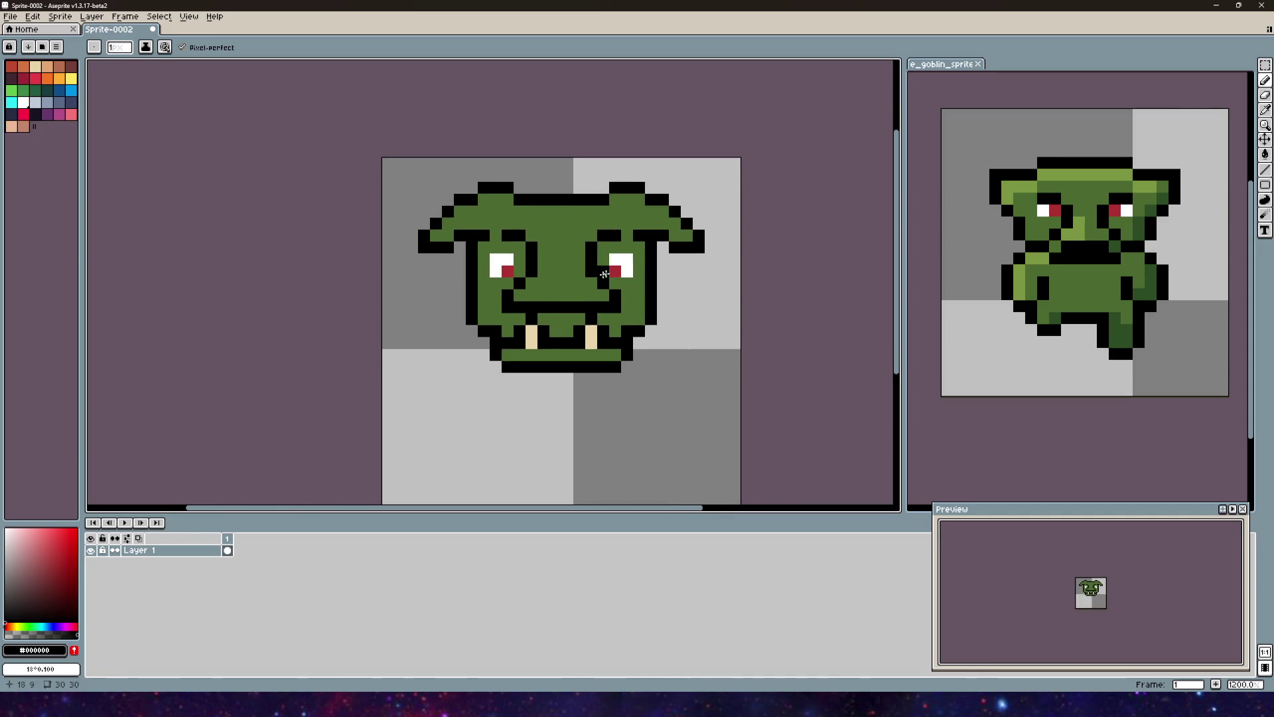
left_click(1015, 189, "alt")
Step: Paint light-green #7b9541 highlight pixels down the nose and on the left brow
mouse_move(531, 295)
left_mouse_down()
mouse_move(519, 295)
mouse_move(554, 248)
left_mouse_up()
left_click(533, 284)
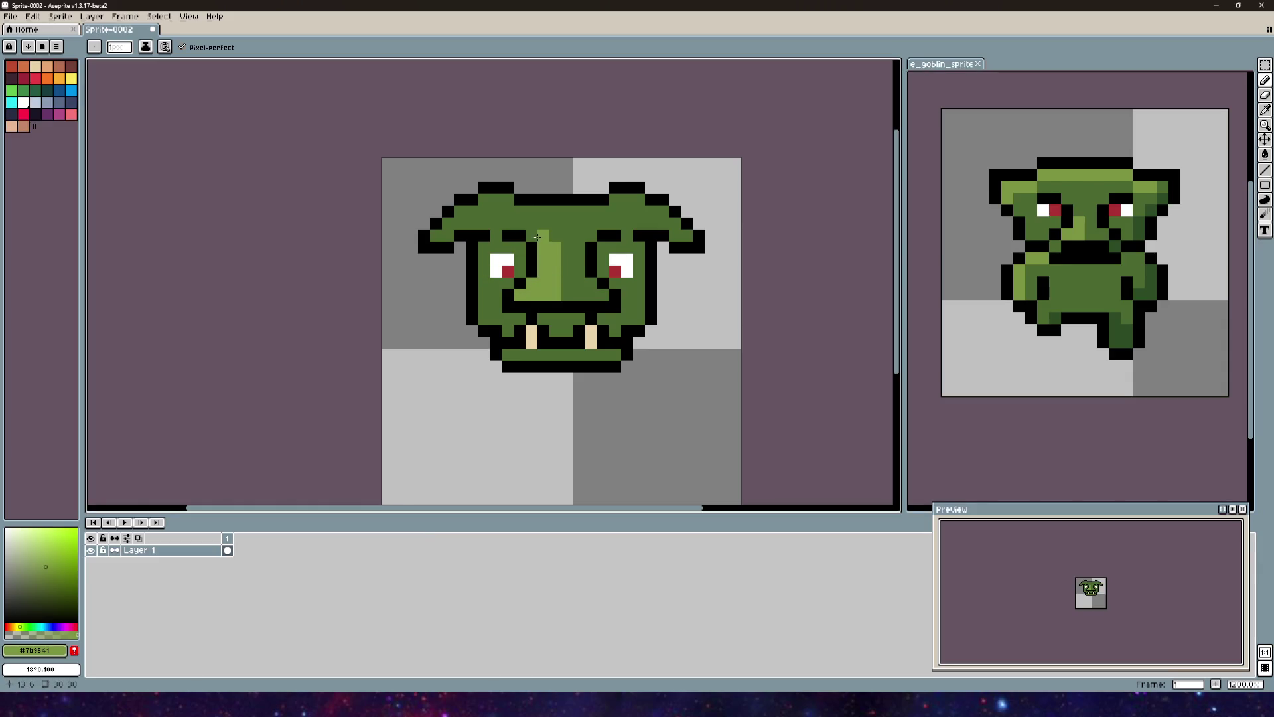
scroll(532, 231, "up", 3)
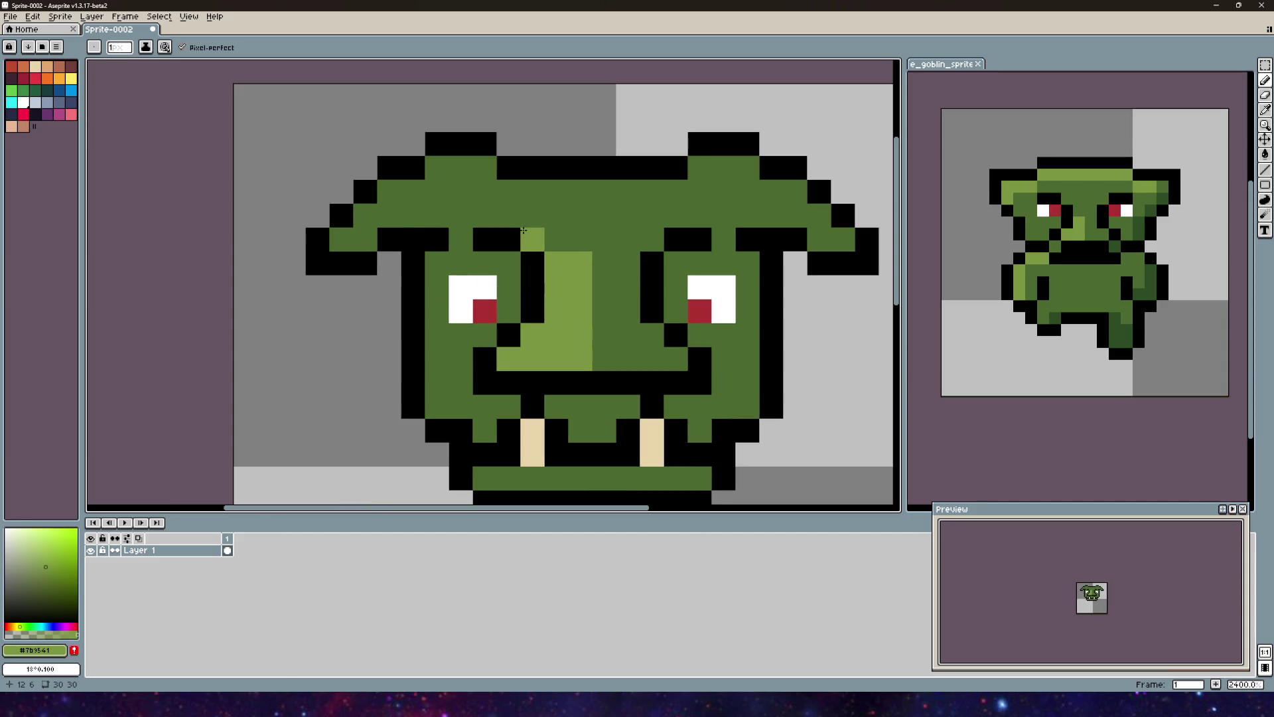
left_click(524, 180)
scroll(524, 182, "down", 3)
scroll(372, 238, "up", 3)
Step: Highlight the left ear edge in light green, undoing one stray pixel
mouse_move(341, 249)
left_mouse_down()
mouse_move(361, 246)
mouse_move(401, 192)
mouse_move(485, 177)
left_mouse_up()
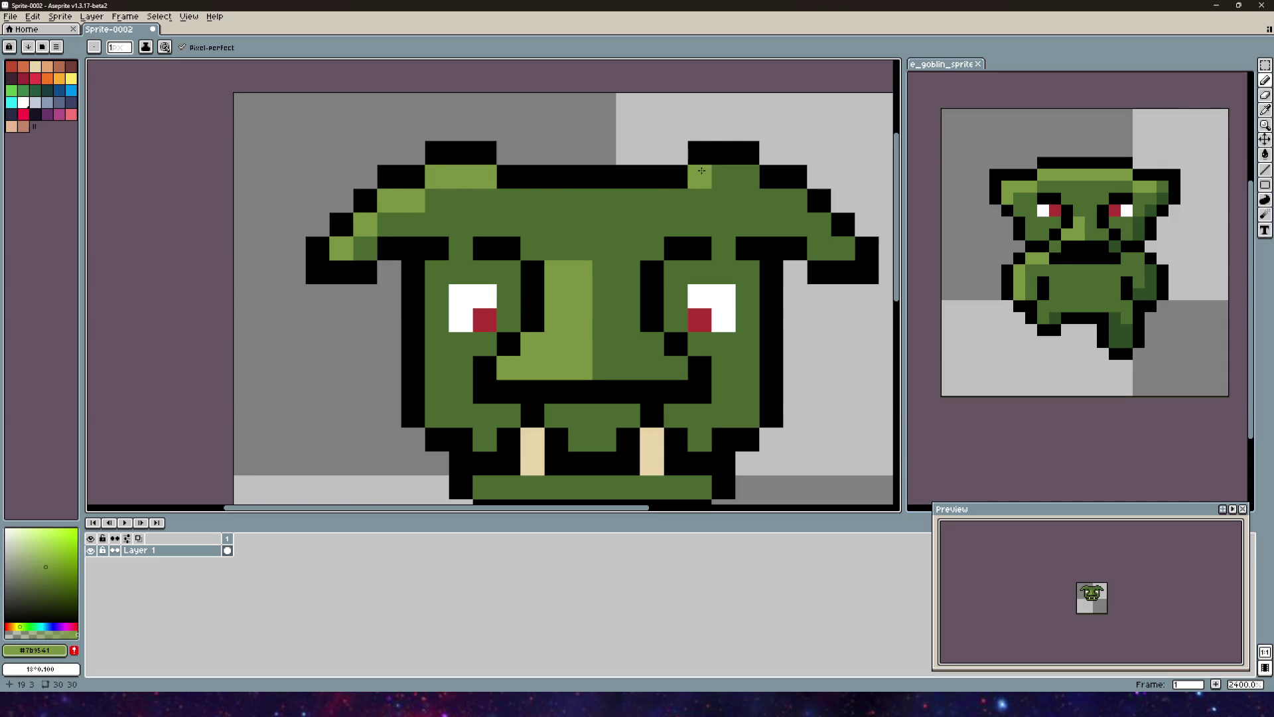
left_click(364, 248)
left_click(388, 224)
key("v")
key("ctrl+z")
key("b")
scroll(603, 222, "right", 2)
scroll(604, 222, "down", 3)
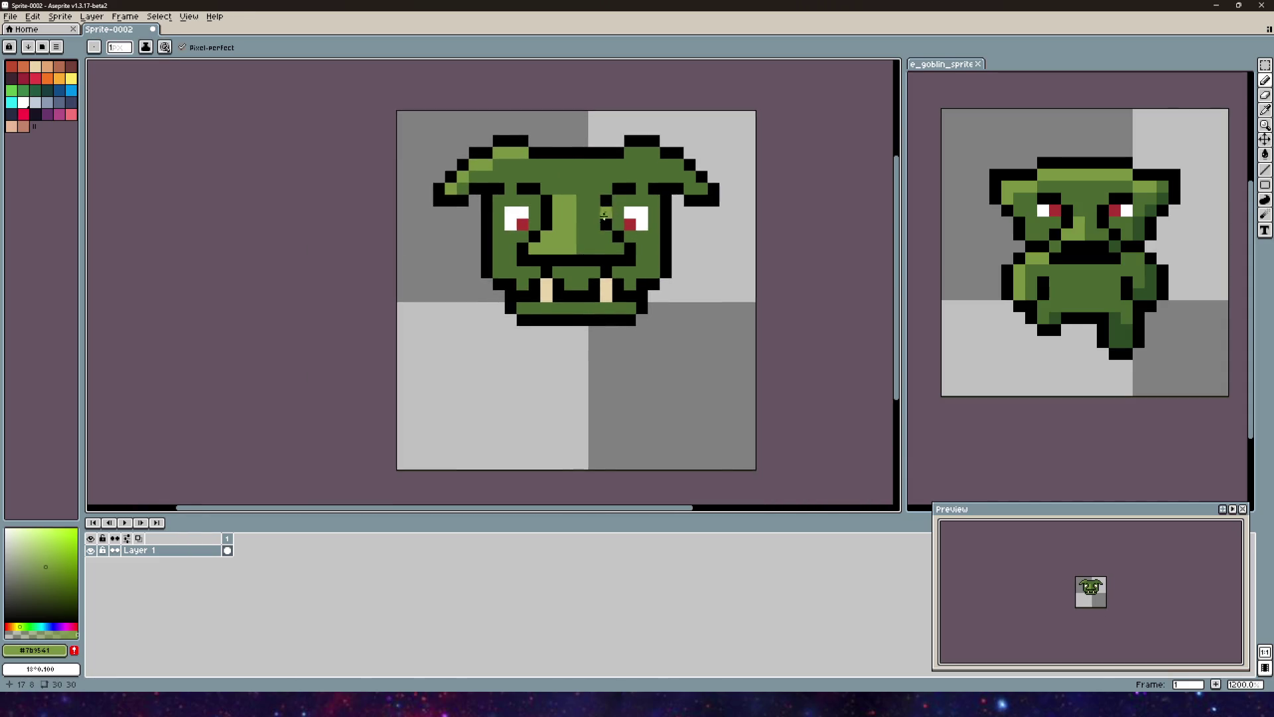
scroll(604, 216, "up", 1)
scroll(531, 252, "up", 2)
Step: Paint a light-green column down the left cheek and a forehead highlight pixel
left_click_drag(462, 247, 458, 284)
key("ctrl+z")
left_click_drag(462, 234, 462, 299)
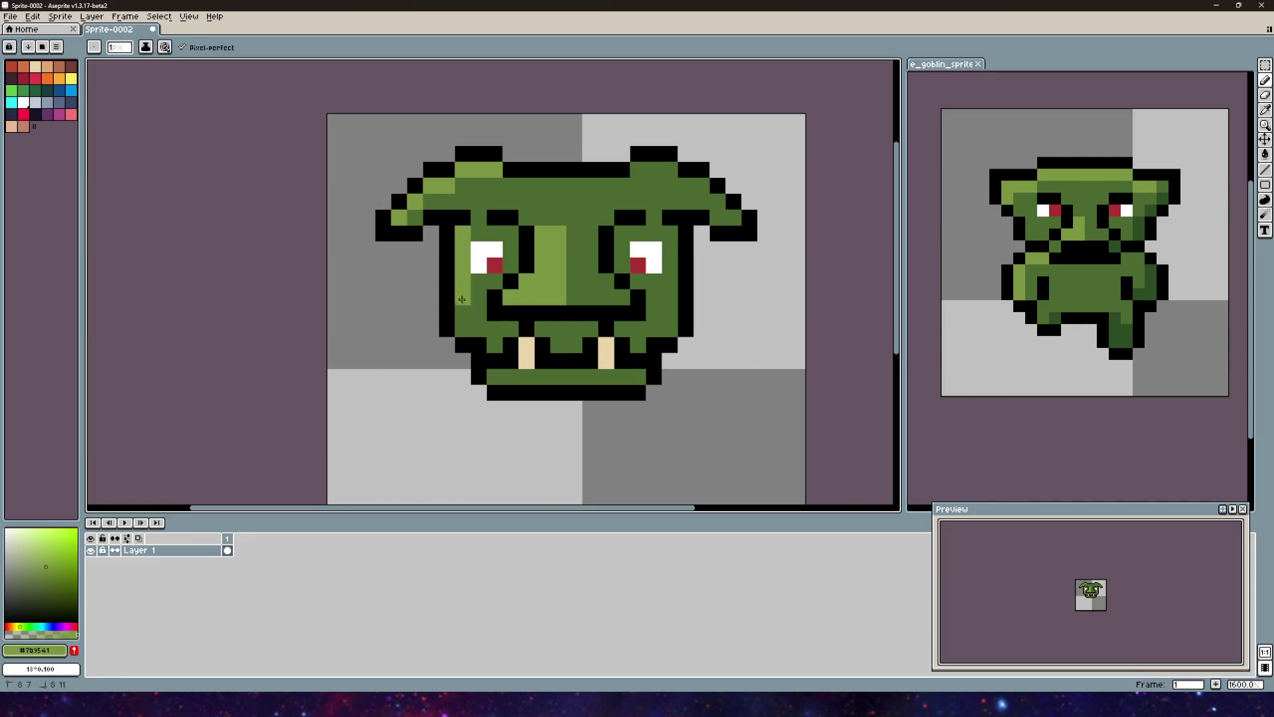
mouse_move(555, 206)
left_mouse_down()
mouse_move(514, 235)
mouse_move(493, 228)
mouse_move(535, 201)
left_mouse_up()
left_click(480, 230)
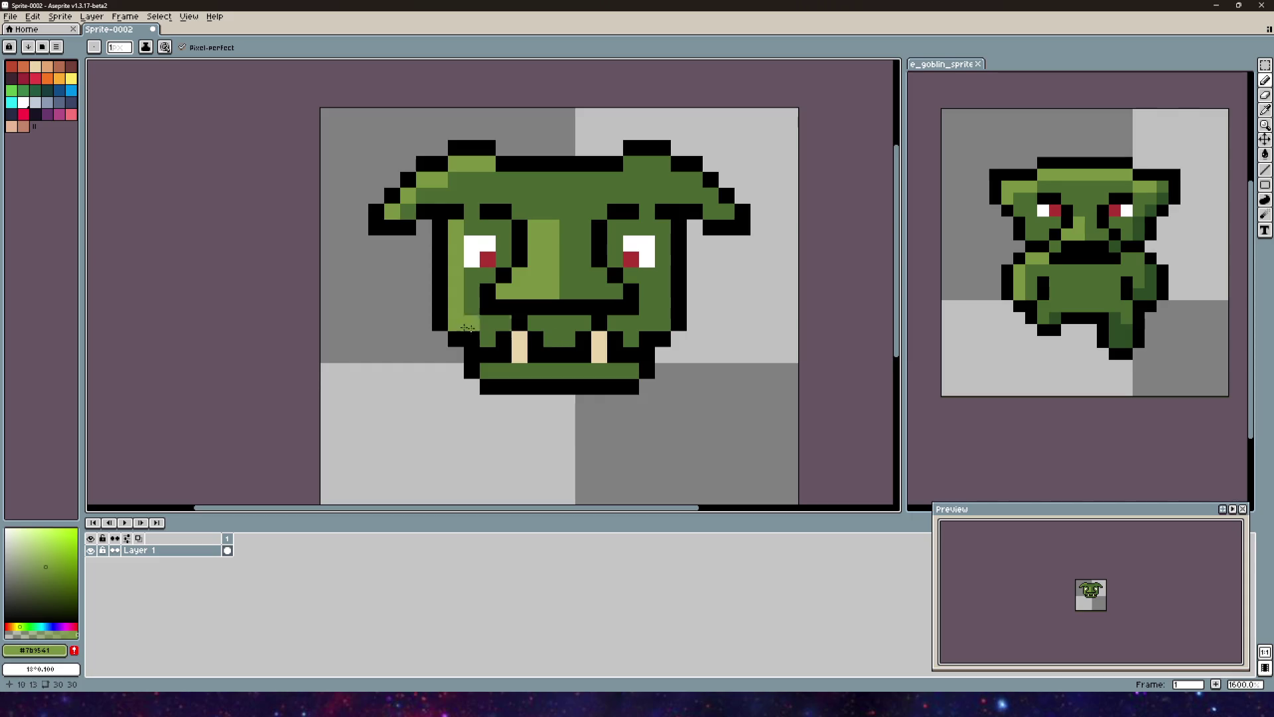
scroll(498, 292, "up", 2)
scroll(531, 304, "right", 3)
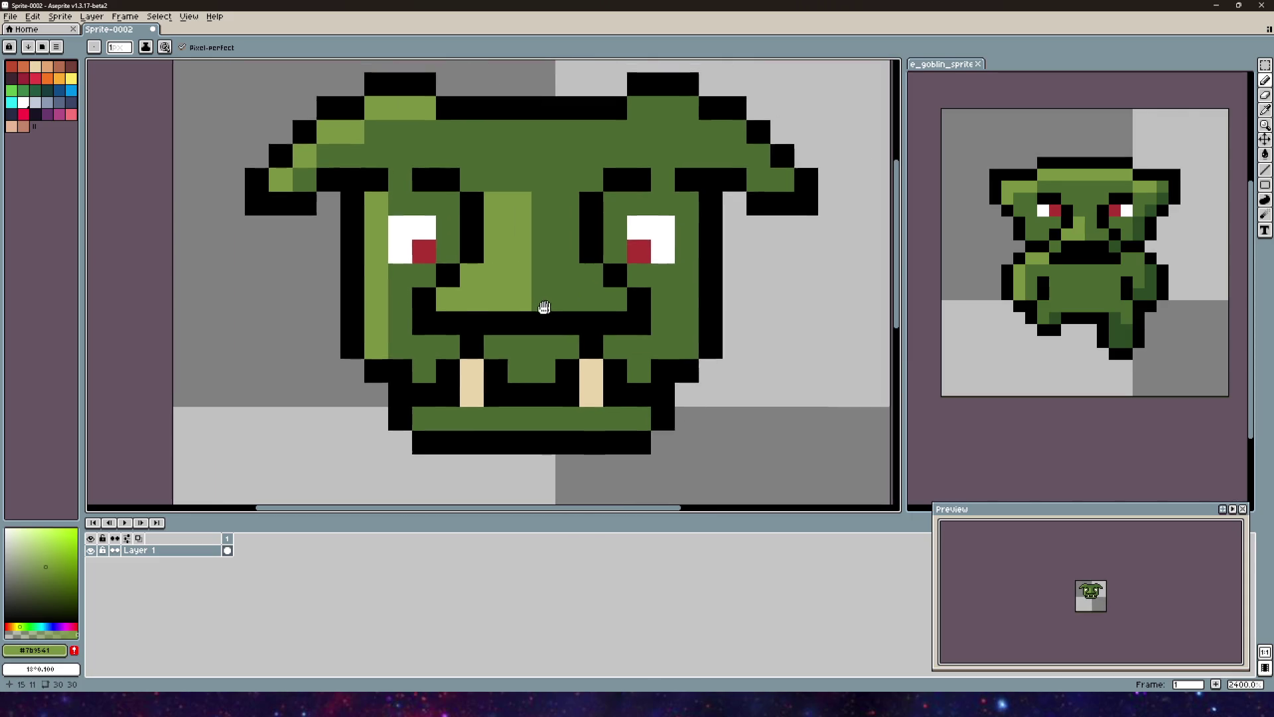
scroll(544, 283, "down", 2)
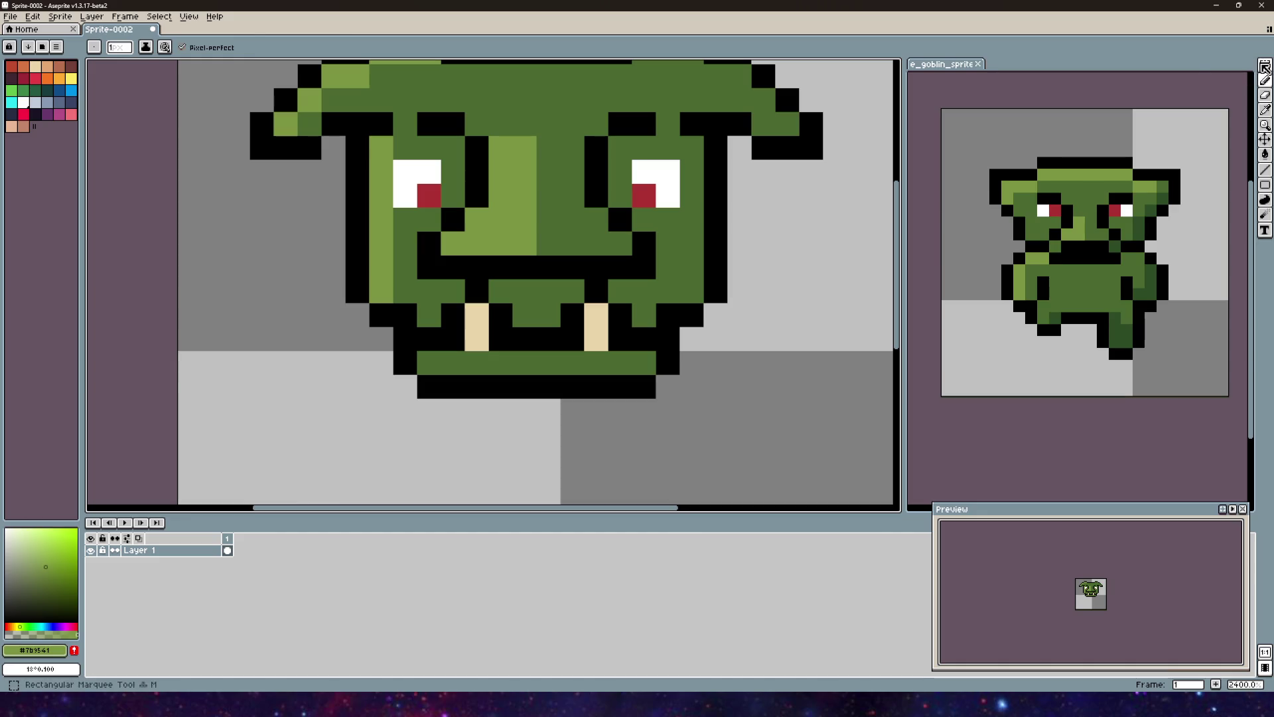
Step: Spread the goblin's fangs by moving the right and left fang blocks outward
key("w")
key("m")
mouse_move(559, 277)
left_mouse_down()
mouse_move(627, 352)
mouse_move(645, 334)
left_mouse_up()
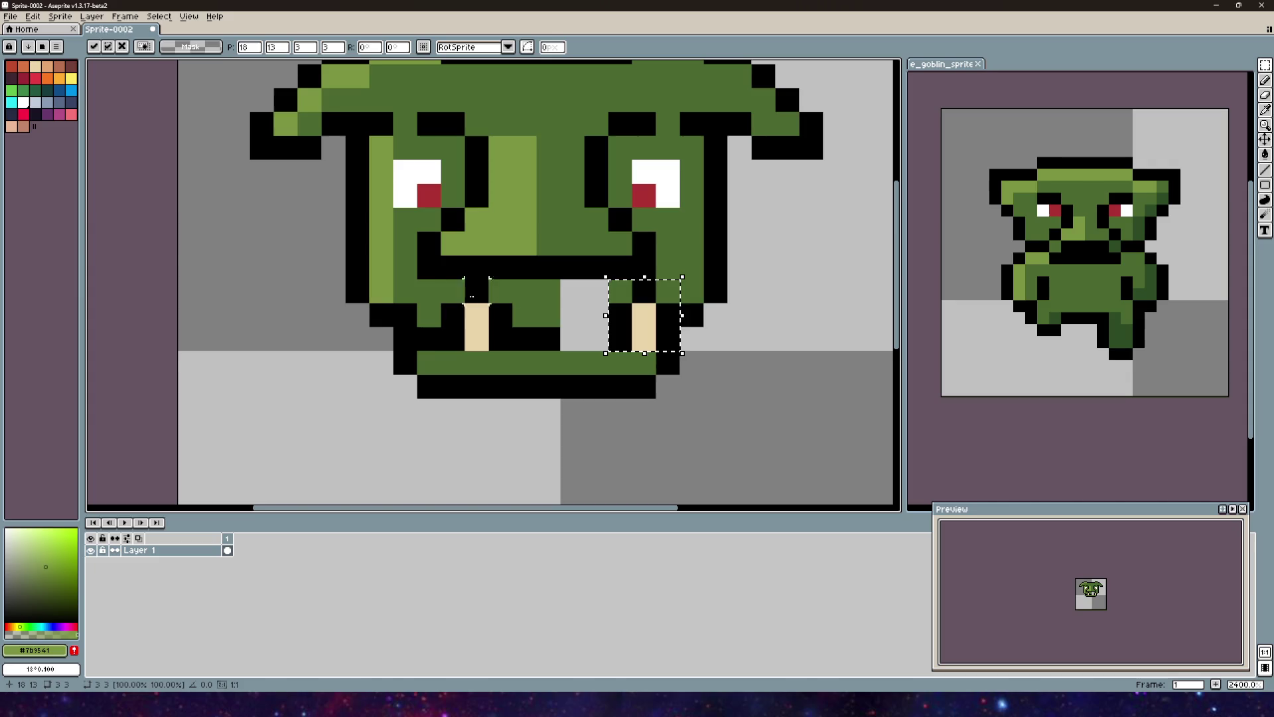
left_click(485, 323)
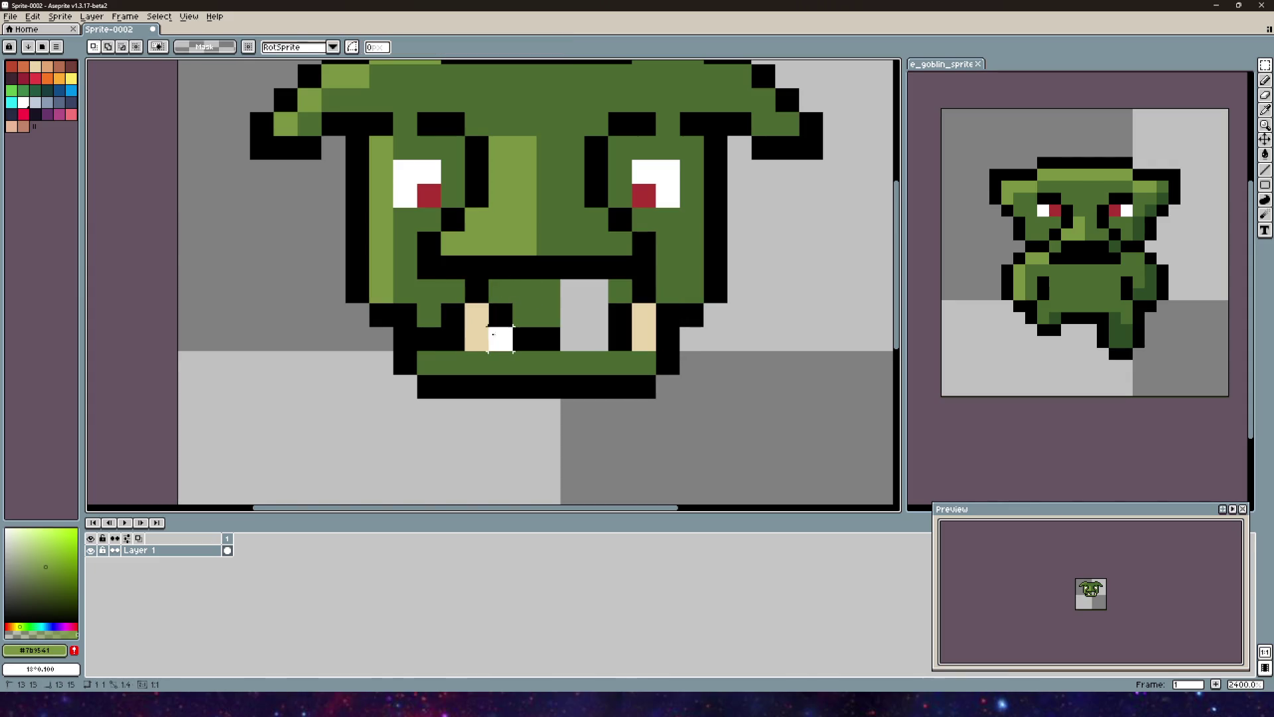
mouse_move(439, 278)
left_mouse_down()
mouse_move(515, 353)
mouse_move(432, 319)
left_mouse_up()
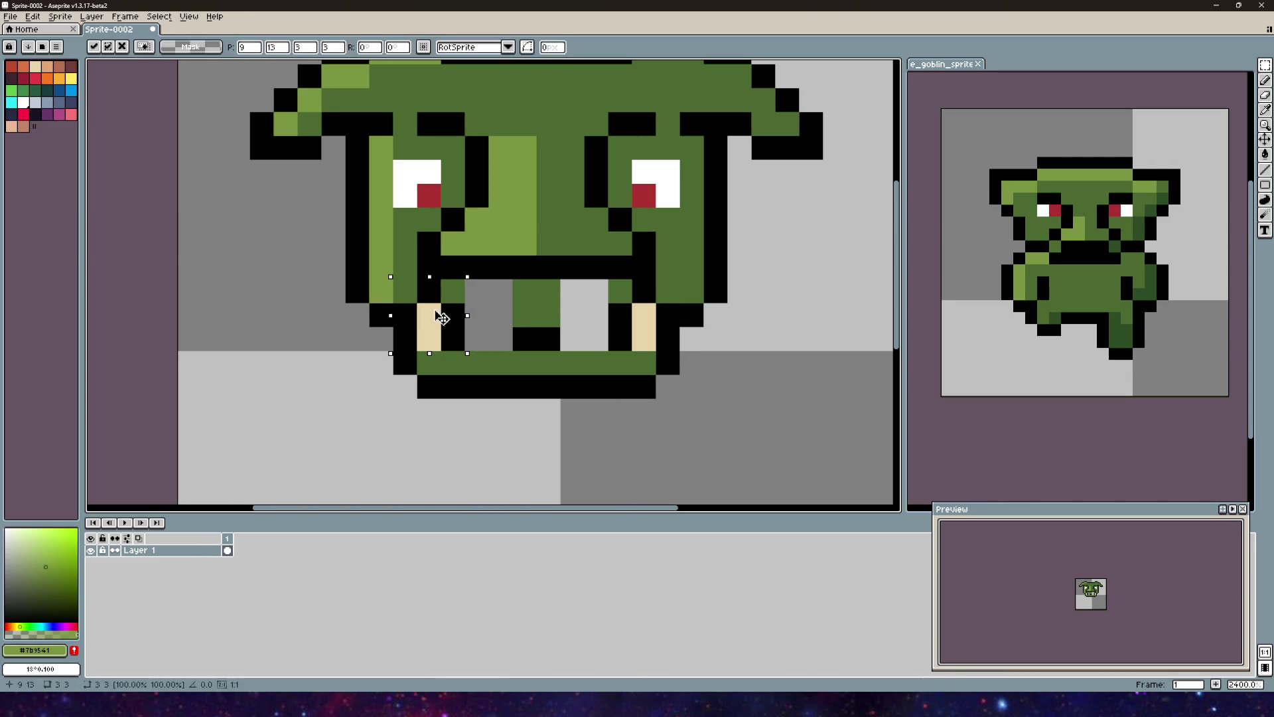
key("ctrl+d")
key("i")
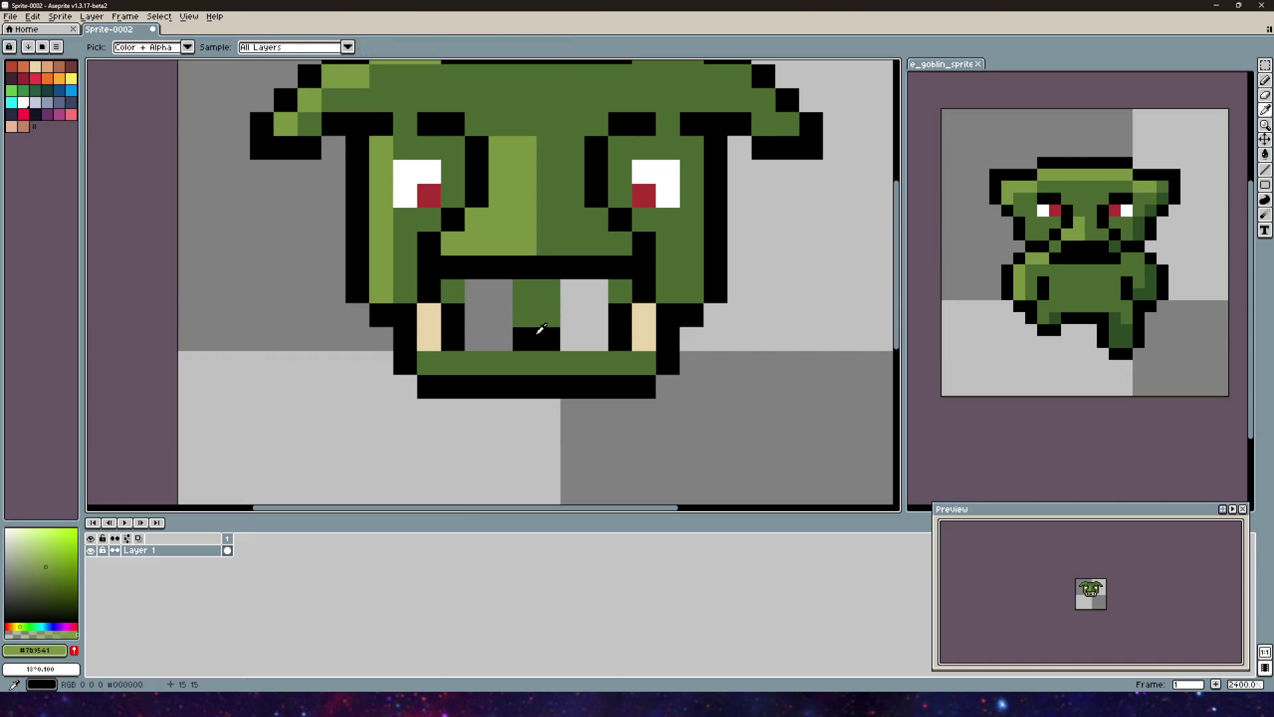
Step: Repaint the mouth with a black bottom row and a dark-green pixel inside
left_click(534, 335)
key("b")
left_click(580, 326)
mouse_move(581, 325)
left_mouse_down()
mouse_move(595, 338)
mouse_move(477, 339)
mouse_move(549, 292)
mouse_move(588, 315)
mouse_move(478, 308)
left_mouse_up()
left_click(526, 312, "alt")
left_click(480, 296)
scroll(623, 275, "down", 5)
scroll(623, 275, "up", 2)
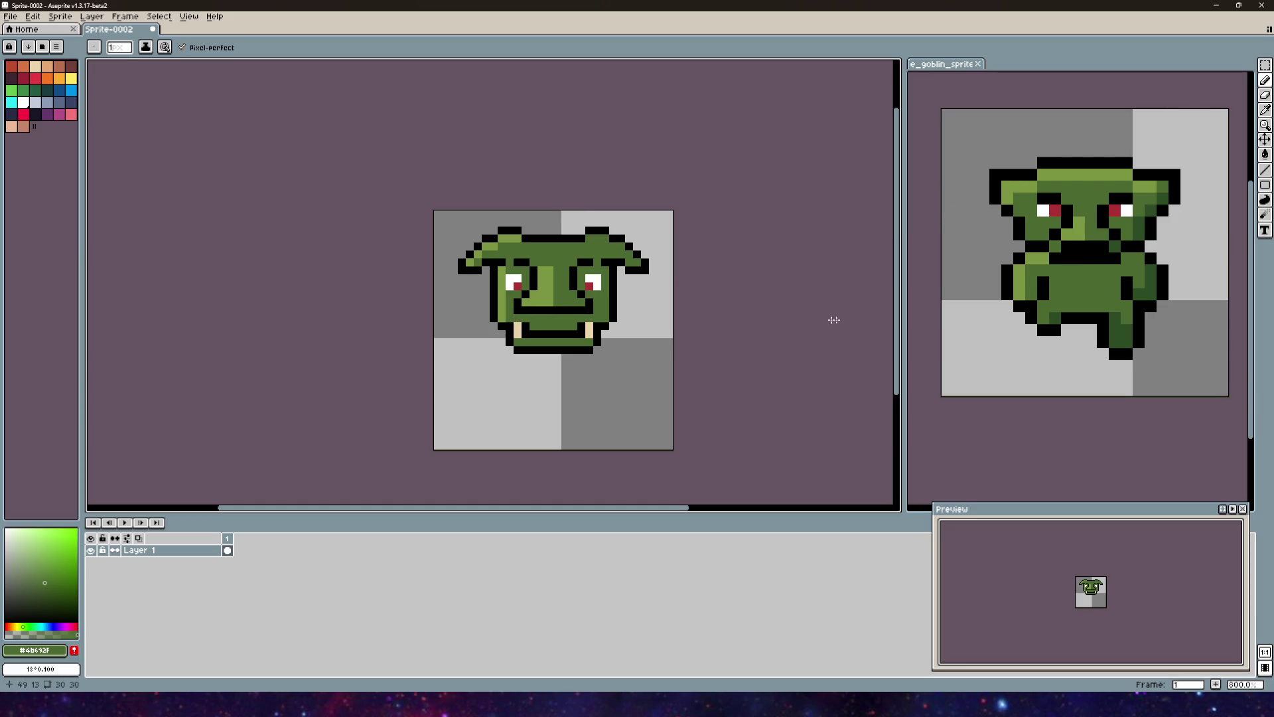
scroll(791, 320, "up", 4)
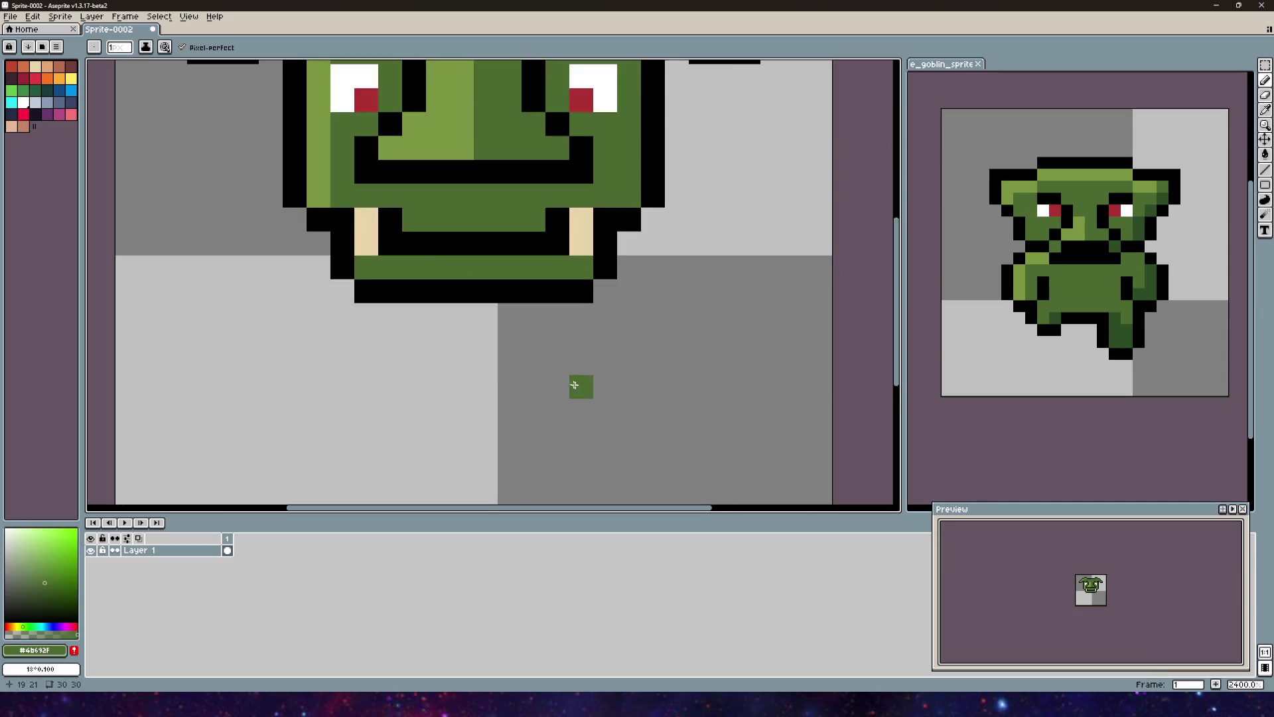
scroll(580, 384, "down", 4)
scroll(632, 370, "up", 6)
scroll(560, 440, "down", 2)
Step: Undo the mouth edits and paint a black mouth pixel beside the tooth
key("ctrl+z")
key("ctrl+z")
key("ctrl+z")
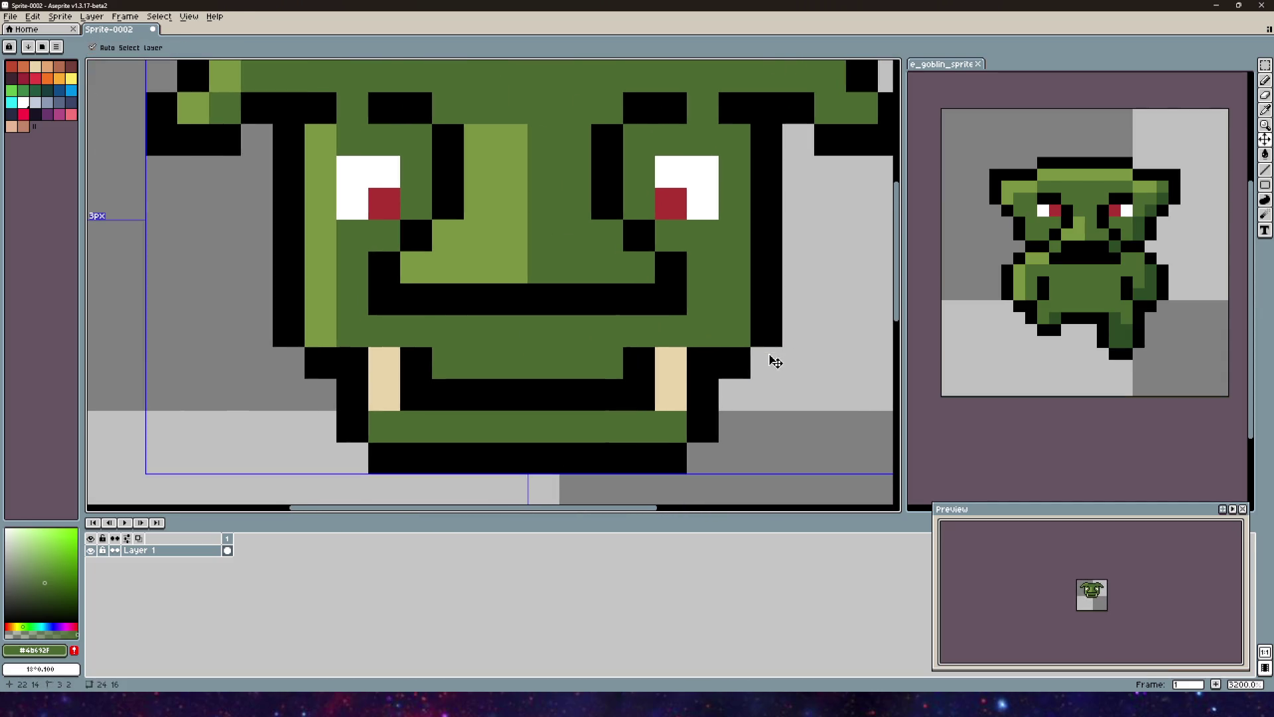
key("ctrl+z")
key("ctrl+z")
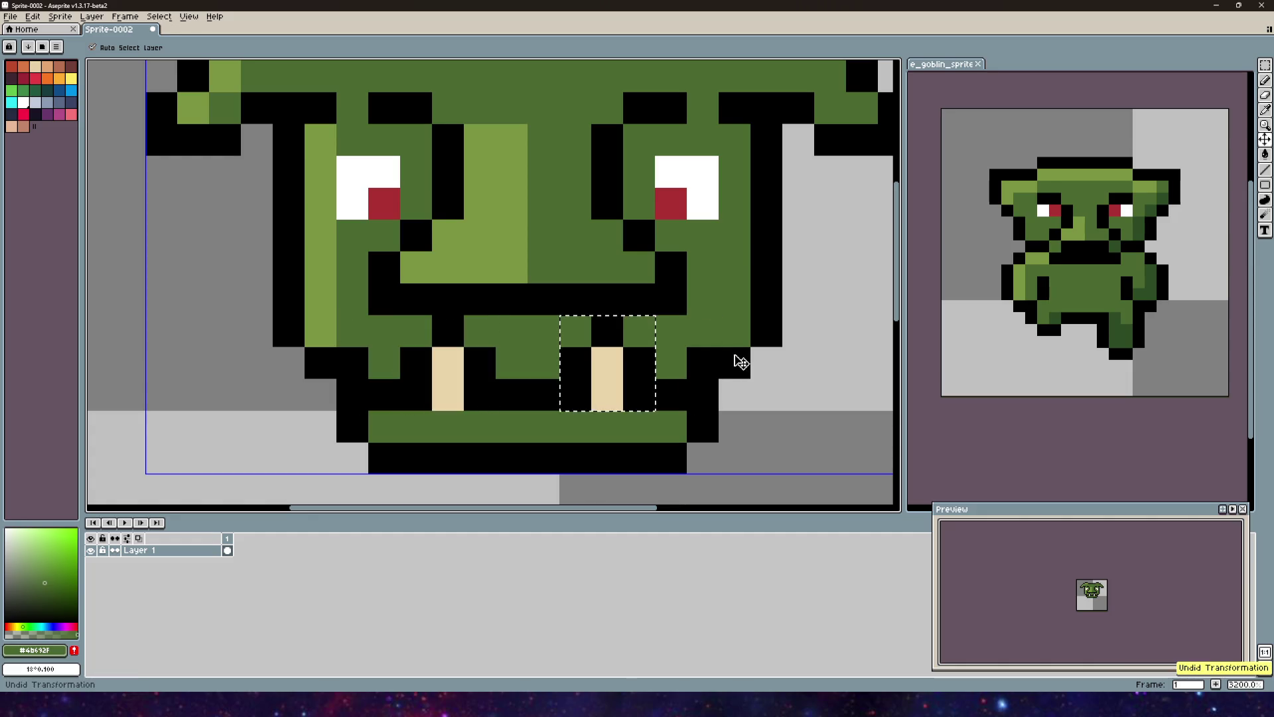
scroll(734, 362, "down", 3)
key("b")
scroll(567, 266, "up", 1)
scroll(568, 266, "up", 1)
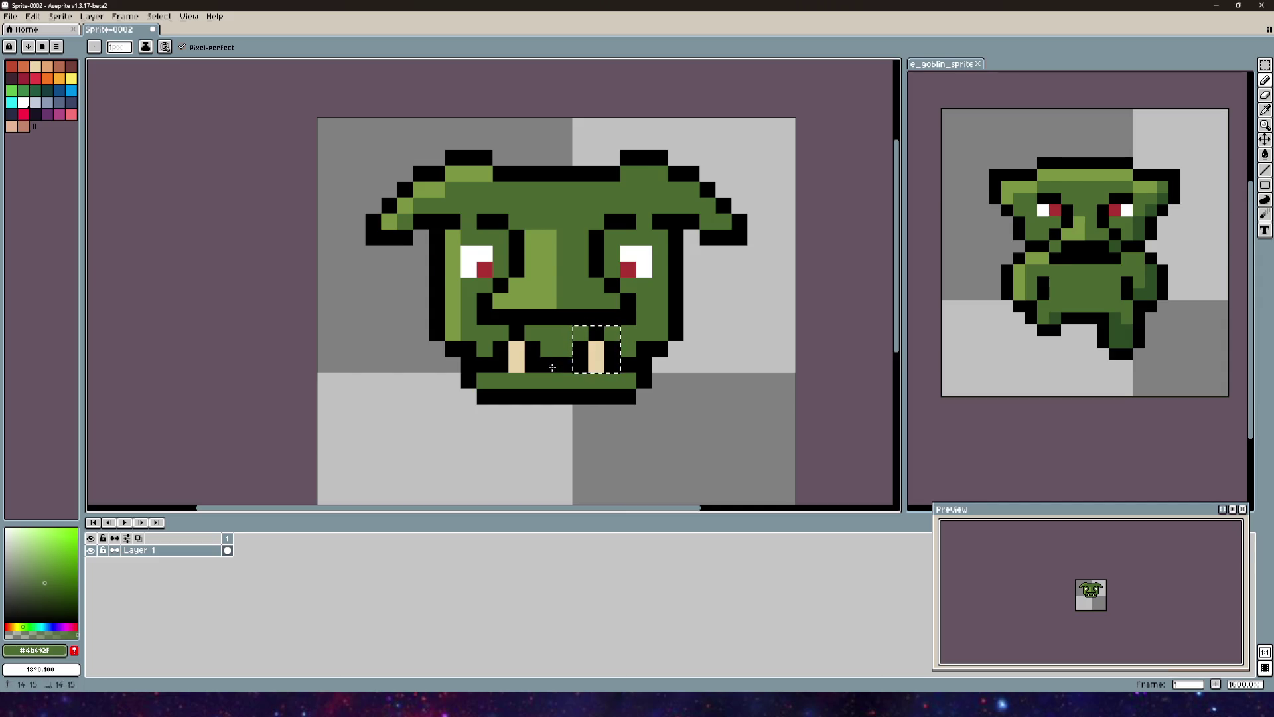
left_click(550, 363)
Step: Paint the next mouth pixel green and a black pixel between the teeth
key("ctrl+d")
left_click(564, 365)
left_click(577, 349, "alt")
left_click(559, 346)
scroll(708, 408, "down", 4)
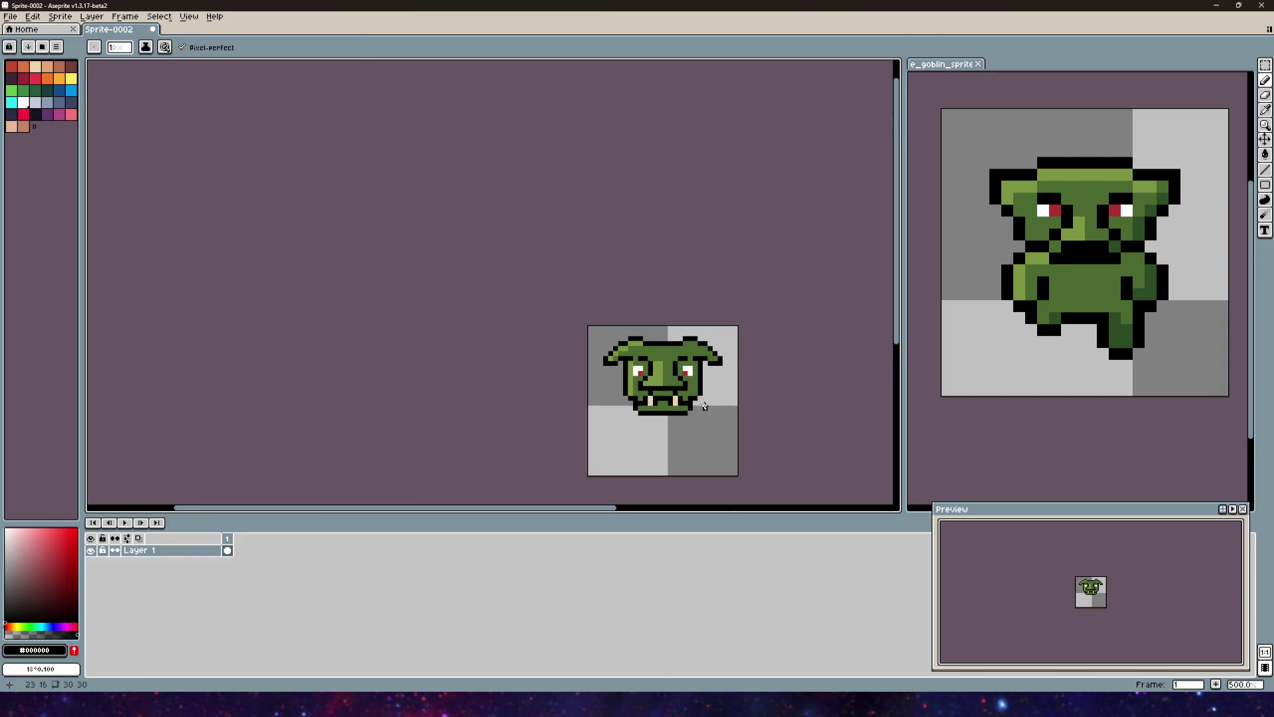
scroll(646, 380, "up", 4)
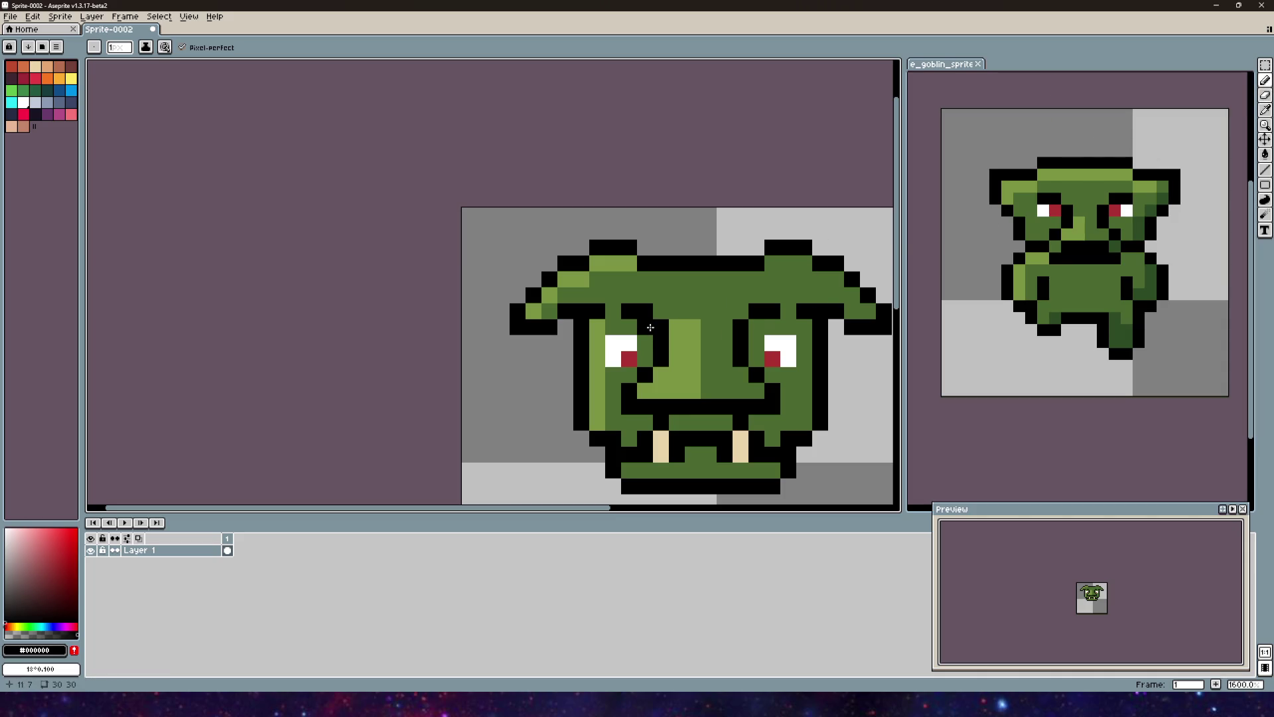
Step: Turn a black brow pixel #4b692f and add a #7b9541 pixel by the right ear
left_click_drag(721, 353, 620, 327)
key("i")
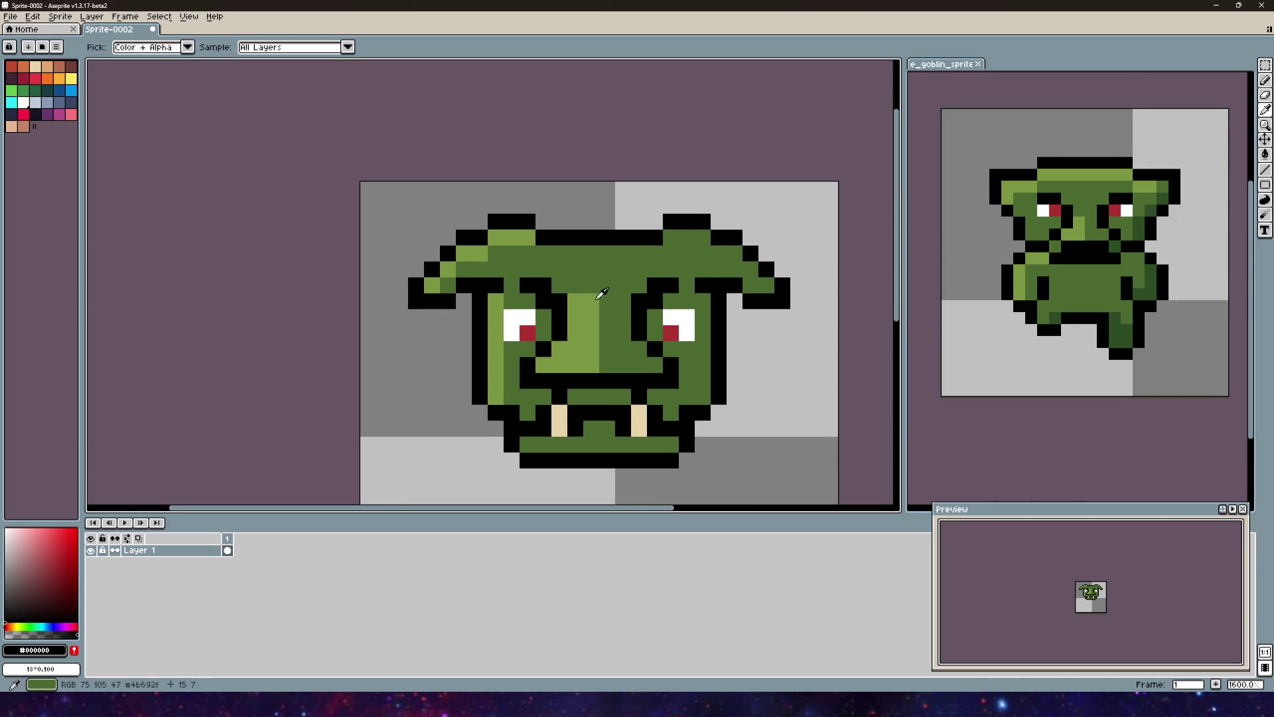
left_click(600, 296)
key("b")
left_click(549, 282)
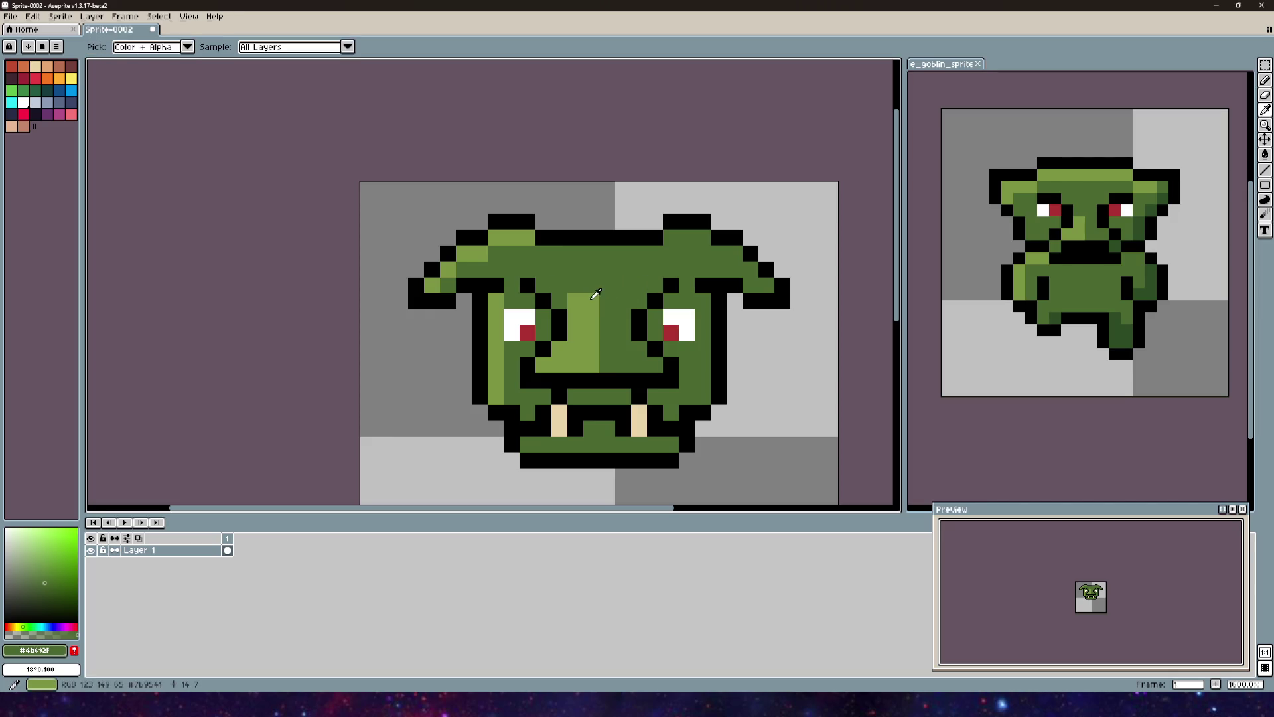
left_click(584, 318, "alt")
scroll(619, 285, "down", 2)
scroll(703, 210, "up", 1)
left_click(703, 210)
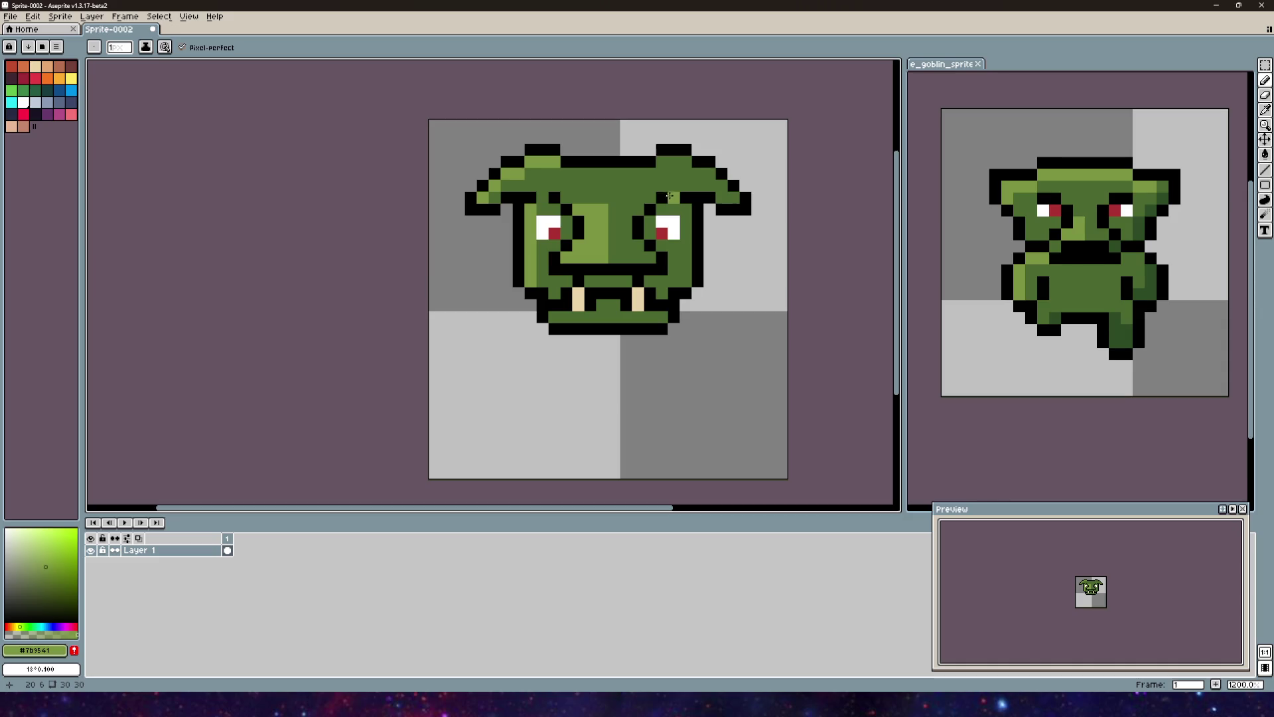
Step: Darken a nose pixel to dark green #4b692f
scroll(669, 195, "down", 6)
scroll(642, 219, "up", 4)
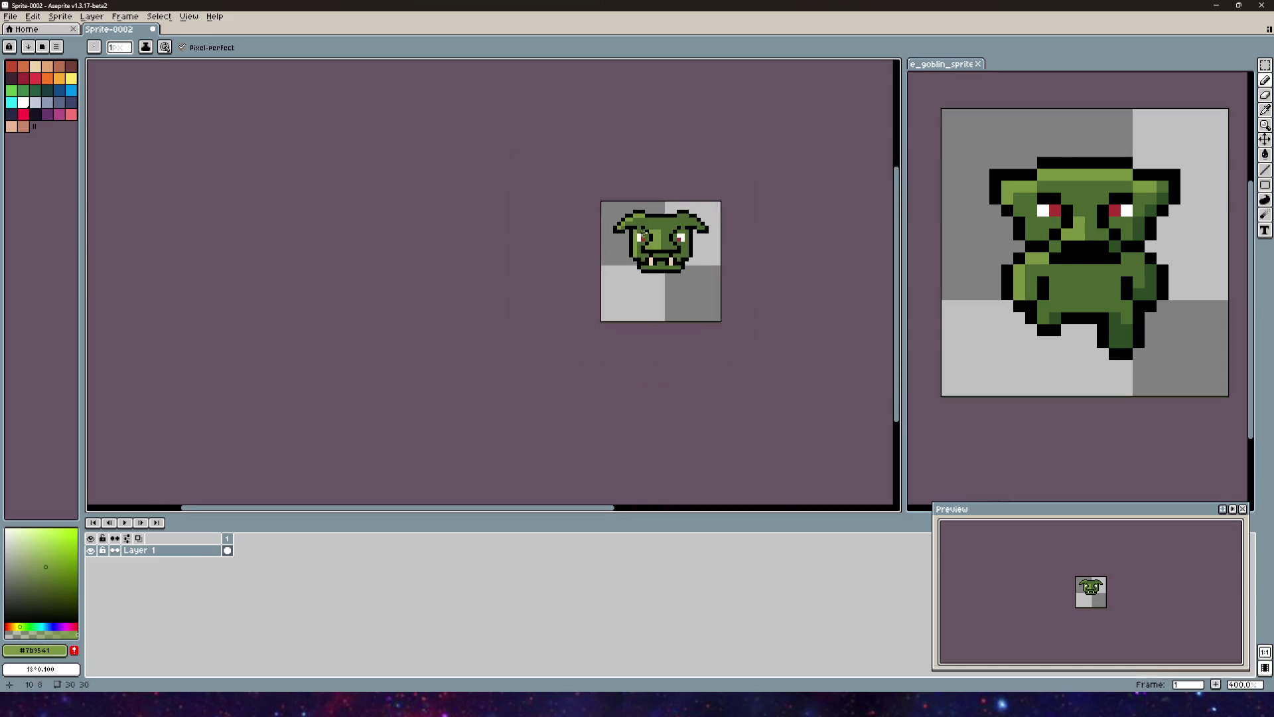
left_click(642, 220, "alt")
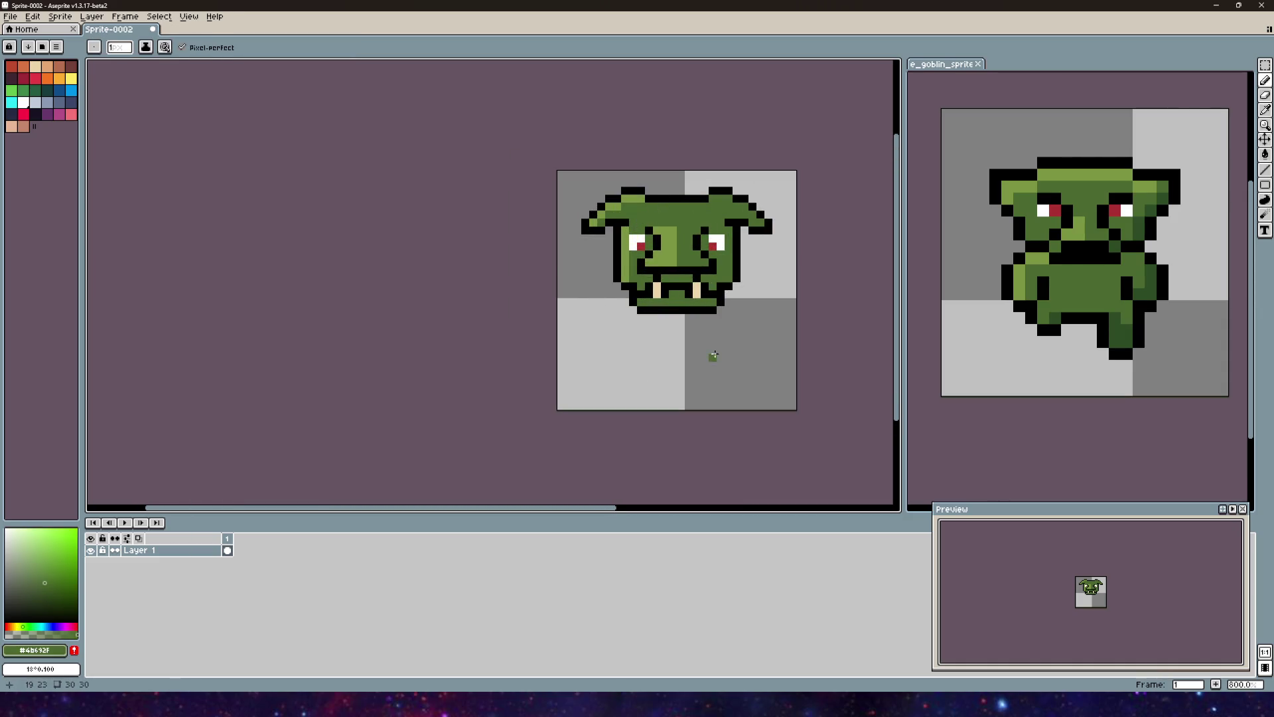
scroll(489, 204, "up", 4)
left_click(489, 204)
left_click_drag(489, 204, 560, 278)
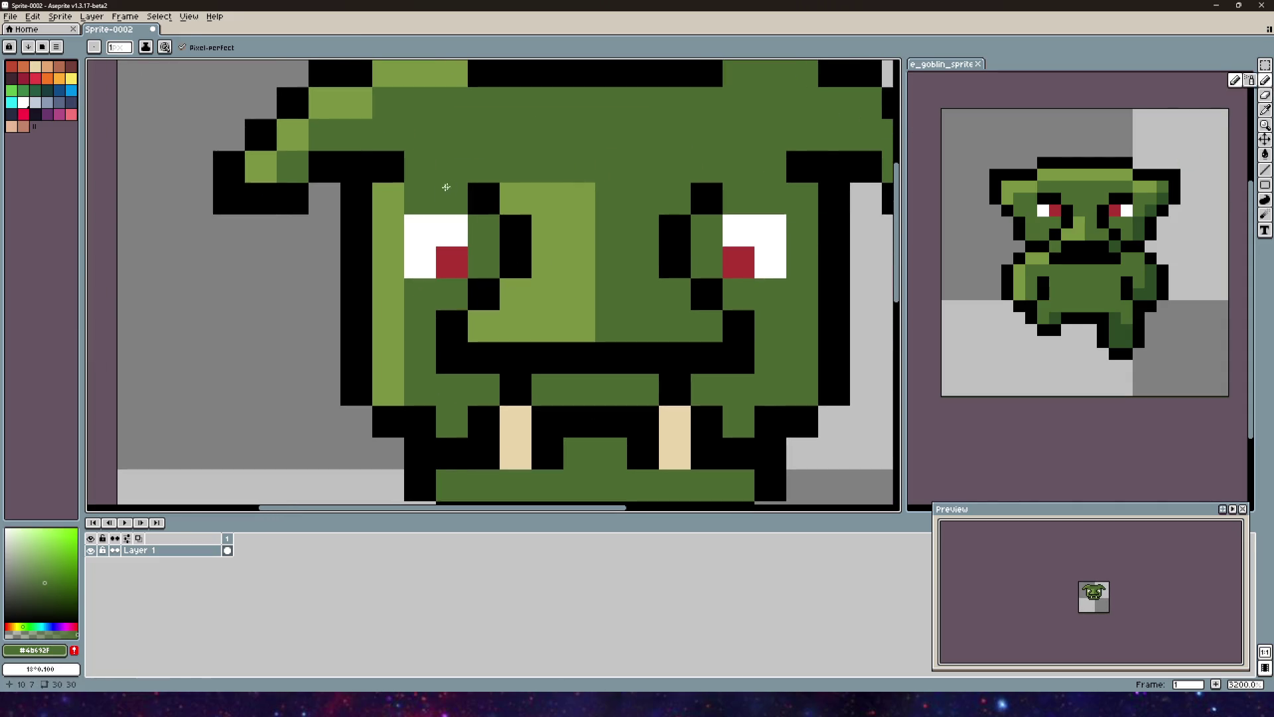
Step: Undo the last pencil stroke and resample light green #7b9541 from the nose
left_click(479, 191, "alt")
scroll(620, 302, "down", 3)
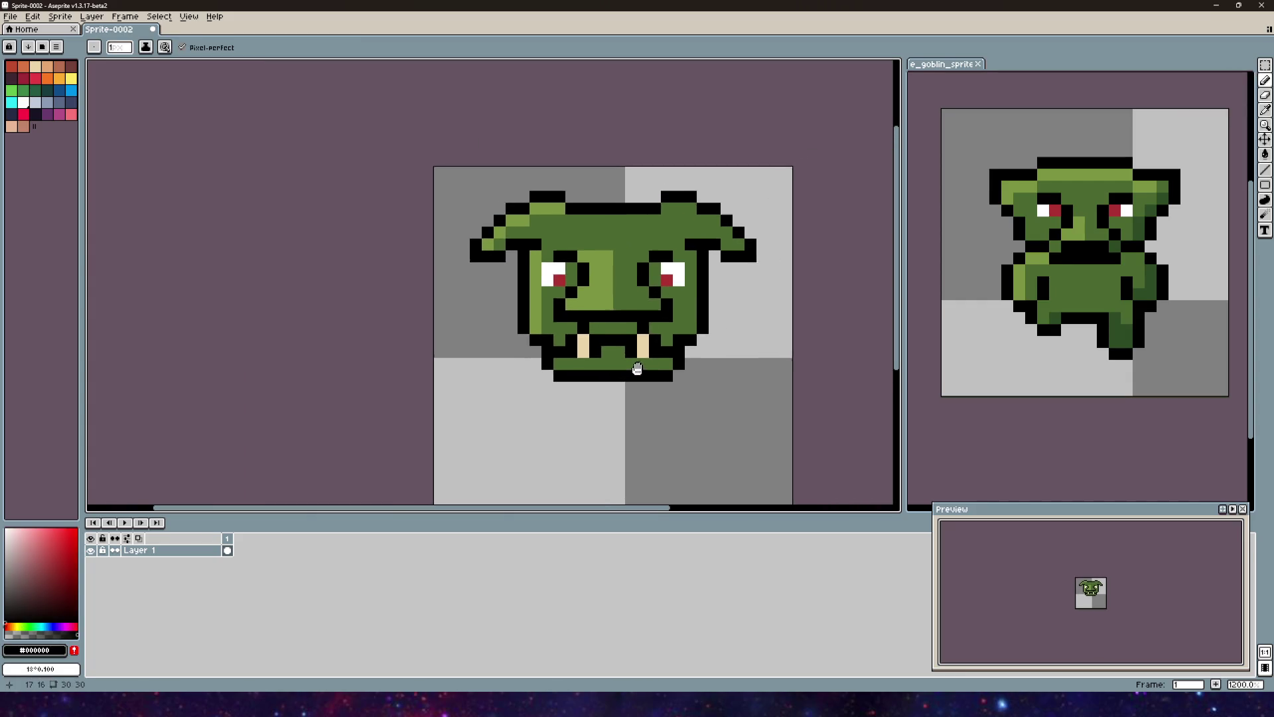
key("v")
key("b")
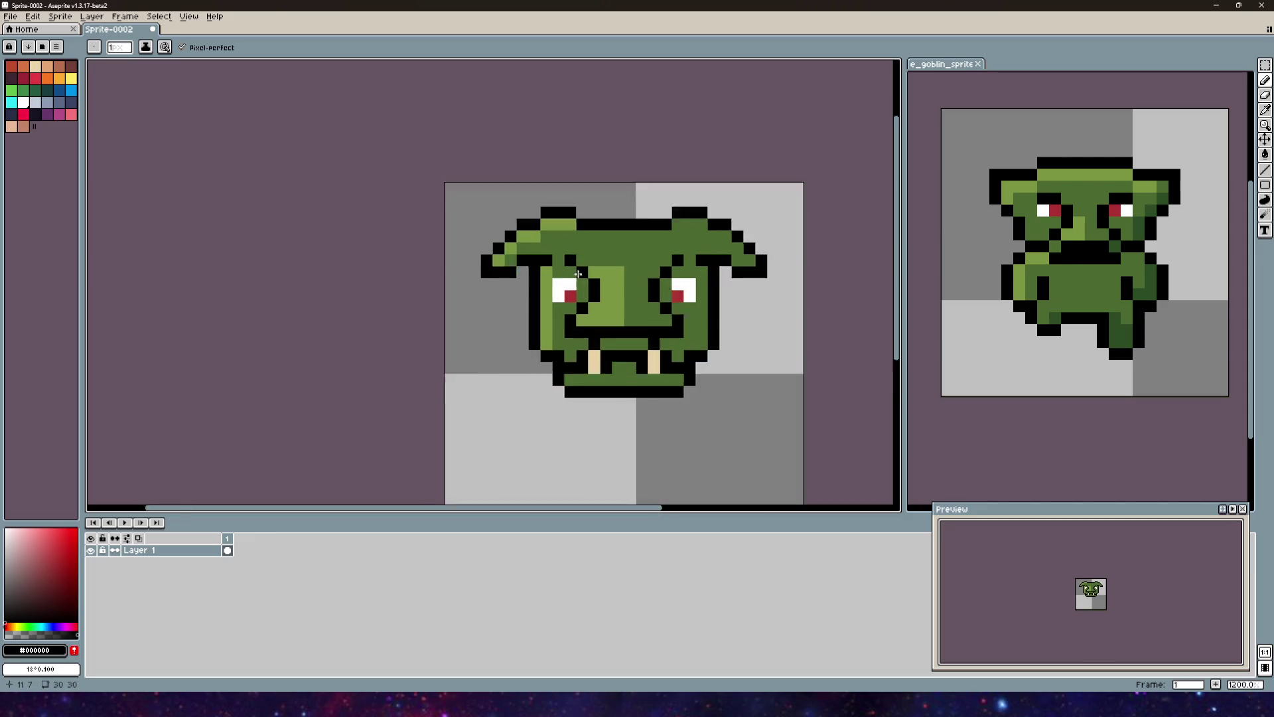
scroll(614, 295, "up", 2)
left_click(543, 254, "alt")
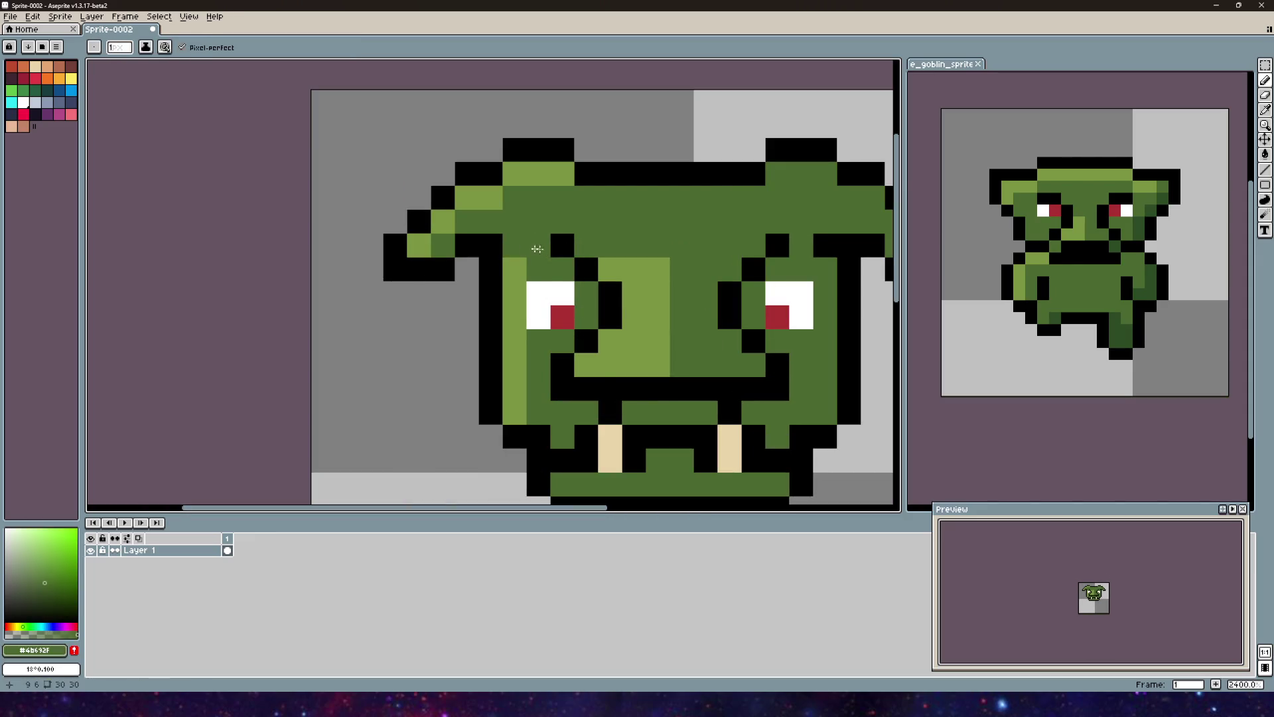
scroll(673, 286, "down", 2)
scroll(637, 299, "right", 3)
key("ctrl+z")
left_click_drag(623, 307, 647, 199)
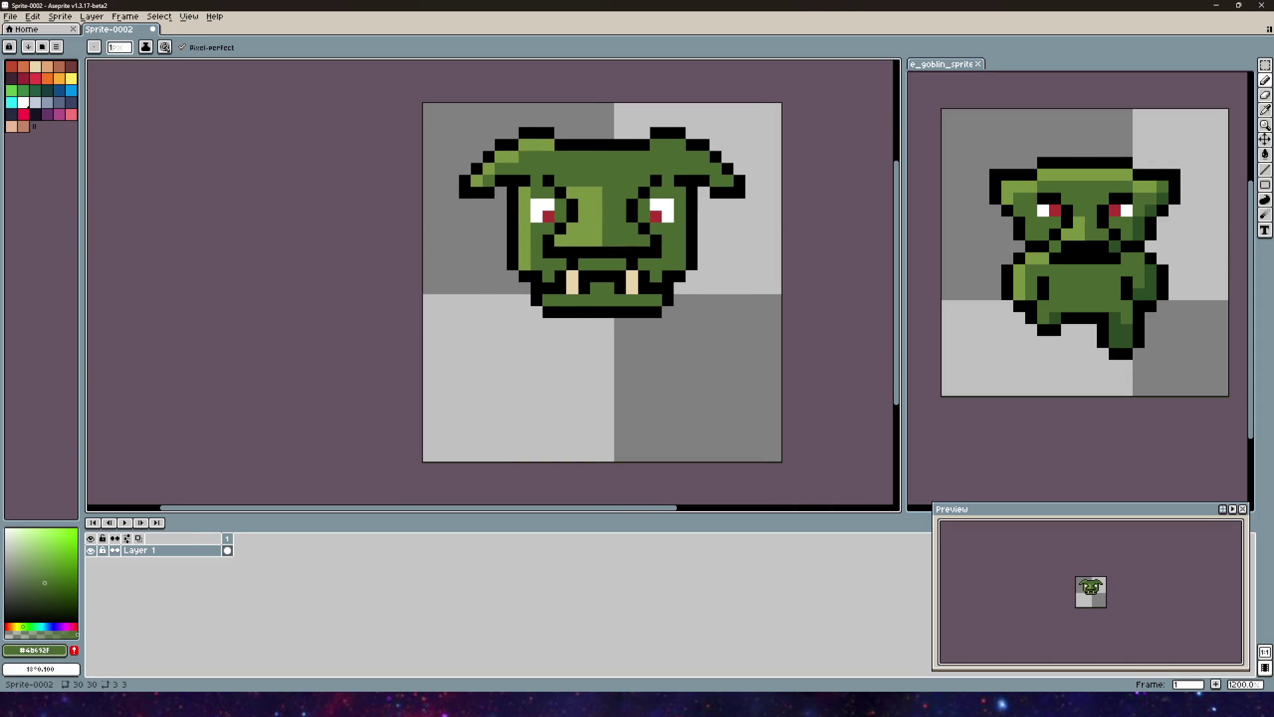
mouse_move(359, 296)
left_mouse_down()
mouse_move(313, 309)
mouse_move(426, 236)
mouse_move(336, 245)
mouse_move(352, 274)
left_mouse_up()
left_click(496, 236, "alt")
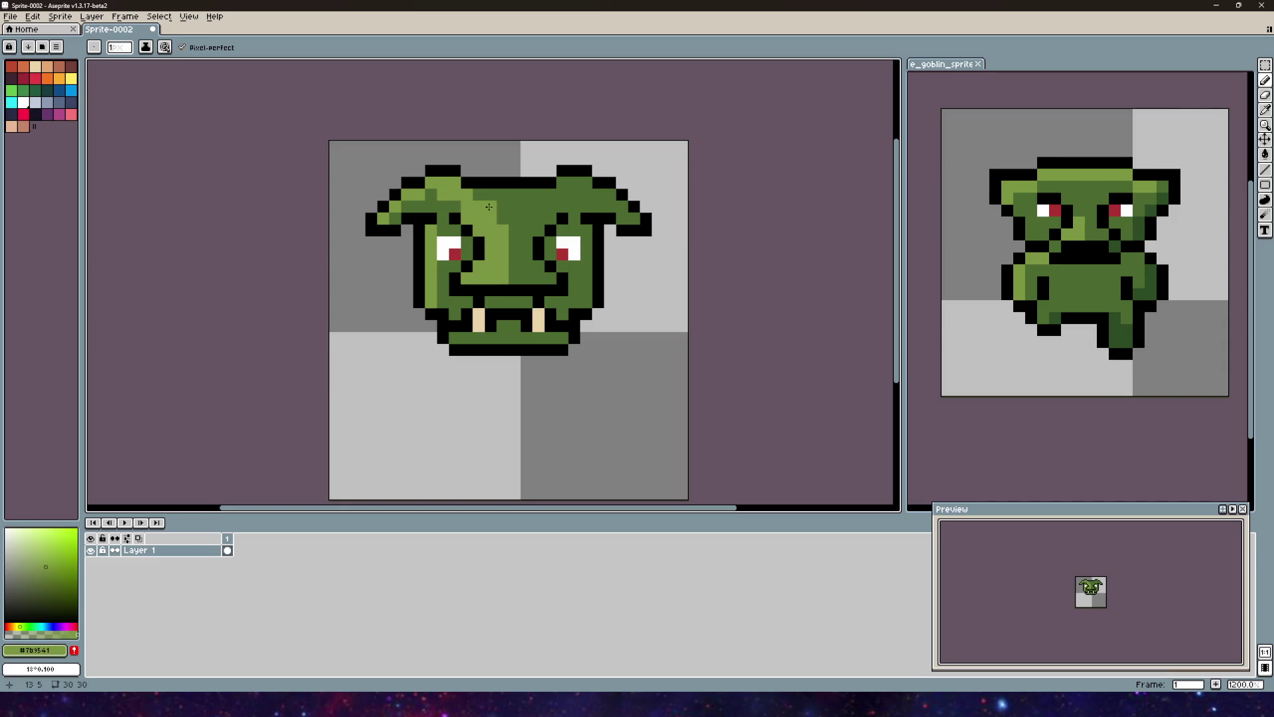
Step: Draw a light-green highlight stripe down the face, then undo it
scroll(525, 282, "down", 1)
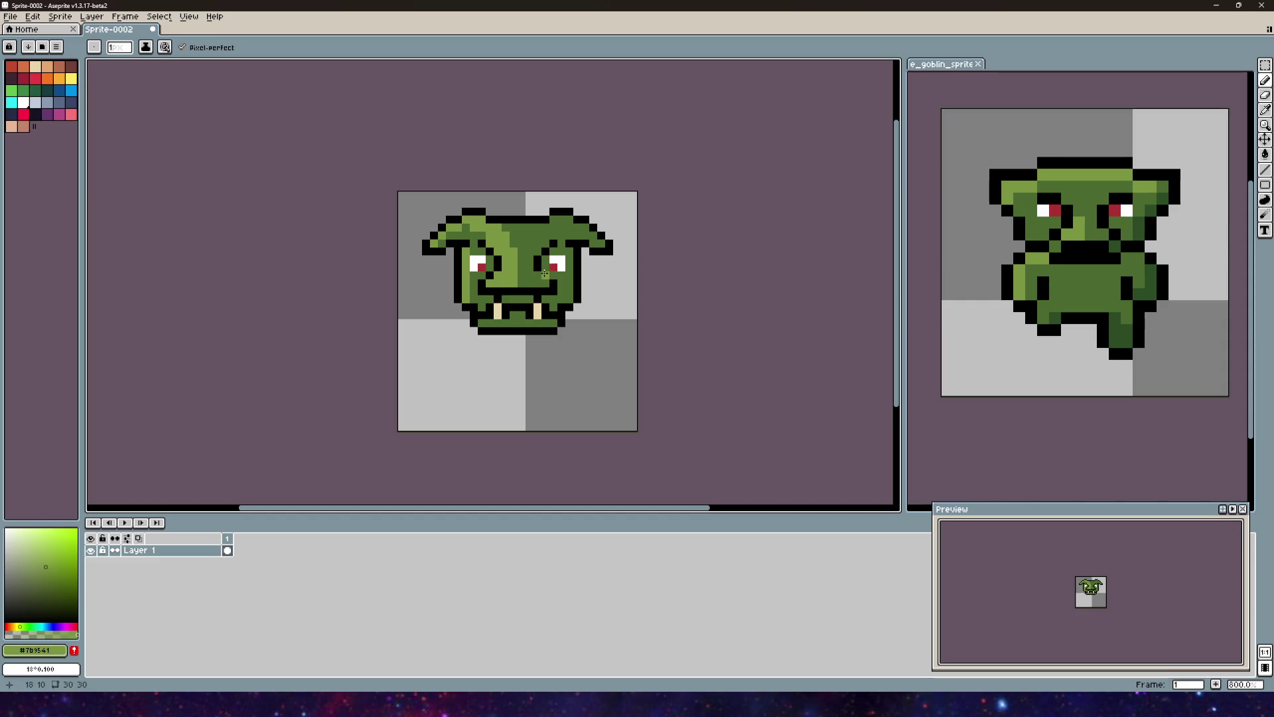
scroll(544, 273, "up", 2)
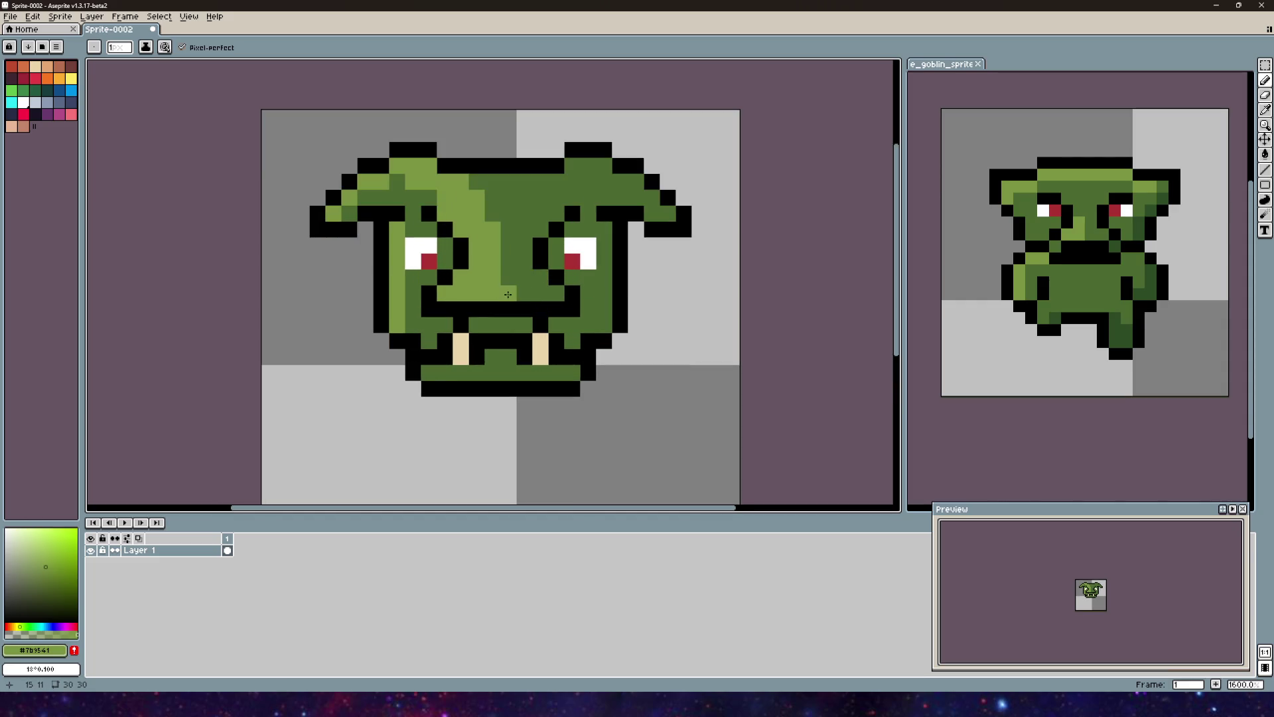
scroll(491, 295, "left", 2)
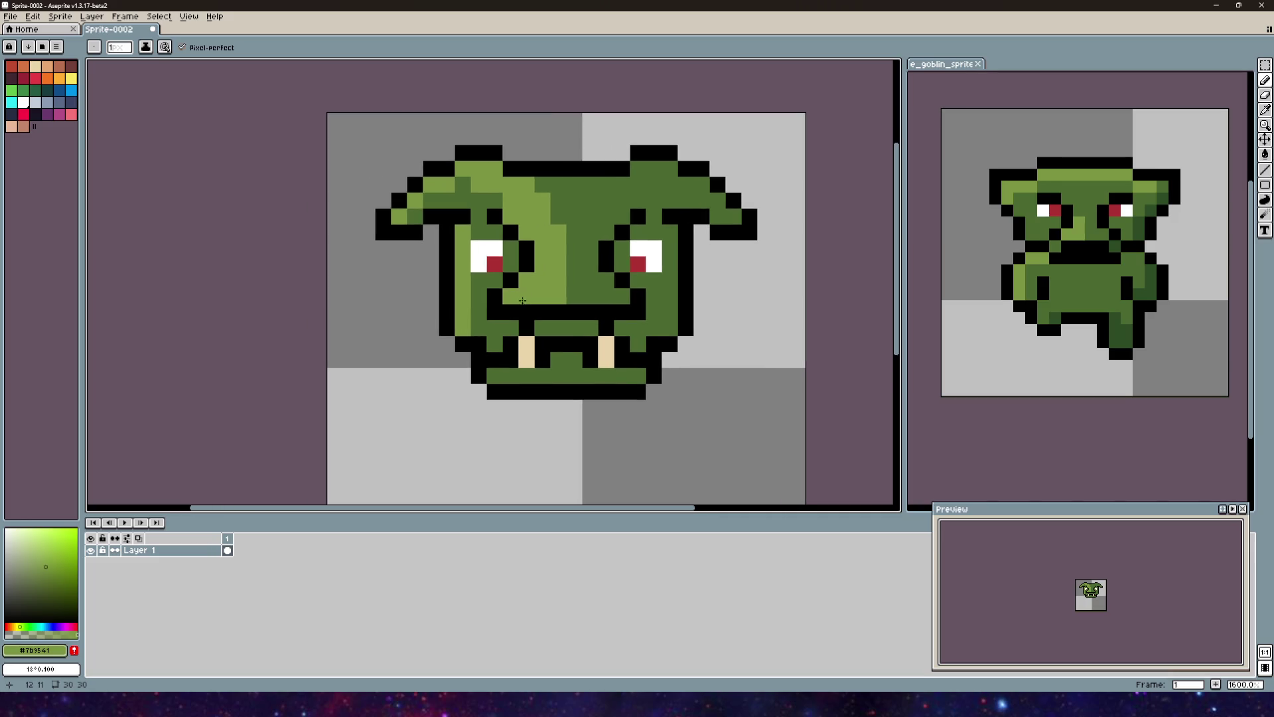
left_click_drag(478, 287, 475, 307)
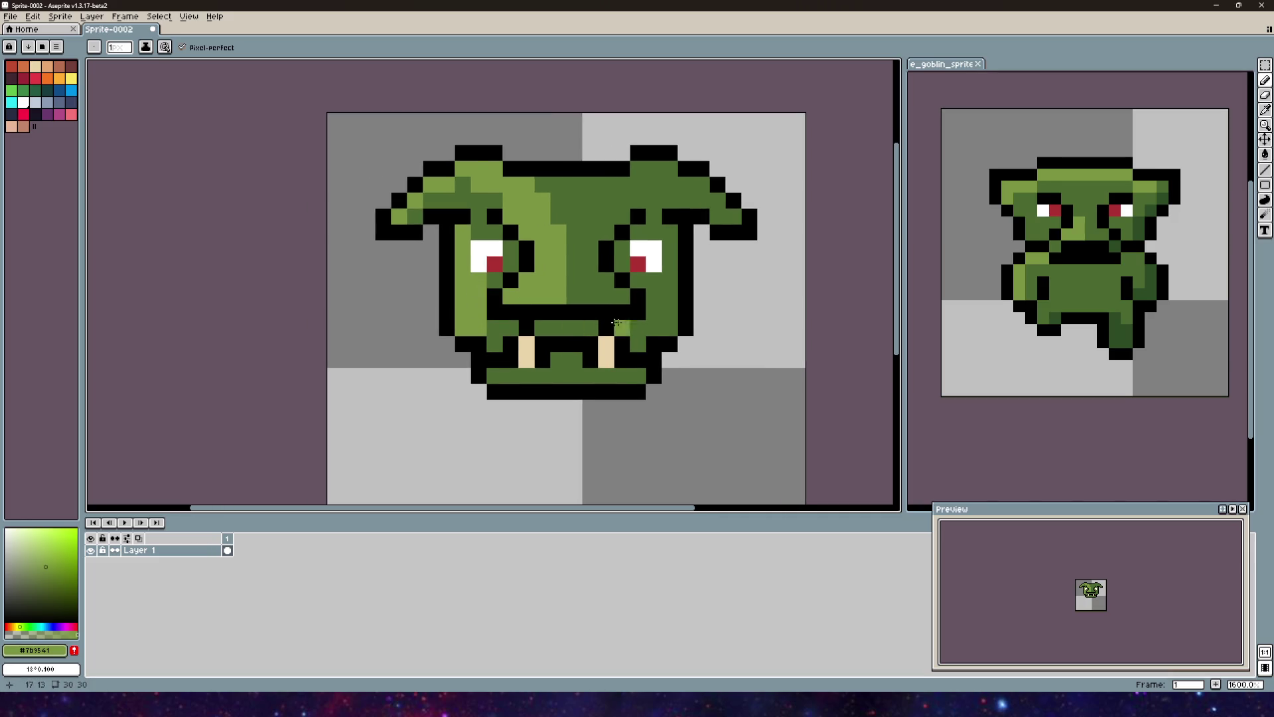
scroll(610, 329, "down", 5)
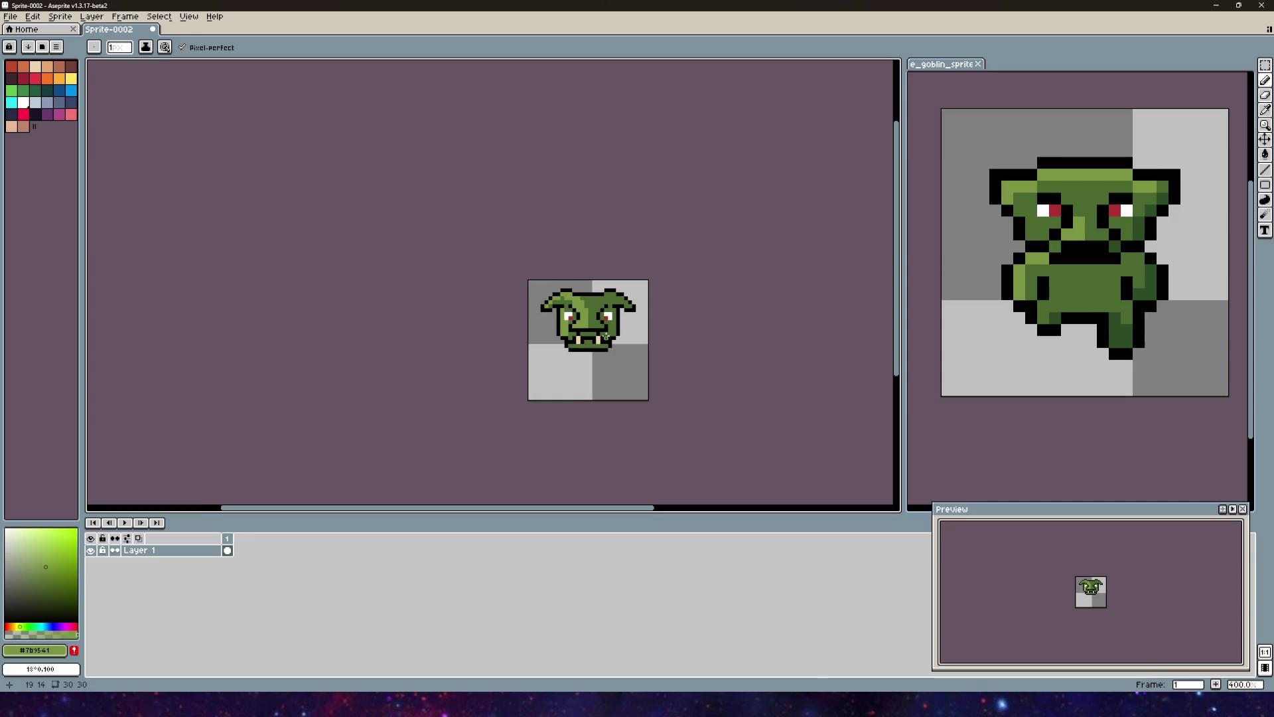
scroll(603, 332, "up", 5)
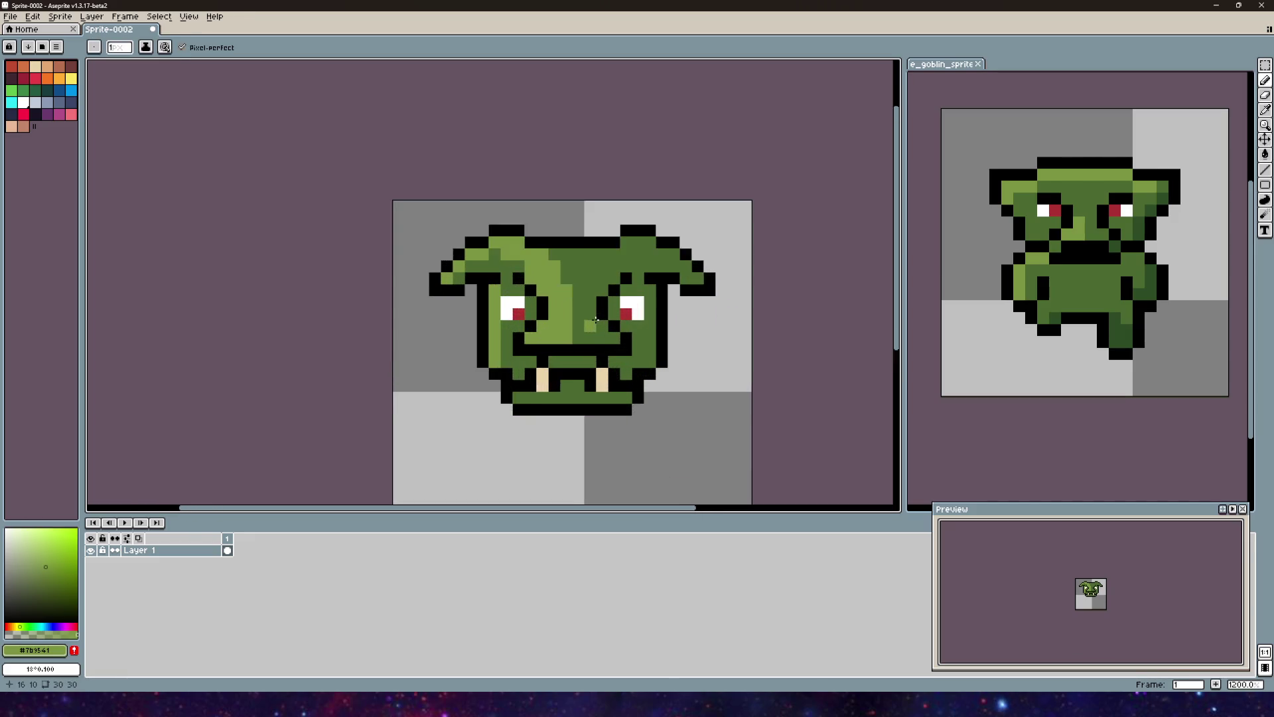
scroll(596, 320, "up", 1)
key("v")
key("ctrl+z")
key("ctrl+z")
key("ctrl+z")
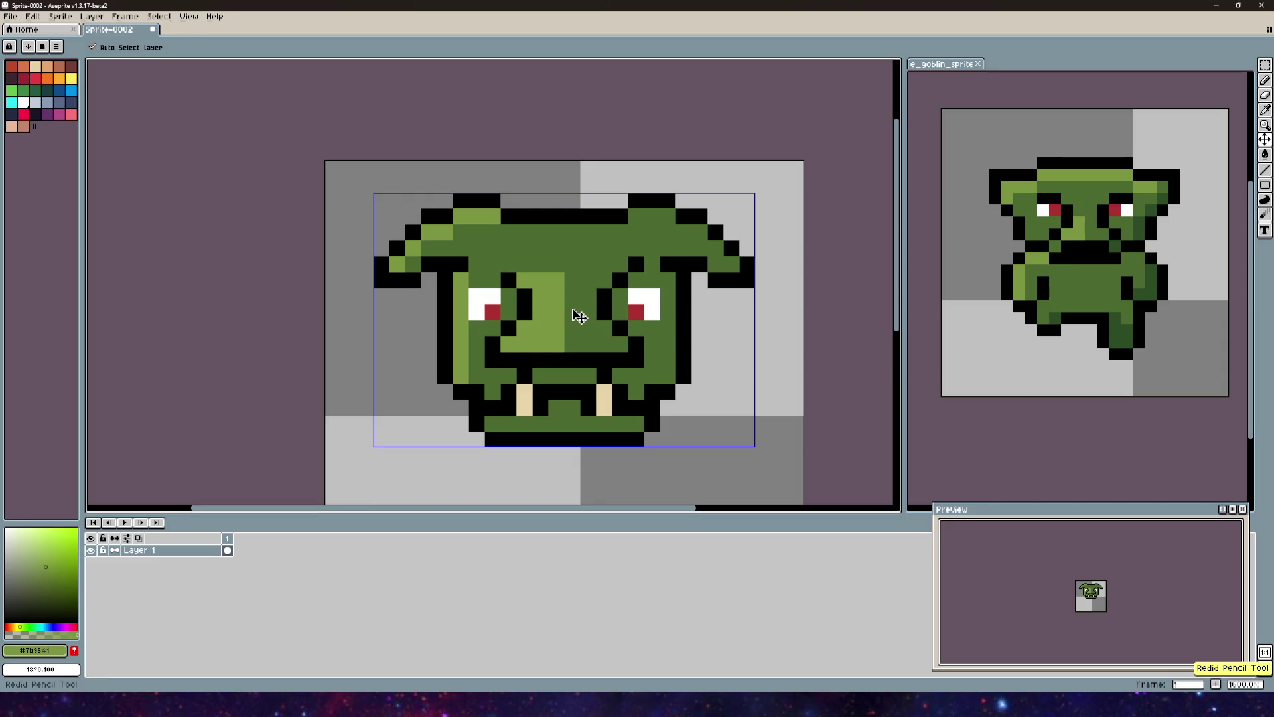
Step: Add two light-green forehead pixels and sample dark green #2c4c24 from the reference goblin
key("ctrl+d")
key("i")
left_click(579, 281)
key("b")
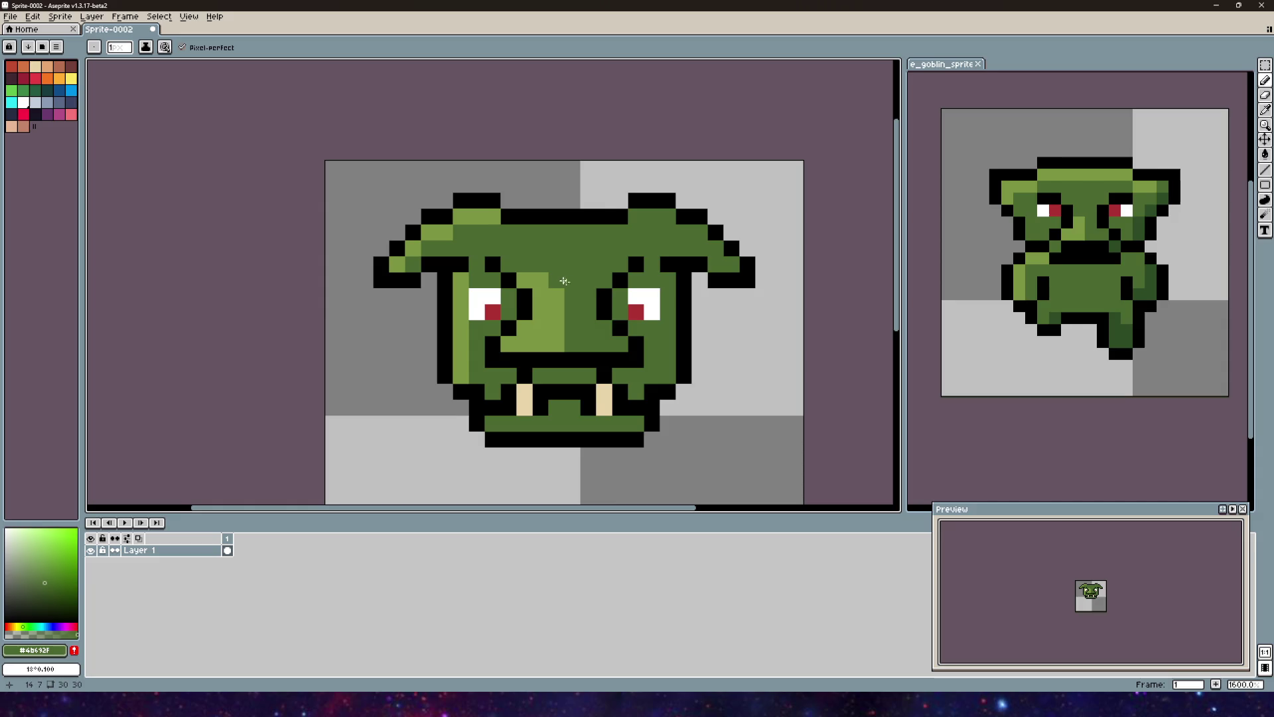
left_click(577, 285, "alt")
left_click(617, 231)
scroll(617, 229, "down", 1)
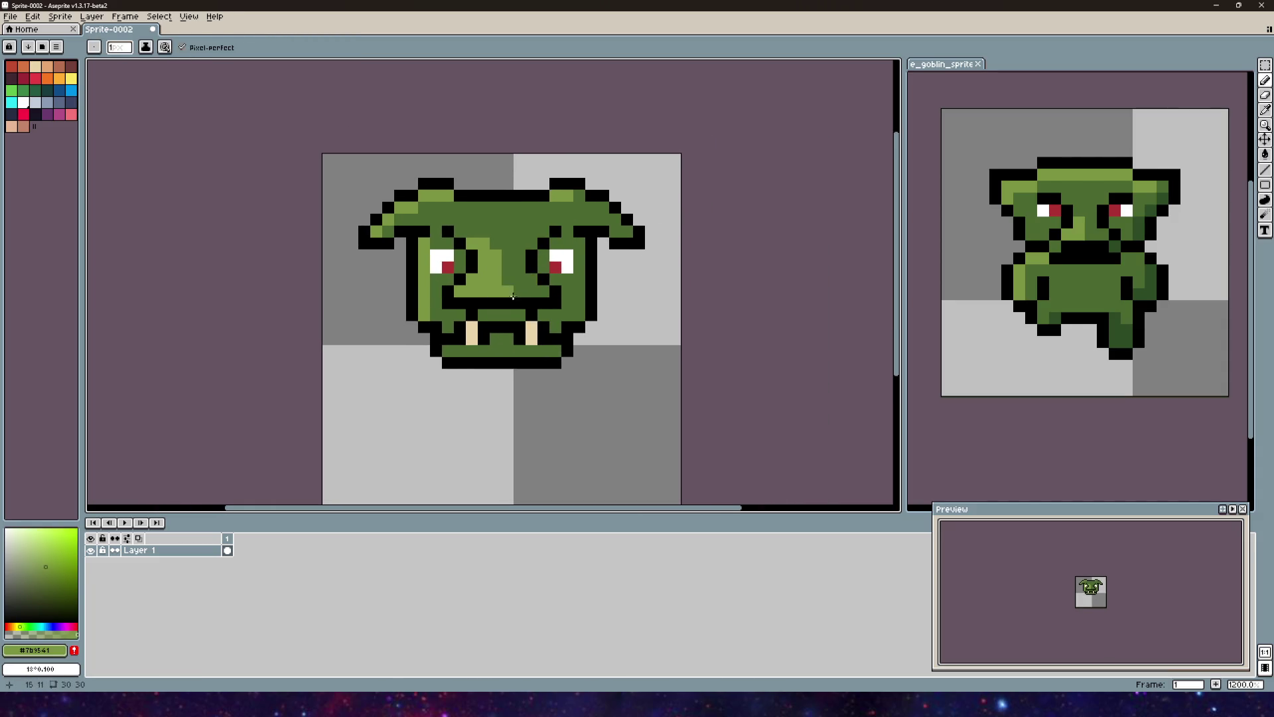
left_click_drag(513, 296, 558, 260)
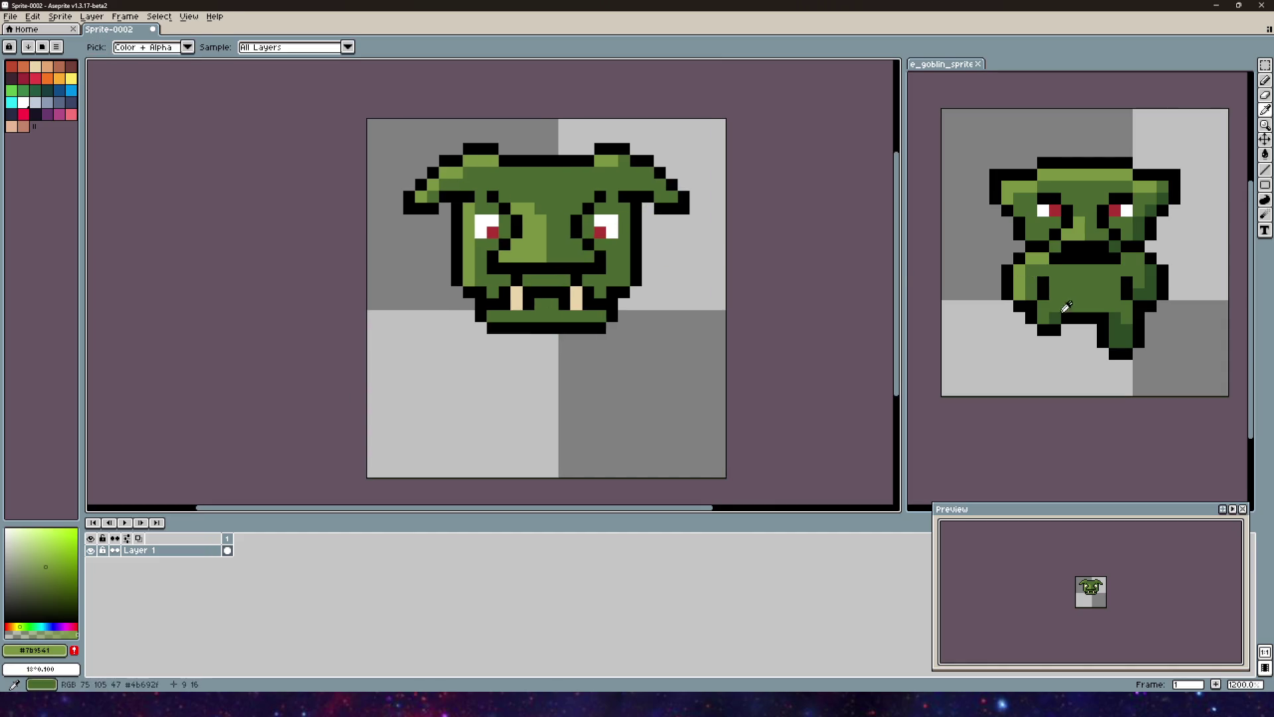
left_click(1130, 324, "alt")
Step: Paint #2c4c24 shading across the chin and down the right cheek
left_click_drag(576, 316, 597, 315)
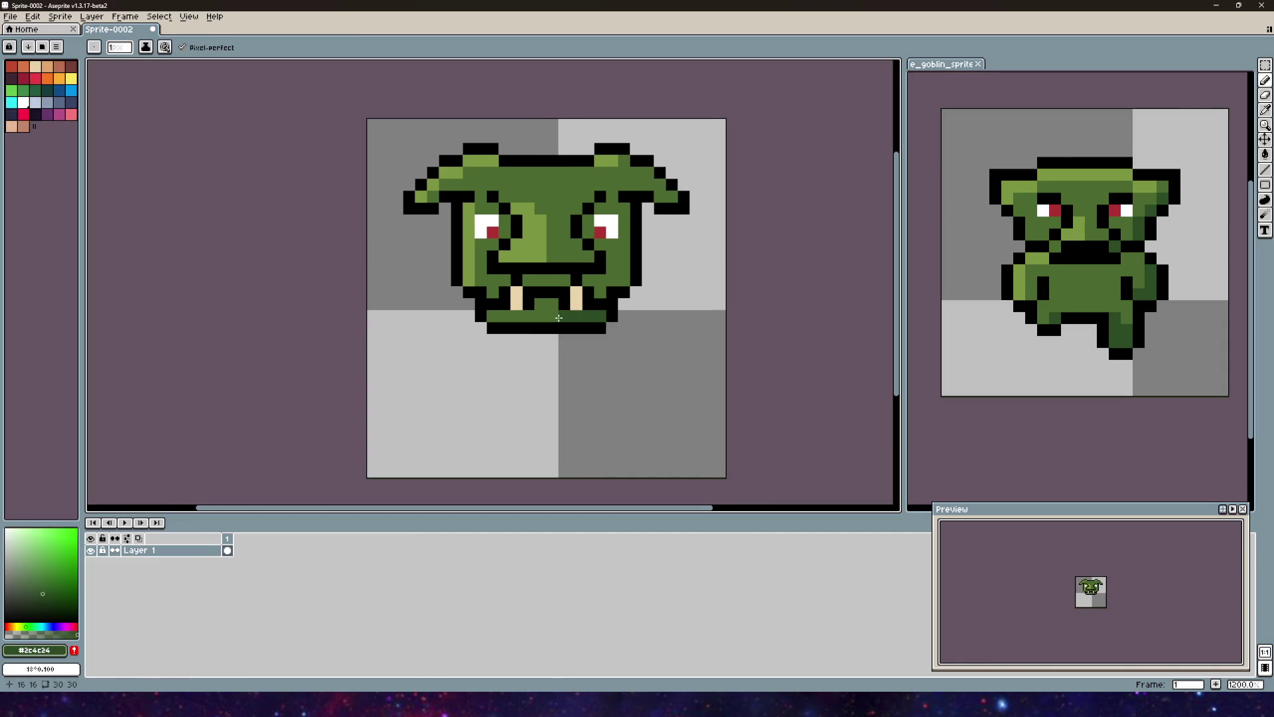
left_click_drag(624, 262, 626, 218)
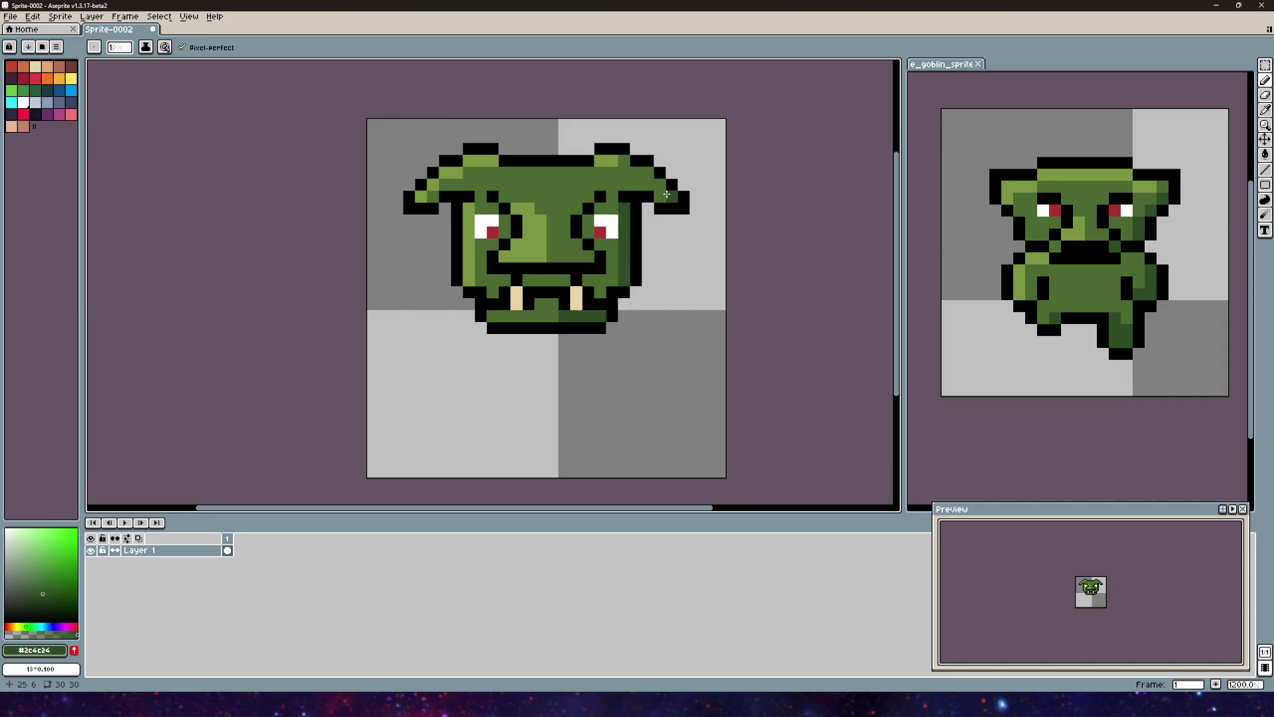
mouse_move(655, 266)
left_mouse_down()
mouse_move(707, 296)
mouse_move(695, 290)
left_mouse_up()
left_click(583, 260, "alt")
left_click(601, 274, "alt")
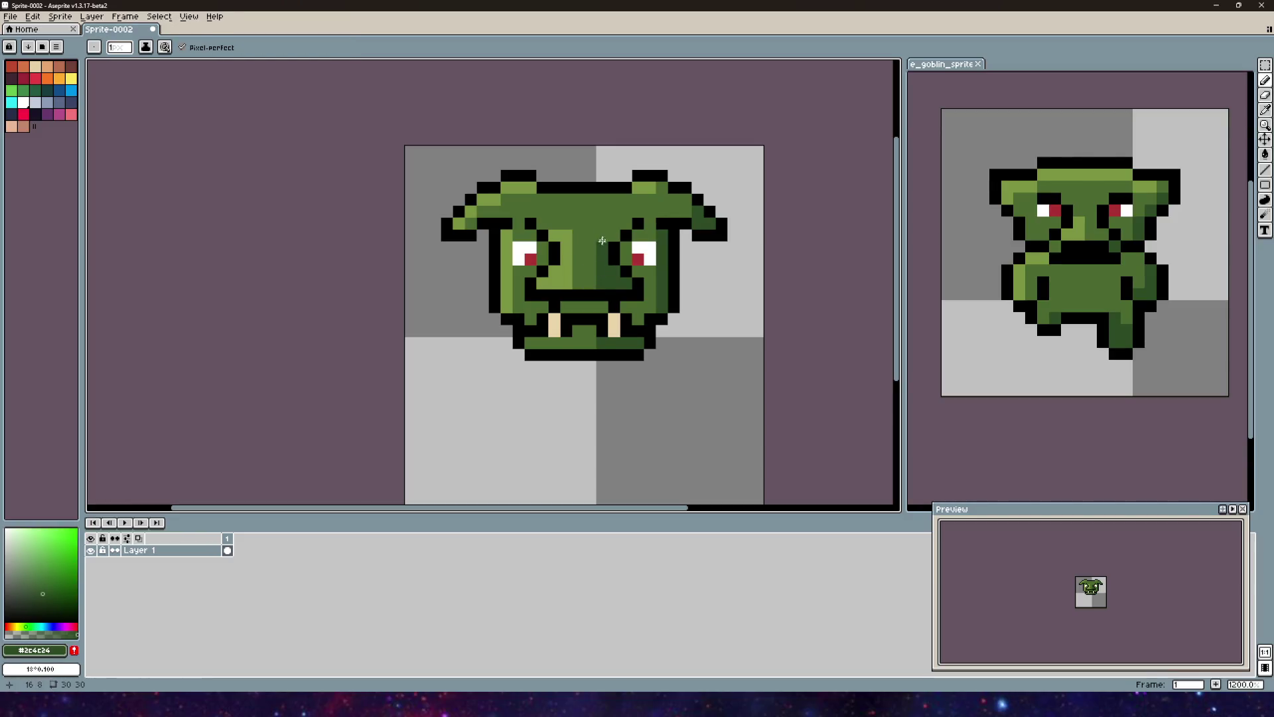
scroll(637, 252, "down", 2)
scroll(649, 300, "up", 2)
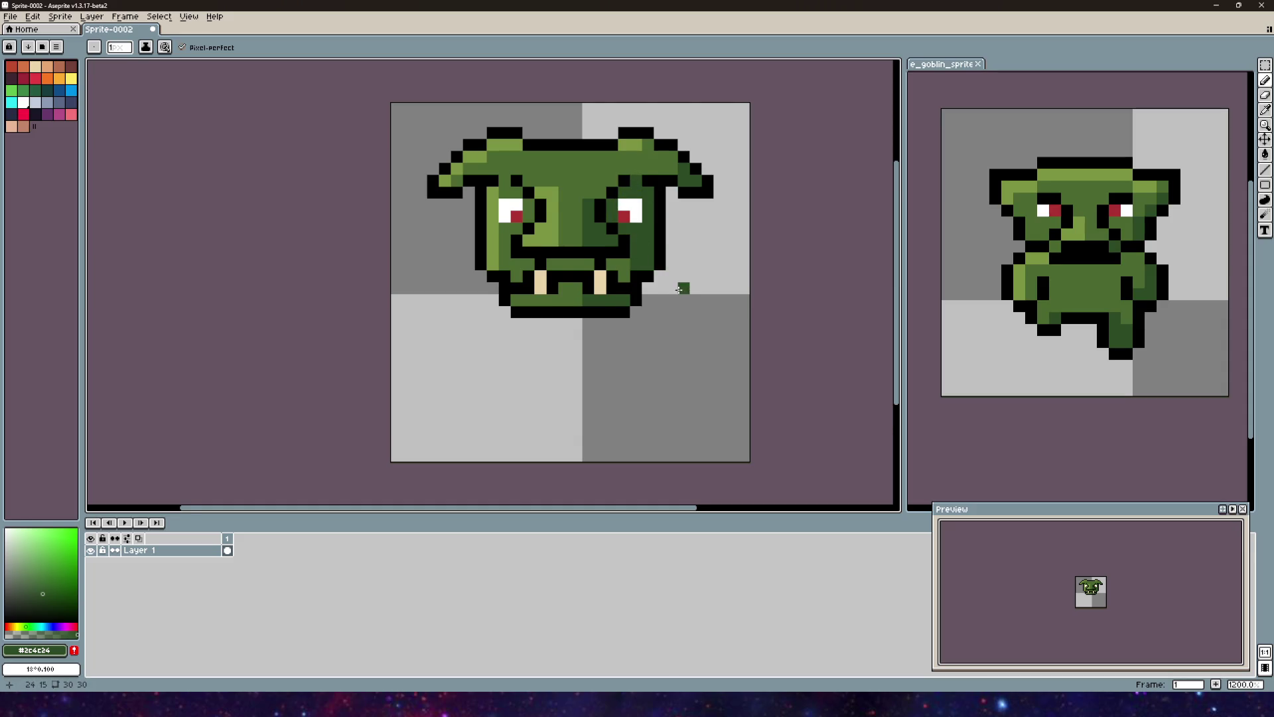
Step: Pick the mid green from the face and undo the last pencil stroke
scroll(679, 290, "down", 1)
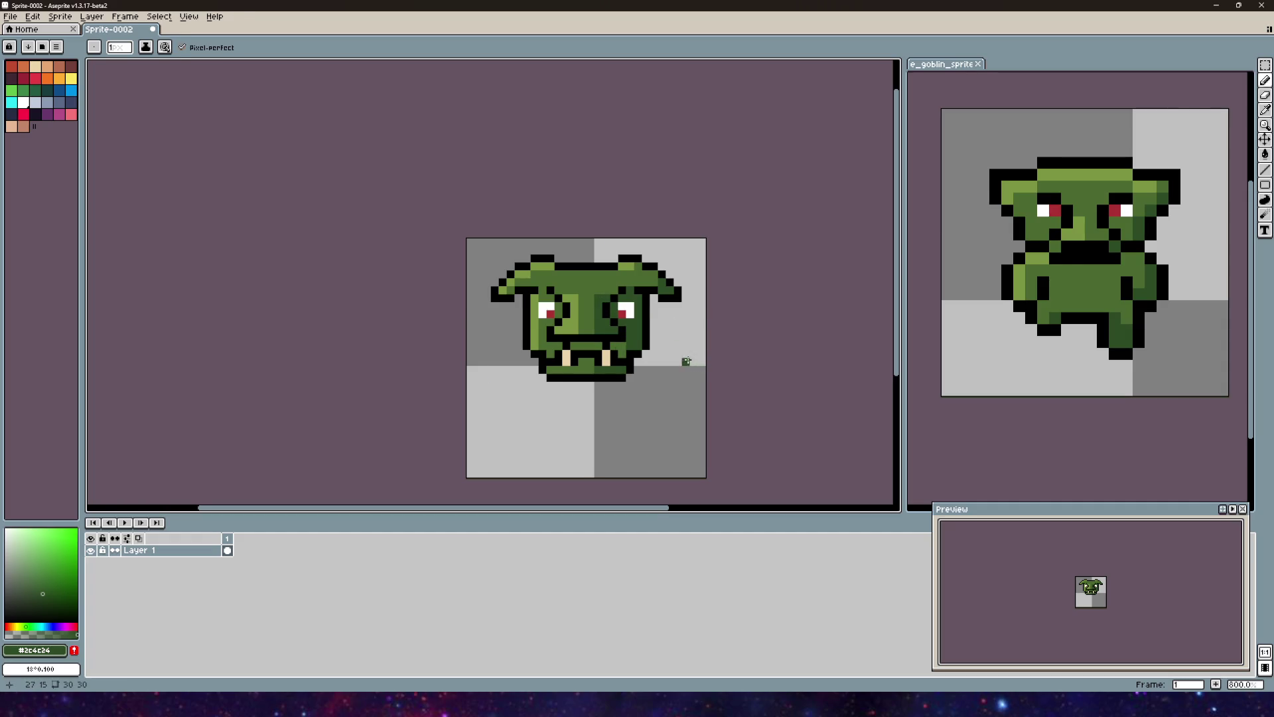
key("v")
key("b")
scroll(684, 364, "down", 2)
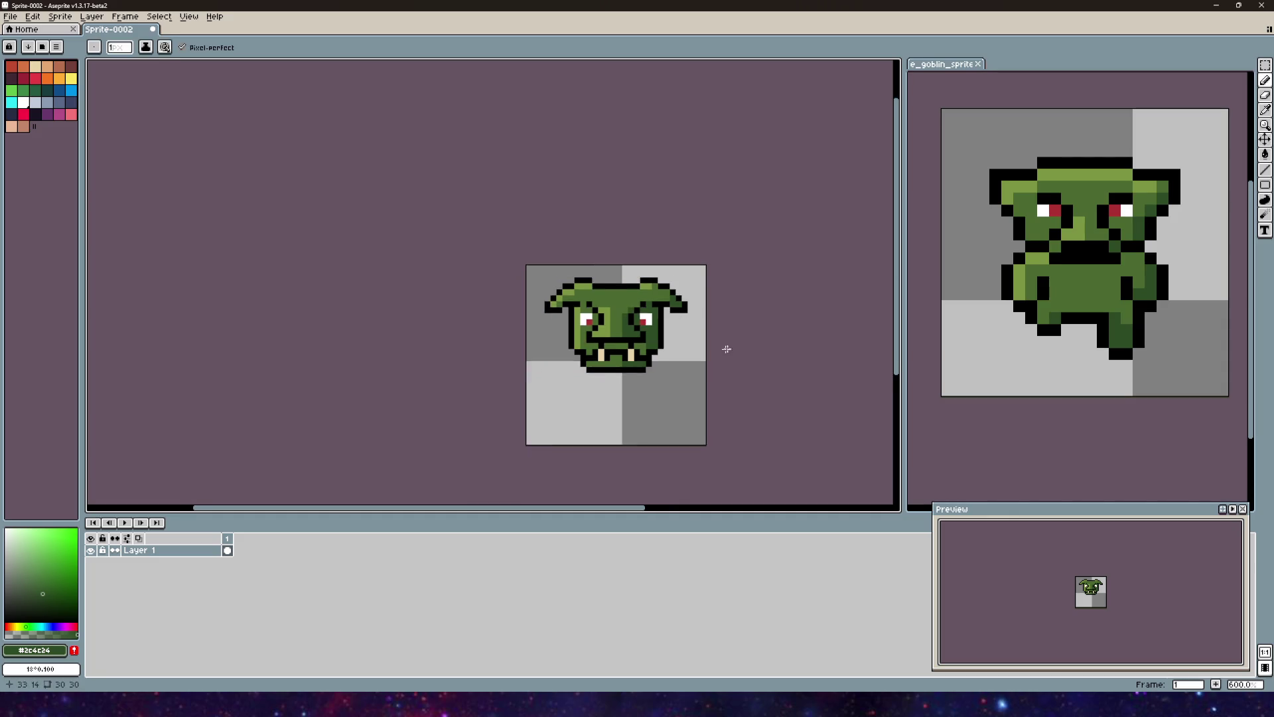
scroll(598, 332, "up", 5)
left_click(591, 329, "alt")
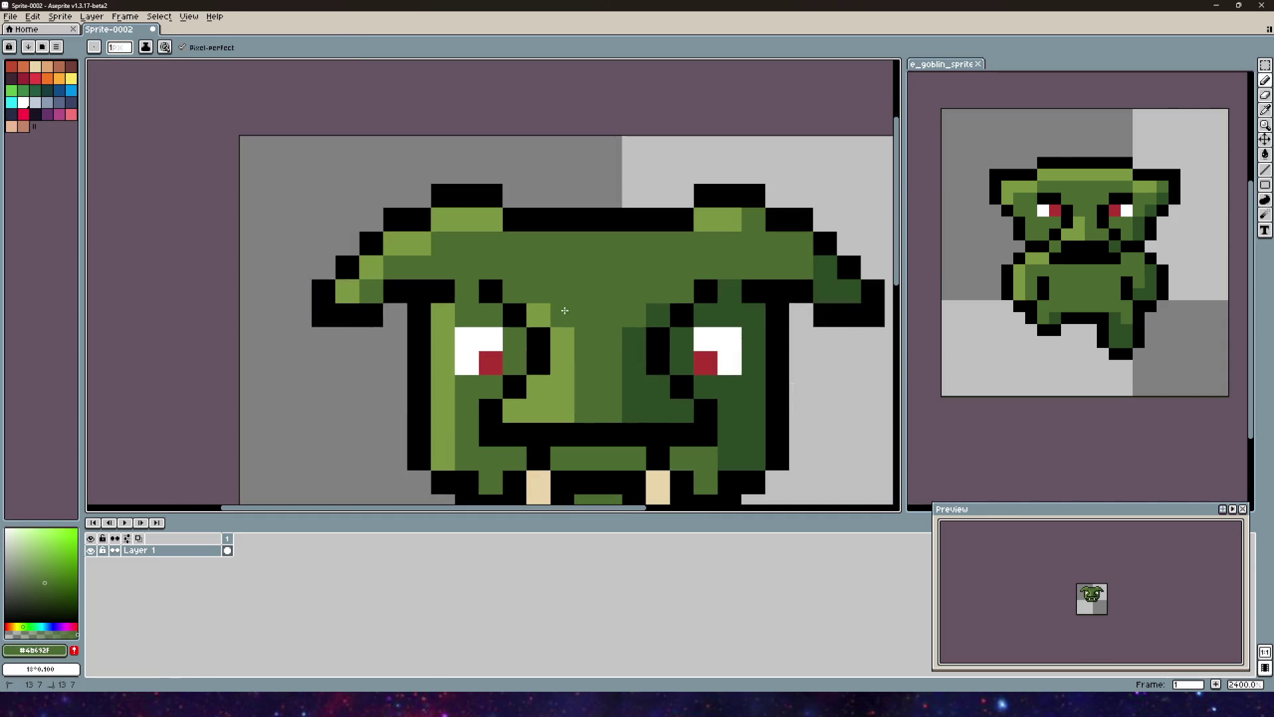
scroll(667, 362, "down", 4)
left_click_drag(667, 362, 566, 265)
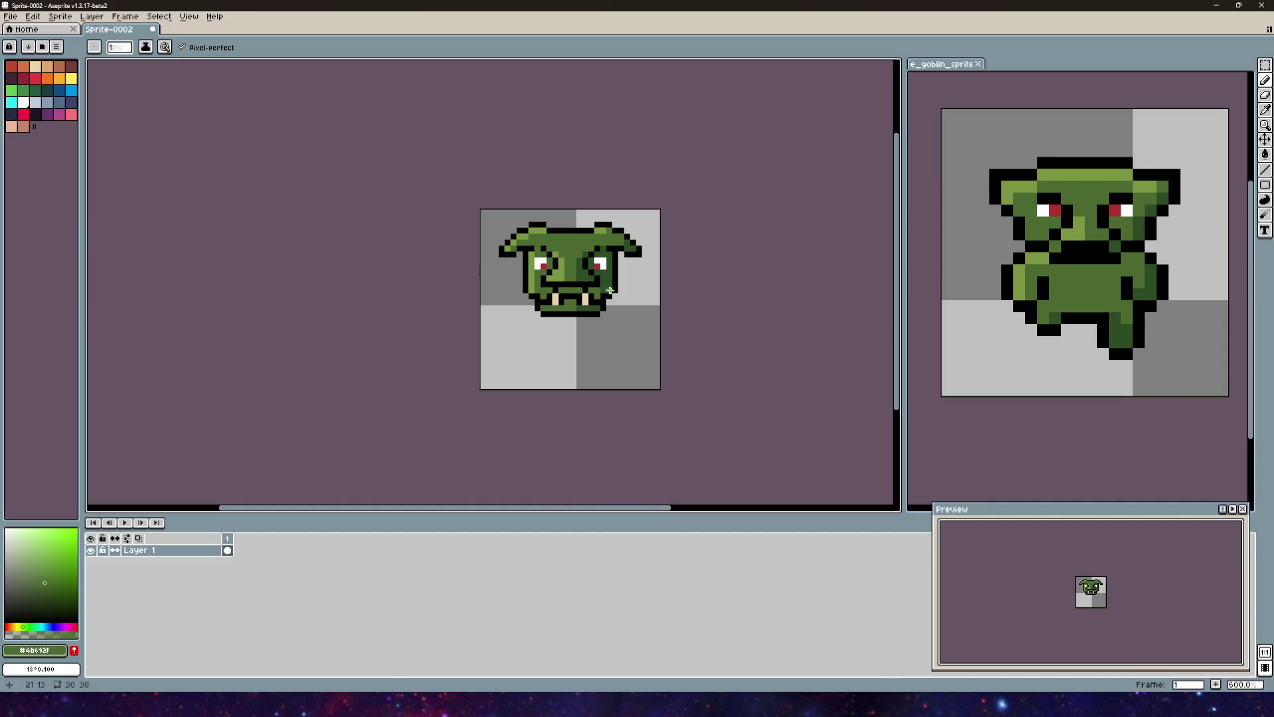
key("v")
key("ctrl+z")
key("b")
key("alt")
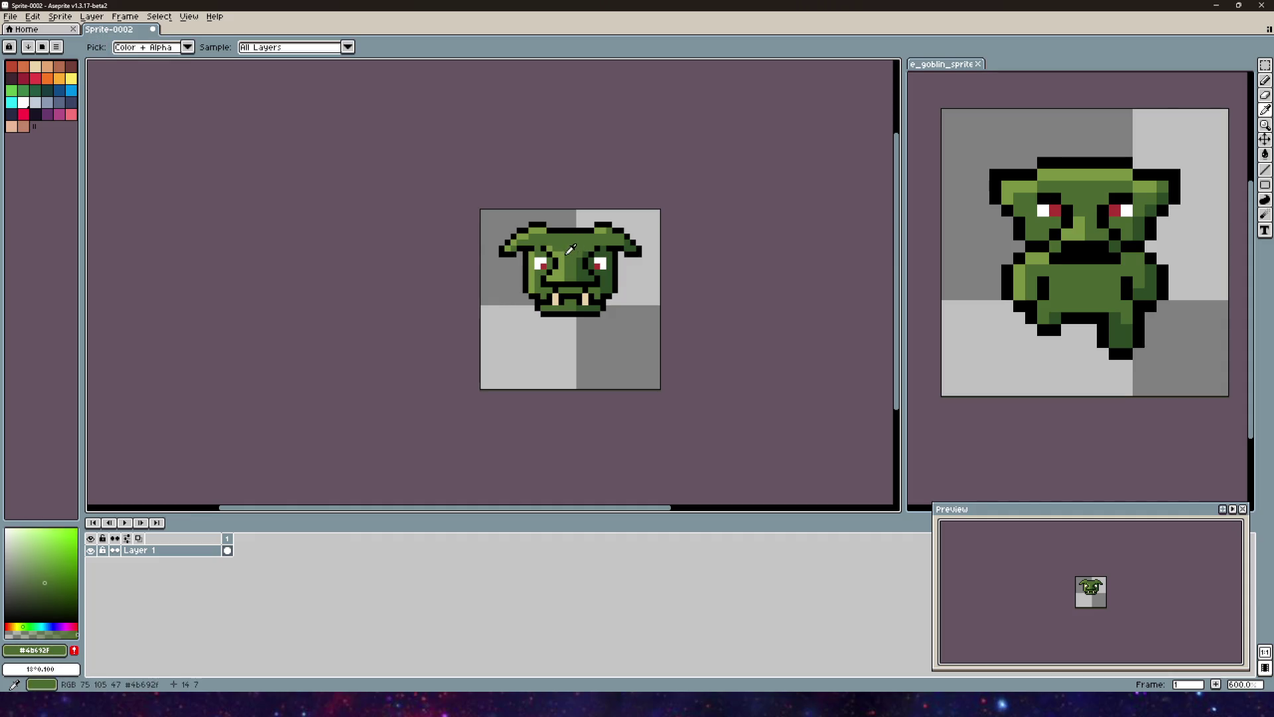
Step: Recentre the view on the jaw and chin, then set the drawing colour to black
scroll(637, 278, "up", 1)
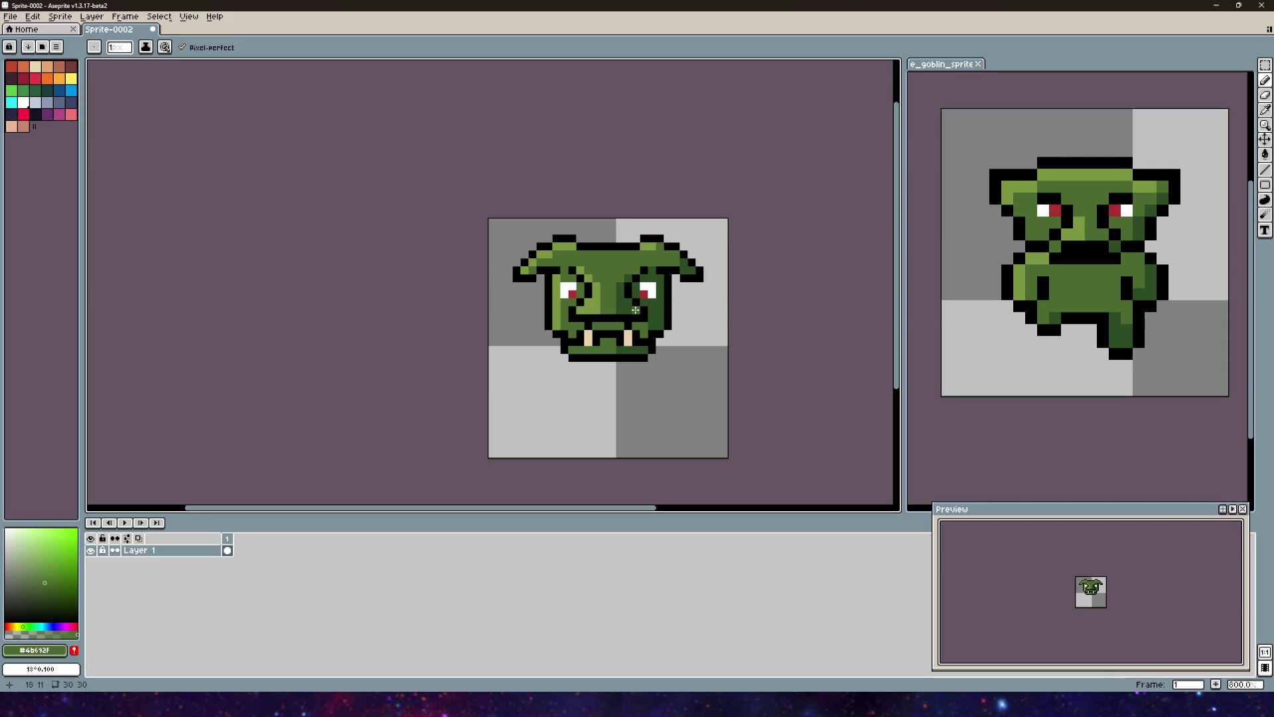
scroll(633, 311, "up", 3)
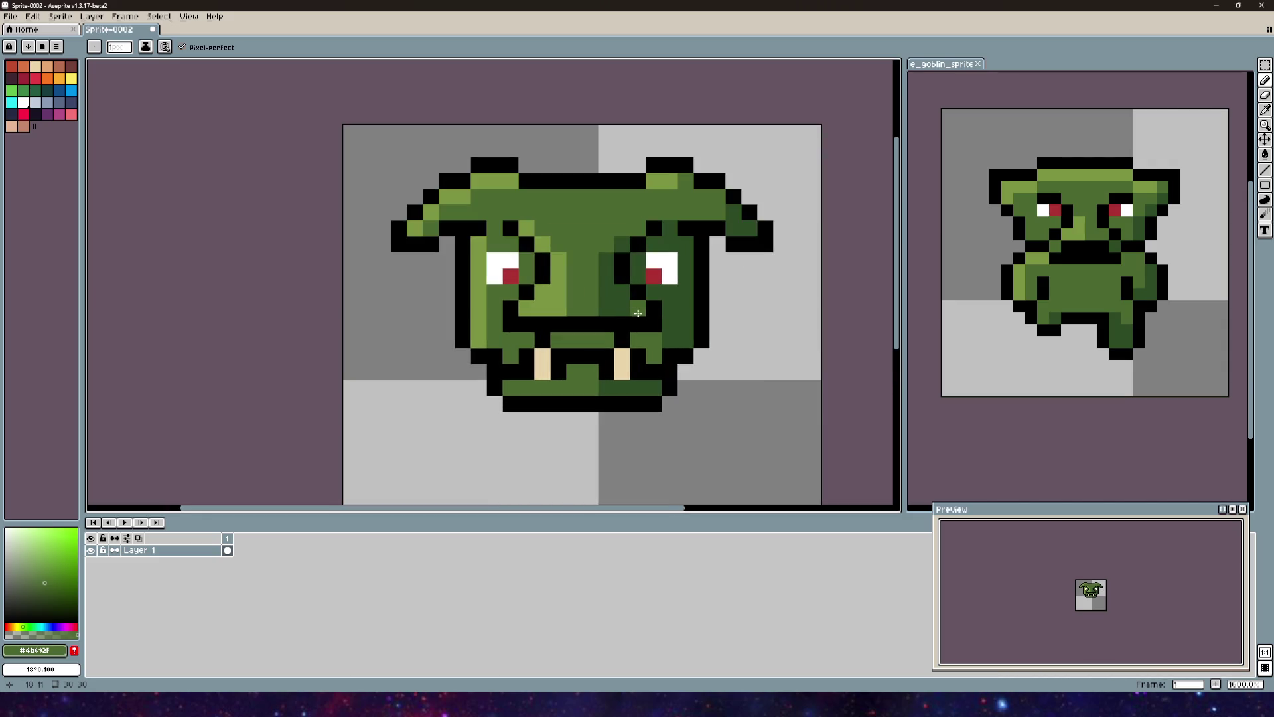
mouse_move(630, 308)
left_mouse_down()
mouse_move(663, 166)
mouse_move(545, 215)
mouse_move(534, 278)
left_mouse_up()
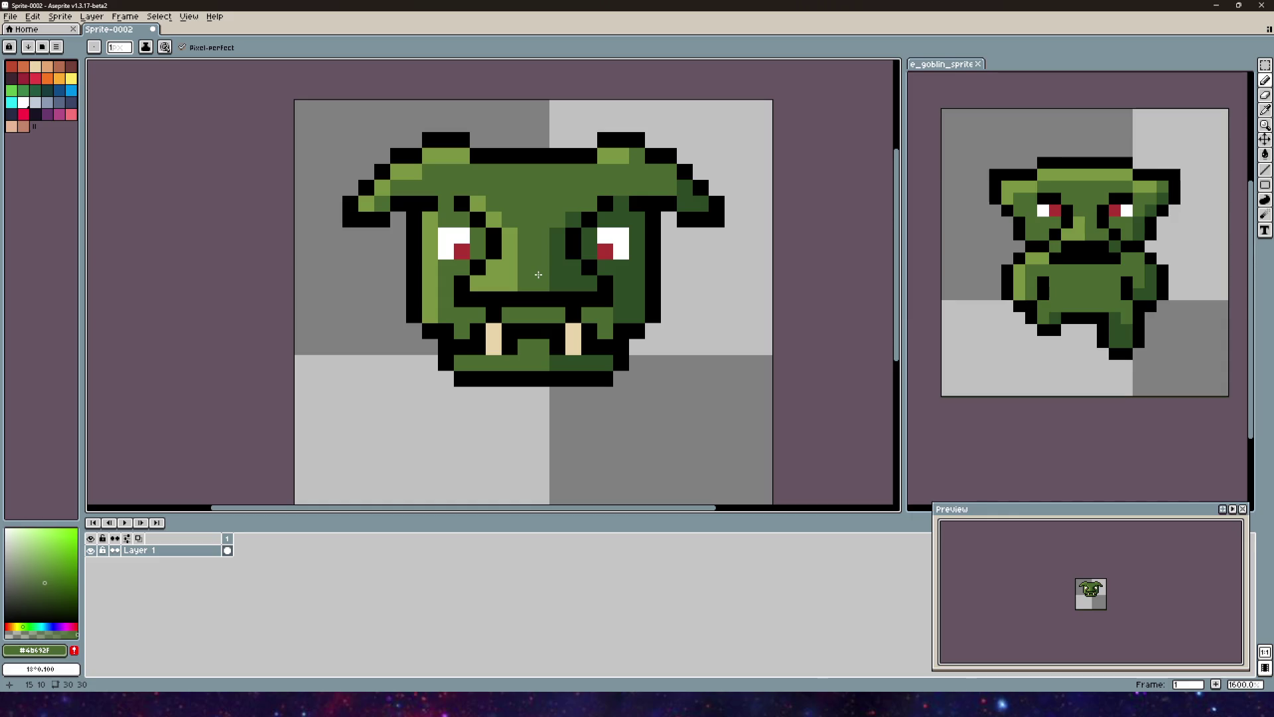
scroll(538, 275, "down", 5)
scroll(600, 273, "up", 3)
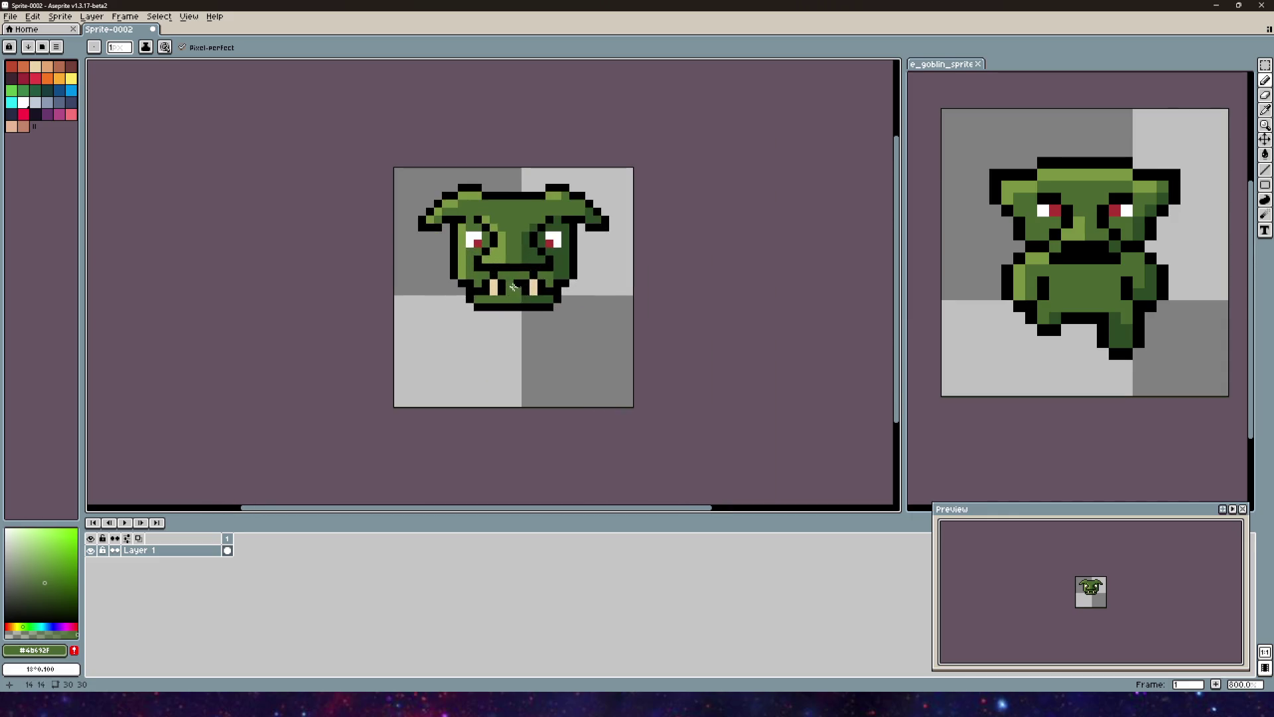
left_click_drag(533, 284, 570, 243)
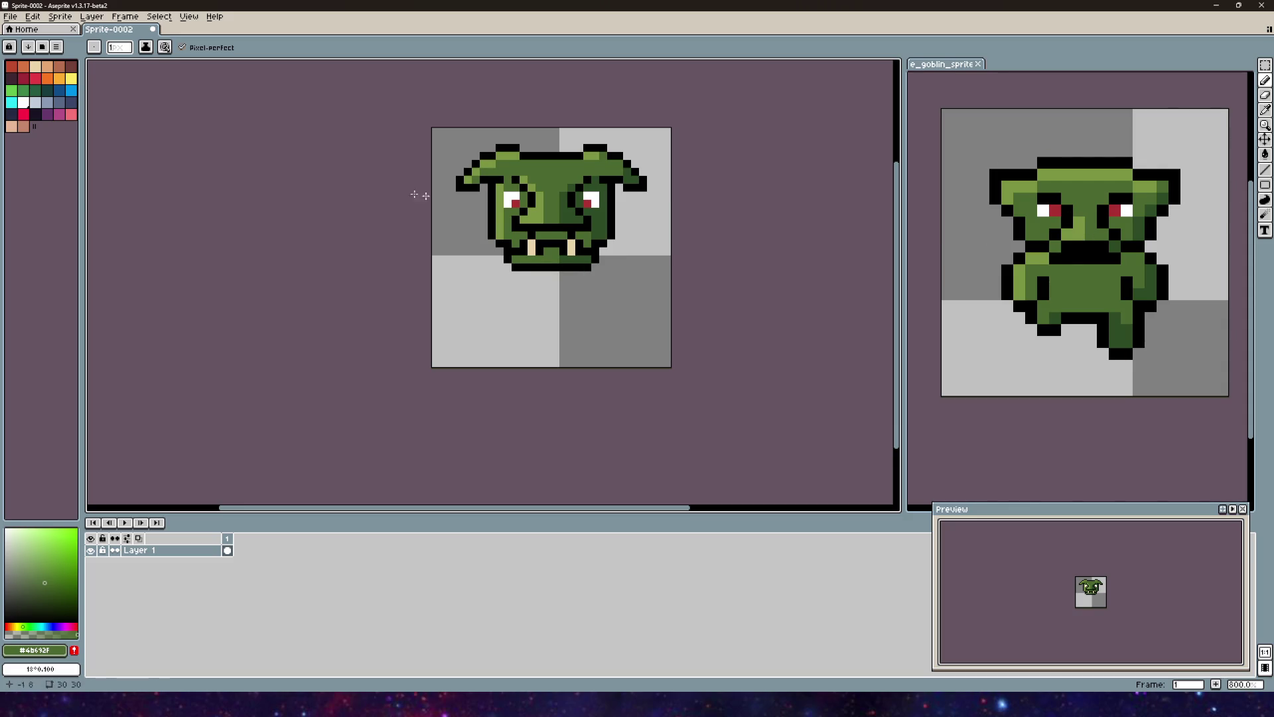
left_click_drag(556, 207, 519, 240)
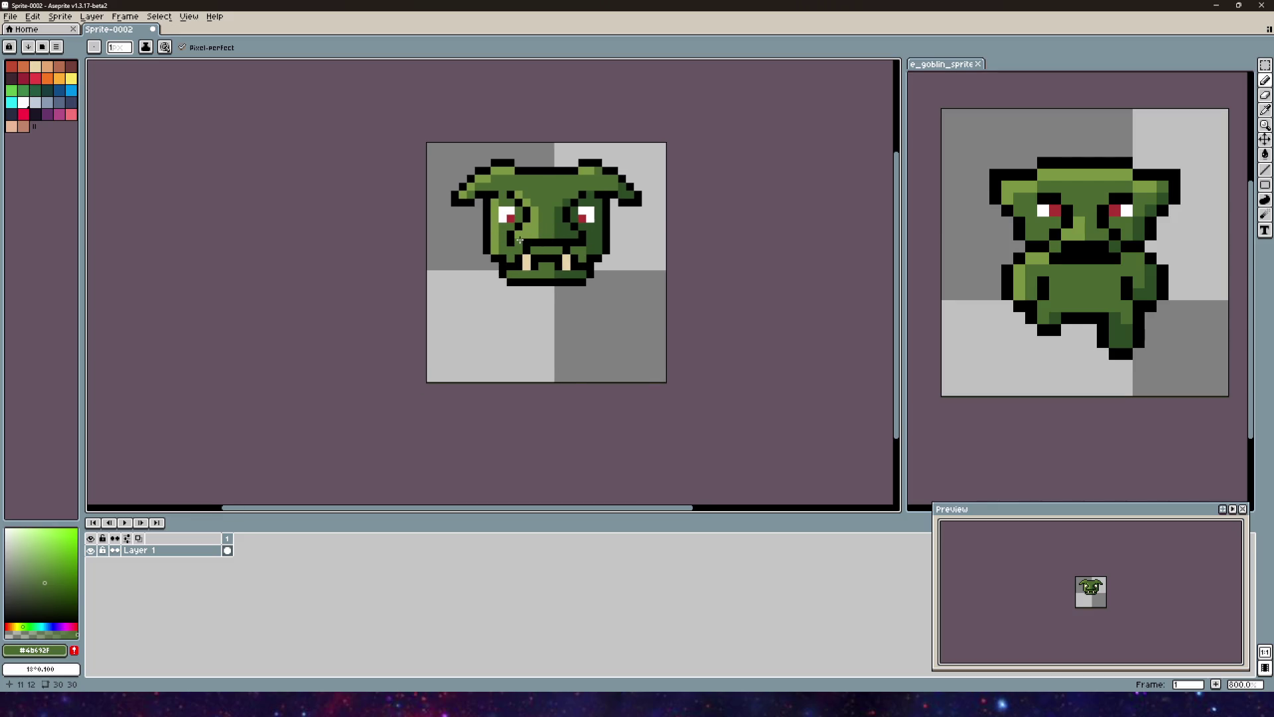
left_click_drag(671, 243, 704, 255)
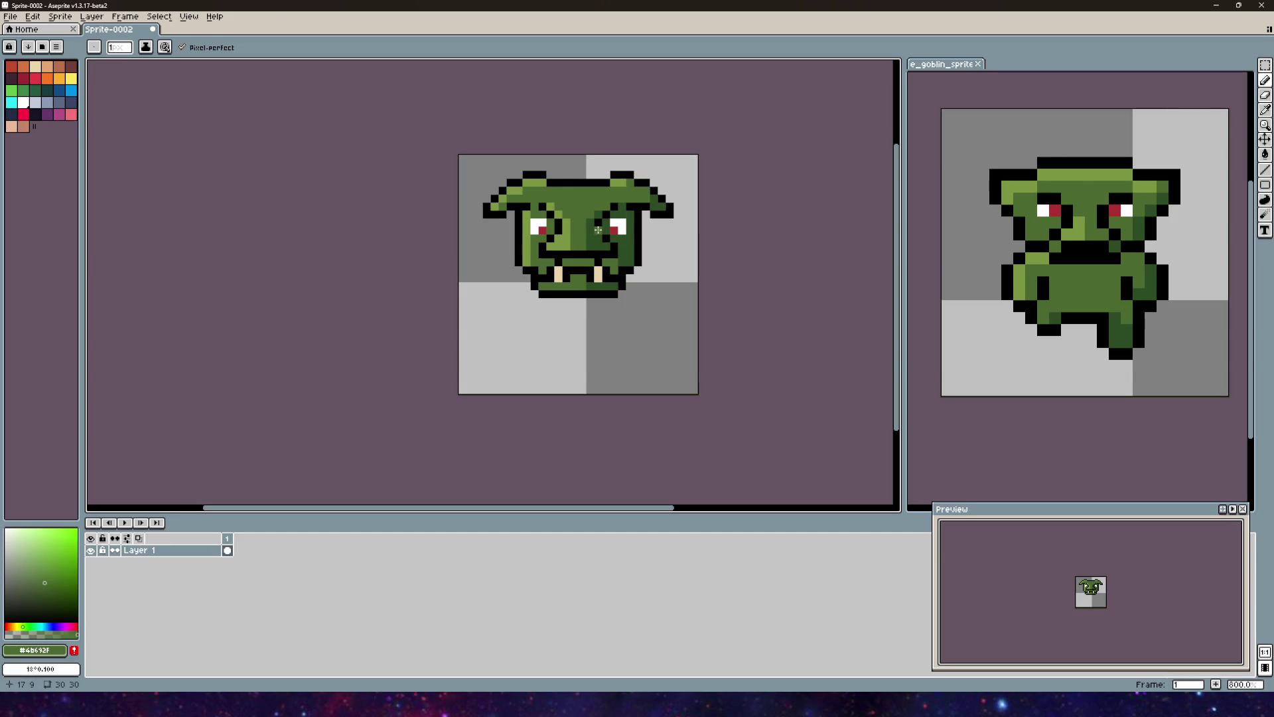
scroll(597, 230, "up", 2)
scroll(574, 237, "down", 1)
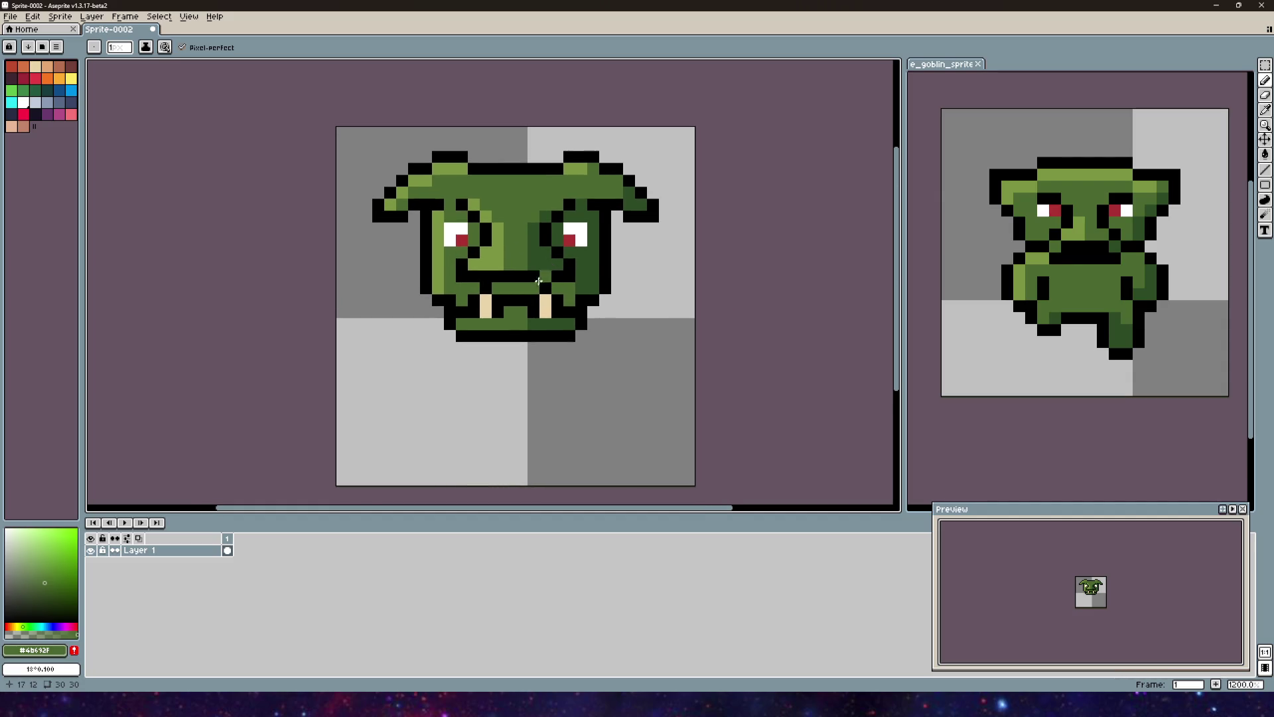
scroll(541, 259, "up", 1)
scroll(543, 290, "down", 4)
scroll(543, 290, "up", 5)
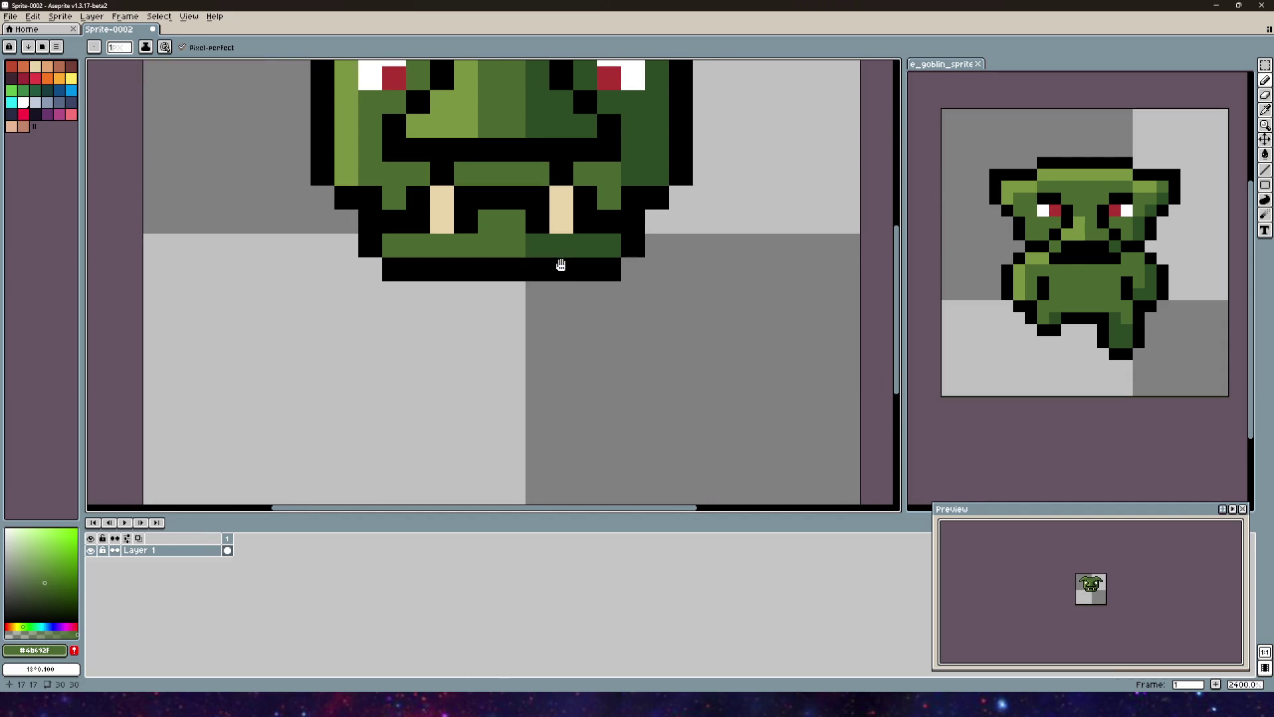
scroll(542, 266, "down", 1)
mouse_move(543, 266)
left_mouse_down()
mouse_move(571, 269)
mouse_move(545, 273)
left_mouse_up()
scroll(546, 274, "down", 4)
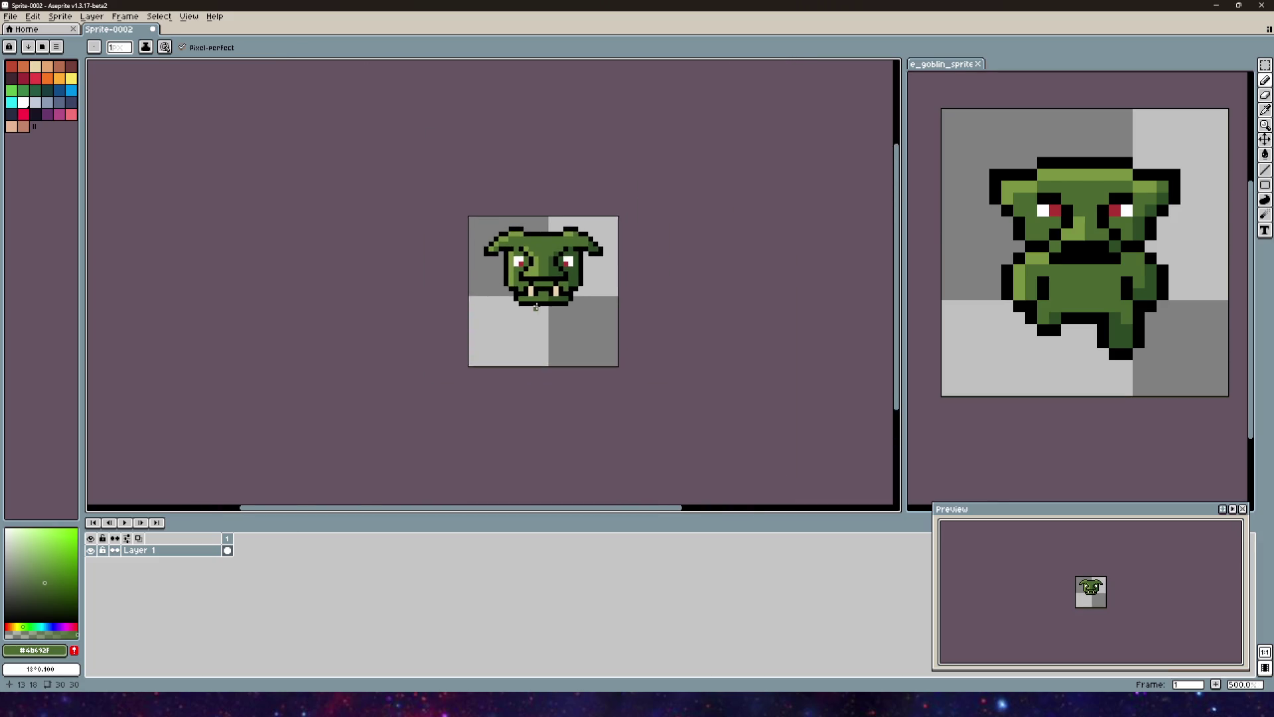
scroll(440, 250, "up", 2)
left_click_drag(584, 345, 562, 279)
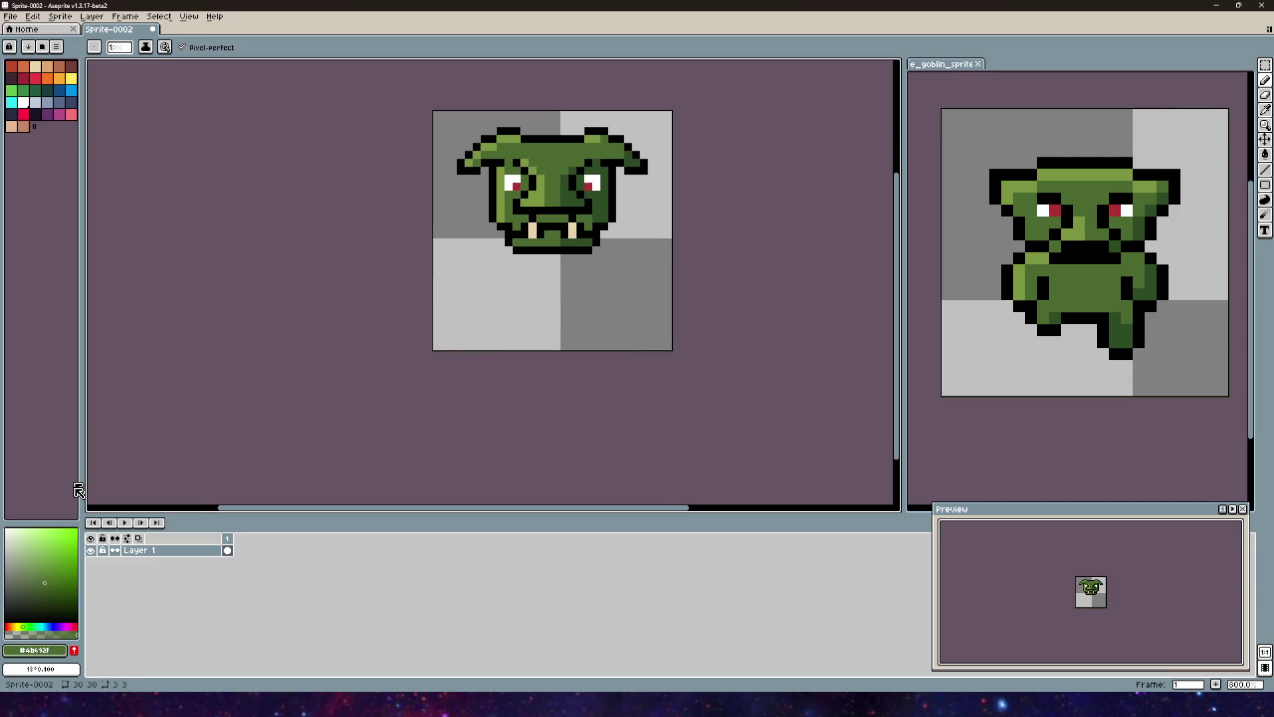
left_click(6, 621)
scroll(591, 228, "up", 3)
Step: Sketch a black body outline with arm, shoulder and leg lines below the face
mouse_move(402, 255)
left_mouse_down()
mouse_move(386, 292)
mouse_move(418, 382)
left_mouse_up()
mouse_move(609, 255)
left_mouse_down()
mouse_move(593, 398)
mouse_move(561, 431)
left_mouse_up()
left_click_drag(450, 383, 434, 431)
left_click_drag(379, 256, 332, 256)
left_click(498, 271)
key("ctrl+z")
left_click_drag(641, 203, 609, 276)
mouse_move(629, 404)
left_mouse_down()
mouse_move(607, 465)
mouse_move(655, 321)
left_mouse_up()
Step: Undo the body sketch, zoom out, and bring the Unity editor to the front
scroll(607, 466, "down", 3)
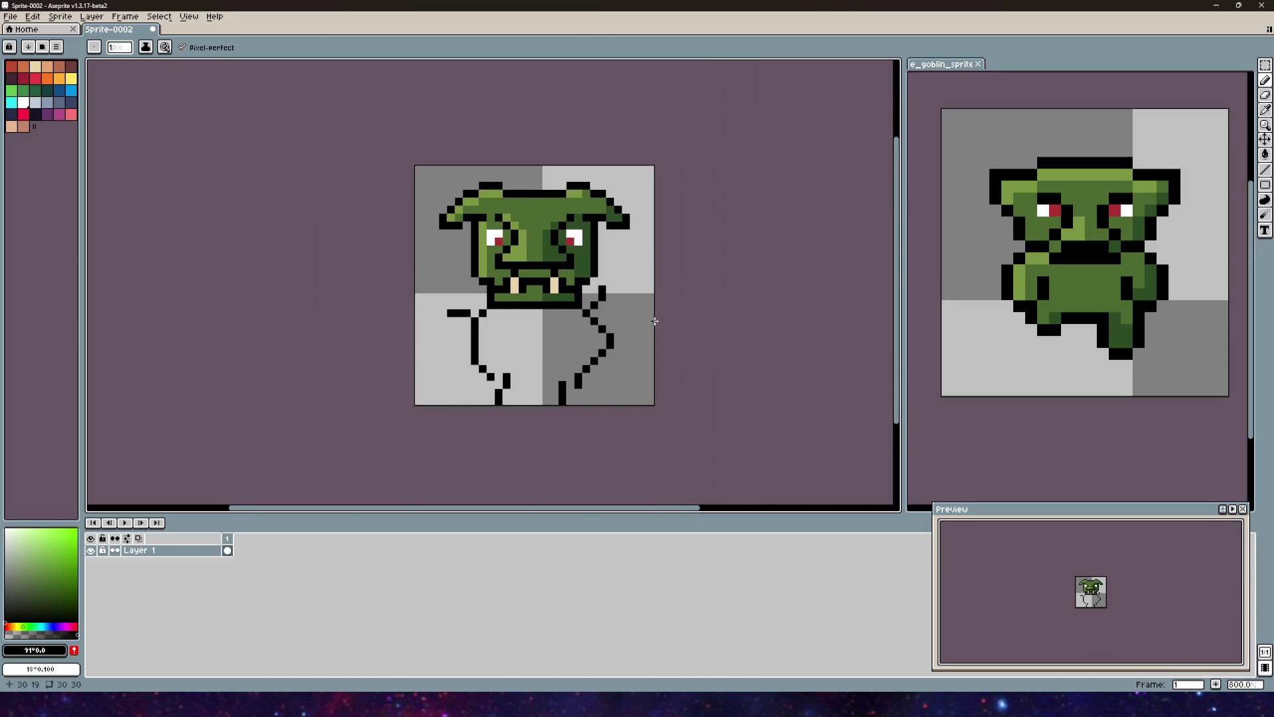
key("ctrl+z")
key("ctrl+z")
key("ctrl+z")
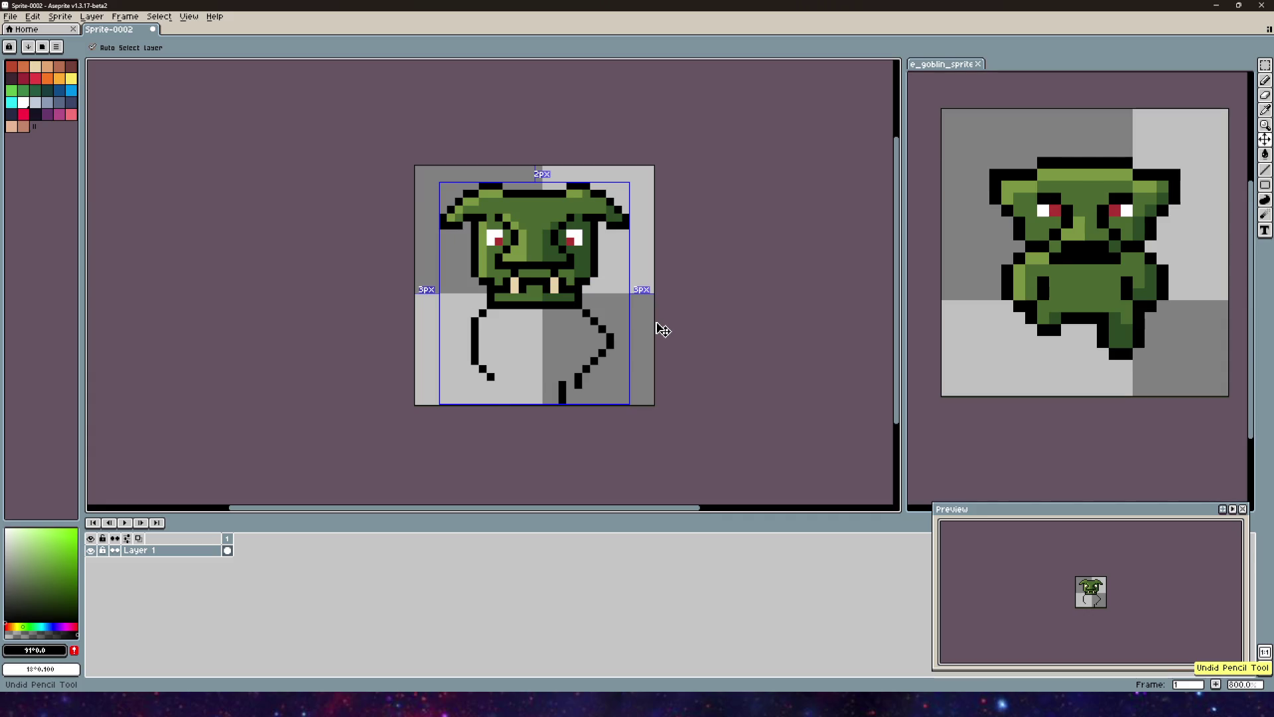
left_click_drag(604, 324, 600, 222)
scroll(561, 226, "down", 2)
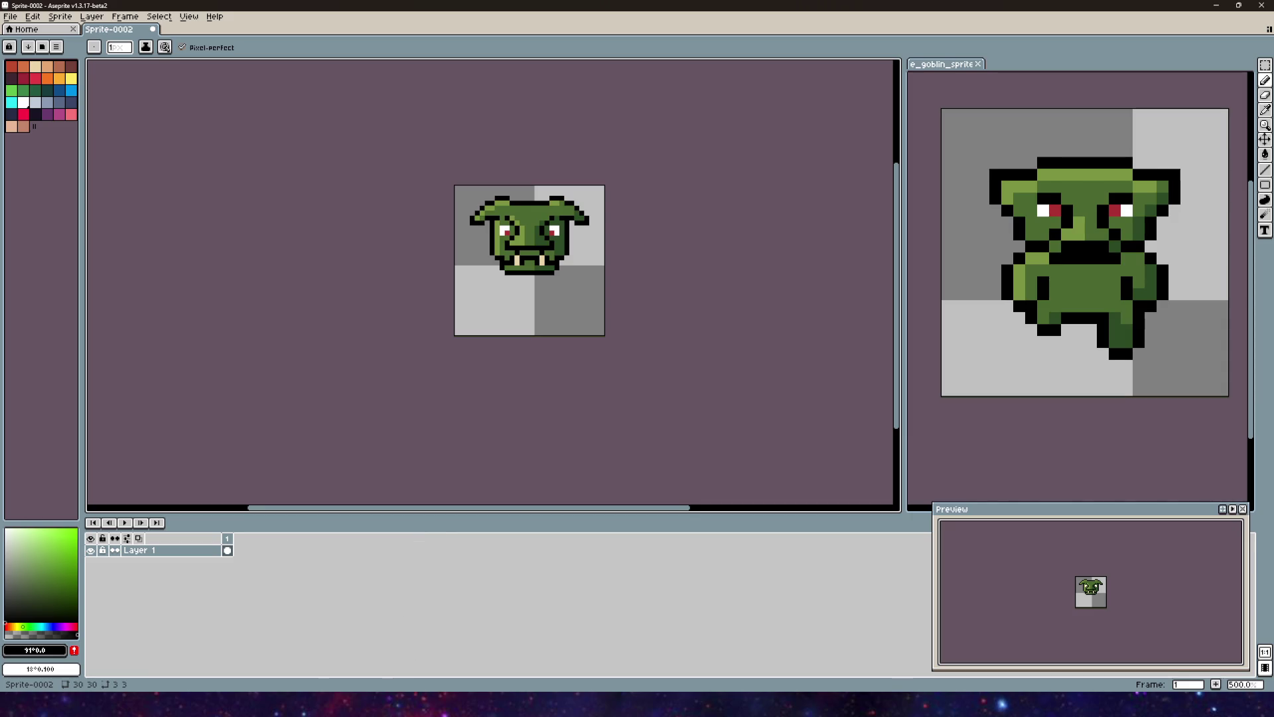
left_click(324, 703)
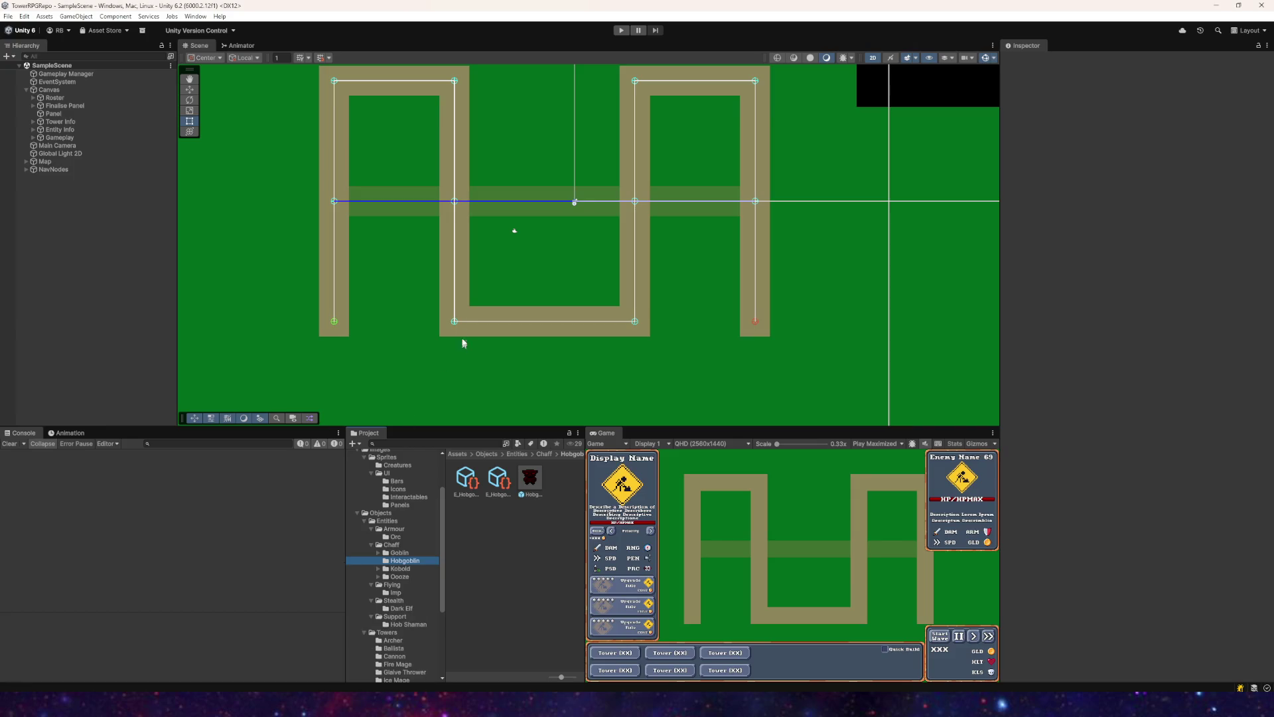
Step: Save As e_hobgoblin_sprite.aseprite by swapping 'goblin' for 'hobgoblin', then return to Unity
key("F2")
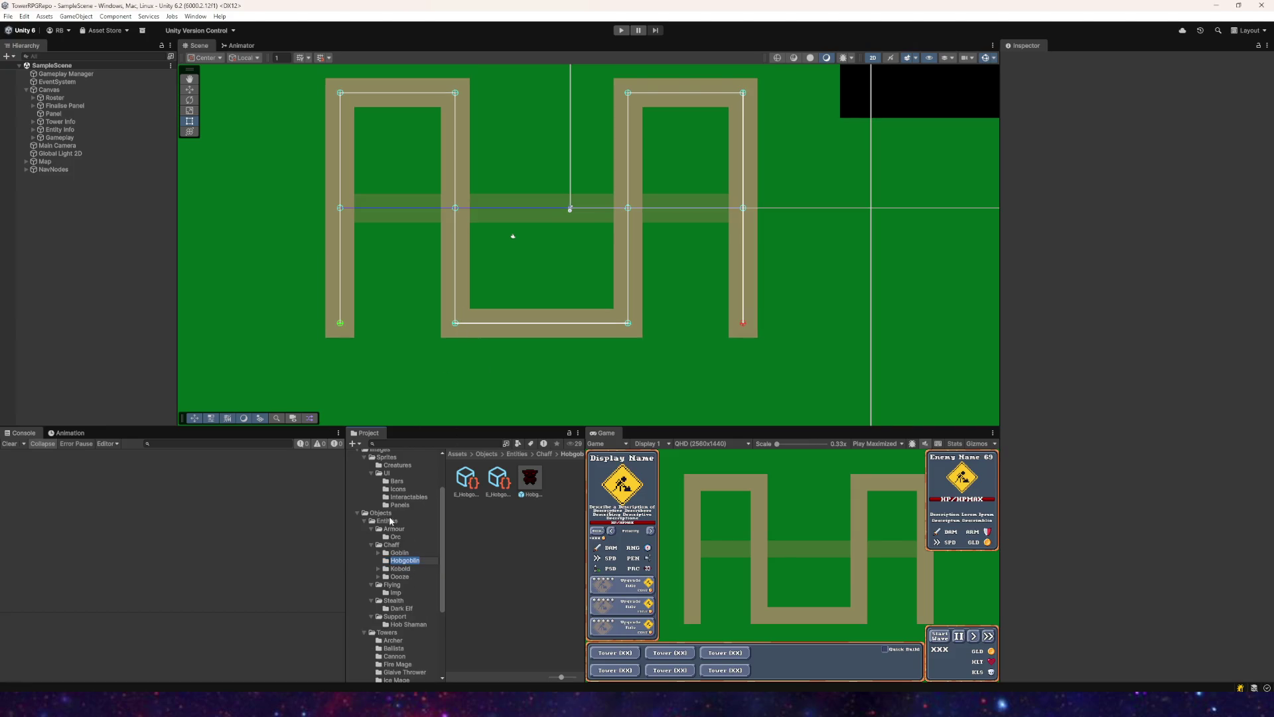
key("alt+Tab")
left_click(10, 16)
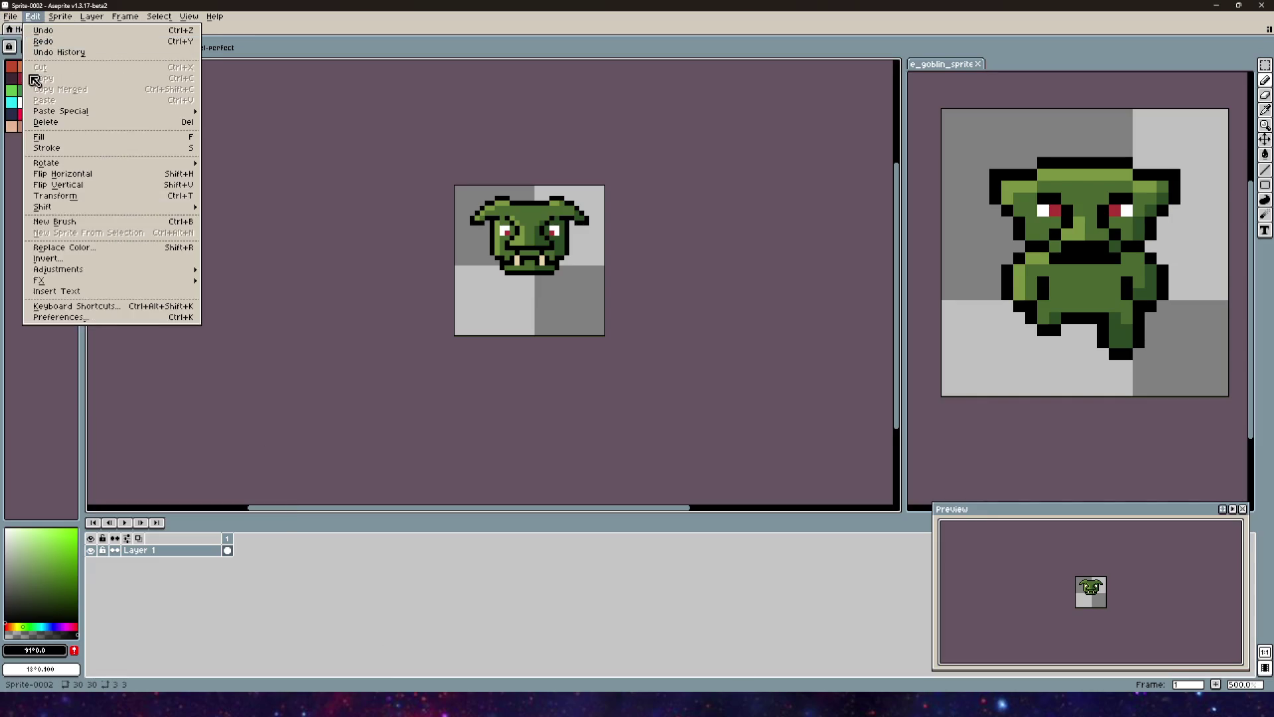
left_click(24, 70)
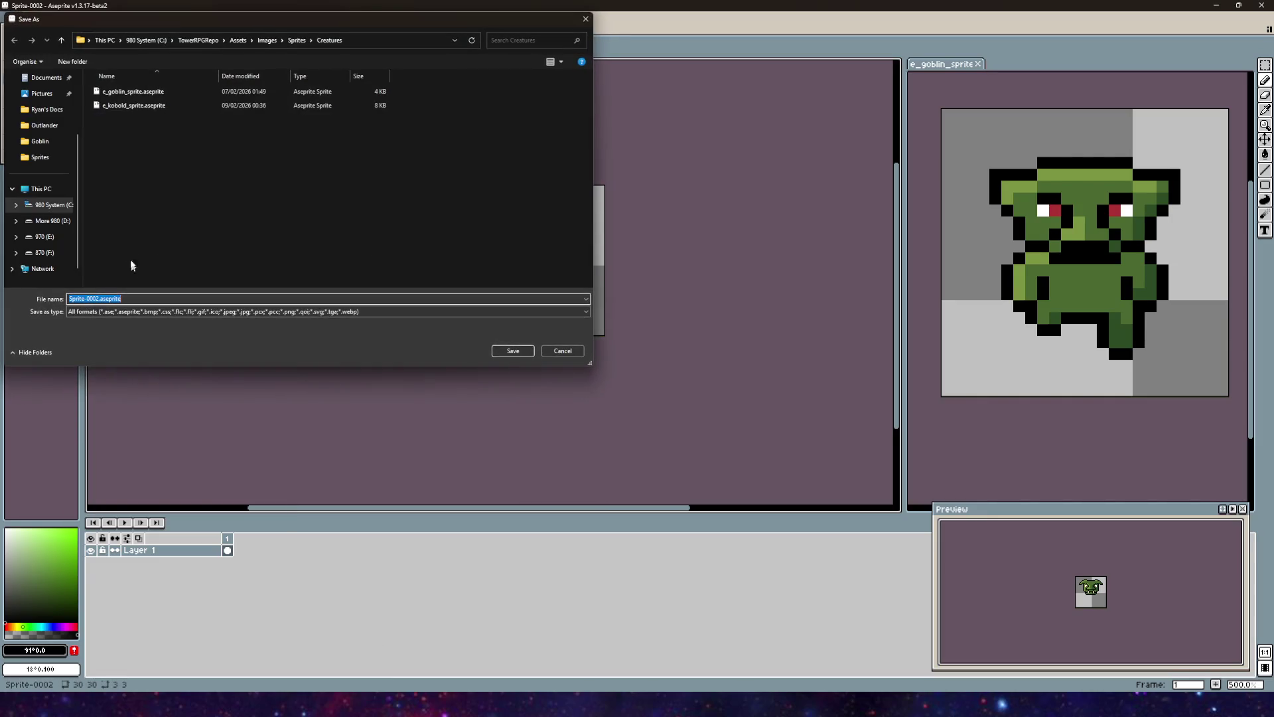
left_click(135, 91)
left_click(92, 299)
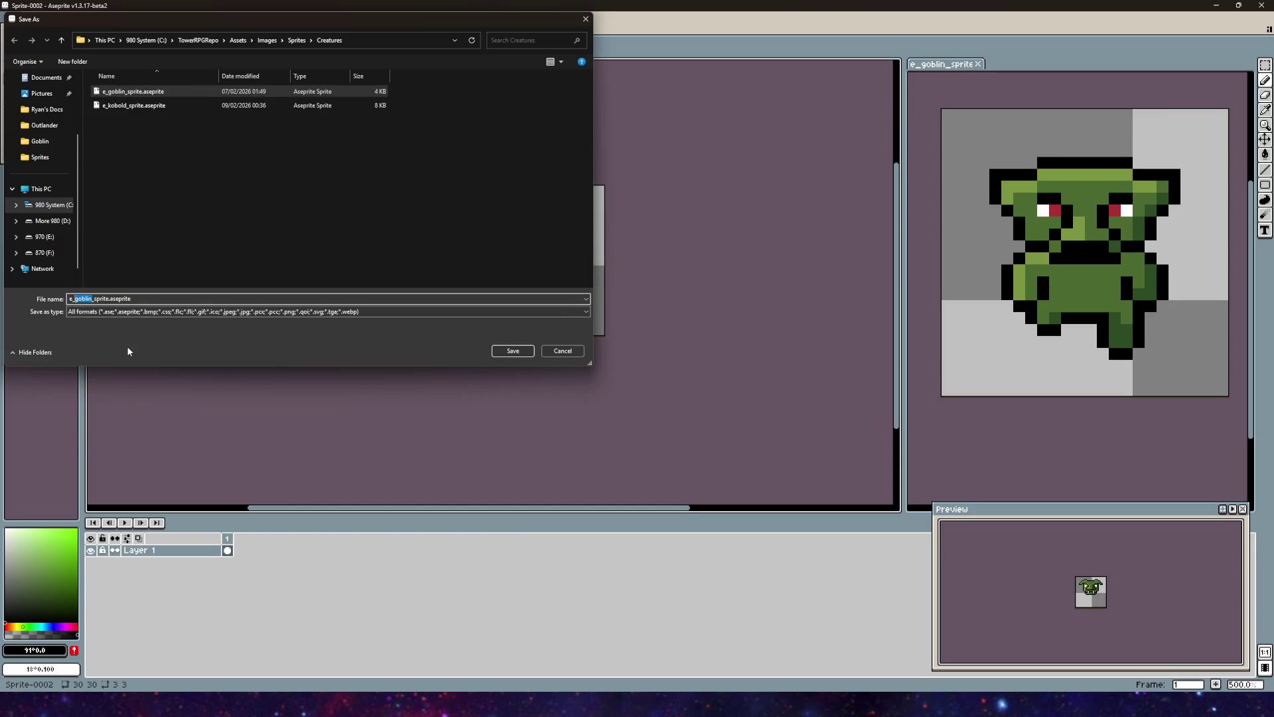
type("hob")
type("goblin")
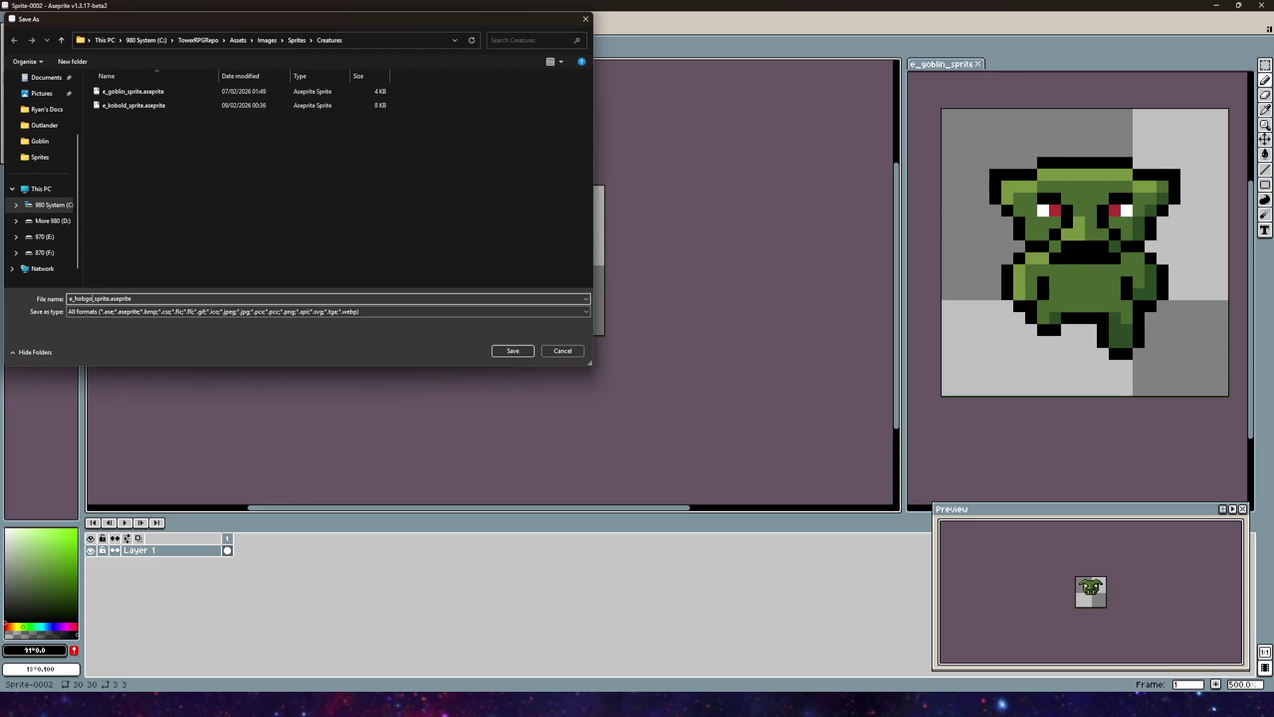
key("Return")
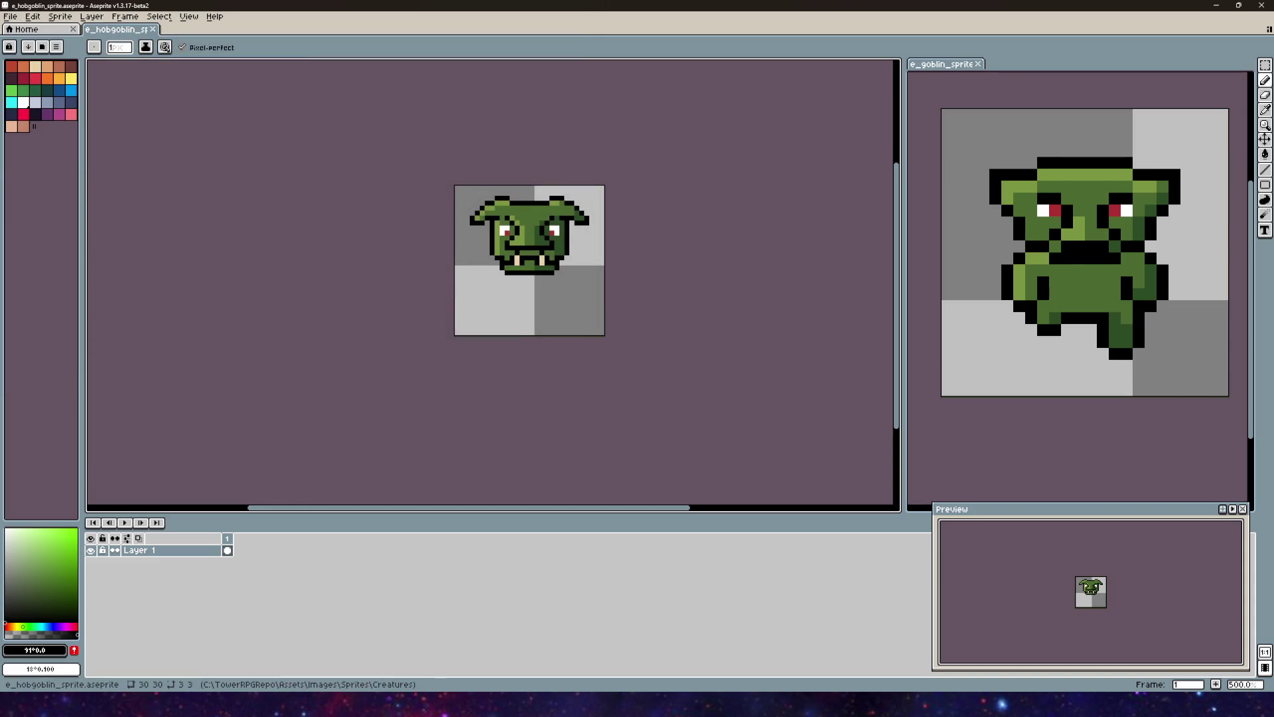
key("alt+Tab")
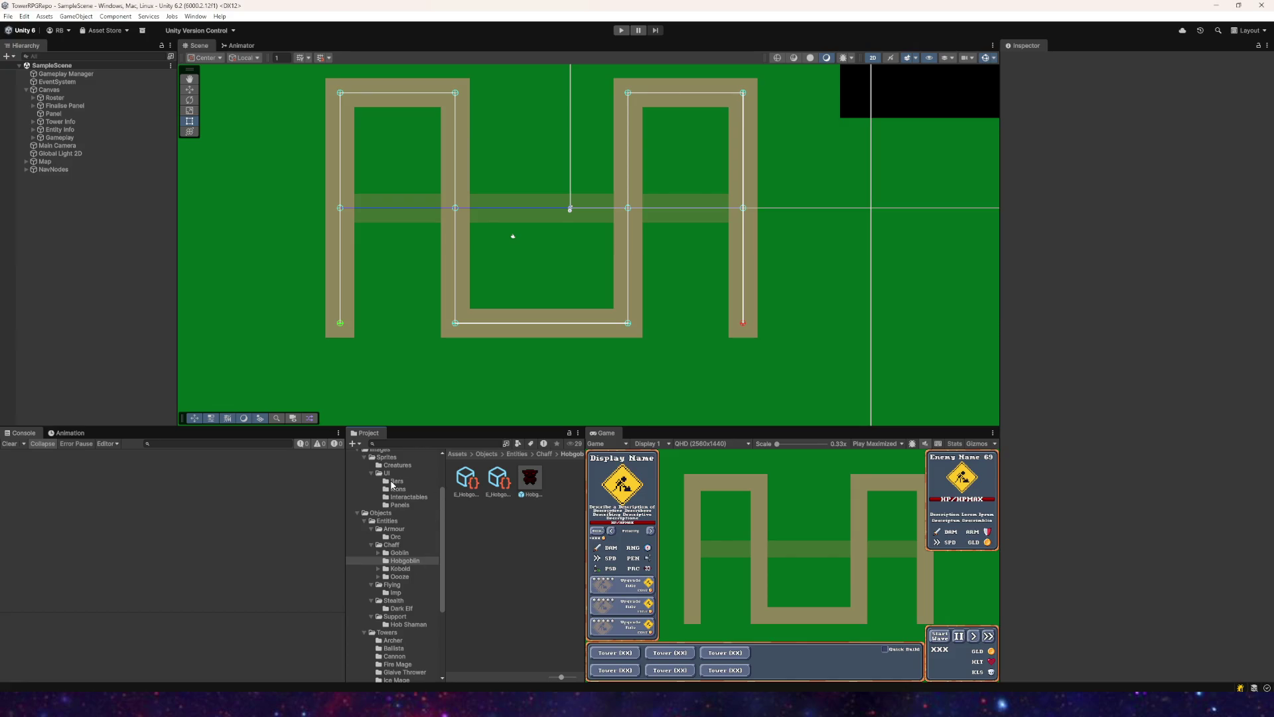
Step: Assign e_hobgoblin_sprite from Sprites/Creatures to the Hobgoblin prefab's Sprite Renderer and tint it white
left_click(530, 478)
scroll(383, 496, "up", 3)
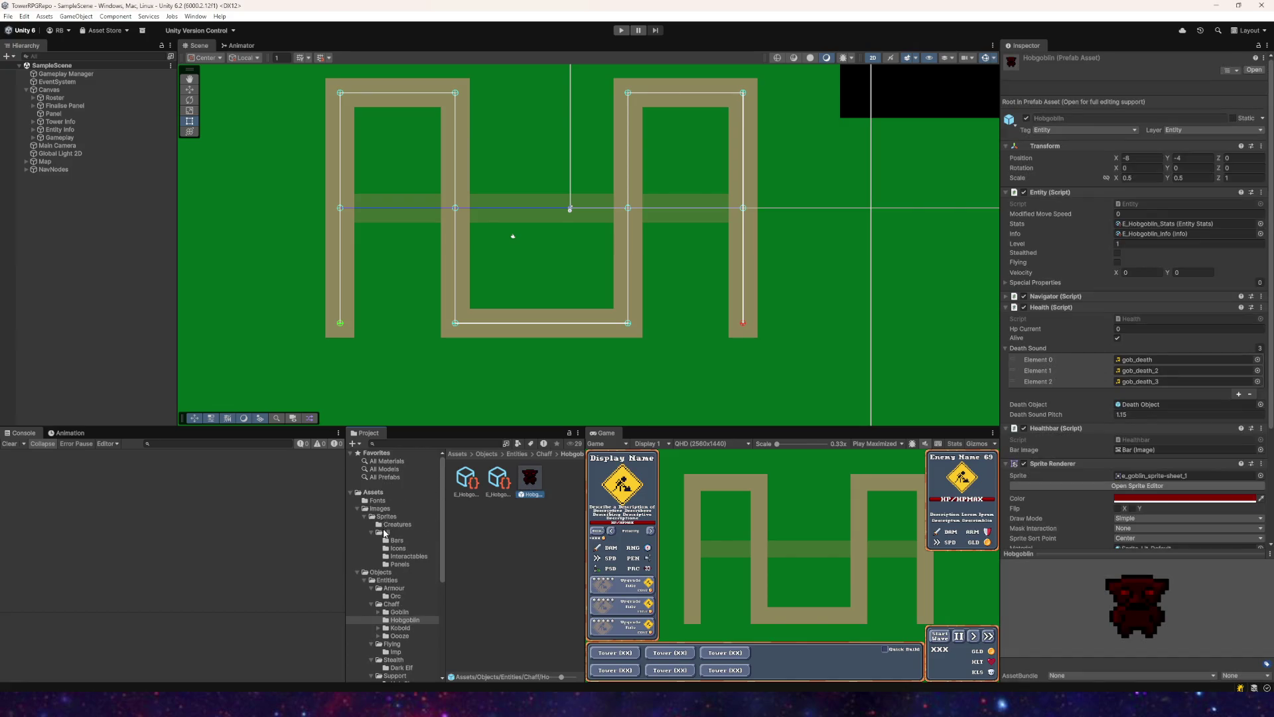
left_click(385, 517)
left_click(398, 525)
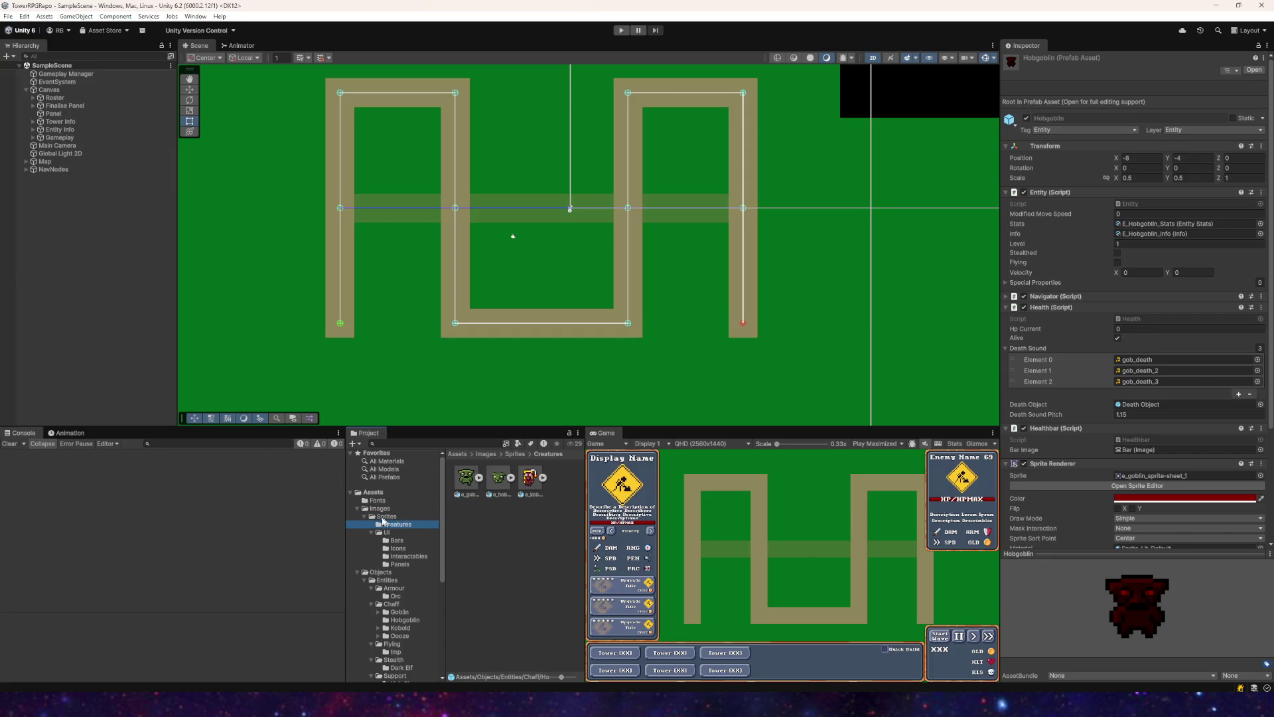
left_click(509, 487)
left_click(511, 477)
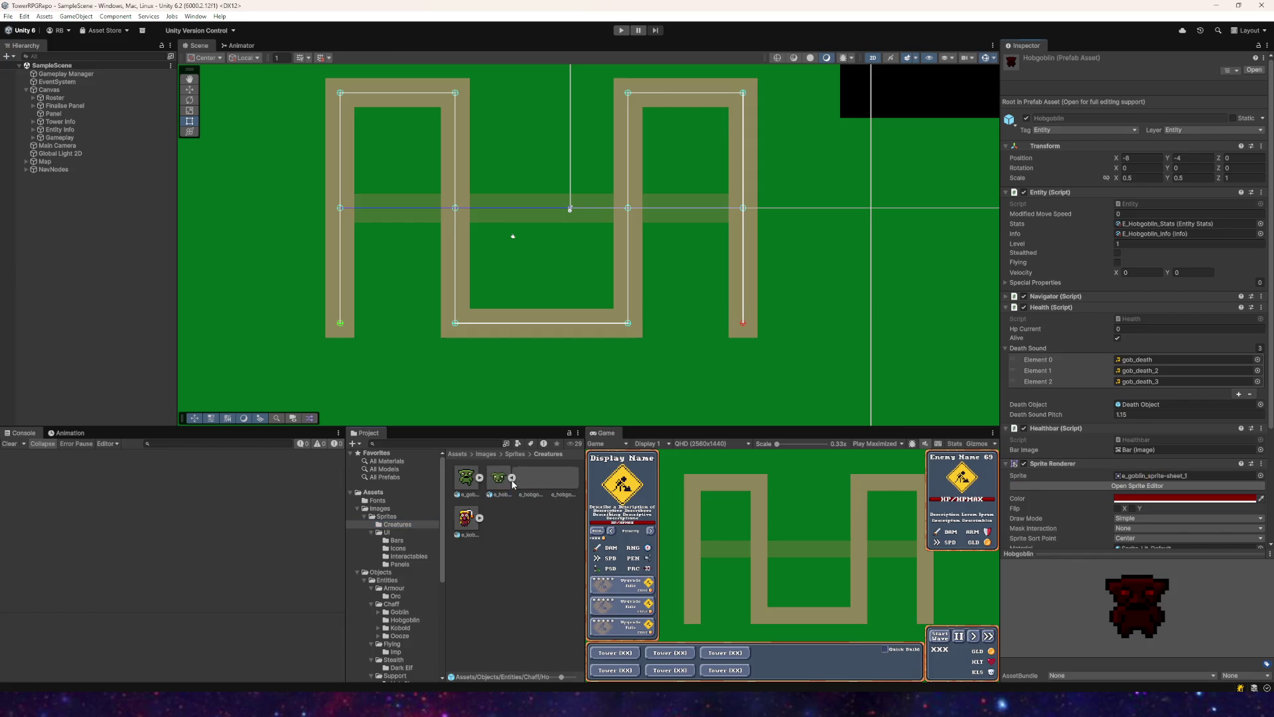
mouse_move(563, 478)
left_mouse_down()
mouse_move(1137, 476)
mouse_move(1096, 478)
left_mouse_up()
left_click_drag(521, 480, 1137, 477)
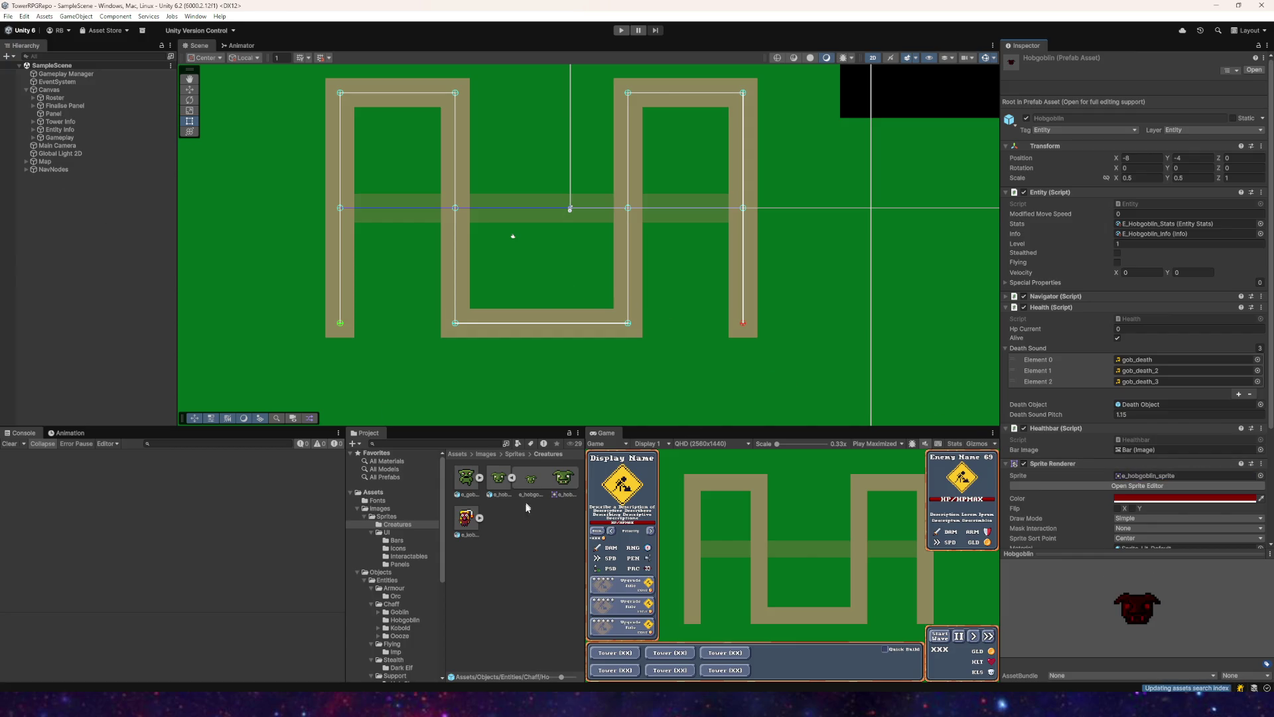
left_click(1139, 504)
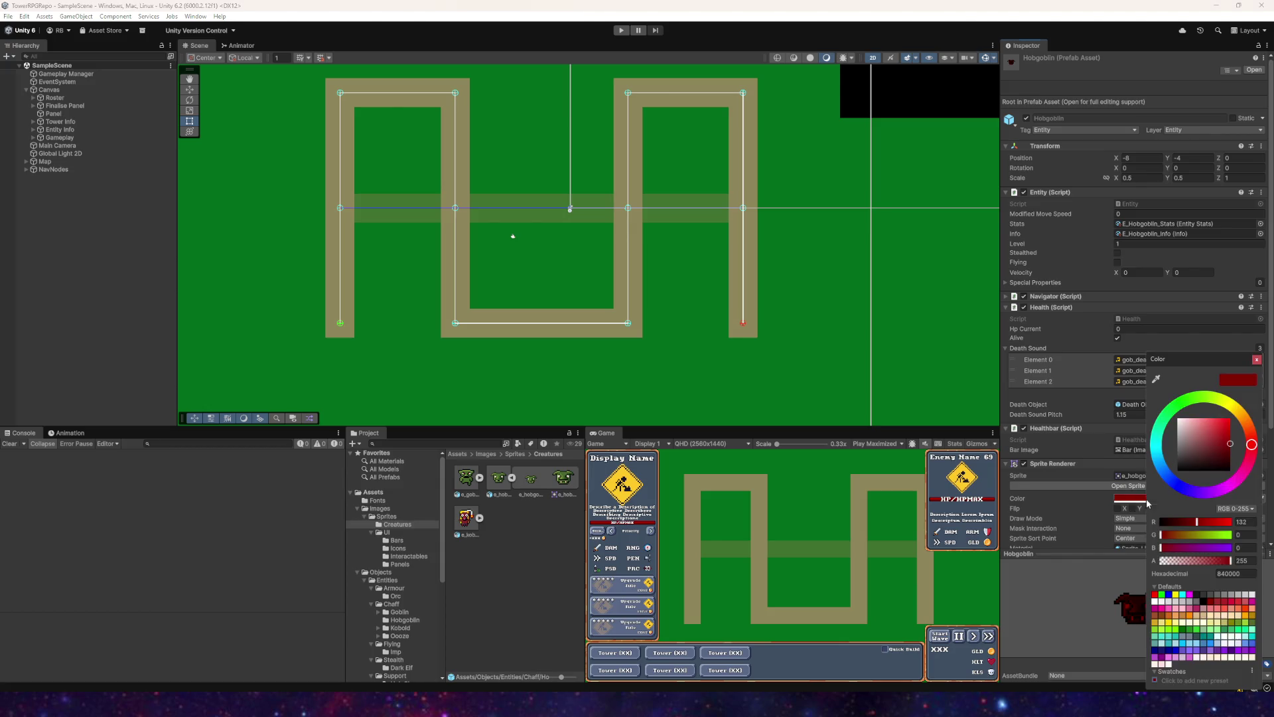
left_click(1043, 612)
Step: Drag the Hobgoblin prefab into the scene to place an instance
scroll(396, 574, "down", 3)
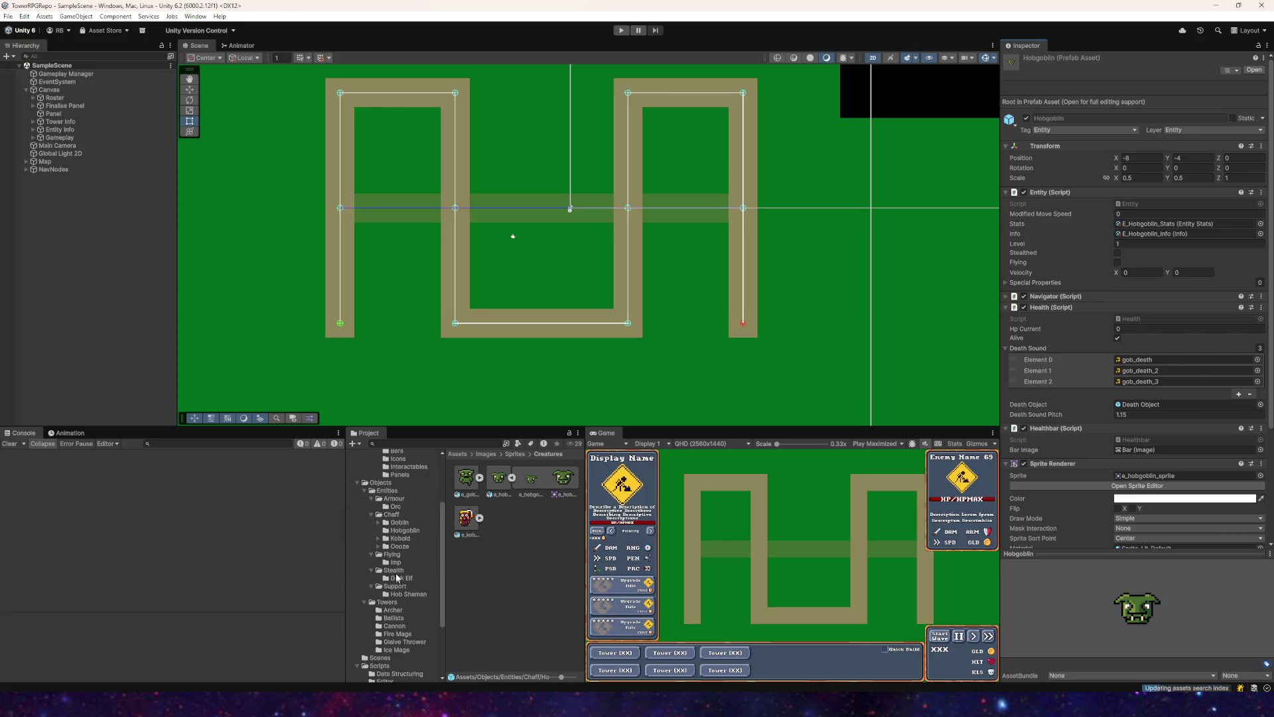
left_click(406, 530)
left_click_drag(533, 482, 534, 262)
scroll(535, 262, "up", 5)
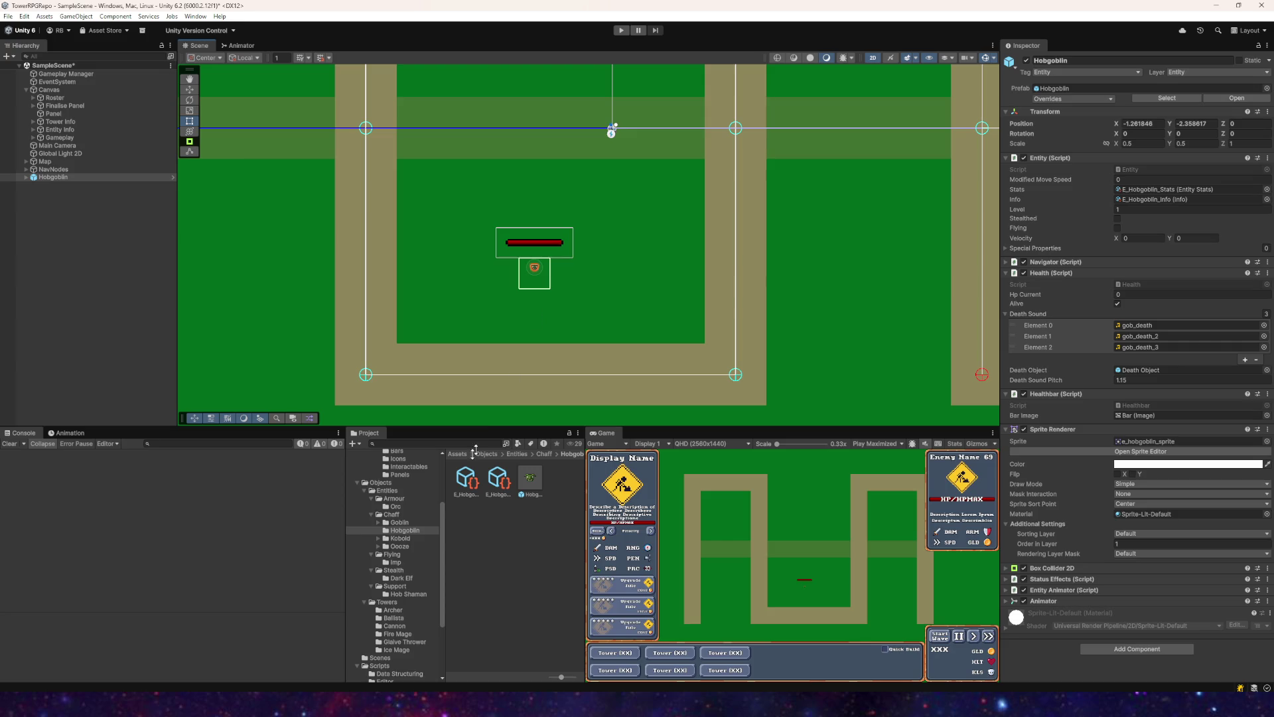
Step: Set e_hobgoblin_sprite's Pixels Per Unit to 32 and apply the import settings
left_click(398, 507)
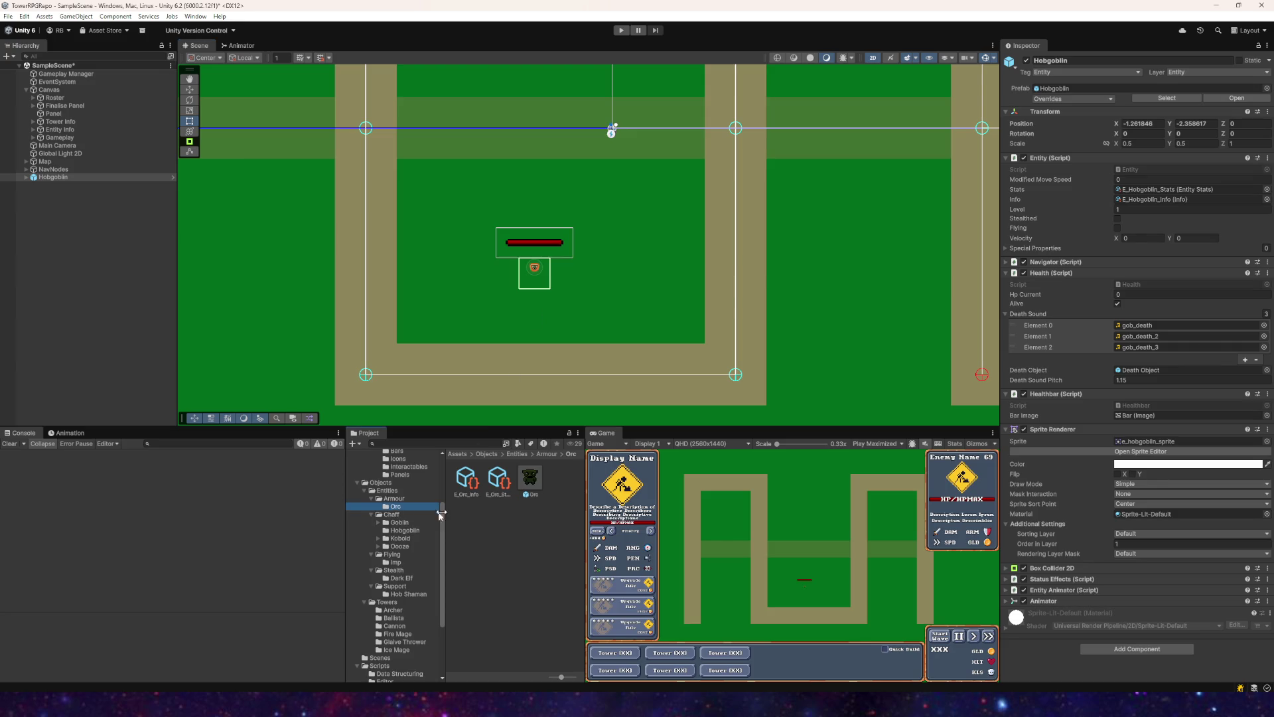
scroll(396, 482, "up", 4)
left_click(396, 524)
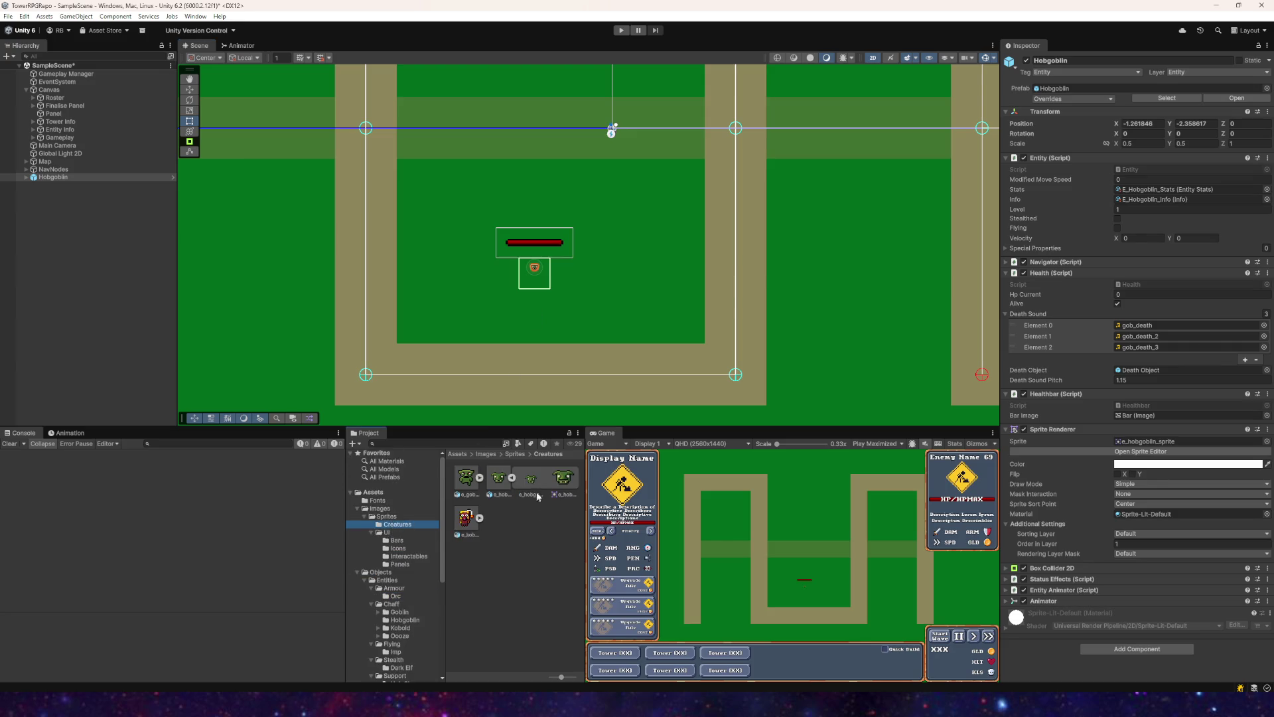
left_click(510, 479)
left_click(1139, 104)
type("32")
left_click(1260, 454)
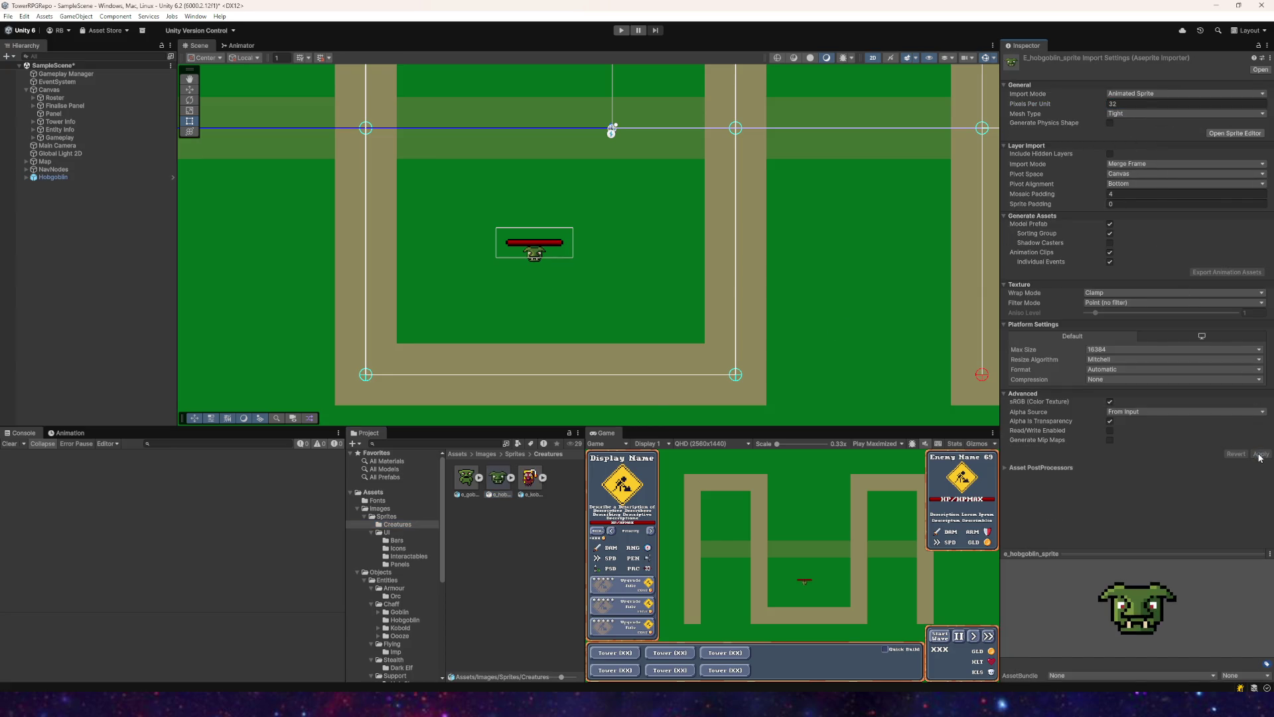
Step: Drop e_goblin_sprite into the scene beside the Hobgoblin to compare sizes
scroll(525, 256, "up", 3)
scroll(564, 299, "up", 2)
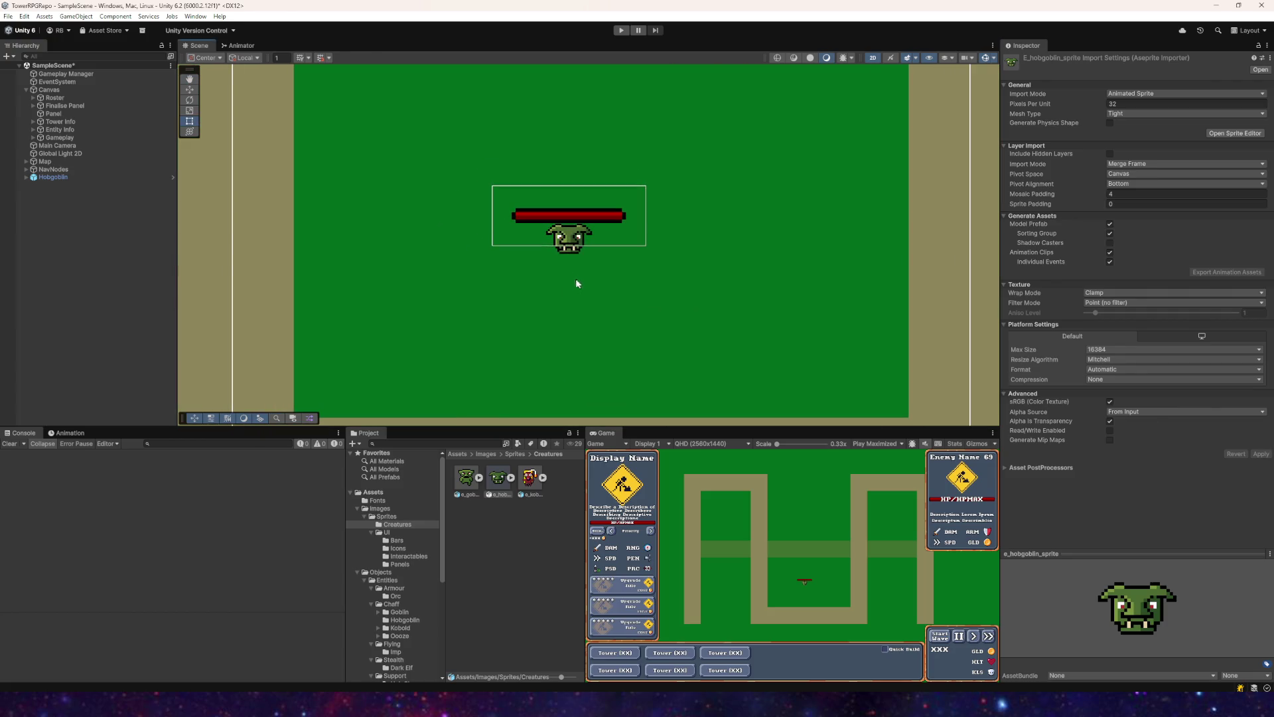
mouse_move(469, 487)
left_mouse_down()
mouse_move(651, 299)
mouse_move(700, 347)
left_mouse_up()
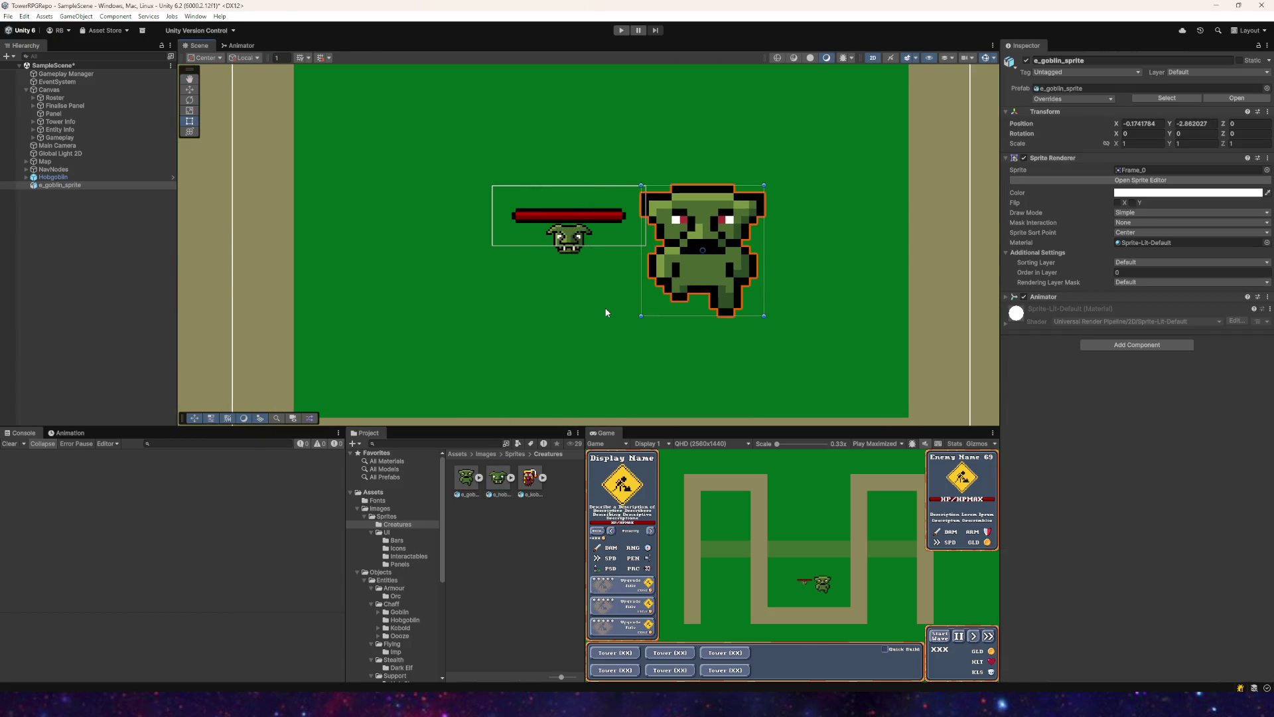
left_click_drag(631, 292, 515, 260)
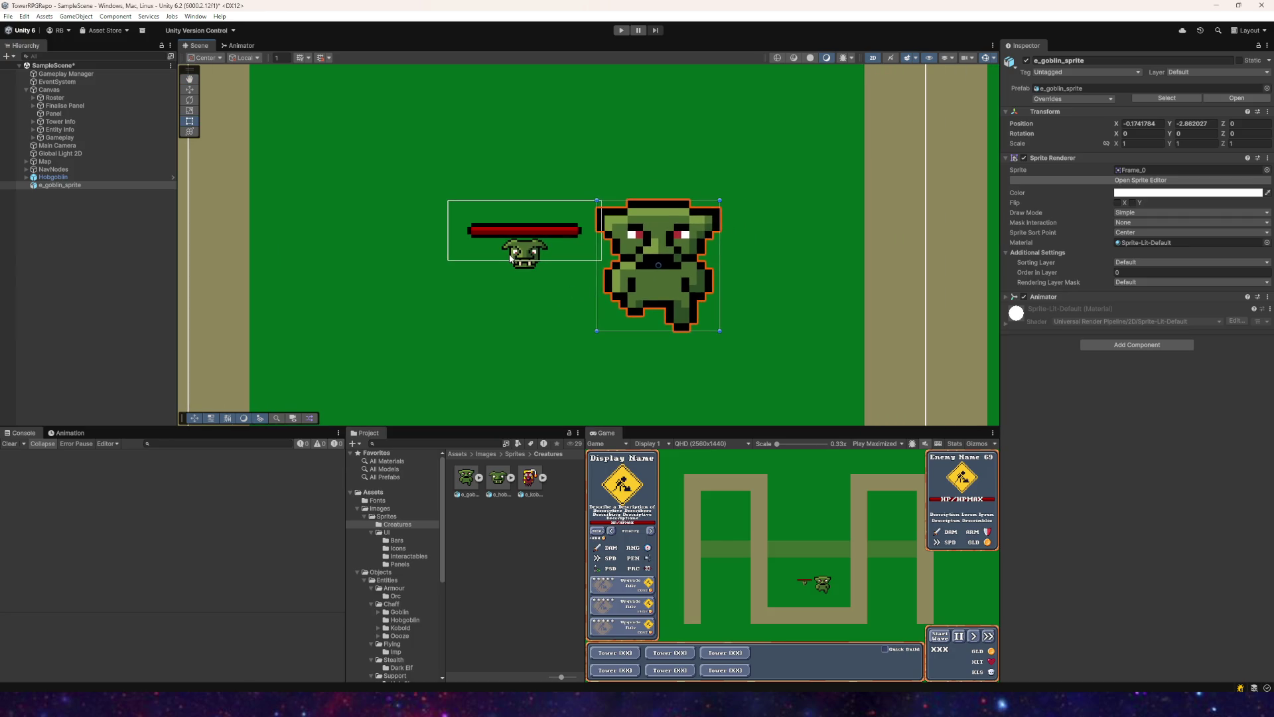
left_click(495, 485)
Step: Frame the Hobgoblin instance, then delete the temporary e_goblin_sprite object
left_click(53, 177)
scroll(306, 219, "down", 5)
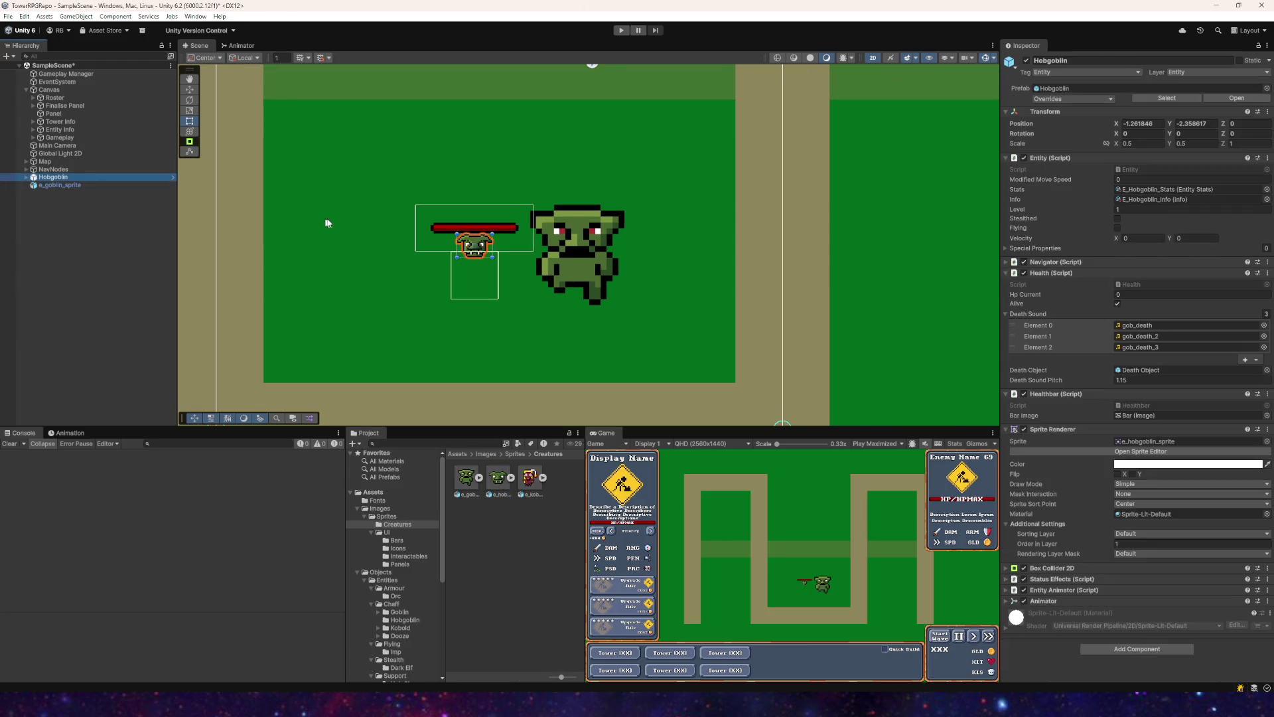
key("f")
left_click(467, 476)
left_click(61, 185)
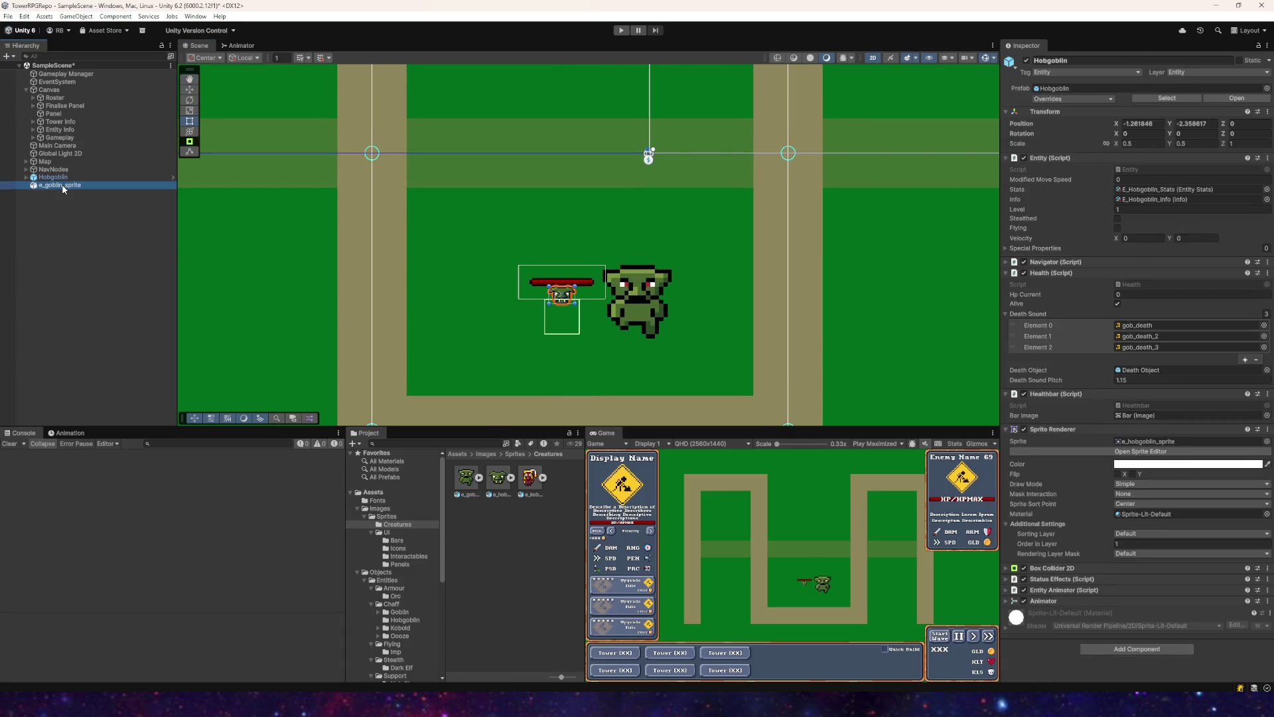
key("Delete")
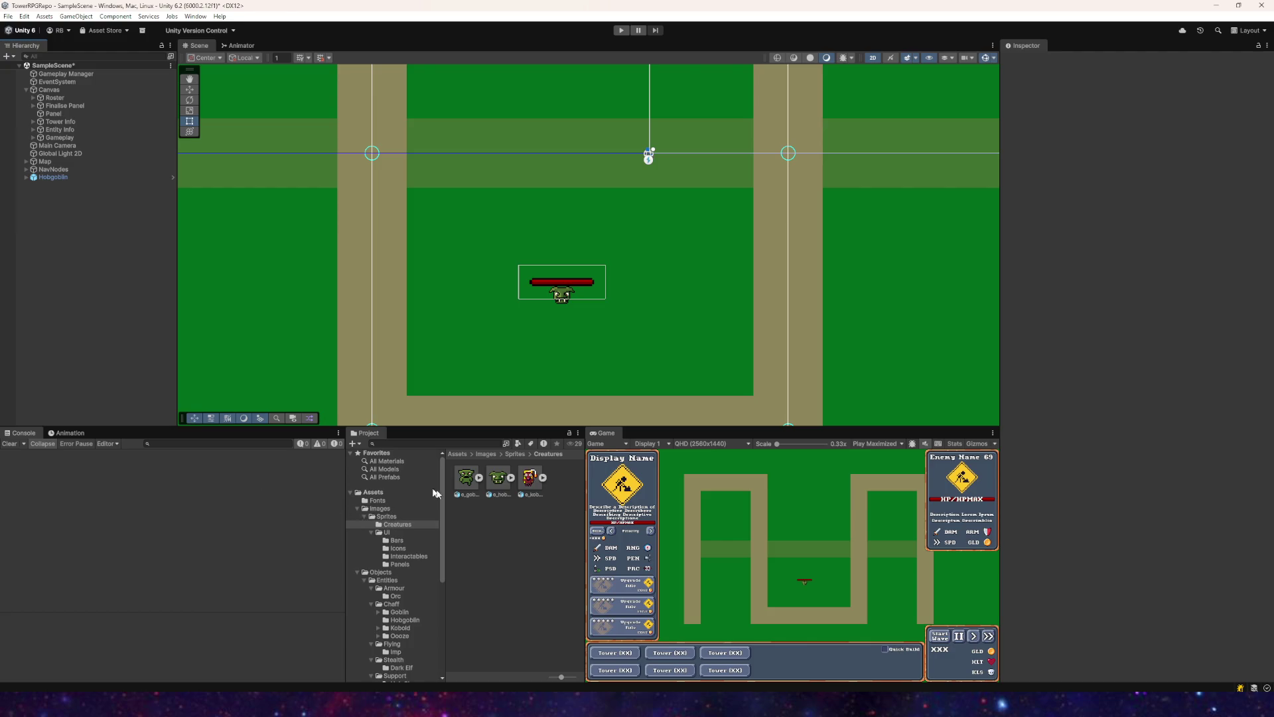
Step: Place a Goblin prefab instance in the scene from its prefab folder
scroll(412, 551, "down", 3)
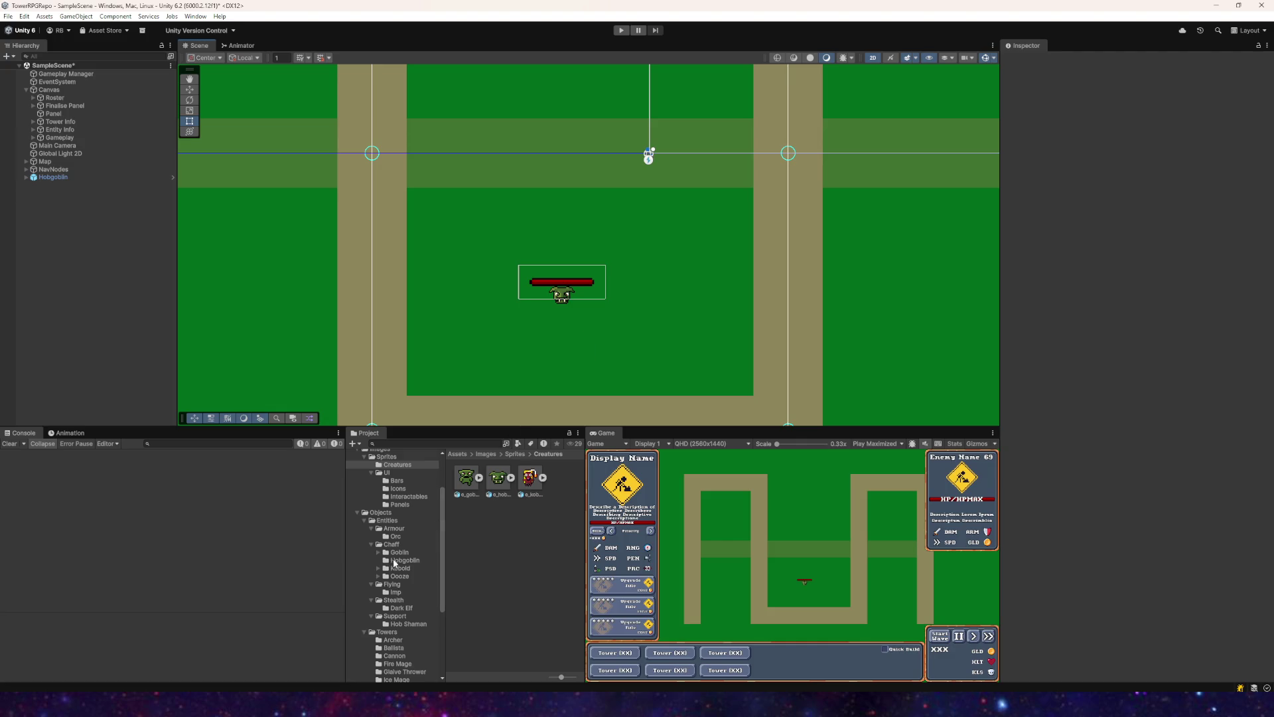
left_click(398, 553)
mouse_move(562, 478)
left_mouse_down()
mouse_move(600, 331)
mouse_move(620, 317)
left_mouse_up()
scroll(620, 316, "up", 3)
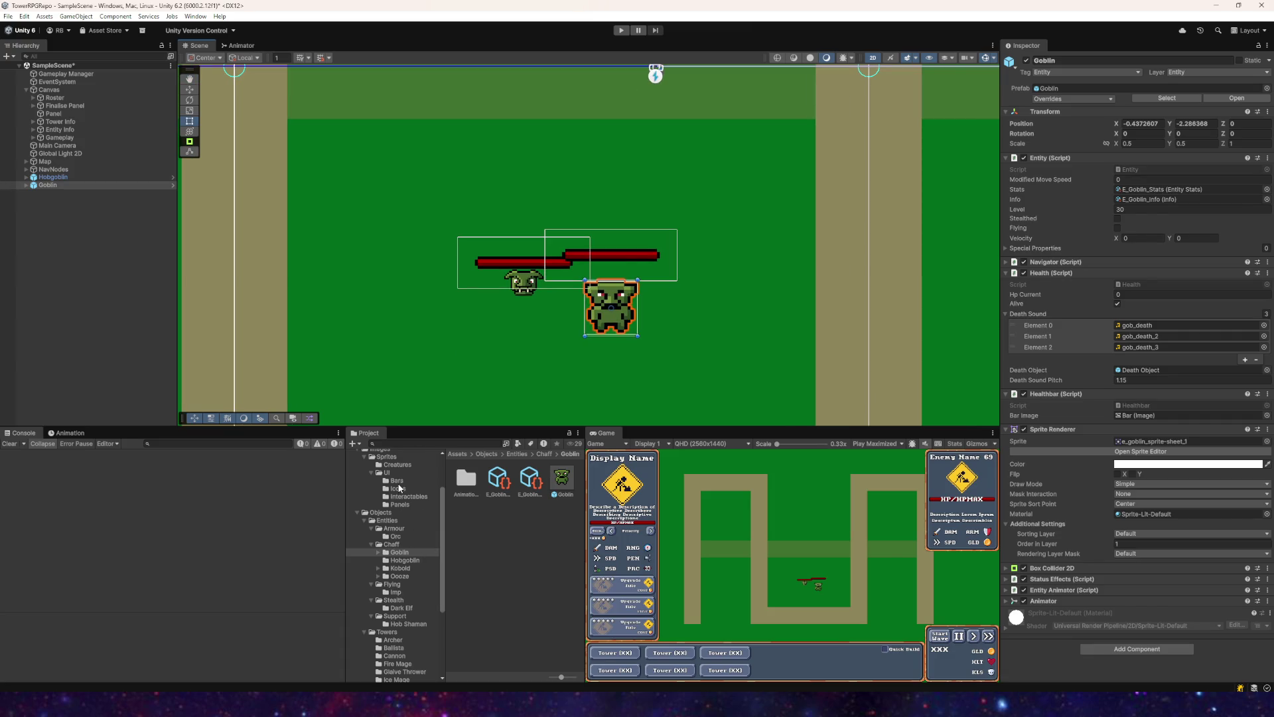
Step: Set the Hobgoblin instance's Scale X and Y to 1
left_click(54, 177)
left_click(1151, 144)
type("1")
key("Tab")
type("1")
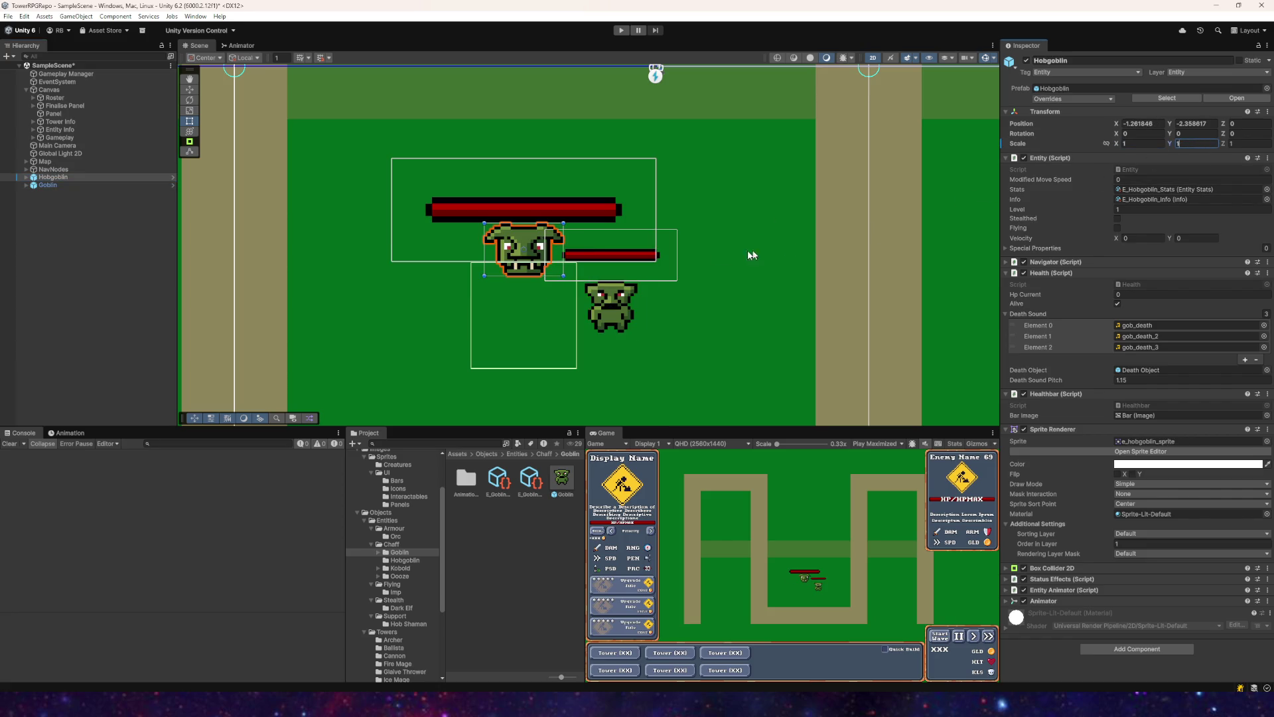
type("w")
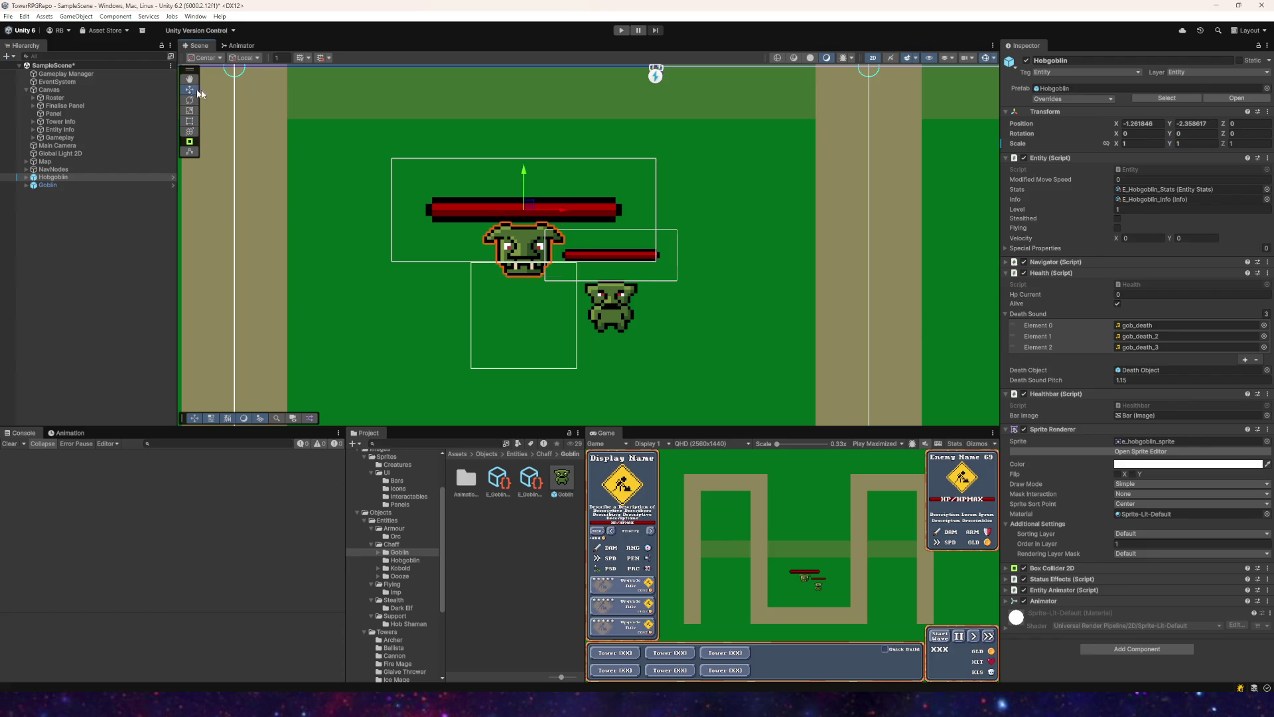
Step: Move the Hobgoblin down beside the Goblin, undoing the extra move
mouse_move(524, 169)
left_mouse_down()
mouse_move(526, 219)
mouse_move(549, 218)
mouse_move(479, 205)
mouse_move(501, 171)
left_mouse_up()
scroll(526, 219, "up", 5)
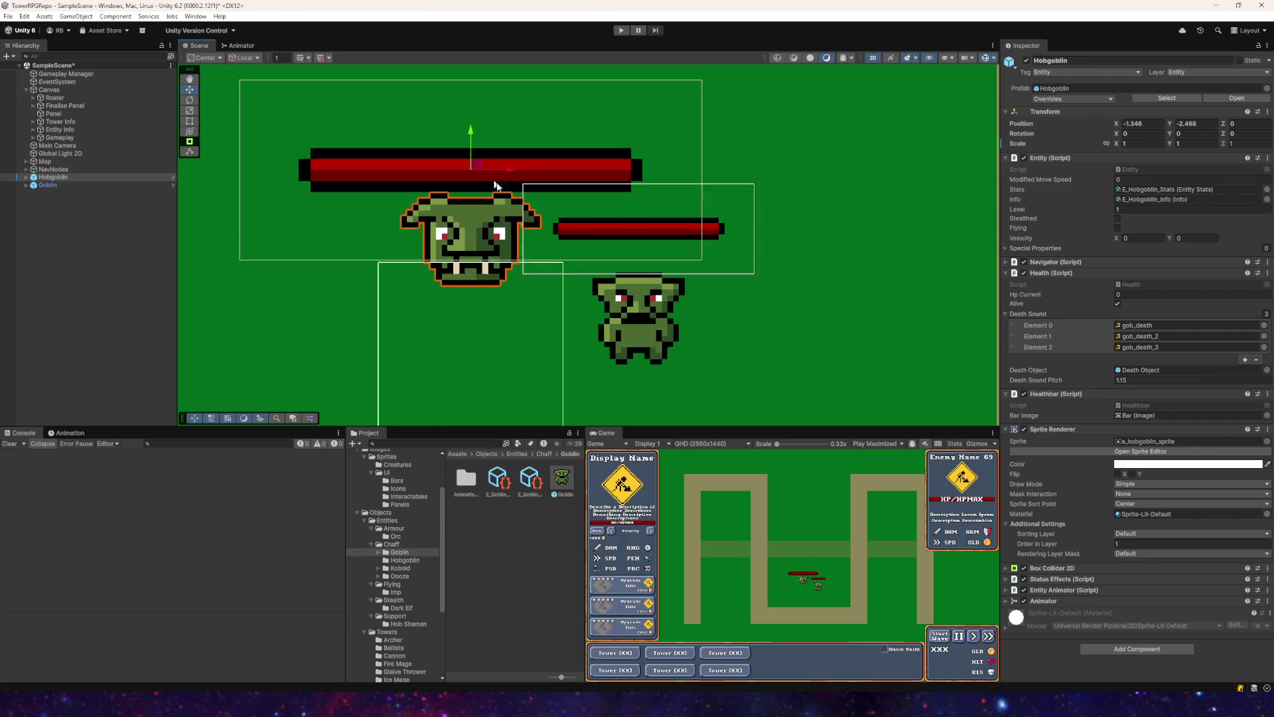
scroll(707, 220, "down", 2)
key("ctrl+z")
scroll(706, 222, "down", 4)
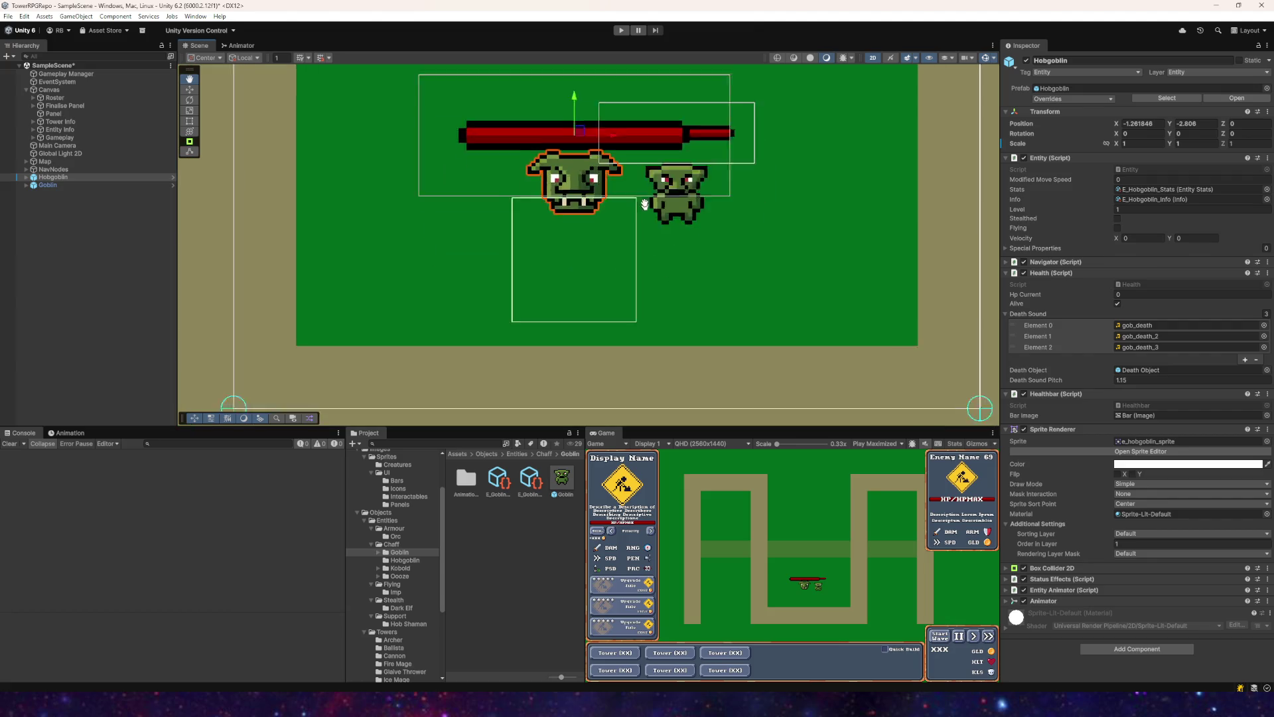
scroll(656, 280, "down", 3)
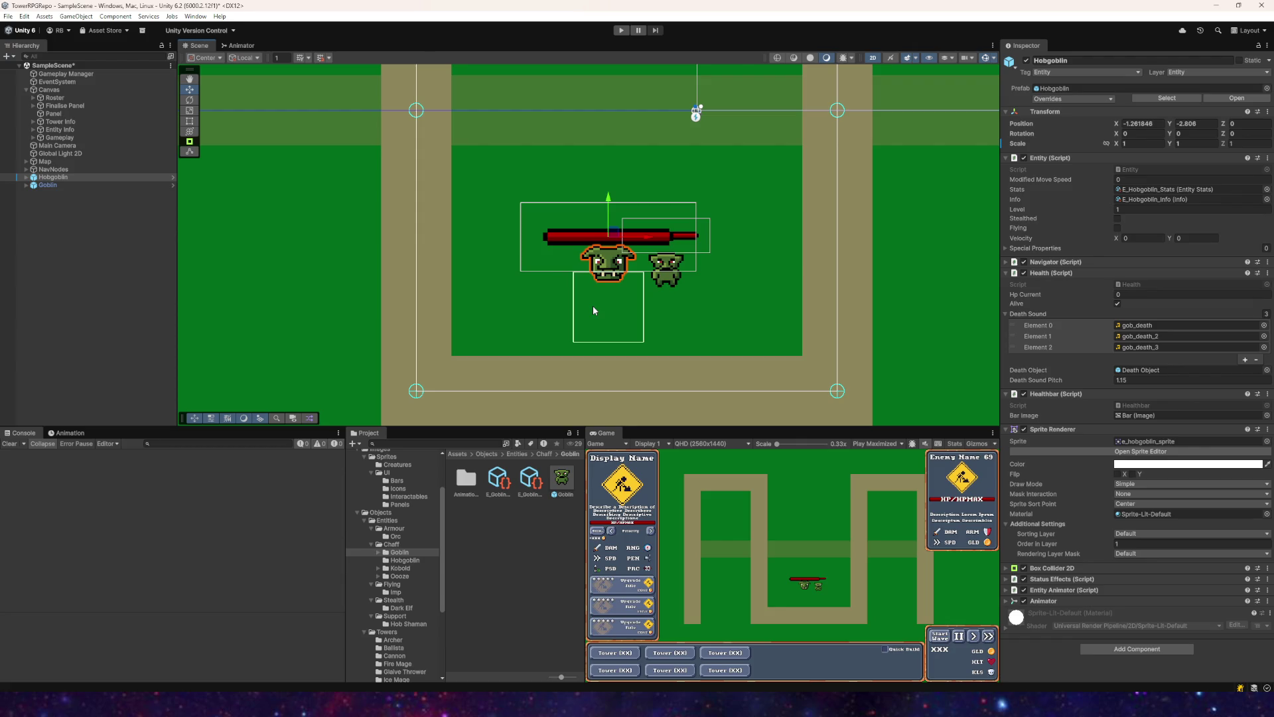
Step: Switch from the Unity editor to the e_hobgoblin_sprite file in Aseprite
left_click(425, 704)
scroll(550, 134, "up", 4)
scroll(461, 119, "down", 3)
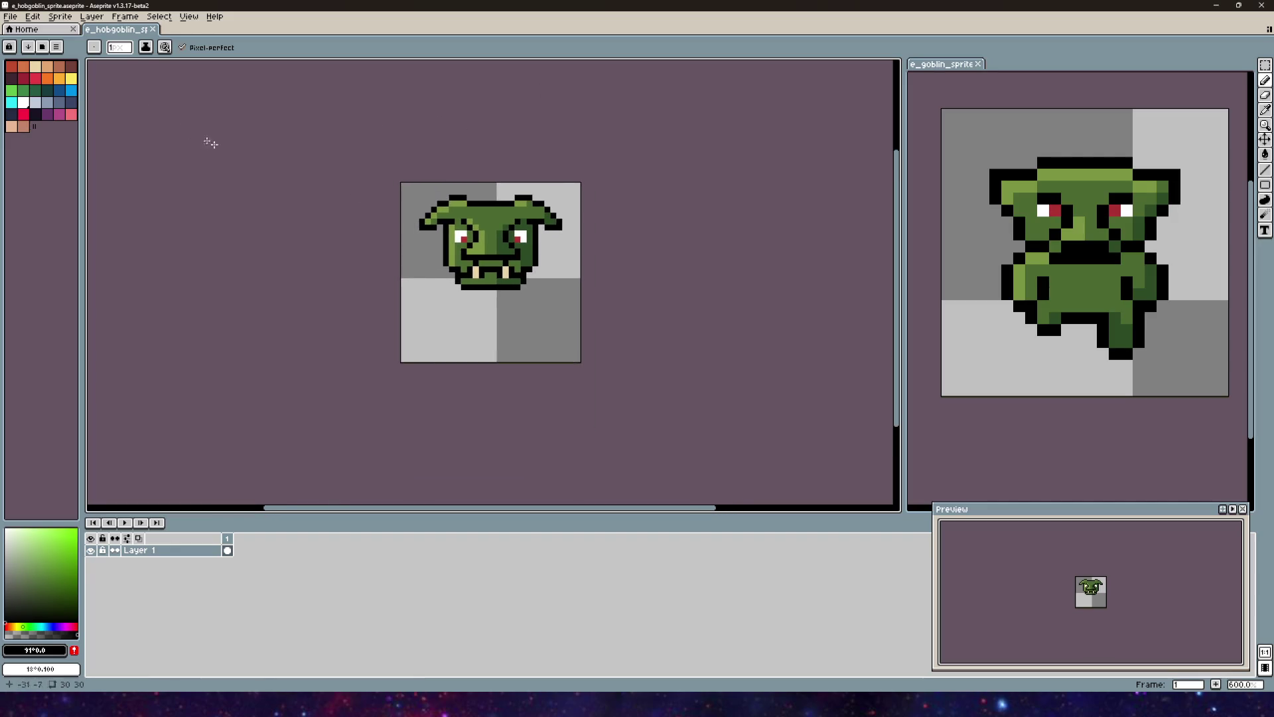
Step: Shorten the hobgoblin's head by rescaling its selection to height 20
left_click(1264, 65)
scroll(506, 256, "up", 5)
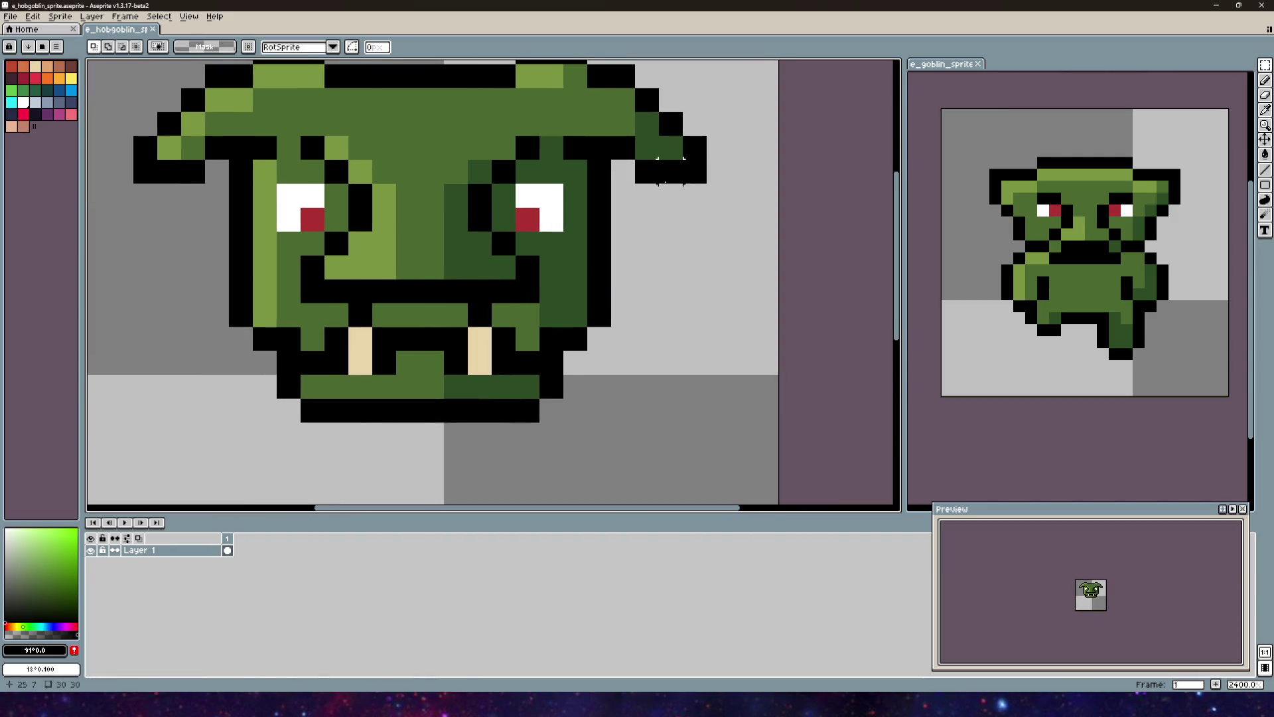
scroll(690, 166, "down", 2)
mouse_move(733, 93)
left_mouse_down()
mouse_move(373, 332)
mouse_move(369, 348)
left_mouse_up()
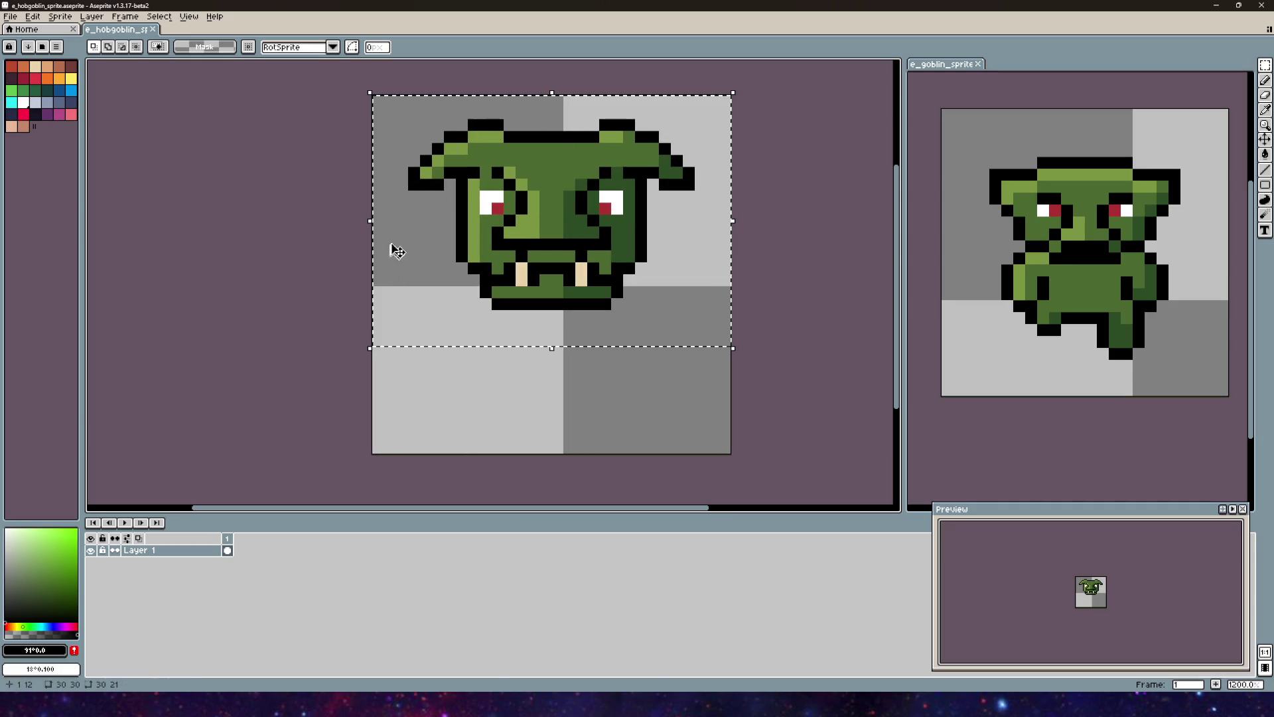
left_click_drag(370, 220, 394, 221)
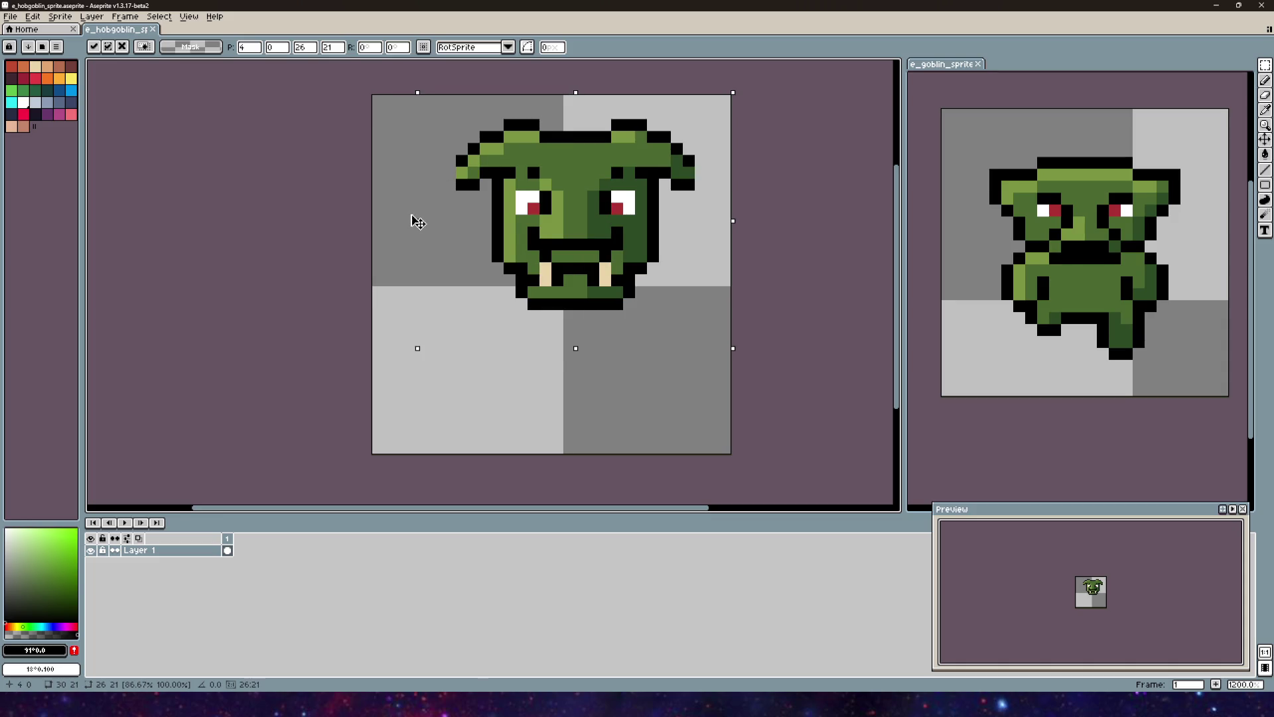
left_click_drag(417, 223, 91, 171)
key("Escape")
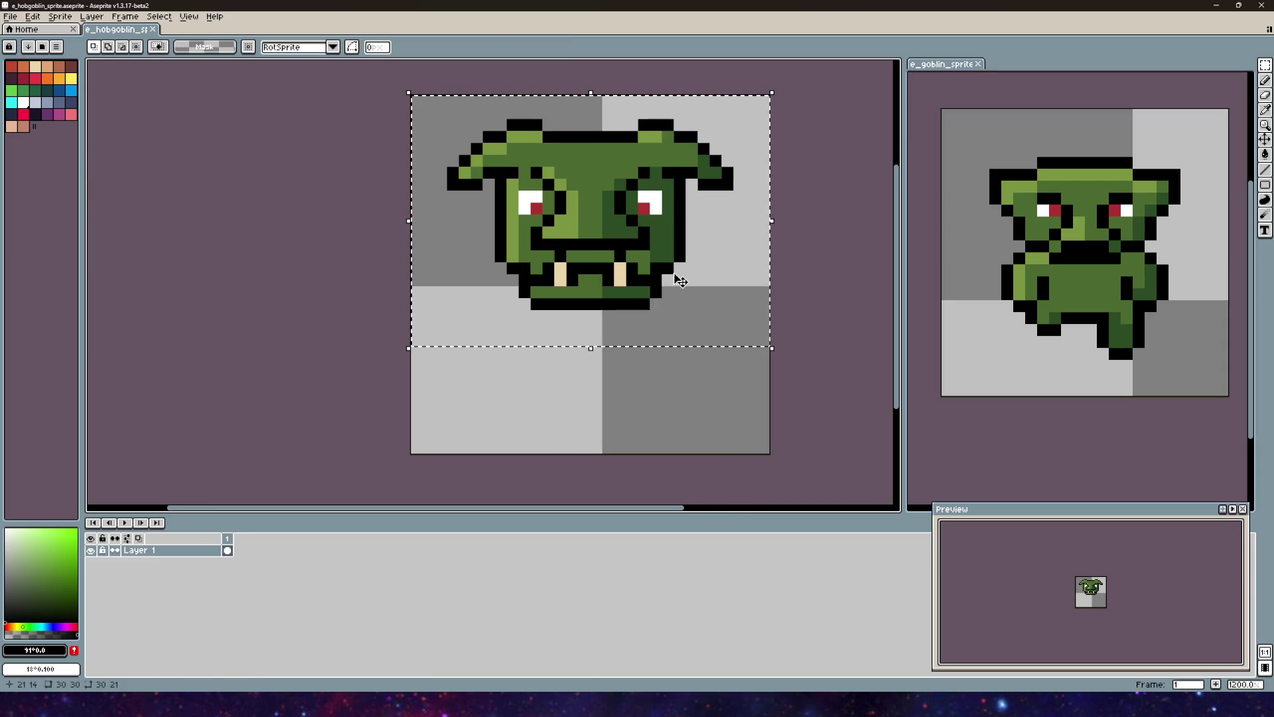
mouse_move(582, 347)
left_mouse_down()
mouse_move(591, 352)
mouse_move(592, 326)
left_mouse_up()
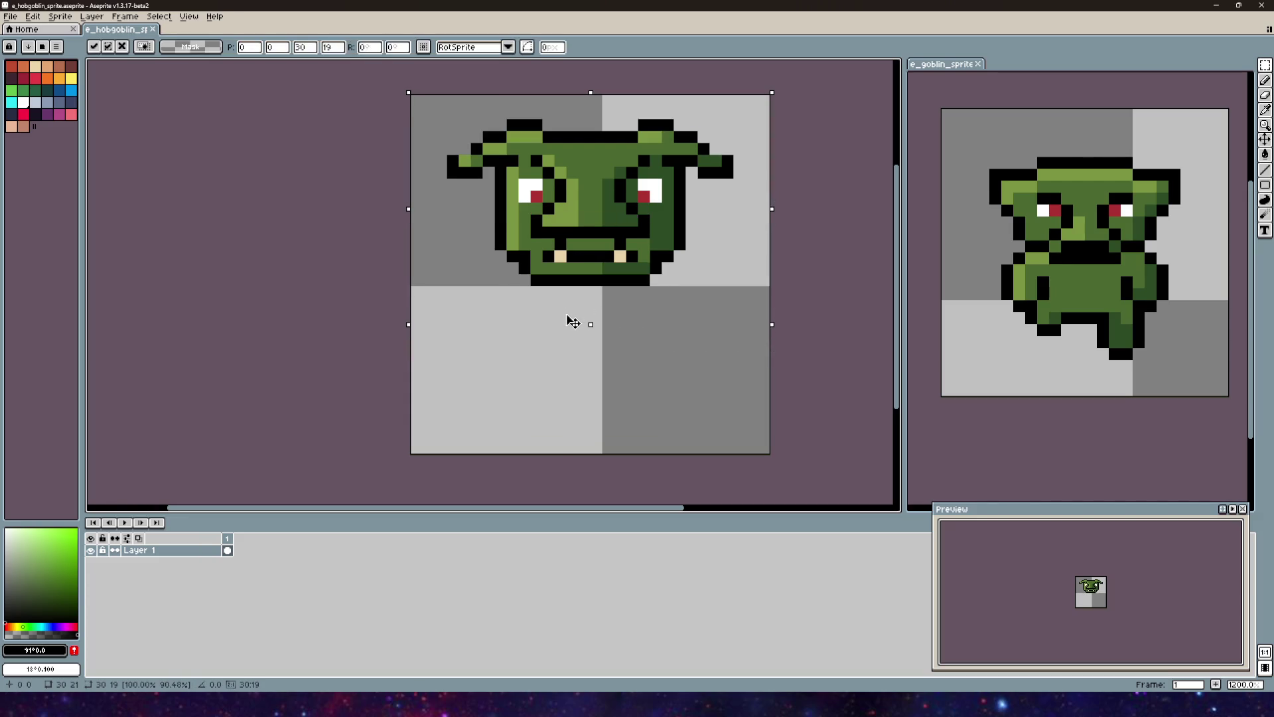
left_click_drag(567, 317, 572, 326)
key("Return")
Step: Paint the tips of both horns black with the pencil
scroll(620, 298, "down", 2)
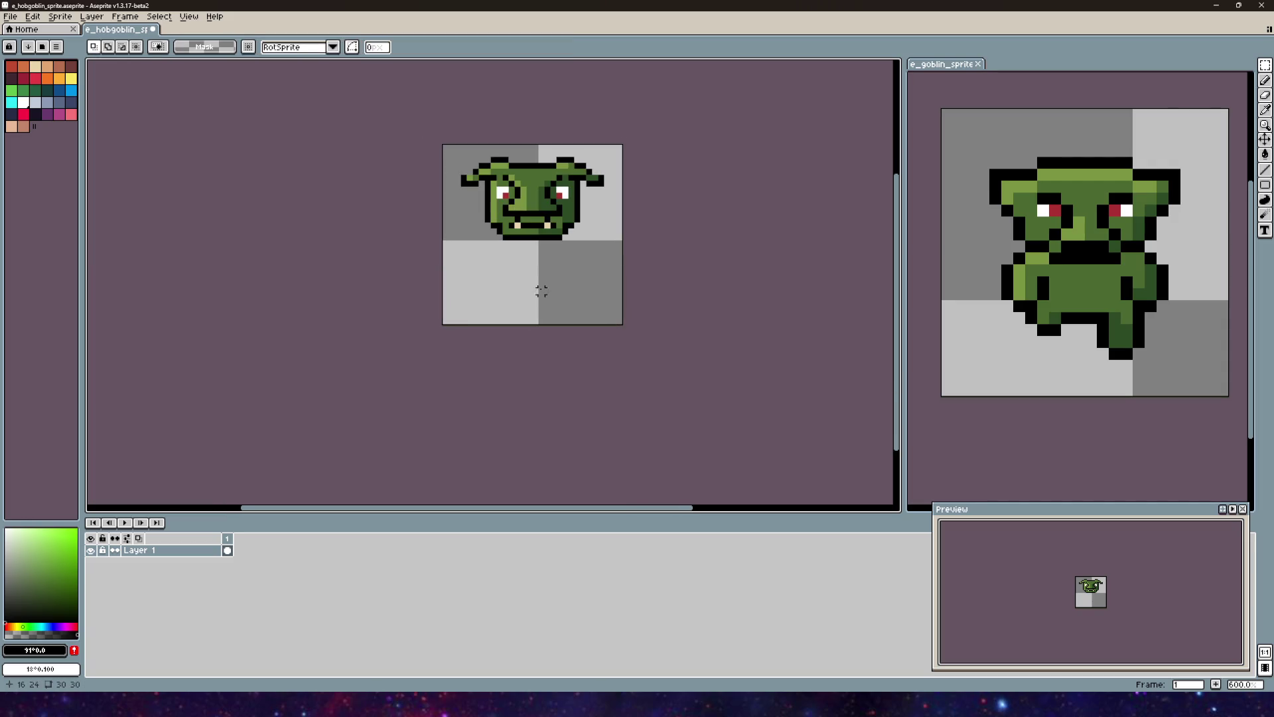
scroll(541, 291, "up", 3)
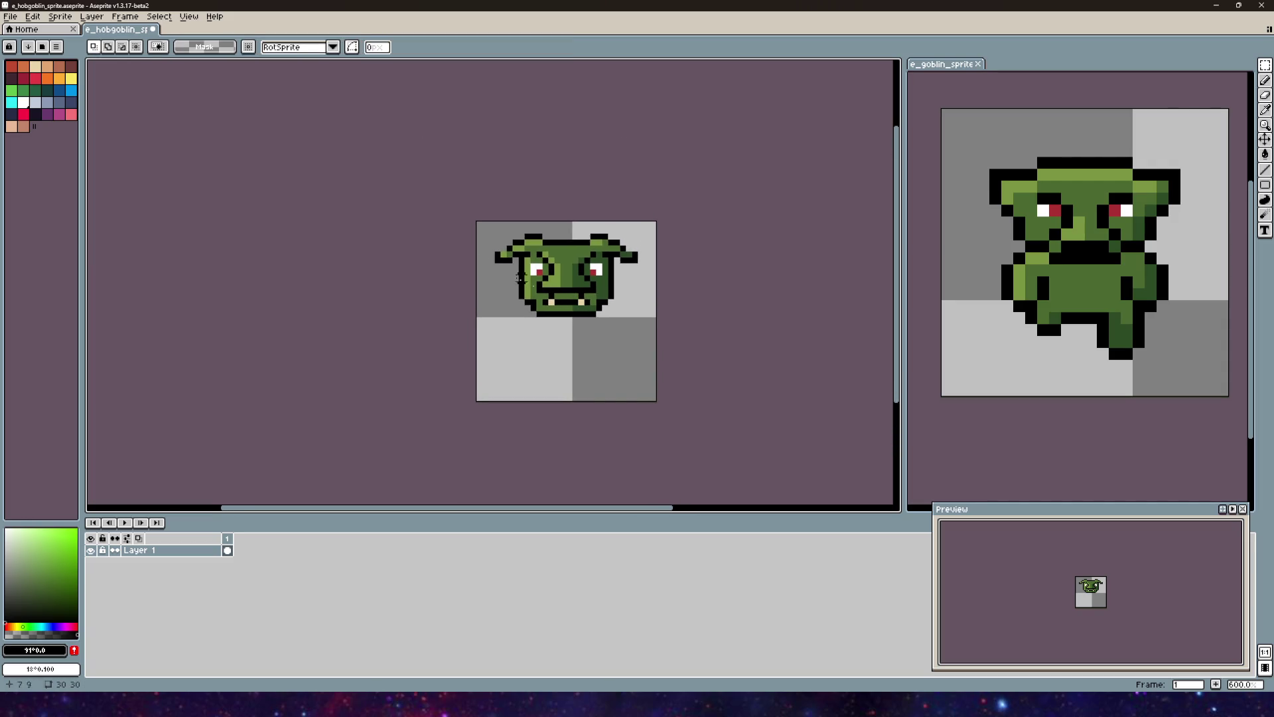
scroll(479, 254, "up", 4)
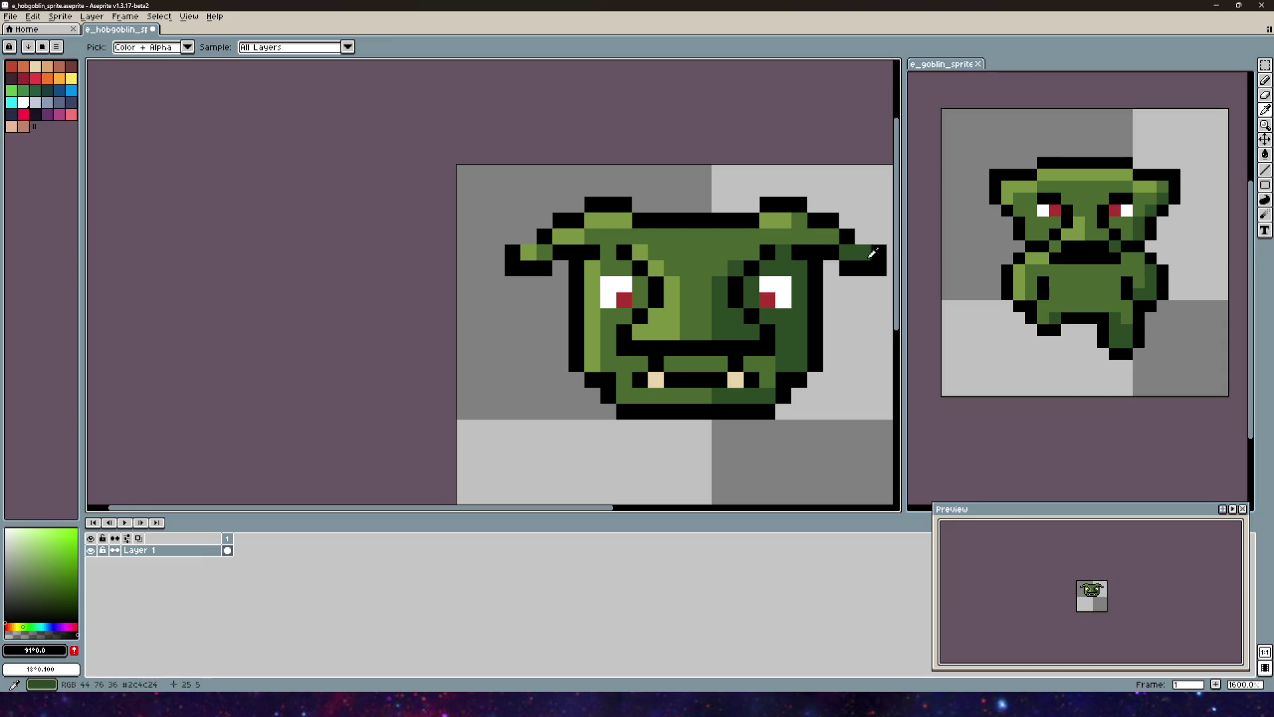
left_click(877, 261, "alt")
scroll(877, 260, "right", 3)
left_click(1265, 81)
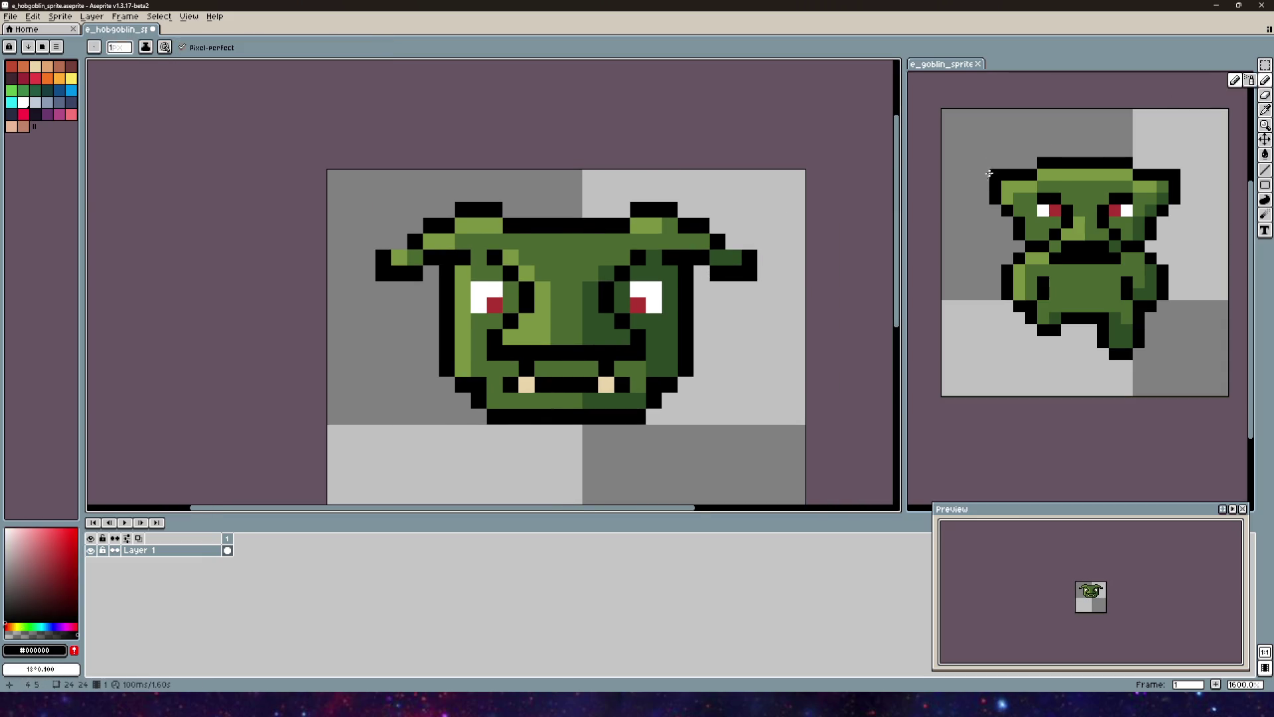
left_click(733, 241)
left_click(399, 240)
scroll(468, 254, "down", 3)
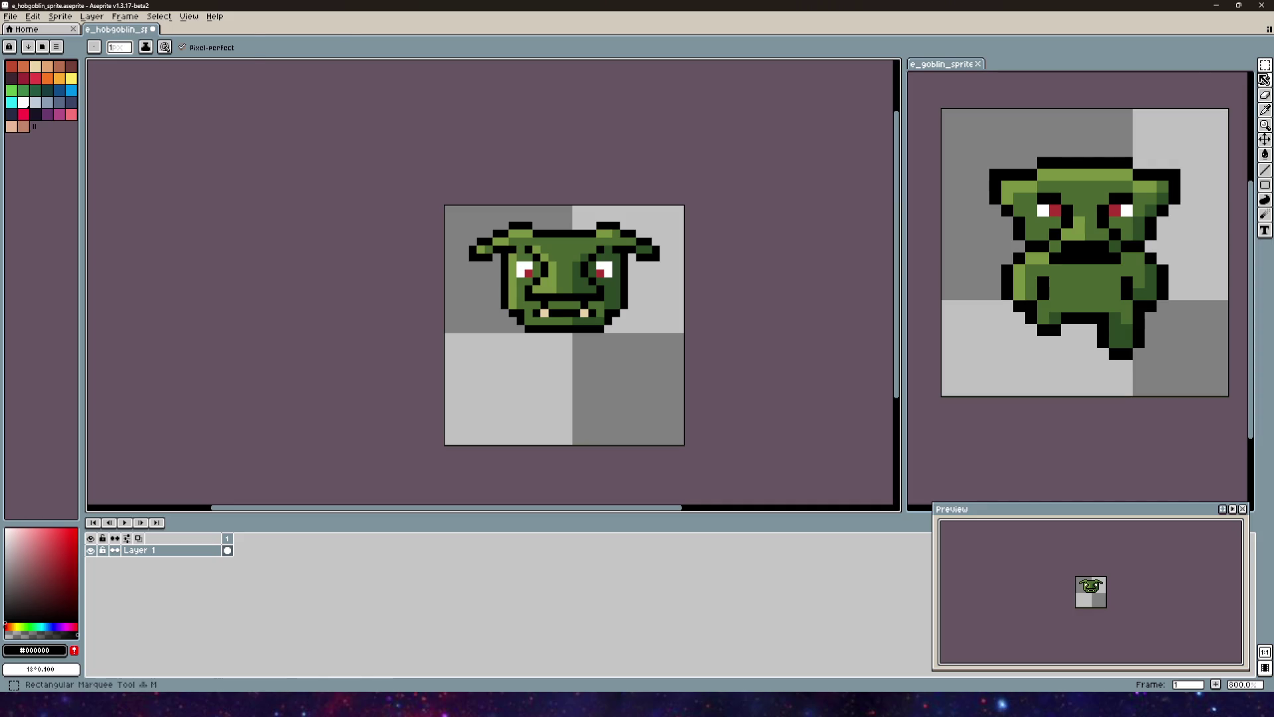
Step: Move the selected goblin face up one pixel and commit the move
left_click(1264, 65)
mouse_move(667, 346)
left_mouse_down()
mouse_move(569, 296)
mouse_move(471, 216)
left_mouse_up()
left_click_drag(568, 258, 569, 243)
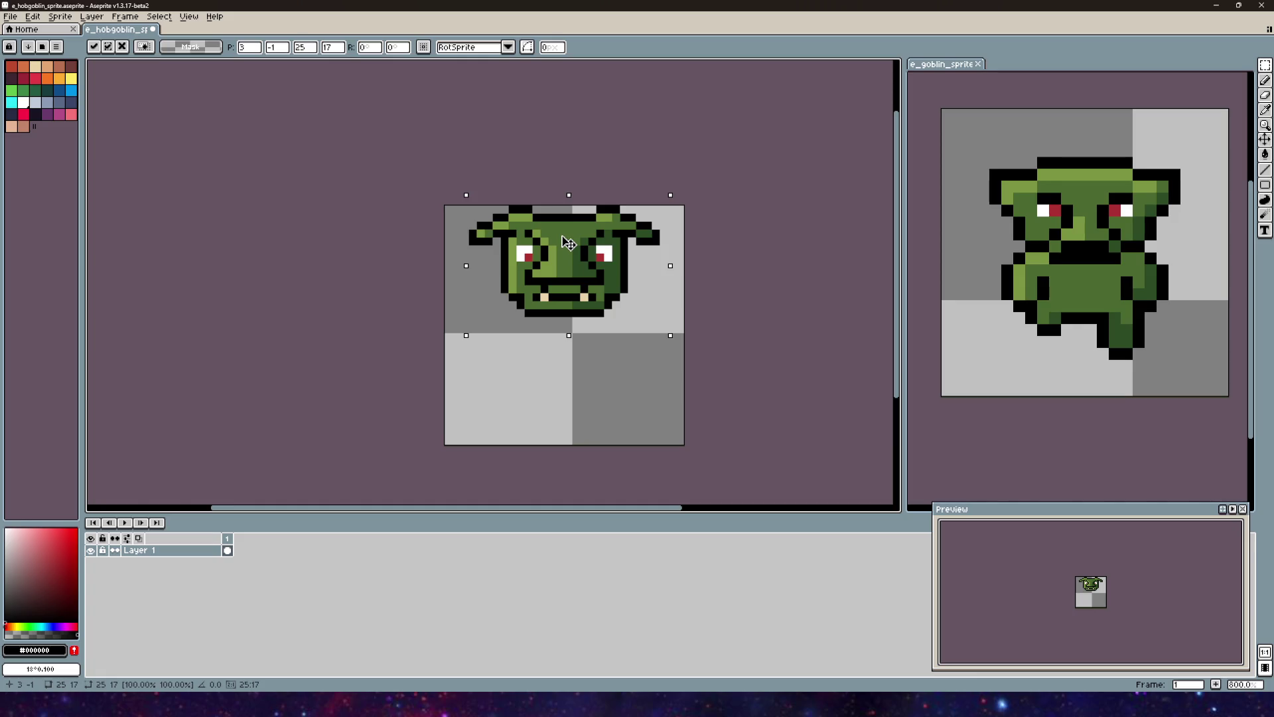
left_click_drag(601, 258, 600, 266)
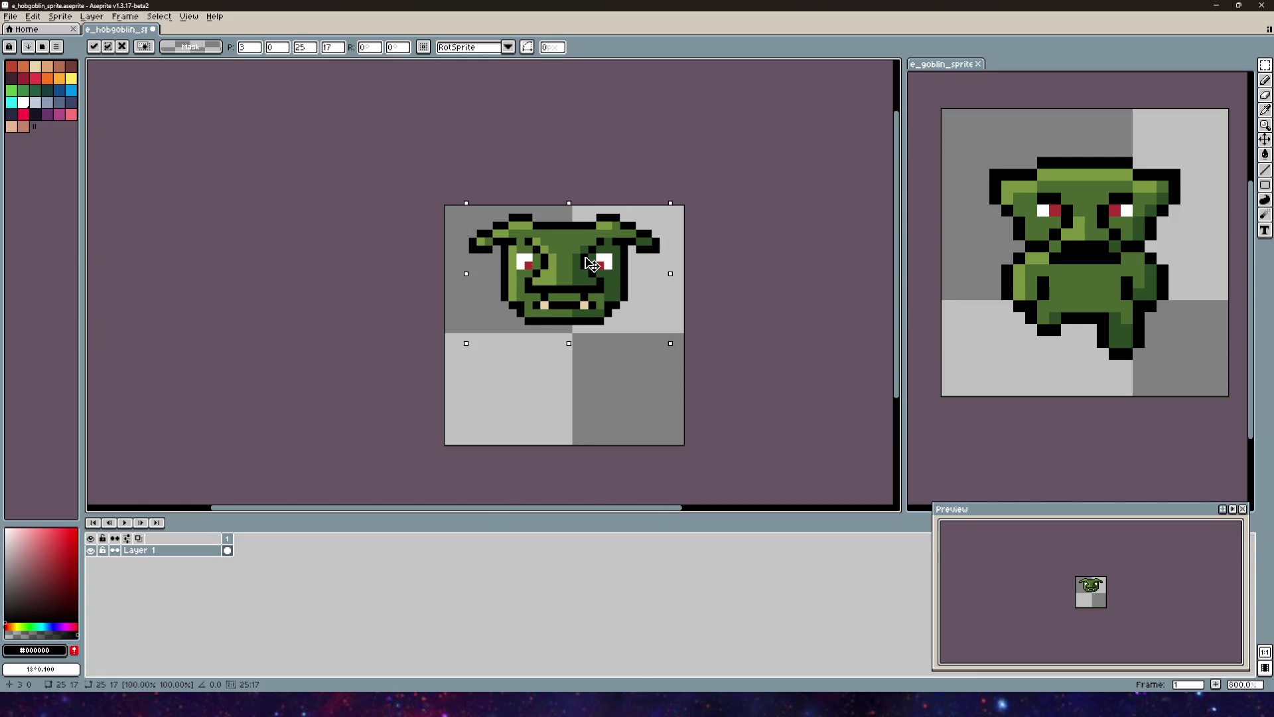
left_click(671, 361)
scroll(637, 193, "down", 3)
scroll(634, 191, "down", 1)
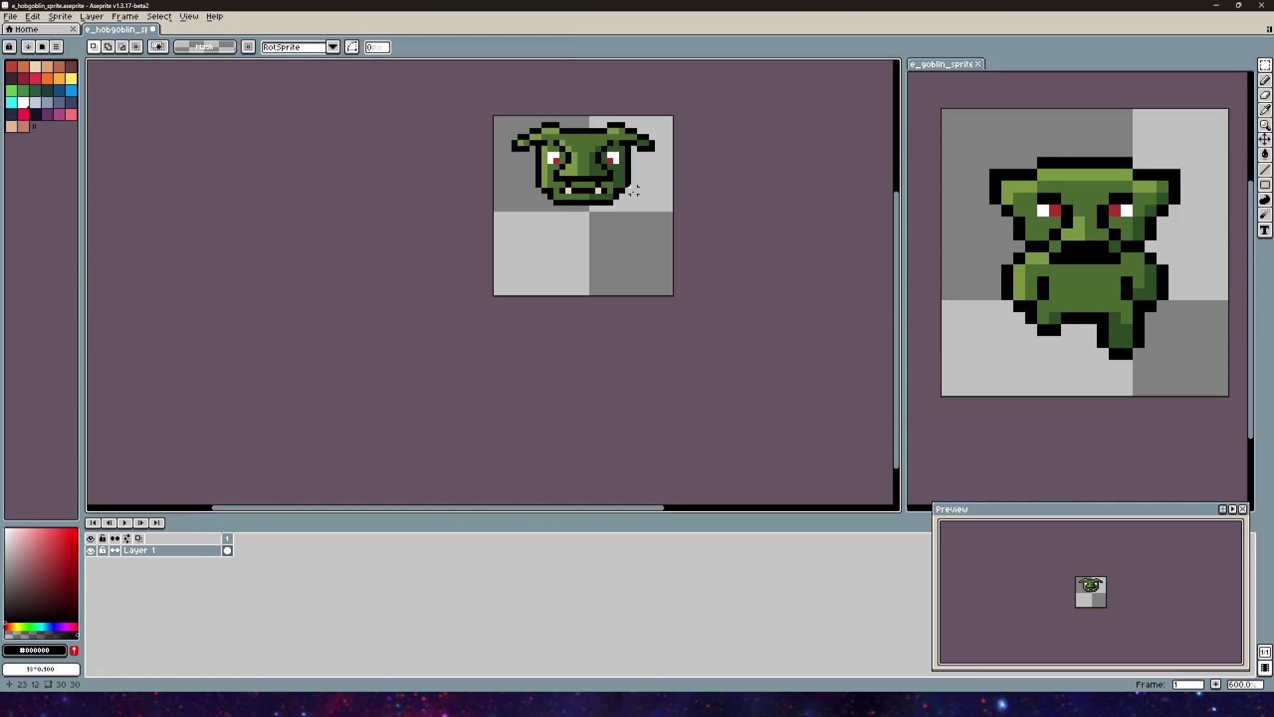
scroll(620, 194, "up", 1)
left_click(1265, 80)
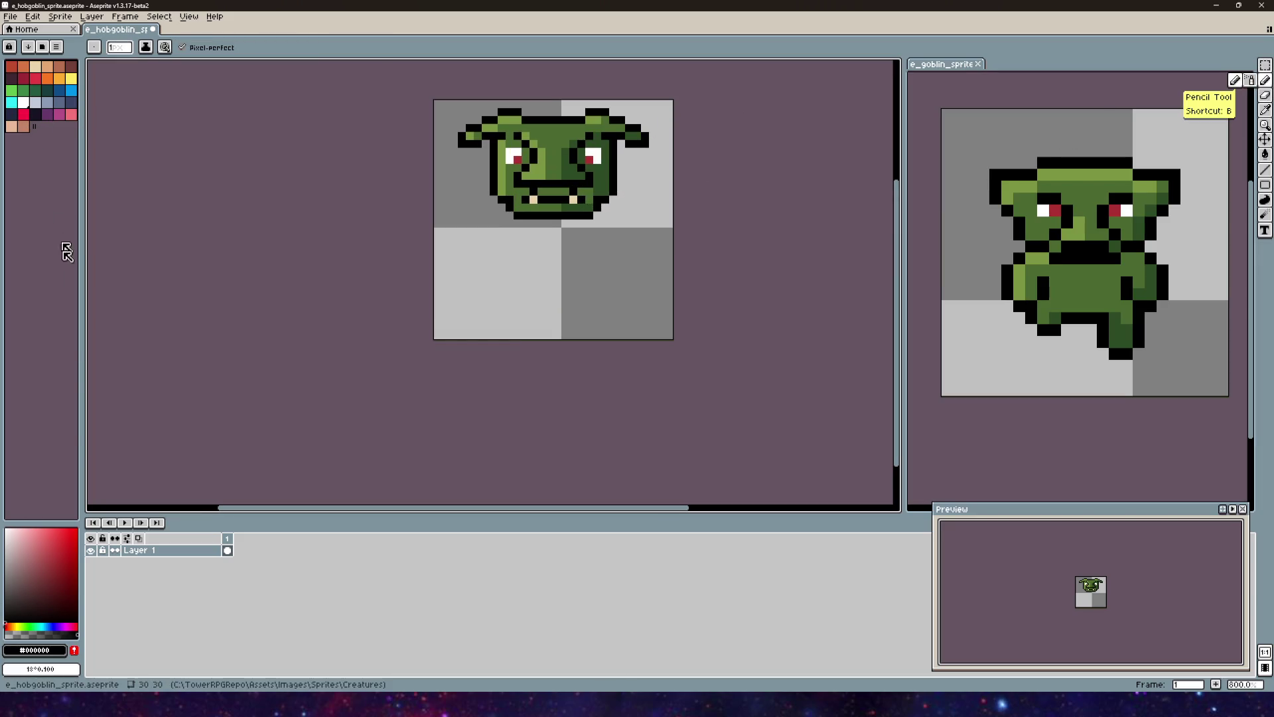
left_click(48, 594)
left_click(26, 618)
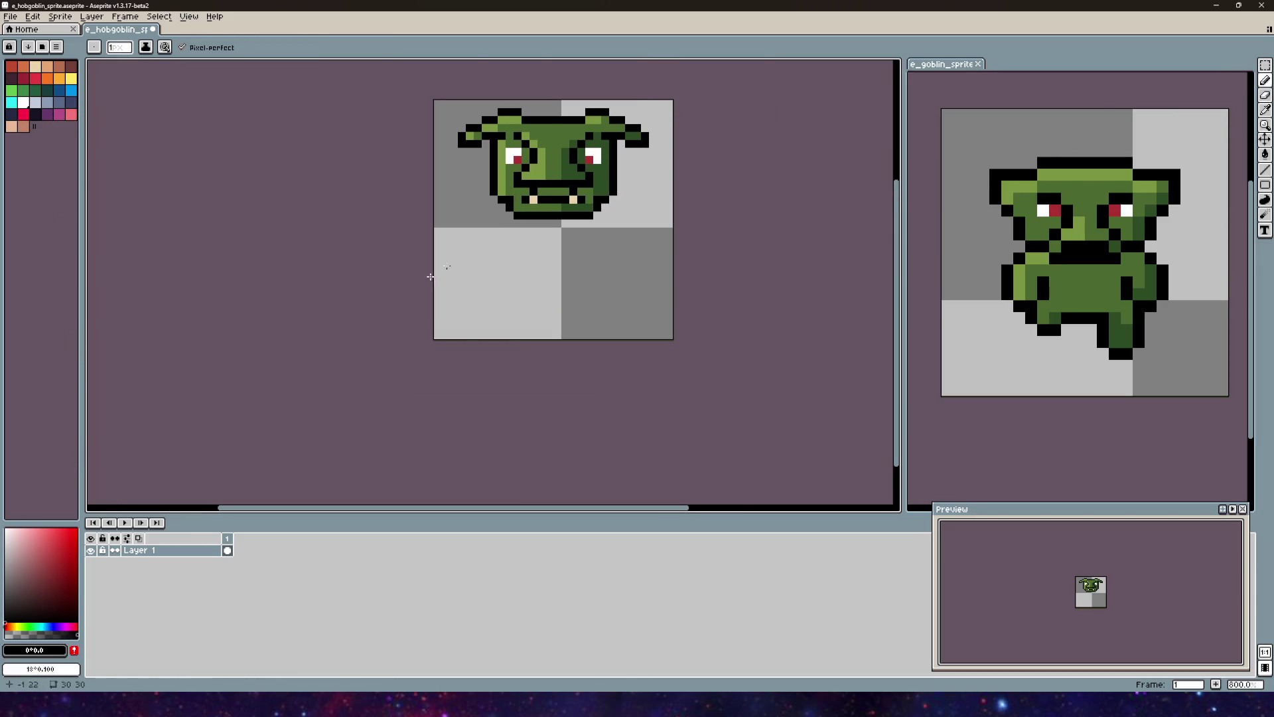
scroll(458, 265, "up", 2)
left_click_drag(703, 164, 643, 276)
scroll(643, 276, "up", 1)
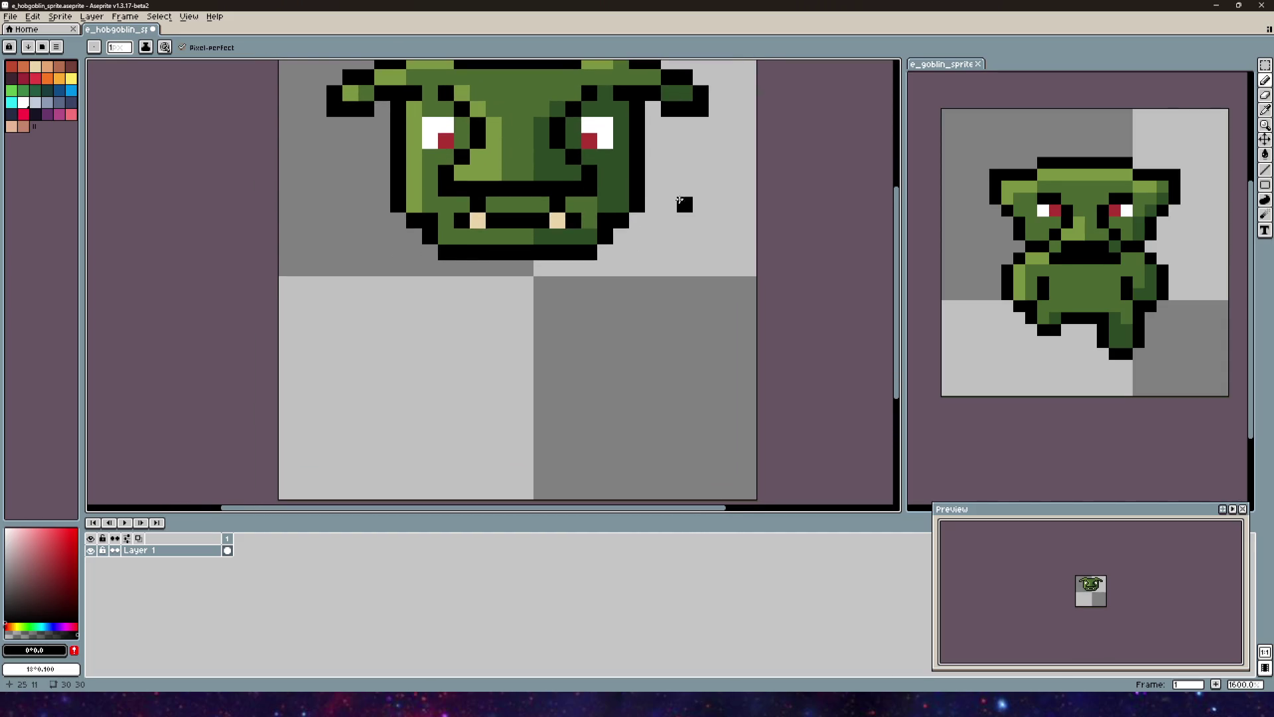
mouse_move(650, 144)
left_mouse_down()
mouse_move(713, 192)
mouse_move(730, 275)
mouse_move(714, 304)
left_mouse_up()
mouse_move(383, 144)
left_mouse_down()
mouse_move(317, 199)
mouse_move(333, 323)
left_mouse_up()
mouse_move(412, 378)
left_mouse_down()
mouse_move(414, 421)
mouse_move(523, 392)
mouse_move(556, 399)
mouse_move(571, 465)
left_mouse_up()
left_click_drag(635, 463, 649, 381)
scroll(649, 381, "down", 3)
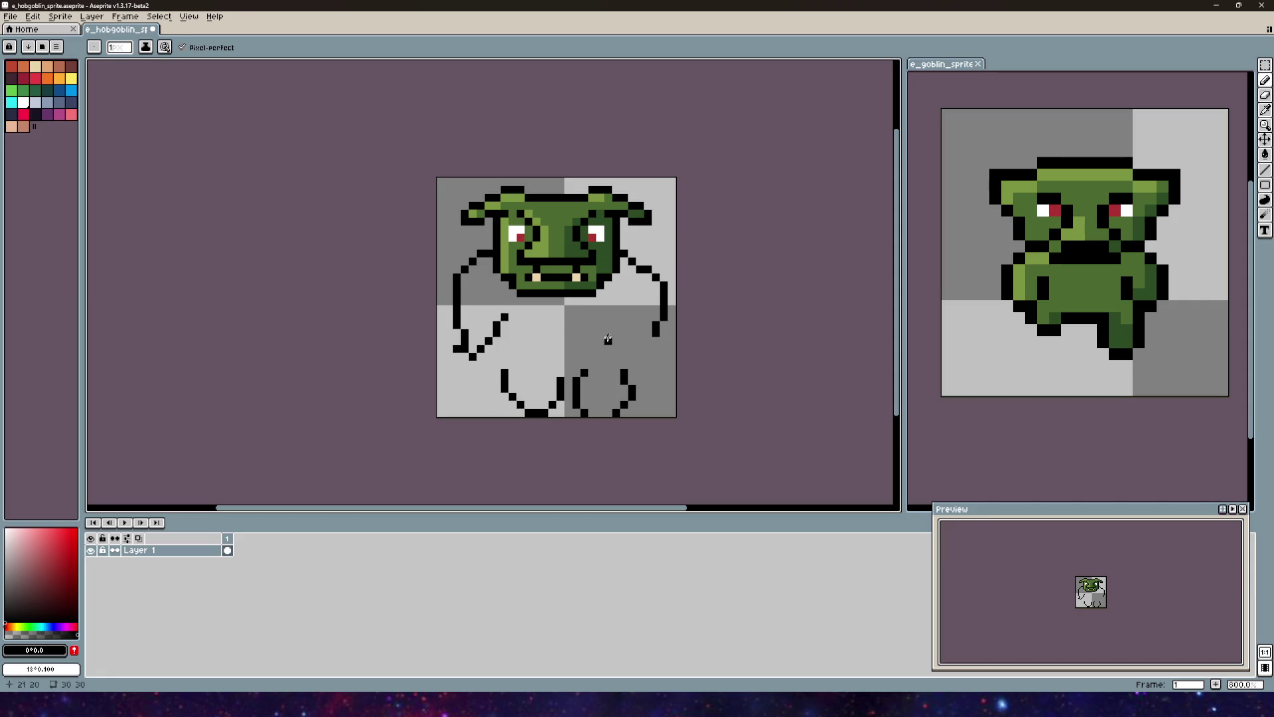
left_click_drag(472, 350, 505, 323)
left_click_drag(656, 340, 614, 323)
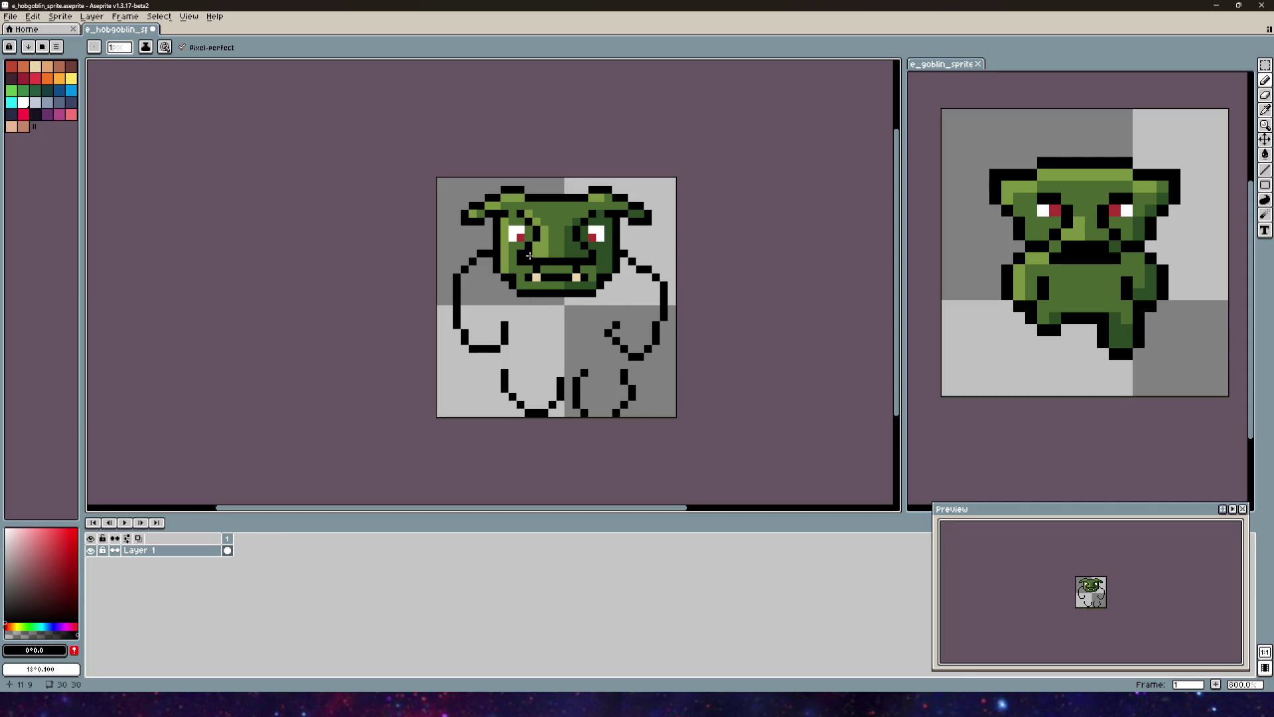
scroll(637, 305, "down", 2)
scroll(653, 266, "up", 1)
scroll(653, 266, "down", 1)
left_click_drag(653, 266, 651, 305)
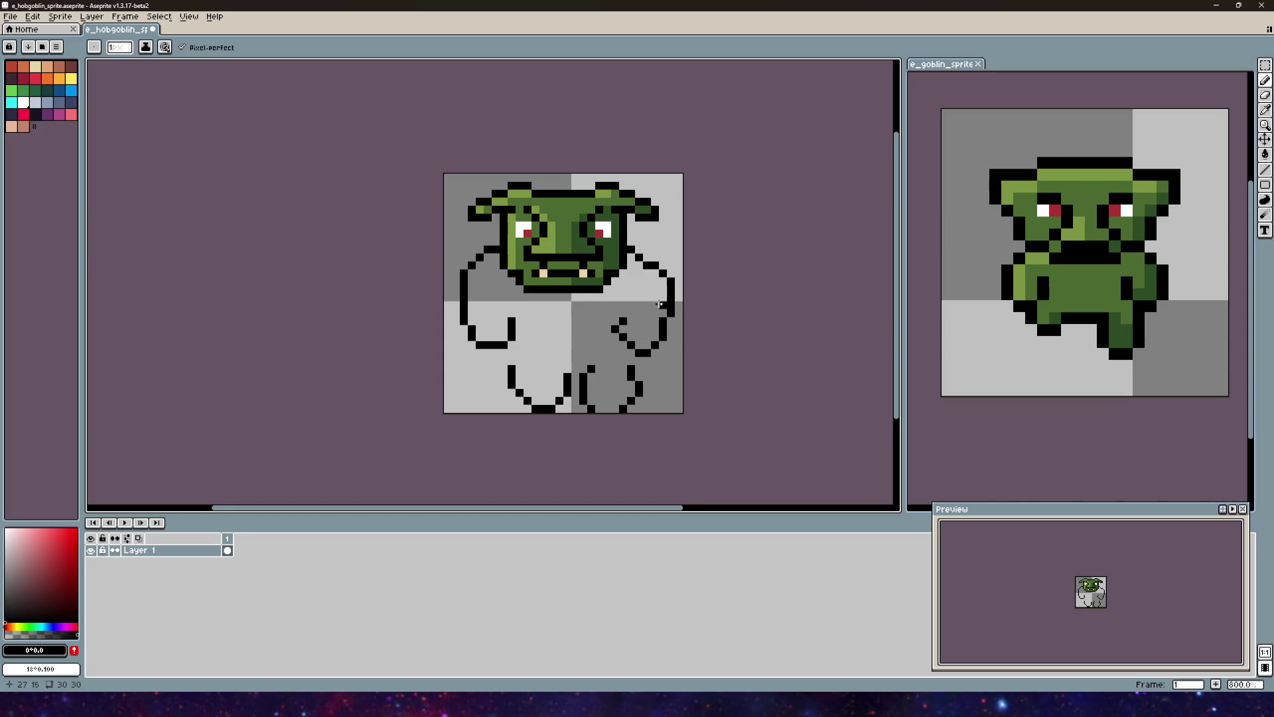
left_click_drag(661, 304, 646, 316)
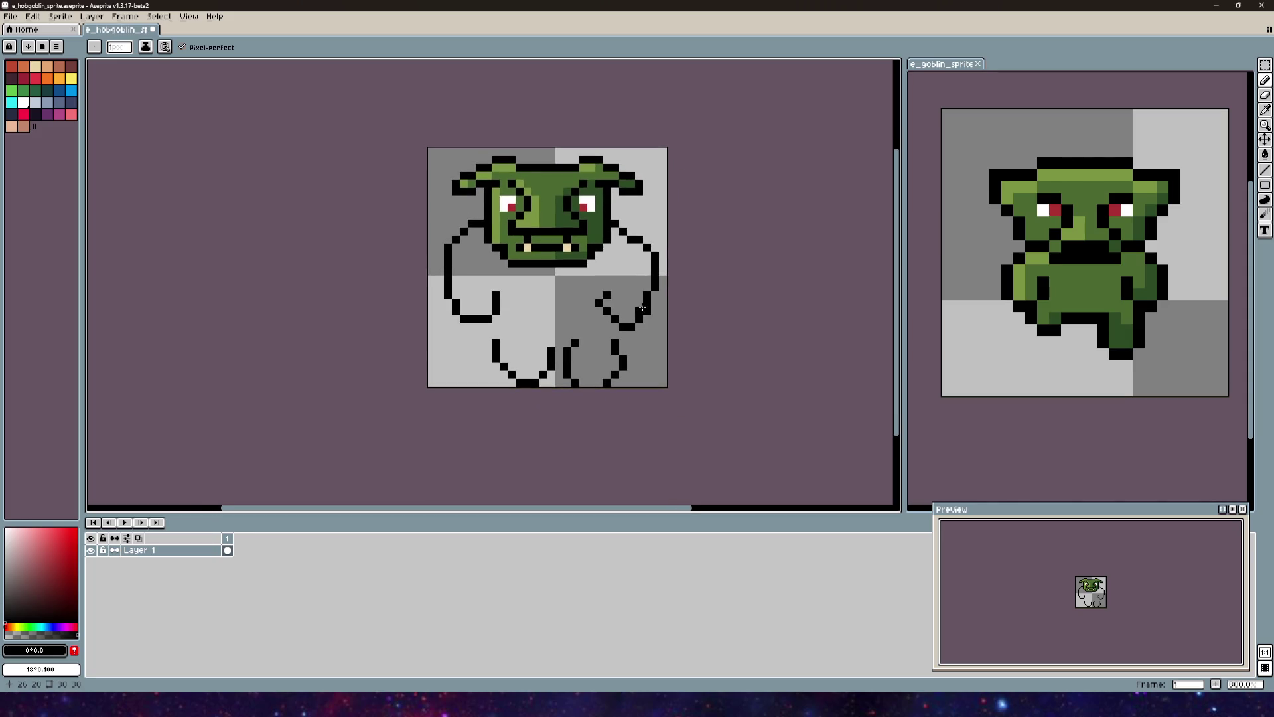
left_click(1265, 94)
mouse_move(600, 303)
left_mouse_down()
mouse_move(655, 248)
mouse_move(631, 224)
left_mouse_up()
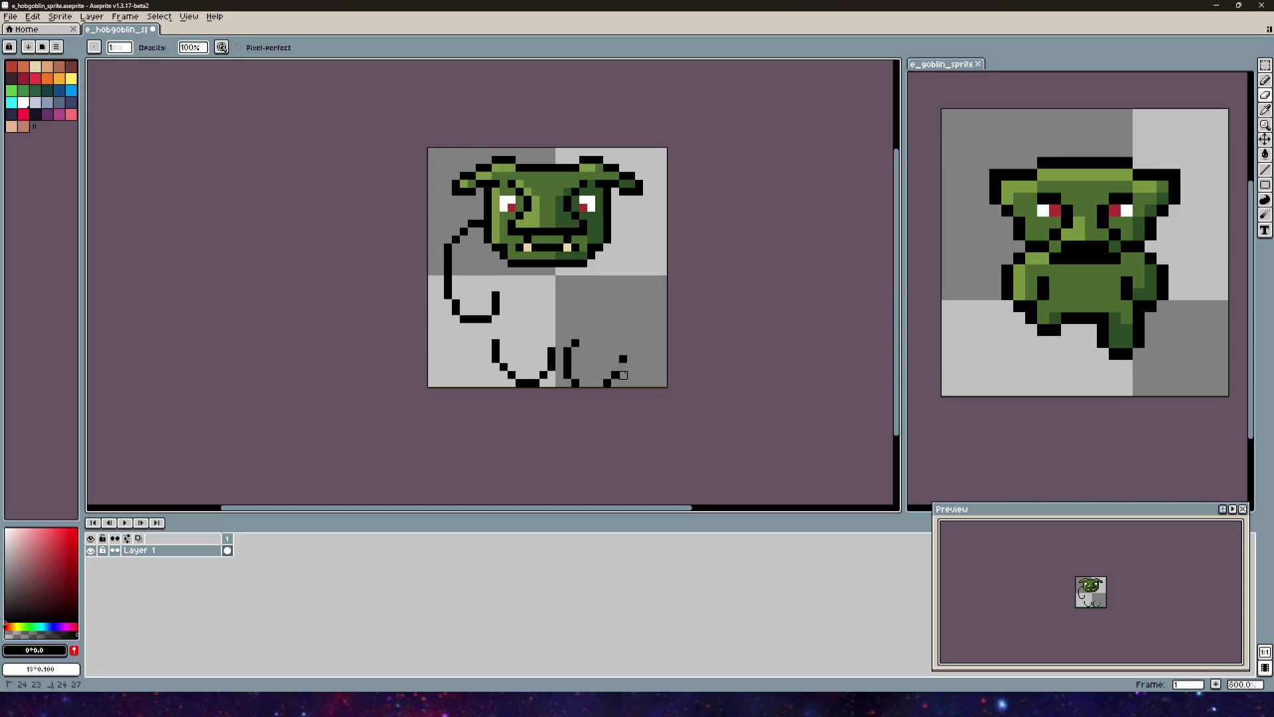
mouse_move(591, 343)
left_mouse_down()
mouse_move(472, 365)
mouse_move(456, 343)
mouse_move(495, 304)
left_mouse_up()
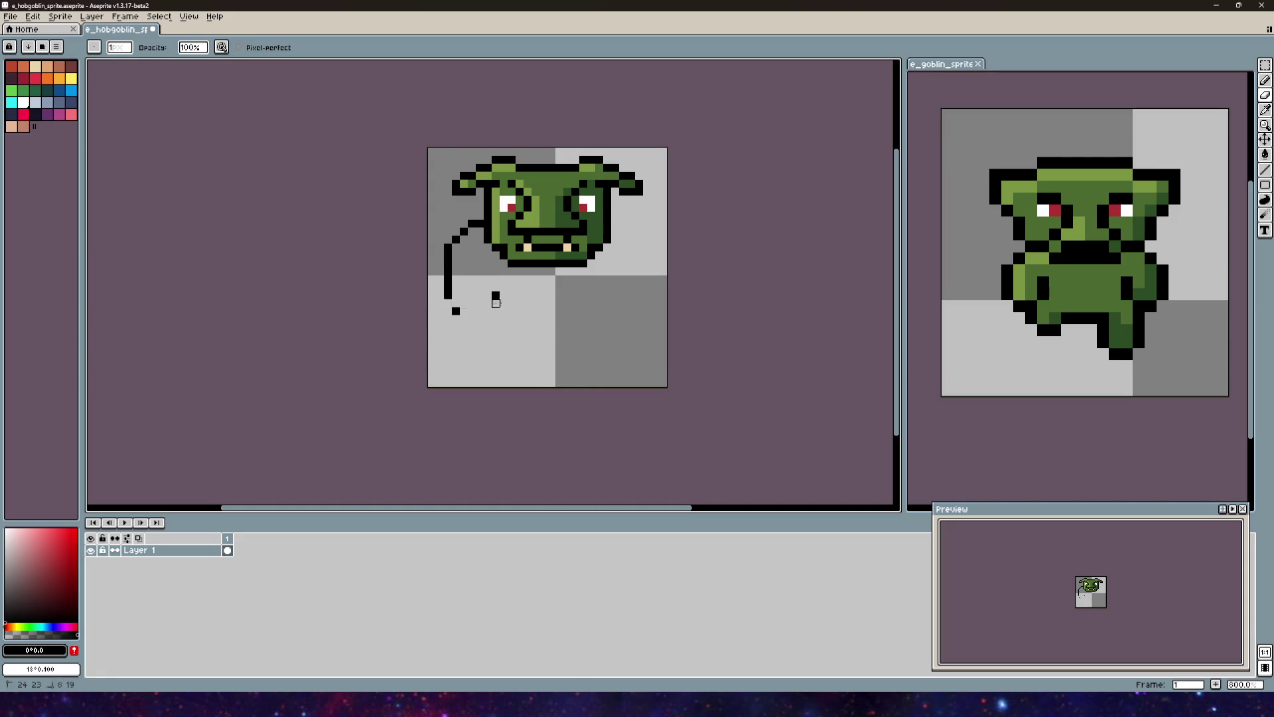
scroll(456, 312, "up", 2)
mouse_move(441, 250)
left_mouse_down()
mouse_move(432, 221)
mouse_move(444, 199)
mouse_move(481, 179)
left_mouse_up()
left_click(1265, 80)
left_click_drag(599, 250, 591, 295)
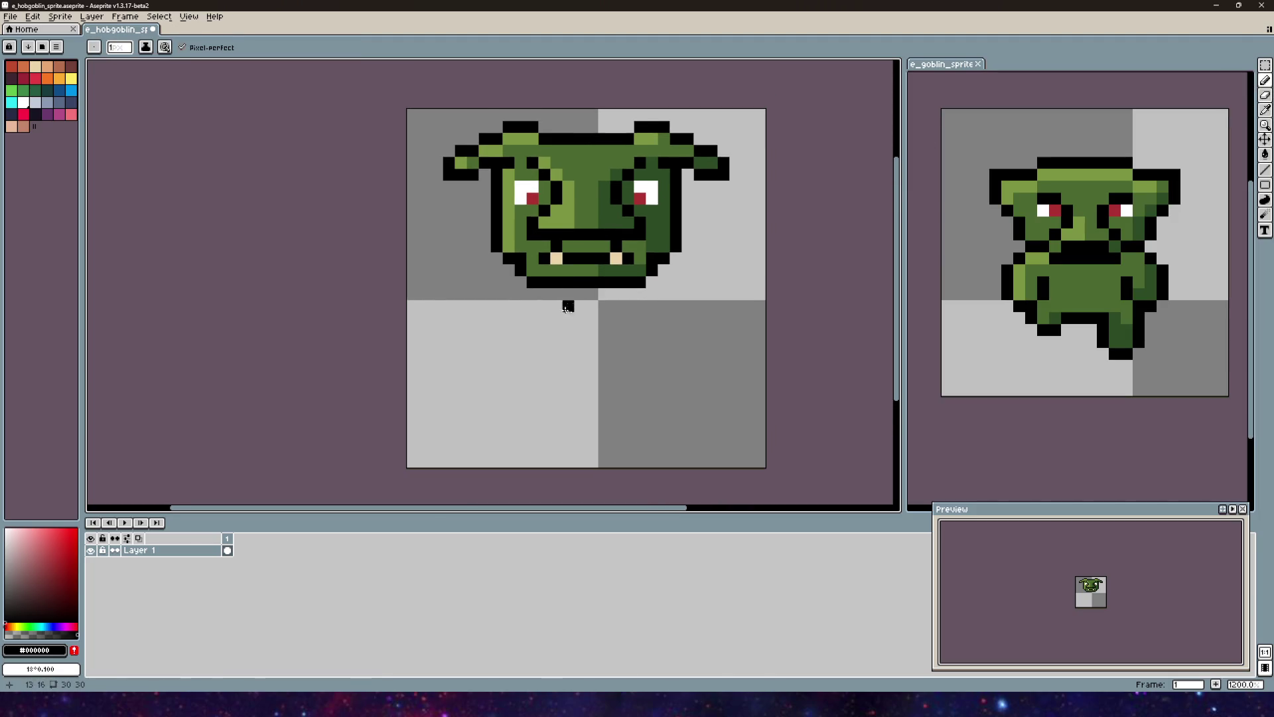
Step: Draw black shoulder lines sloping out from both sides of the face and down
left_click_drag(534, 340, 492, 318)
scroll(414, 305, "up", 1)
left_click(448, 180)
left_click(432, 179)
left_click(713, 180)
left_click_drag(712, 180, 758, 192)
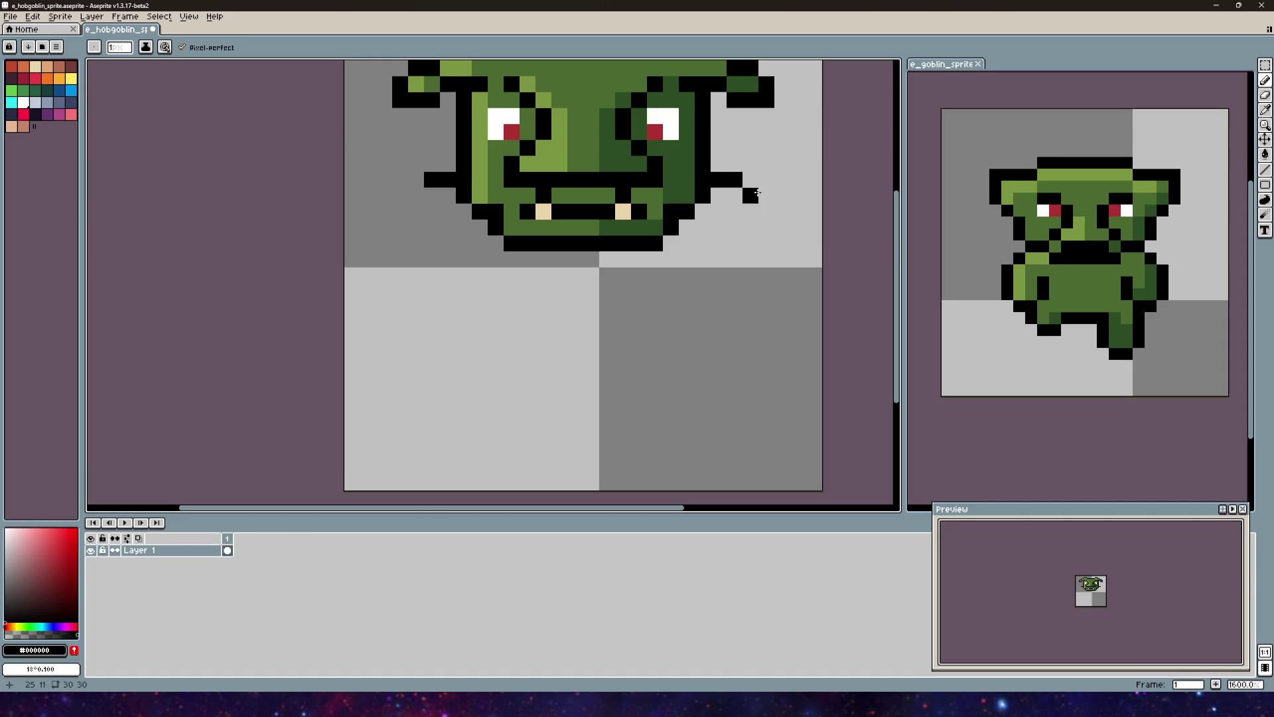
left_click(767, 195)
mouse_move(416, 195)
left_mouse_down()
mouse_move(368, 227)
mouse_move(368, 259)
left_mouse_up()
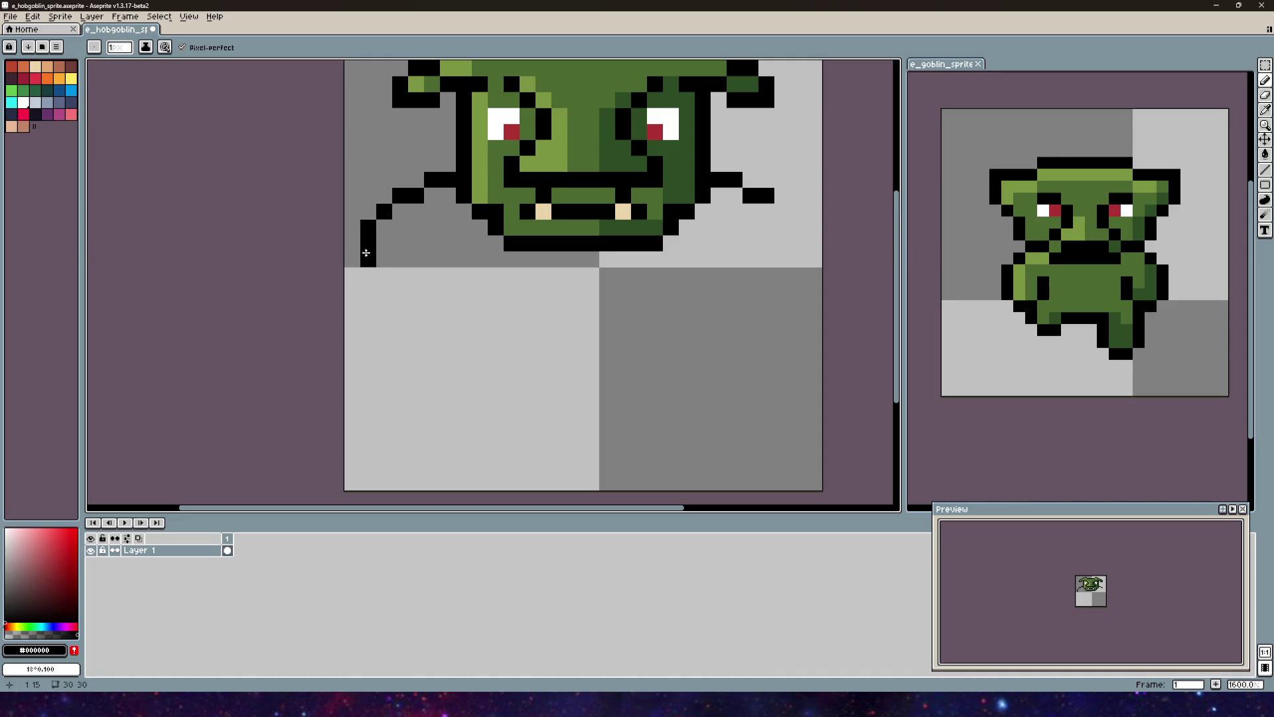
key("ctrl+z")
left_click_drag(798, 227, 793, 266)
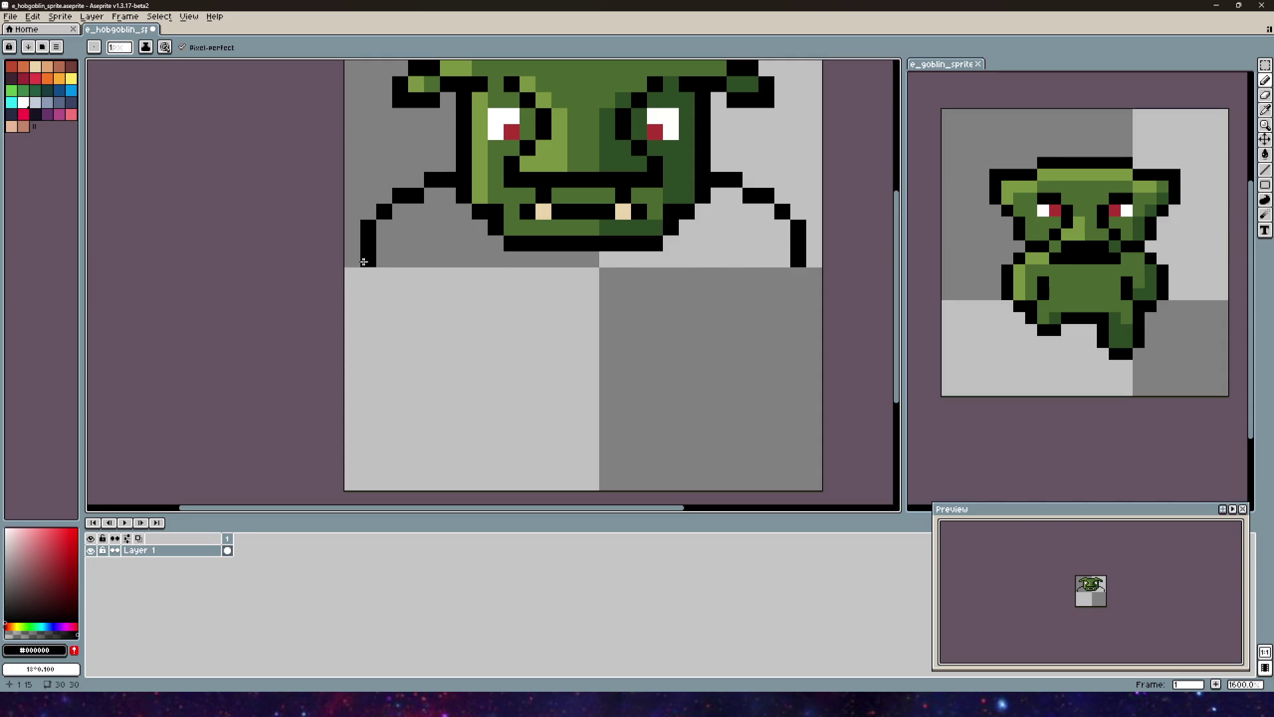
left_click_drag(369, 275, 368, 323)
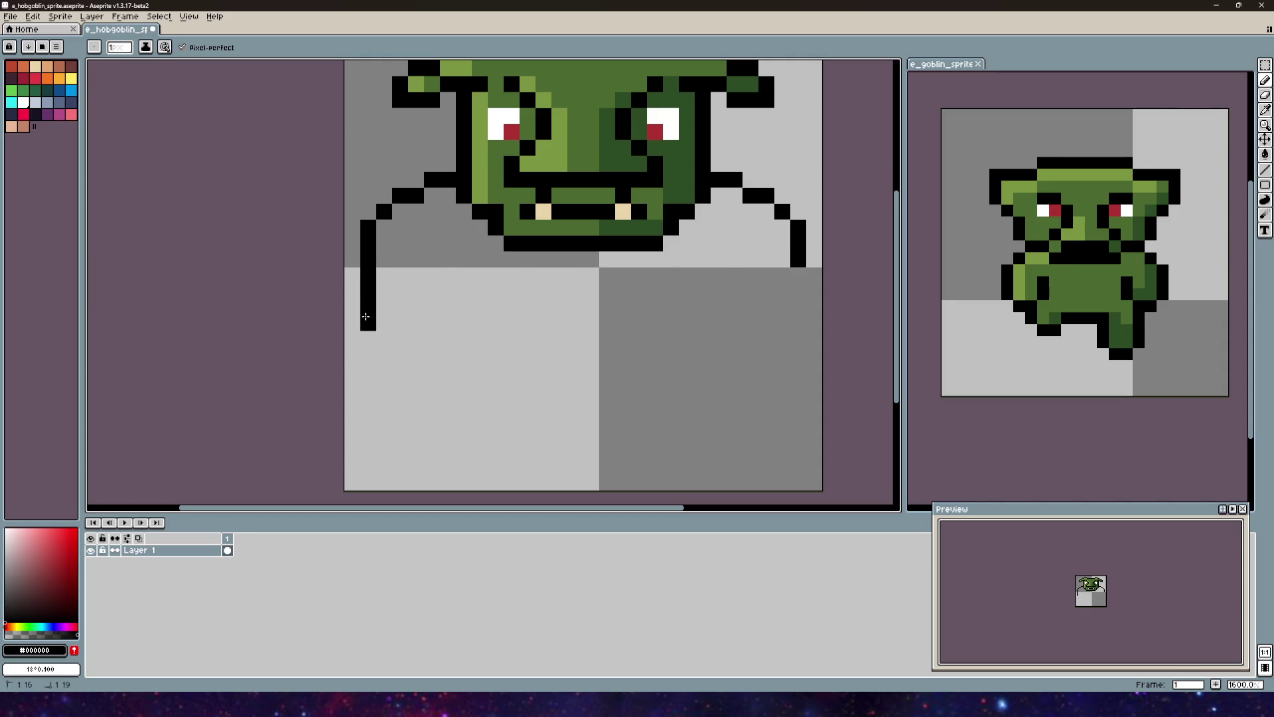
Step: Extend the left outline down into the hooked bottom of the left leg, undoing stray strokes
key("ctrl")
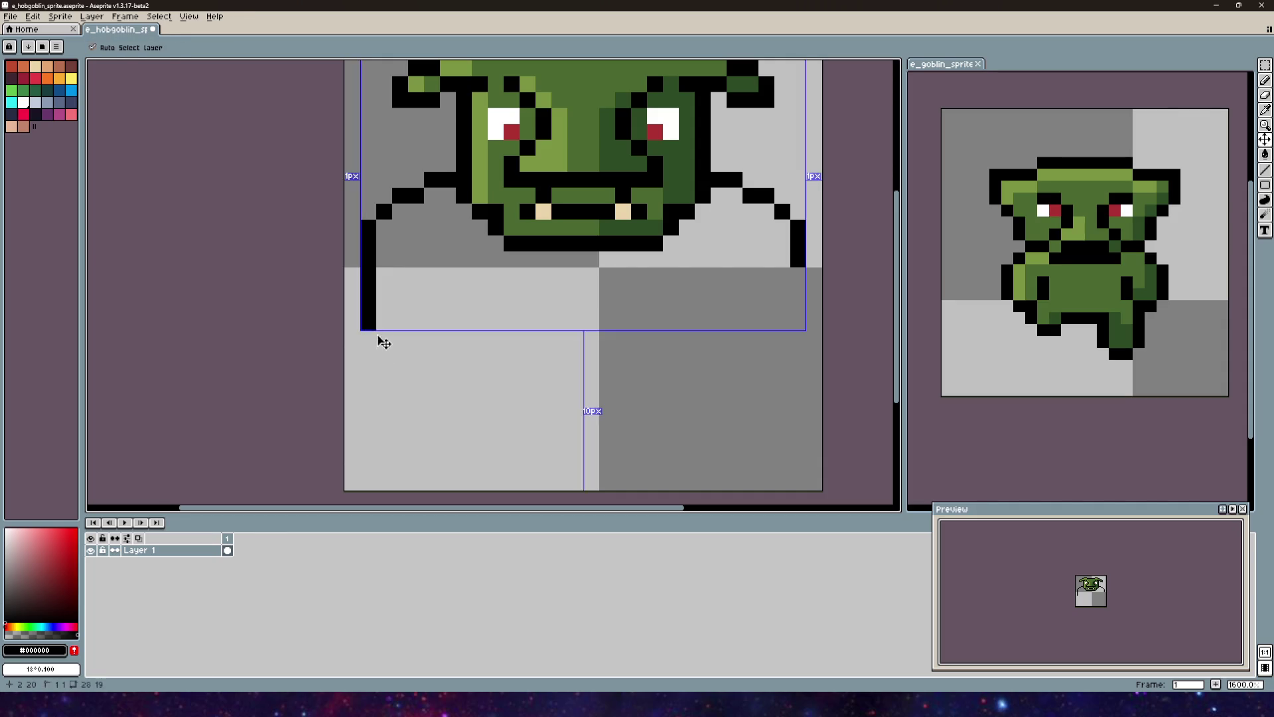
mouse_move(388, 341)
left_mouse_down()
mouse_move(399, 369)
mouse_move(441, 366)
mouse_move(464, 292)
left_mouse_up()
scroll(464, 299, "down", 2)
key("v")
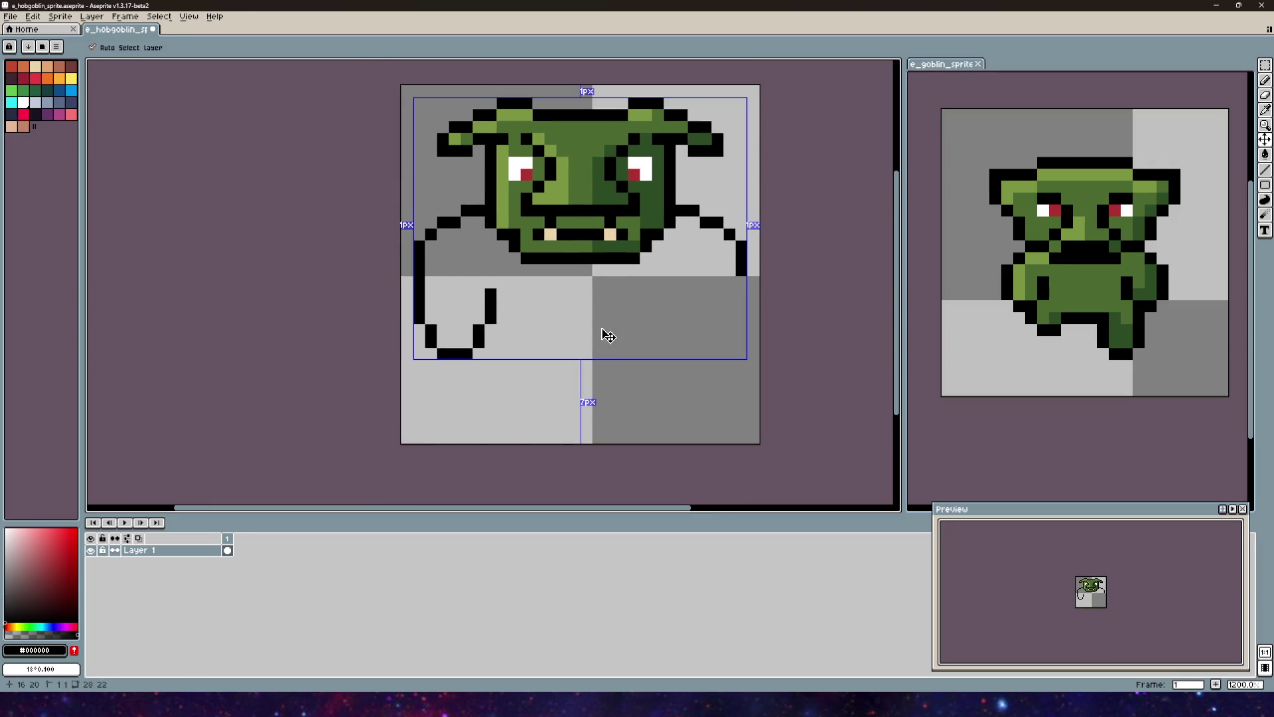
key("ctrl+z")
key("ctrl+z")
key("ctrl+z")
key("b")
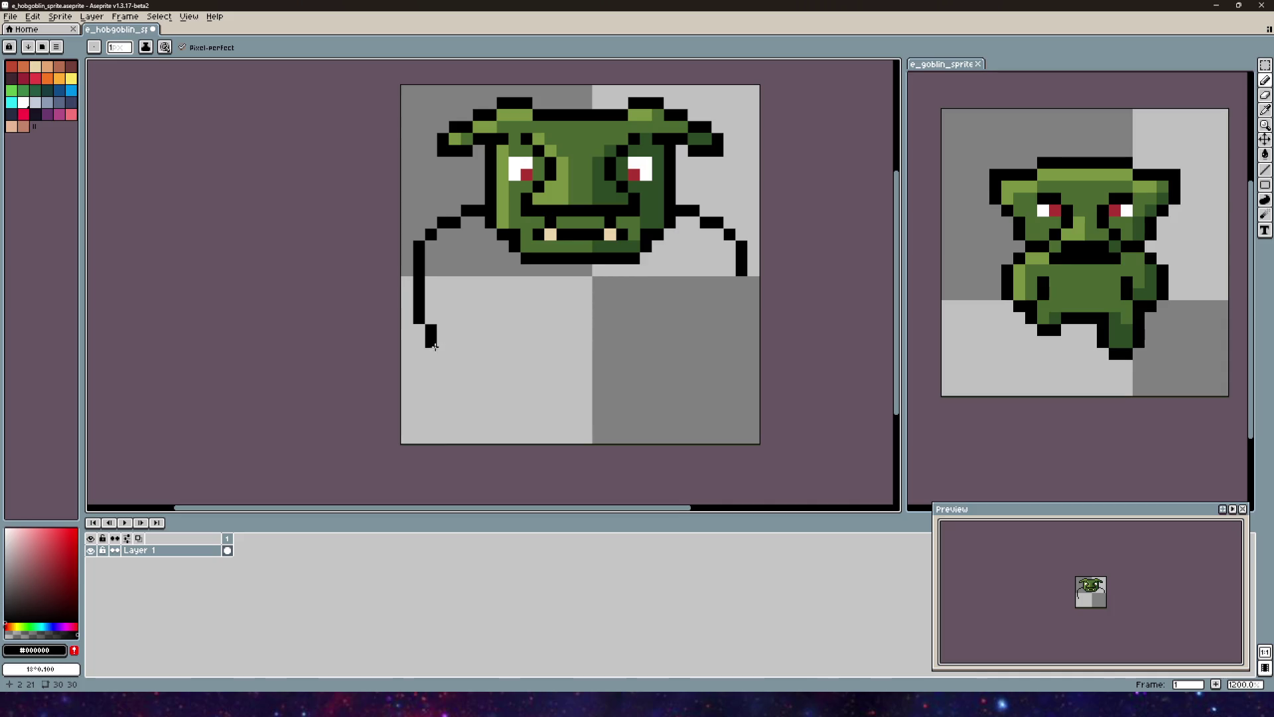
left_click_drag(462, 364, 480, 362)
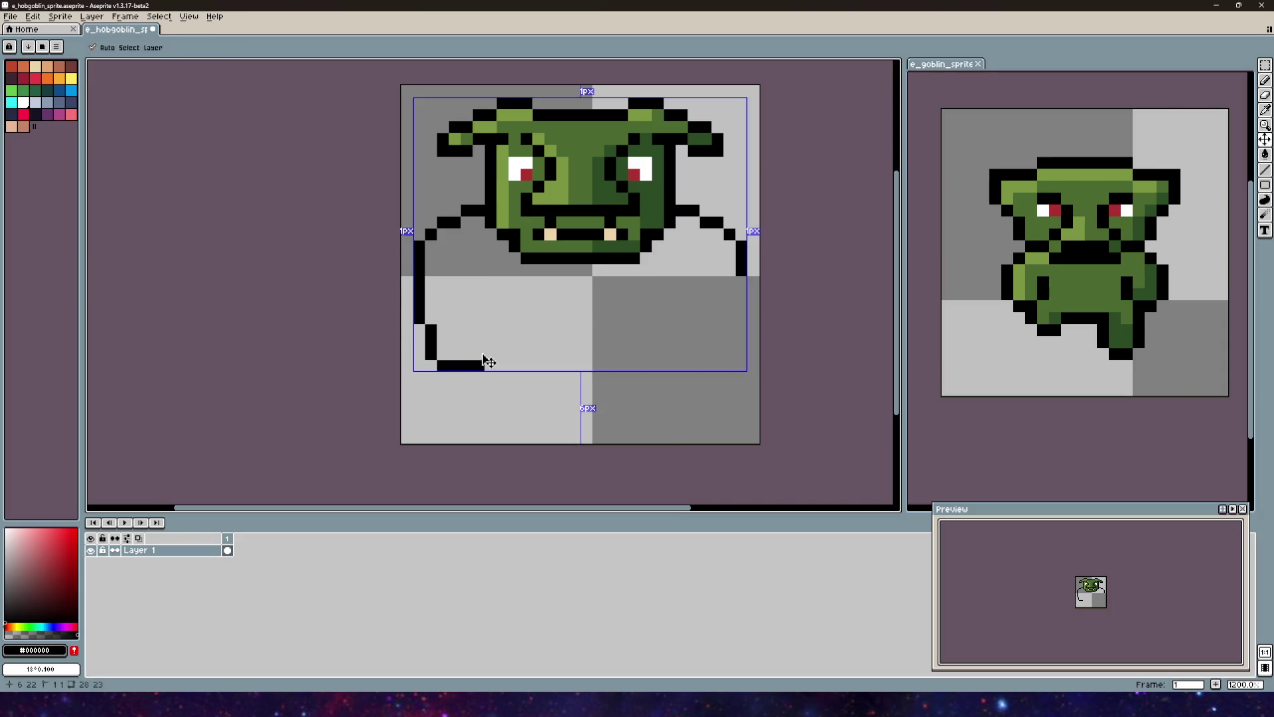
key("ctrl+z")
left_click_drag(481, 361, 481, 331)
key("ctrl+z")
key("ctrl+z")
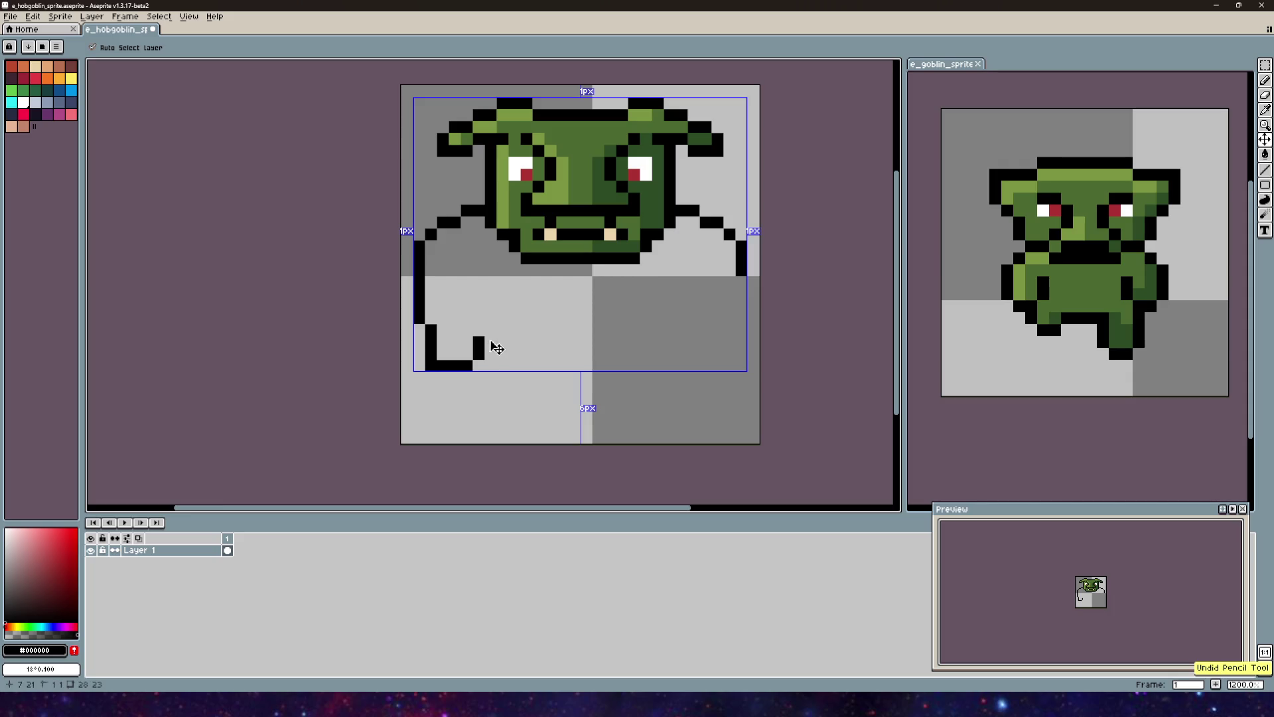
left_click(479, 364)
left_click_drag(480, 354, 480, 327)
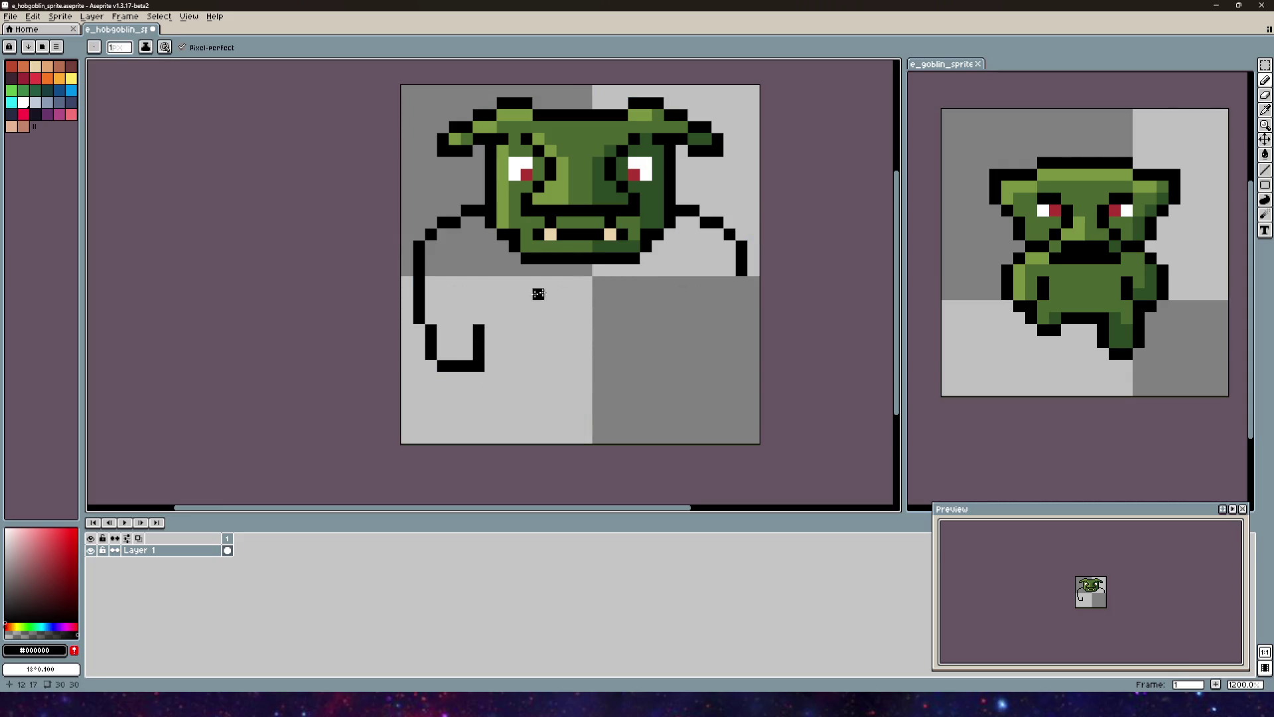
Step: Finish the left leg's bottom edge two pixels to the right
left_click_drag(537, 299, 568, 261)
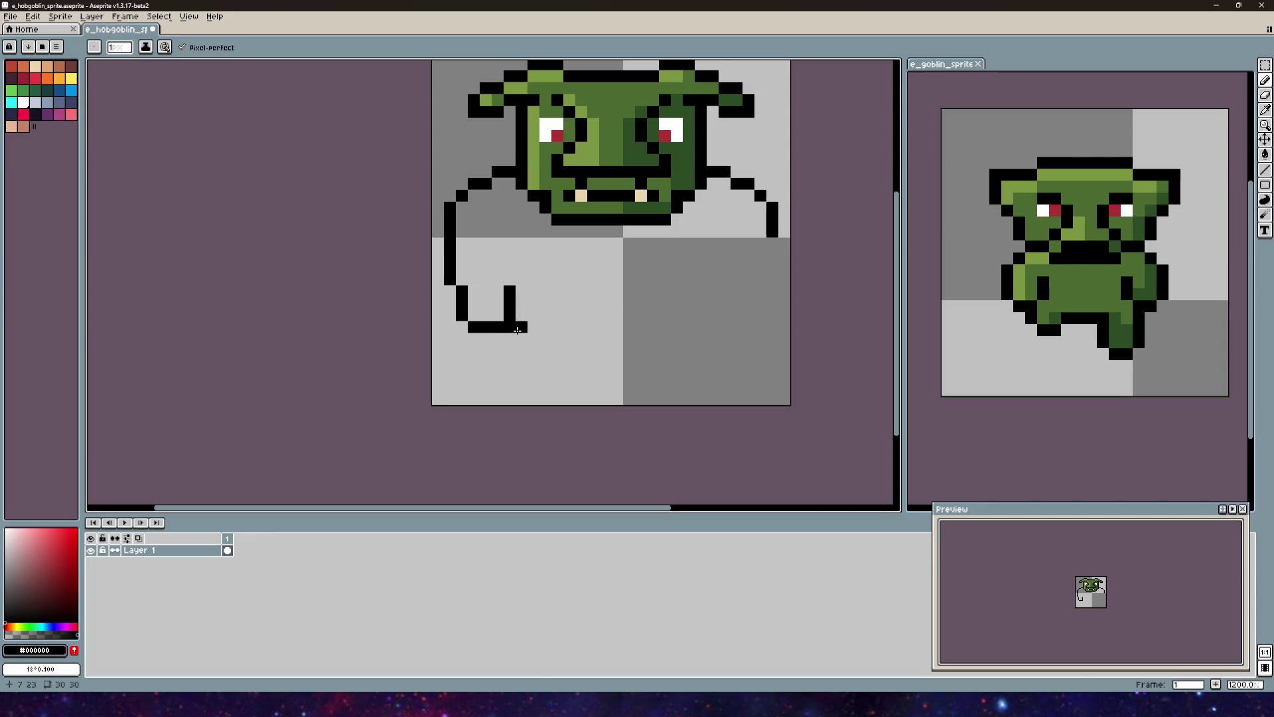
left_click(512, 385)
mouse_move(521, 386)
left_mouse_down()
mouse_move(590, 385)
mouse_move(592, 346)
left_mouse_up()
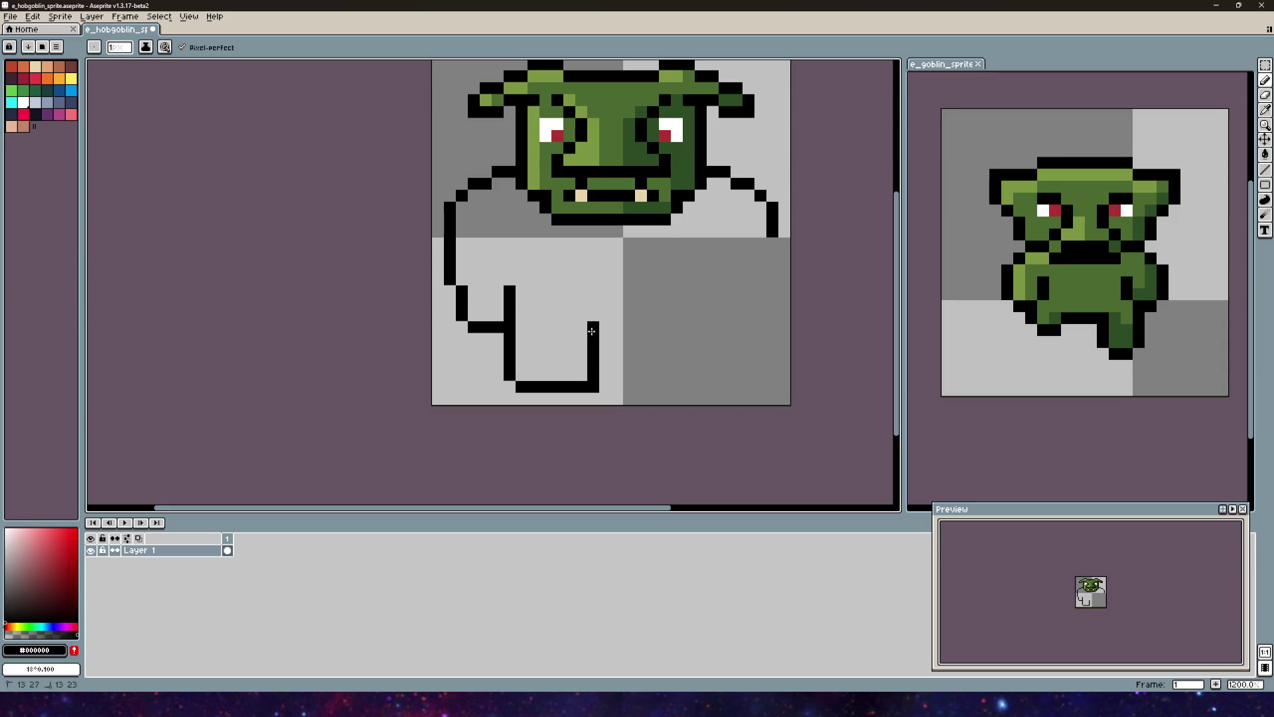
key("e")
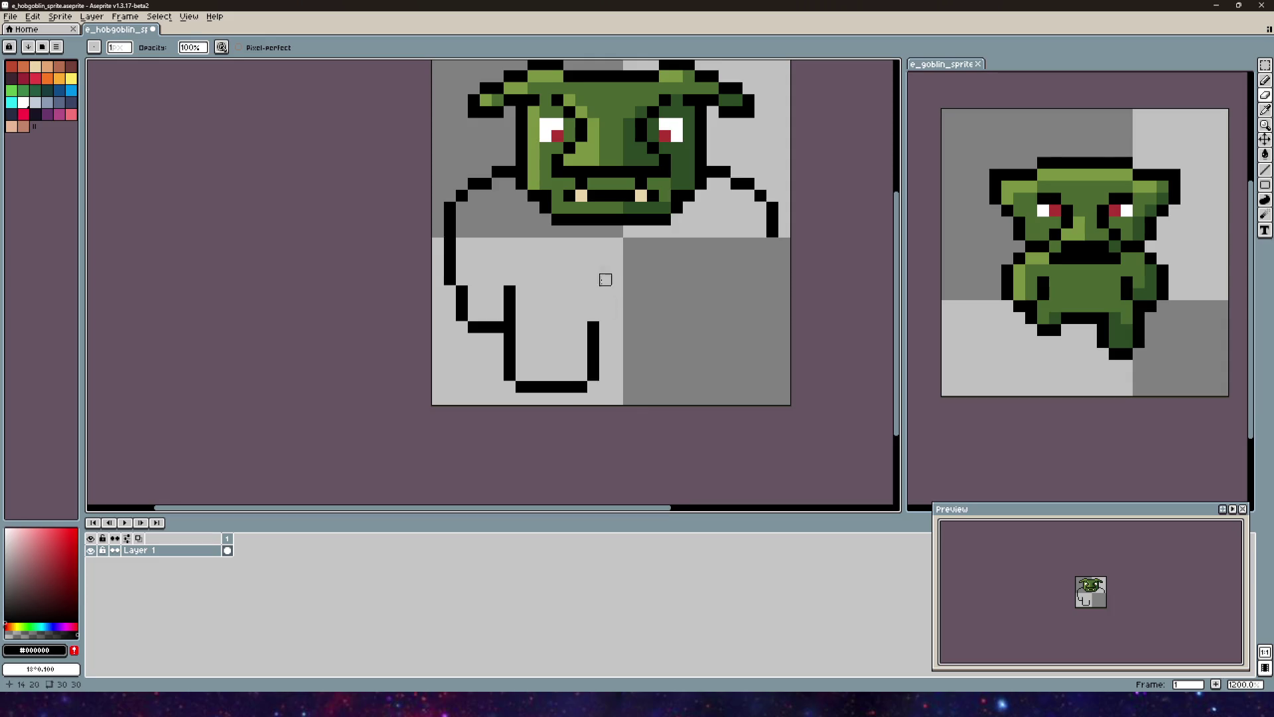
scroll(584, 312, "up", 3)
scroll(664, 292, "down", 2)
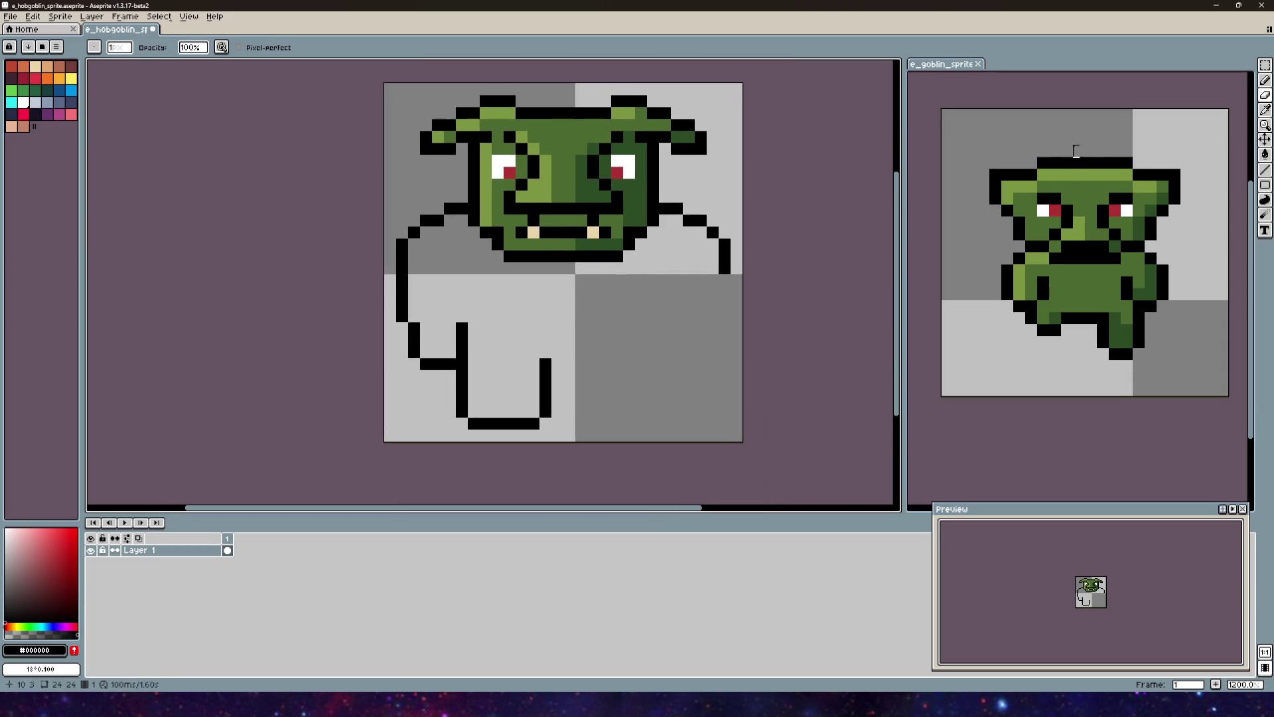
left_click(1265, 65)
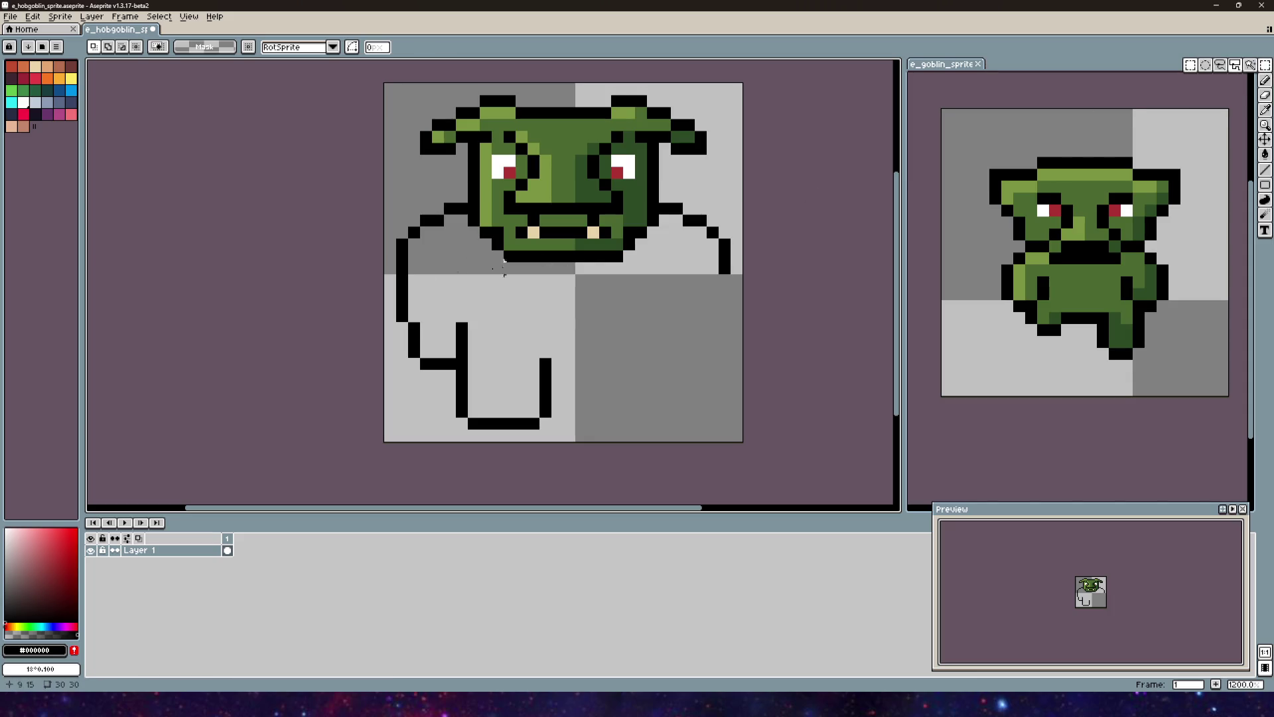
mouse_move(384, 201)
left_mouse_down()
mouse_move(468, 415)
mouse_move(450, 388)
left_mouse_up()
Step: Copy the left leg rightward and flip it horizontally to form the right leg
left_click(604, 278)
mouse_move(612, 273)
left_mouse_down()
mouse_move(356, 420)
mouse_move(372, 435)
left_mouse_up()
left_click(508, 350)
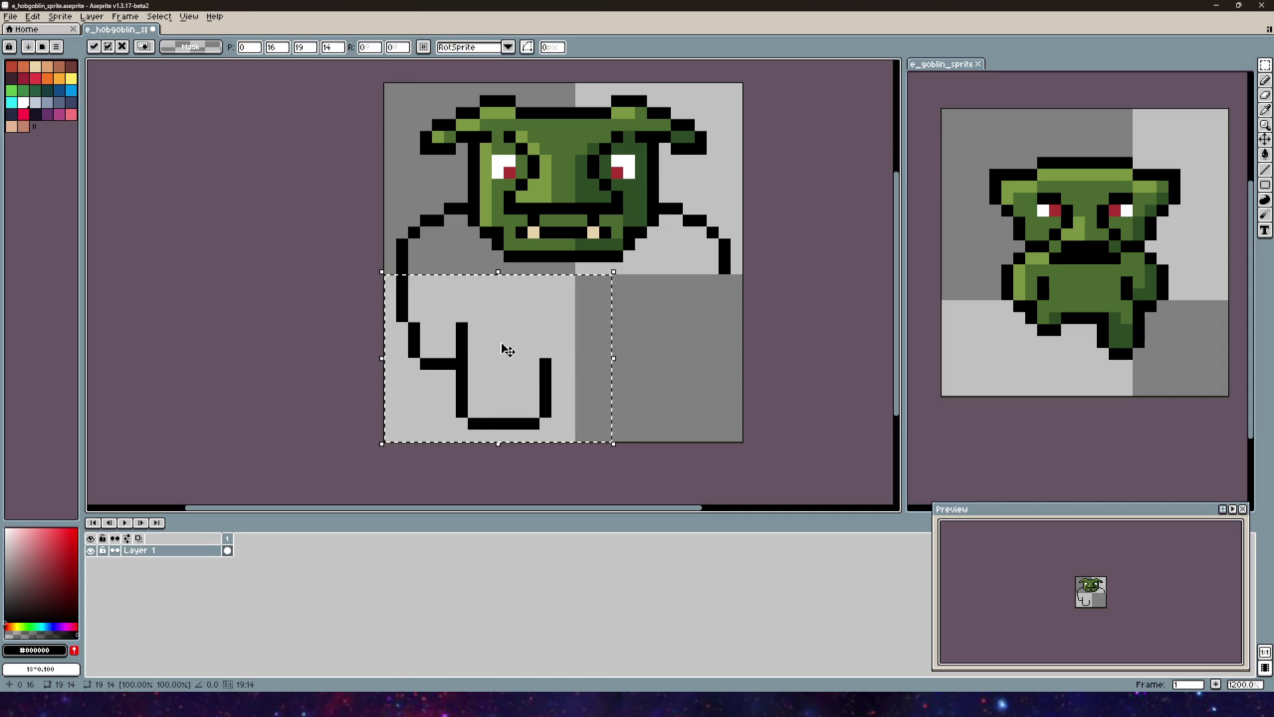
left_click_drag(508, 350, 590, 346)
left_click(49, 16)
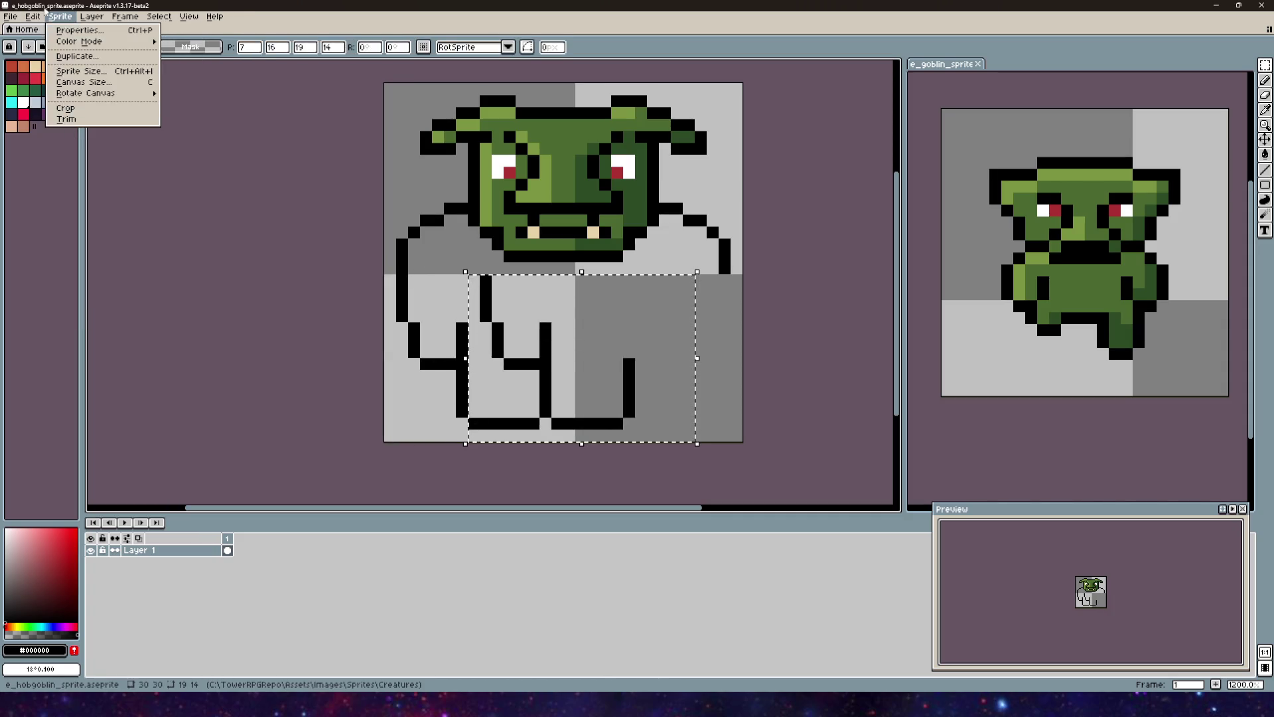
mouse_move(32, 16)
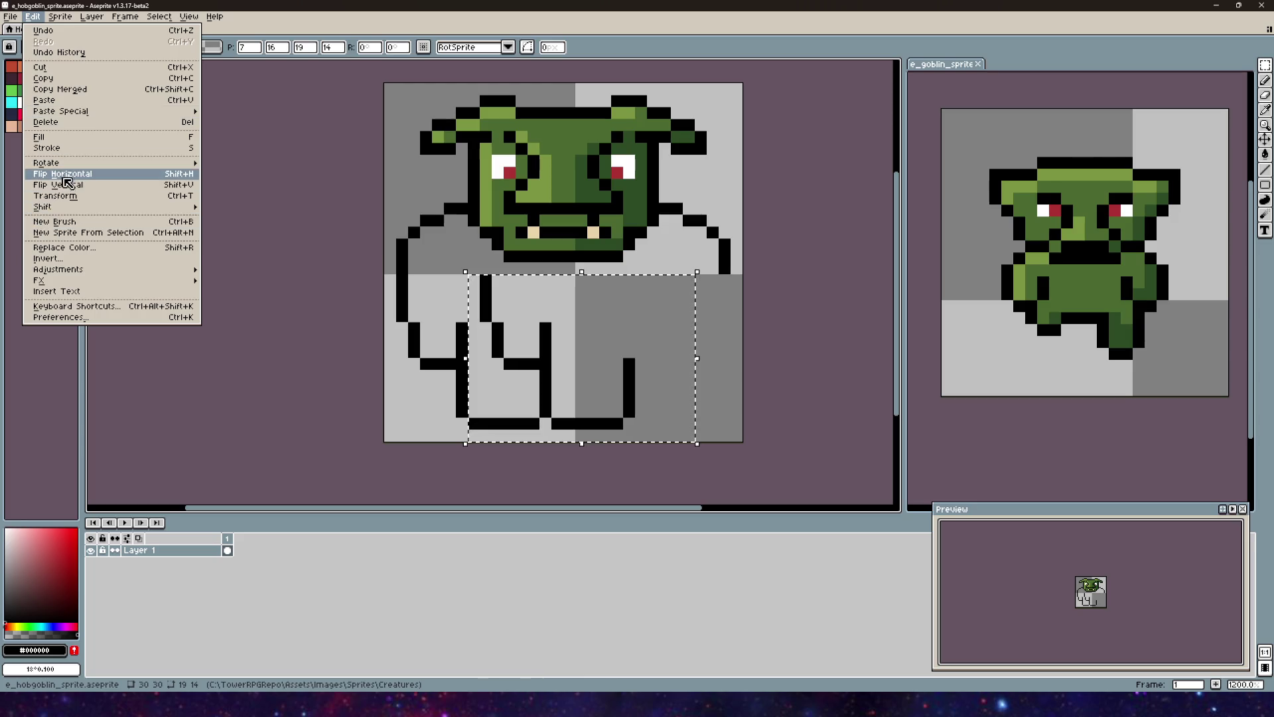
left_click(64, 176)
mouse_move(609, 392)
left_mouse_down()
mouse_move(657, 392)
mouse_move(662, 355)
left_mouse_up()
left_click(710, 193)
scroll(700, 307, "down", 4)
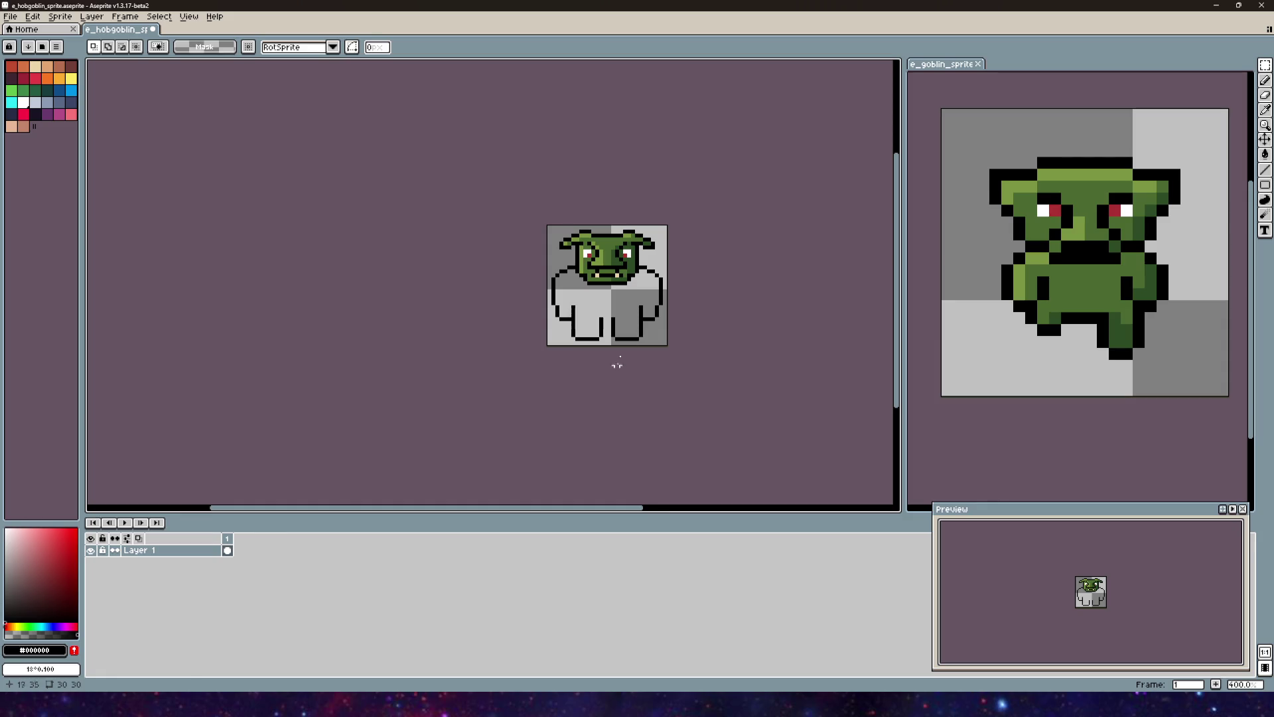
Step: Shift the arm edge columns one pixel left so the arms sit flush with the shoulders
scroll(617, 364, "up", 5)
mouse_move(513, 299)
left_mouse_down()
mouse_move(536, 333)
mouse_move(557, 266)
left_mouse_up()
mouse_move(392, 198)
left_mouse_down()
mouse_move(404, 270)
mouse_move(430, 239)
mouse_move(418, 239)
left_mouse_up()
left_click(661, 258)
mouse_move(738, 271)
left_mouse_down()
mouse_move(710, 193)
mouse_move(723, 233)
left_mouse_up()
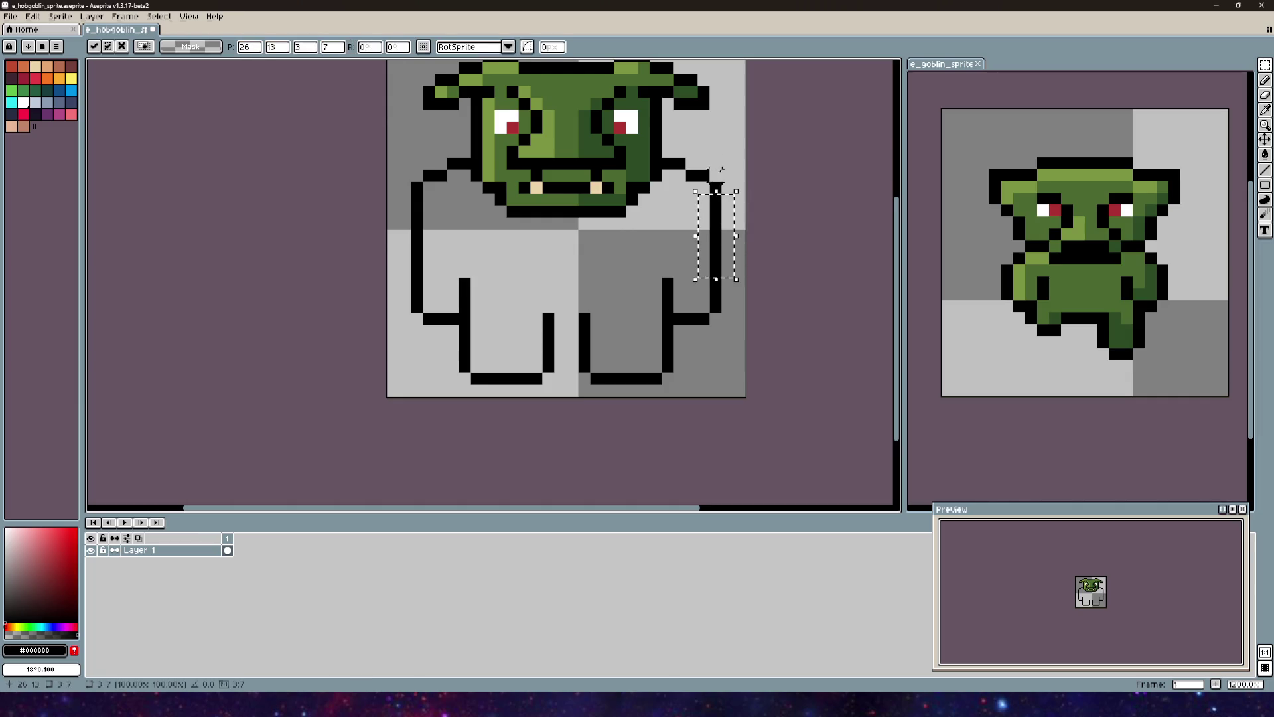
key("ctrl+d")
scroll(785, 325, "down", 4)
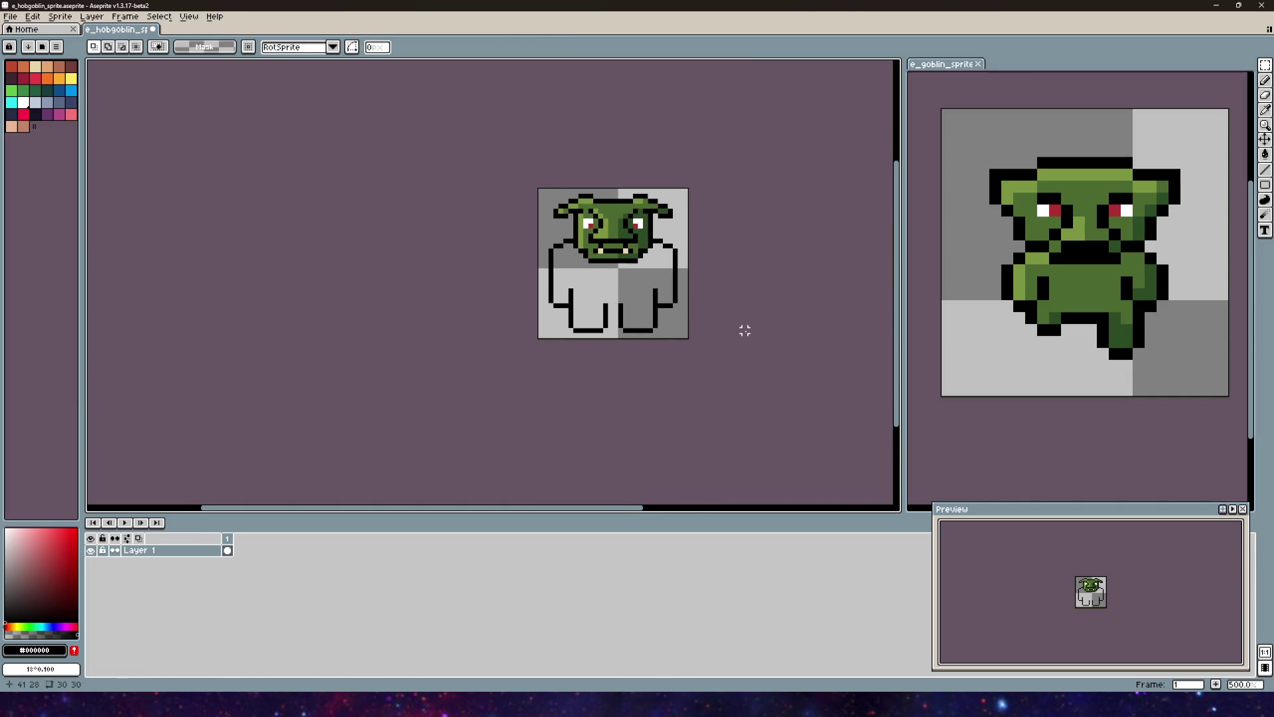
key("ctrl+z")
key("ctrl+z")
key("ctrl+z")
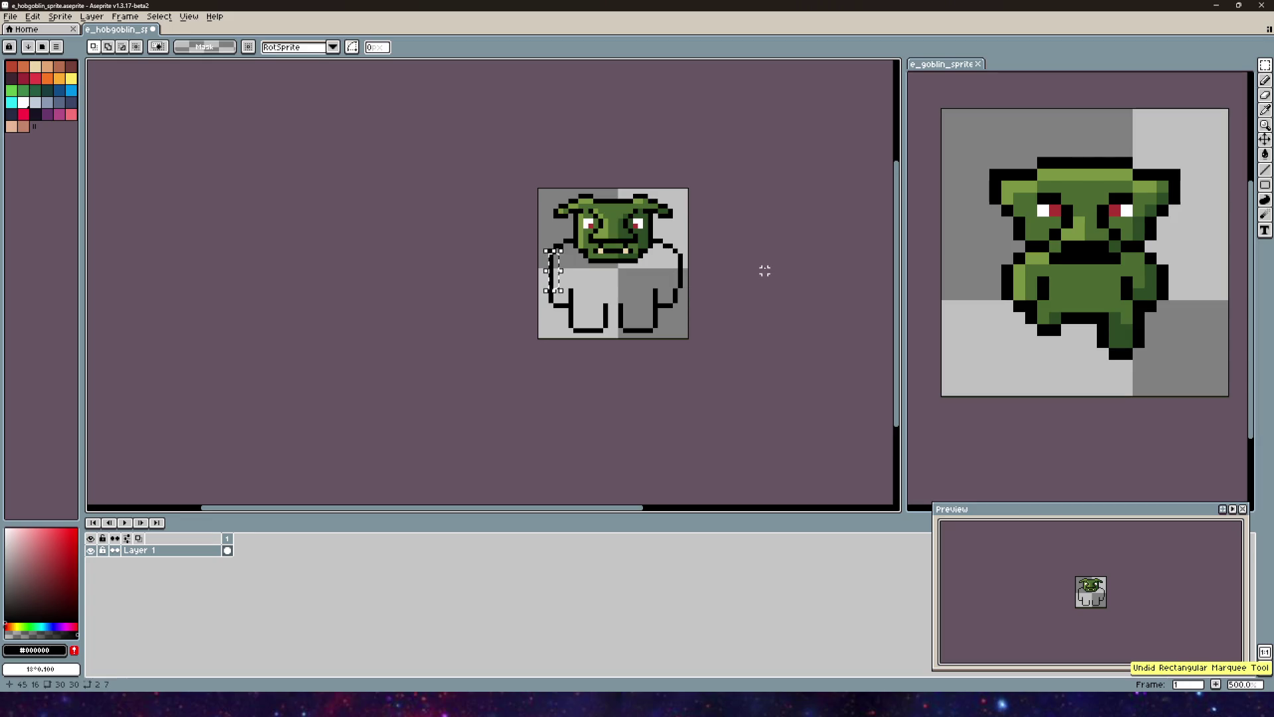
key("ctrl+d")
scroll(655, 300, "up", 2)
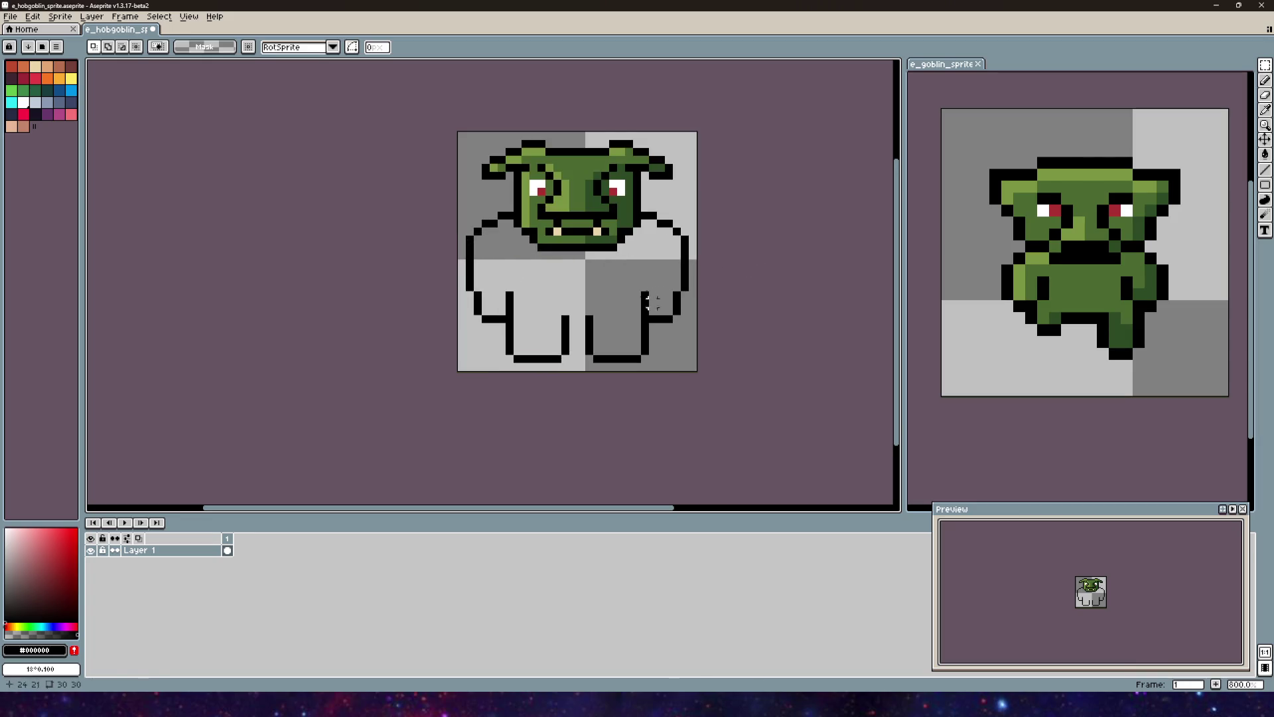
left_click_drag(653, 300, 692, 264)
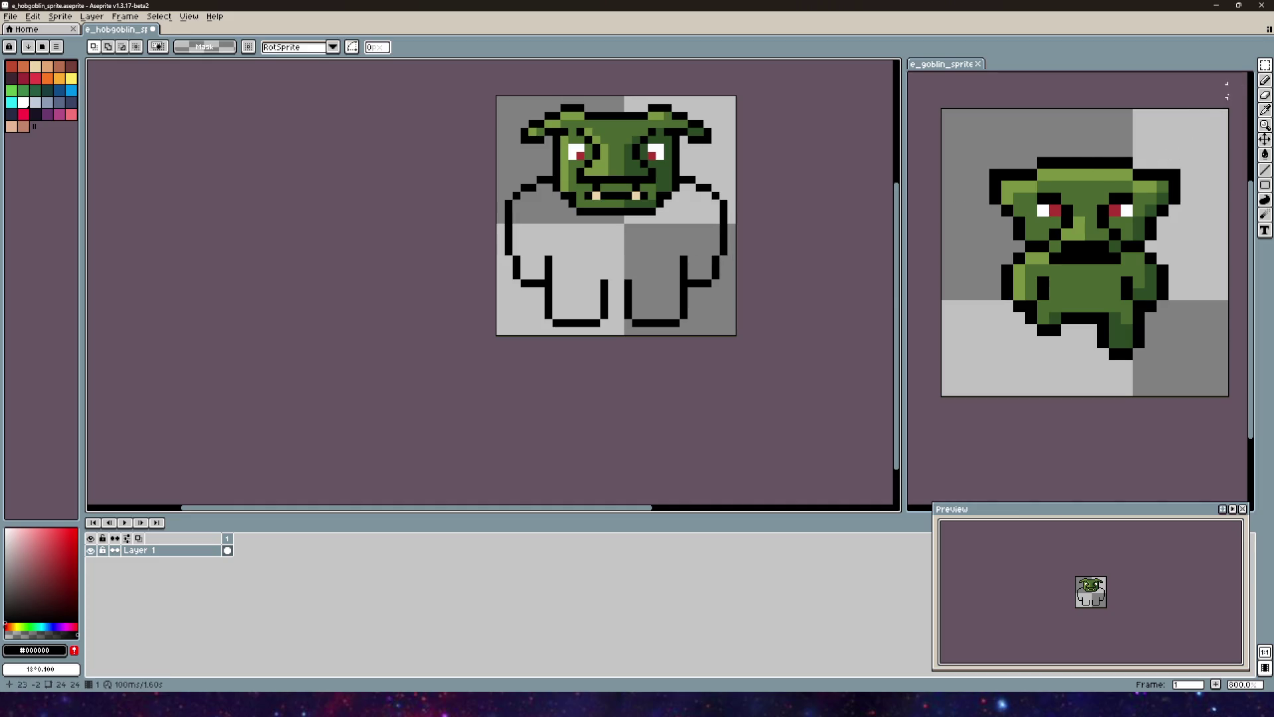
Step: Fill the crotch gap and extend both arm lines upward with black pixels
key("b")
scroll(677, 311, "up", 5)
left_click(580, 263)
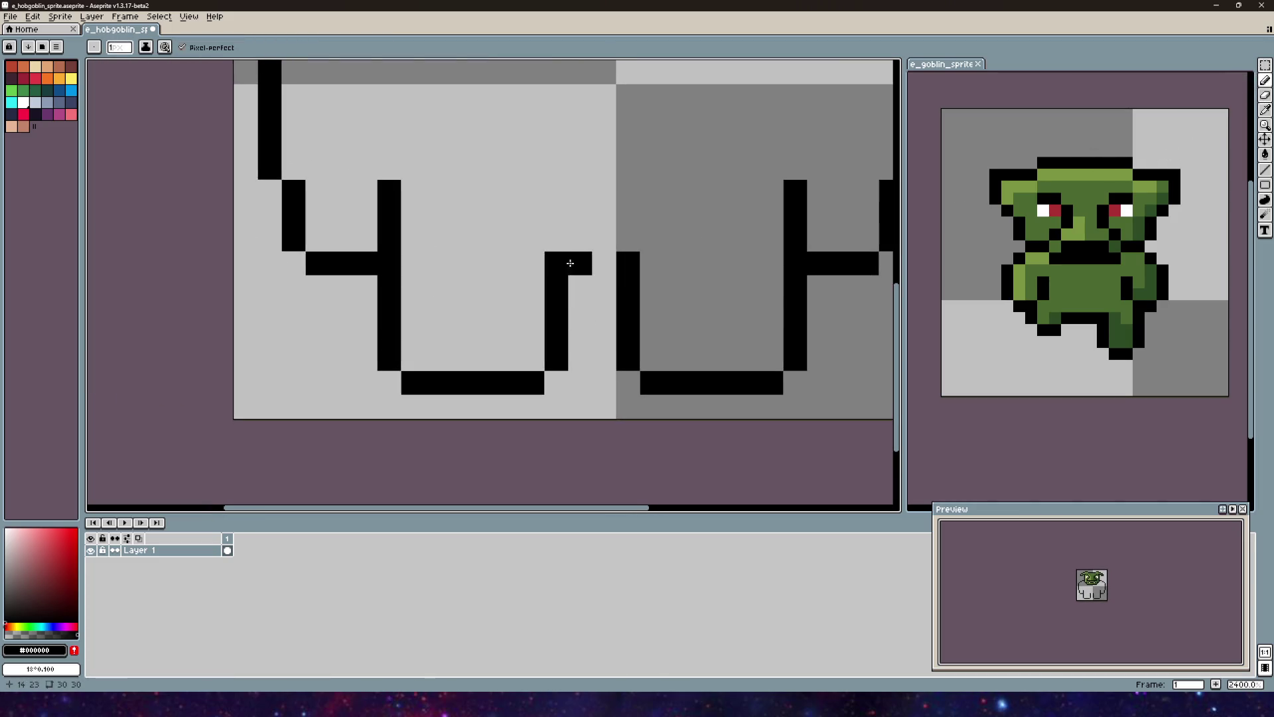
left_click(604, 264)
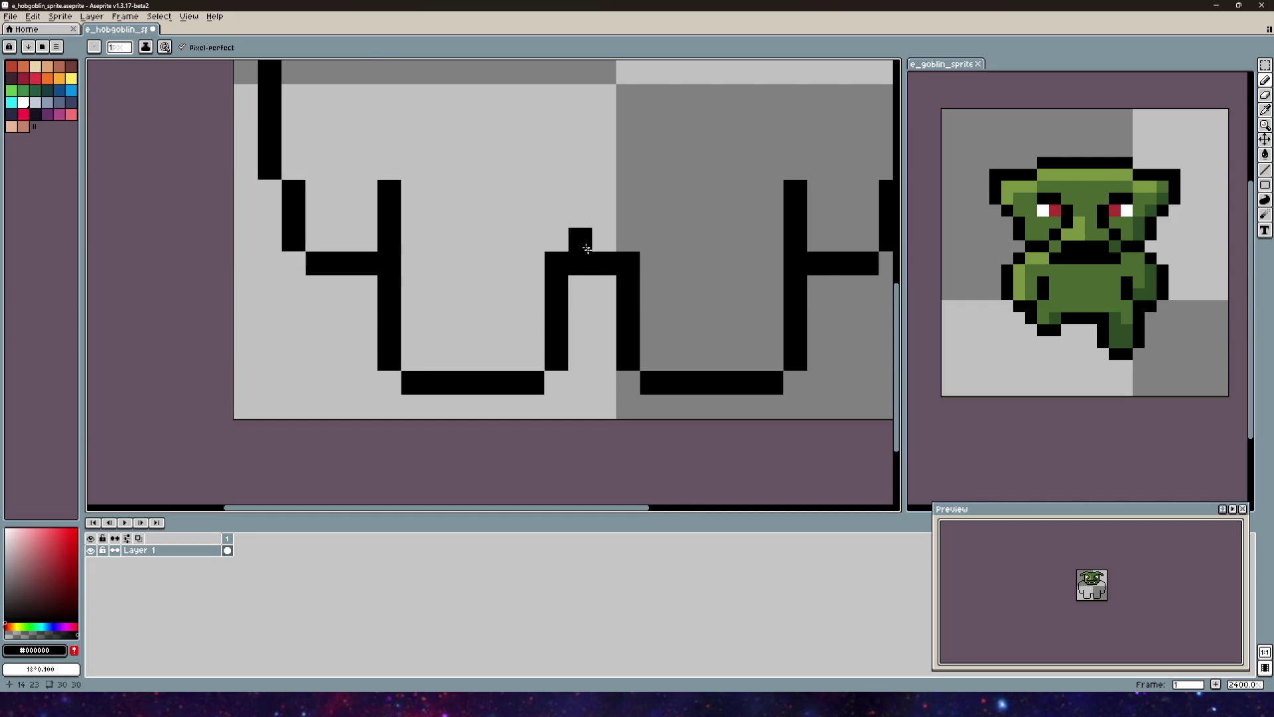
scroll(529, 294, "down", 5)
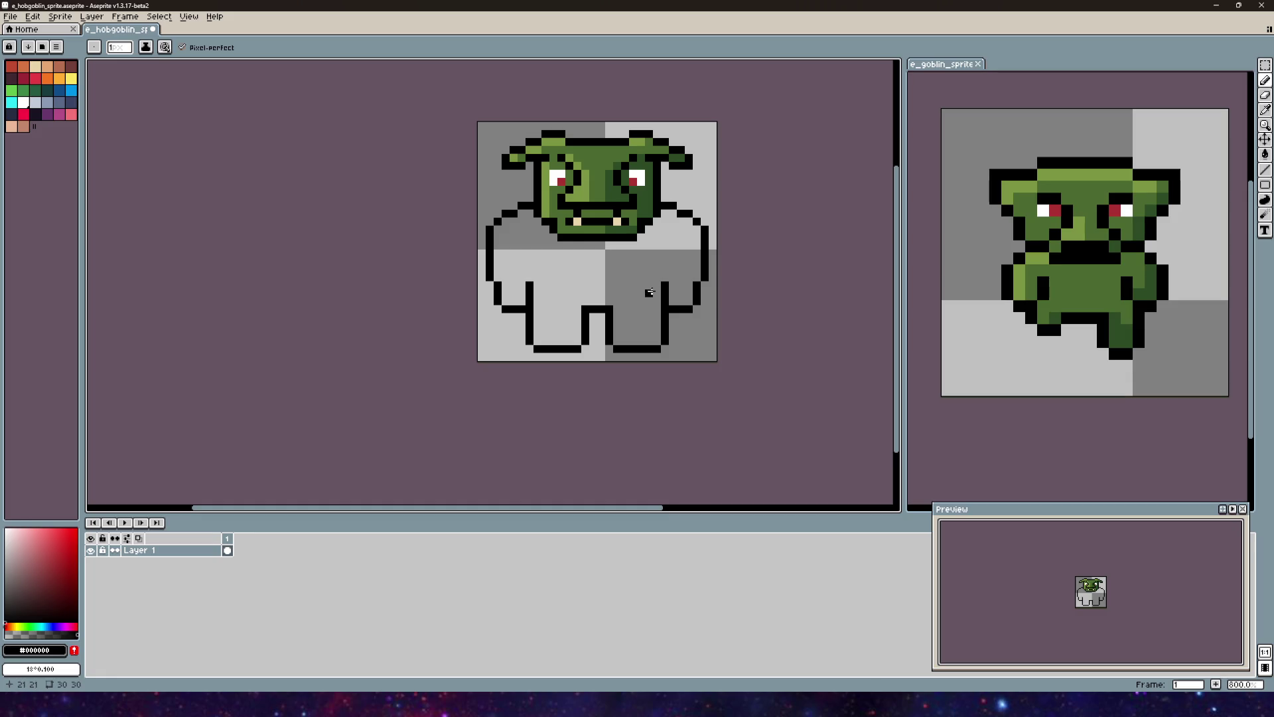
left_click(657, 261)
left_click_drag(536, 301, 540, 262)
Step: Erase the stray pixels beside the left arm
left_click(1265, 94)
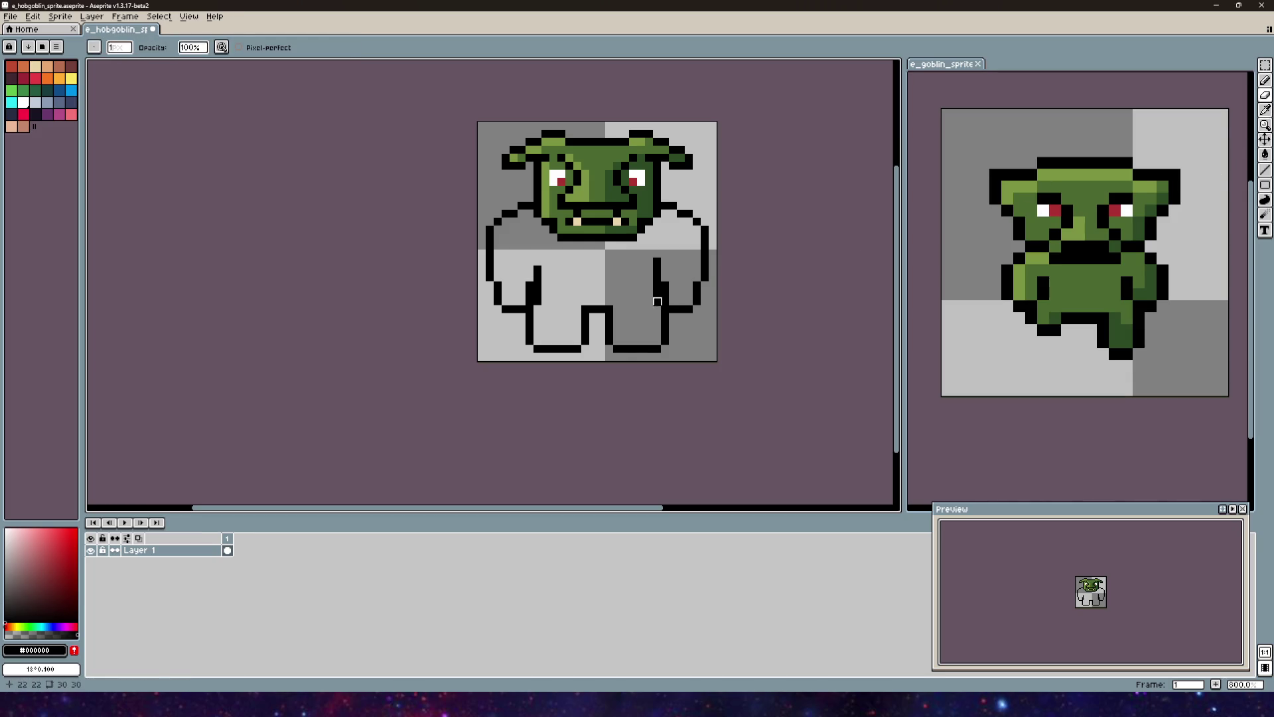
left_click_drag(530, 301, 531, 275)
mouse_move(601, 246)
left_mouse_down()
mouse_move(569, 259)
mouse_move(550, 200)
mouse_move(571, 243)
mouse_move(587, 226)
left_mouse_up()
scroll(569, 259, "up", 3)
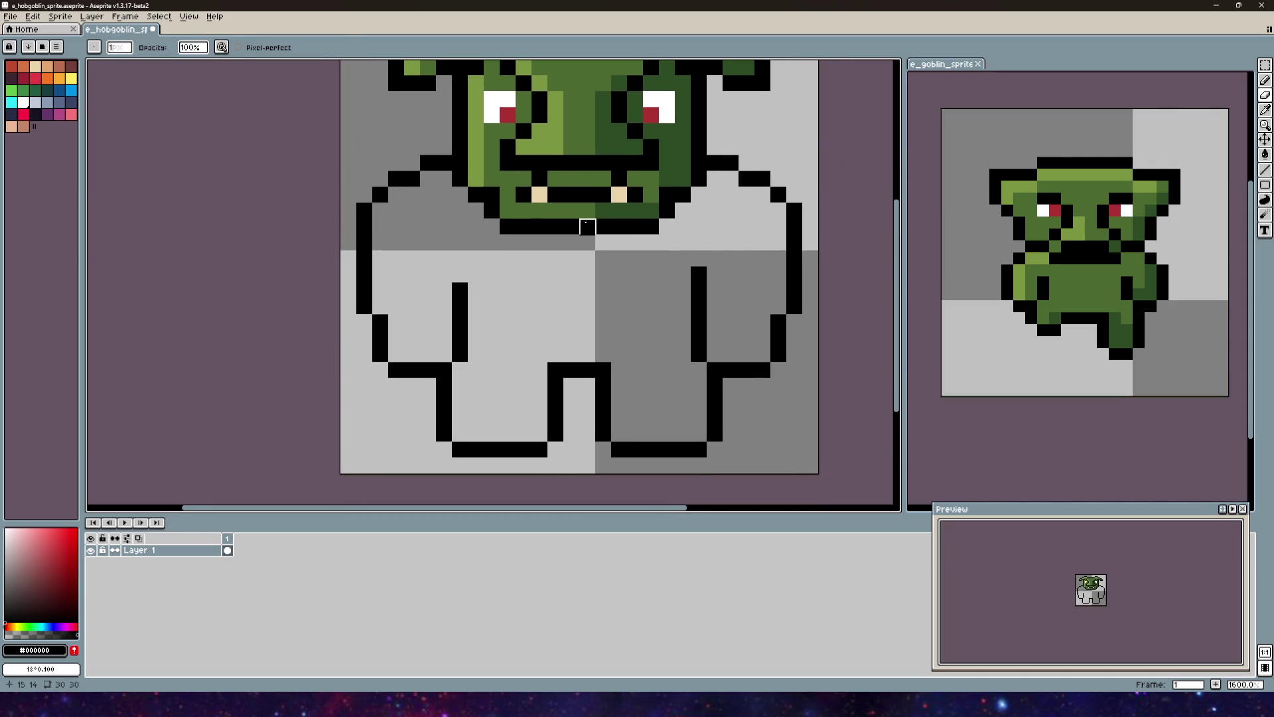
Step: Flood-fill the grey body with the face's dark green #4b692f
left_click(585, 209, "alt")
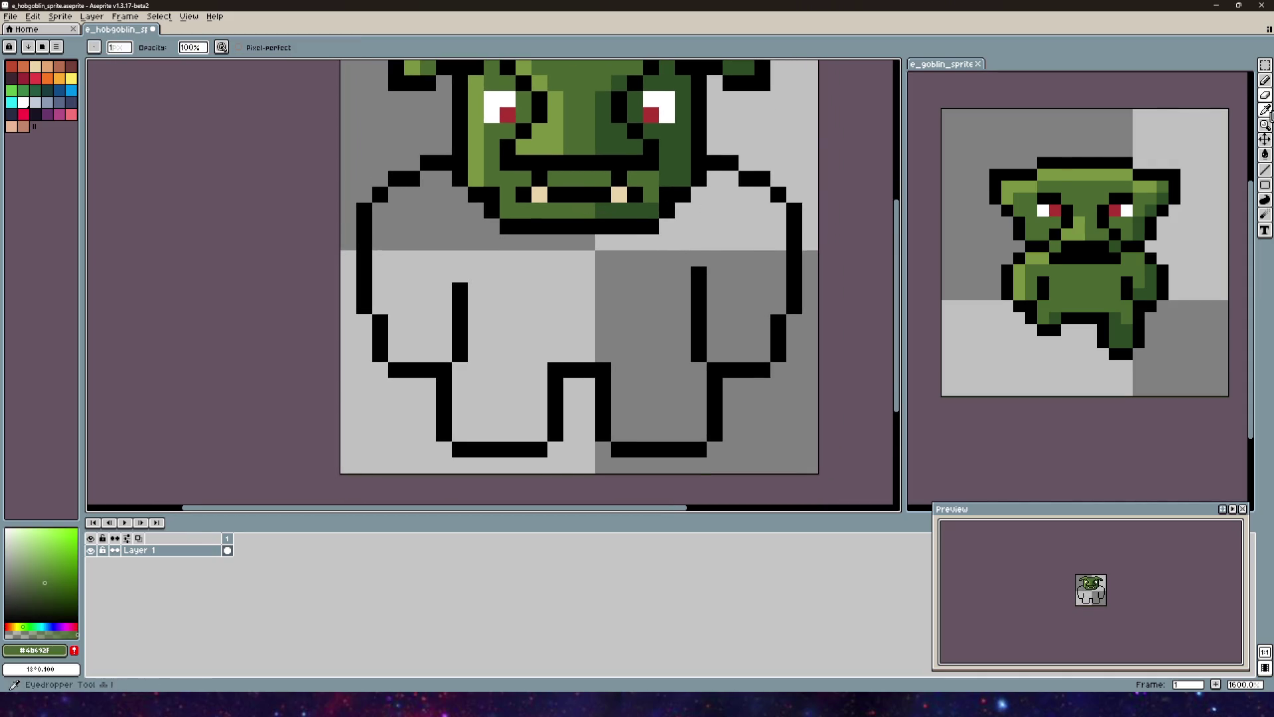
left_click(1265, 155)
left_click(572, 289)
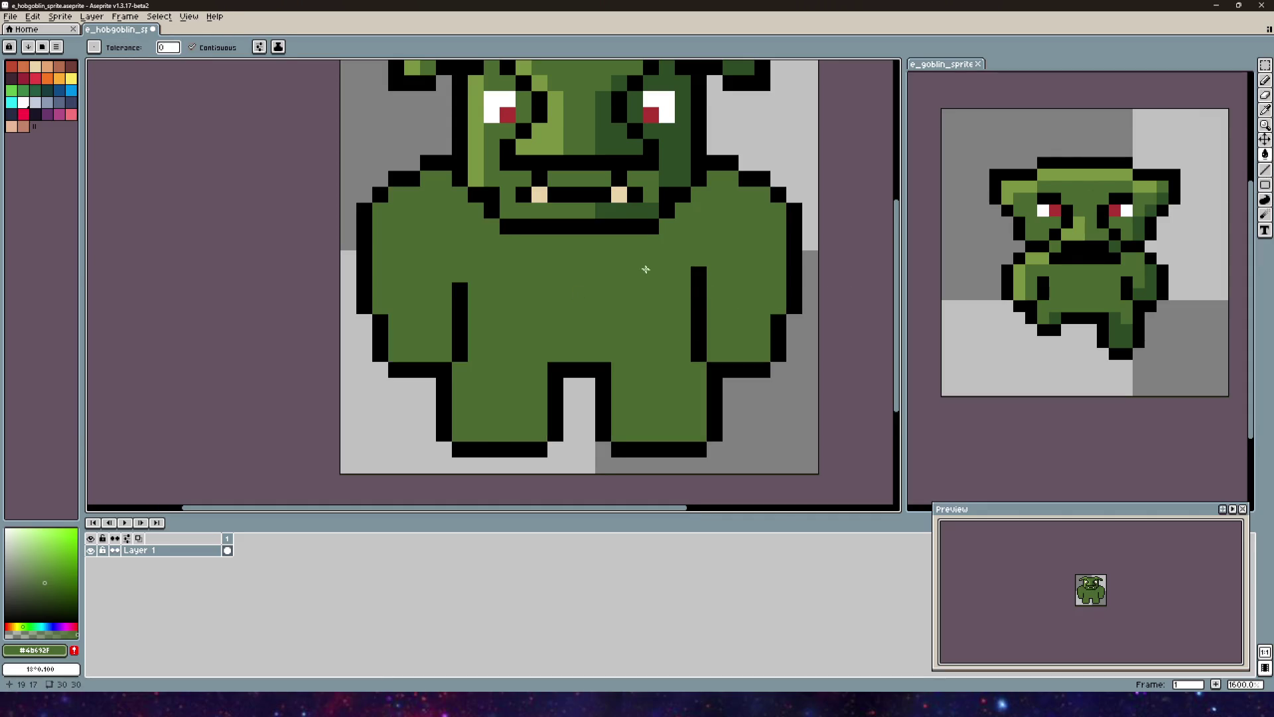
scroll(646, 269, "down", 1)
left_click(657, 221, "alt")
key("b")
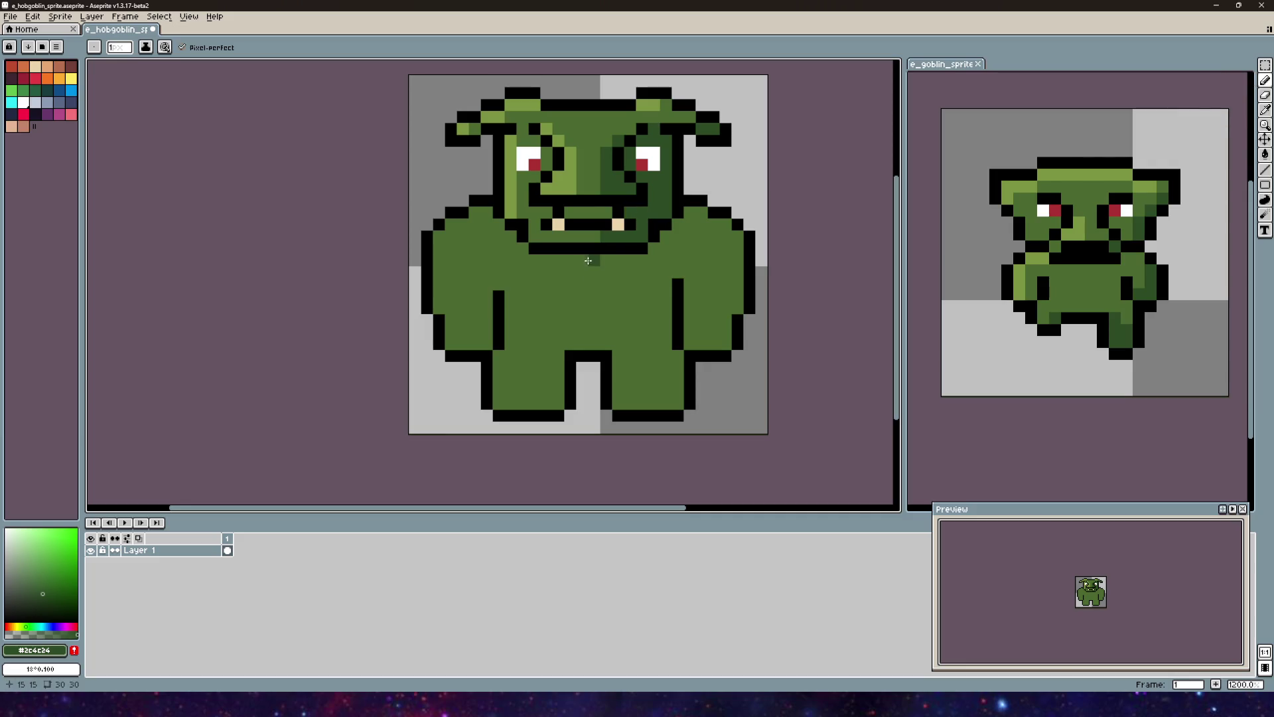
Step: Highlight the left shoulder and body edge with light green #7b9541
key("i")
left_click(581, 181)
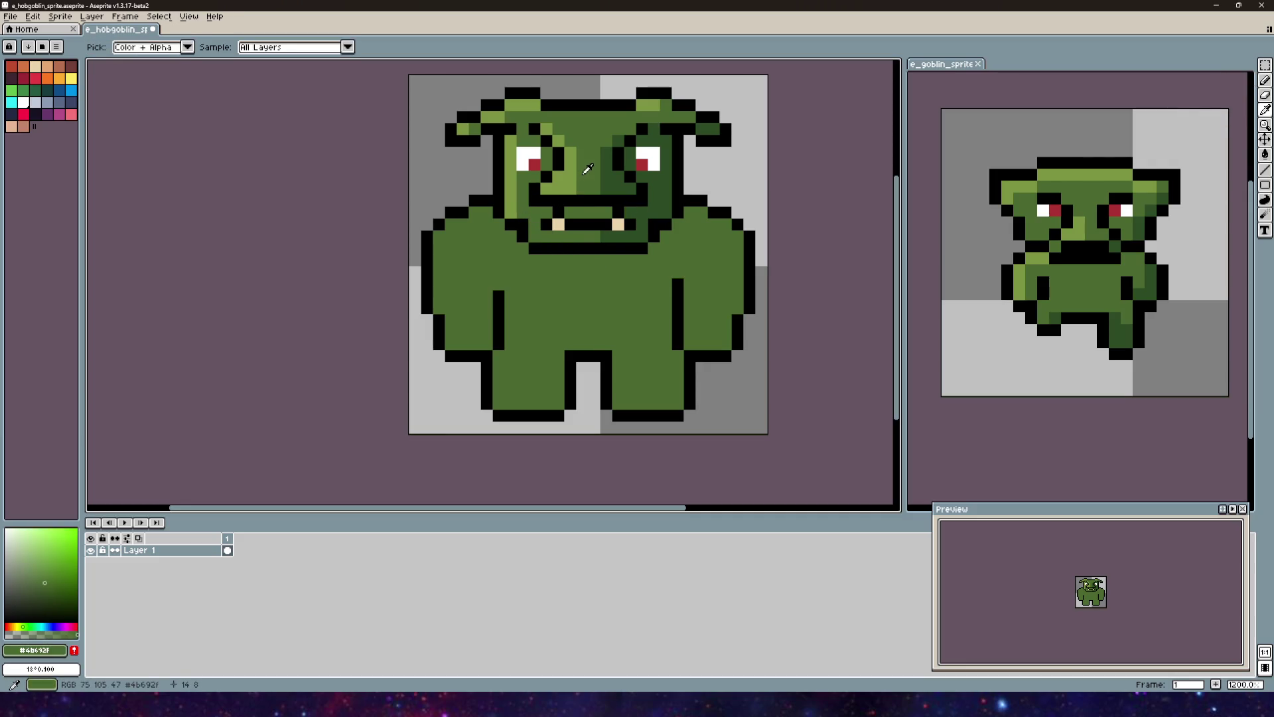
key("b")
mouse_move(480, 212)
left_mouse_down()
mouse_move(439, 236)
mouse_move(451, 345)
left_mouse_up()
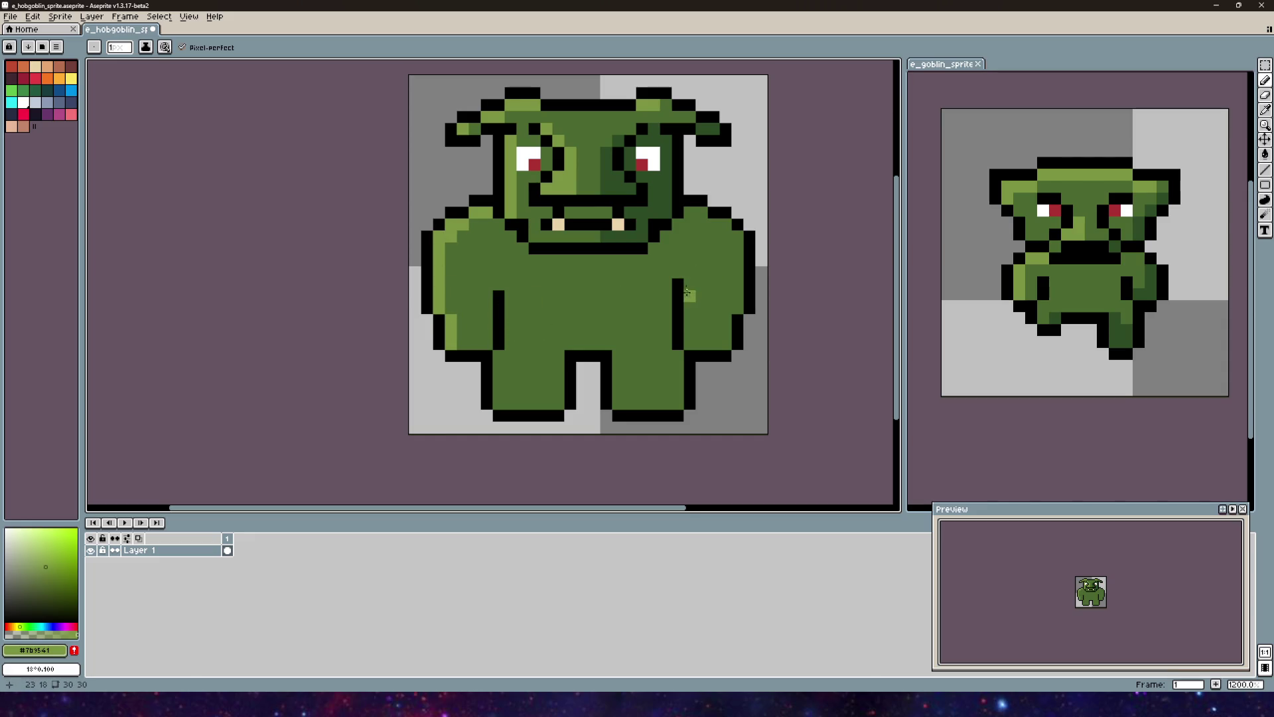
left_click_drag(689, 284, 689, 321)
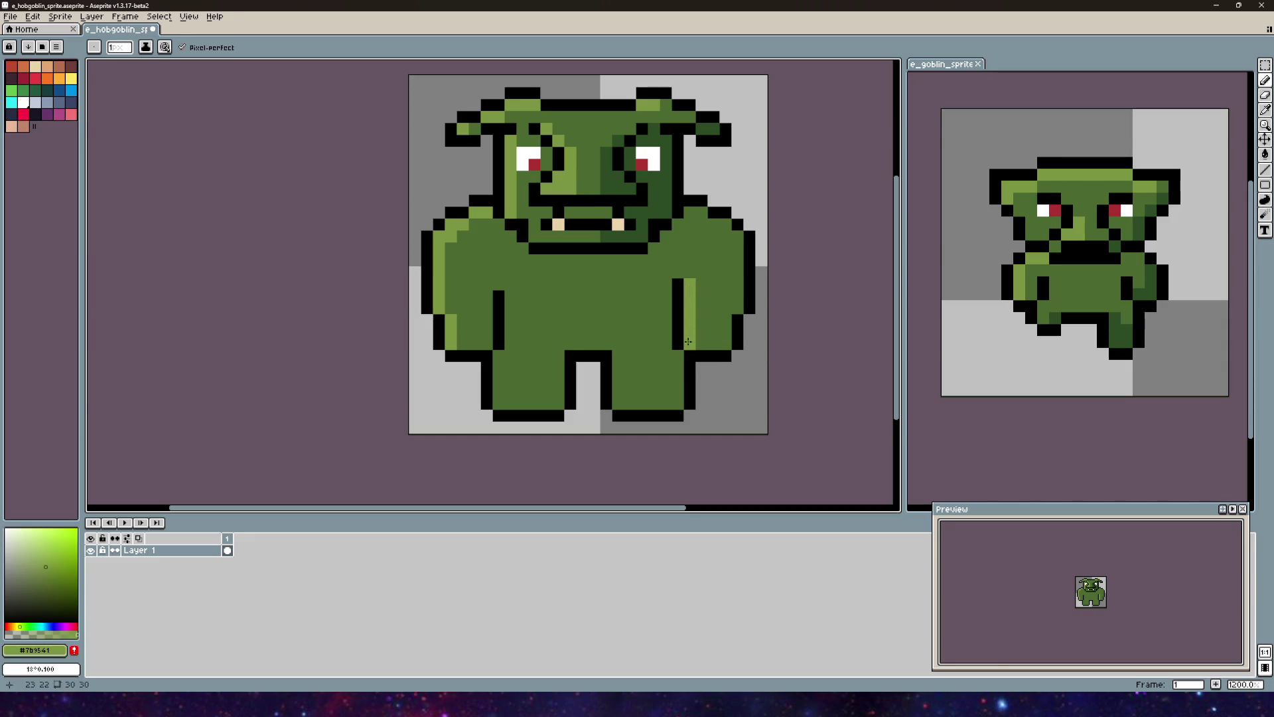
key("ctrl+z")
Step: Shade the right shoulder and right leg edges with dark green #2c4c24
left_click(716, 221, "alt")
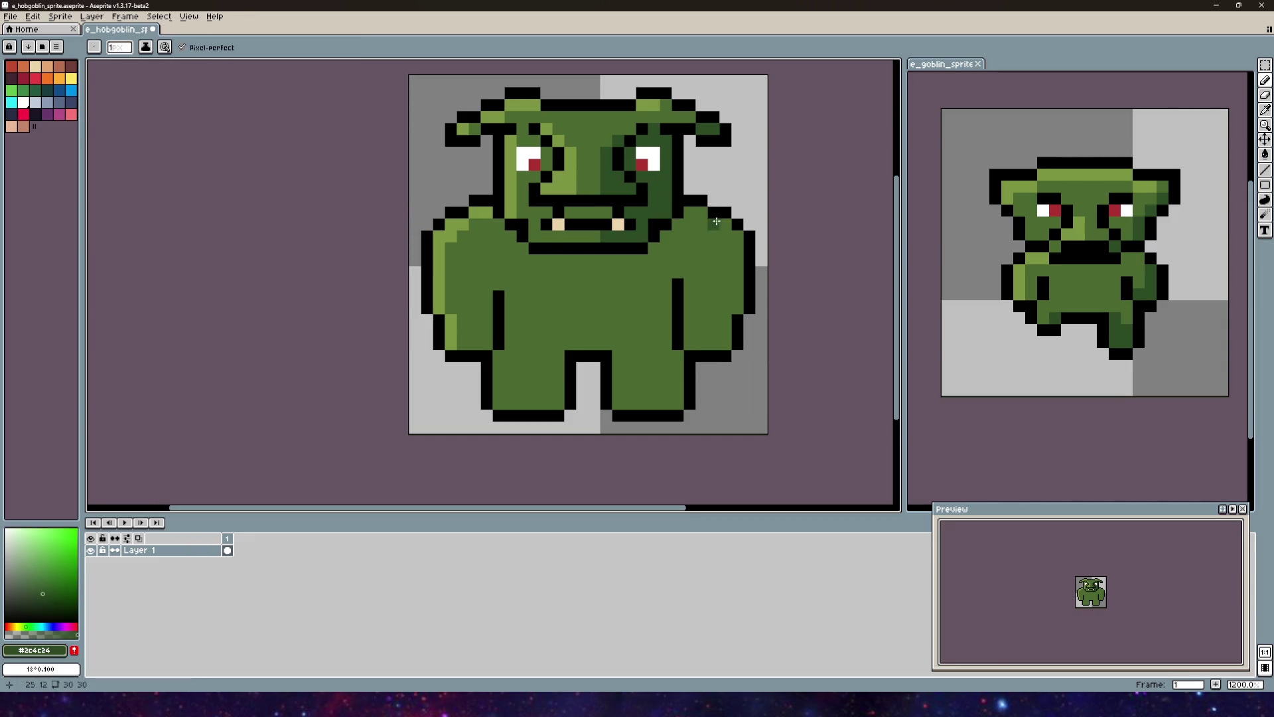
mouse_move(689, 213)
left_mouse_down()
mouse_move(738, 275)
mouse_move(726, 336)
left_mouse_up()
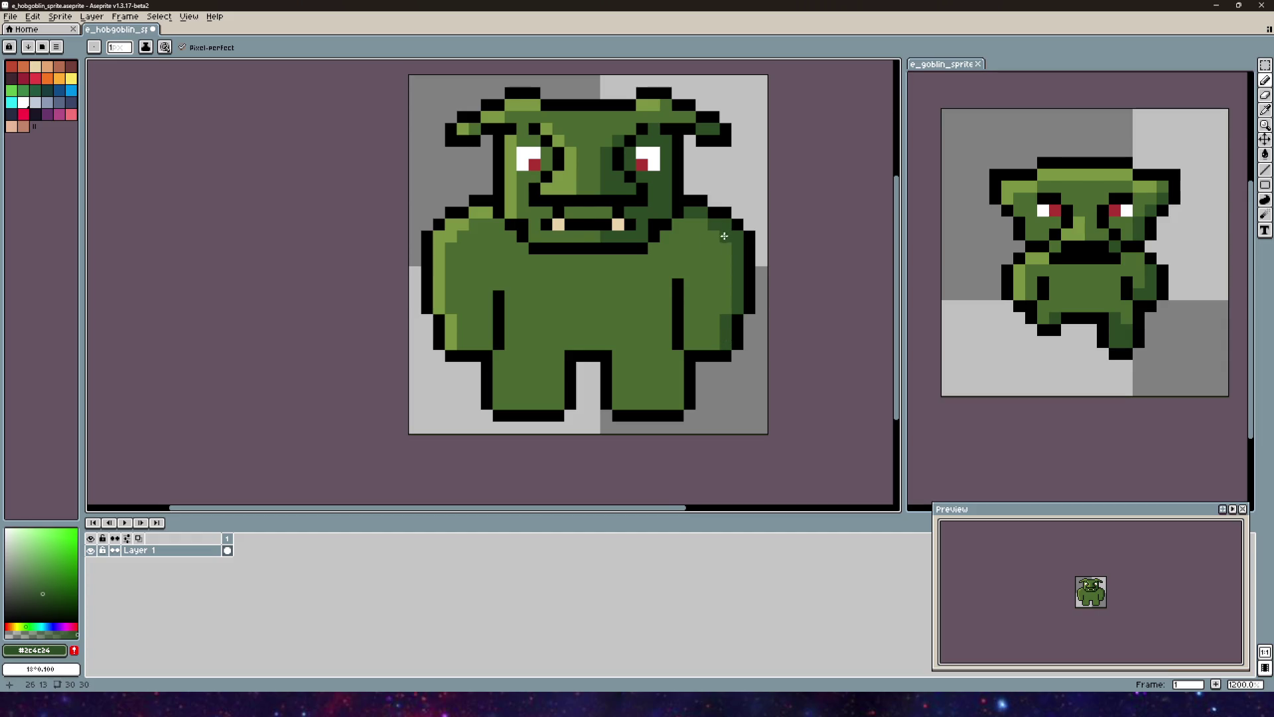
scroll(724, 235, "down", 2)
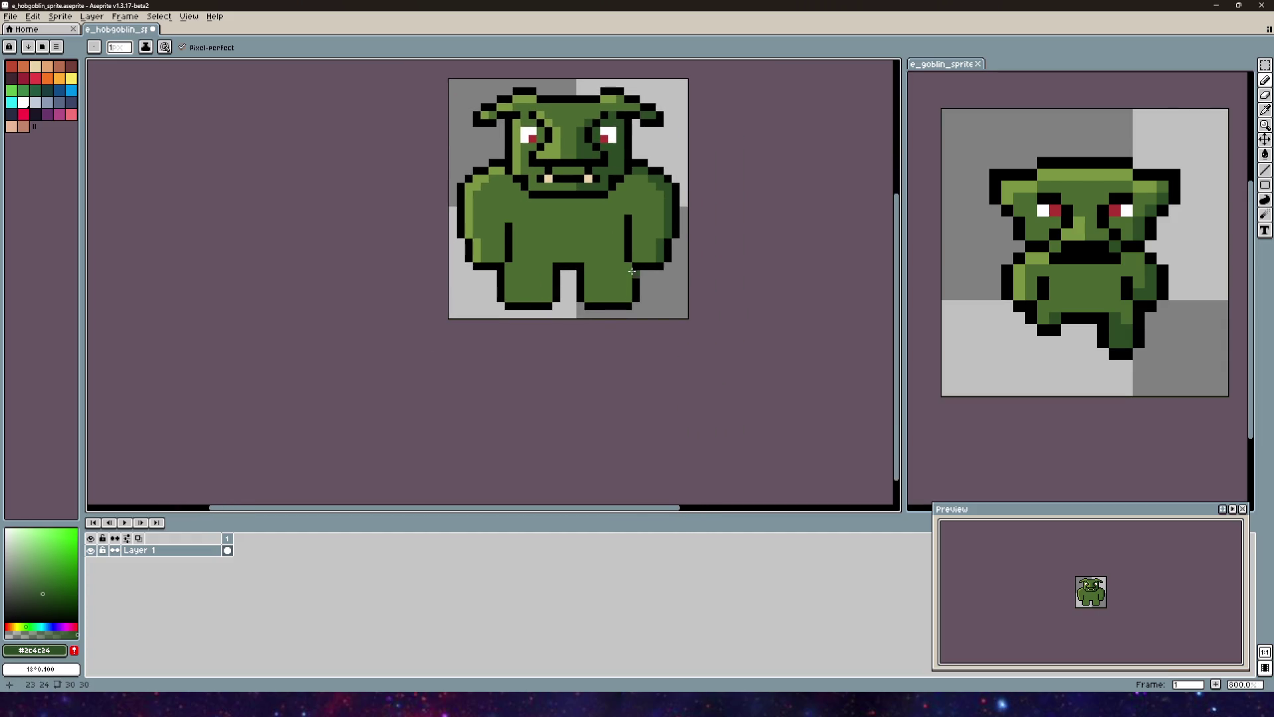
left_click_drag(627, 267, 627, 293)
left_click_drag(620, 298, 593, 300)
scroll(1065, 576, "up", 1)
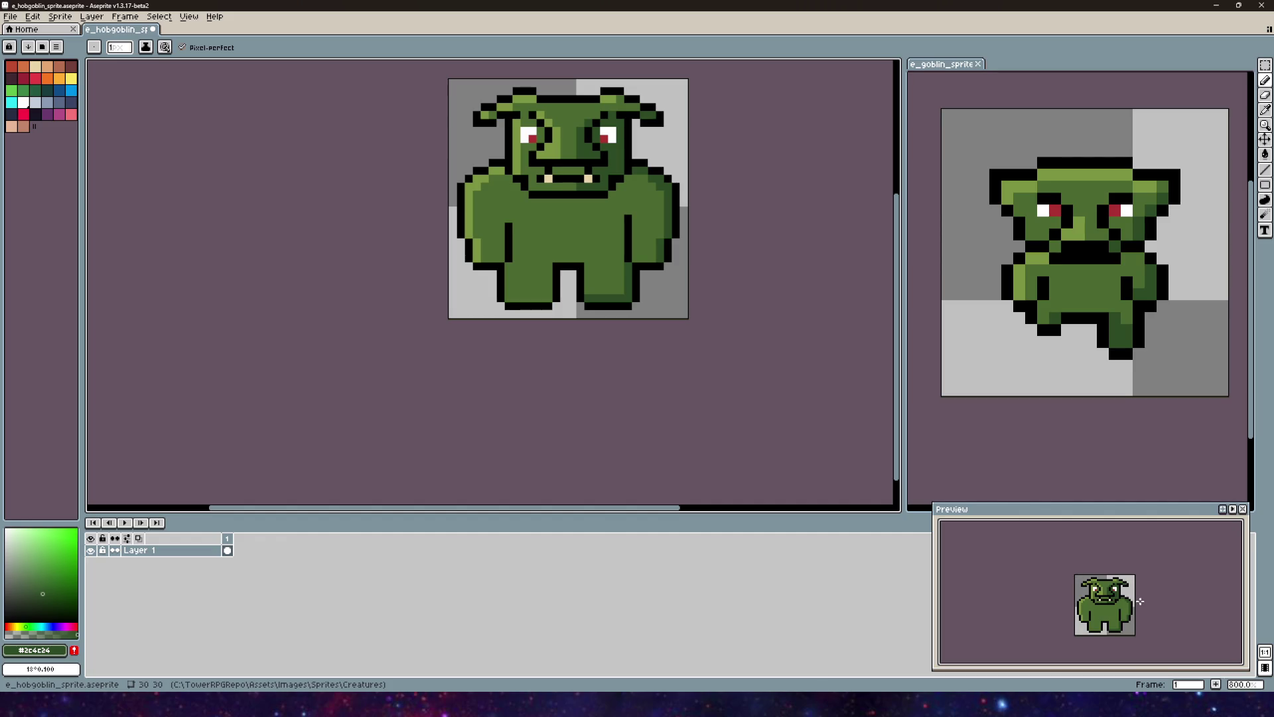
left_click_drag(1140, 601, 1107, 591)
left_click_drag(639, 231, 650, 272)
Step: Undo stray marks on the right leg and right edge, then resample the lighter green
key("ctrl+z")
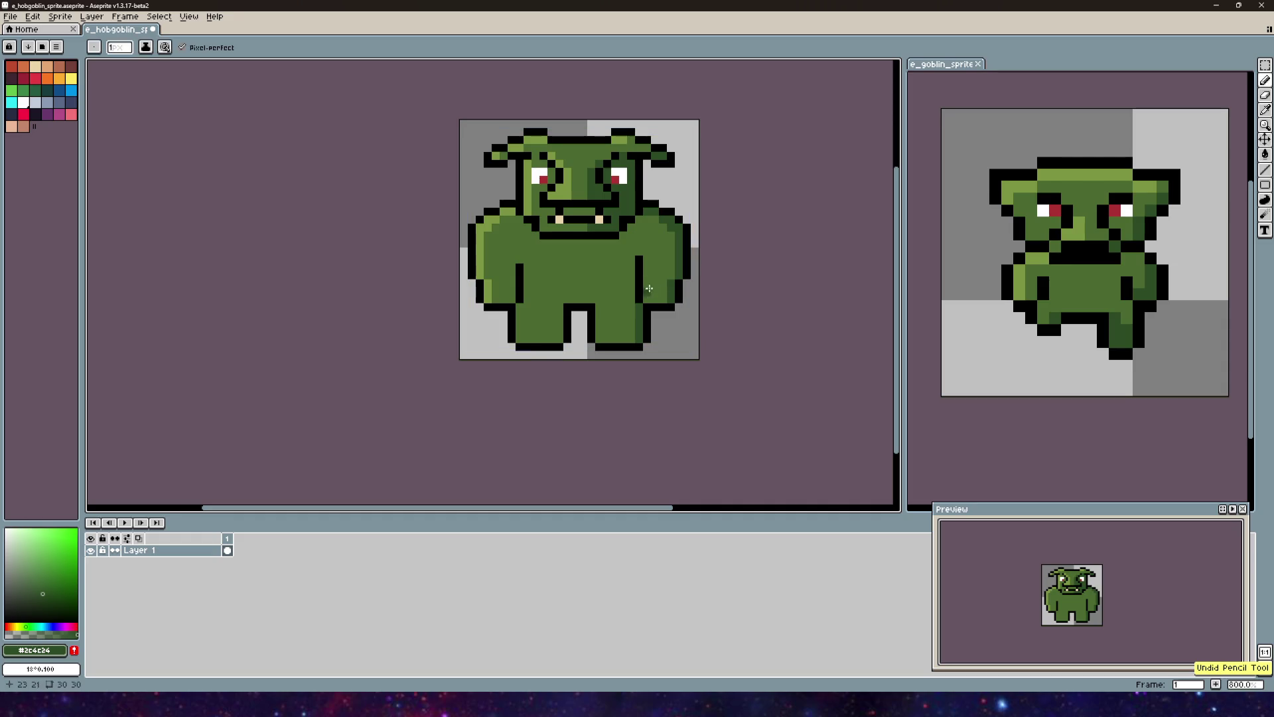
left_click(527, 321, "alt")
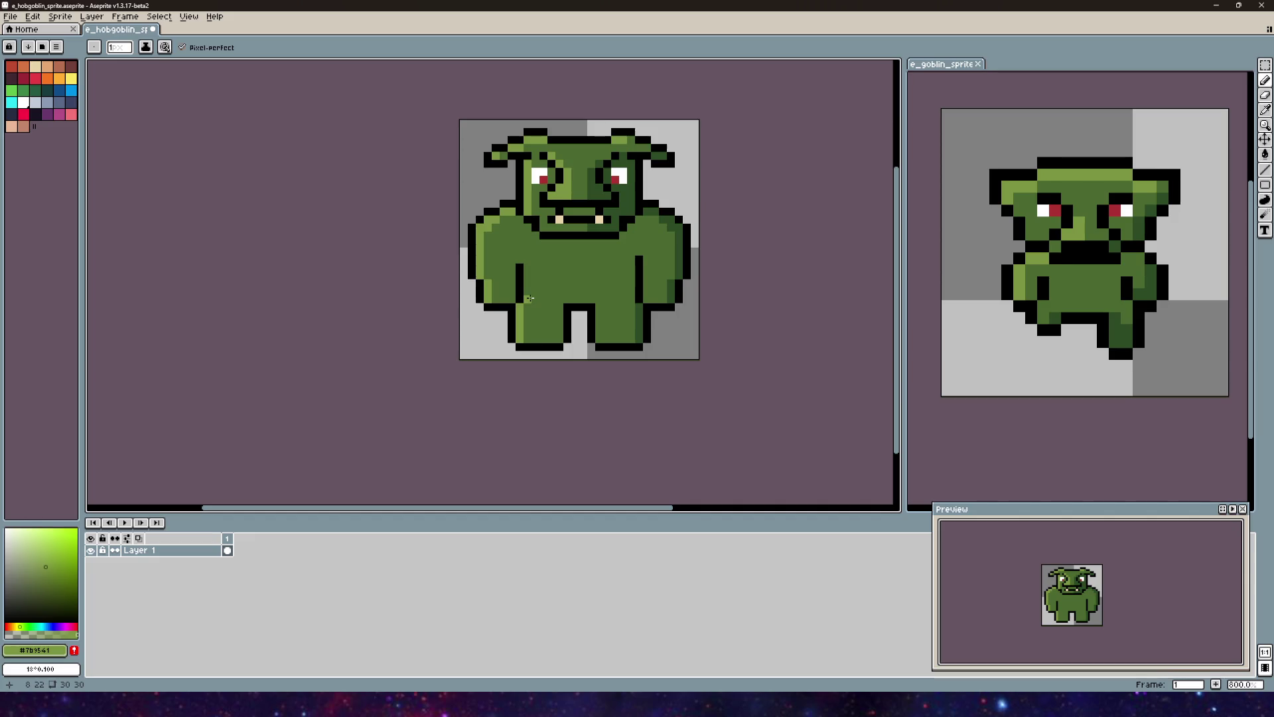
mouse_move(579, 295)
left_mouse_down()
mouse_move(582, 347)
mouse_move(623, 326)
left_mouse_up()
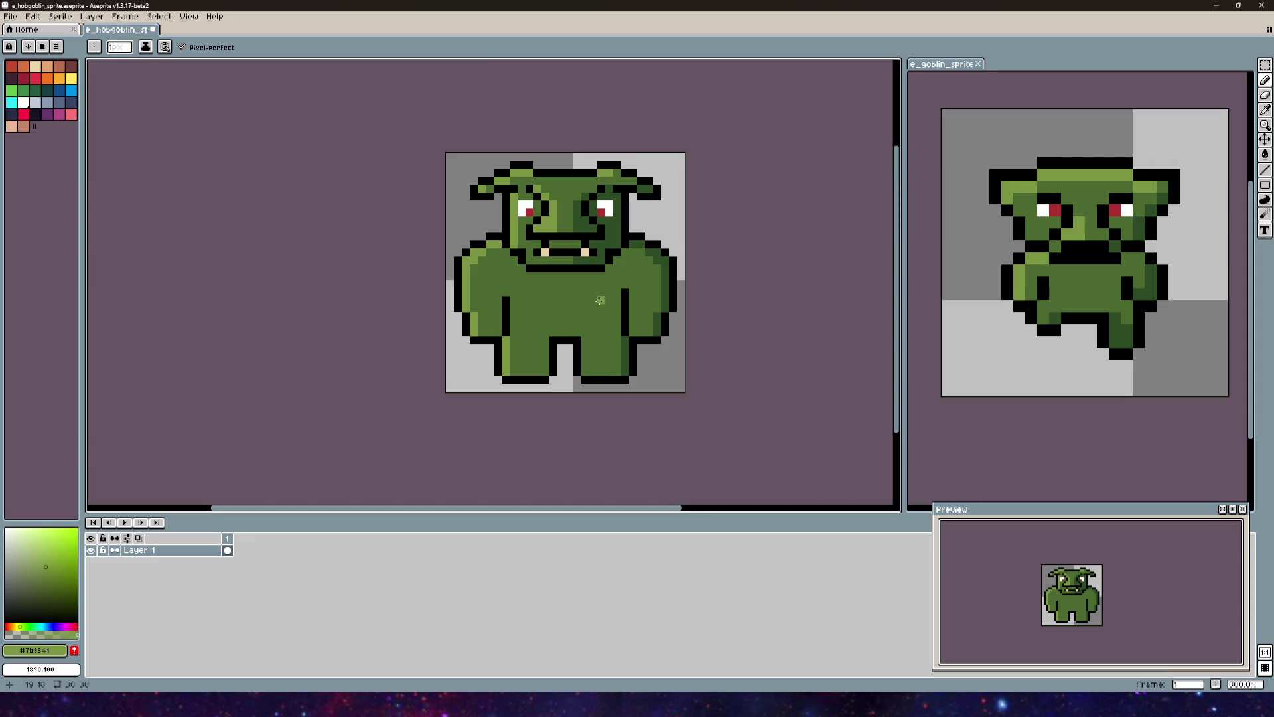
scroll(599, 300, "up", 2)
left_click_drag(584, 364, 597, 321)
left_click(582, 306, "alt")
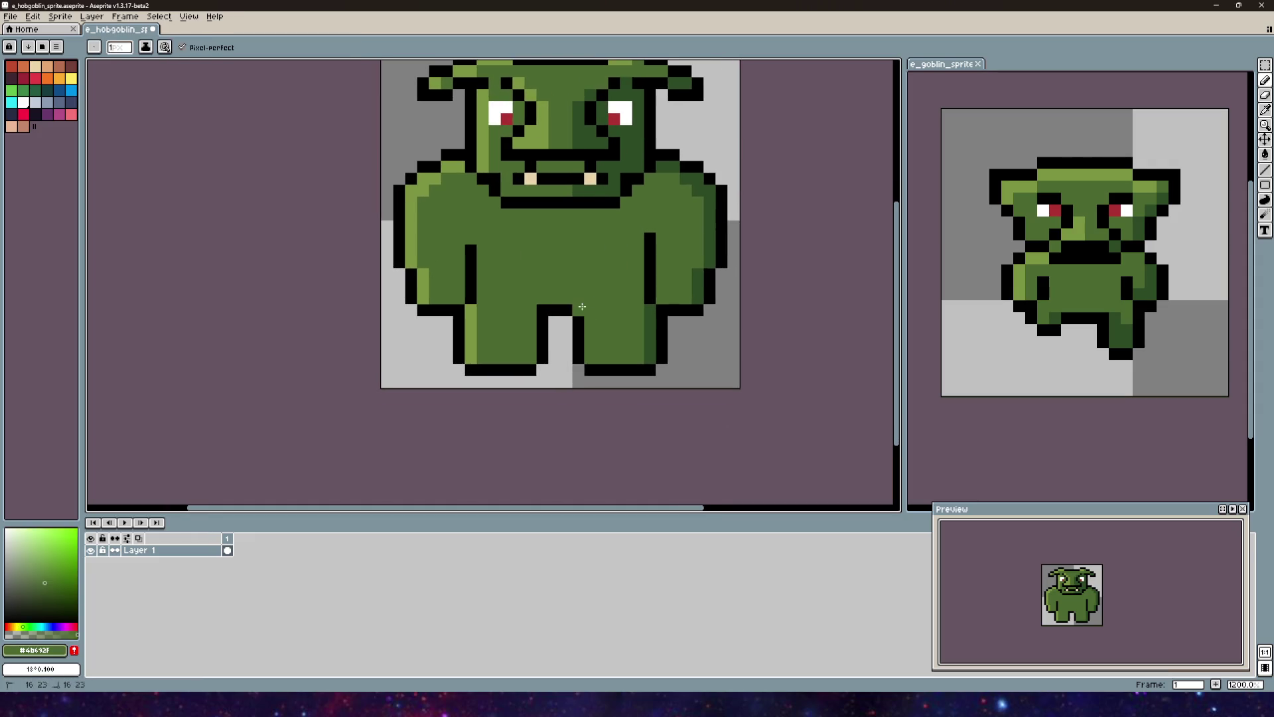
scroll(625, 297, "down", 2)
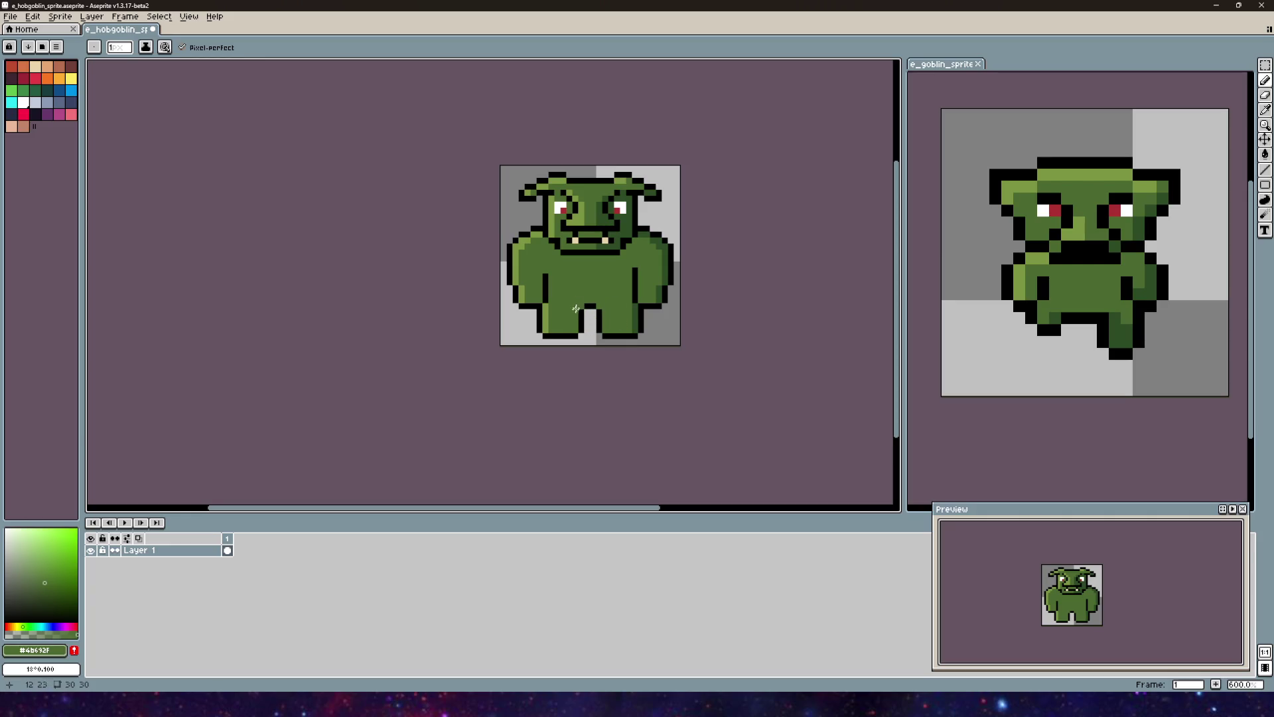
scroll(618, 310, "up", 4)
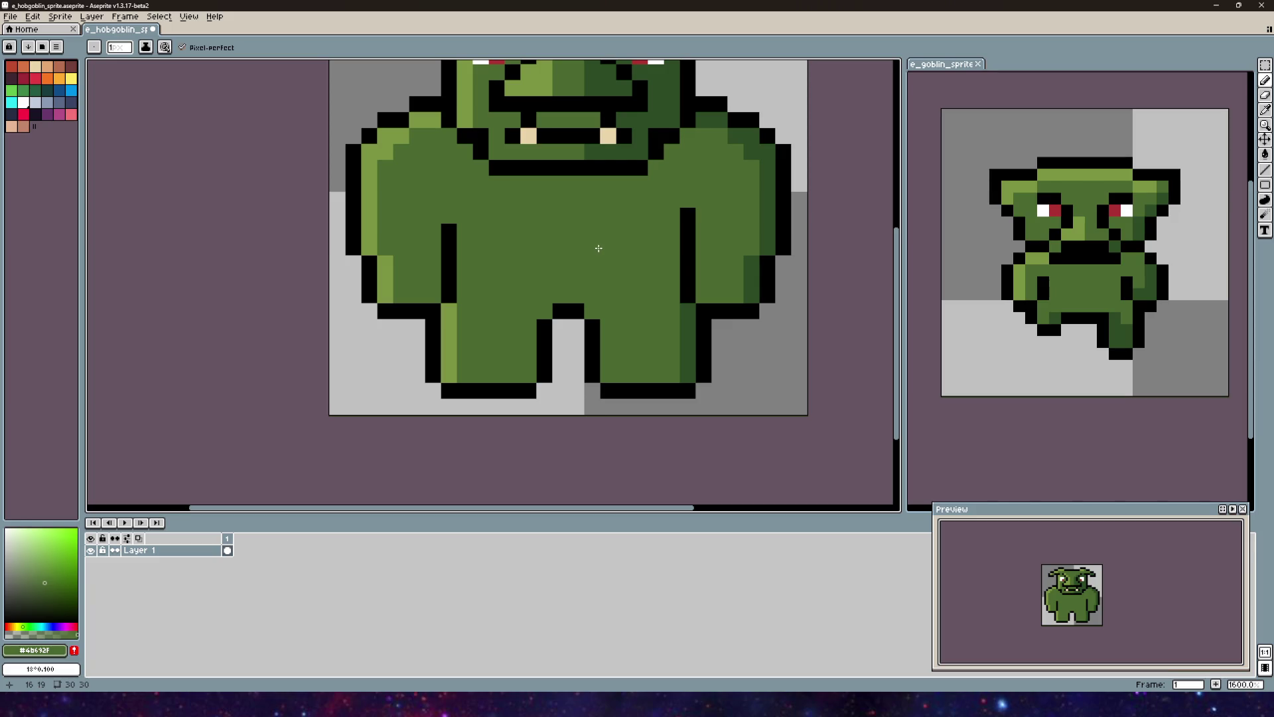
key("ctrl+z")
key("ctrl+z")
key("ctrl+z")
scroll(685, 322, "down", 1)
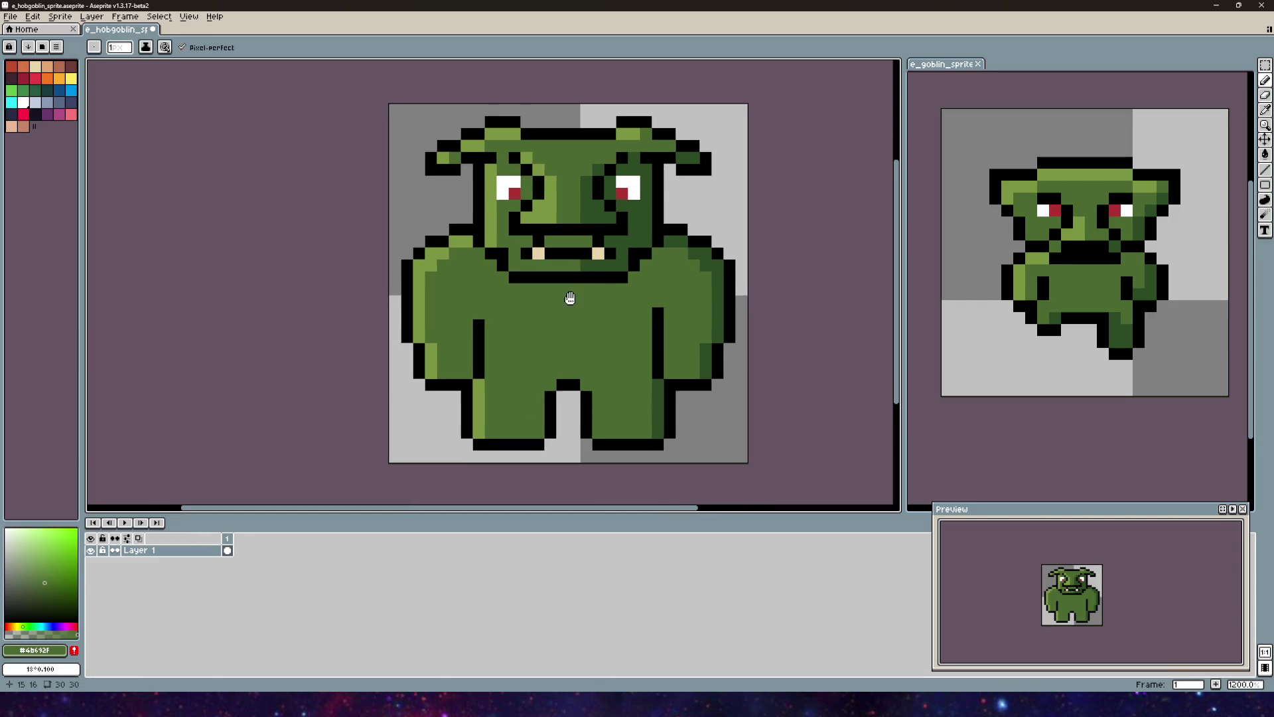
key("i")
left_click(436, 294)
Step: Place a light-green highlight pixel on the chest and undo a trial black body line
key("b")
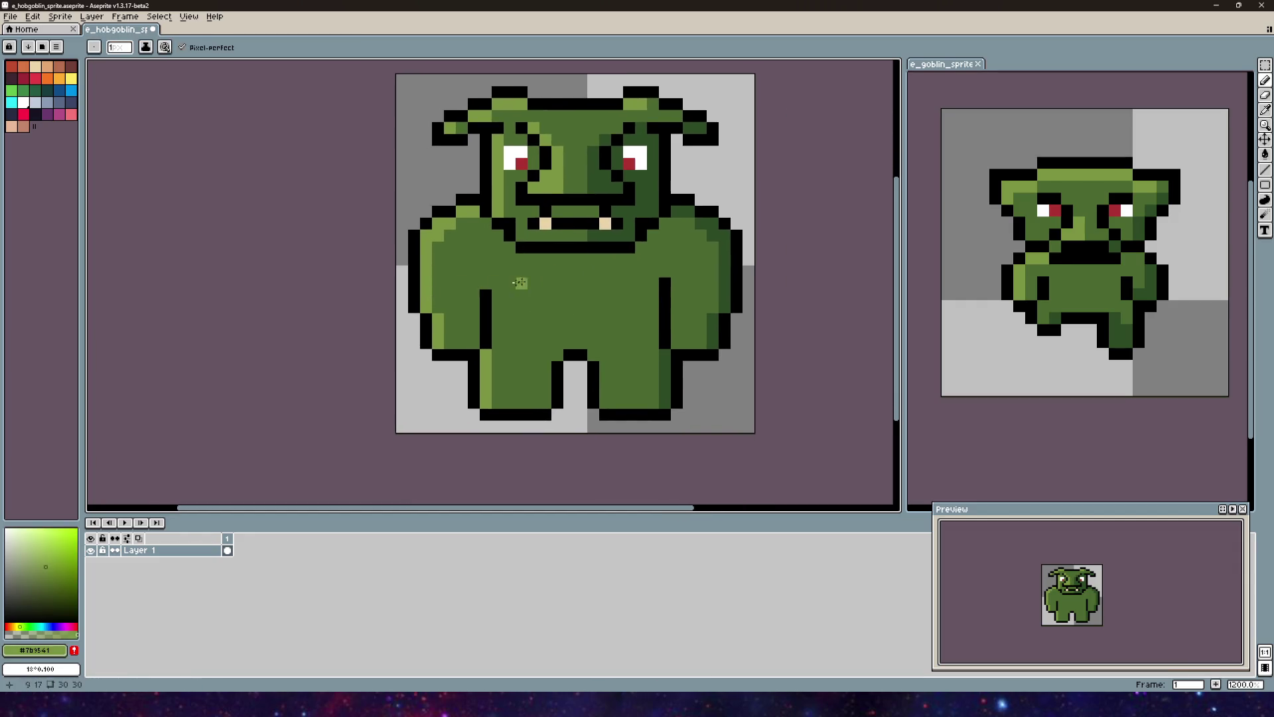
left_click(521, 282)
left_click(586, 289, "alt")
scroll(518, 283, "down", 1)
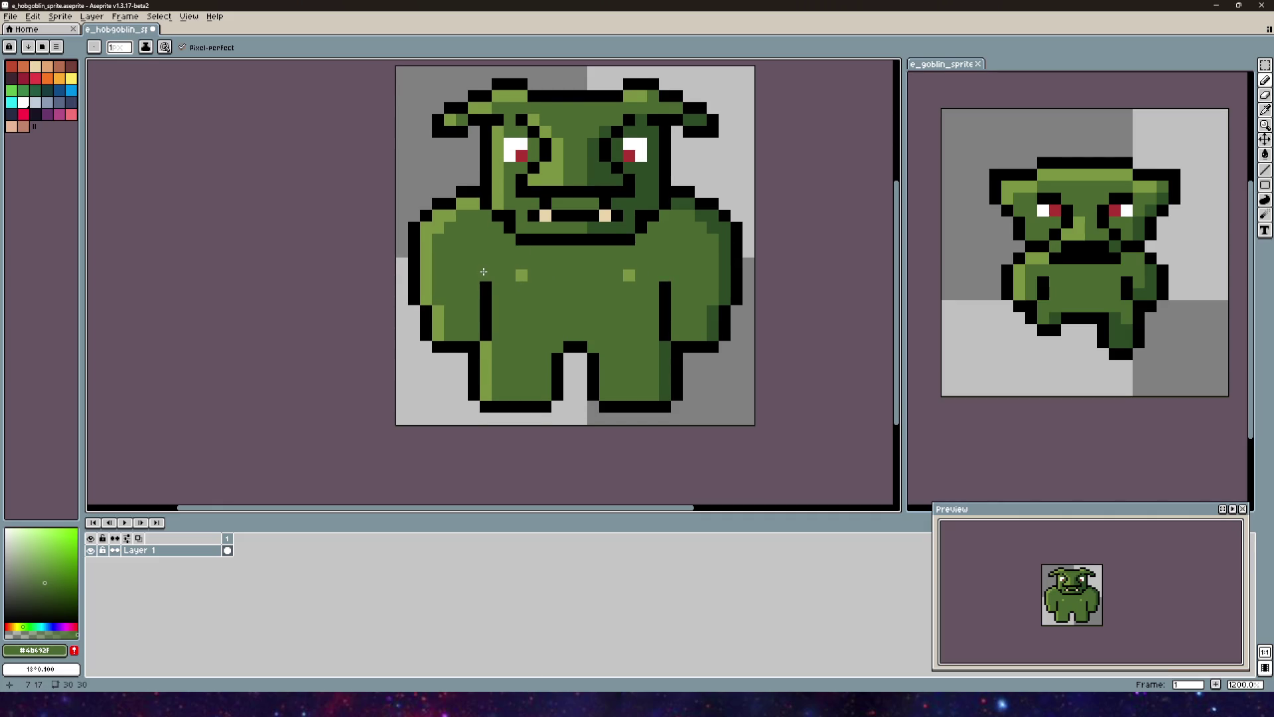
left_click(485, 289, "alt")
left_click_drag(485, 276, 485, 264)
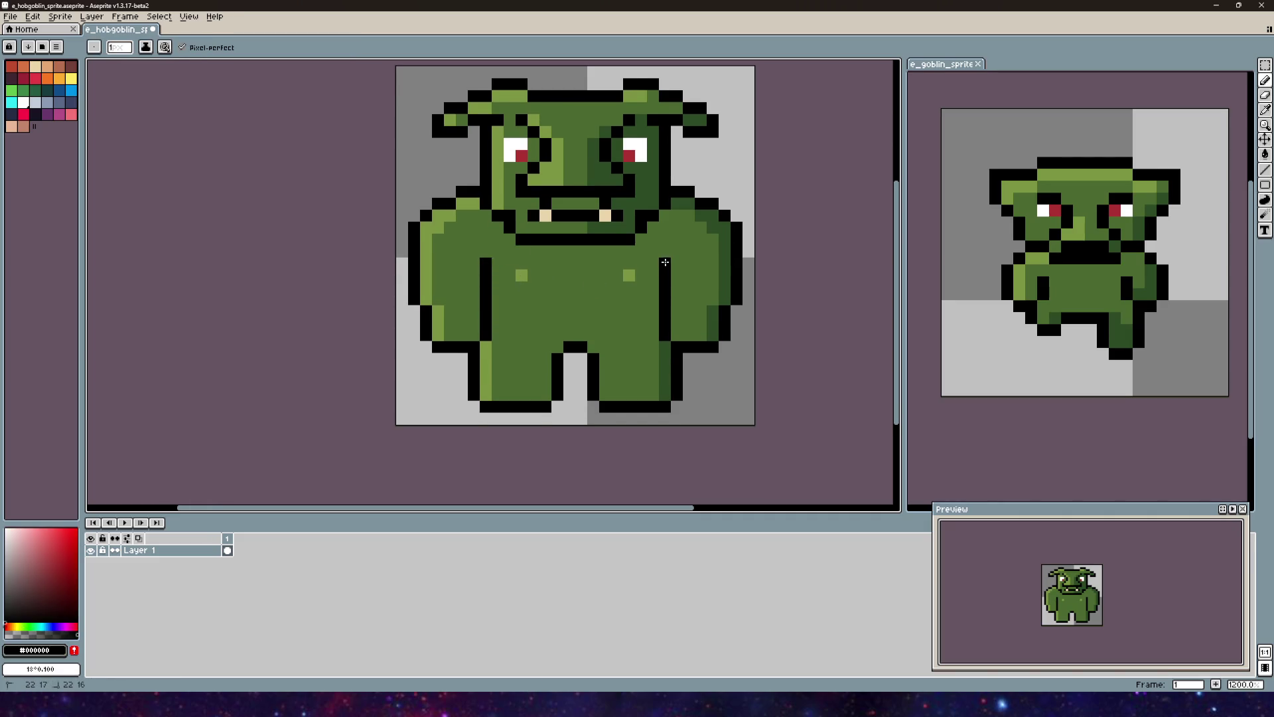
scroll(614, 332, "down", 4)
key("ctrl+z")
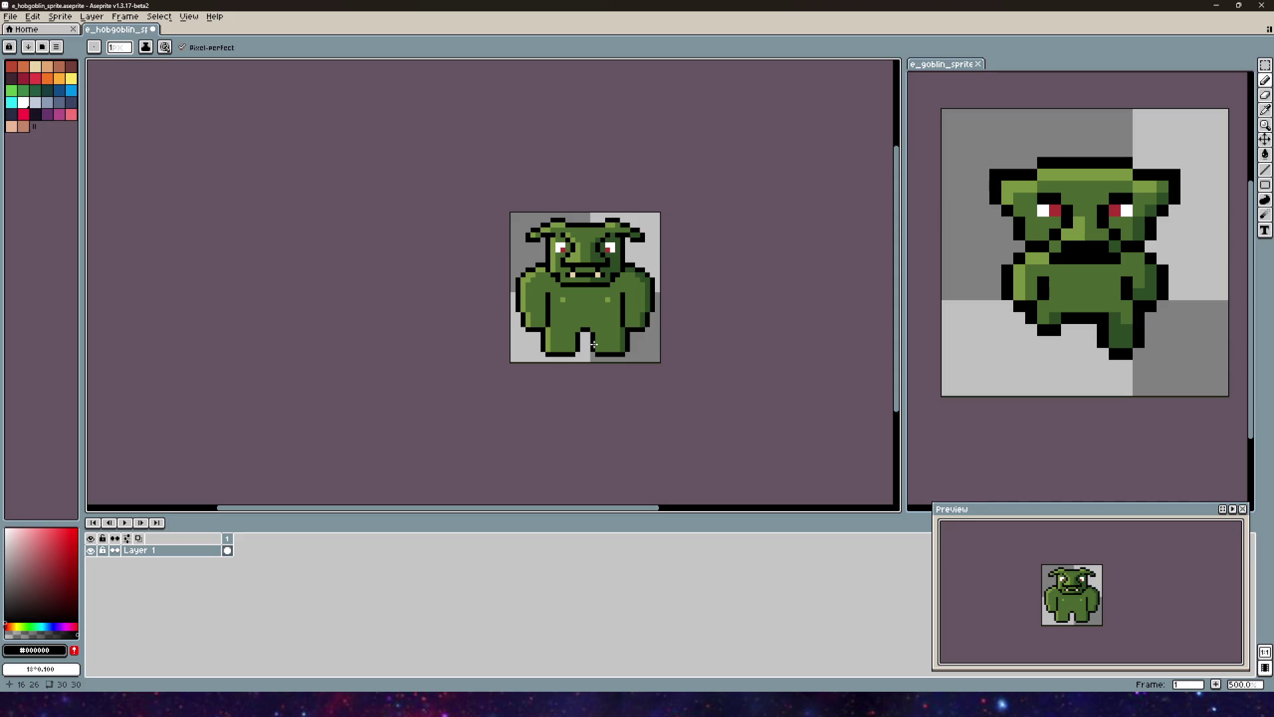
Step: Remove a stray black chest pixel and resample the light green from the chest
left_click(588, 294)
scroll(588, 294, "up", 4)
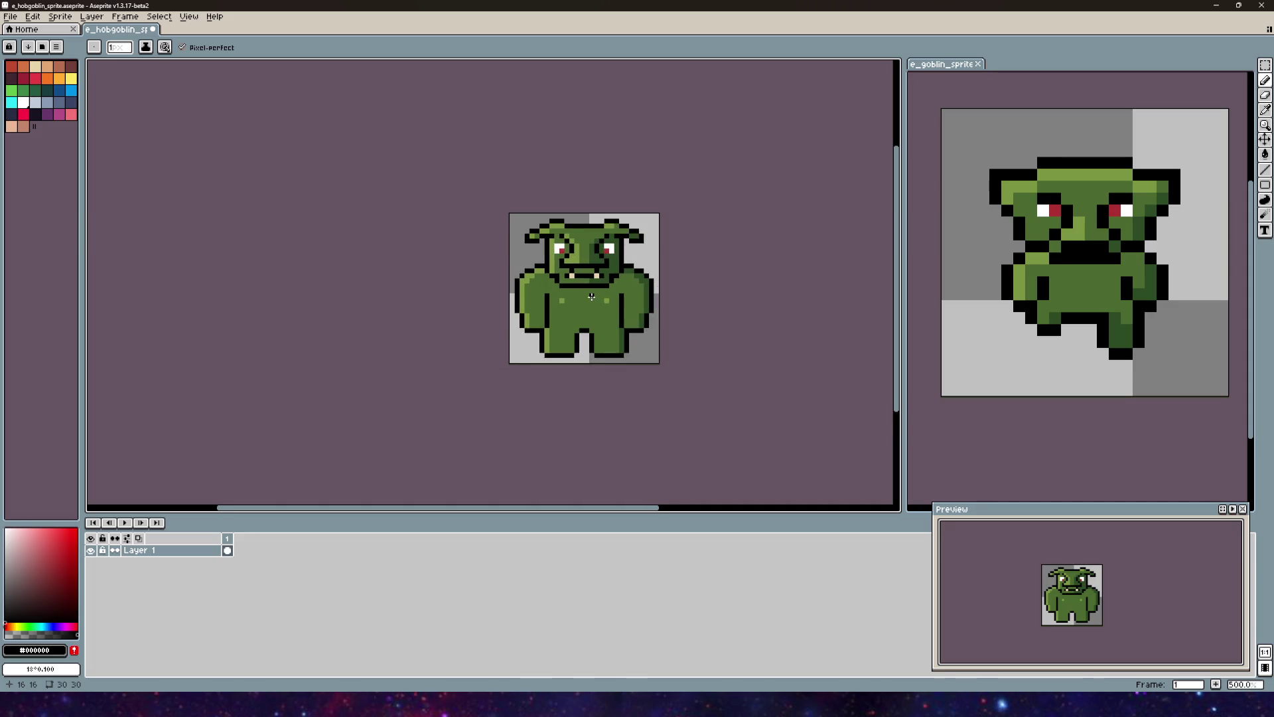
key("ctrl+z")
mouse_move(547, 356)
left_mouse_down()
mouse_move(577, 256)
mouse_move(546, 308)
left_mouse_up()
left_click(570, 322, "alt")
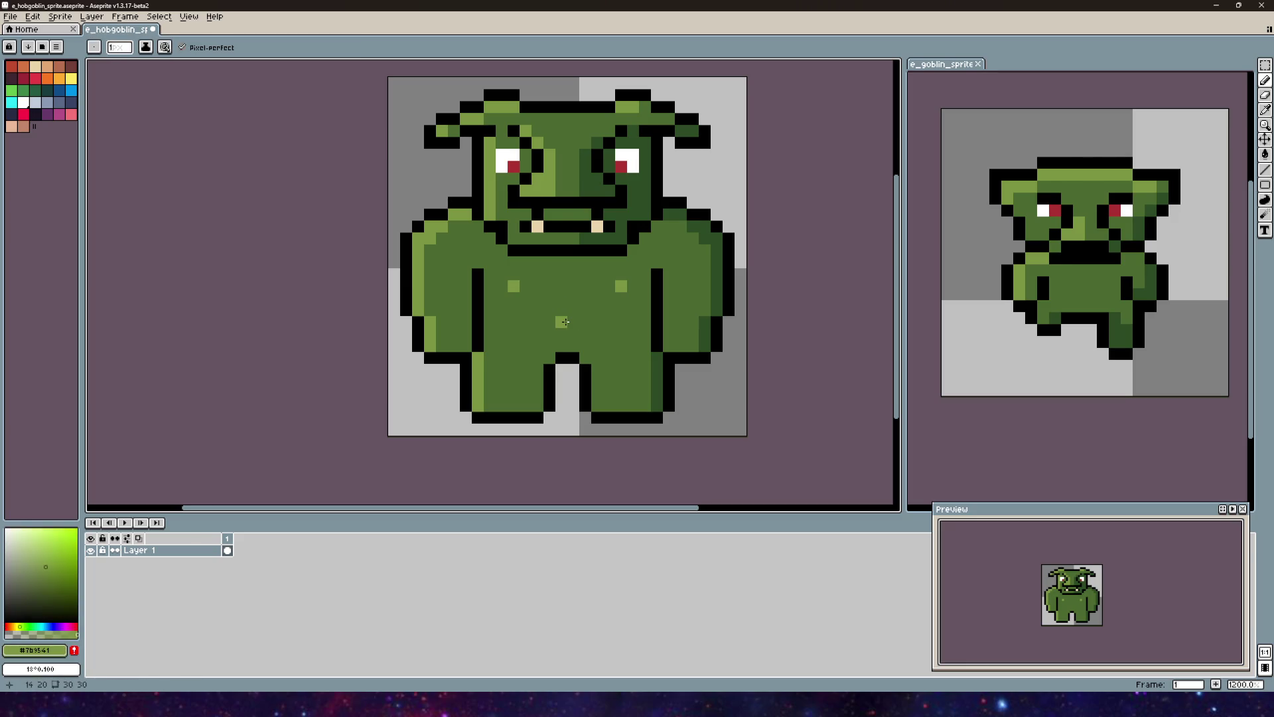
mouse_move(621, 318)
left_mouse_down()
mouse_move(651, 401)
mouse_move(695, 294)
mouse_move(628, 313)
mouse_move(631, 329)
left_mouse_up()
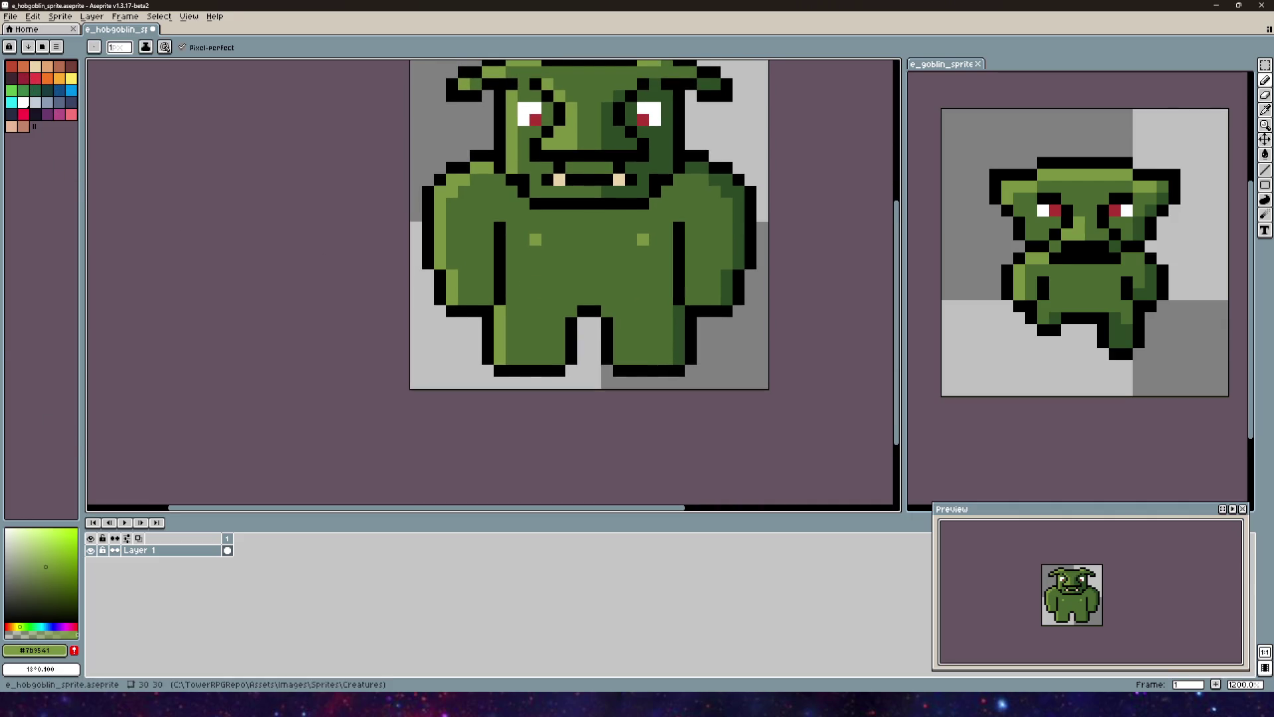
Step: Draw a two-pixel-high dark-purple belt across the hobgoblin's waist
left_click(11, 78)
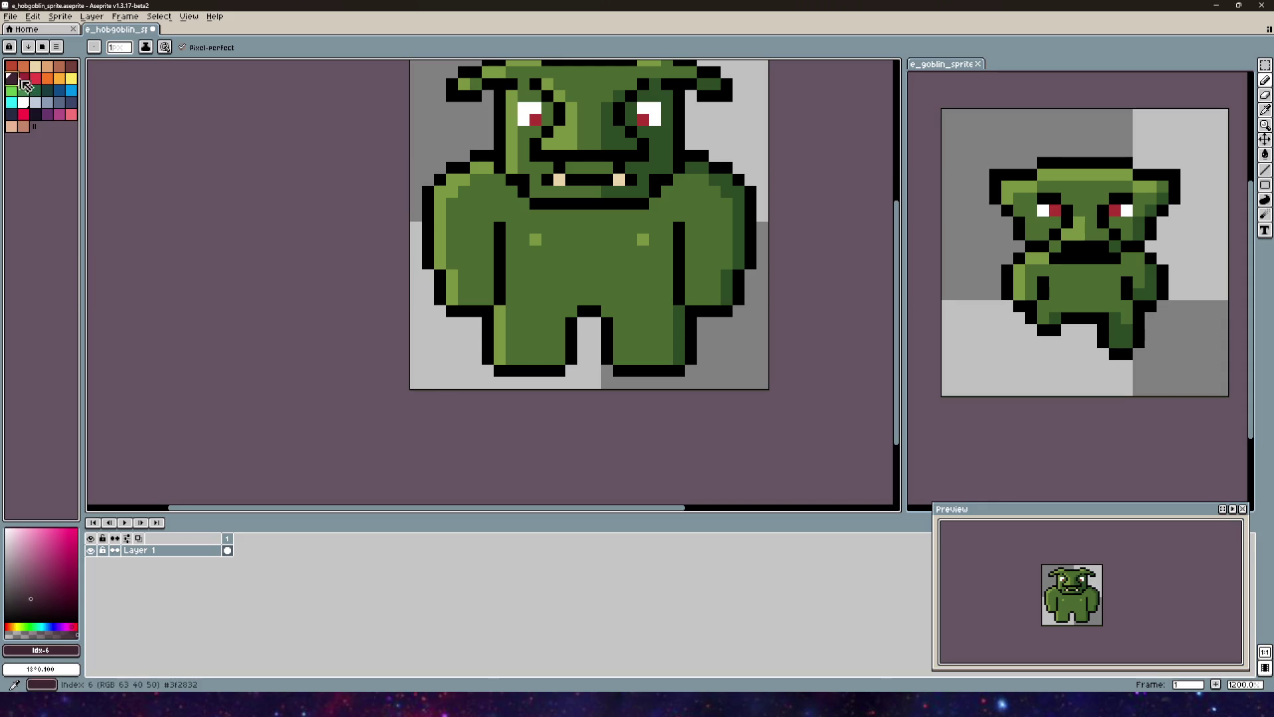
scroll(547, 299, "up", 2)
scroll(628, 298, "down", 1)
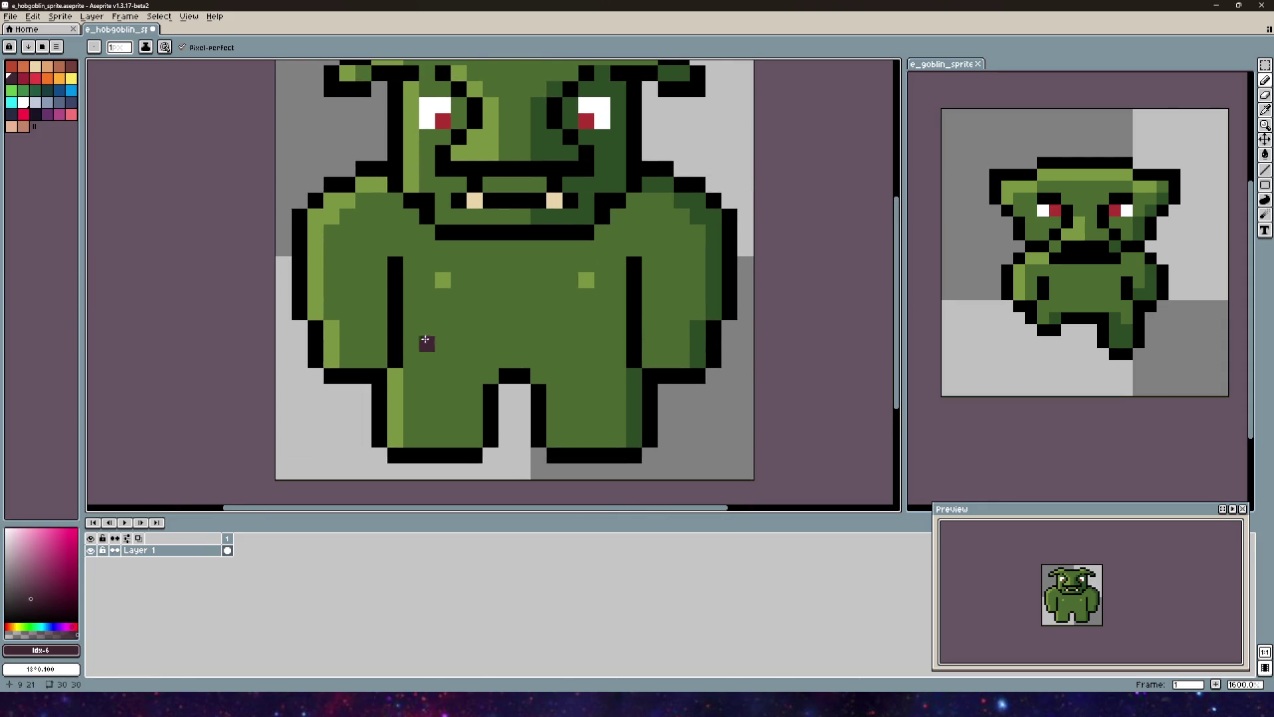
mouse_move(414, 346)
left_mouse_down()
mouse_move(604, 344)
mouse_move(618, 360)
mouse_move(538, 361)
left_mouse_up()
mouse_move(453, 350)
left_mouse_down()
mouse_move(436, 357)
mouse_move(546, 357)
left_mouse_up()
left_click(617, 342)
scroll(557, 361, "down", 4)
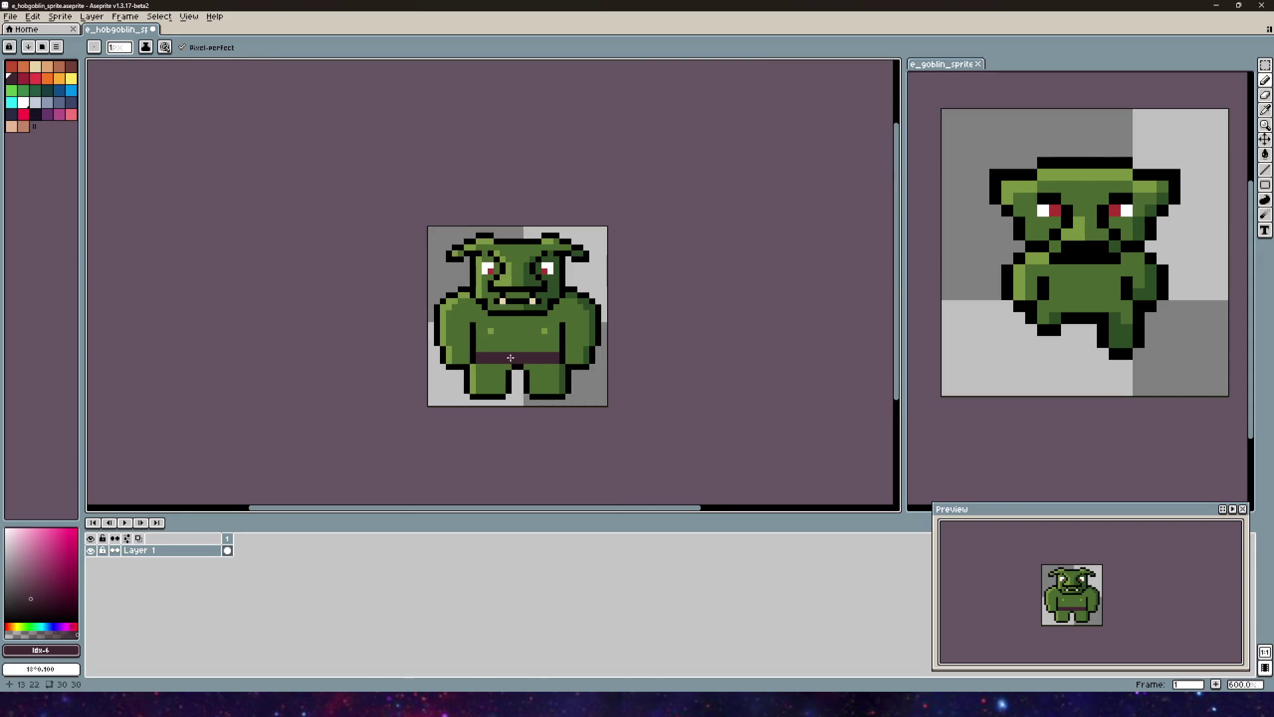
scroll(510, 357, "up", 3)
Step: Add a dark-purple loincloth flap below the belt, redoing its lower pixels
mouse_move(511, 387)
left_mouse_down()
mouse_move(541, 387)
mouse_move(542, 376)
mouse_move(510, 383)
left_mouse_up()
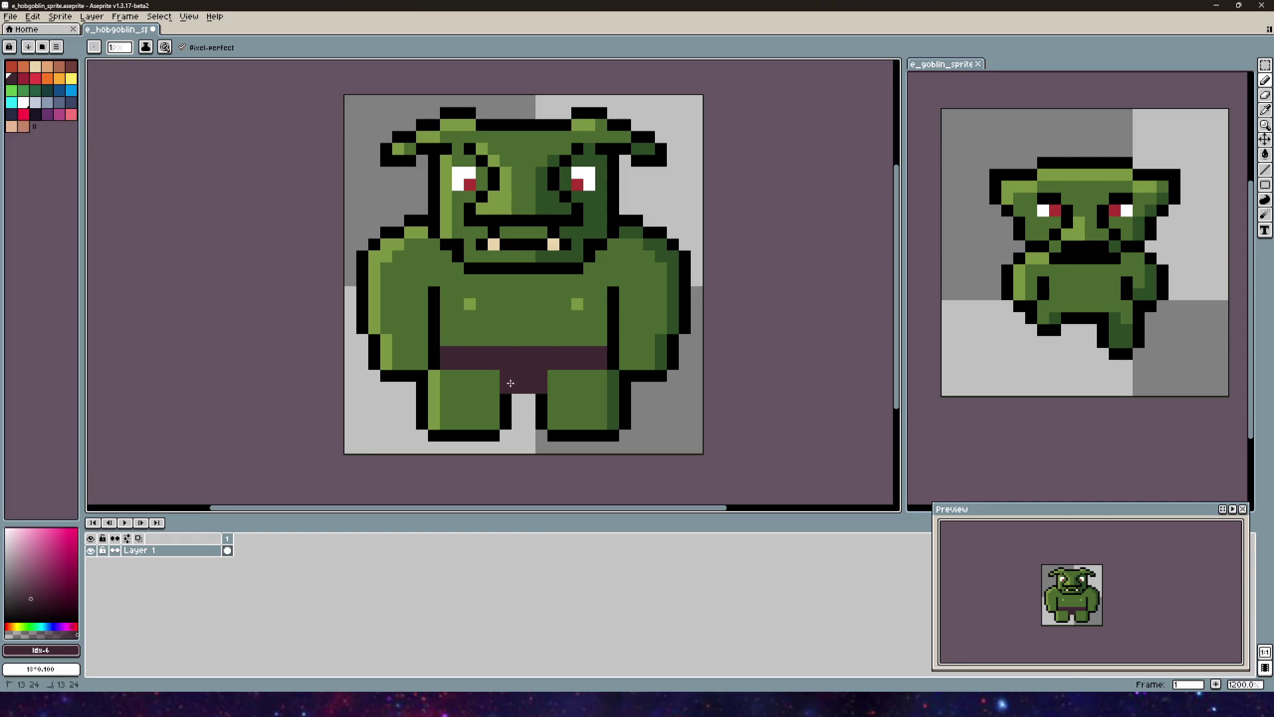
scroll(507, 395, "down", 2)
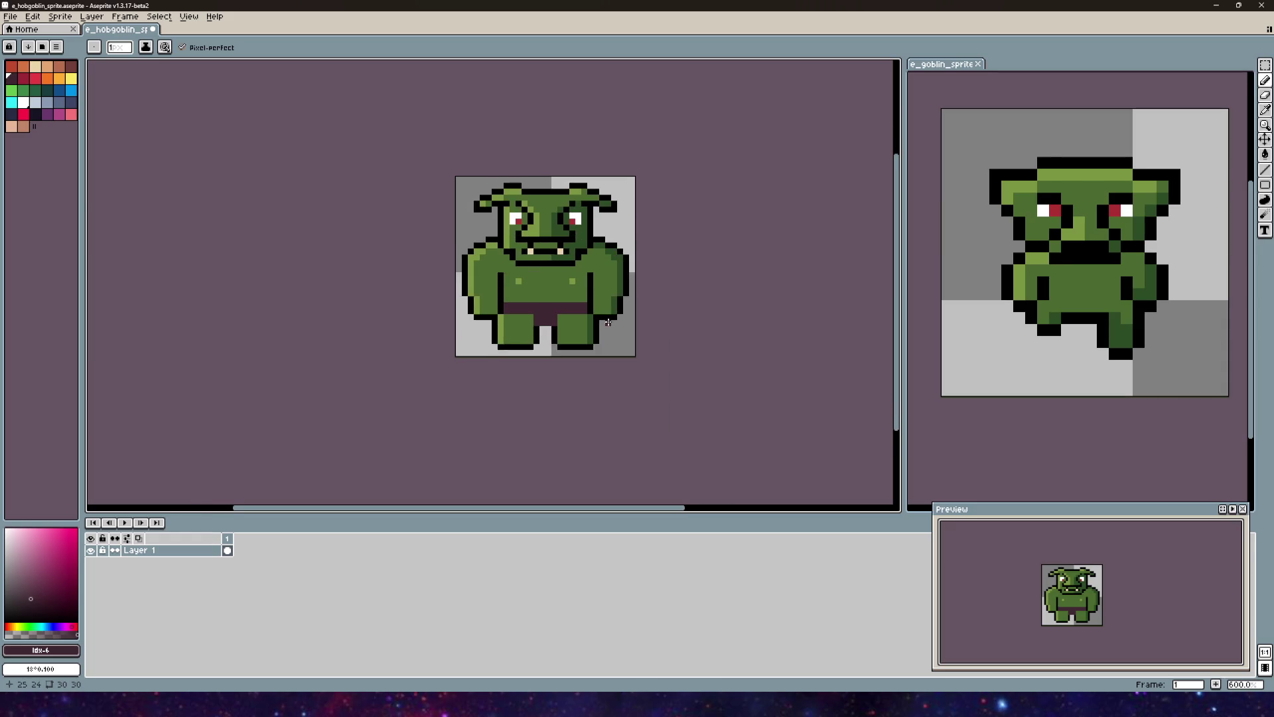
scroll(608, 322, "down", 2)
scroll(590, 333, "up", 8)
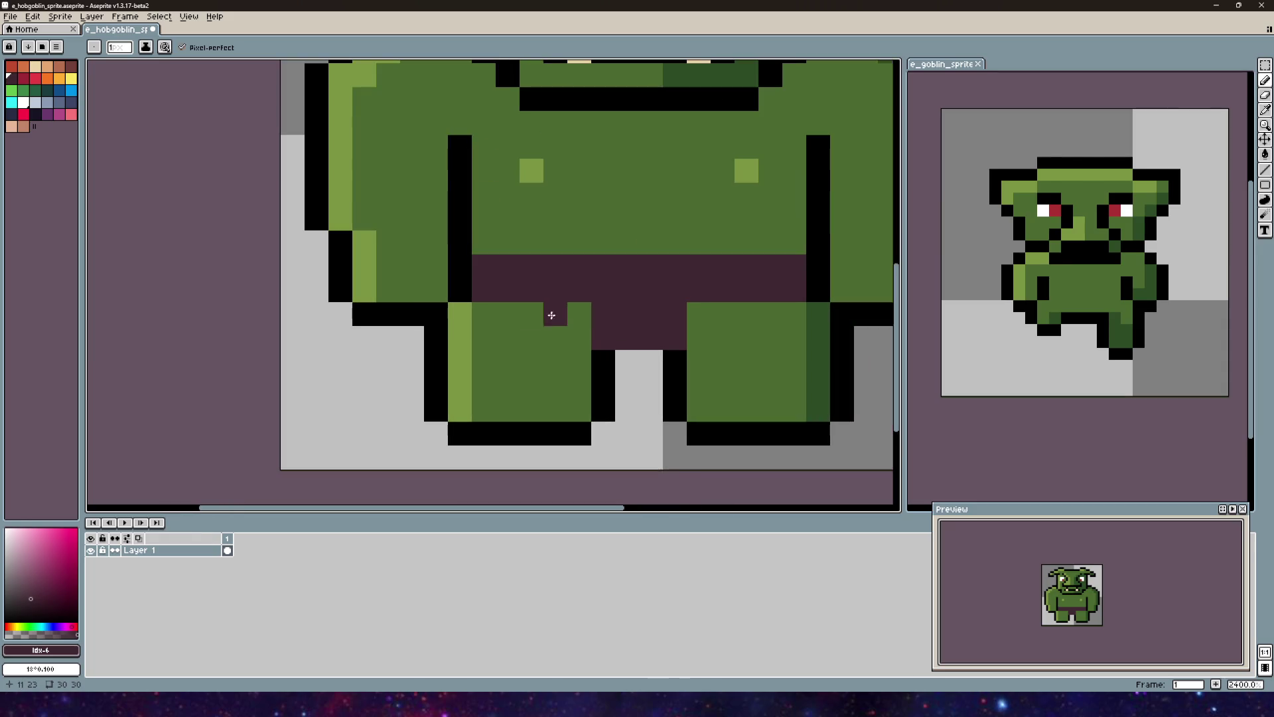
key("ctrl+z")
key("ctrl+z")
key("ctrl+z")
key("ctrl+z")
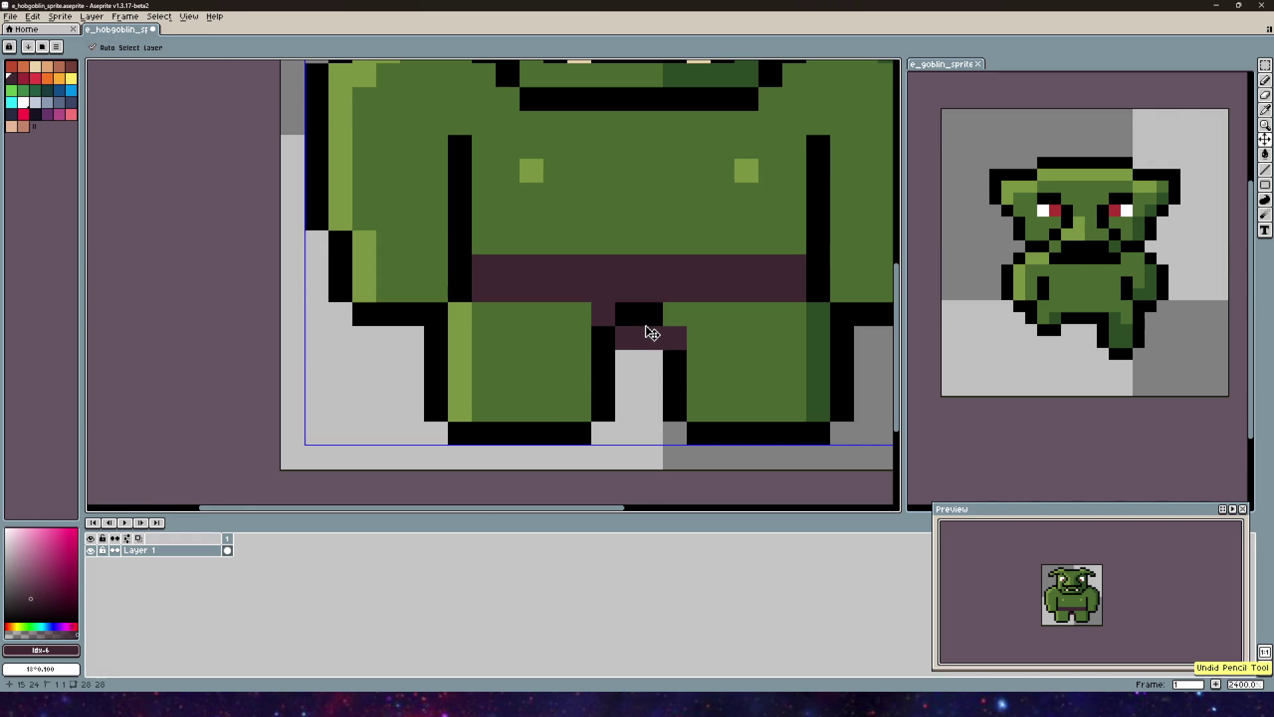
key("b")
mouse_move(593, 304)
left_mouse_down()
mouse_move(580, 314)
mouse_move(579, 388)
mouse_move(601, 351)
mouse_move(648, 327)
mouse_move(669, 336)
left_mouse_up()
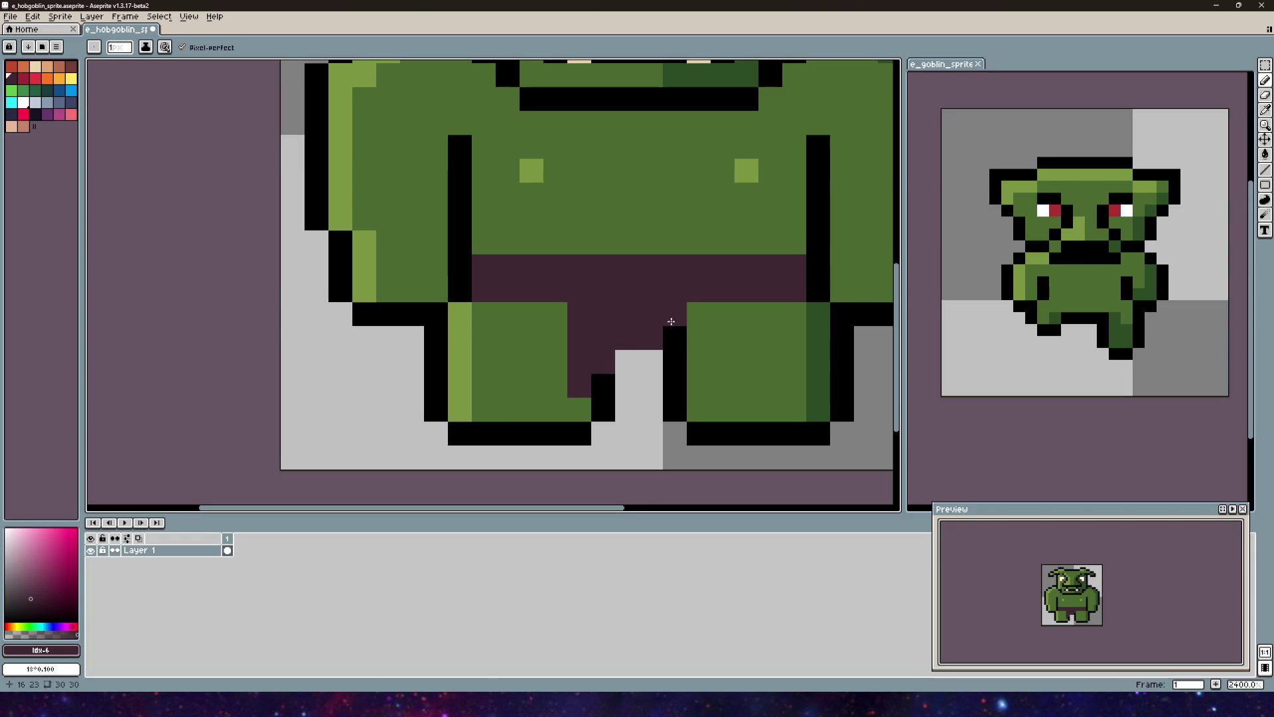
Step: Sample black from the outline and outline the loincloth edge
scroll(685, 317, "down", 2)
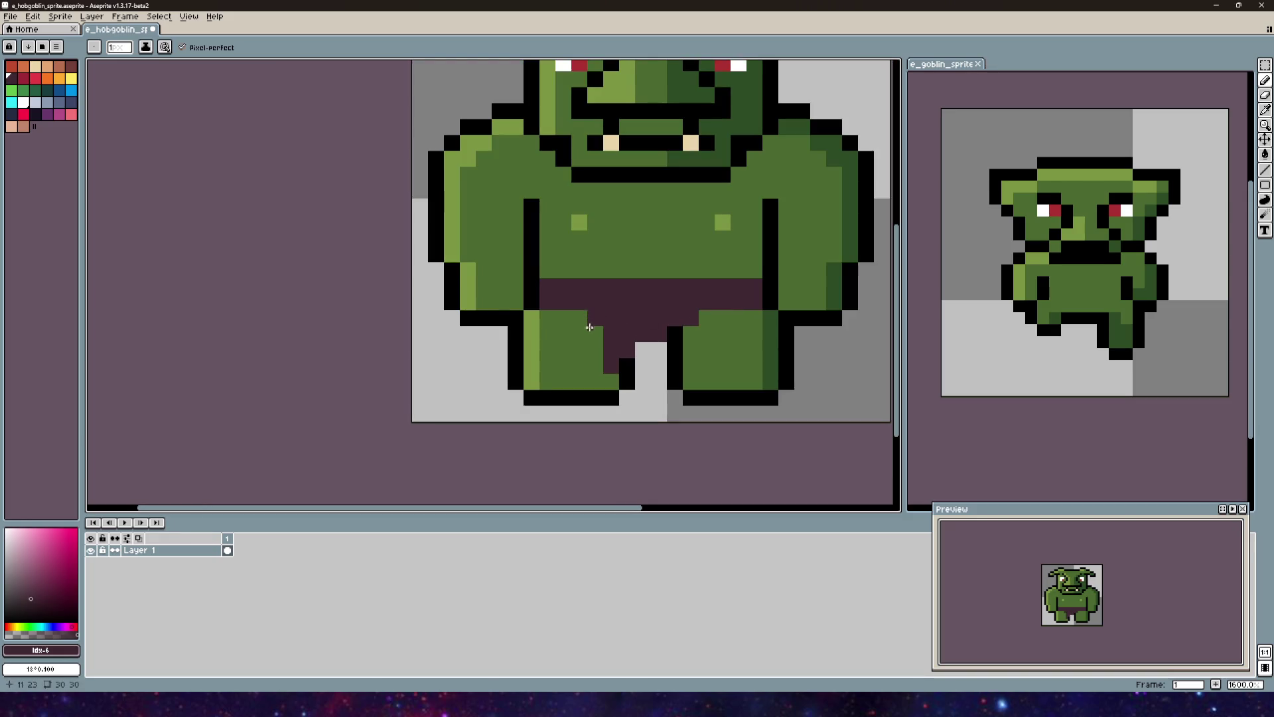
scroll(663, 363, "down", 3)
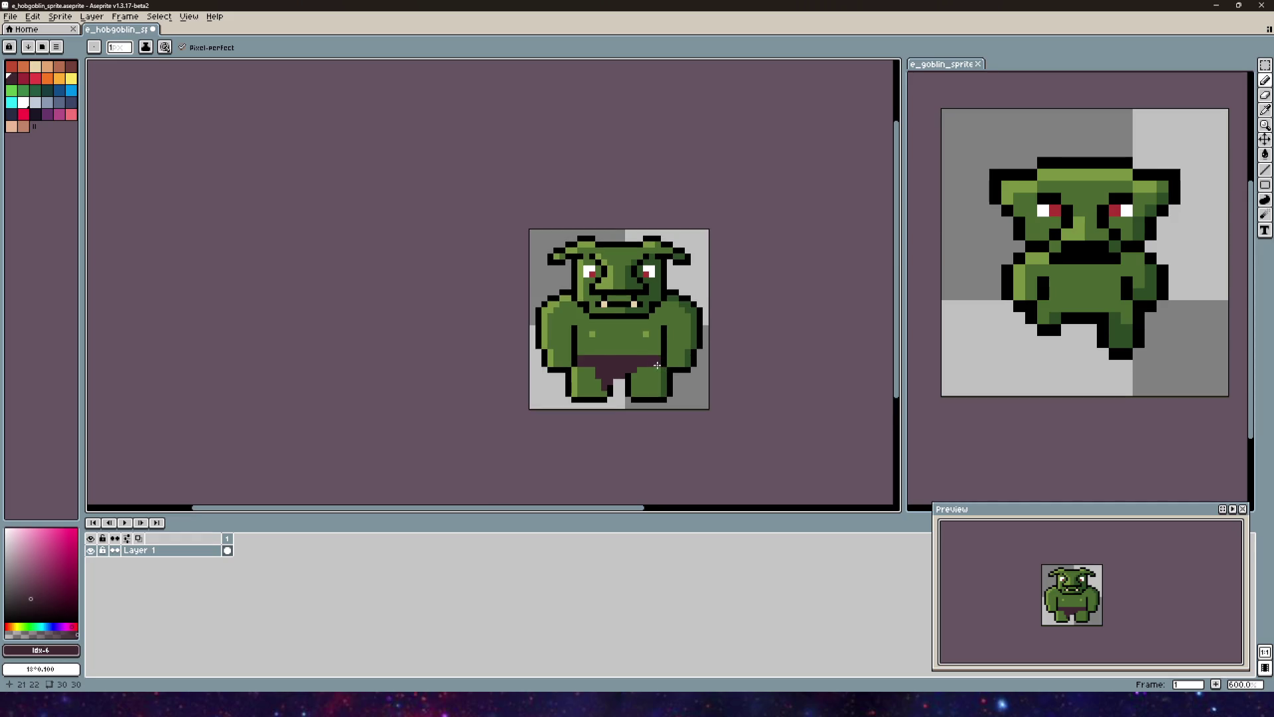
scroll(657, 365, "up", 4)
scroll(564, 398, "down", 1)
left_click(554, 402, "alt")
left_click_drag(554, 401, 594, 386)
Step: Undo the belt and loincloth strokes and bring up Layer 1's context menu
scroll(633, 353, "down", 5)
left_click_drag(650, 332, 636, 315)
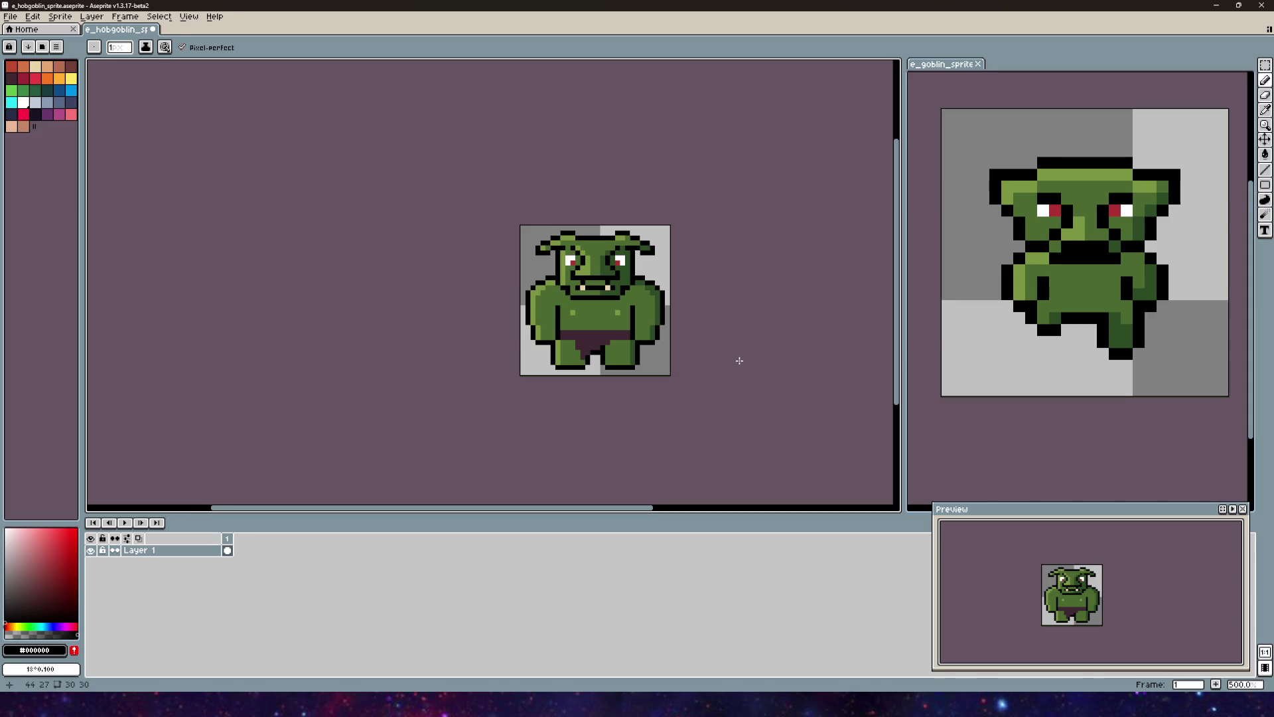
key("ctrl+z")
key("ctrl+z")
key("ctrl+z")
key("ctrl+z")
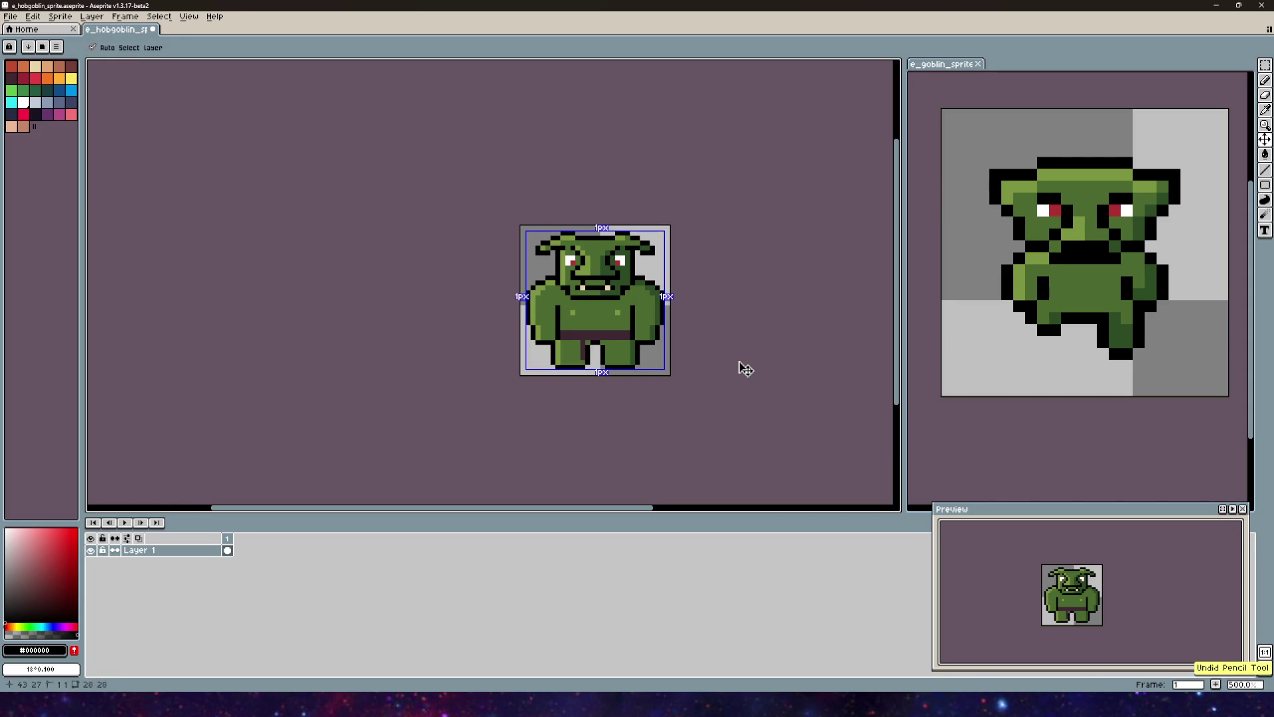
right_click(166, 556)
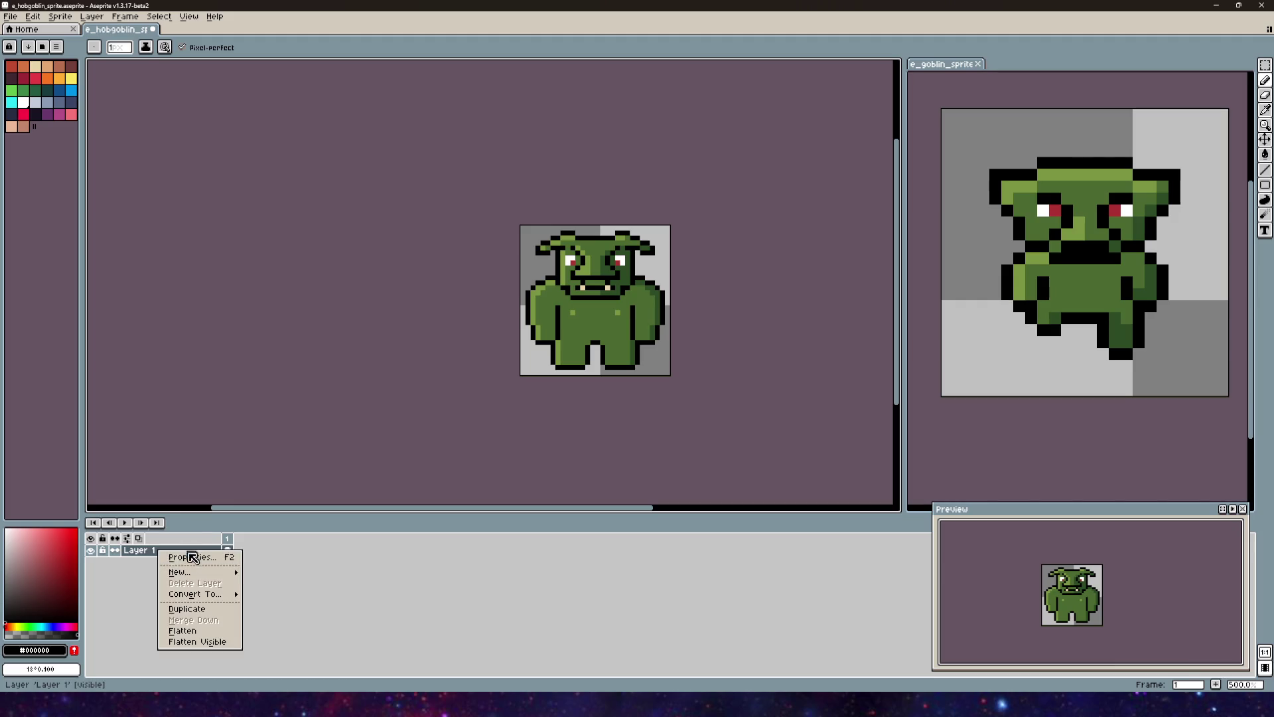
Step: Add a new layer above the sprite's Layer 1
left_click(269, 572)
scroll(584, 342, "up", 5)
scroll(588, 344, "right", 2)
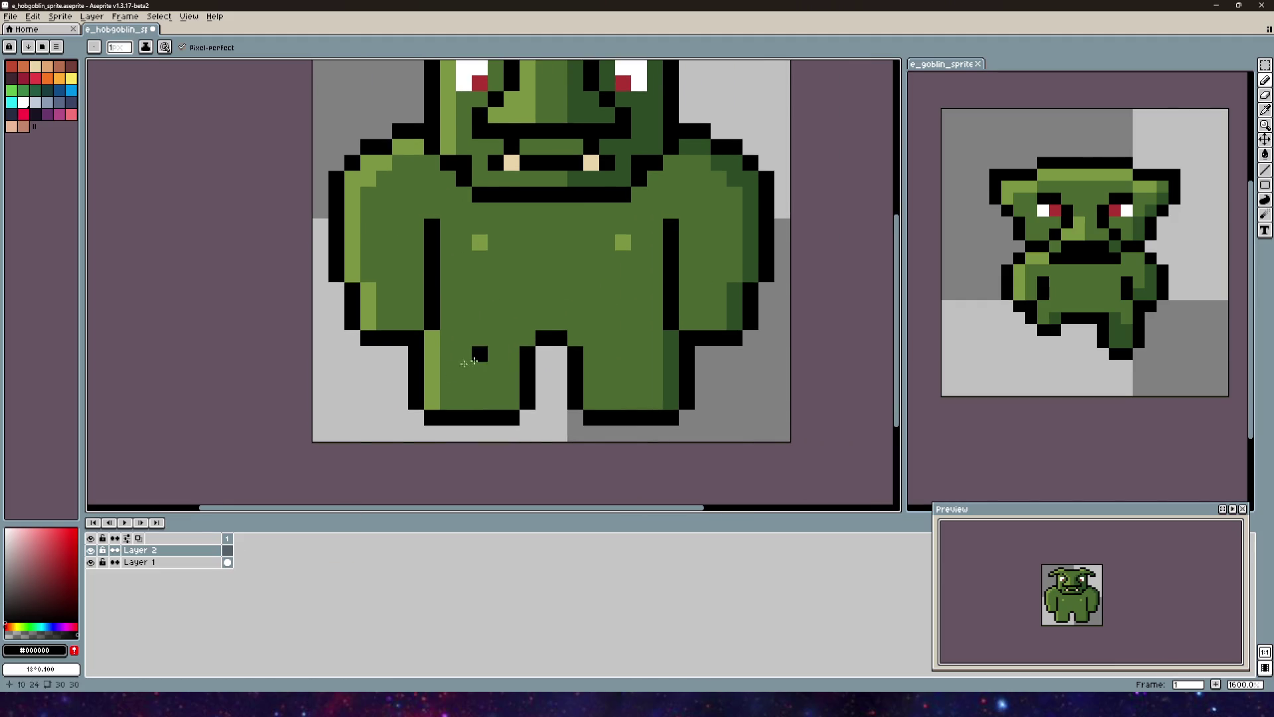
scroll(489, 292, "down", 2)
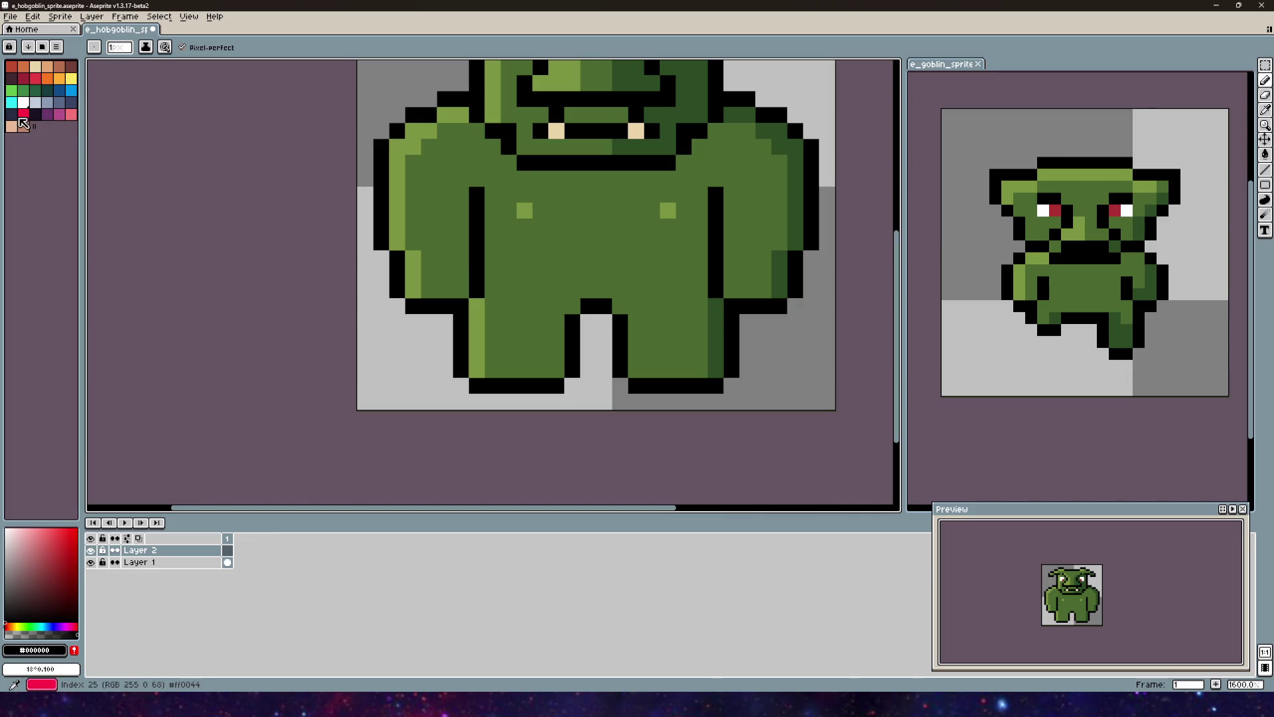
Step: Paint a two-pixel-tall dark-purple belt across the hobgoblin's belly
left_click(71, 66)
left_click(16, 80)
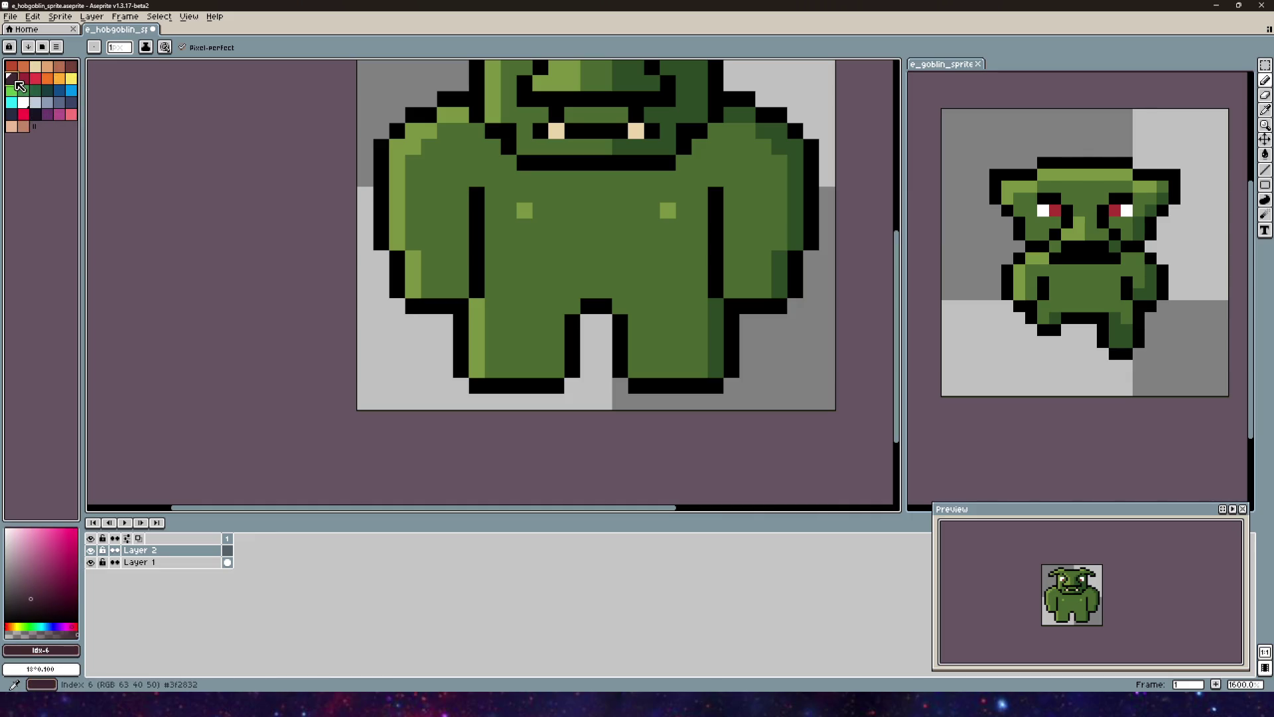
scroll(651, 273, "up", 2)
left_click(518, 311)
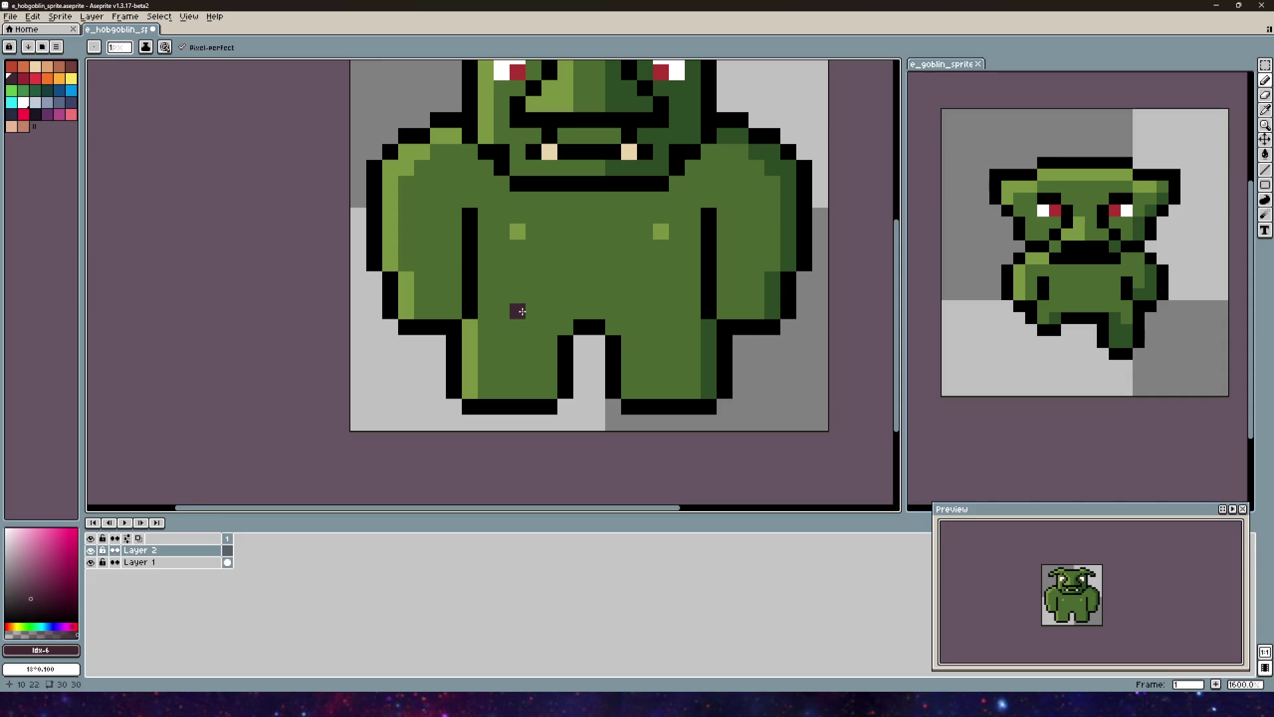
scroll(518, 311, "up", 3)
mouse_move(431, 335)
left_mouse_down()
mouse_move(625, 330)
mouse_move(631, 346)
mouse_move(420, 339)
mouse_move(489, 365)
mouse_move(488, 385)
mouse_move(504, 365)
mouse_move(508, 409)
mouse_move(550, 354)
mouse_move(564, 366)
mouse_move(523, 420)
left_mouse_up()
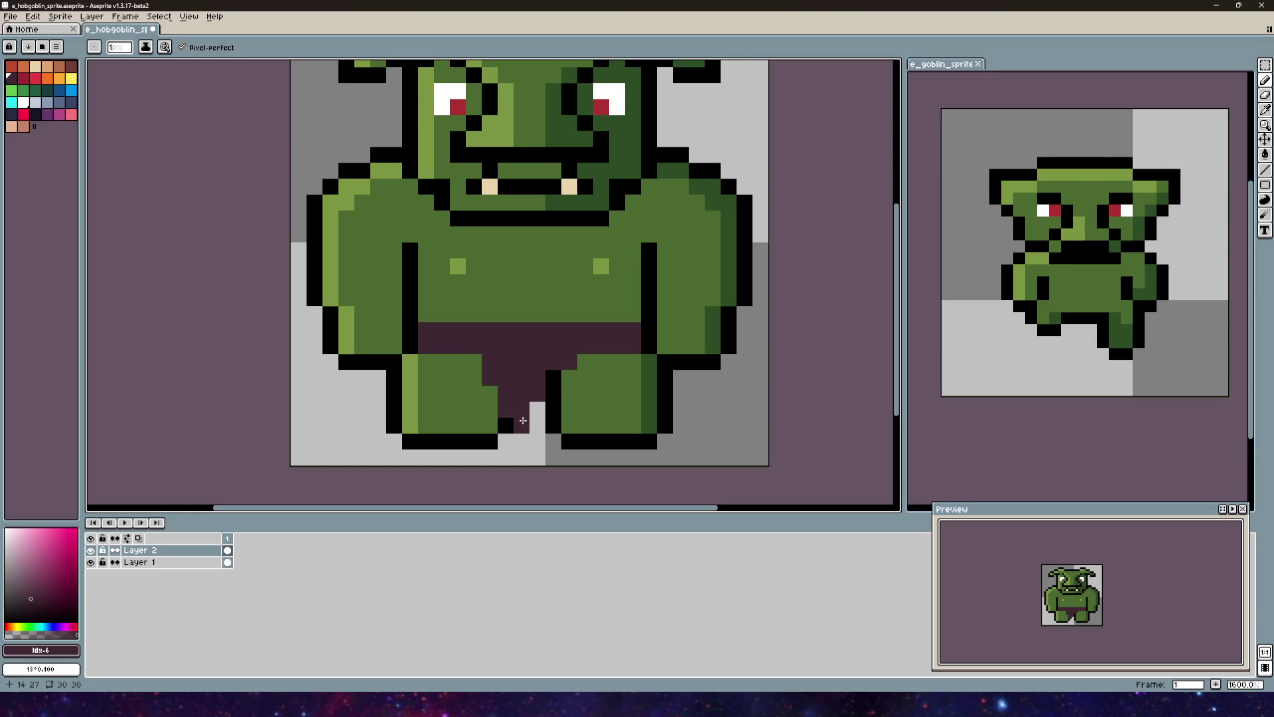
scroll(523, 420, "down", 3)
scroll(544, 362, "up", 1)
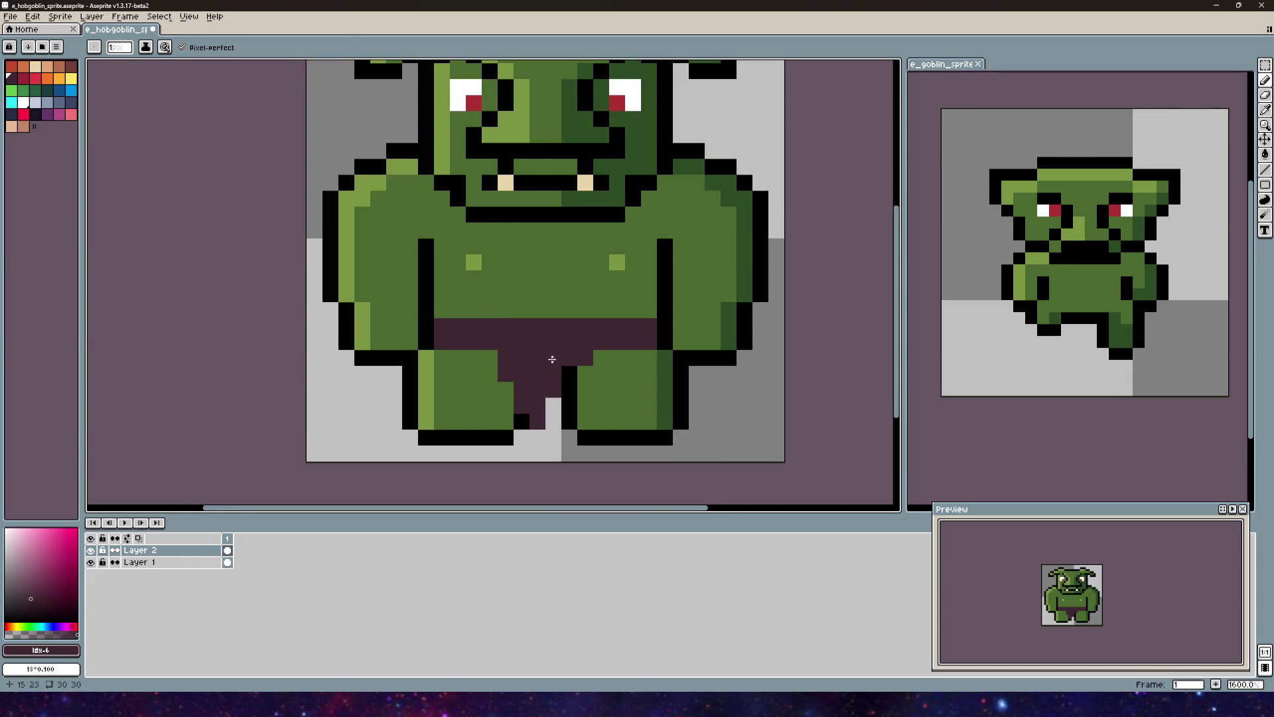
Step: Outline the crotch, lower legs, belt row and right leg top in black
left_click(569, 382, "alt")
mouse_move(553, 406)
left_mouse_down()
mouse_move(537, 438)
mouse_move(504, 404)
mouse_move(489, 359)
mouse_move(424, 359)
left_mouse_up()
left_click_drag(432, 309, 650, 309)
left_click(601, 359)
left_click_drag(598, 362, 665, 358)
scroll(666, 359, "down", 2)
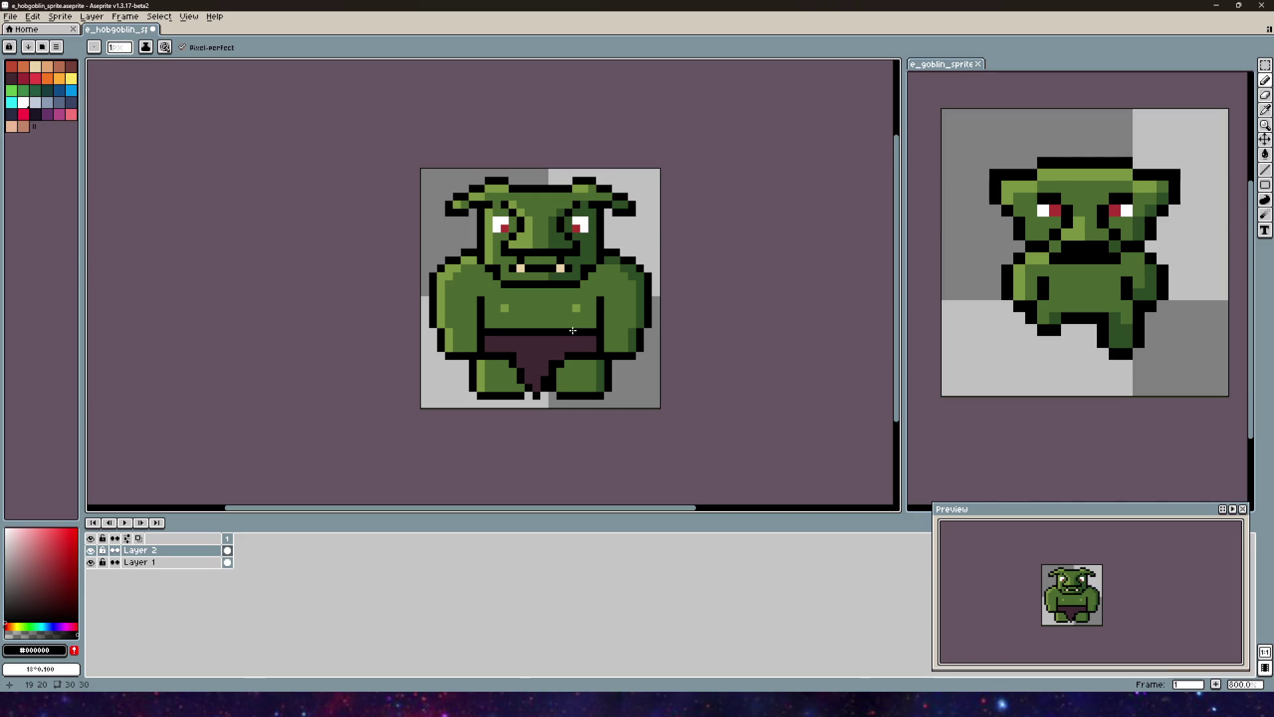
Step: Recentre the whole sprite in view and switch to the Rectangular Marquee
left_click_drag(617, 338, 609, 365)
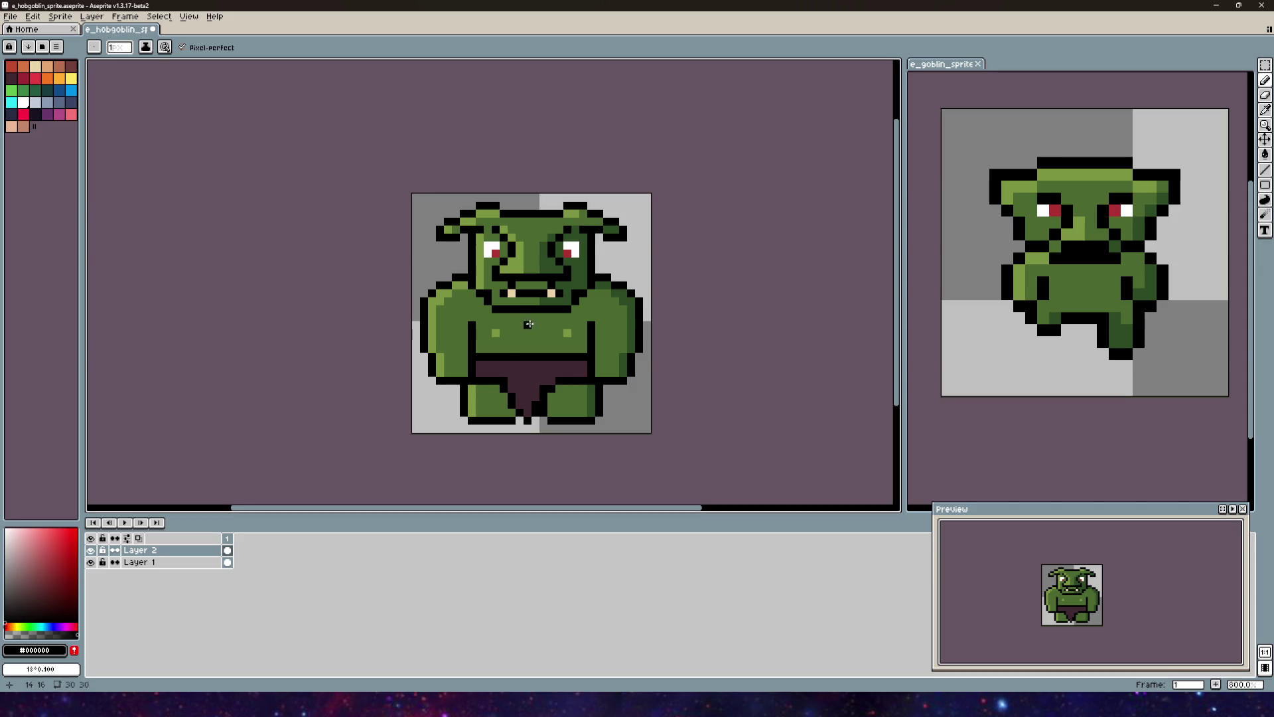
scroll(611, 363, "down", 5)
scroll(573, 351, "up", 3)
mouse_move(573, 352)
left_mouse_down()
mouse_move(575, 392)
mouse_move(579, 365)
left_mouse_up()
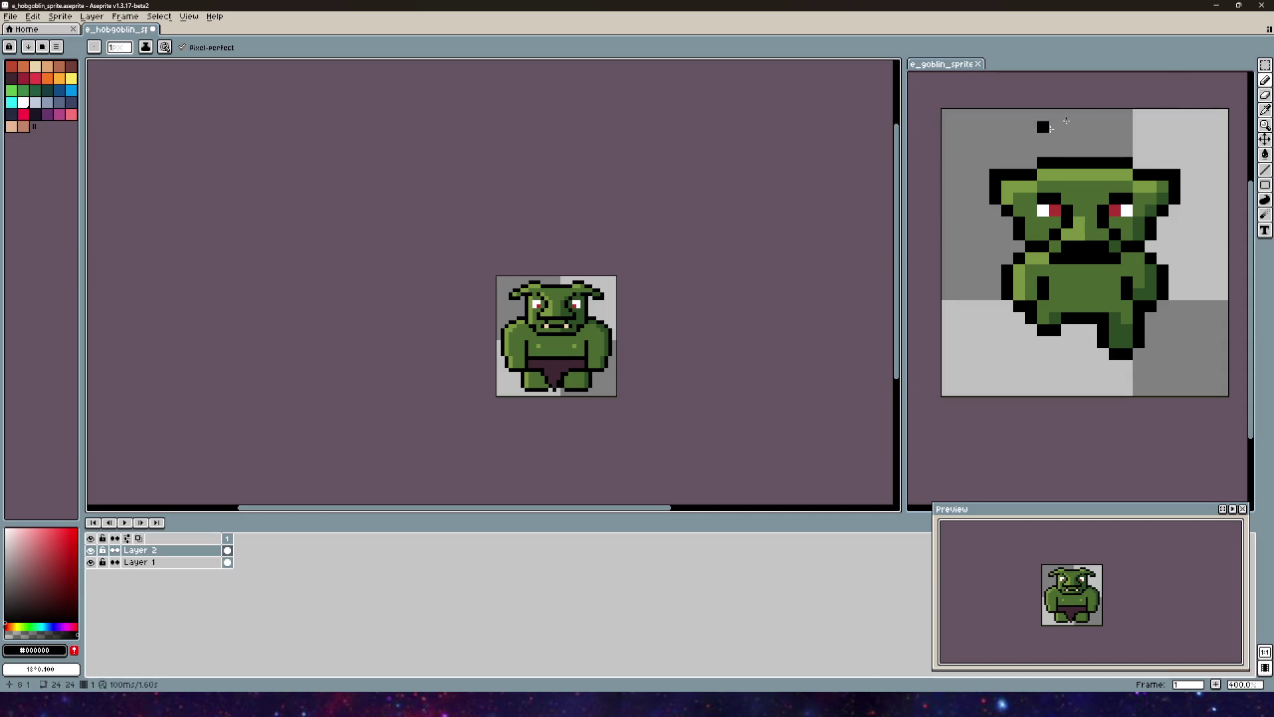
left_click(1265, 65)
scroll(604, 335, "up", 5)
Step: Select the area around one arm, narrow it, then commit and deselect
left_click_drag(636, 344, 561, 150)
mouse_move(635, 246)
left_mouse_down()
mouse_move(588, 253)
mouse_move(641, 249)
left_mouse_up()
left_click(171, 562)
scroll(641, 249, "down", 3)
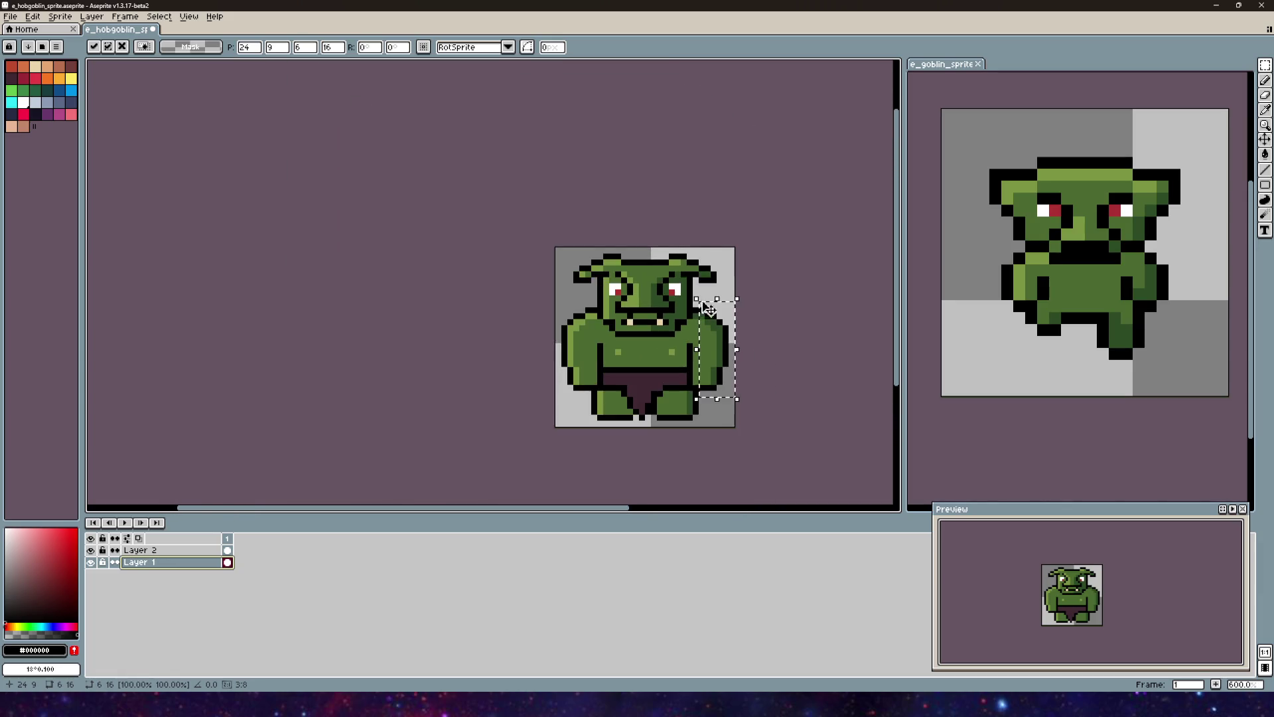
key("ctrl+d")
scroll(511, 286, "up", 3)
Step: Shift a left outline strip one pixel right and reselect a right-edge strip
mouse_move(506, 243)
left_mouse_down()
mouse_move(539, 312)
mouse_move(538, 359)
left_mouse_up()
left_click_drag(520, 313, 536, 313)
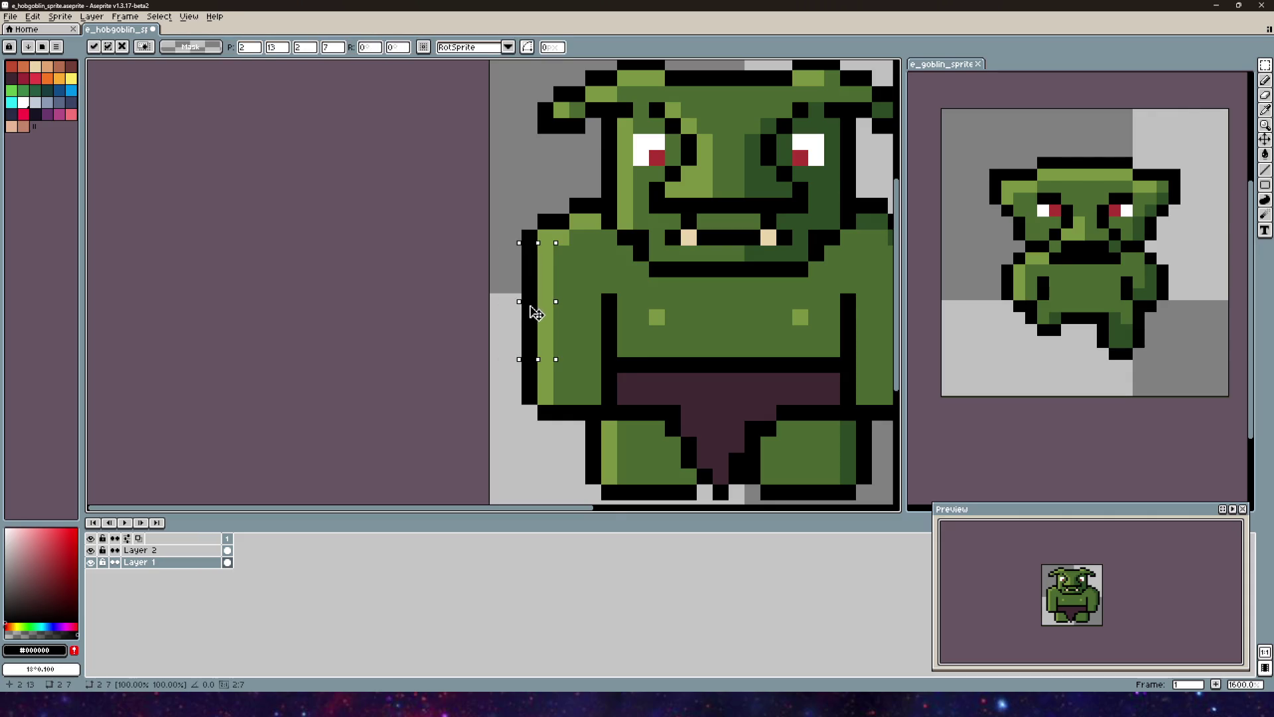
scroll(537, 313, "down", 3)
left_click_drag(677, 339, 657, 287)
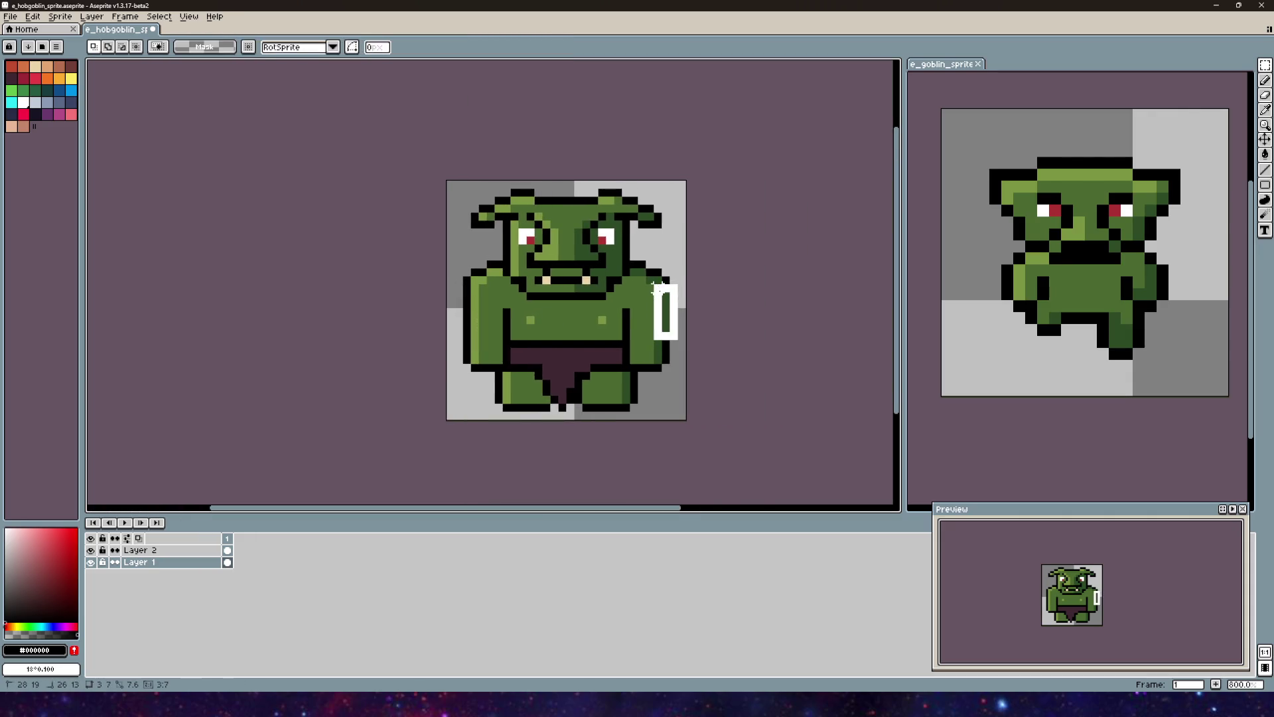
left_click(674, 255)
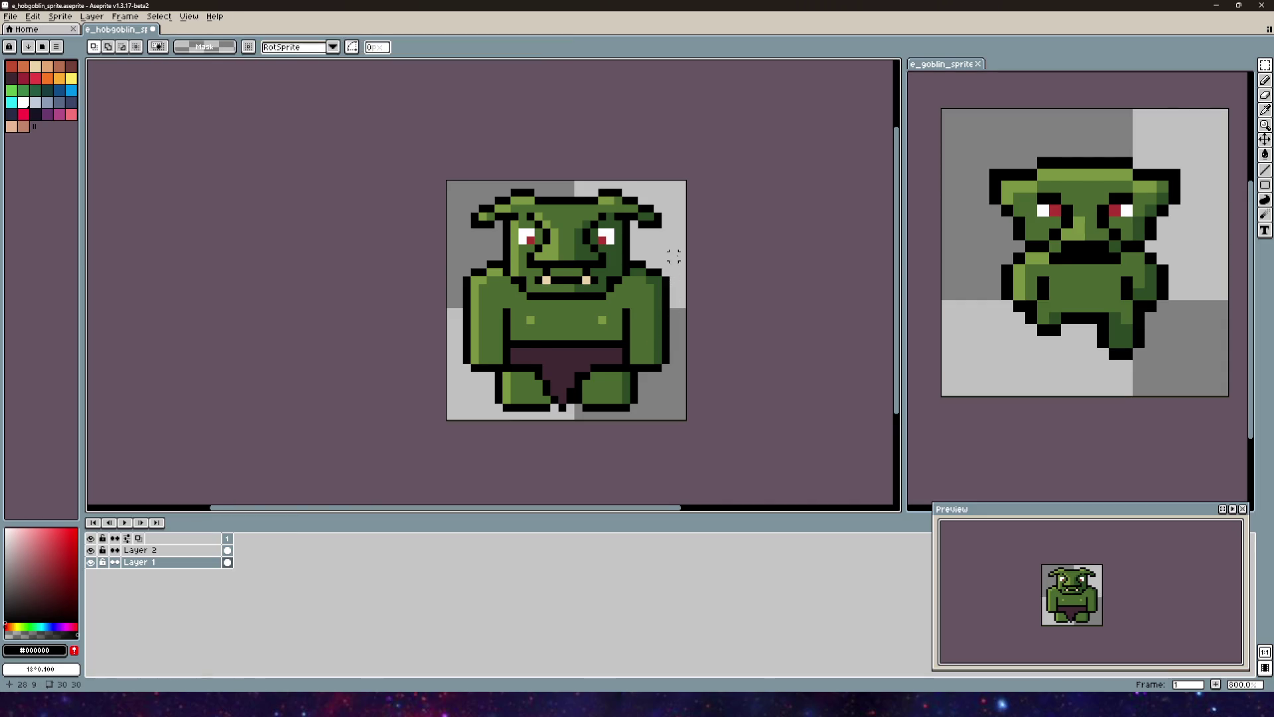
Step: Undo the last arm-outline transformation and clear the selection
scroll(674, 255, "down", 1)
scroll(622, 325, "down", 5)
scroll(624, 325, "up", 2)
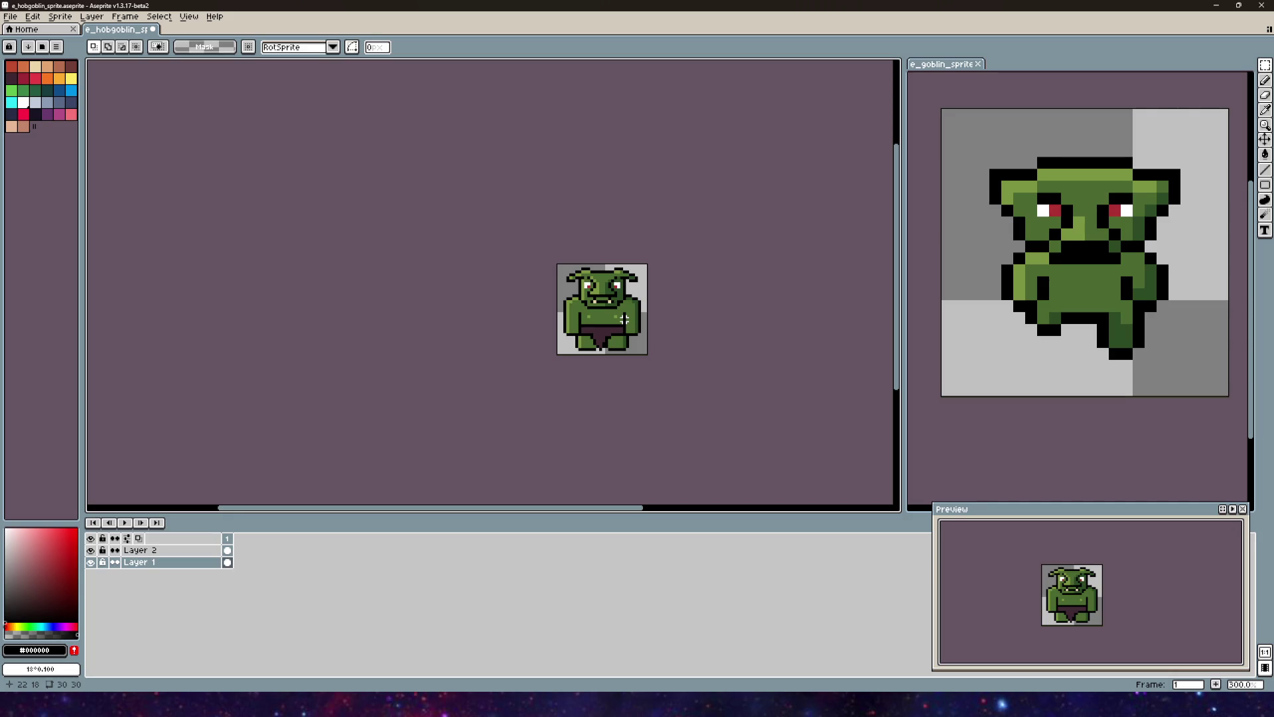
scroll(620, 319, "up", 2)
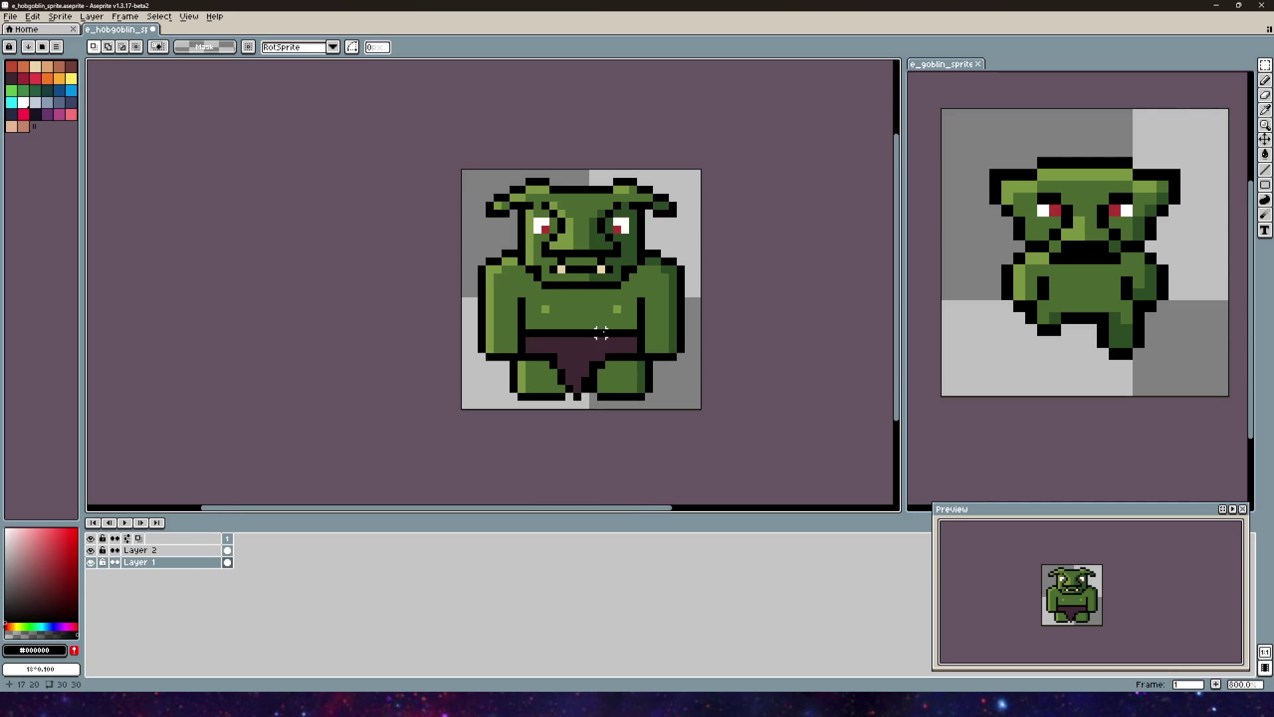
scroll(641, 302, "right", 2)
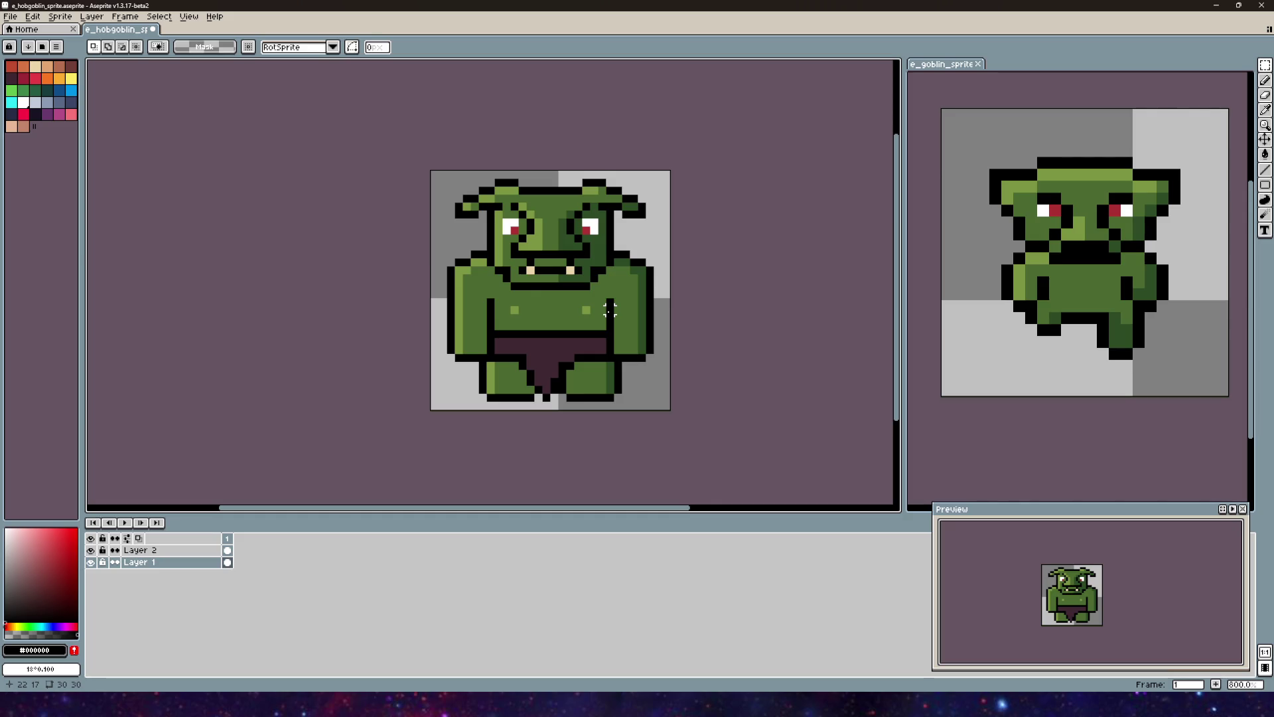
scroll(609, 309, "down", 3)
scroll(605, 309, "up", 2)
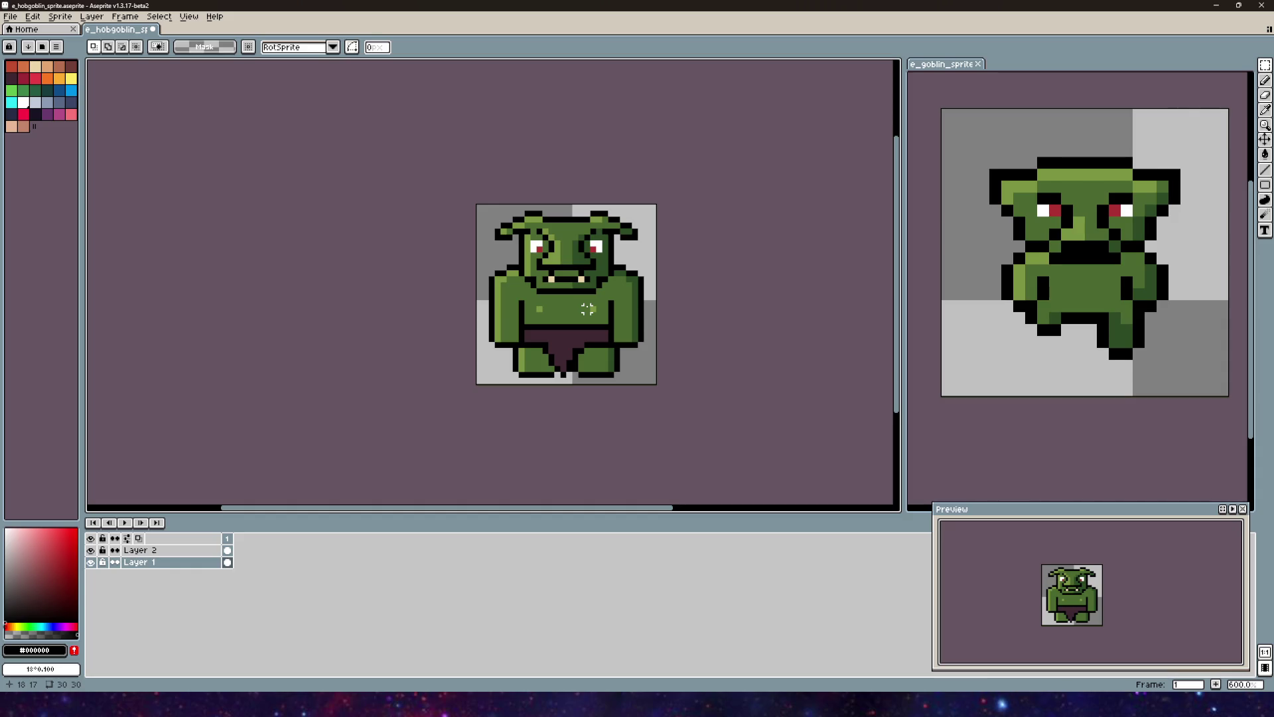
key("ctrl+z")
key("ctrl+z")
key("ctrl+z")
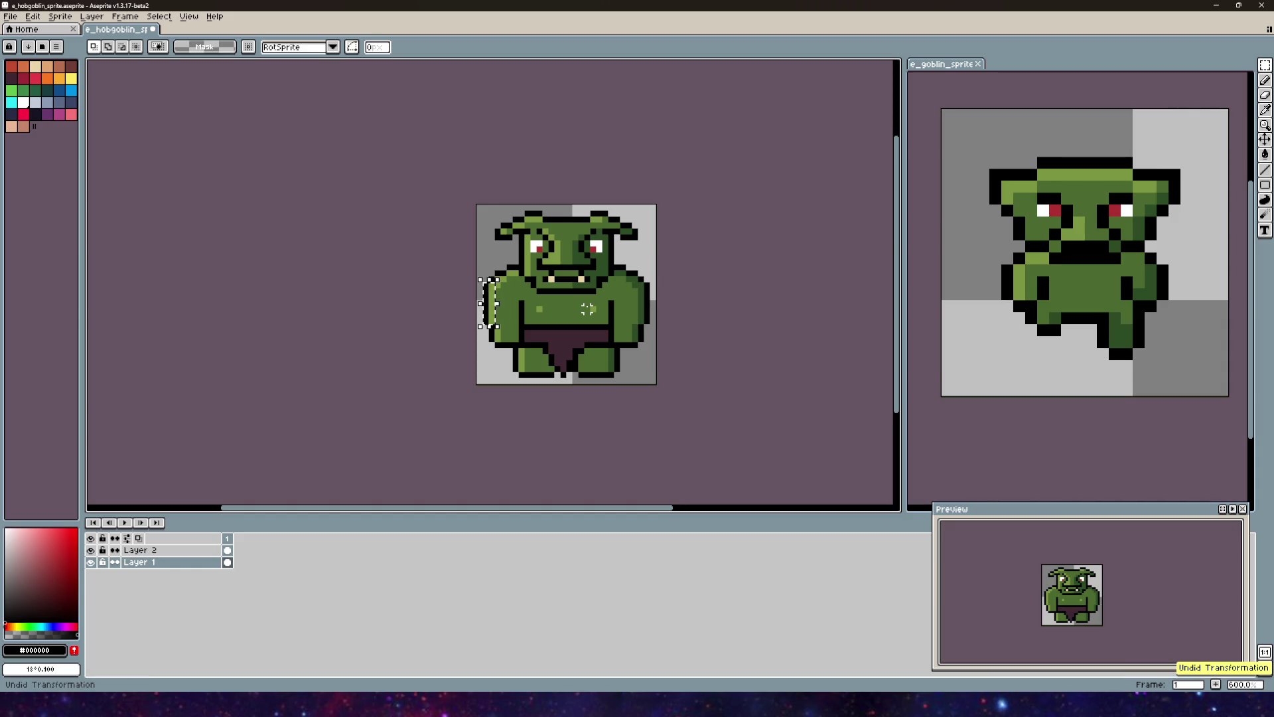
key("ctrl+d")
left_click_drag(620, 226, 626, 183)
Step: Eyedrop the horn's light green as the colour and switch to the Pencil
scroll(597, 239, "up", 4)
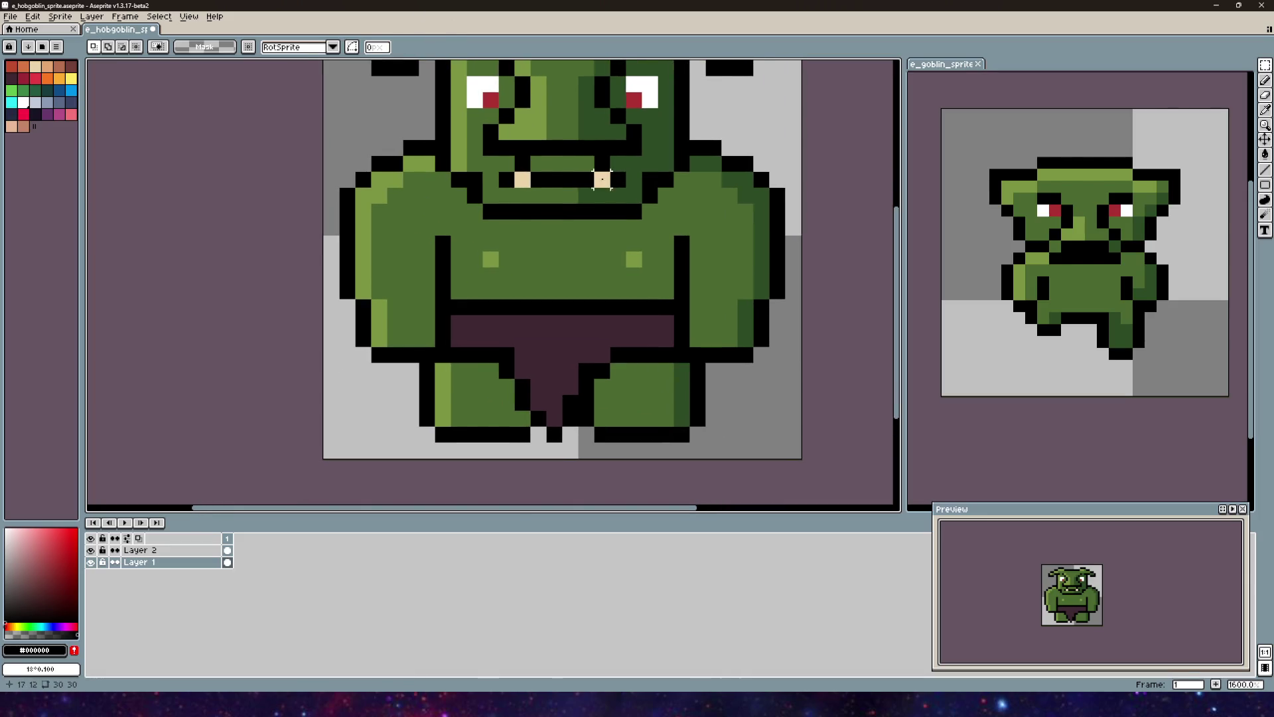
left_click(12, 18)
key("Escape")
scroll(501, 276, "down", 3)
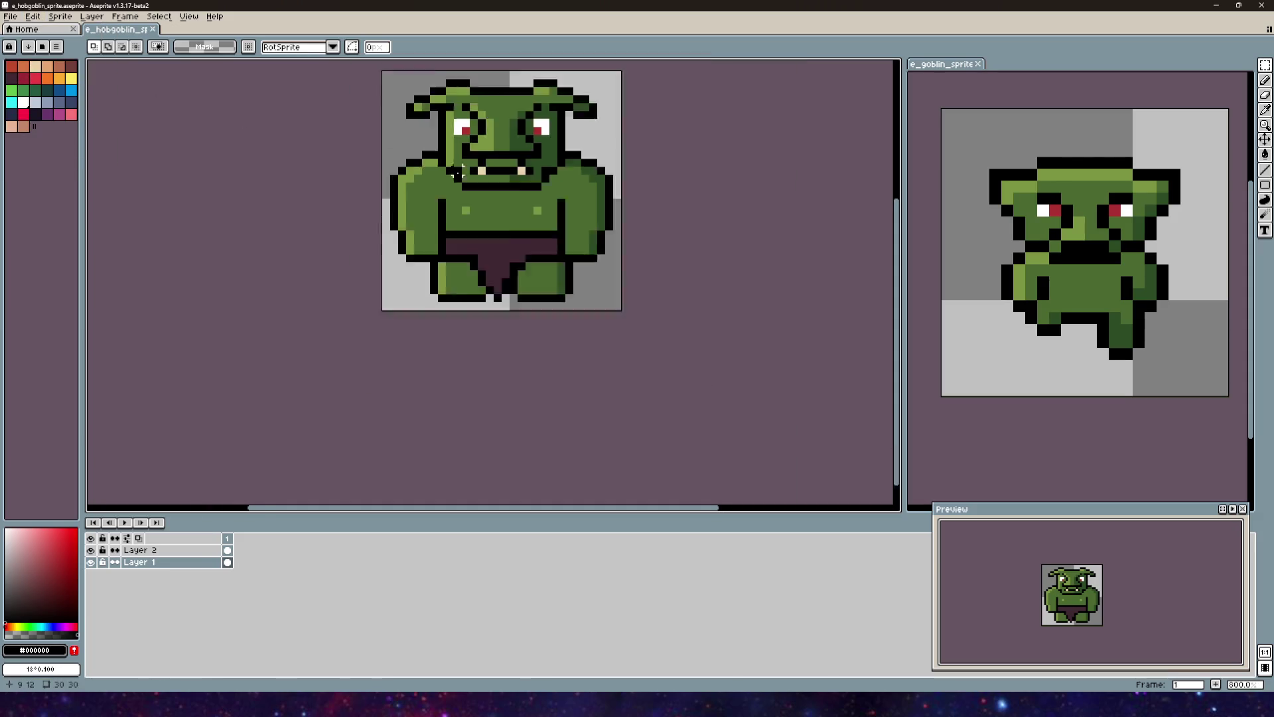
scroll(501, 277, "up", 5)
scroll(500, 277, "down", 5)
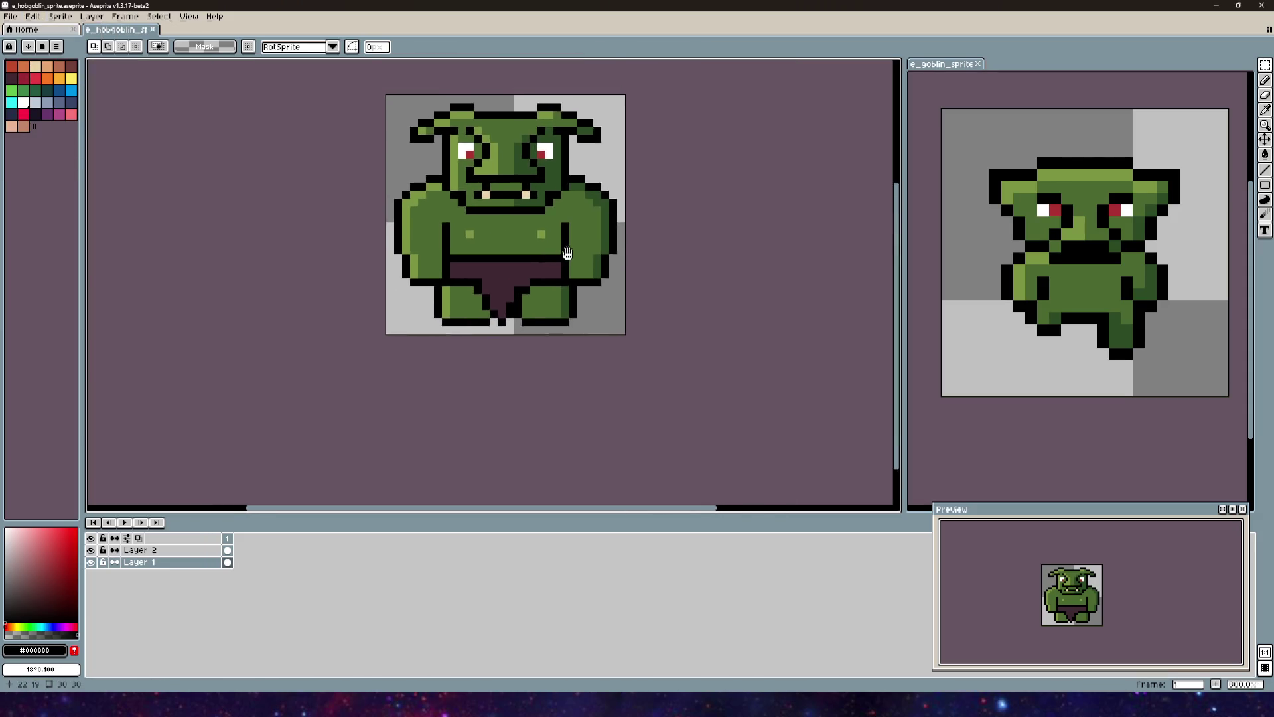
left_click_drag(537, 188, 571, 221)
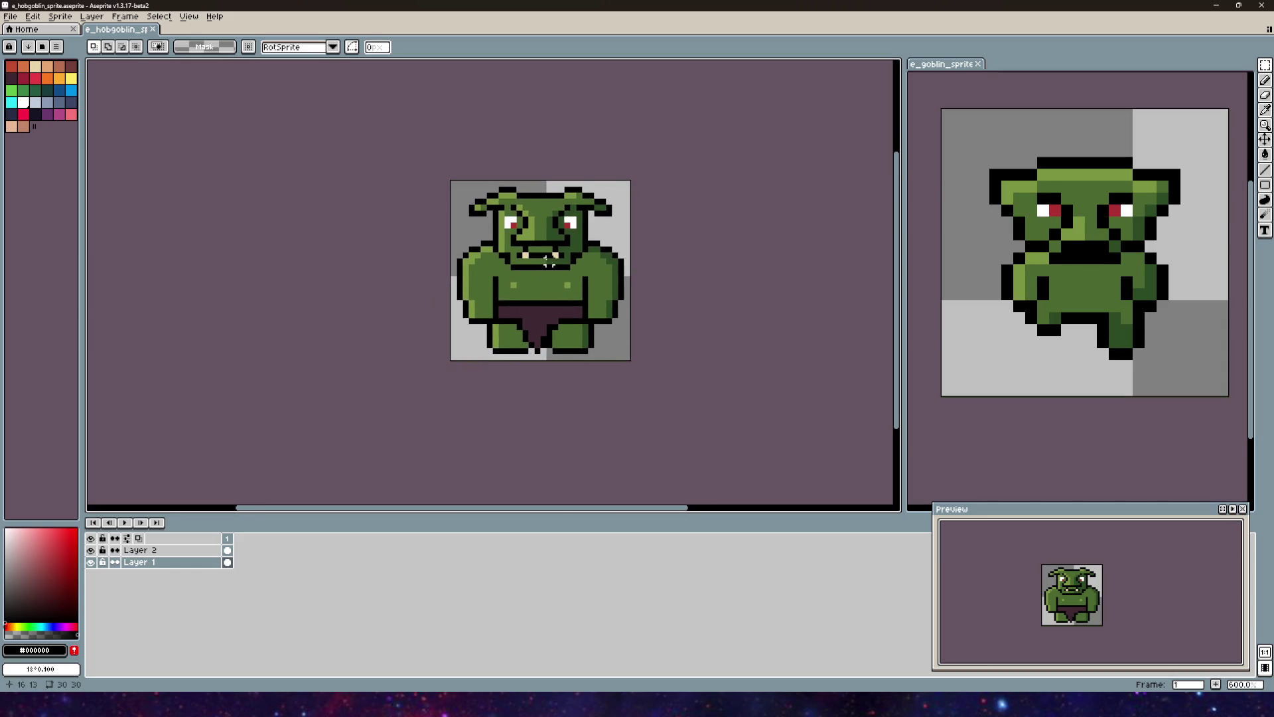
scroll(548, 261, "up", 1)
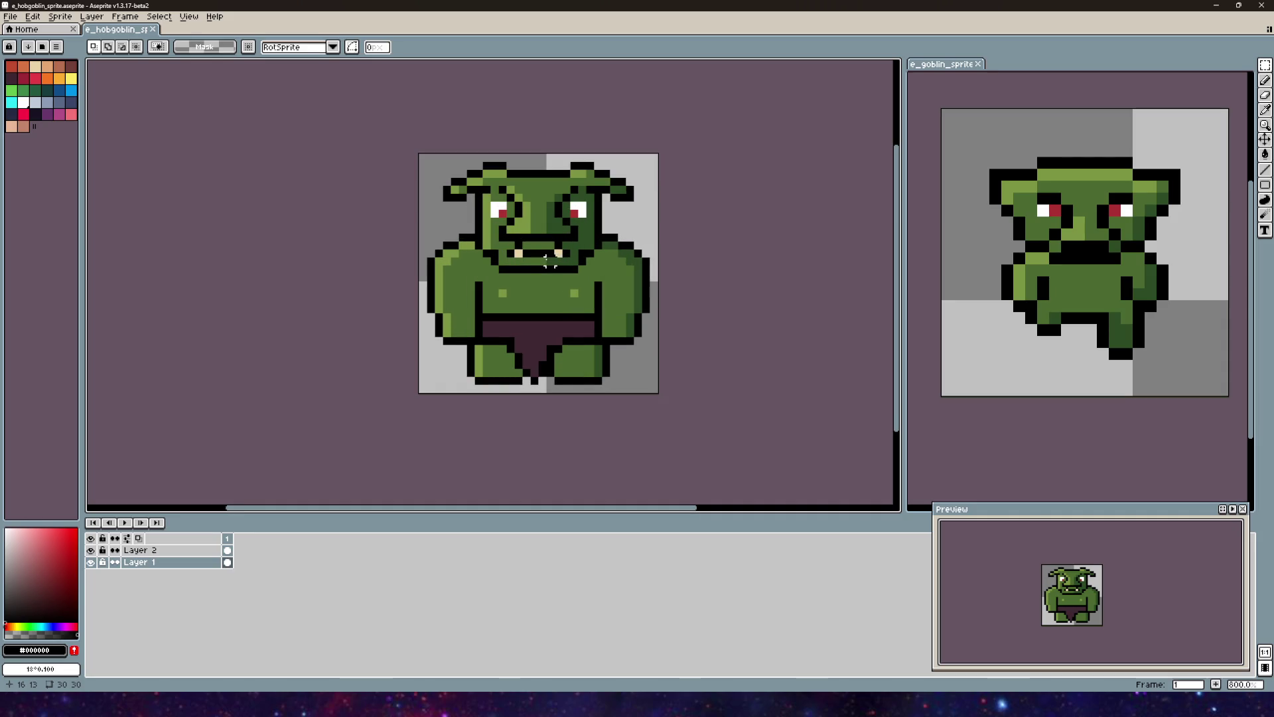
scroll(457, 190, "up", 5)
left_click(450, 185, "alt")
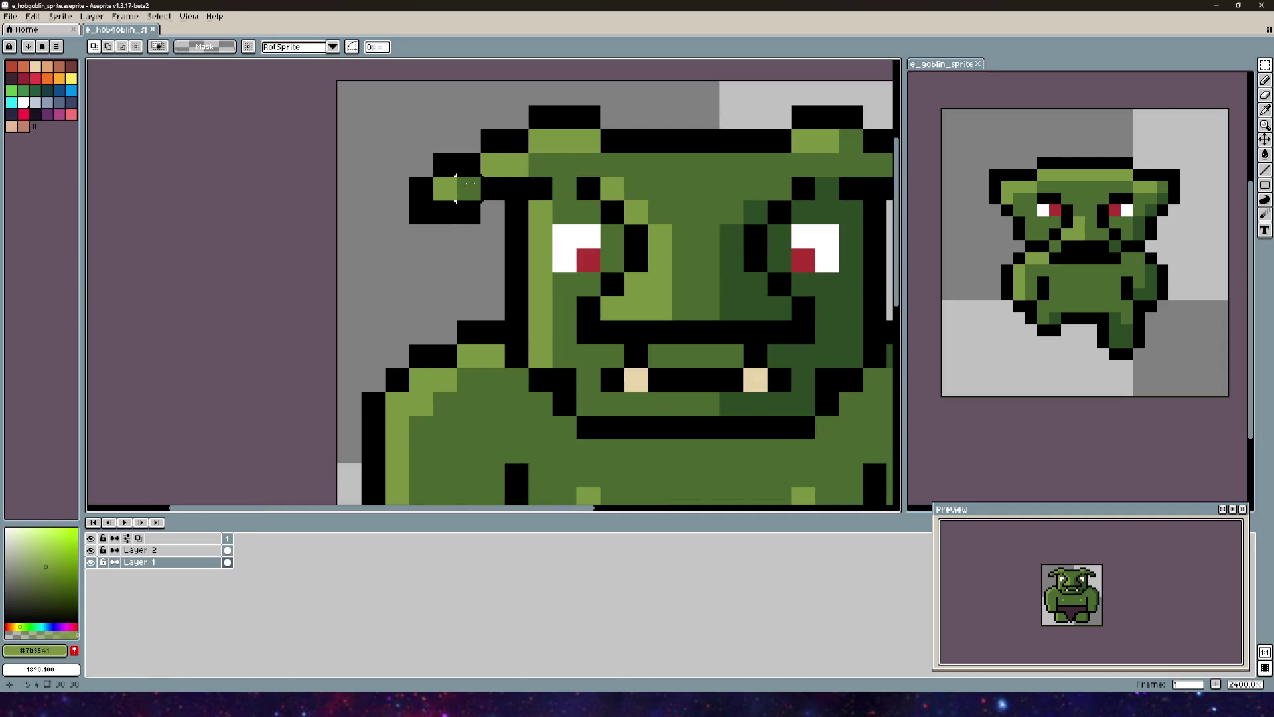
left_click(1265, 80)
scroll(682, 213, "down", 6)
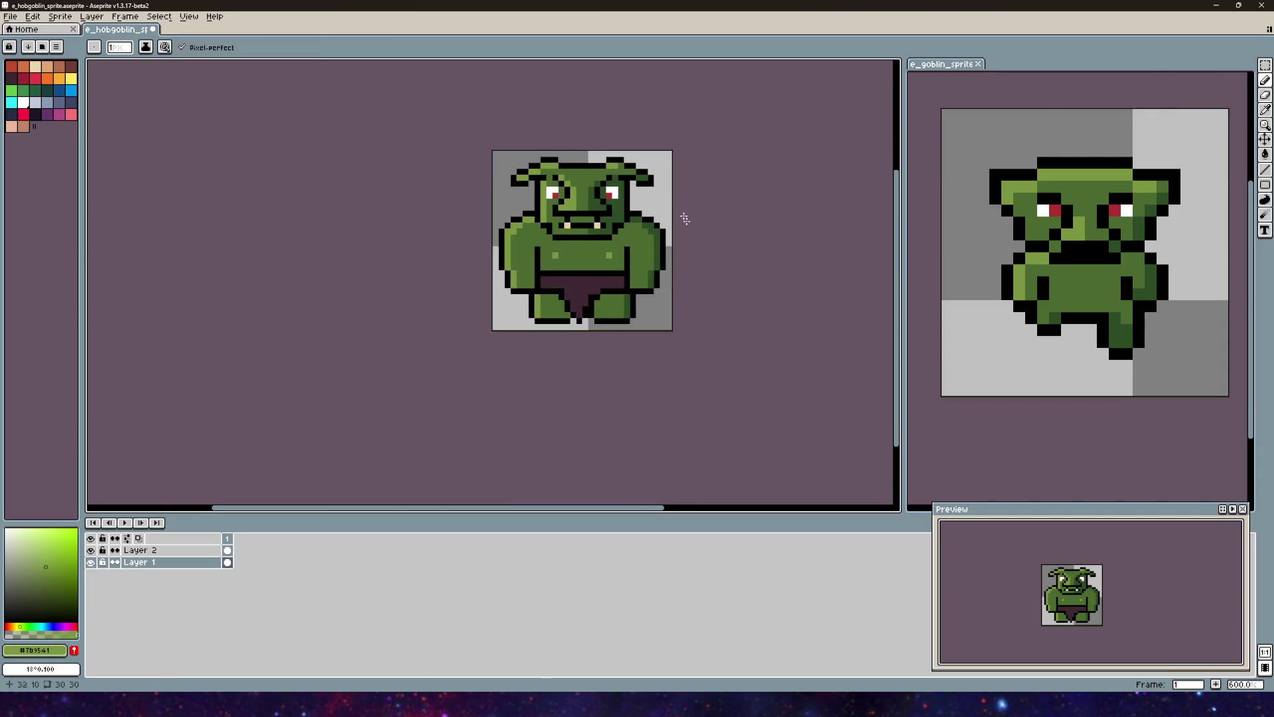
left_click_drag(660, 169, 654, 226)
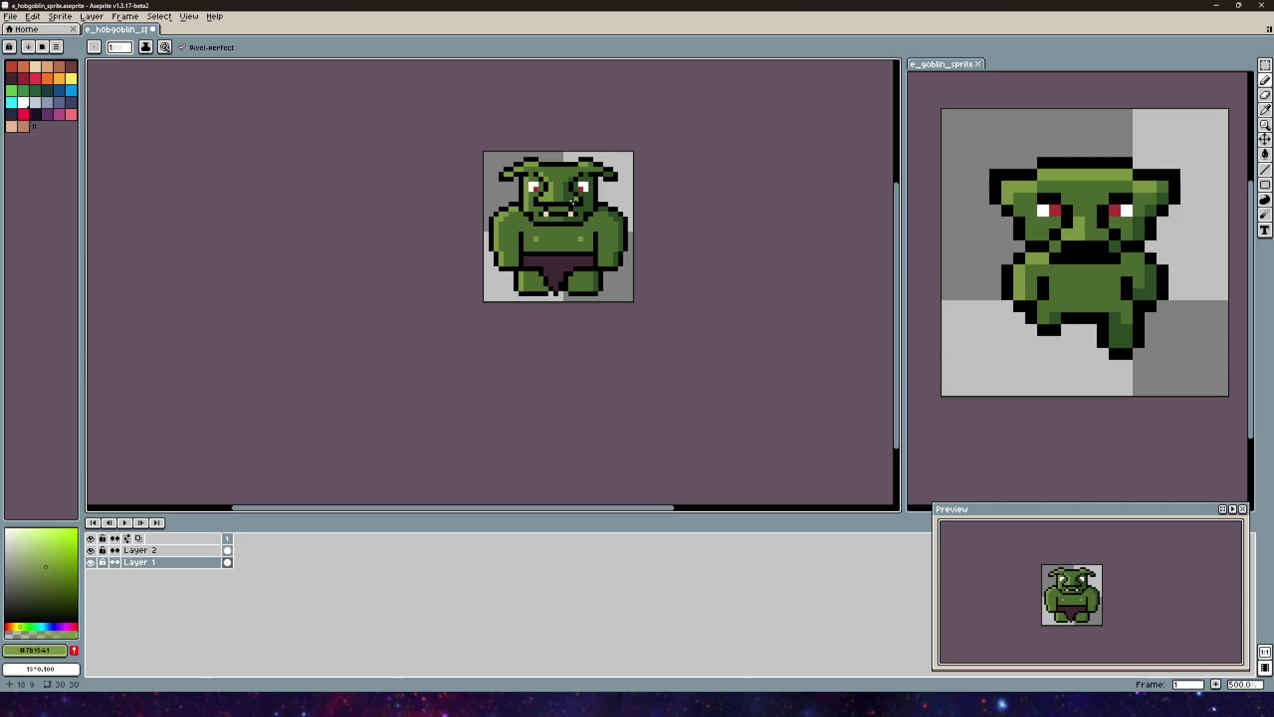
Step: Save the hobgoblin sprite with File > Save and switch to the Unity editor
left_click(10, 16)
left_click(33, 69)
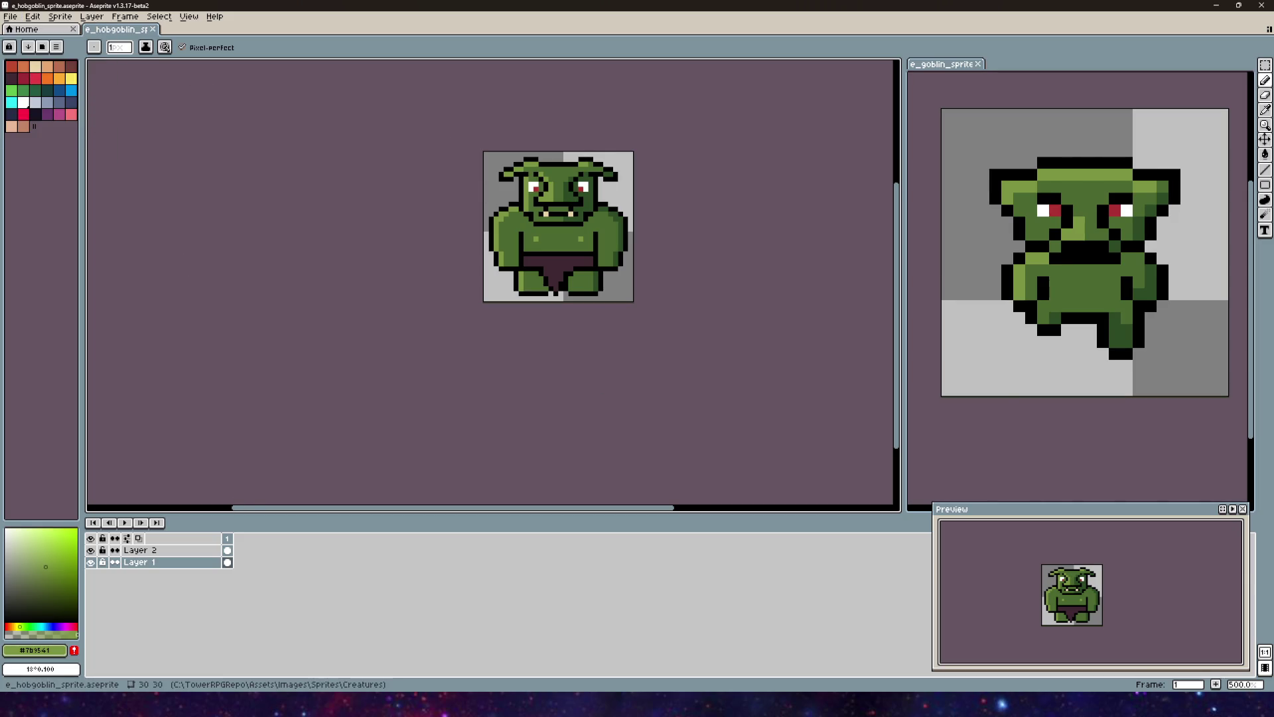
key("alt+Tab")
scroll(630, 295, "up", 3)
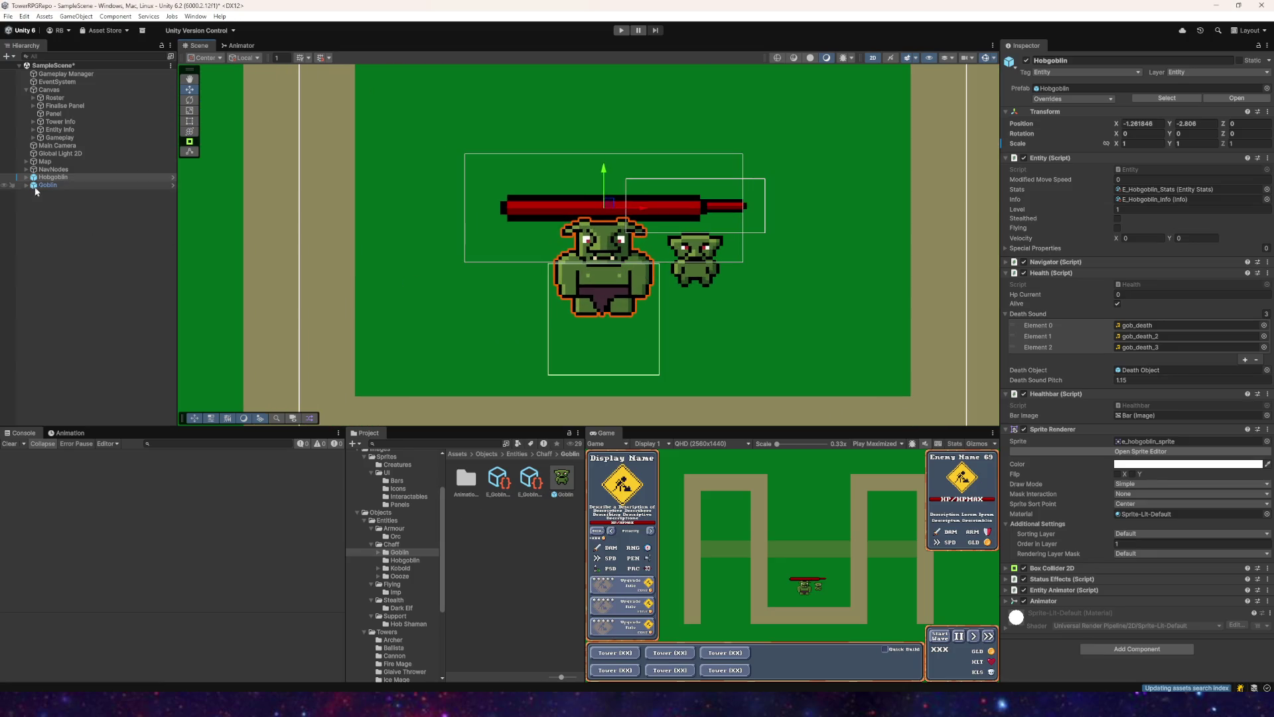
Step: Expand the Hobgoblin in the Hierarchy and frame its Entity Canvas child
scroll(631, 265, "up", 5)
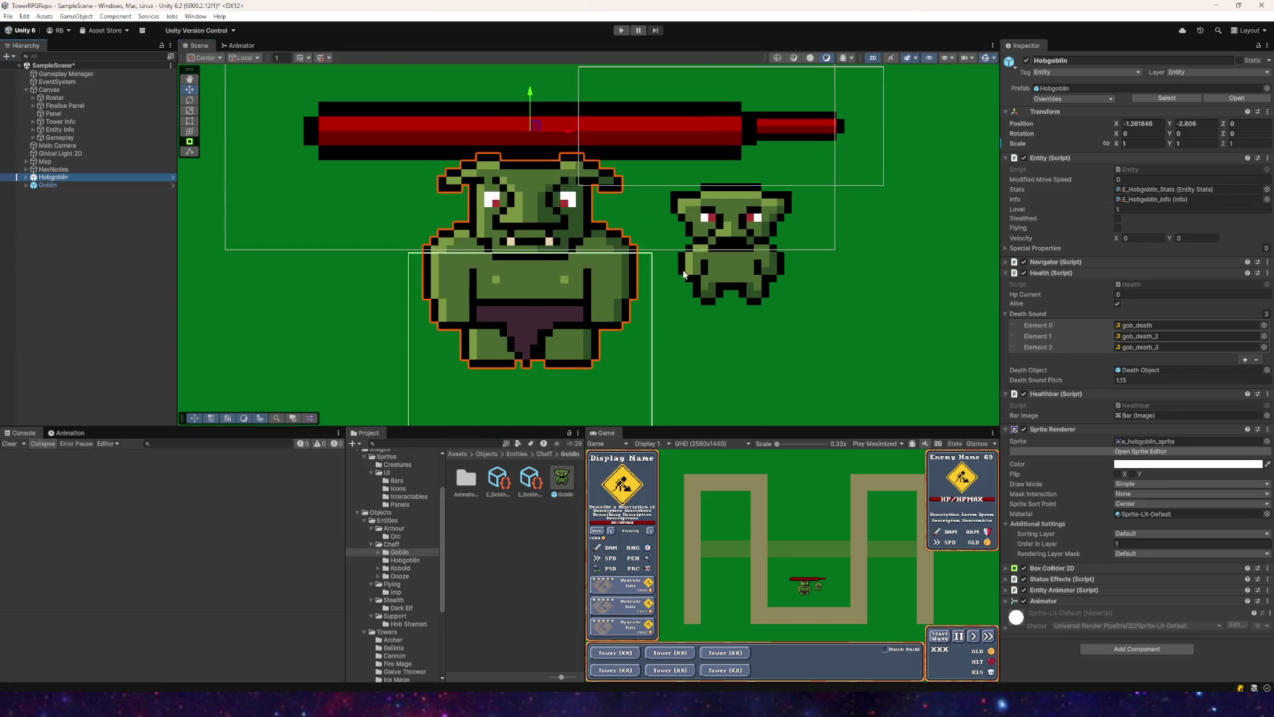
double_click(50, 177)
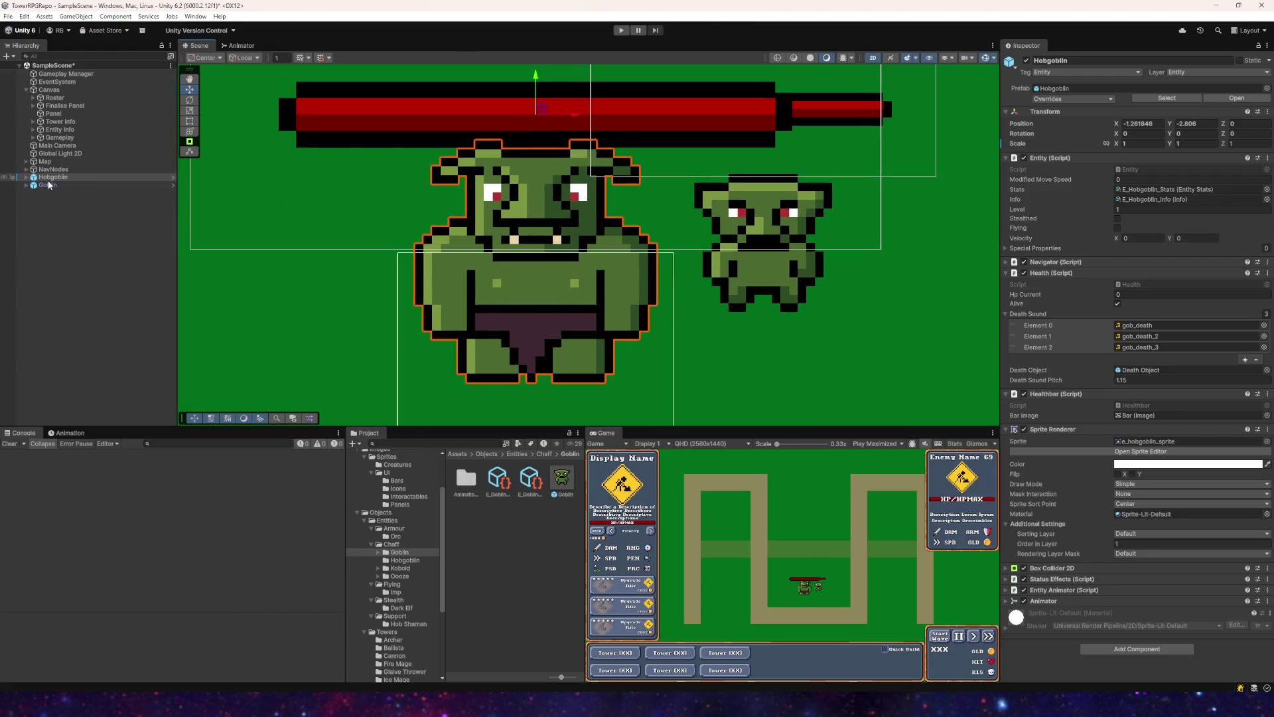
key("f")
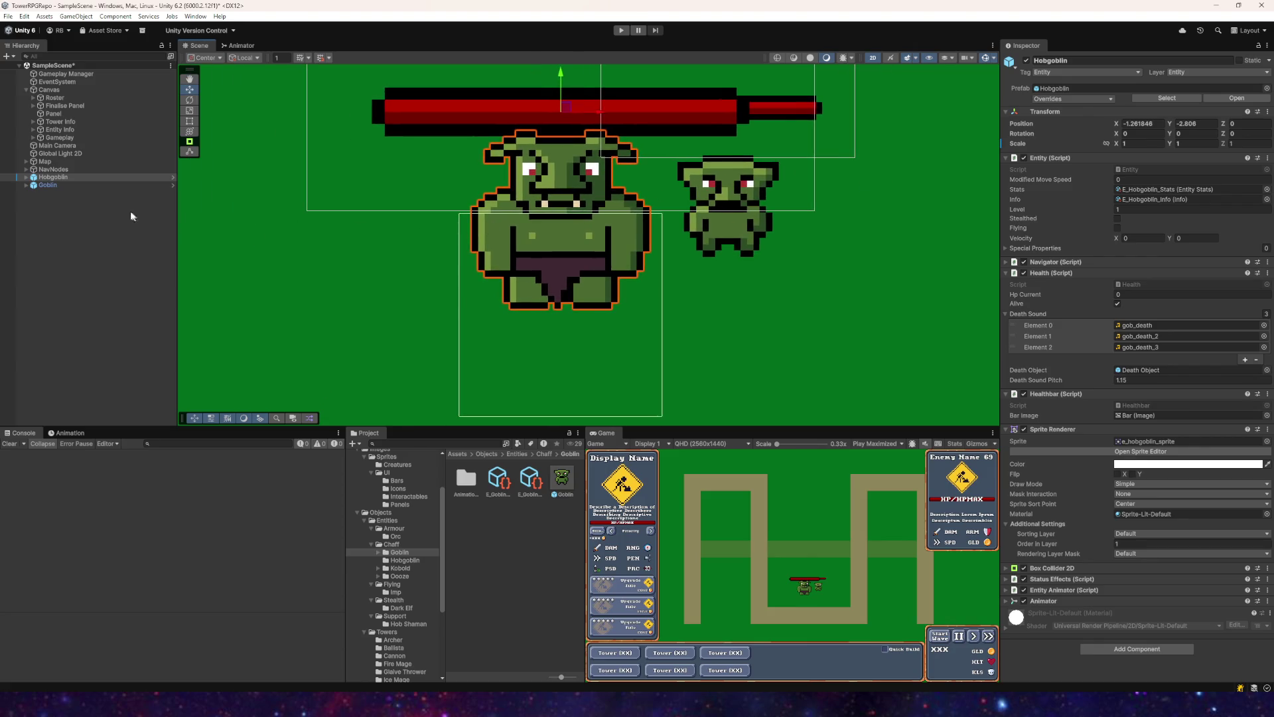
left_click(30, 178)
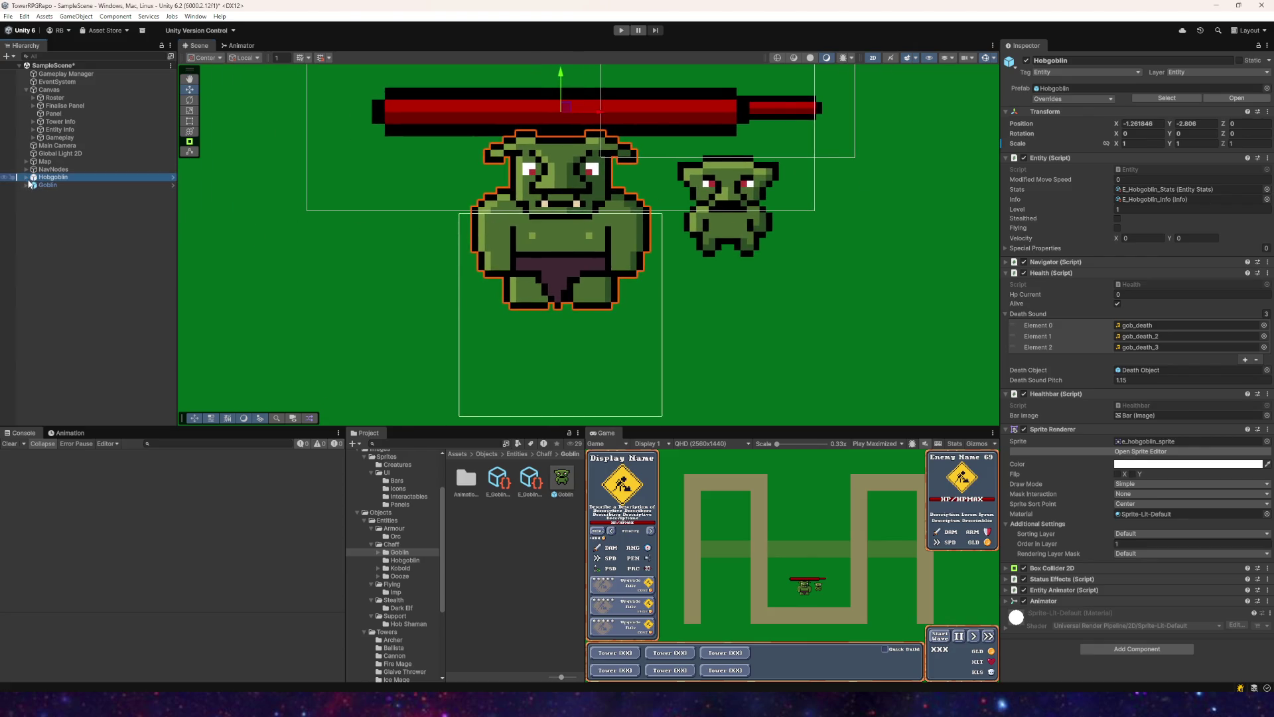
left_click(26, 177)
left_click(47, 185)
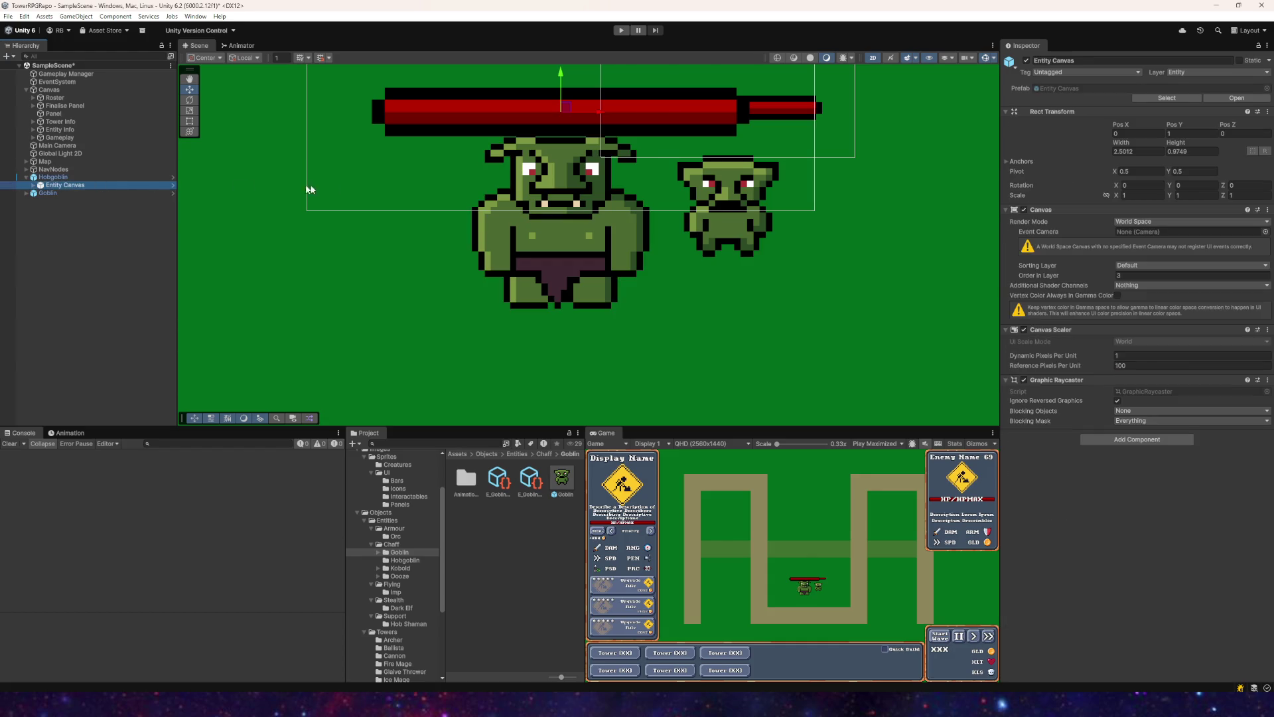
key("f")
scroll(473, 184, "down", 5)
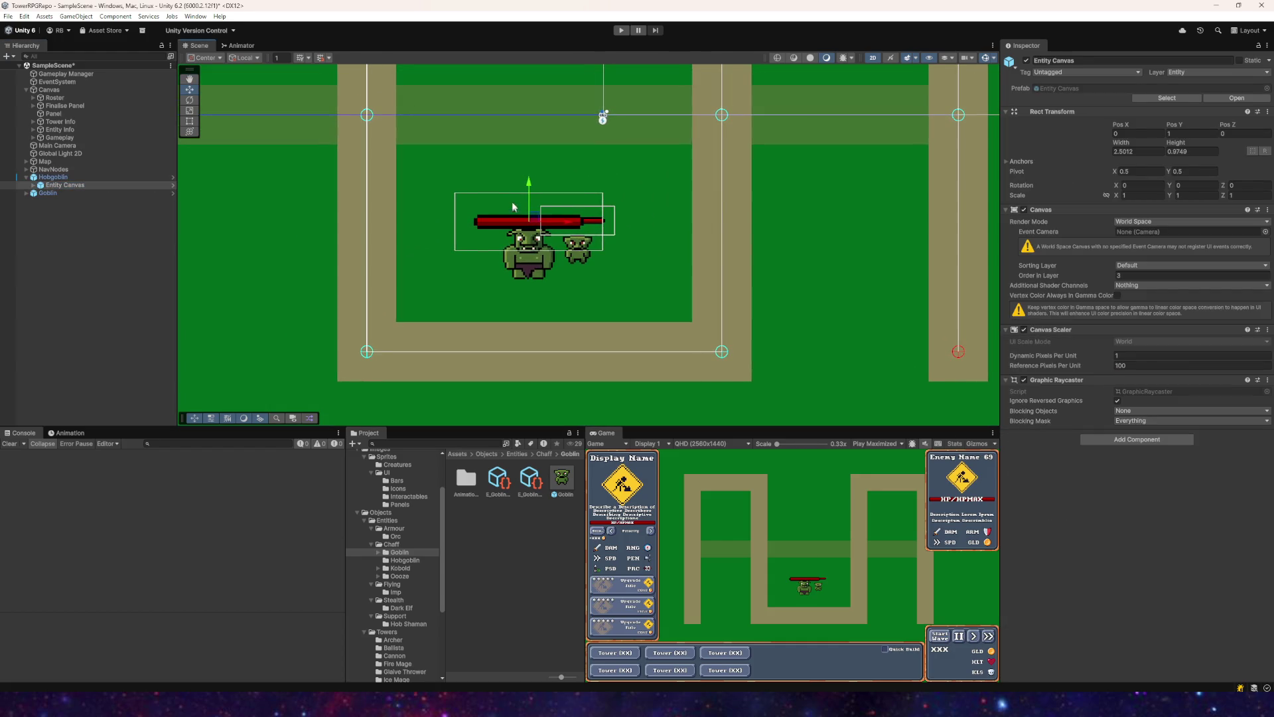
Step: Set the Entity Canvas scale X and Y to 0.5
mouse_move(529, 184)
left_mouse_down()
mouse_move(524, 275)
mouse_move(512, 261)
left_mouse_up()
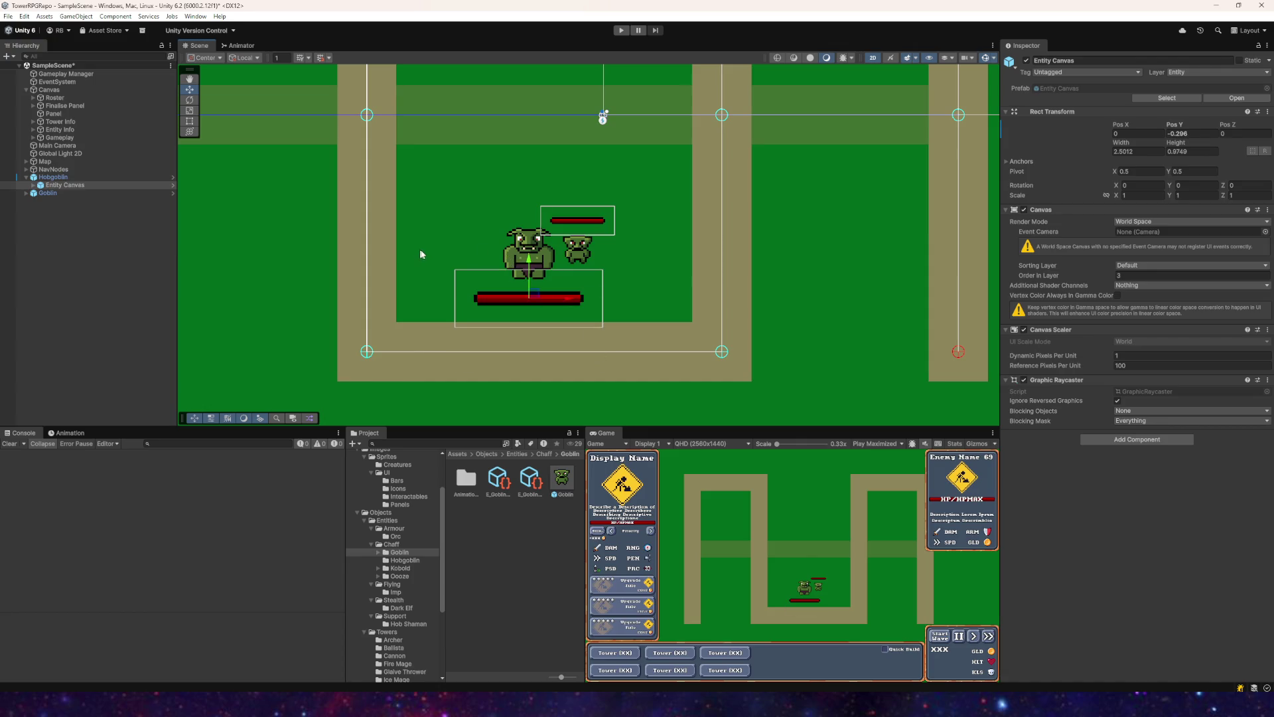
key("ctrl+z")
left_click(1135, 196)
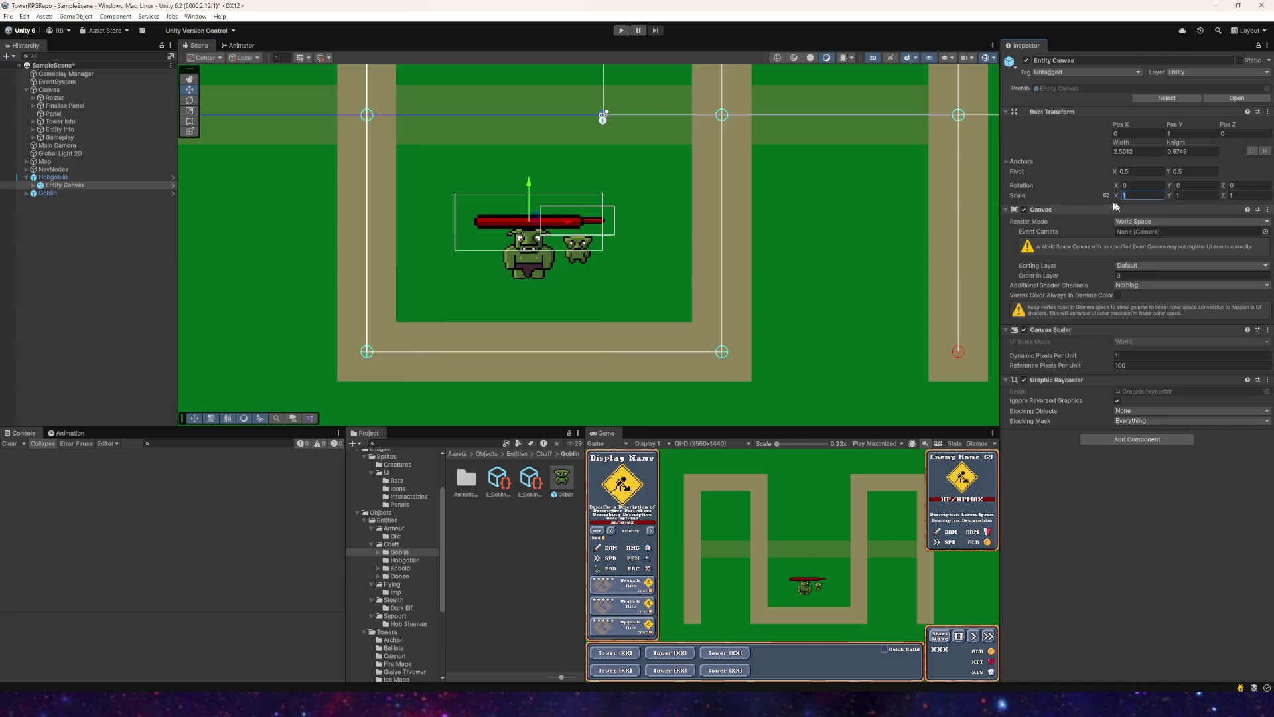
type("0.5")
left_click(1187, 196)
type("0.5")
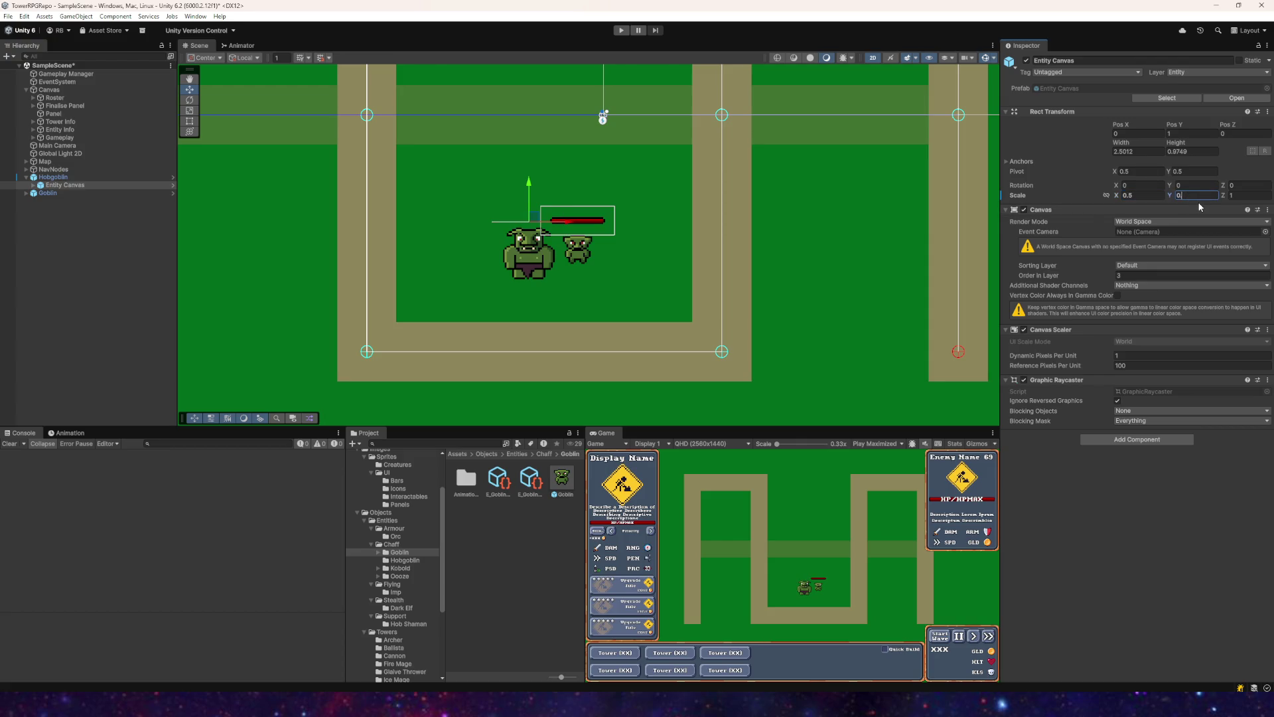
Step: Drag the Hobgoblin down and to the left, then open the Creatures sprite folder
scroll(558, 226, "up", 1)
scroll(509, 232, "up", 3)
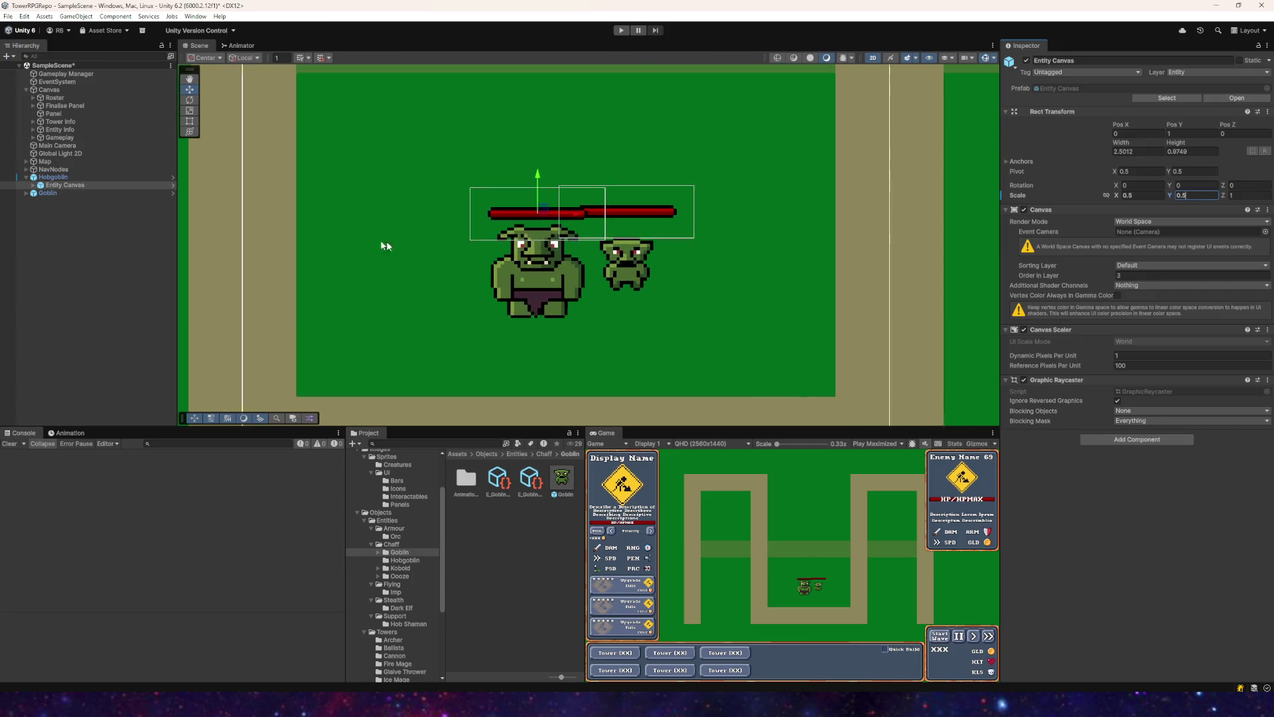
left_click(537, 250)
mouse_move(553, 217)
left_mouse_down()
mouse_move(535, 218)
mouse_move(468, 294)
mouse_move(481, 271)
left_mouse_up()
mouse_move(521, 308)
left_mouse_down()
mouse_move(525, 231)
mouse_move(590, 166)
left_mouse_up()
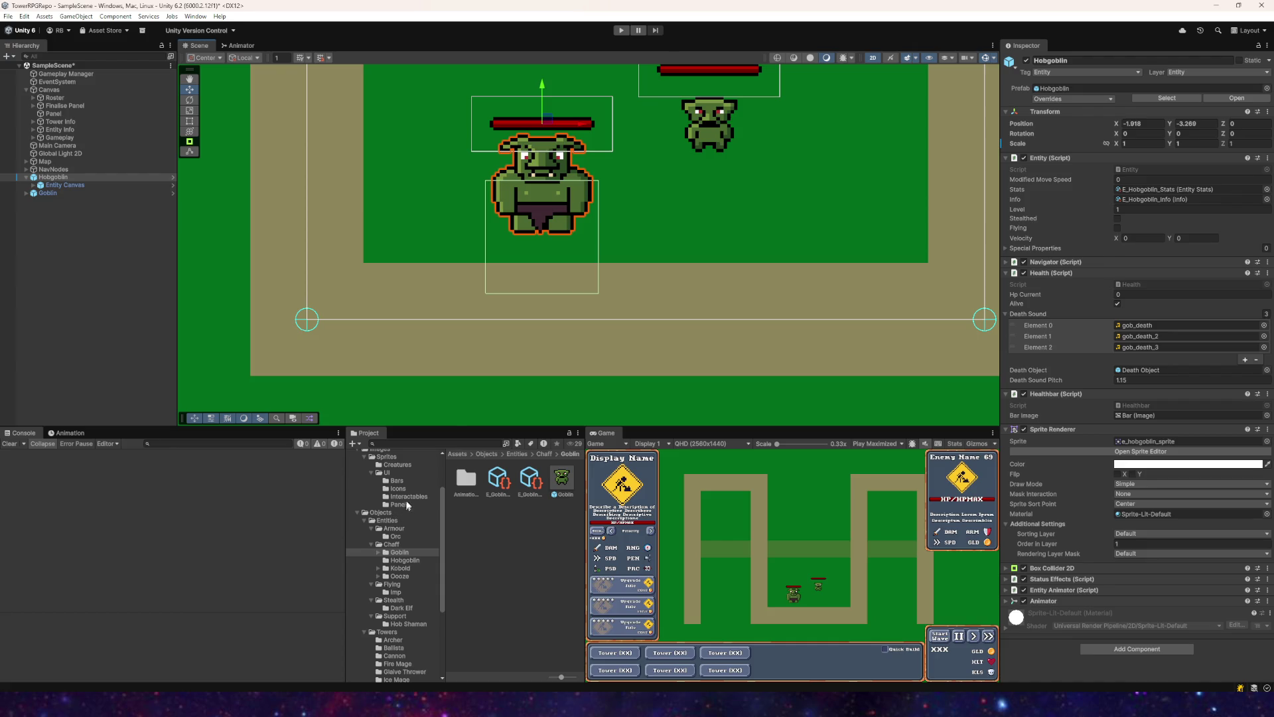
left_click_drag(641, 274, 588, 329)
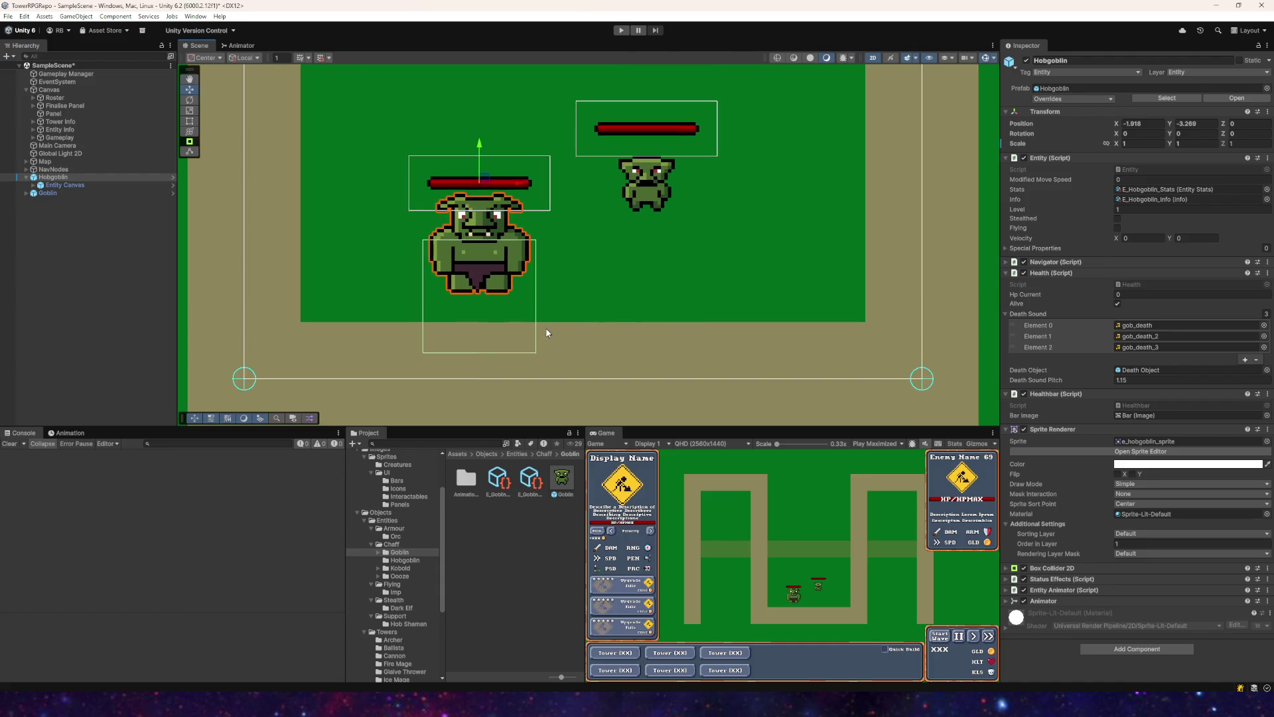
scroll(401, 520, "up", 3)
left_click(397, 524)
Step: In e_hobgoblin_sprite's Sprite Editor, set Pivot to Center, apply and close
left_click(498, 478)
left_click(1236, 133)
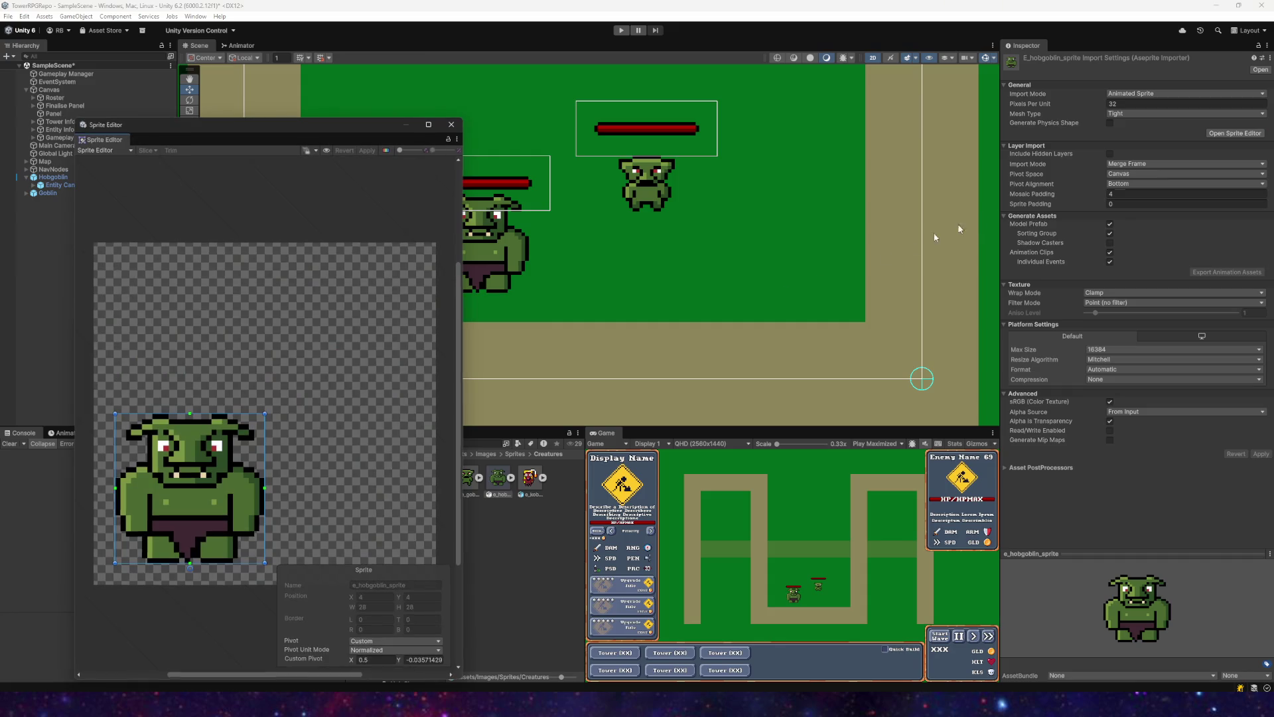
mouse_move(292, 448)
left_mouse_down()
mouse_move(336, 388)
mouse_move(400, 341)
left_mouse_up()
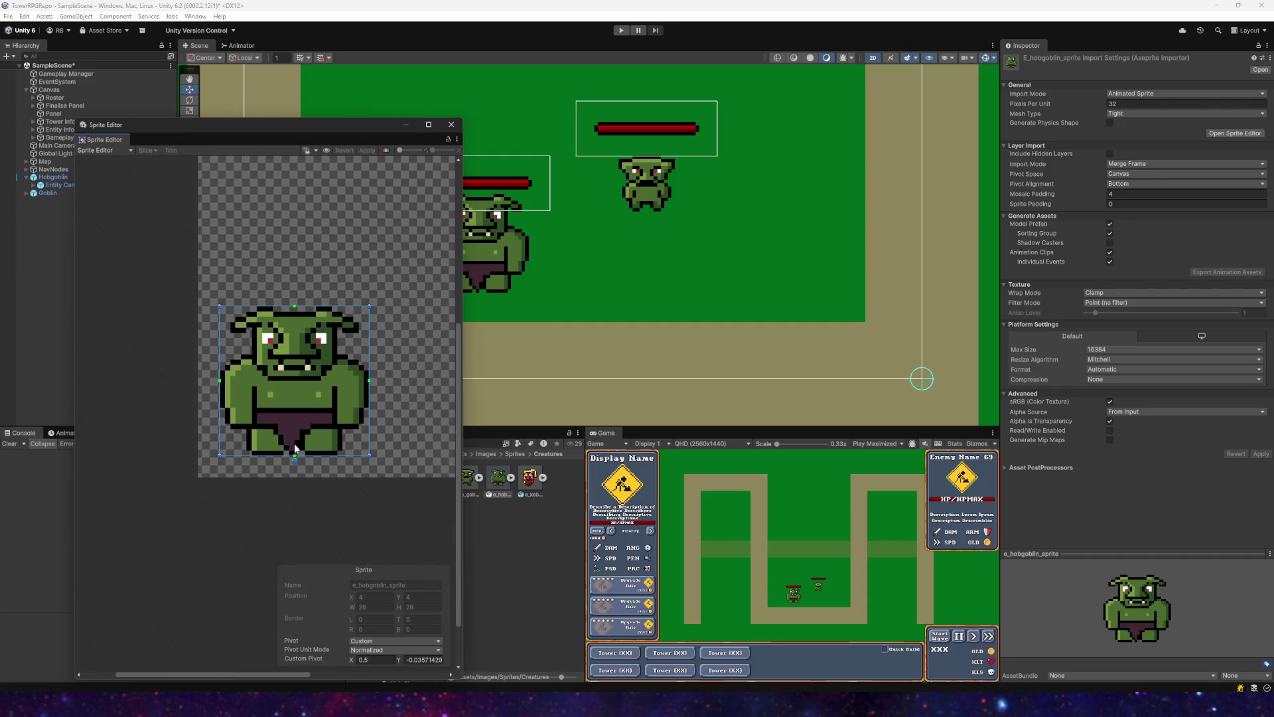
left_click(114, 150)
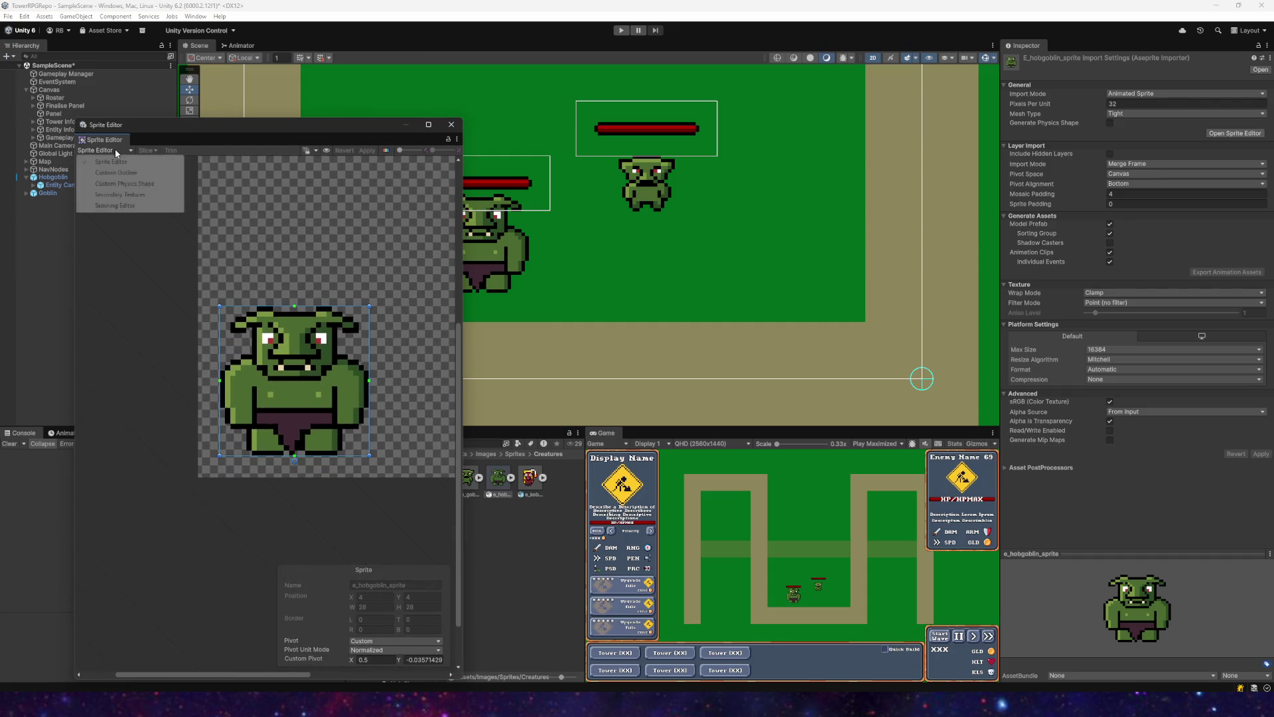
left_click(371, 639)
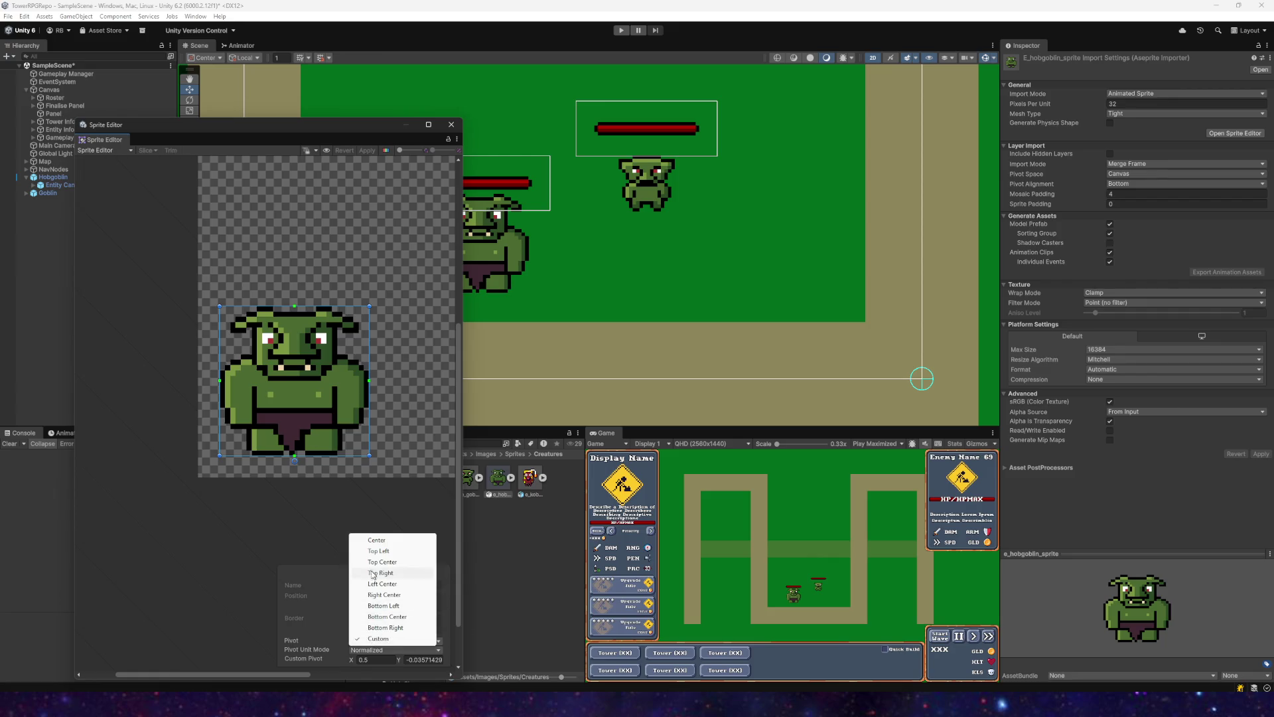
left_click(373, 540)
left_click(369, 151)
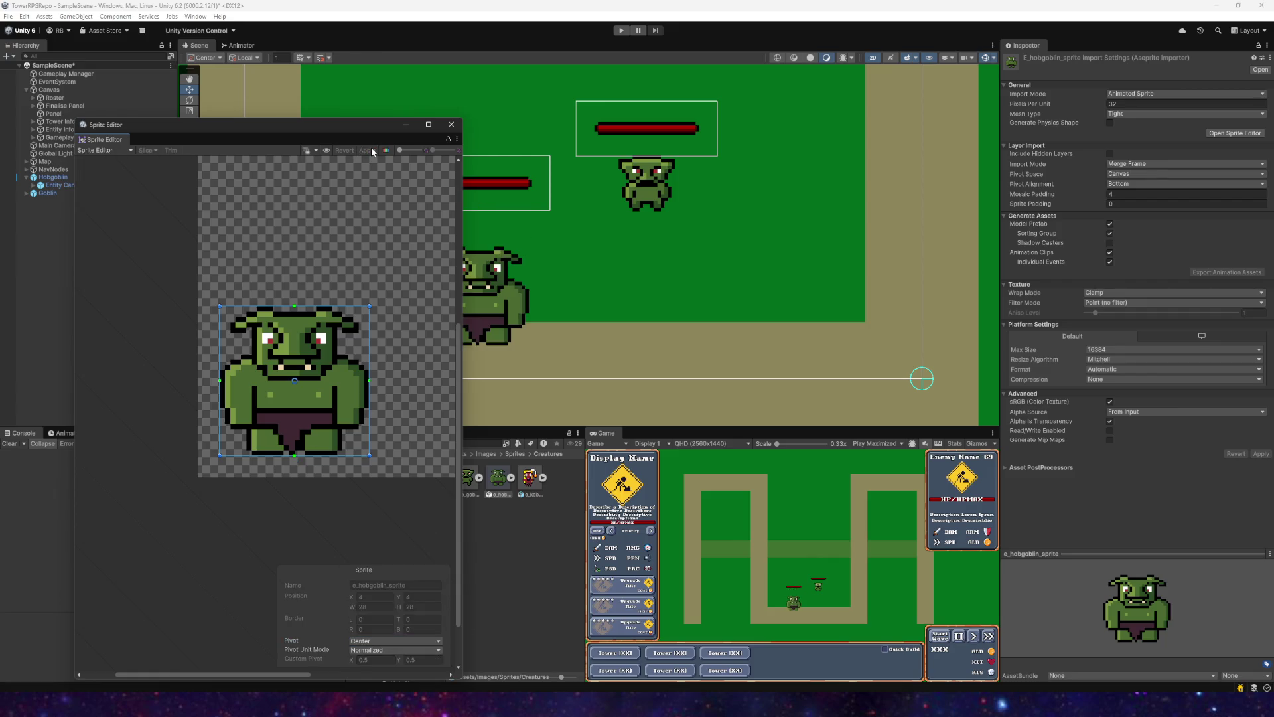
left_click(451, 124)
Step: Select the Hobgoblin's Entity Canvas to check its new placement
left_click_drag(623, 228, 631, 267)
left_click(54, 177)
left_click(63, 185)
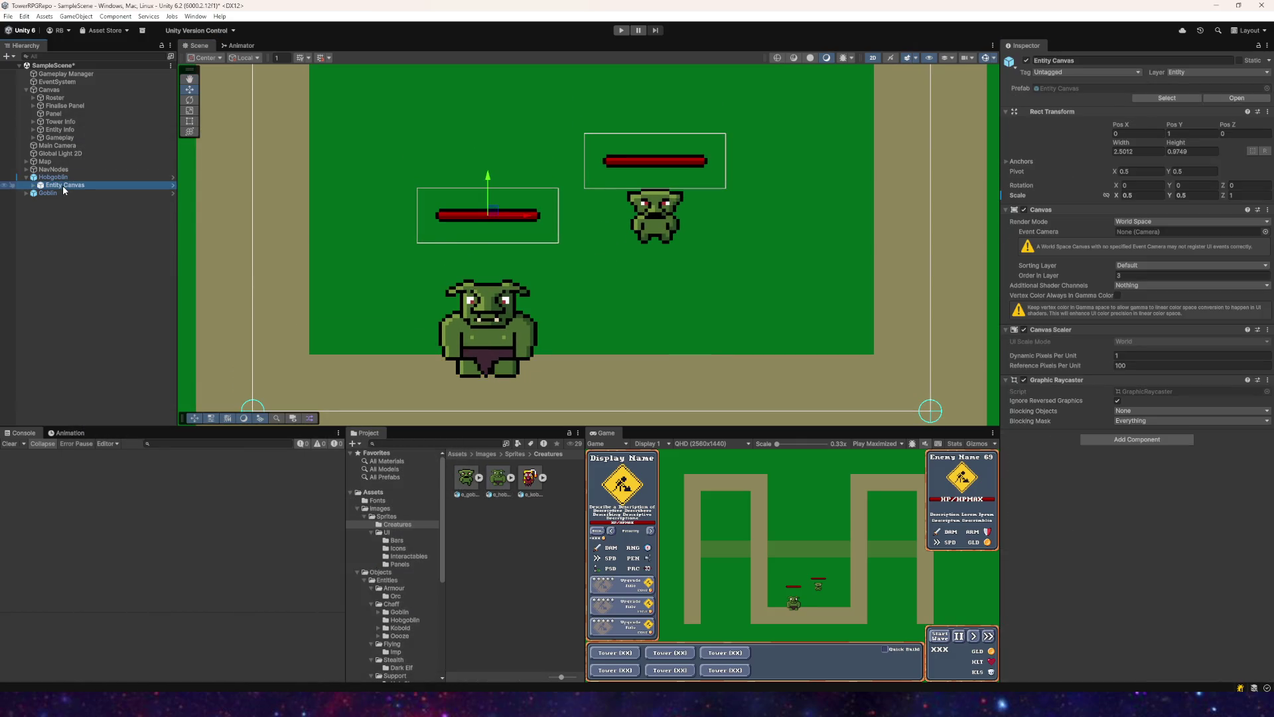
Step: Set the Entity Canvas Rect Transform Pos Y to 0.75 so the health bar sits above the head
key("Up")
left_click(61, 187)
left_click(1182, 134)
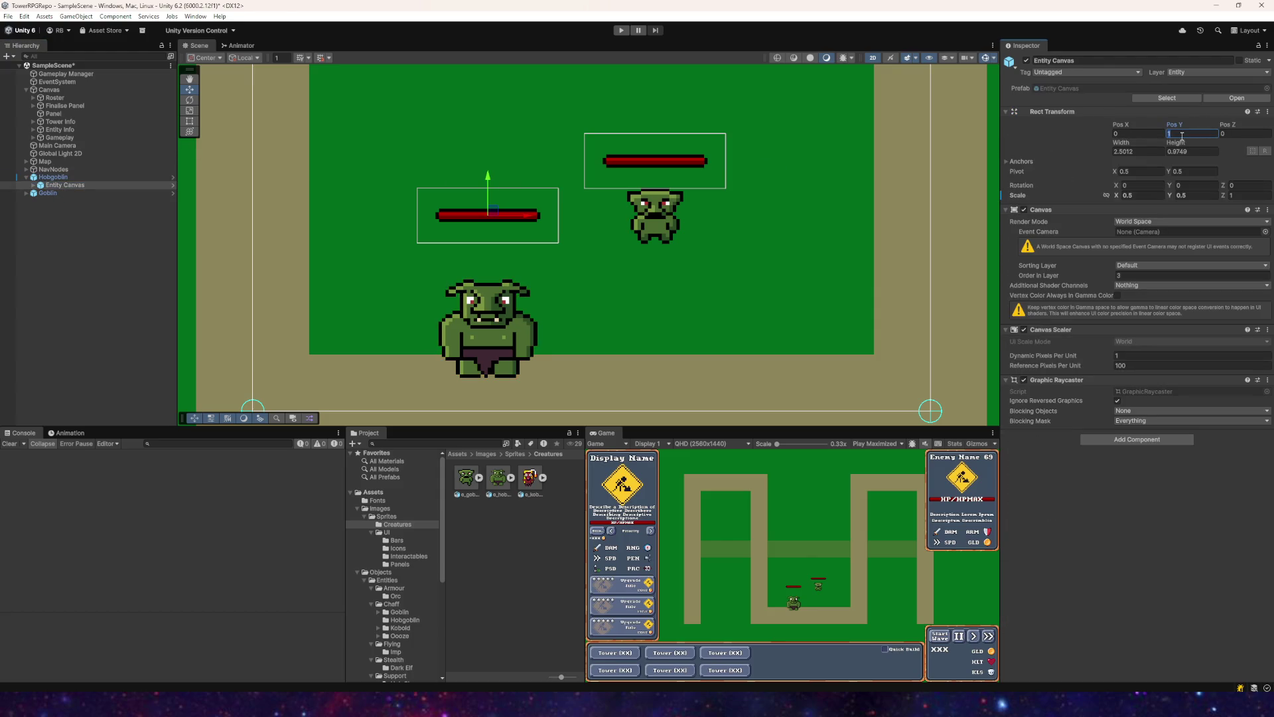
type("0.5")
mouse_move(684, 292)
left_mouse_down()
mouse_move(742, 238)
mouse_move(718, 276)
left_mouse_up()
left_click(1189, 140)
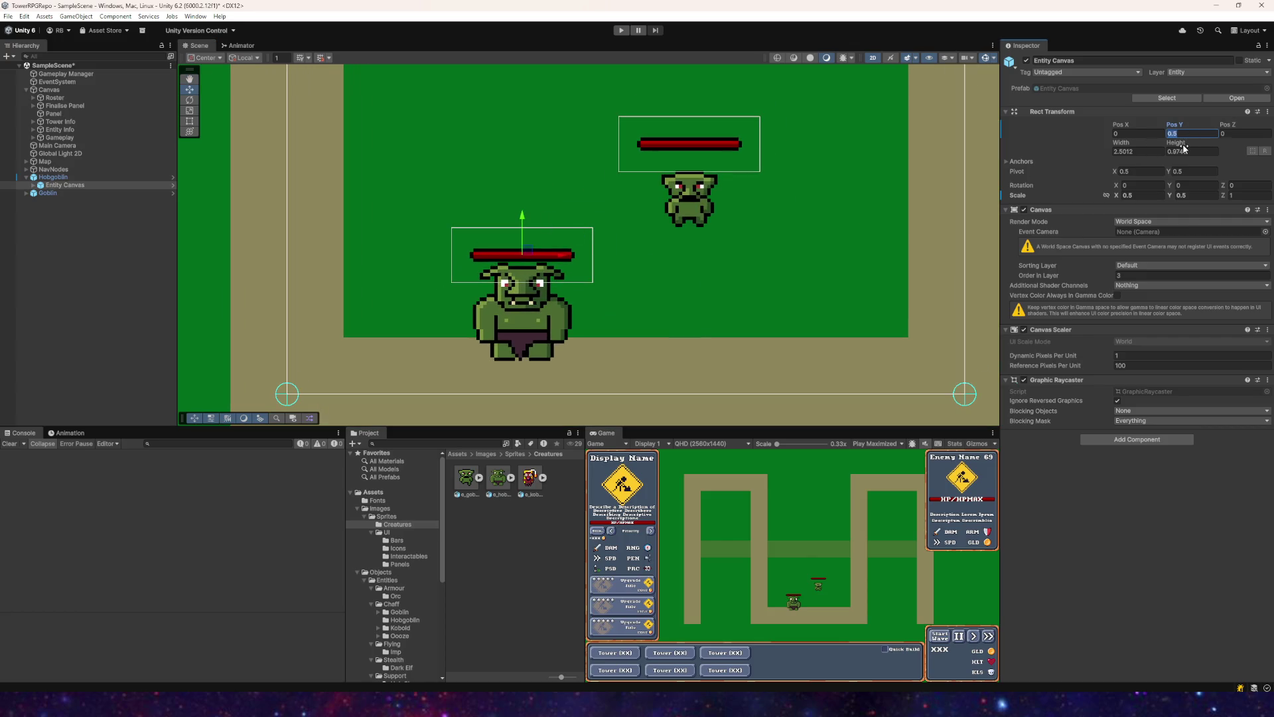
type("0.75")
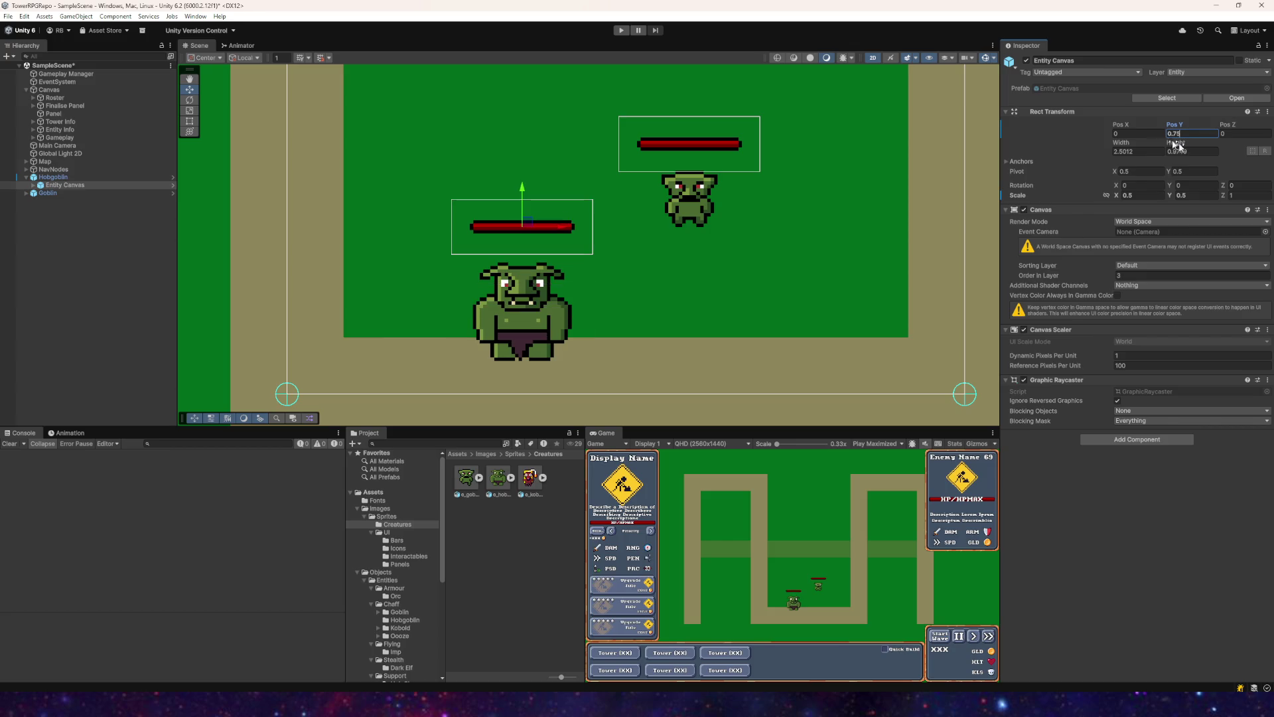
left_click_drag(674, 233, 641, 260)
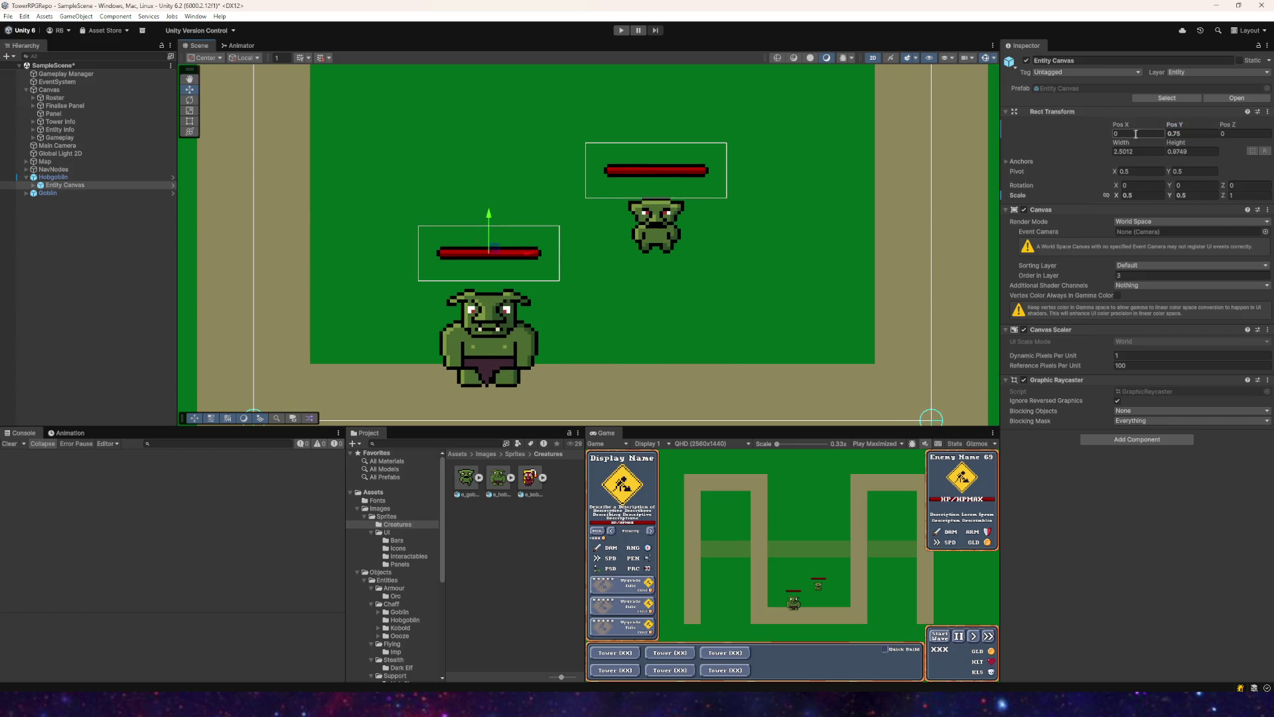
Step: Drag the Hobgoblin up-left onto the top path in the Scene view
left_click(146, 177)
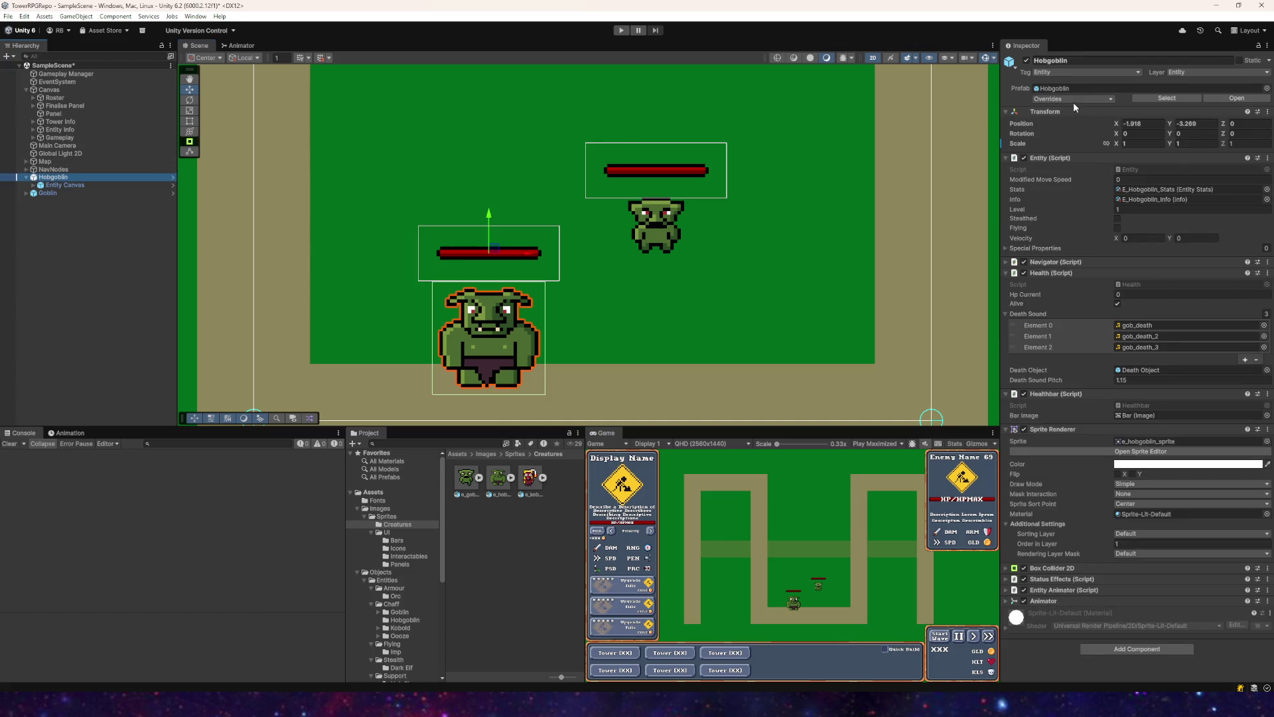
scroll(647, 244, "down", 3)
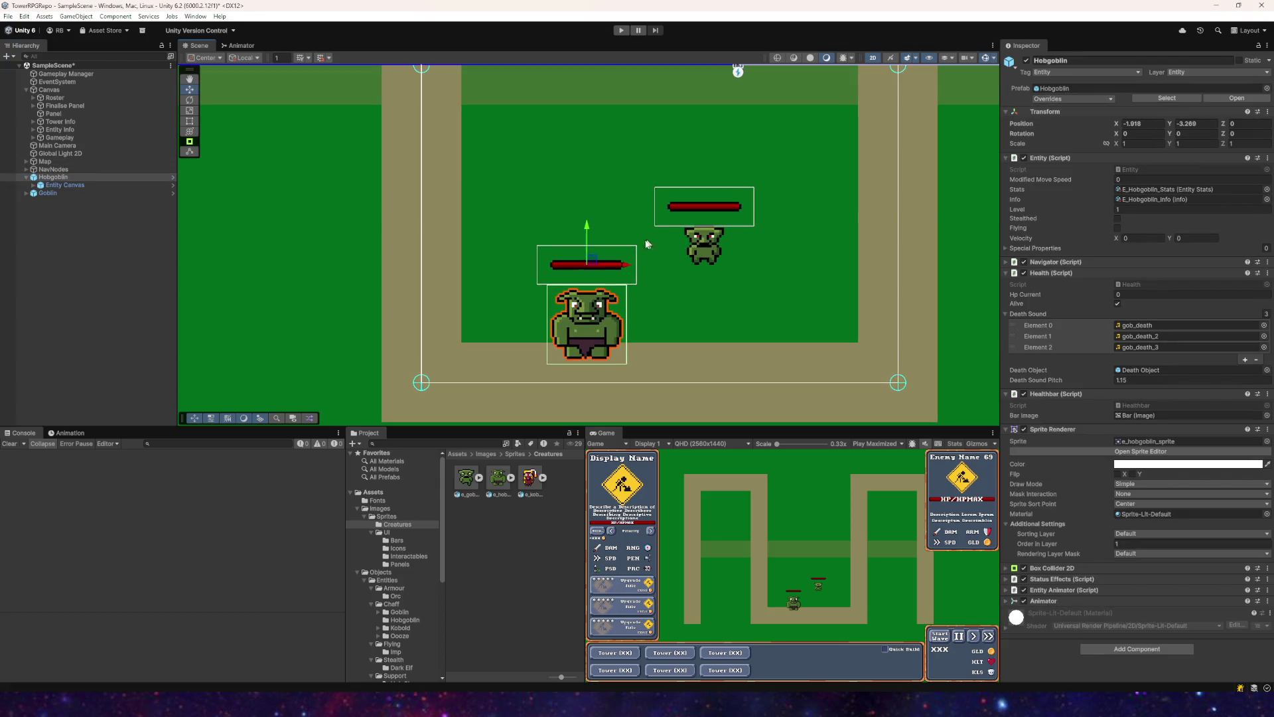
scroll(647, 245, "down", 2)
left_click_drag(647, 244, 831, 248)
mouse_move(711, 263)
left_mouse_down()
mouse_move(690, 268)
mouse_move(605, 211)
mouse_move(609, 62)
mouse_move(664, 27)
mouse_move(752, 105)
mouse_move(325, 278)
mouse_move(352, 144)
mouse_move(398, 126)
mouse_move(588, 239)
mouse_move(773, 208)
left_mouse_up()
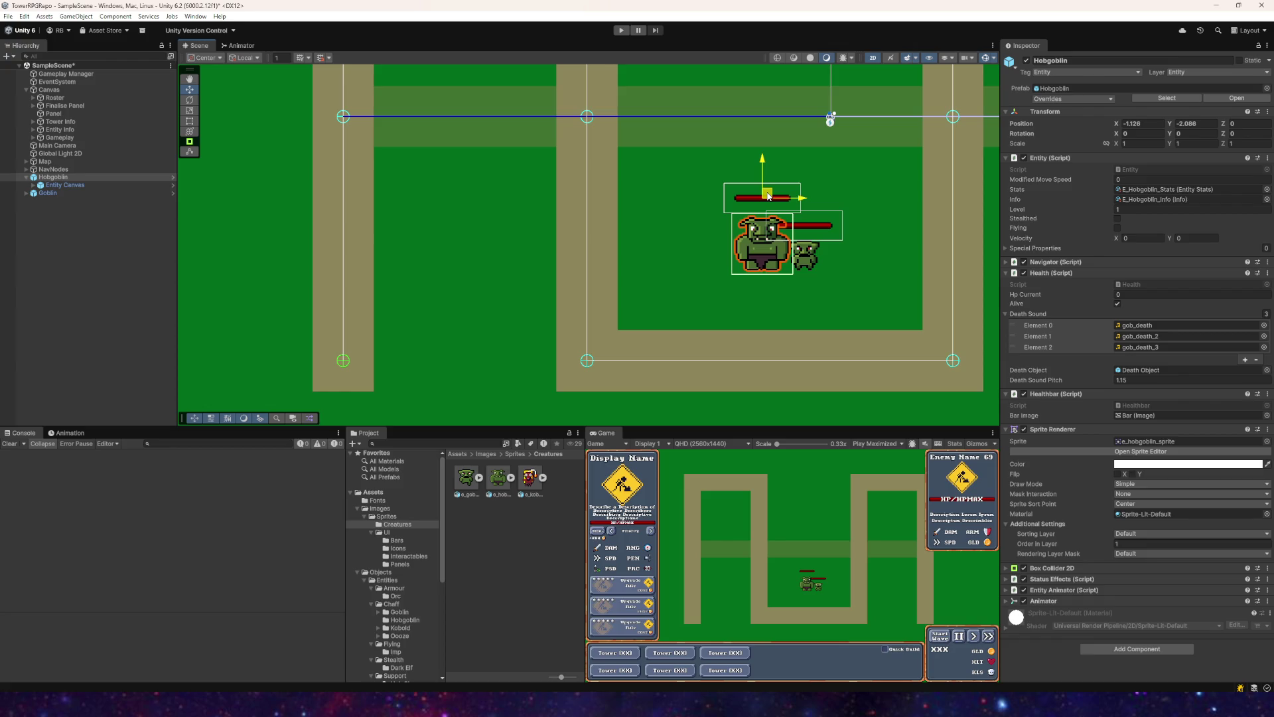
mouse_move(769, 194)
left_mouse_down()
mouse_move(591, 292)
mouse_move(596, 276)
mouse_move(623, 288)
mouse_move(868, 292)
mouse_move(777, 249)
mouse_move(763, 192)
mouse_move(760, 201)
left_mouse_up()
Step: Place the Hobgoblin beside the goblin at (-1.492, -2.105), then return to Aseprite
scroll(760, 203, "up", 6)
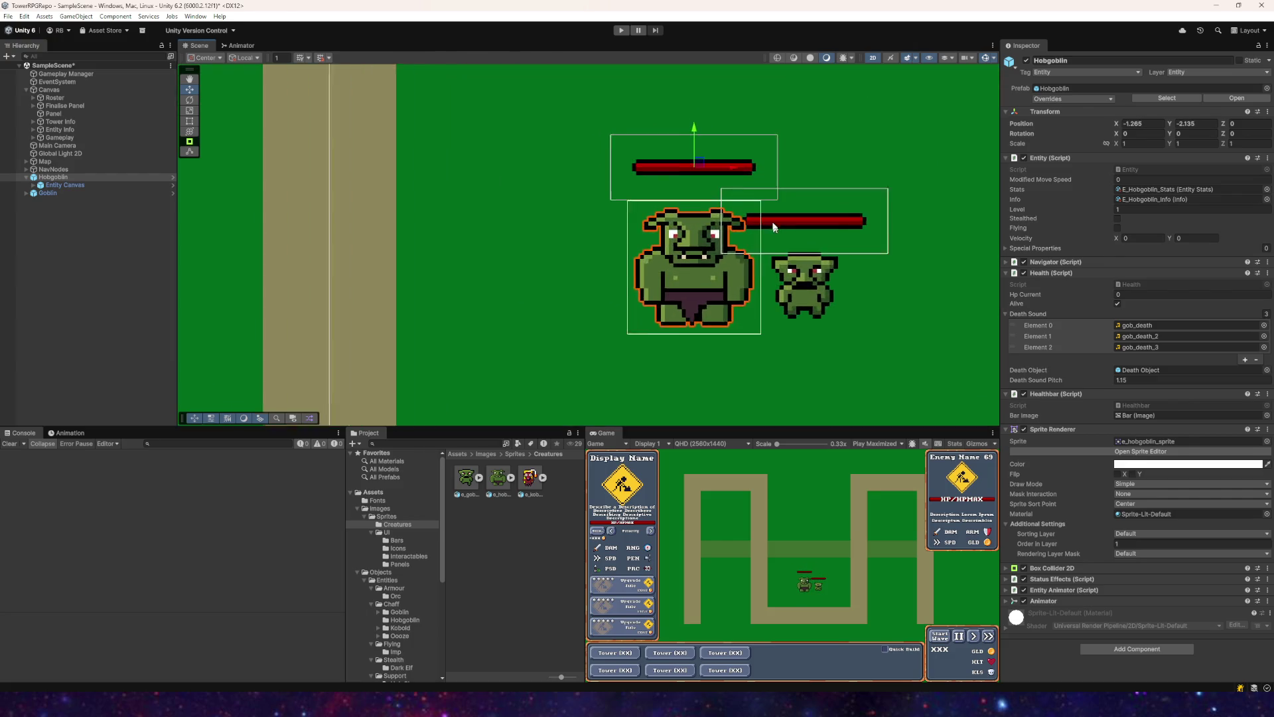
key("f")
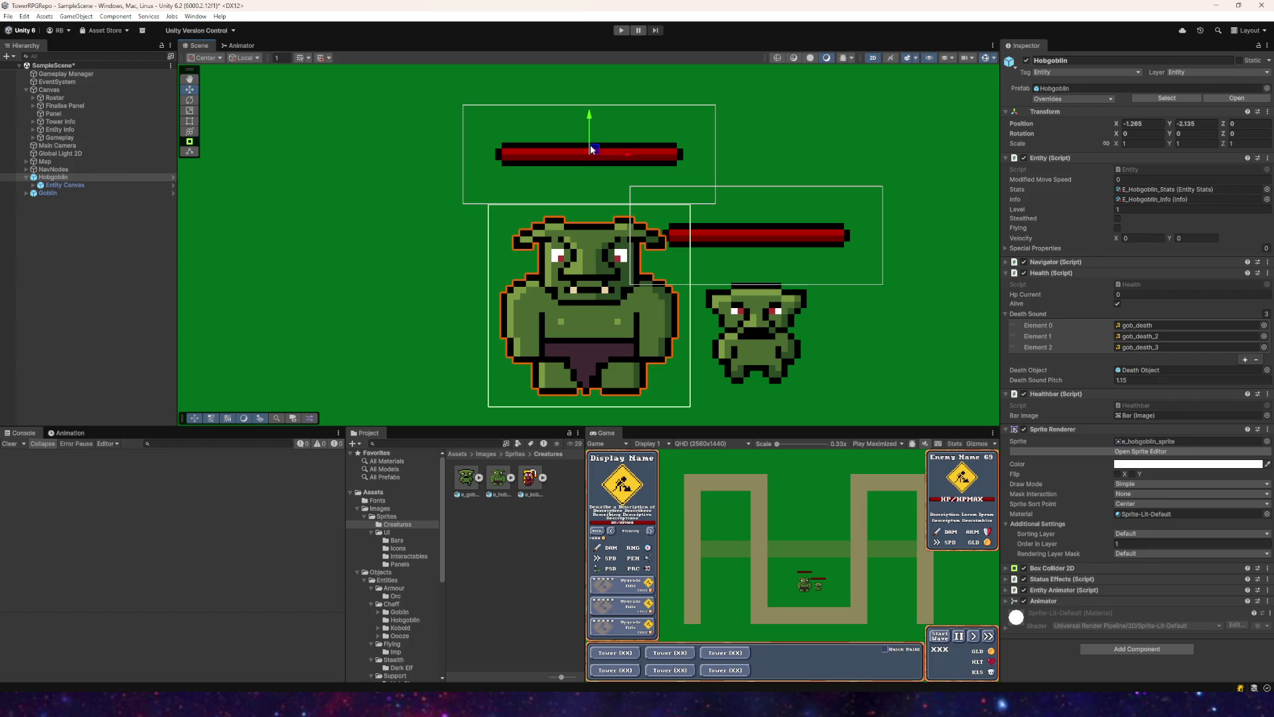
mouse_move(597, 146)
left_mouse_down()
mouse_move(862, 136)
mouse_move(547, 144)
left_mouse_up()
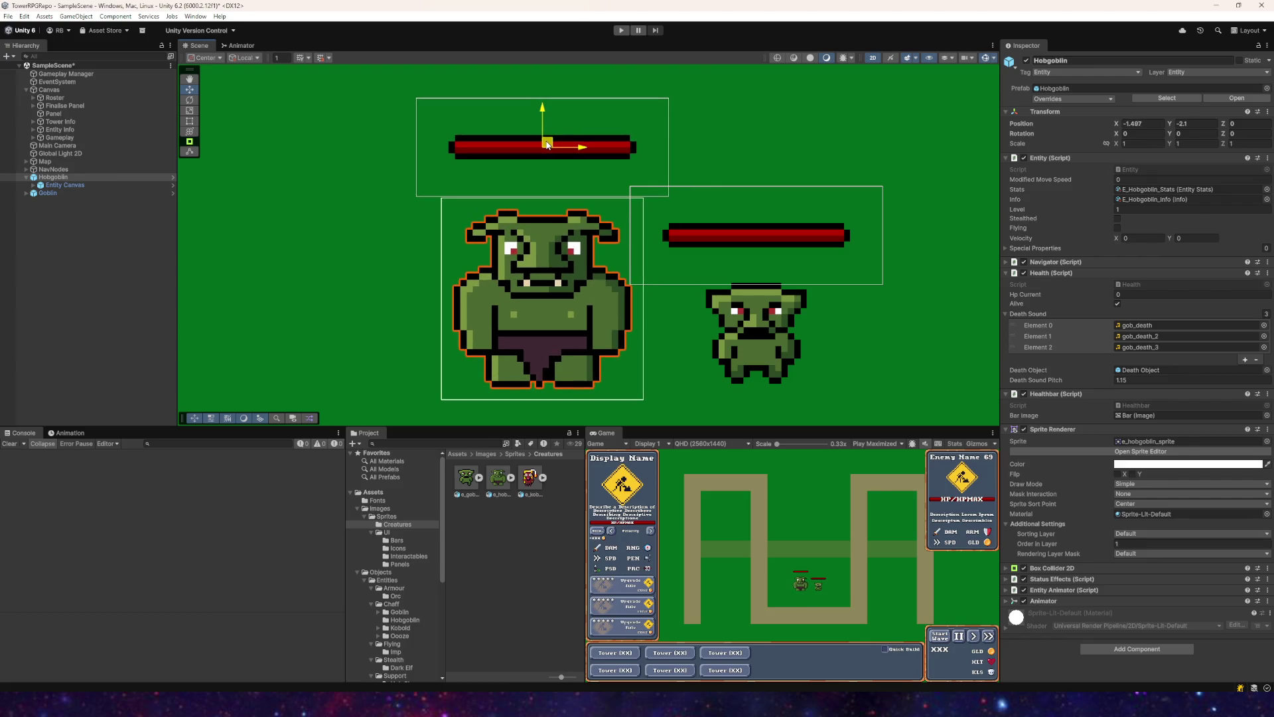
scroll(547, 144, "down", 2)
mouse_move(665, 219)
left_mouse_down()
mouse_move(701, 234)
mouse_move(575, 132)
mouse_move(622, 218)
left_mouse_up()
scroll(700, 234, "down", 1)
scroll(572, 132, "down", 2)
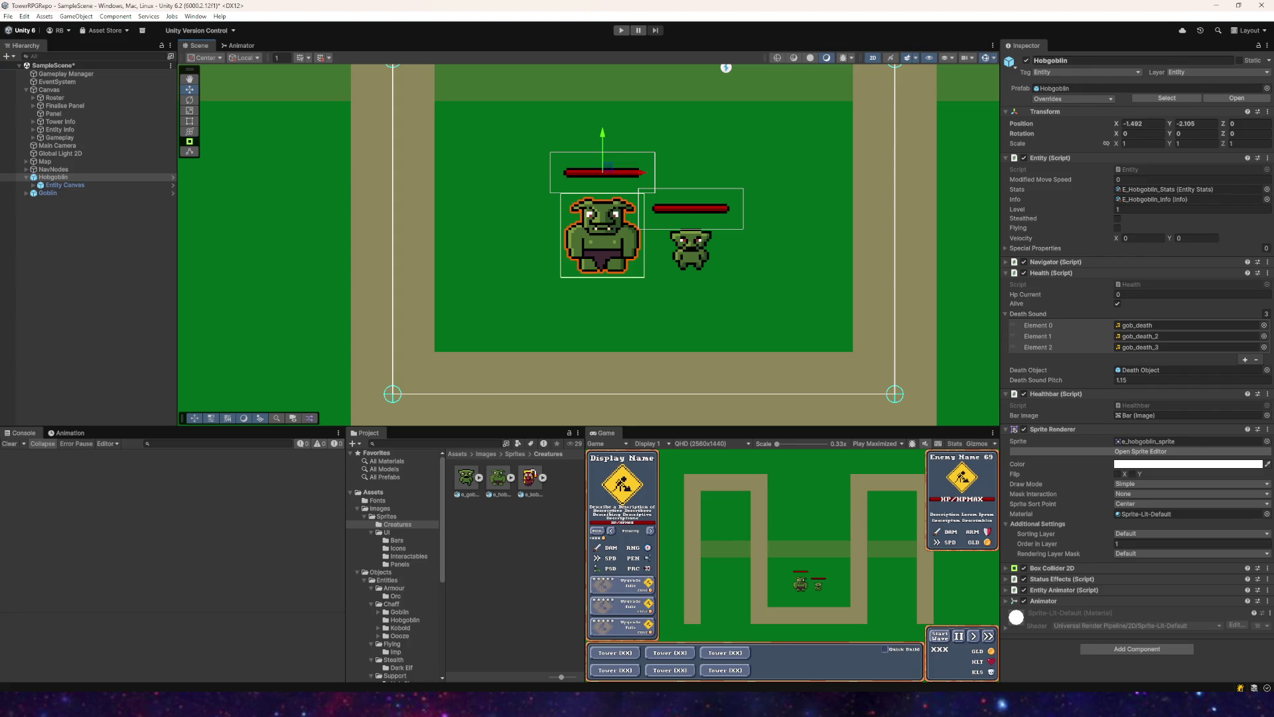
key("alt+Tab")
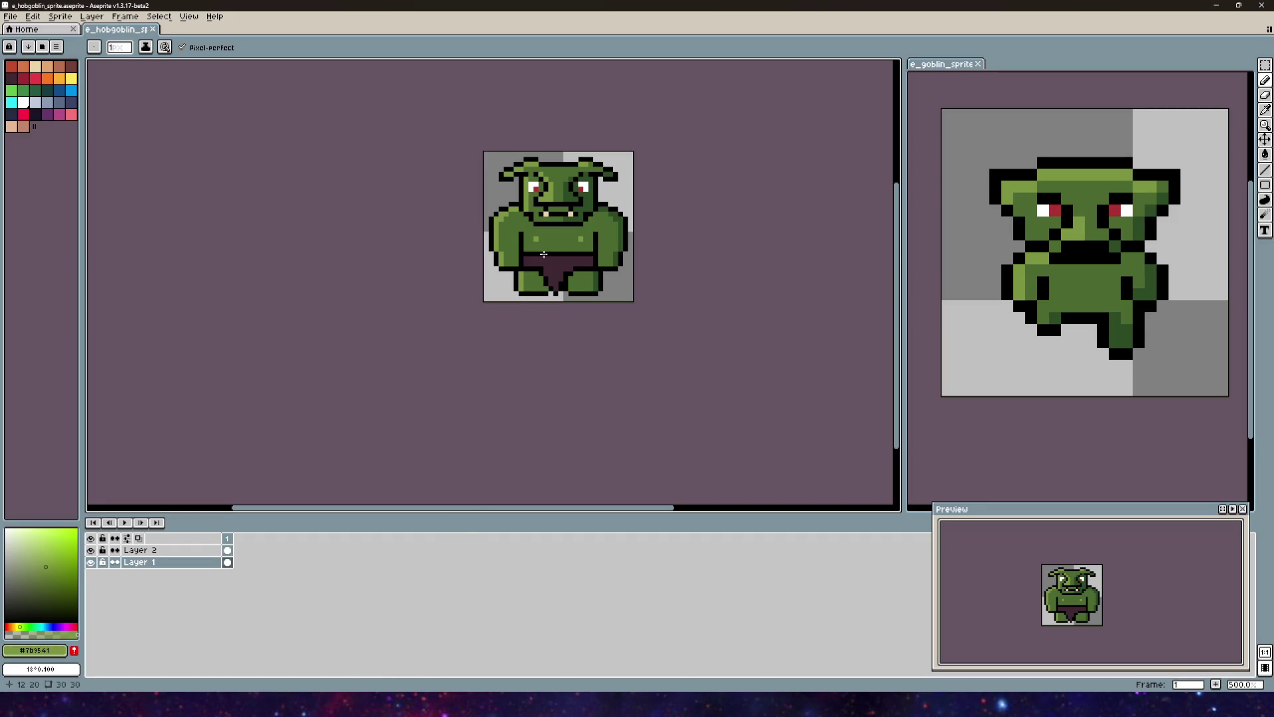
Step: Add a new second frame to the hobgoblin sprite and go to it
scroll(583, 254, "up", 3)
scroll(583, 254, "down", 3)
mouse_move(564, 261)
left_mouse_down()
mouse_move(541, 259)
mouse_move(442, 306)
left_mouse_up()
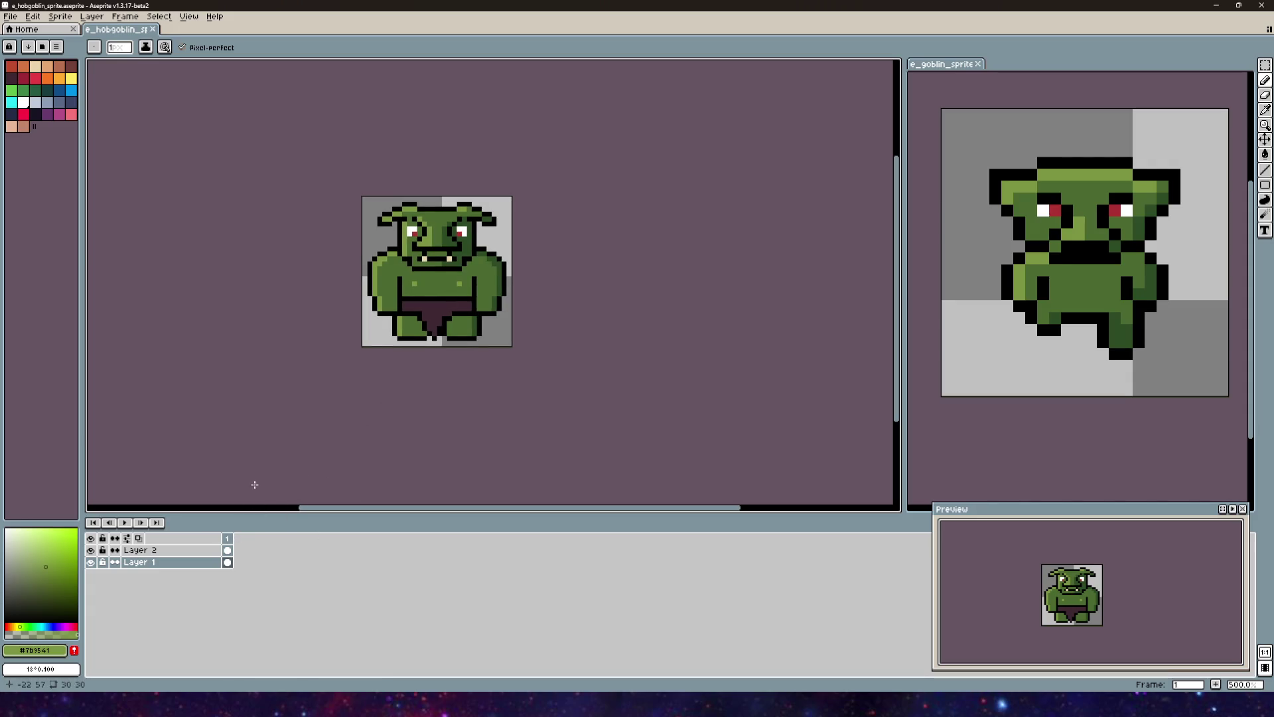
right_click(226, 538)
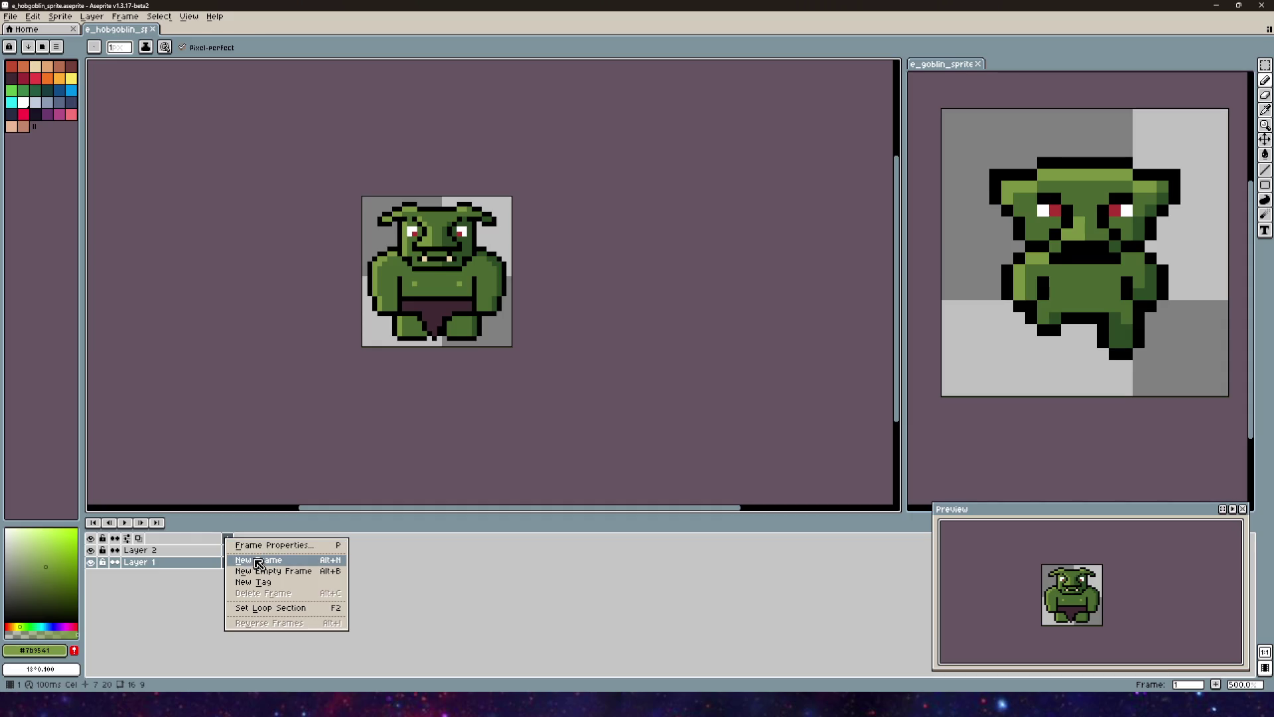
left_click(257, 563)
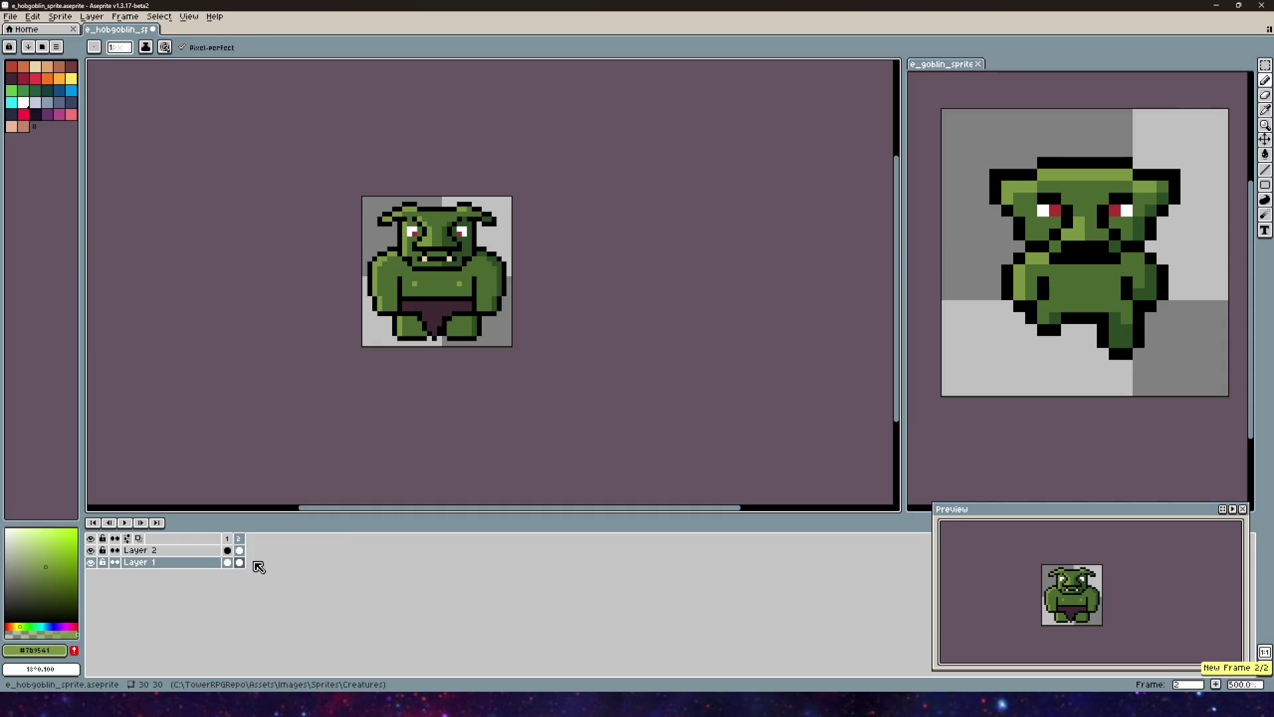
left_click(229, 550)
left_click(238, 538)
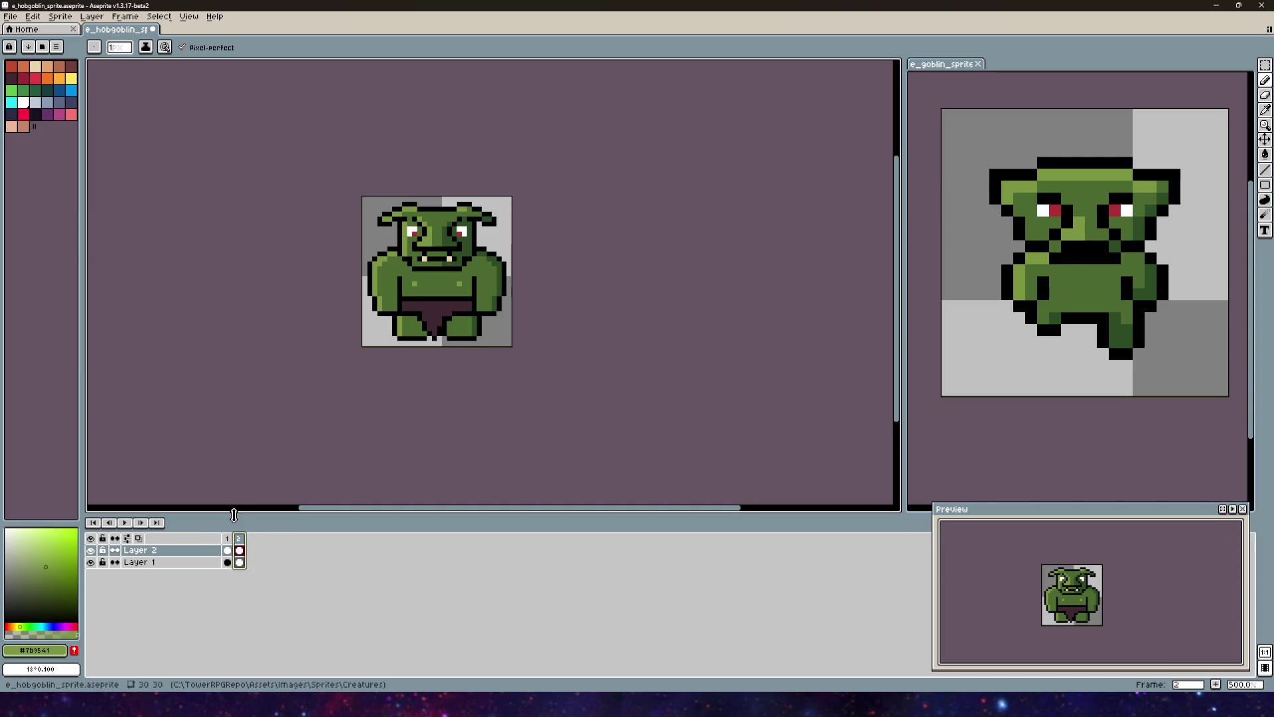
Step: Make Layer 1 active and hide Layer 2 so the loincloth disappears
mouse_move(412, 294)
left_mouse_down()
mouse_move(517, 298)
mouse_move(504, 377)
mouse_move(481, 346)
left_mouse_up()
scroll(526, 270, "up", 4)
scroll(526, 270, "down", 4)
scroll(504, 377, "up", 2)
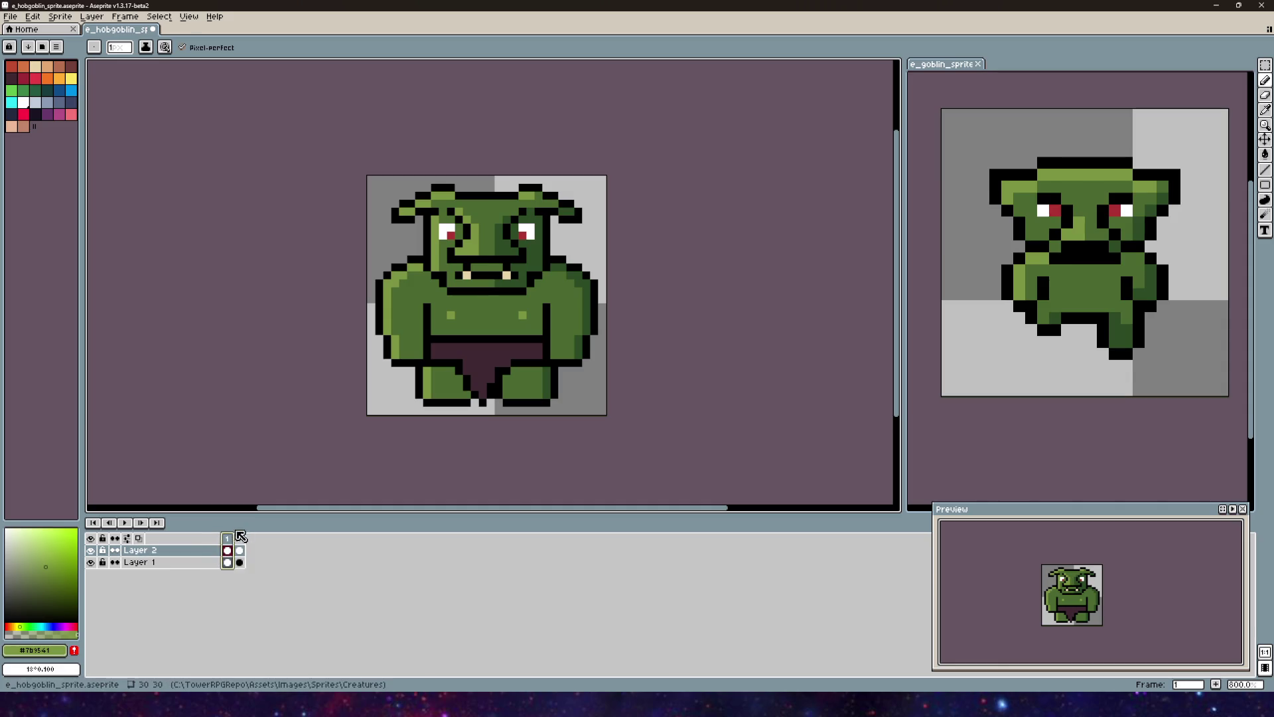
scroll(444, 281, "down", 1)
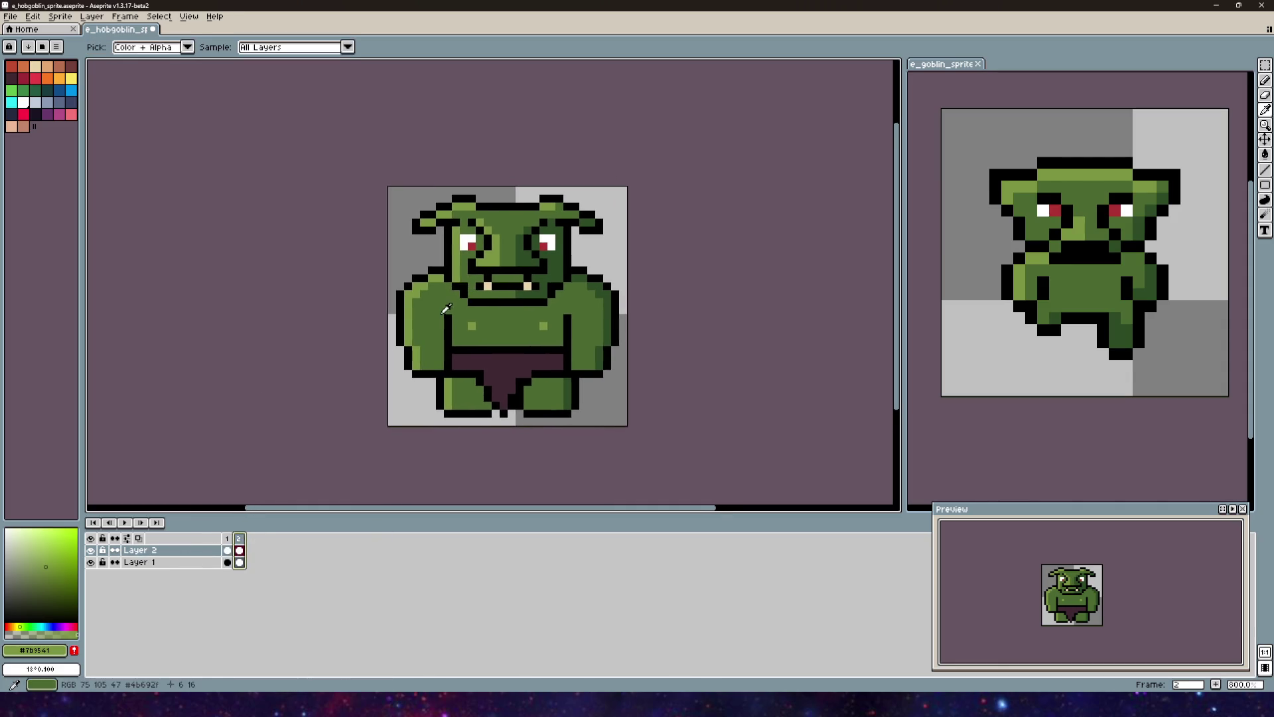
scroll(588, 279, "up", 4)
scroll(588, 279, "down", 1)
left_click_drag(588, 279, 475, 348)
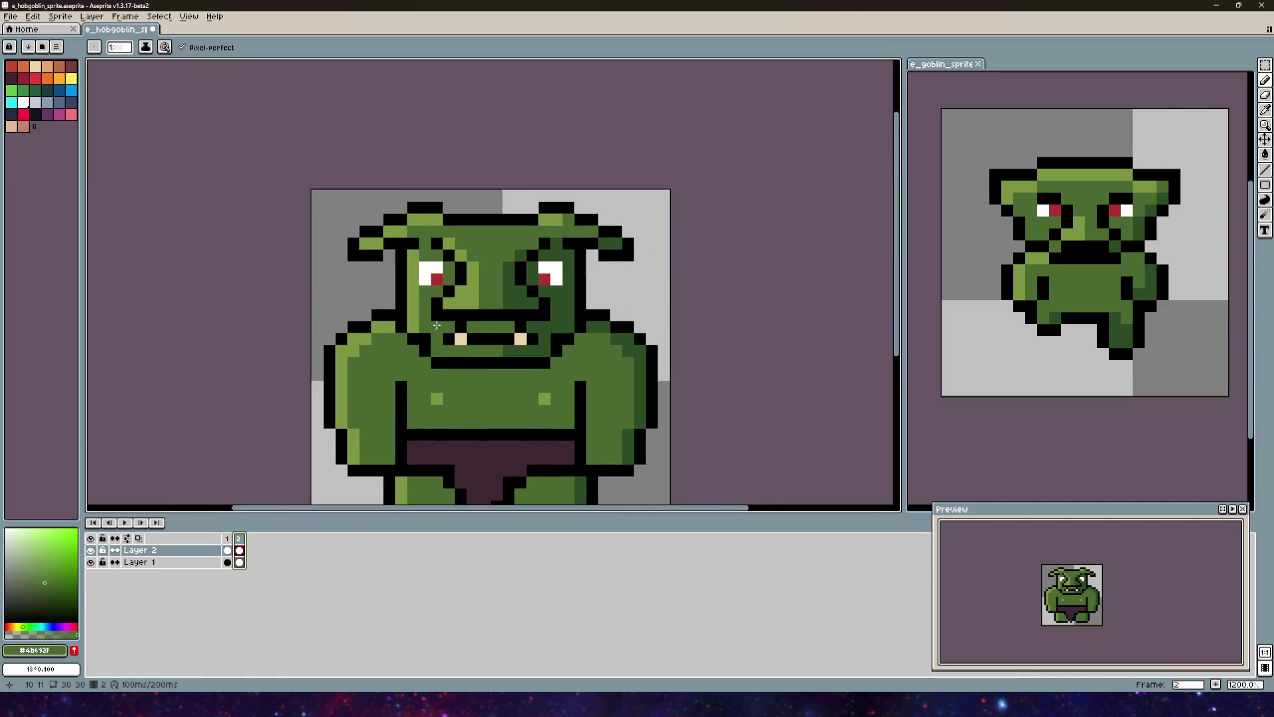
key("alt+Down")
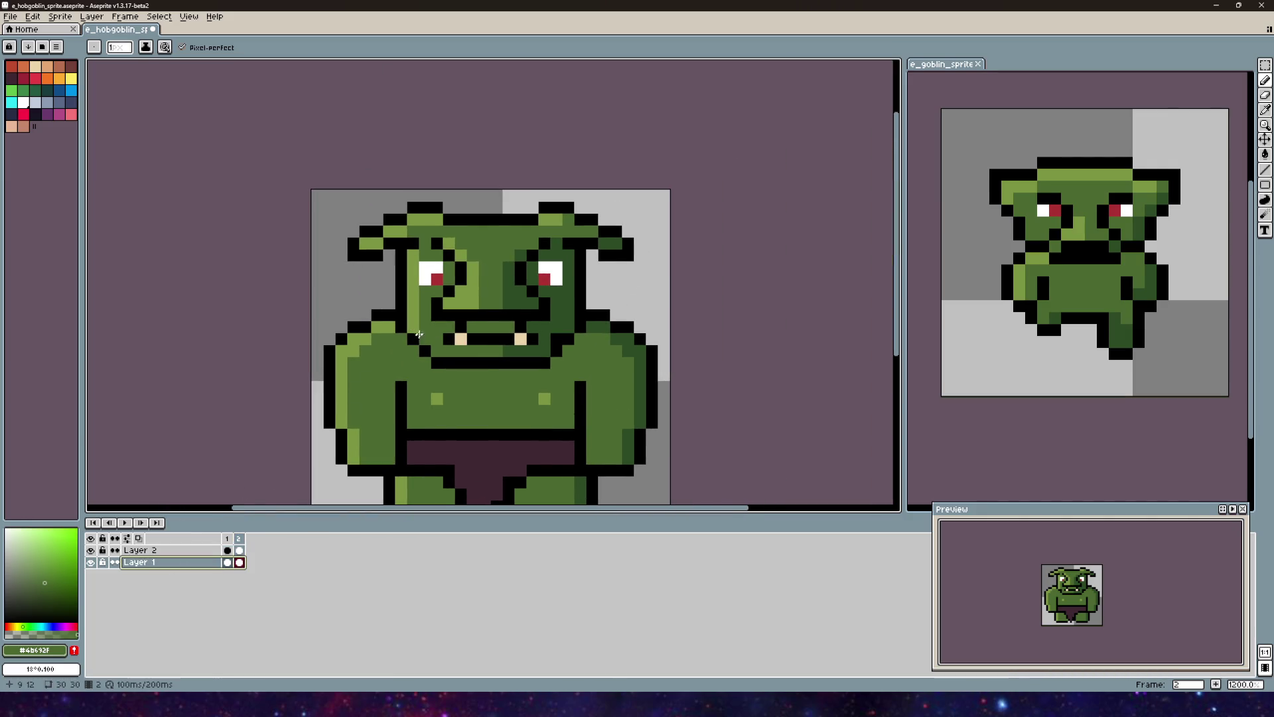
left_click(90, 549)
left_click_drag(480, 331, 525, 340)
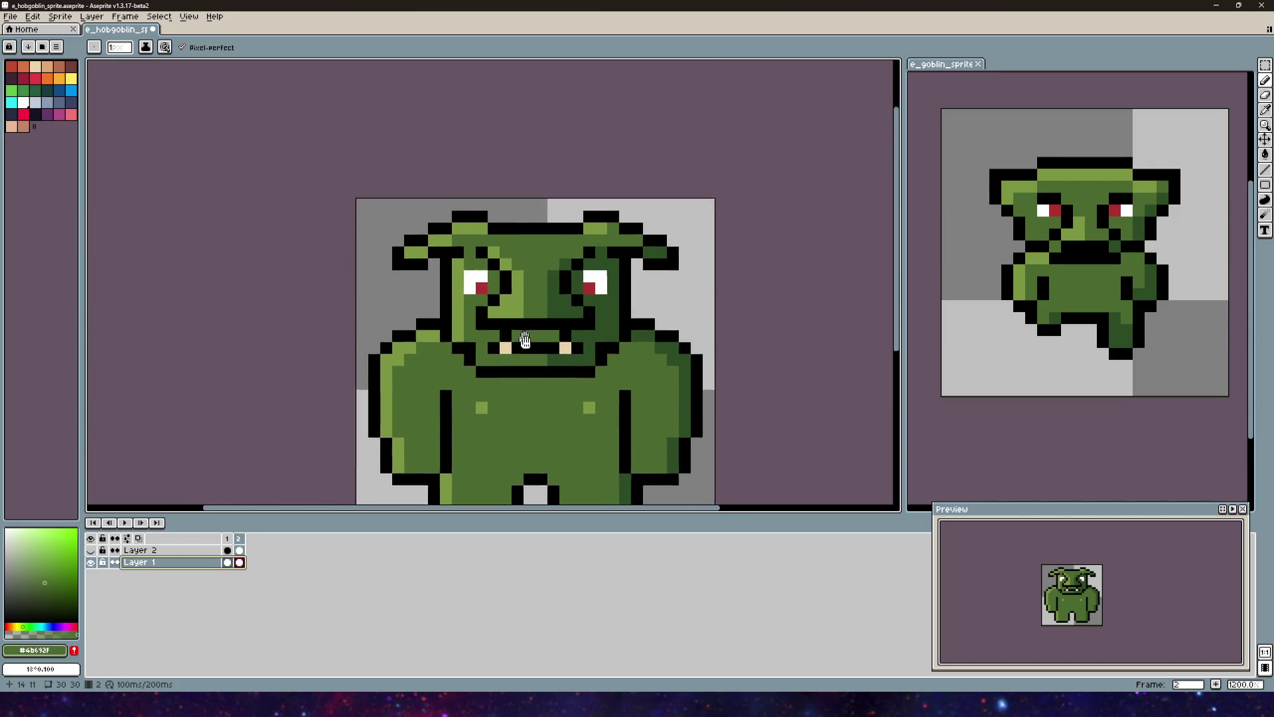
scroll(489, 334, "up", 3)
scroll(446, 382, "down", 5)
Step: Repaint the left neck outline green and darken a forehead pixel
mouse_move(455, 381)
left_mouse_down()
mouse_move(455, 394)
mouse_move(536, 396)
left_mouse_up()
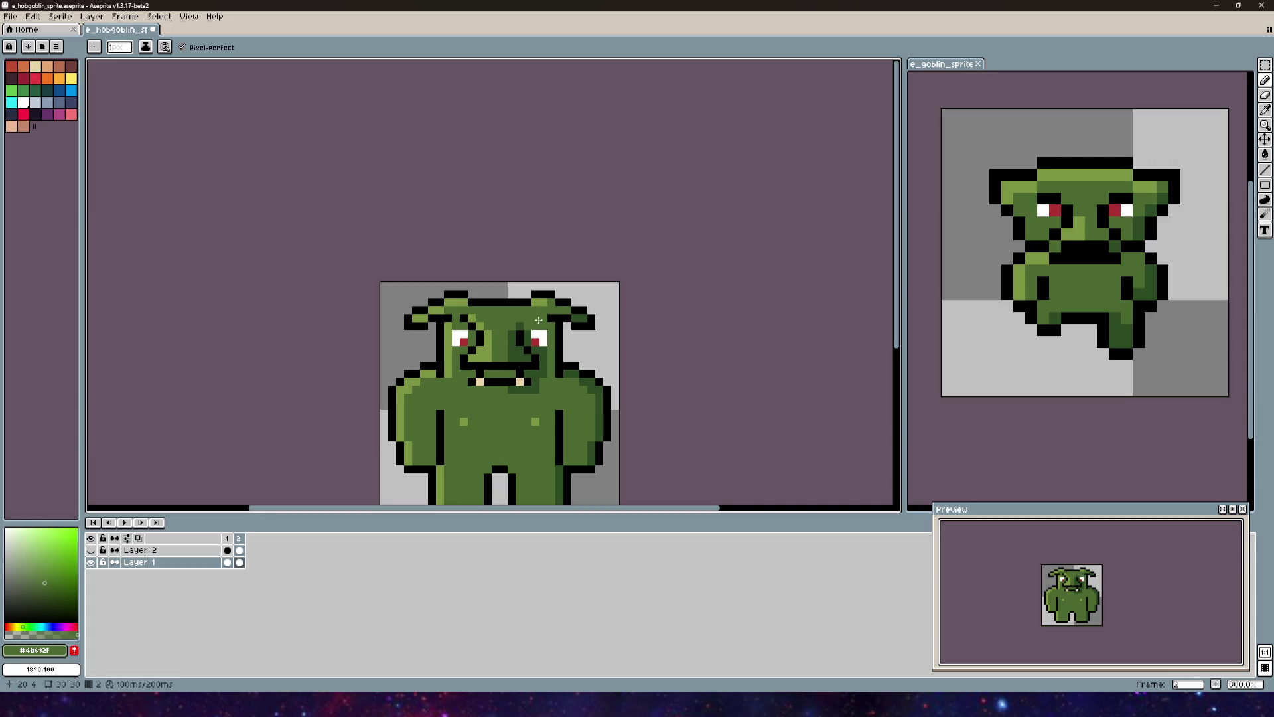
left_click_drag(538, 325, 532, 322)
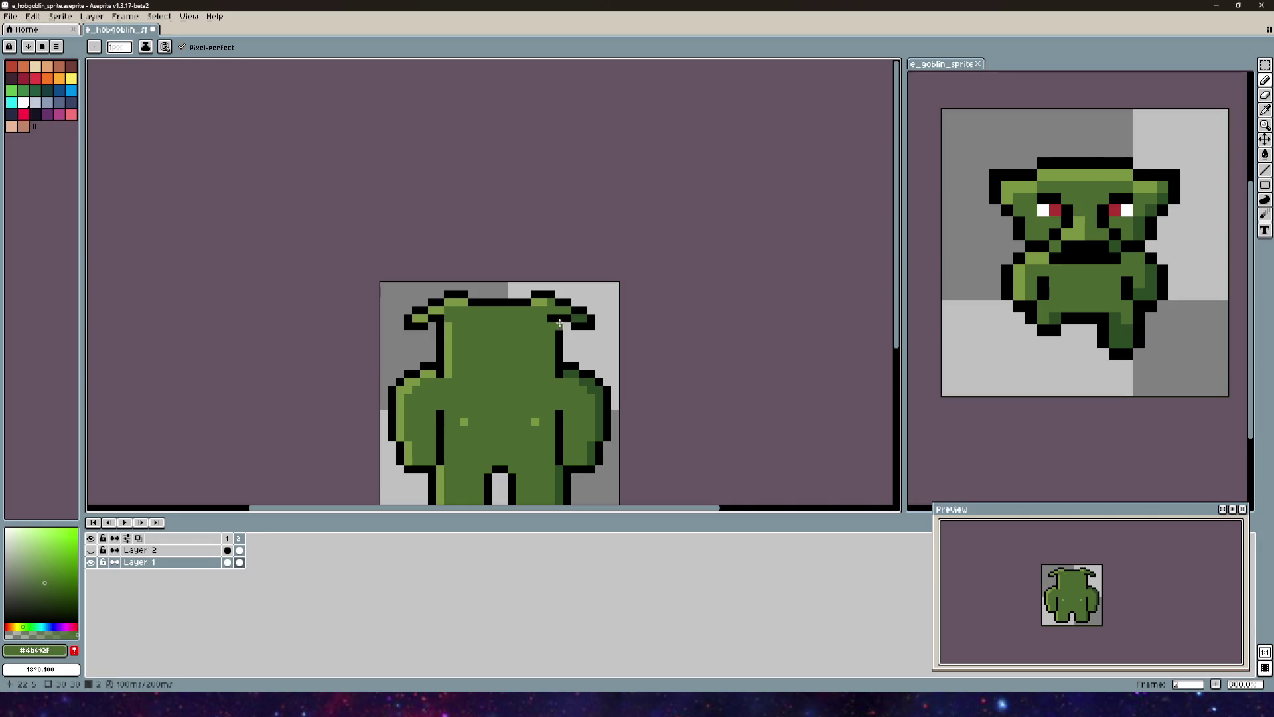
scroll(545, 340, "down", 3)
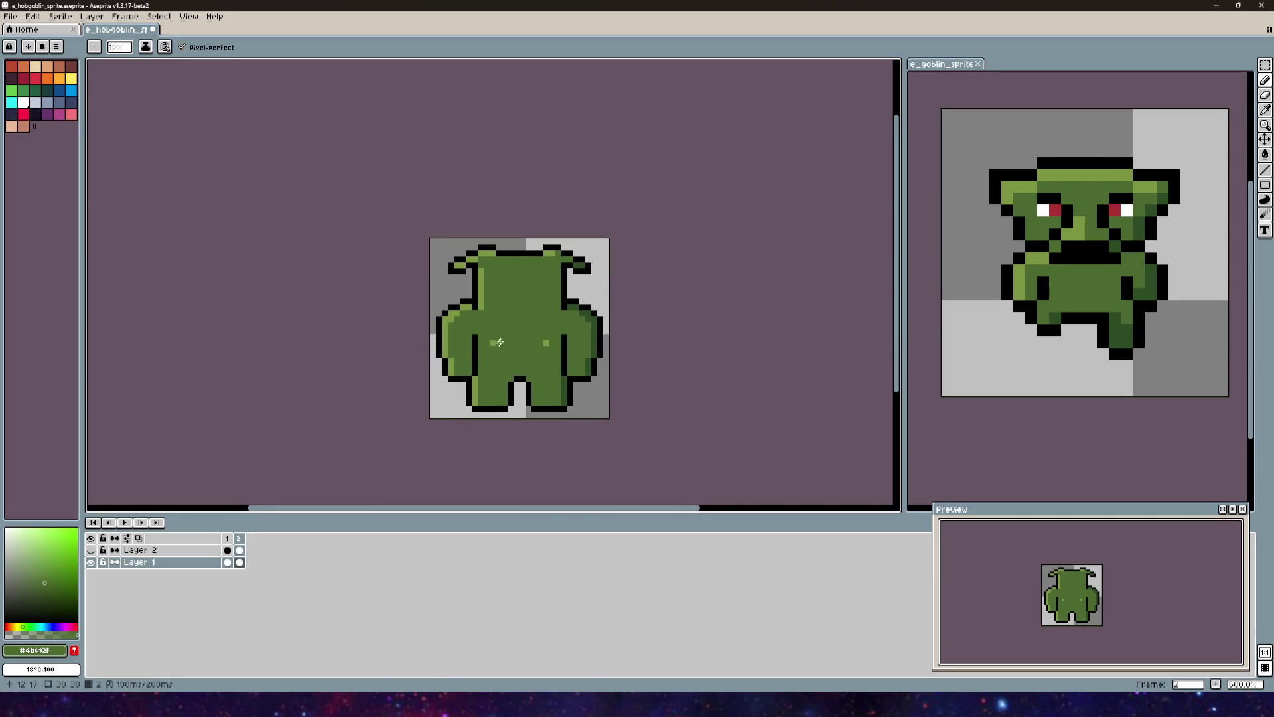
scroll(548, 371, "down", 2)
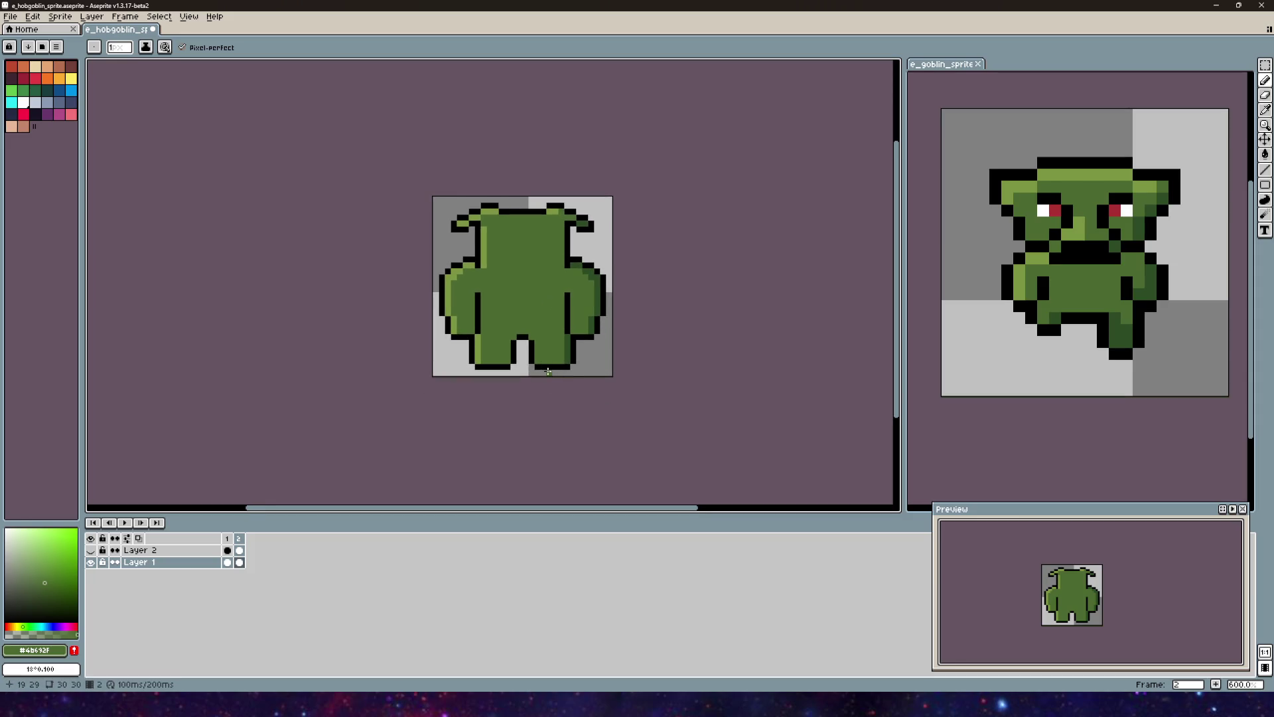
scroll(530, 319, "up", 3)
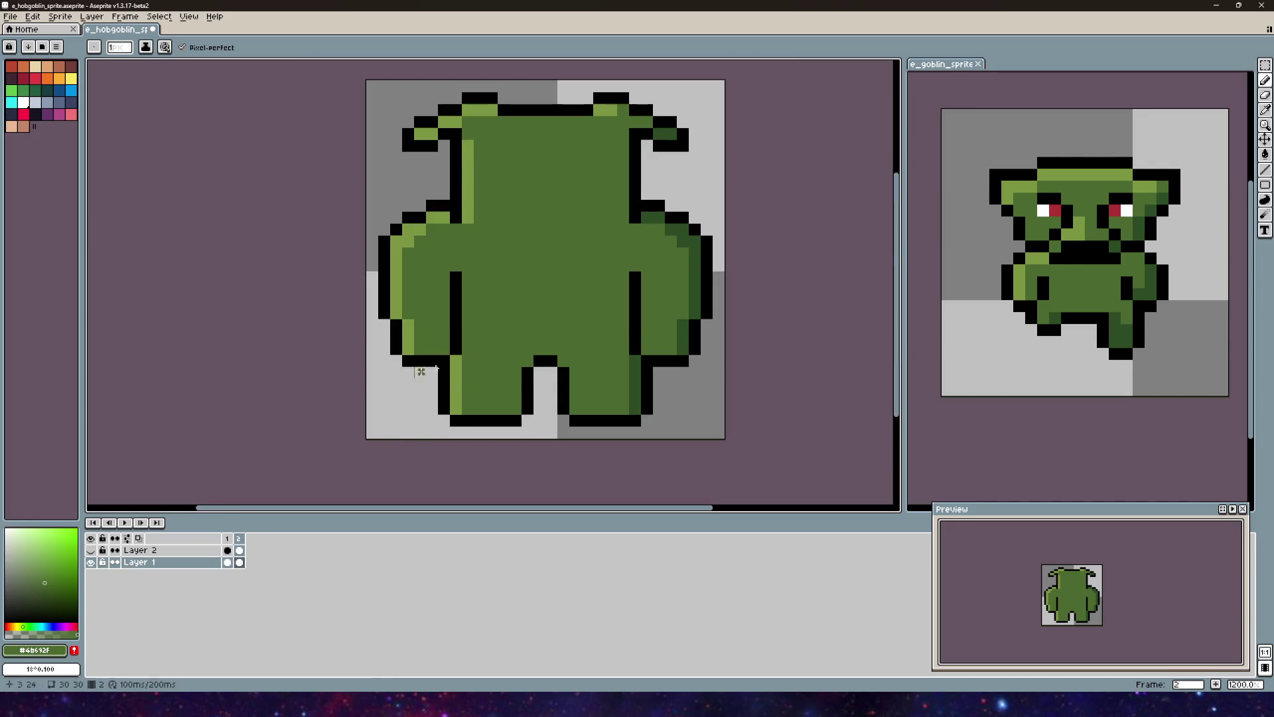
Step: Draw light-green crease lines on the lower back and buttocks, then show Layer 2 again
key("i")
left_click(1034, 266)
key("b")
scroll(569, 321, "up", 2)
left_click(540, 376)
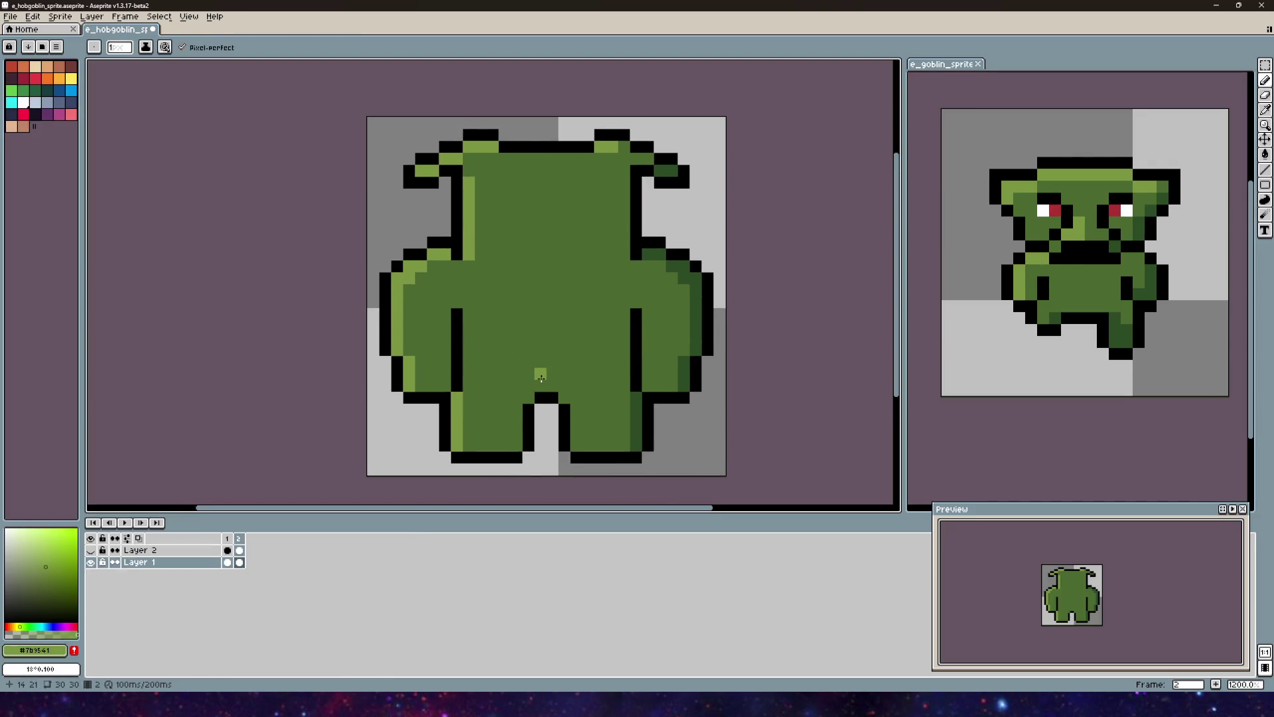
mouse_move(541, 385)
left_mouse_down()
mouse_move(539, 360)
mouse_move(491, 338)
left_mouse_up()
left_click(558, 351)
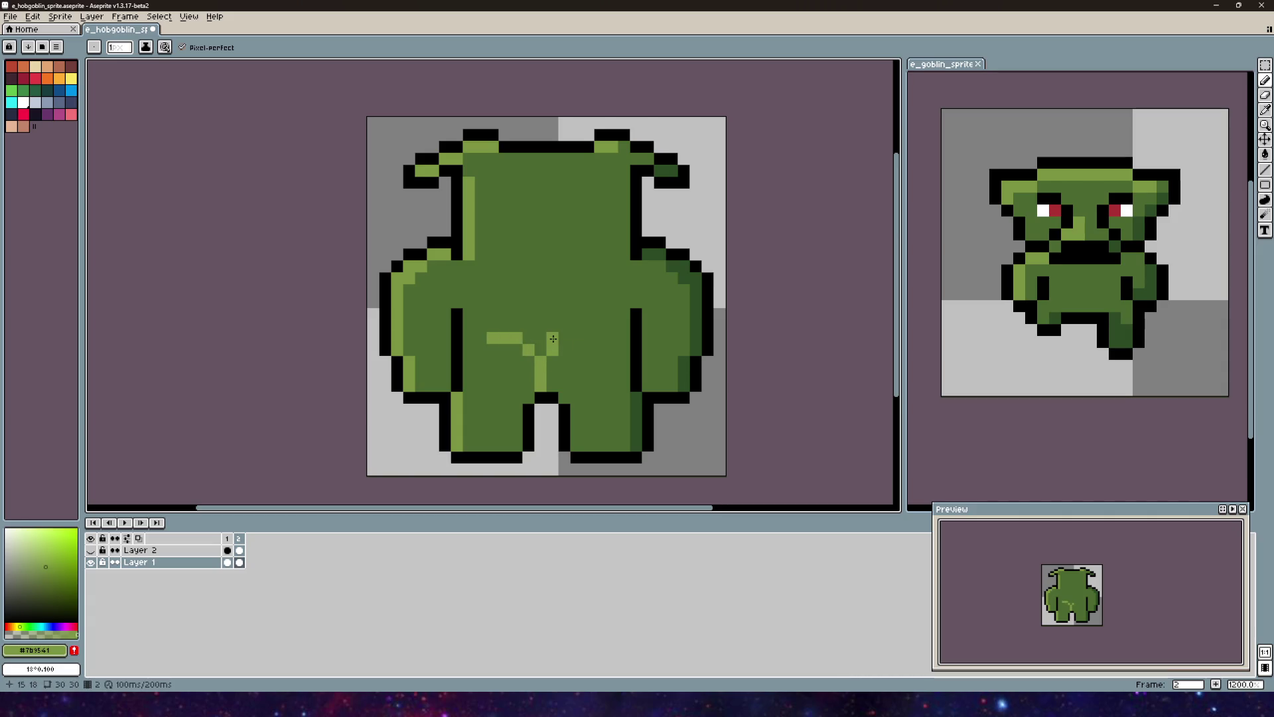
scroll(586, 369, "down", 4)
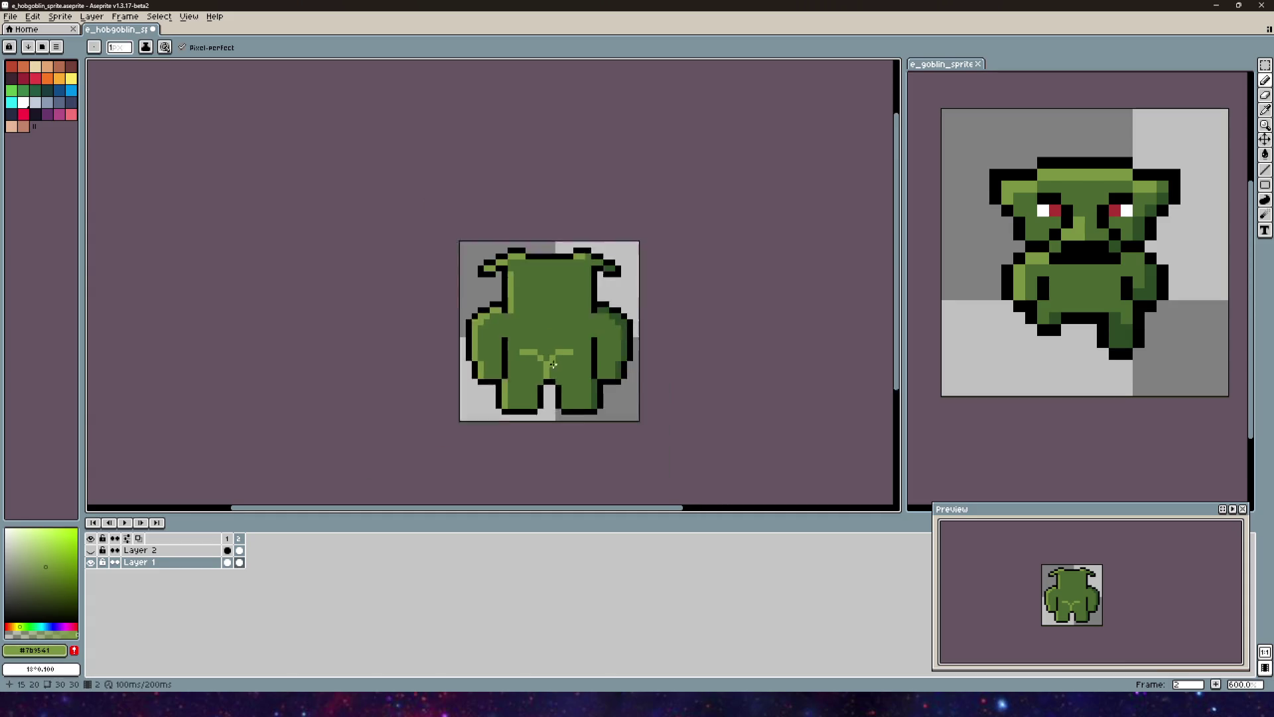
scroll(585, 369, "up", 1)
left_click(90, 550)
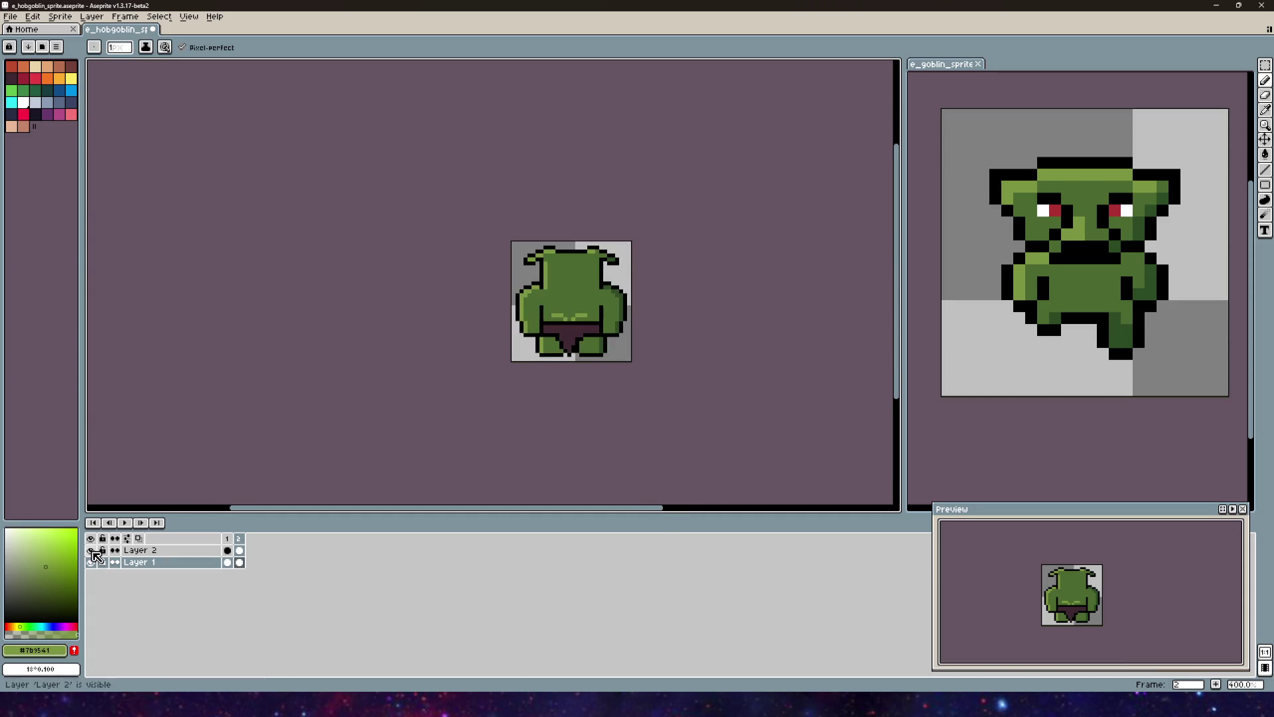
Step: On the loincloth layer, paint over the black row and erase the old loincloth point
scroll(579, 322, "up", 4)
mouse_move(527, 371)
left_mouse_down()
mouse_move(526, 414)
mouse_move(521, 357)
mouse_move(504, 379)
mouse_move(497, 365)
mouse_move(497, 392)
left_mouse_up()
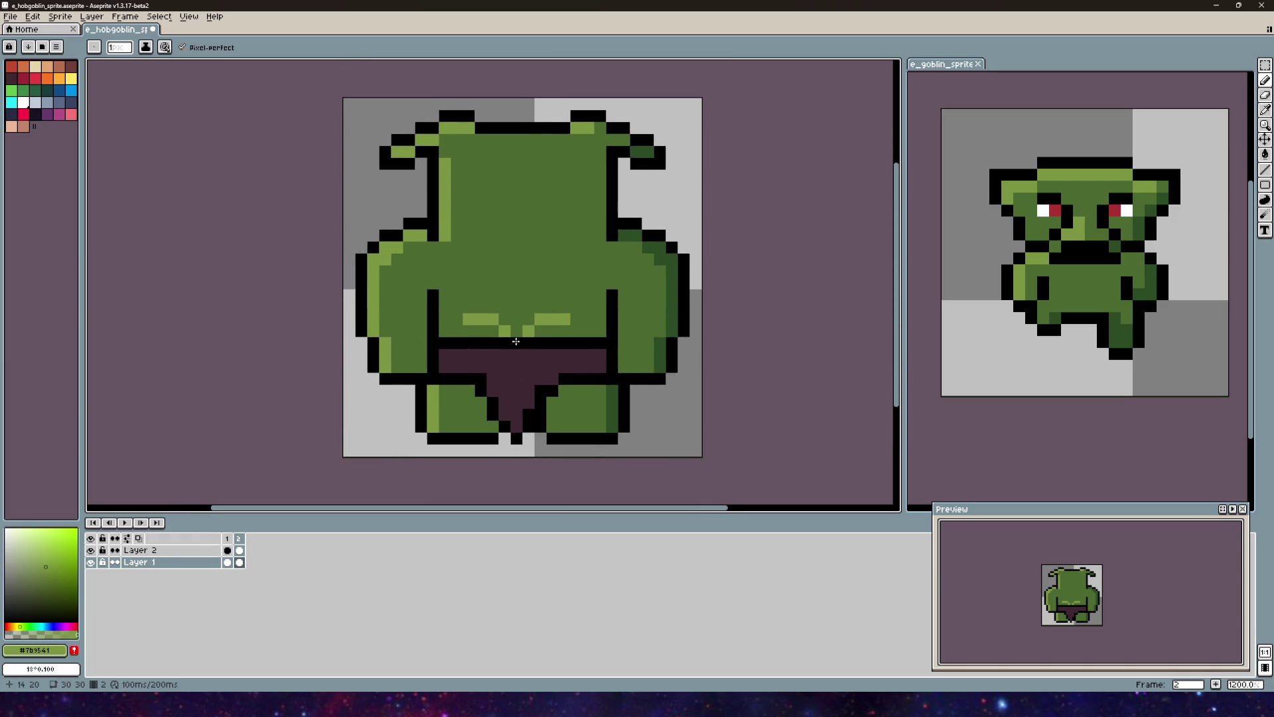
scroll(517, 341, "down", 2)
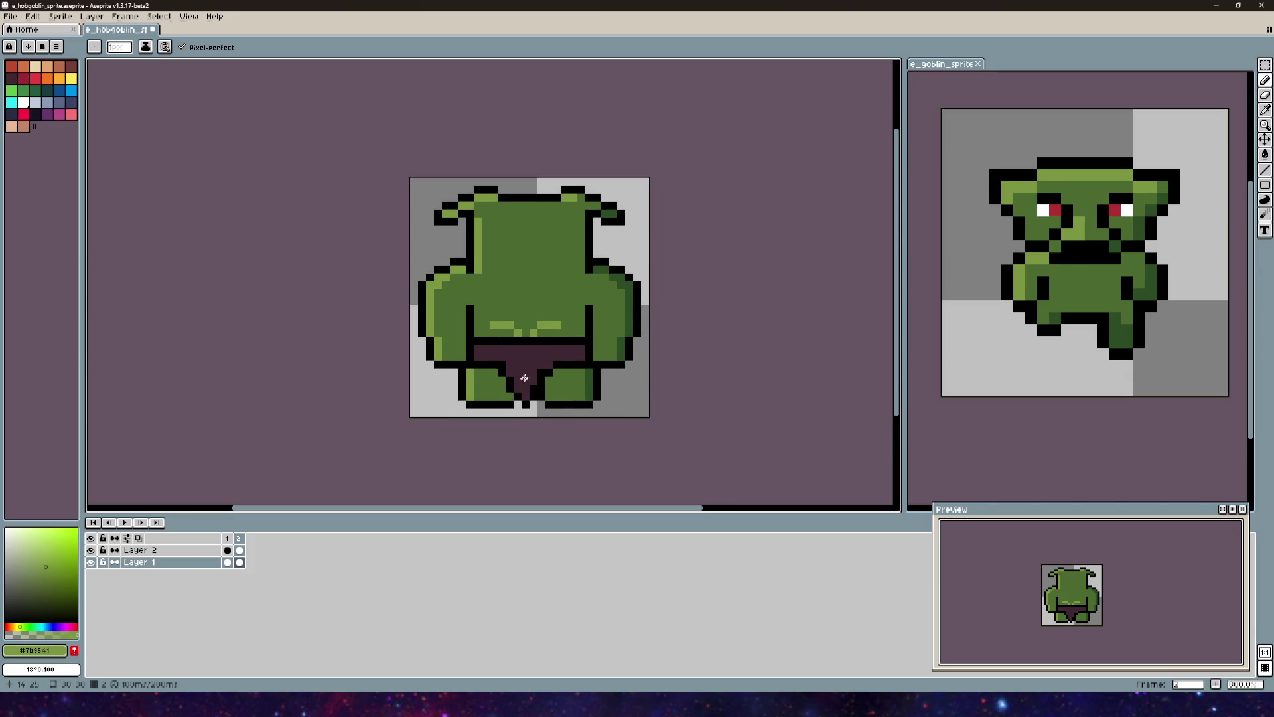
key("Up")
key("alt")
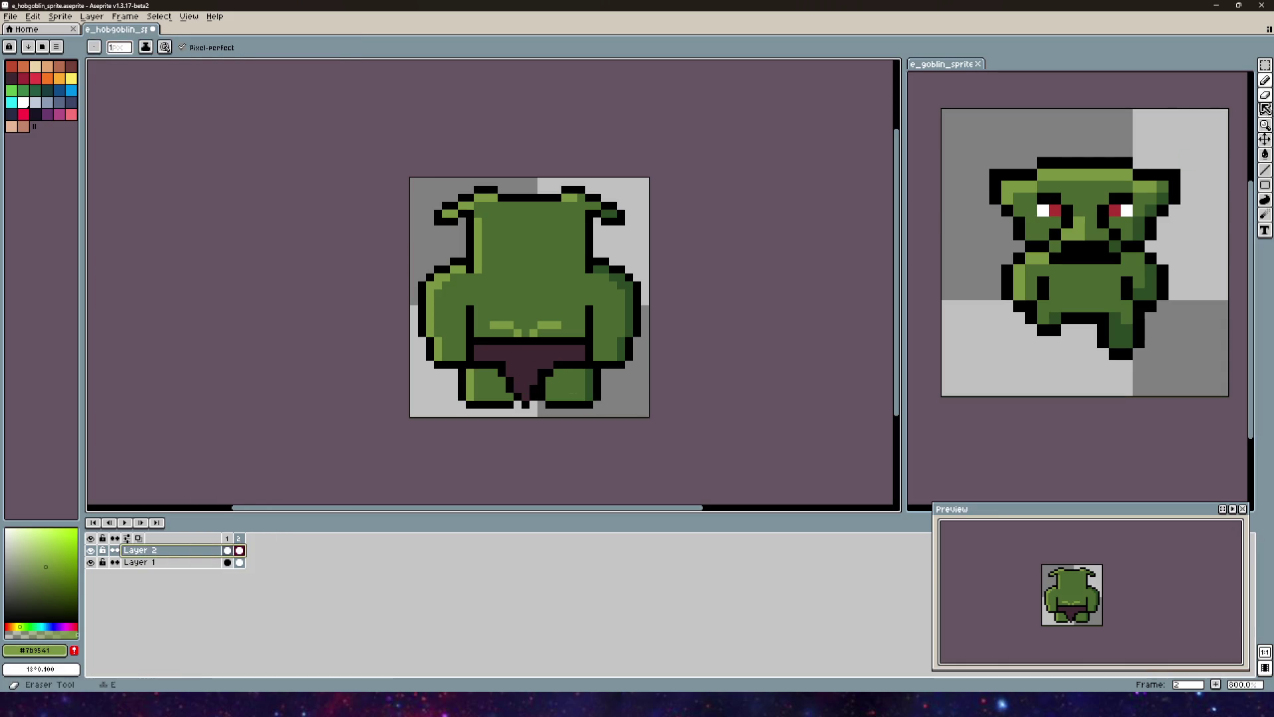
scroll(679, 323, "up", 2)
scroll(511, 341, "up", 4)
scroll(421, 267, "down", 3)
mouse_move(406, 328)
left_mouse_down()
mouse_move(520, 329)
mouse_move(404, 347)
mouse_move(390, 390)
mouse_move(470, 423)
left_mouse_up()
mouse_move(502, 351)
left_mouse_down()
mouse_move(542, 385)
mouse_move(533, 364)
left_mouse_up()
Step: Paint a dark #3f2832 loincloth strip just below the belt
left_click(436, 306, "alt")
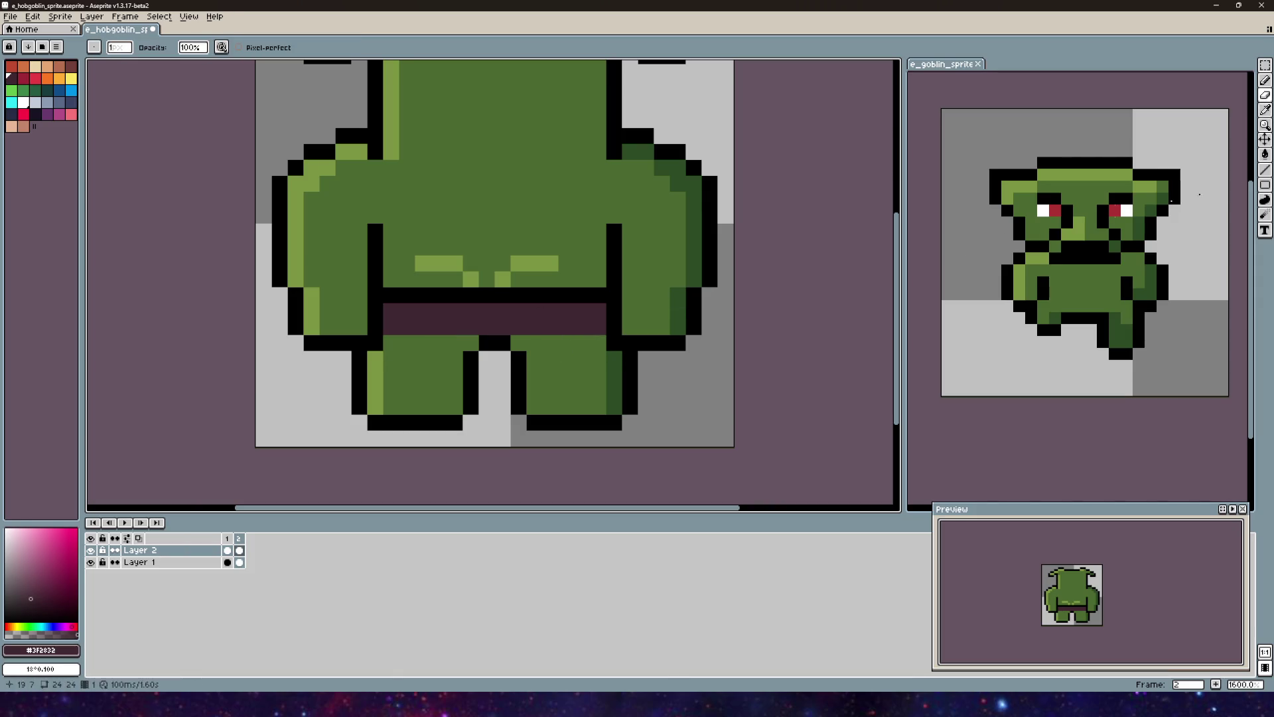
left_click(1265, 79)
left_click_drag(390, 342, 585, 341)
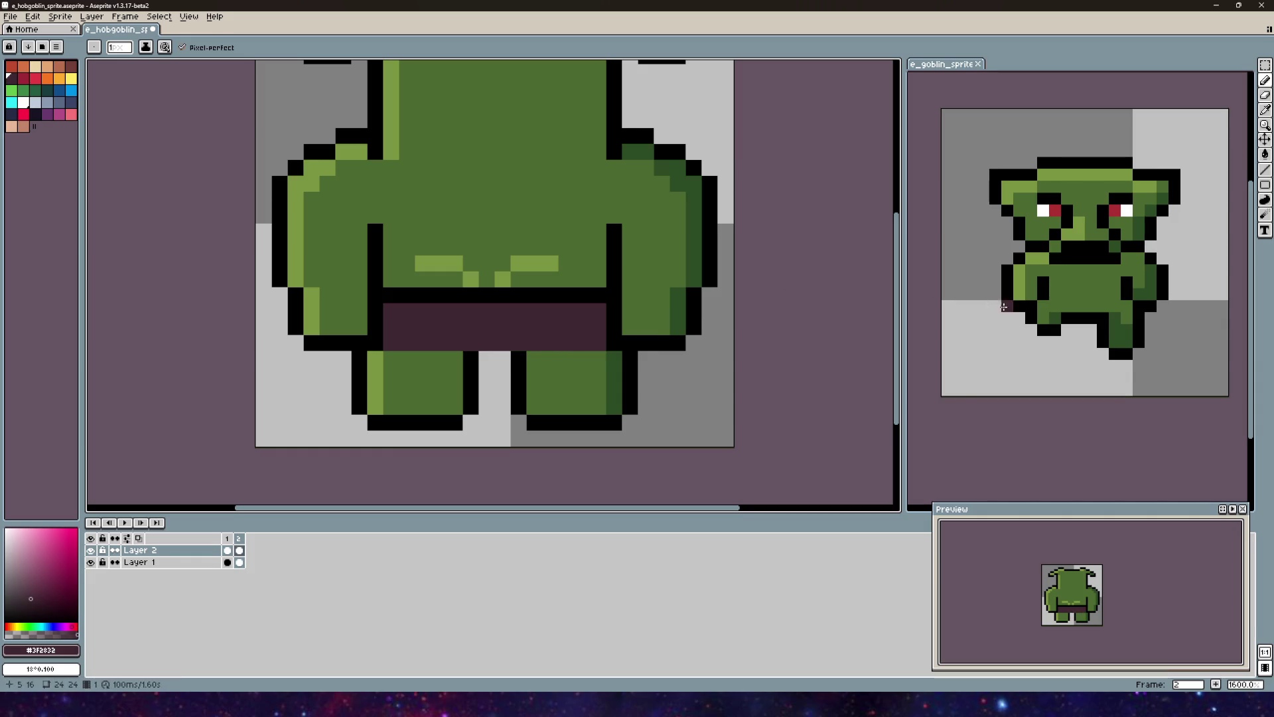
scroll(1007, 306, "down", 8)
scroll(1035, 298, "up", 5)
middle_click(1060, 298)
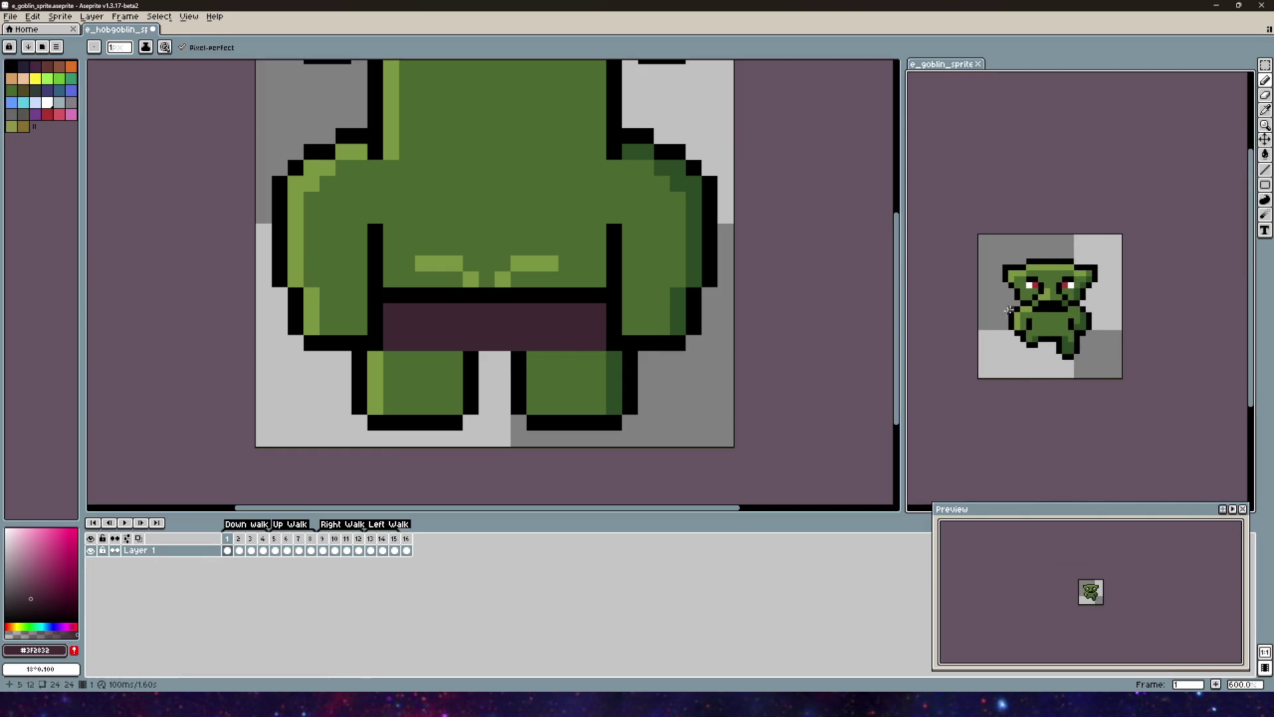
left_click(486, 360)
left_click(479, 340)
mouse_move(475, 339)
left_mouse_down()
mouse_move(575, 340)
mouse_move(517, 357)
left_mouse_up()
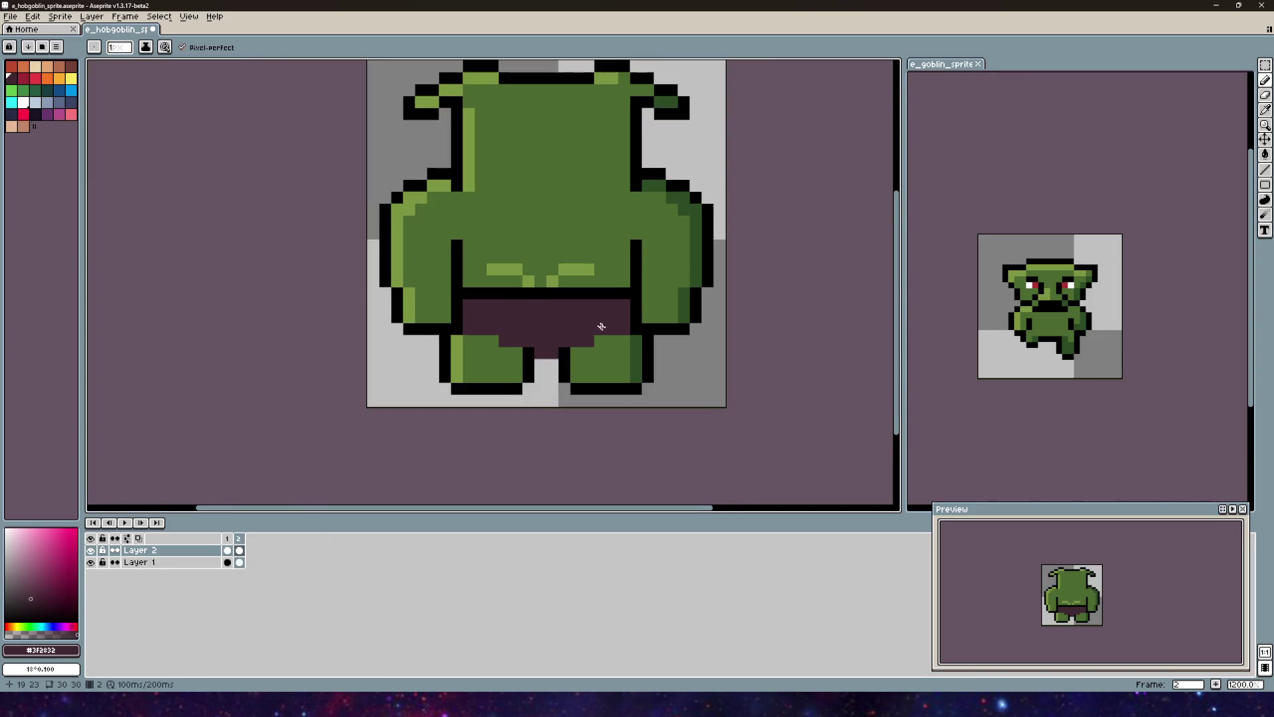
scroll(614, 328, "down", 1)
Step: Add black outline pixels along the tops of both legs
left_click(463, 307, "alt")
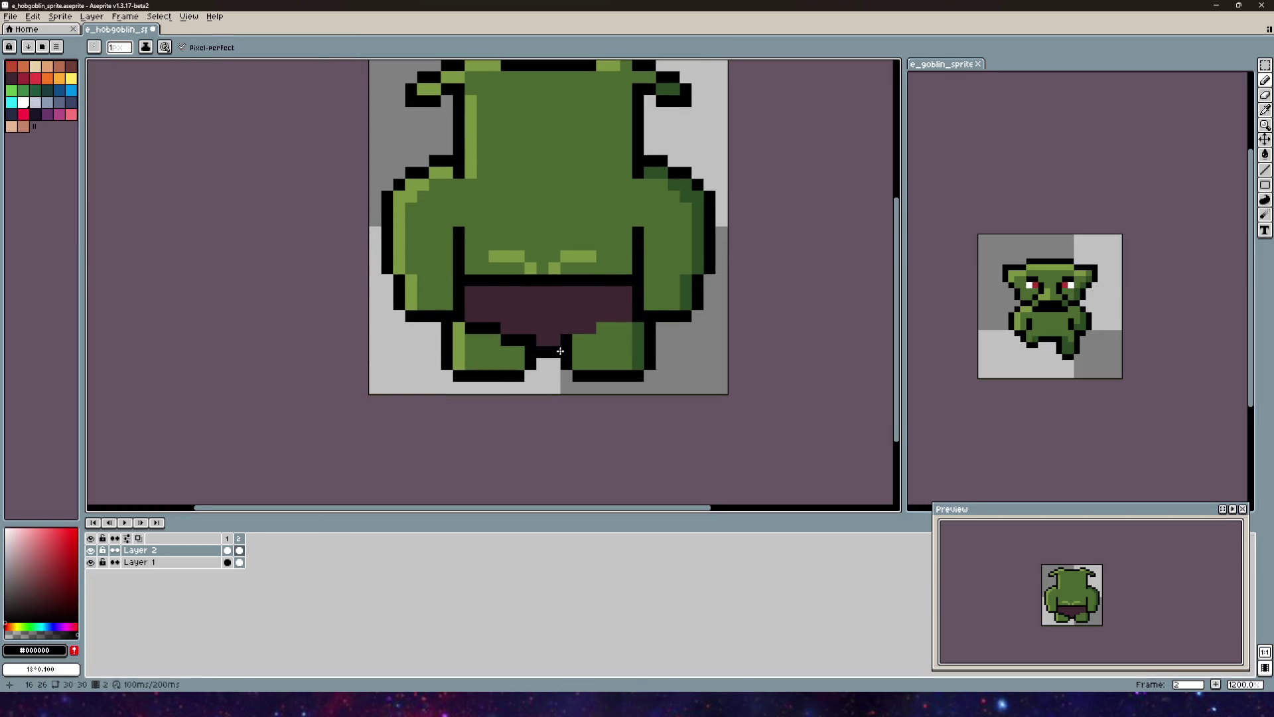
left_click_drag(600, 330, 633, 329)
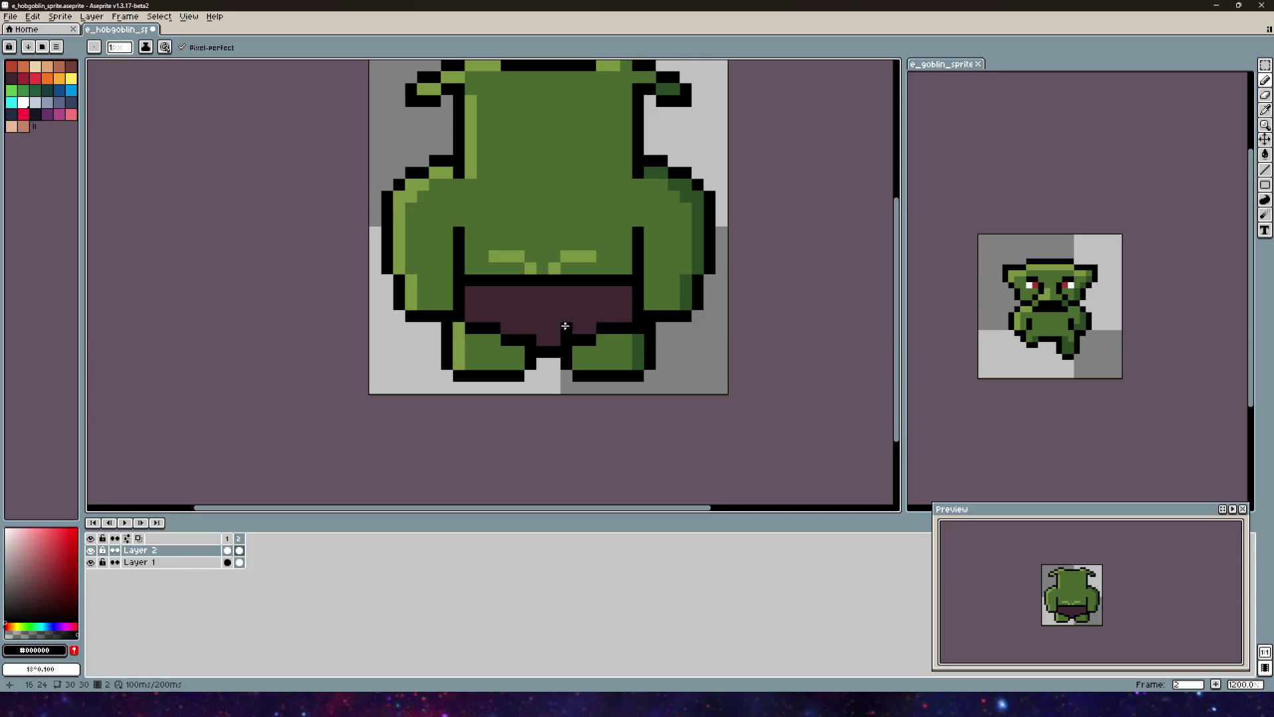
left_click(457, 328)
scroll(586, 255, "down", 3)
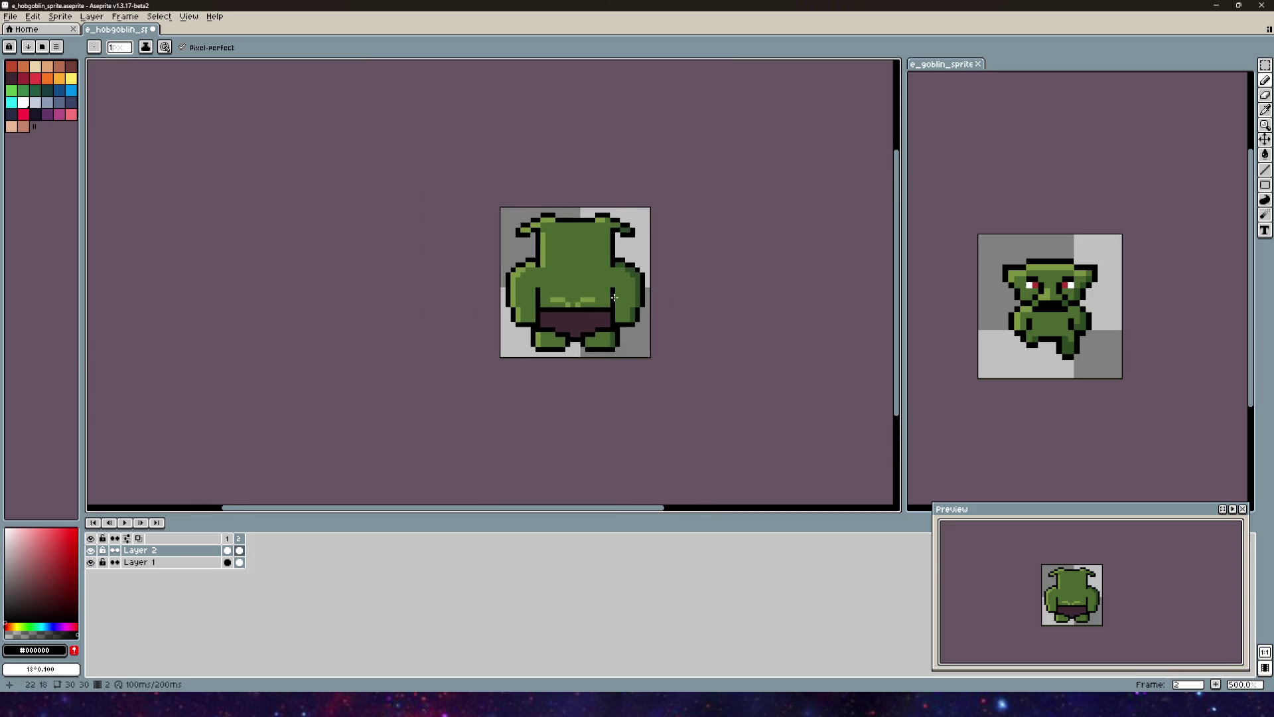
scroll(586, 255, "up", 3)
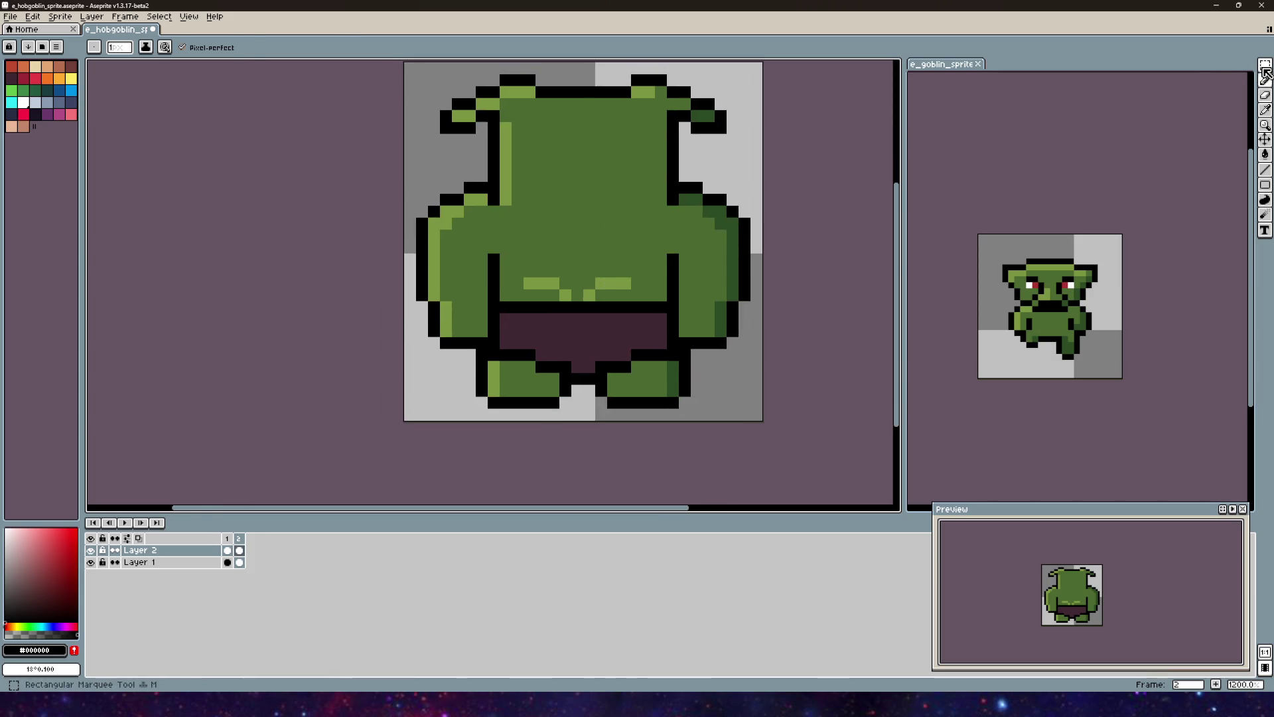
Step: Select the light belt stripe on the body layer and repaint it in dark body green
key("w")
left_click(139, 562)
mouse_move(522, 262)
left_mouse_down()
mouse_move(645, 303)
mouse_move(597, 286)
left_mouse_up()
left_click(90, 550)
key("ctrl+d")
left_click(1264, 80)
left_click(588, 225, "alt")
left_click(577, 272)
mouse_move(531, 270)
left_mouse_down()
mouse_move(627, 271)
mouse_move(607, 272)
mouse_move(630, 289)
mouse_move(611, 303)
left_mouse_up()
scroll(524, 284, "up", 2)
scroll(523, 285, "down", 2)
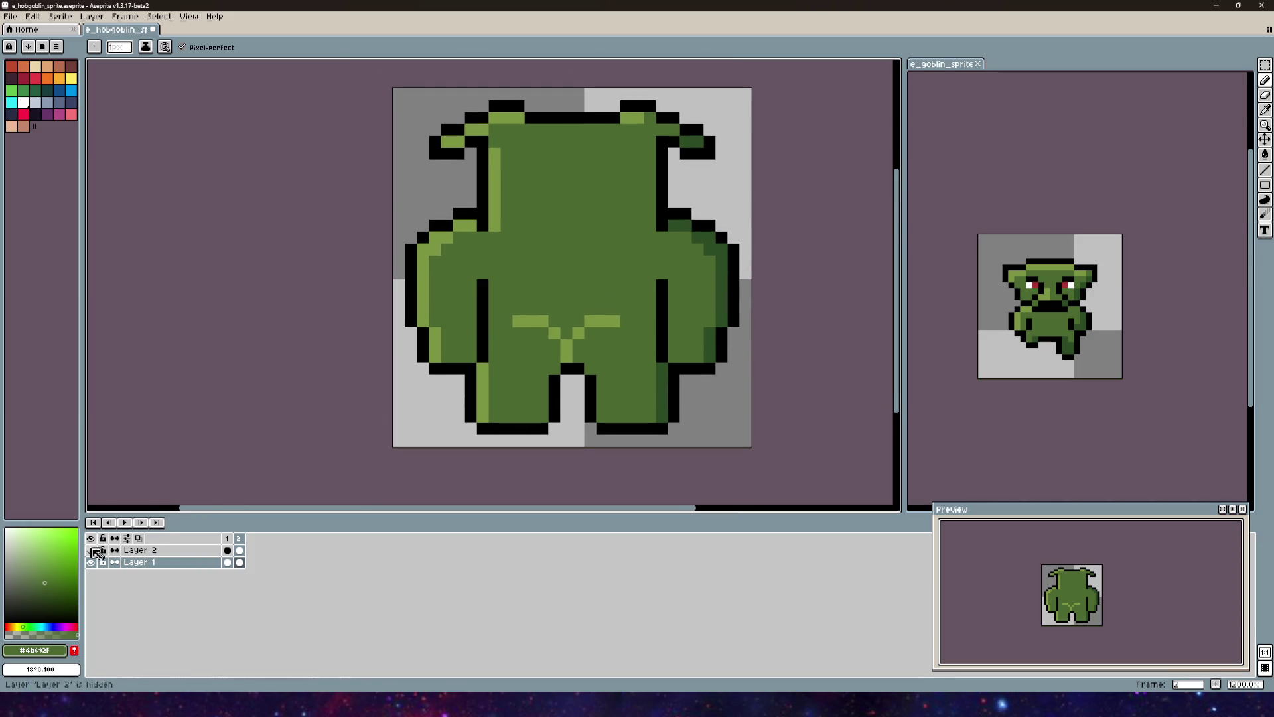
Step: Undo the belt repaint and clear the selection
left_click(91, 563)
left_click_drag(91, 550, 91, 562)
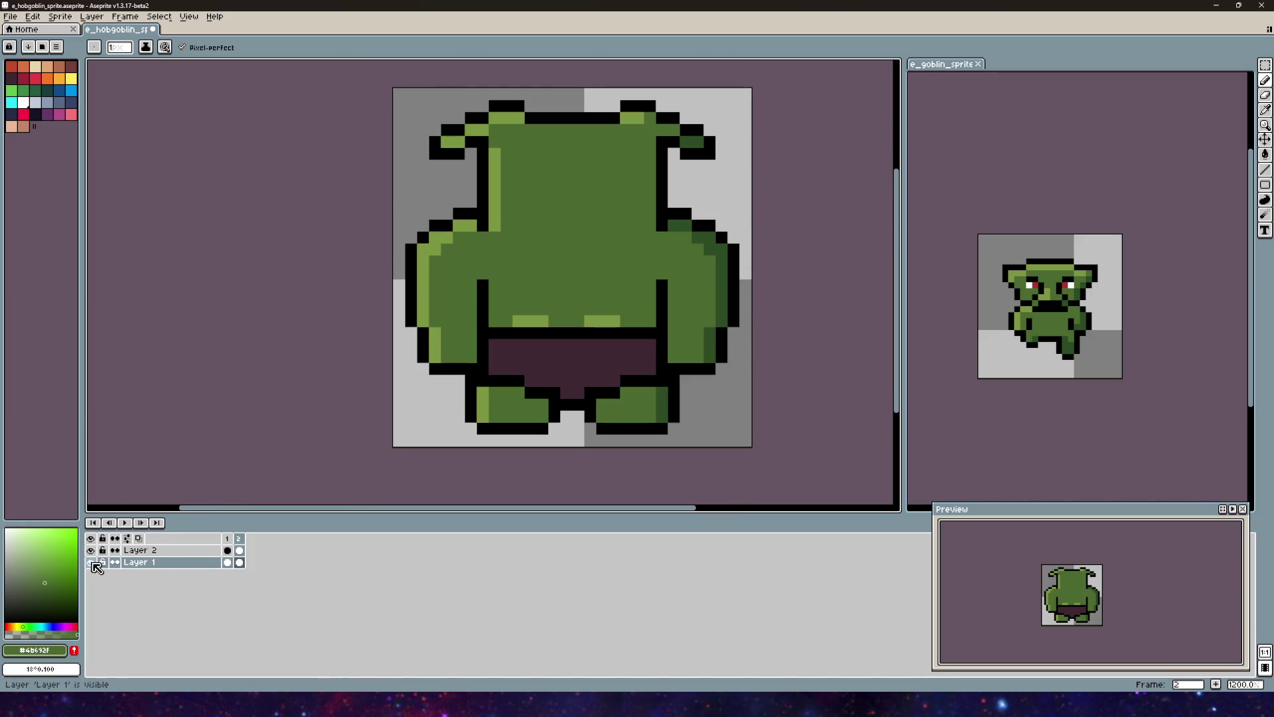
scroll(589, 336, "down", 2)
key("v")
key("ctrl+z")
key("ctrl+z")
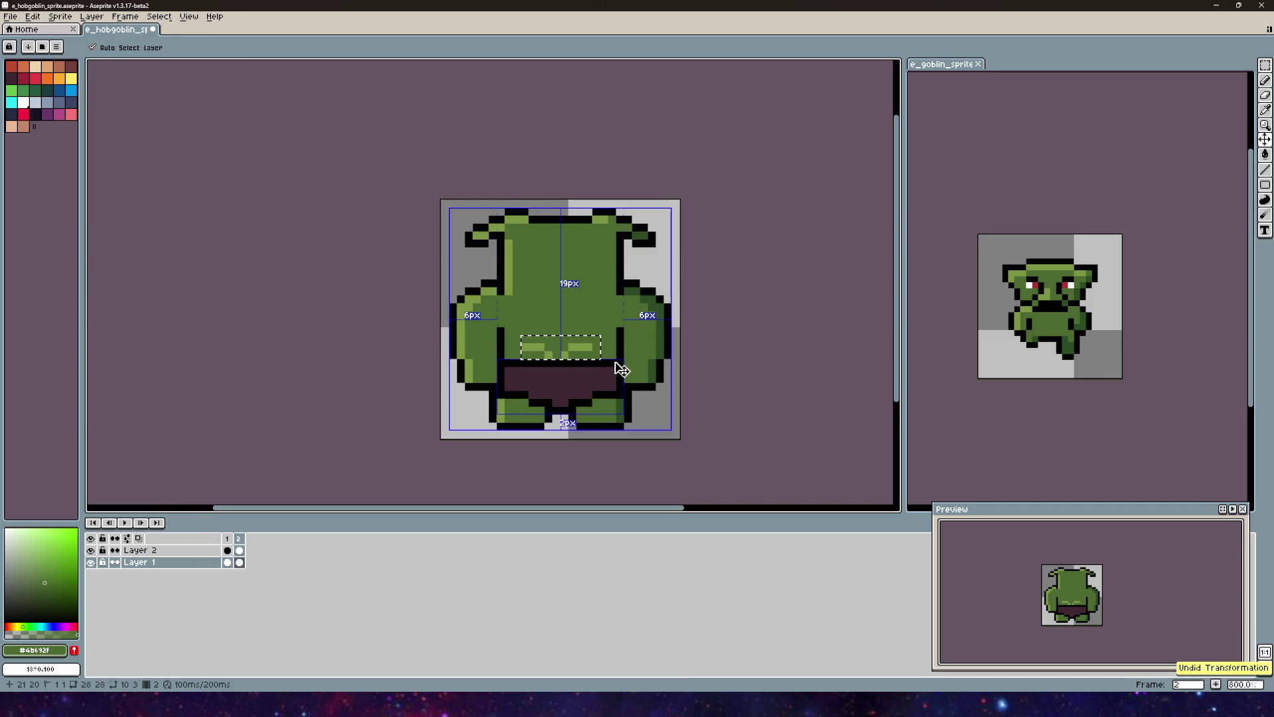
key("b")
scroll(415, 368, "down", 1)
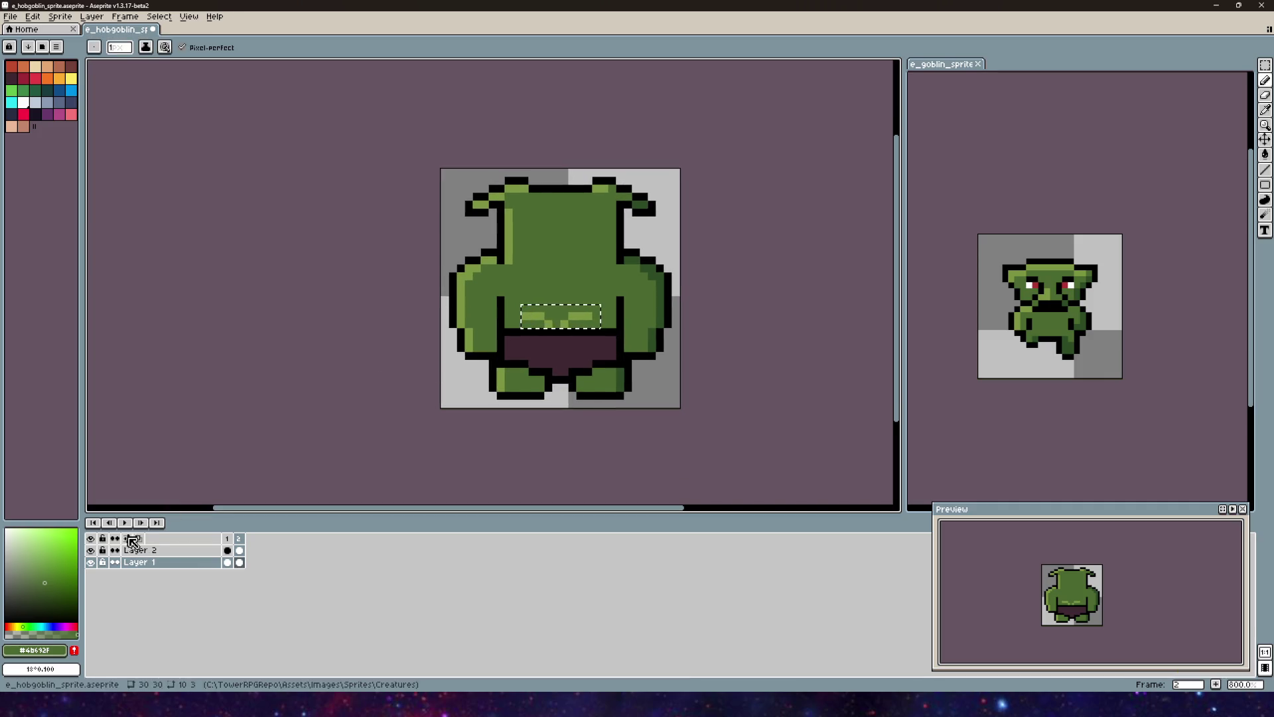
scroll(545, 331, "up", 5)
scroll(545, 331, "down", 5)
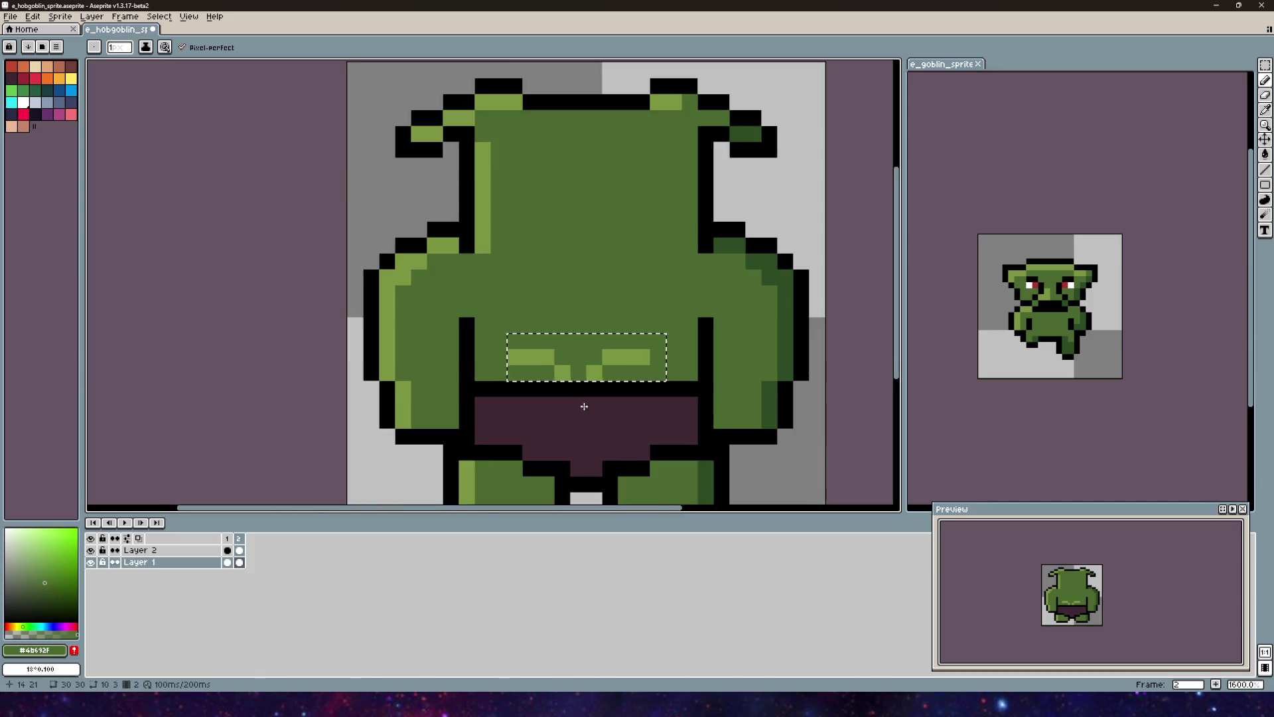
scroll(552, 307, "up", 5)
key("ctrl+d")
Step: Paint the remaining light belt pixels dark green one by one
left_click(471, 310)
left_click(439, 310)
left_click(630, 310)
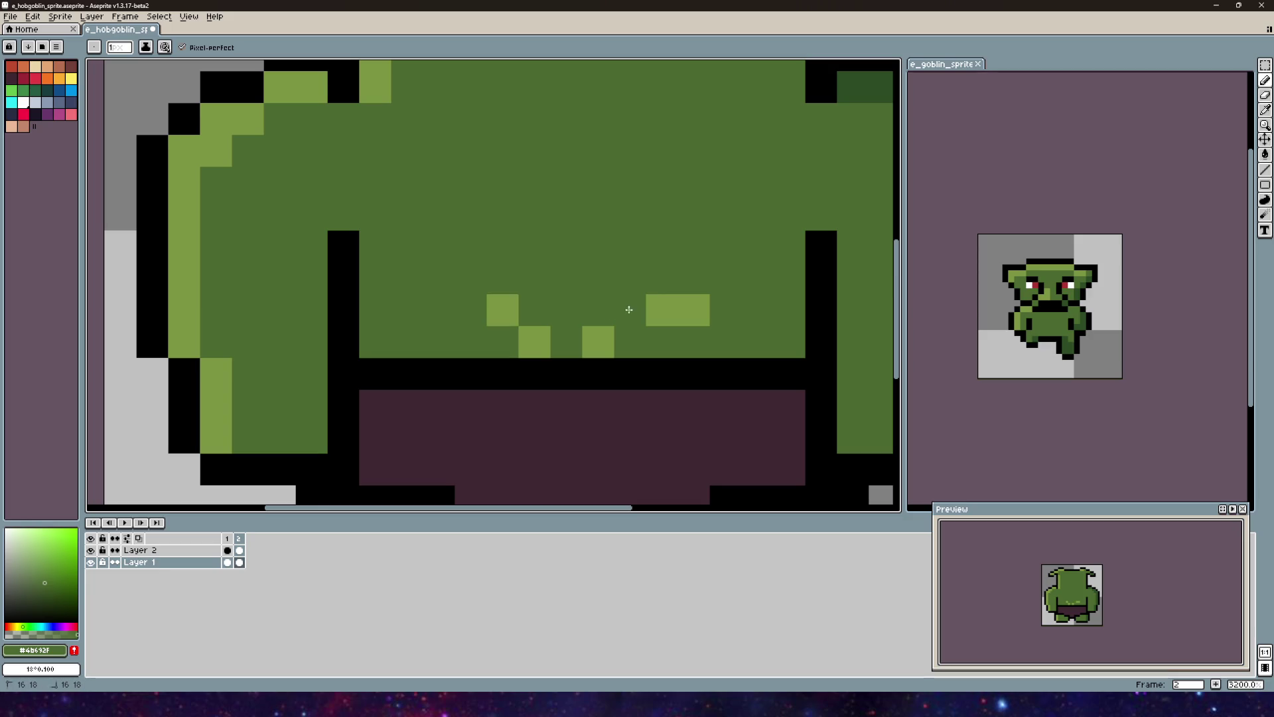
left_click(598, 342)
left_click(661, 310)
left_click(694, 310)
left_click(534, 342)
left_click(502, 310)
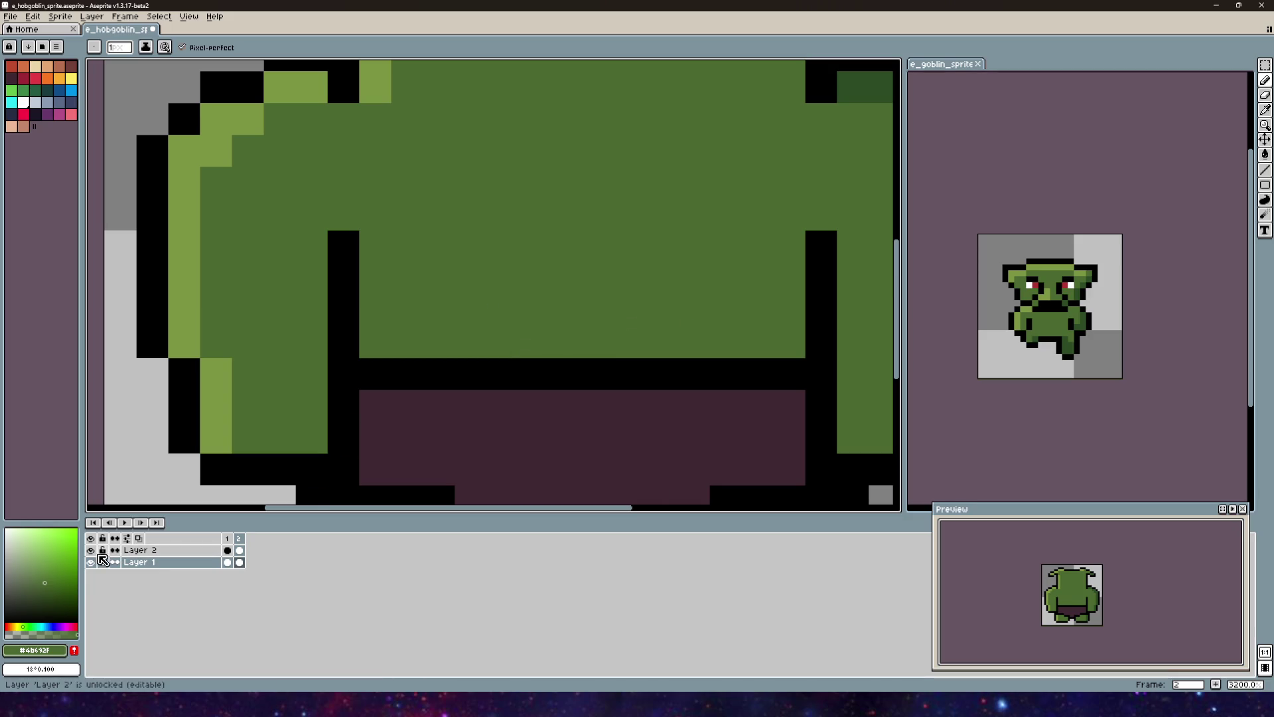
Step: Add a small light-green V-shaped crease just above the loincloth
left_click(90, 550)
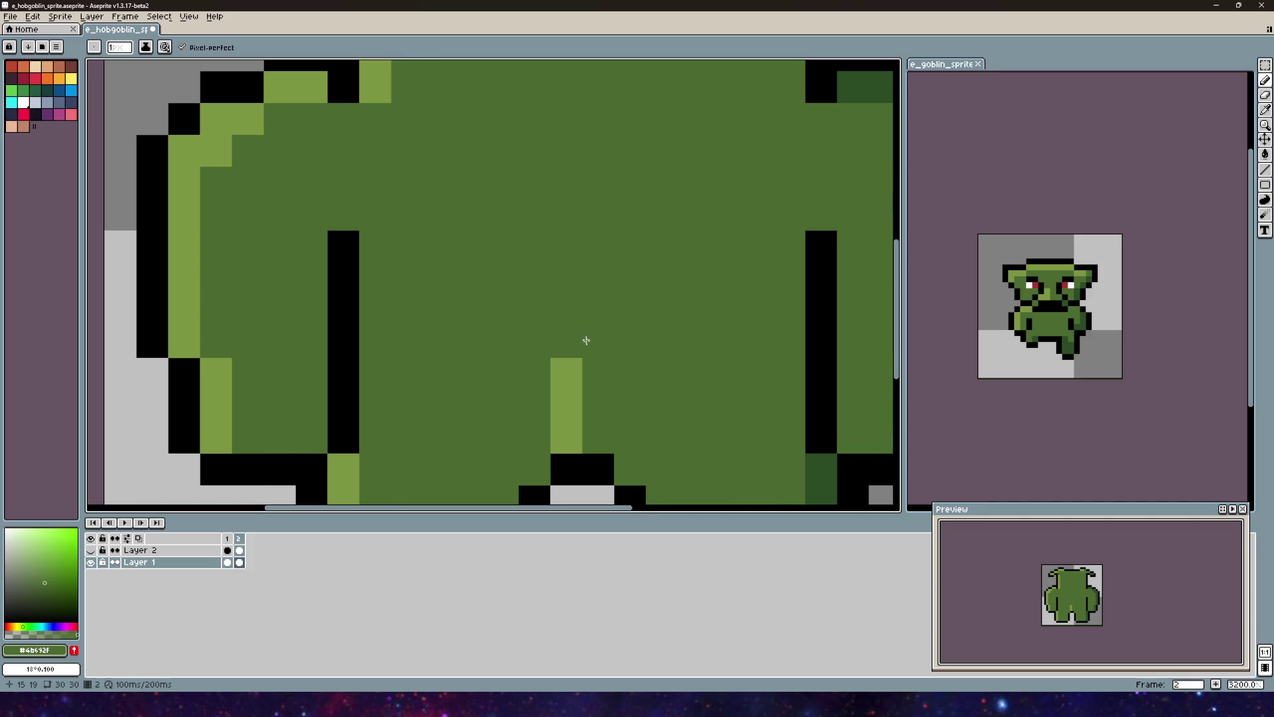
scroll(583, 341, "down", 1)
key("alt")
left_click(576, 372)
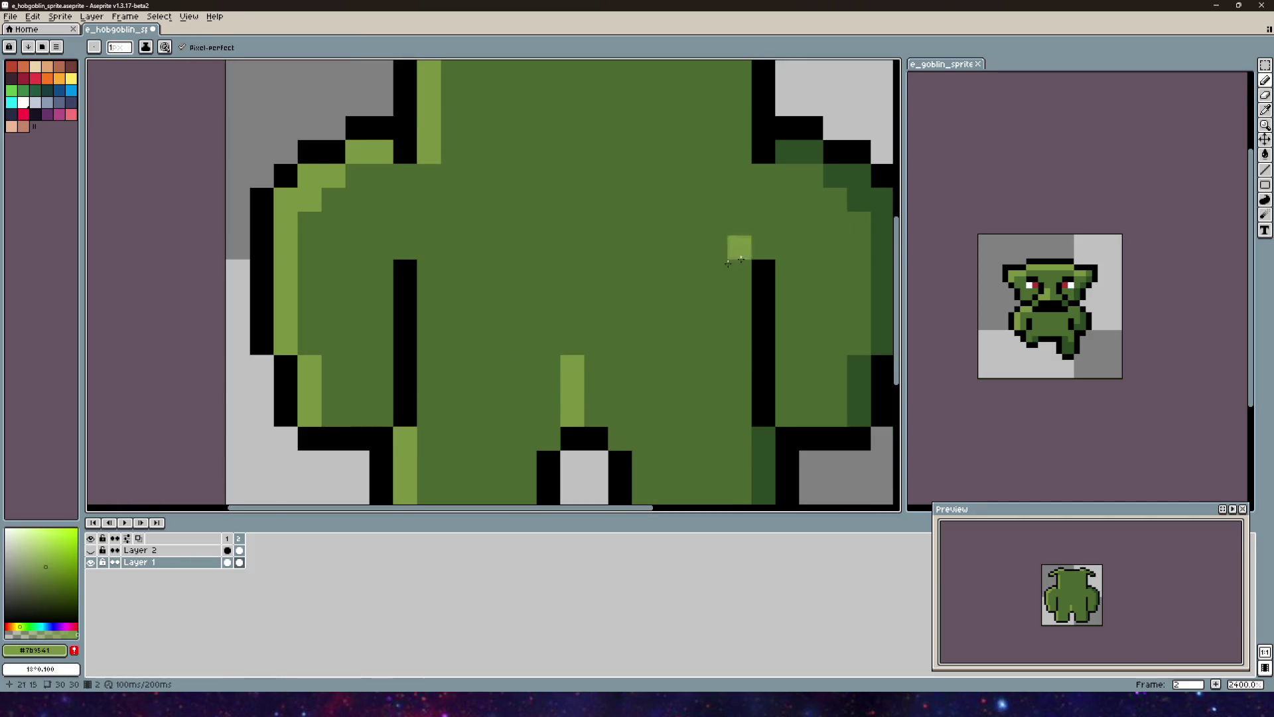
left_click(577, 346)
left_click(90, 550)
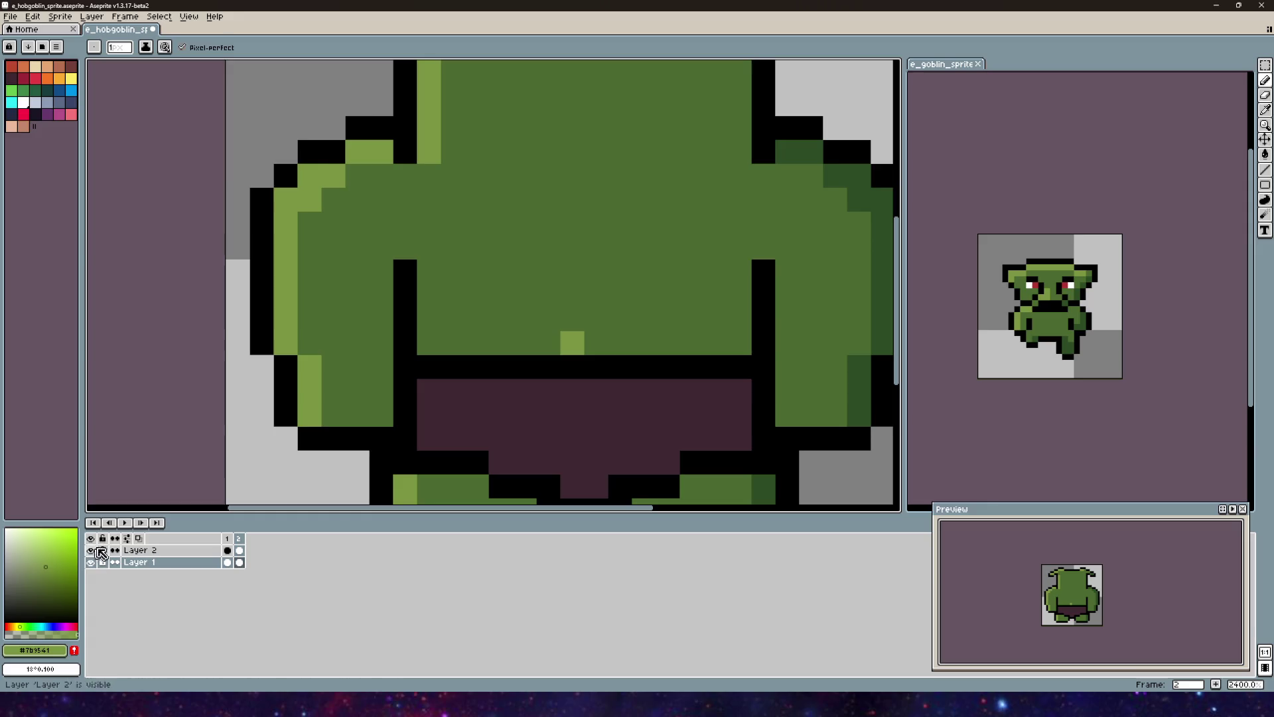
scroll(636, 352, "down", 5)
key("ctrl+z")
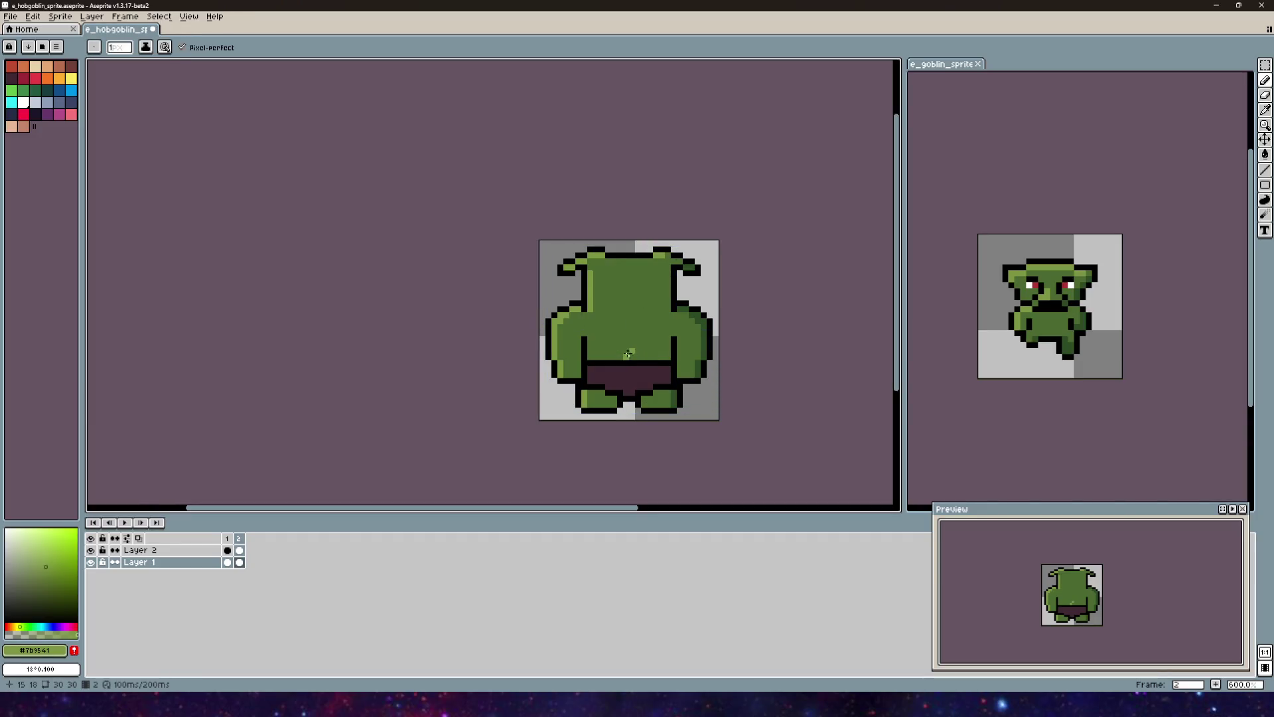
left_click(619, 351)
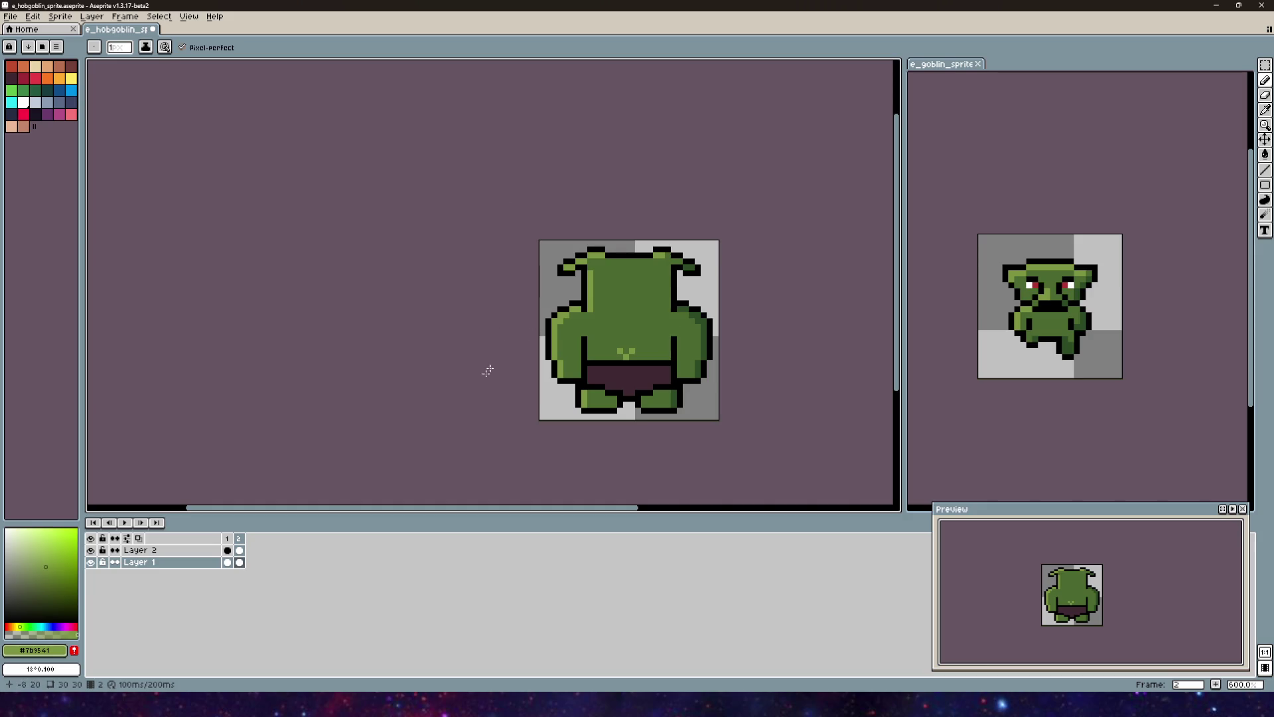
left_click(90, 551)
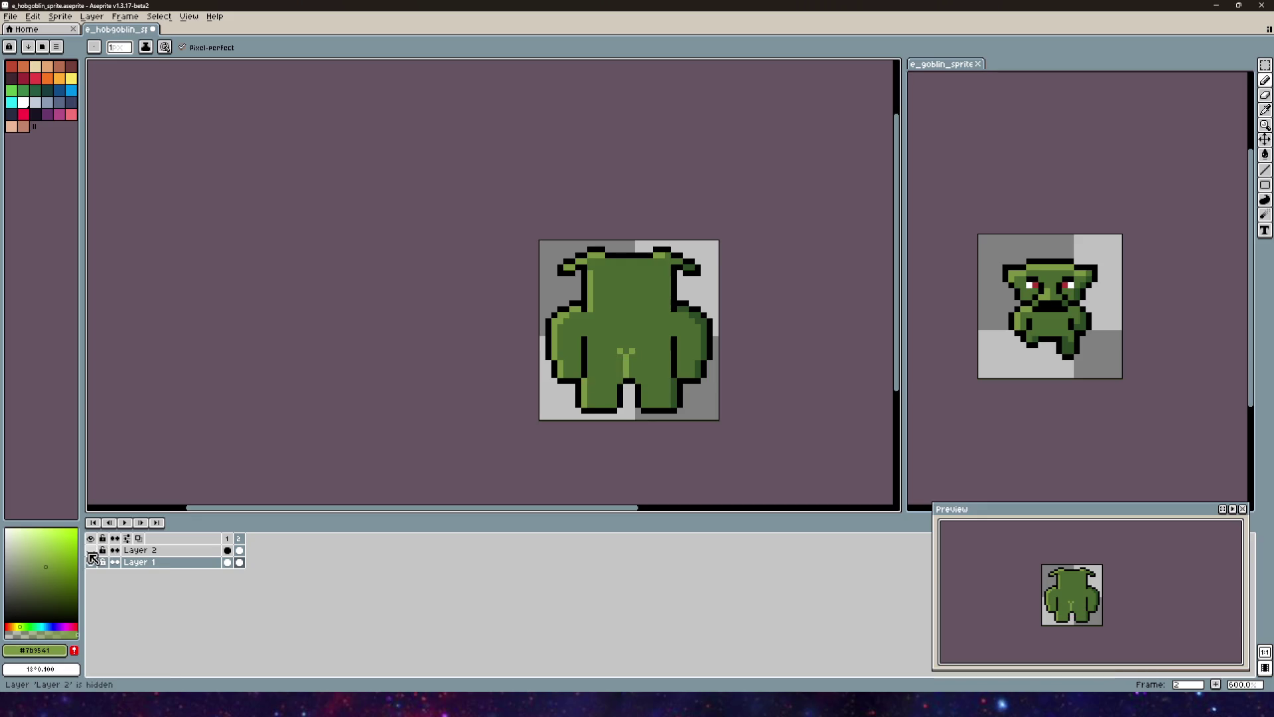
Step: Make Layer 2 visible so the dark-purple loincloth shows on the back view
scroll(507, 369, "up", 5)
scroll(507, 368, "down", 1)
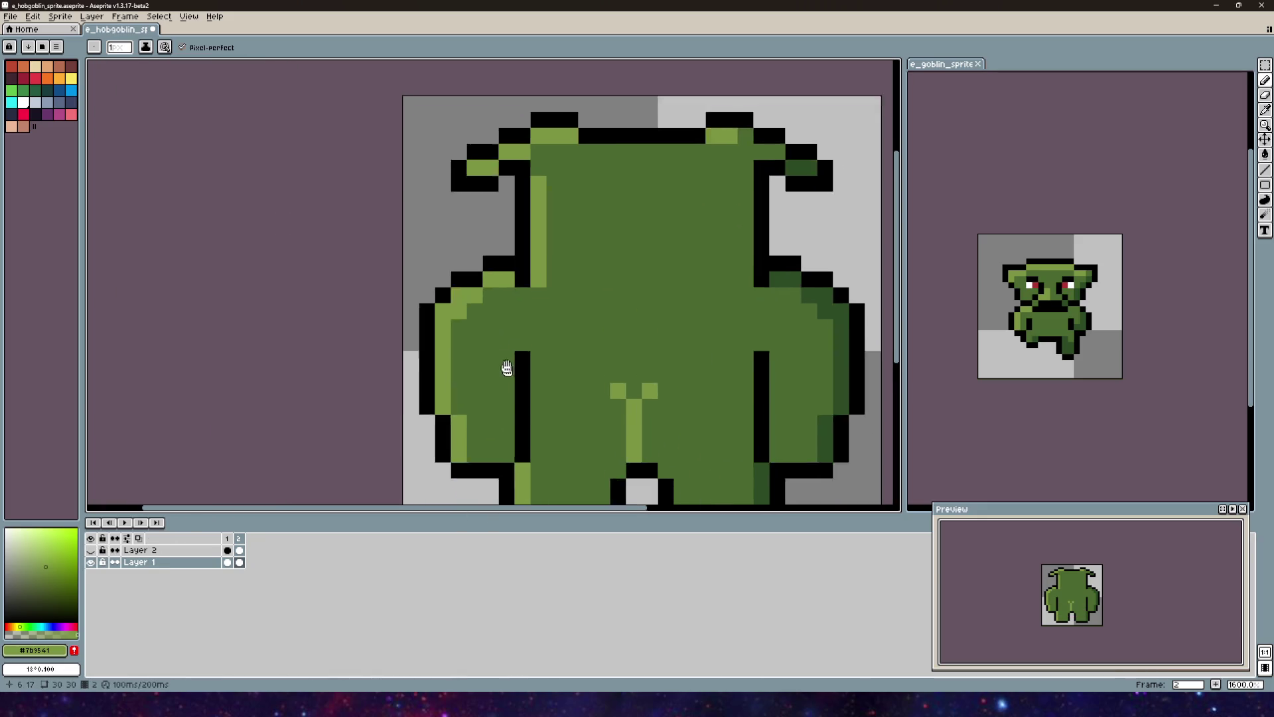
scroll(507, 368, "down", 3)
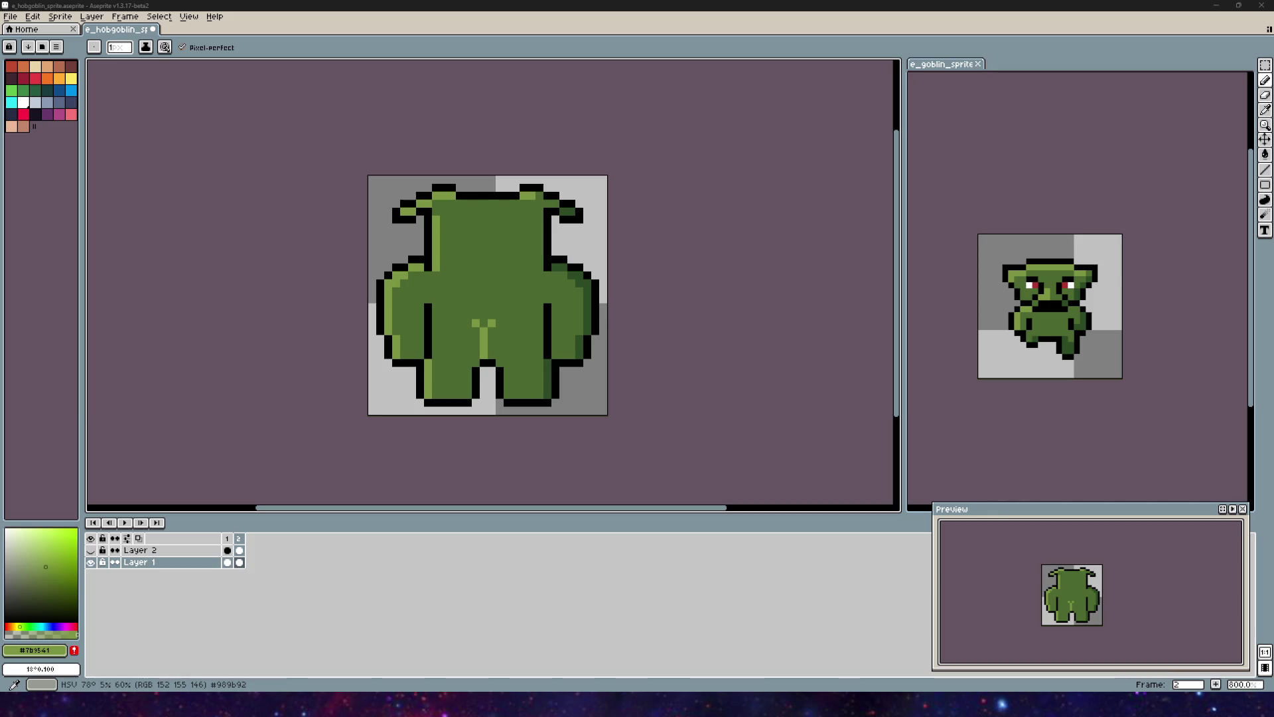
mouse_move(419, 349)
left_mouse_down()
mouse_move(429, 319)
mouse_move(430, 343)
left_mouse_up()
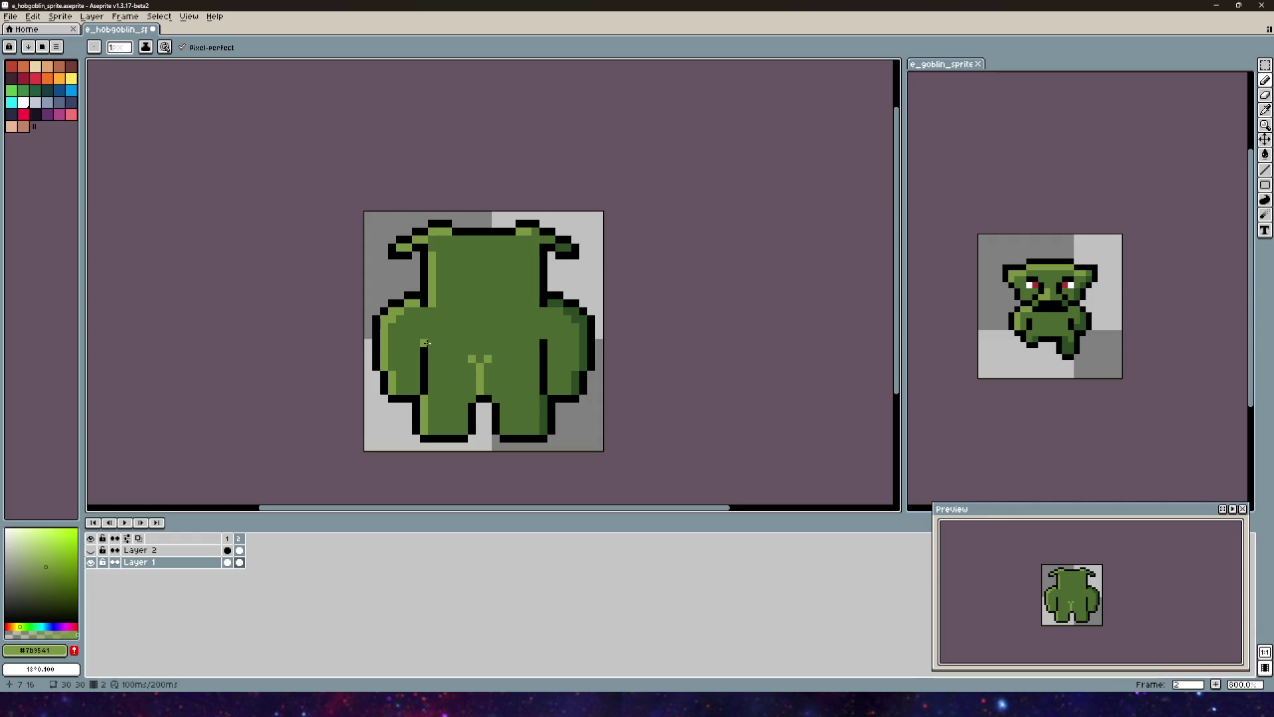
scroll(426, 343, "up", 2)
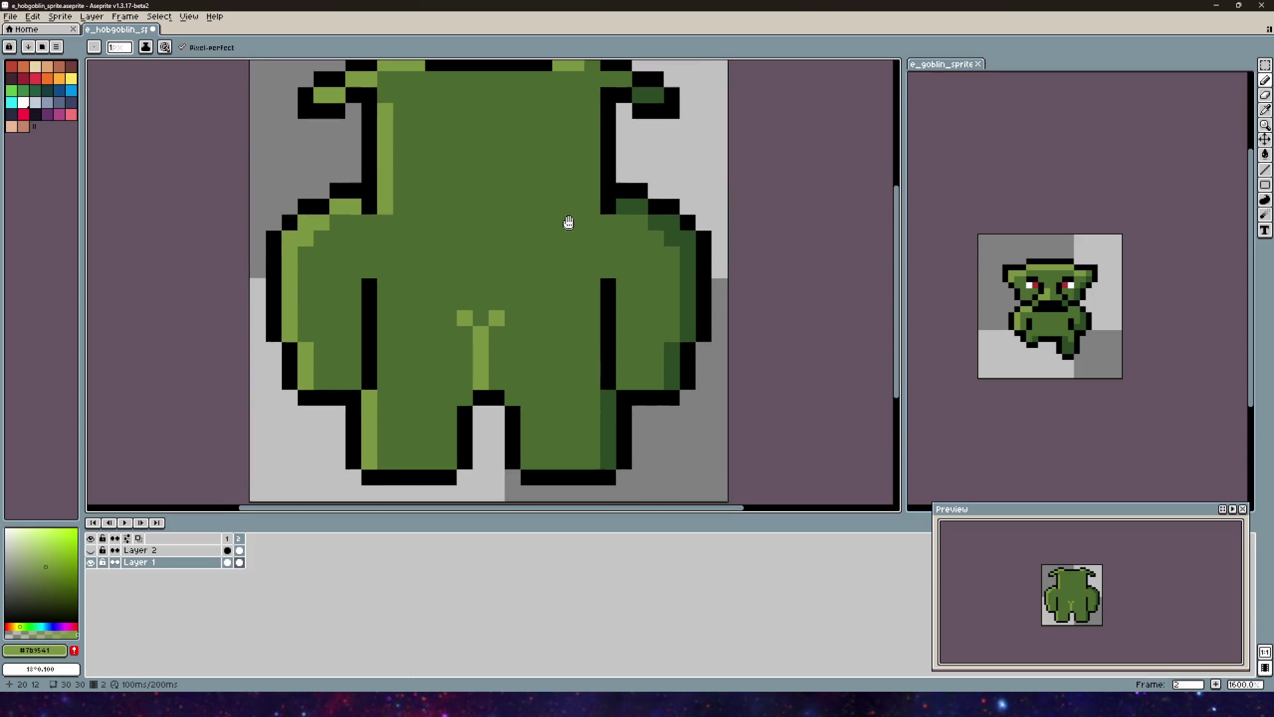
scroll(528, 281, "right", 3)
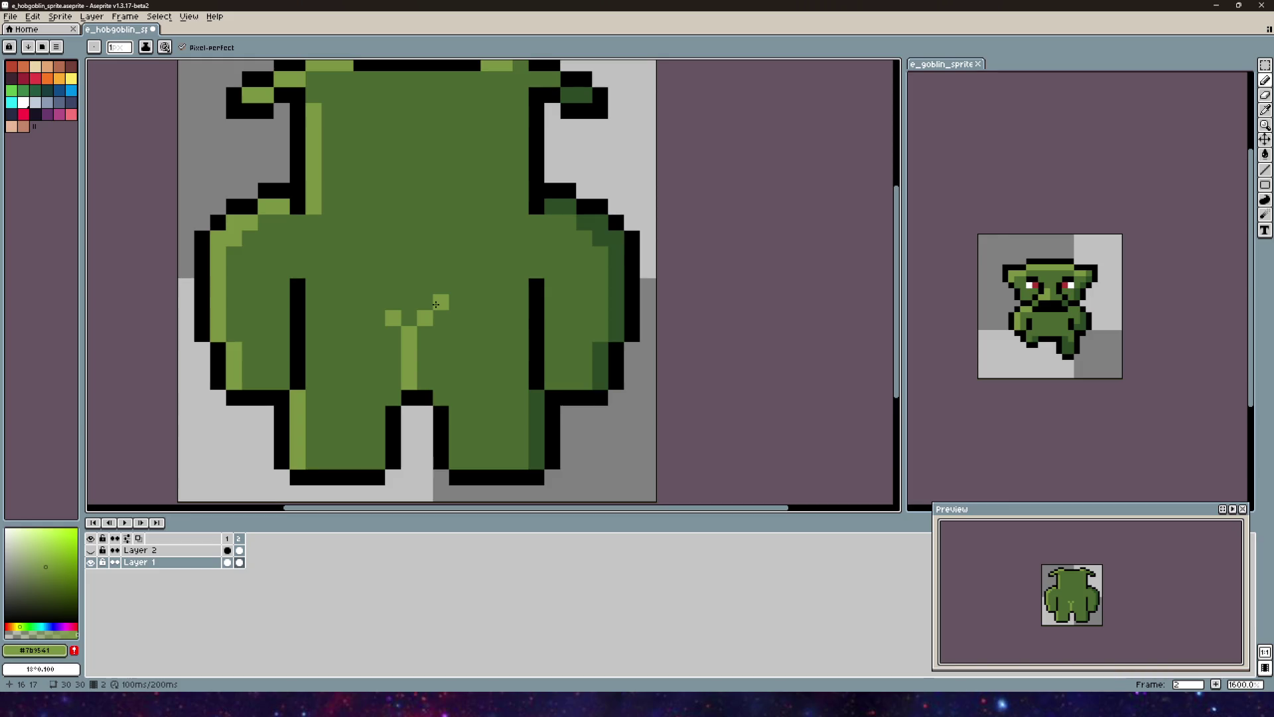
scroll(445, 309, "left", 6)
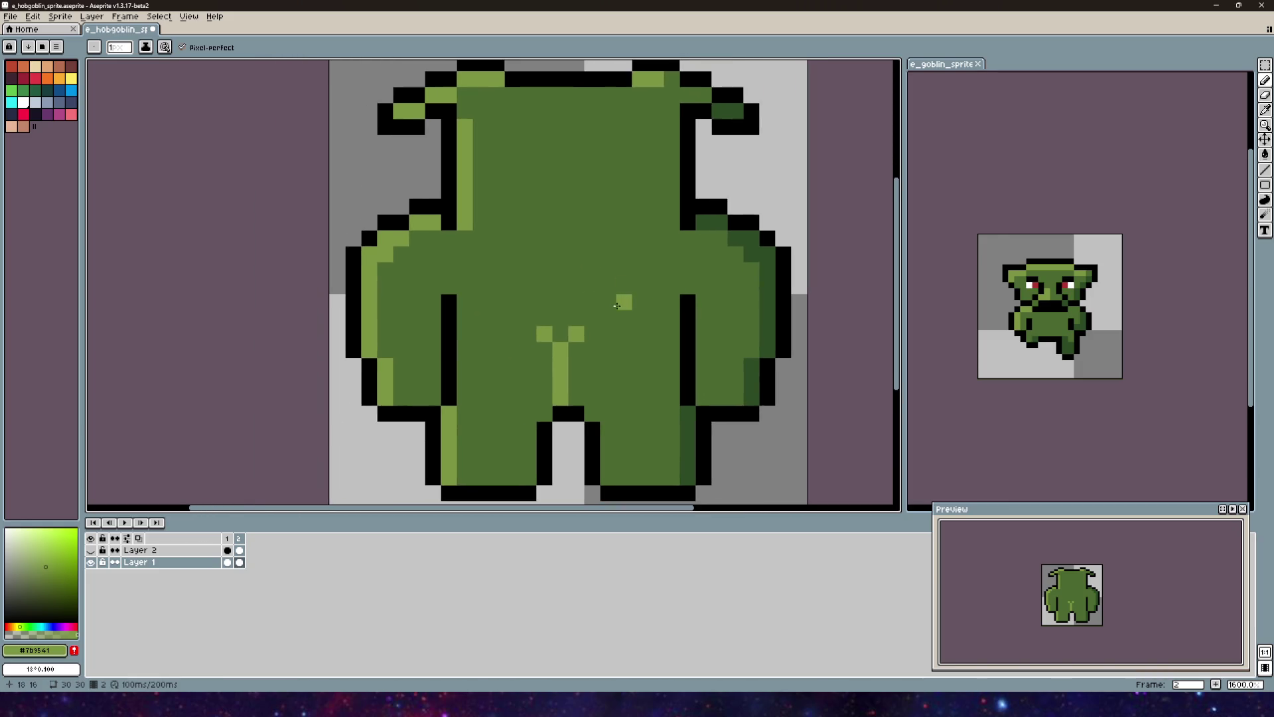
scroll(616, 306, "down", 1)
left_click(90, 550)
scroll(409, 314, "right", 3)
scroll(409, 315, "down", 4)
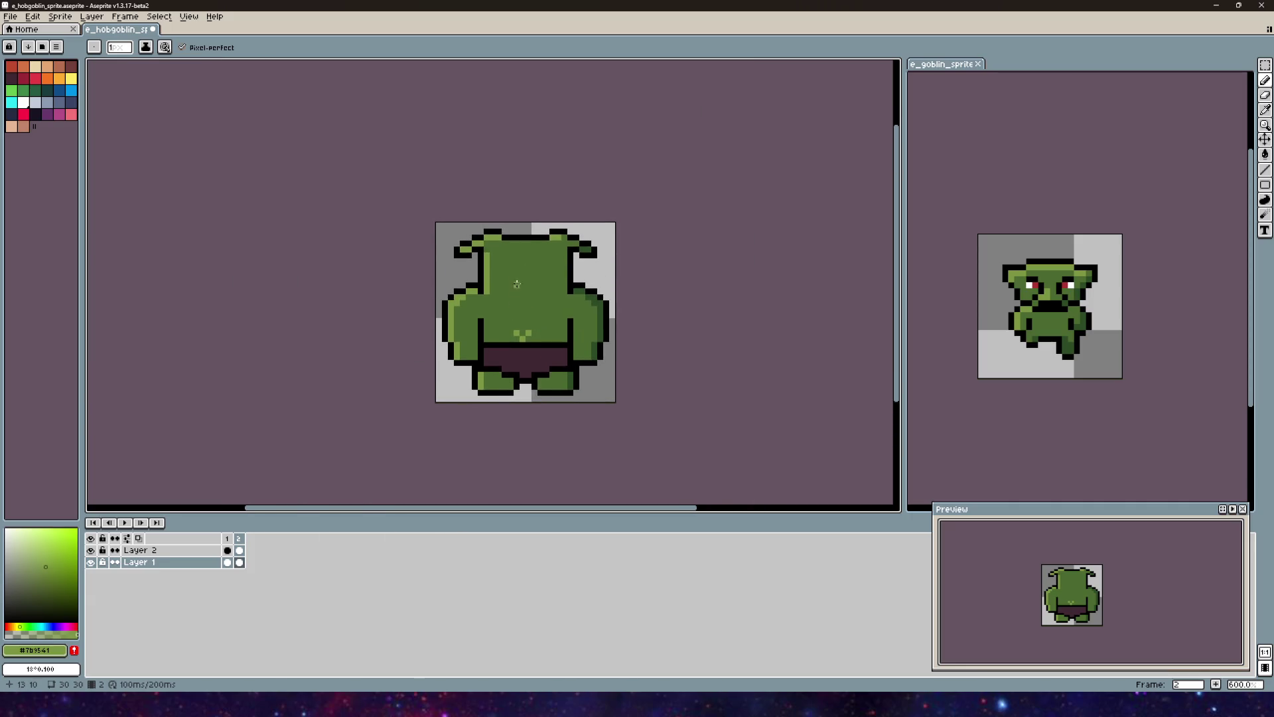
Step: Switch to frame 1 to see the front-facing hobgoblin with red eyes and tusks
left_click_drag(517, 284, 489, 295)
scroll(477, 299, "up", 1)
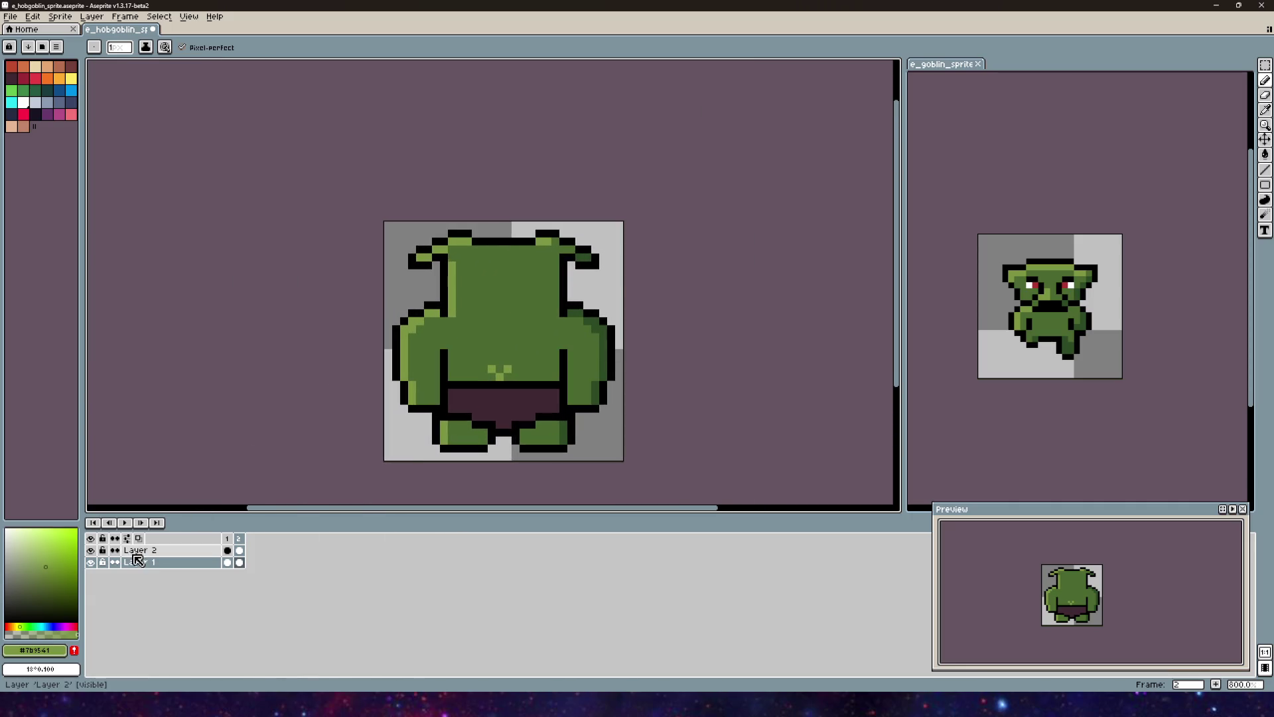
left_click(227, 538)
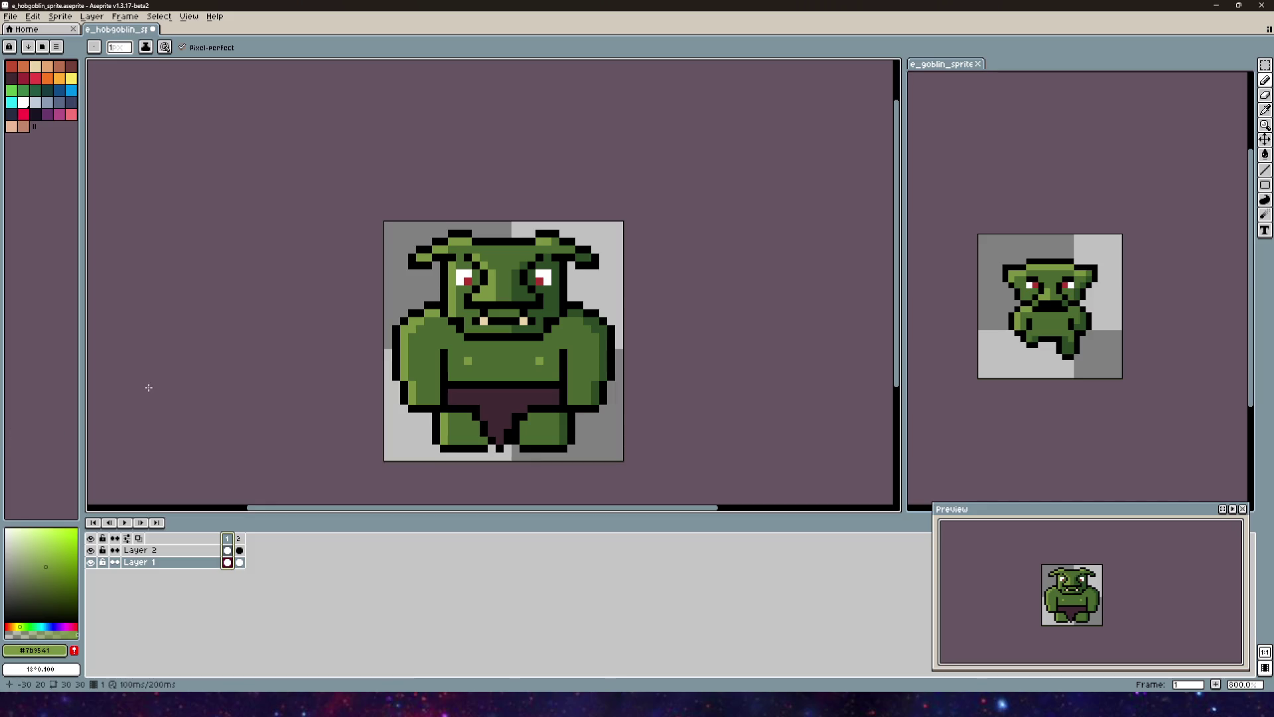
scroll(327, 157, "down", 2)
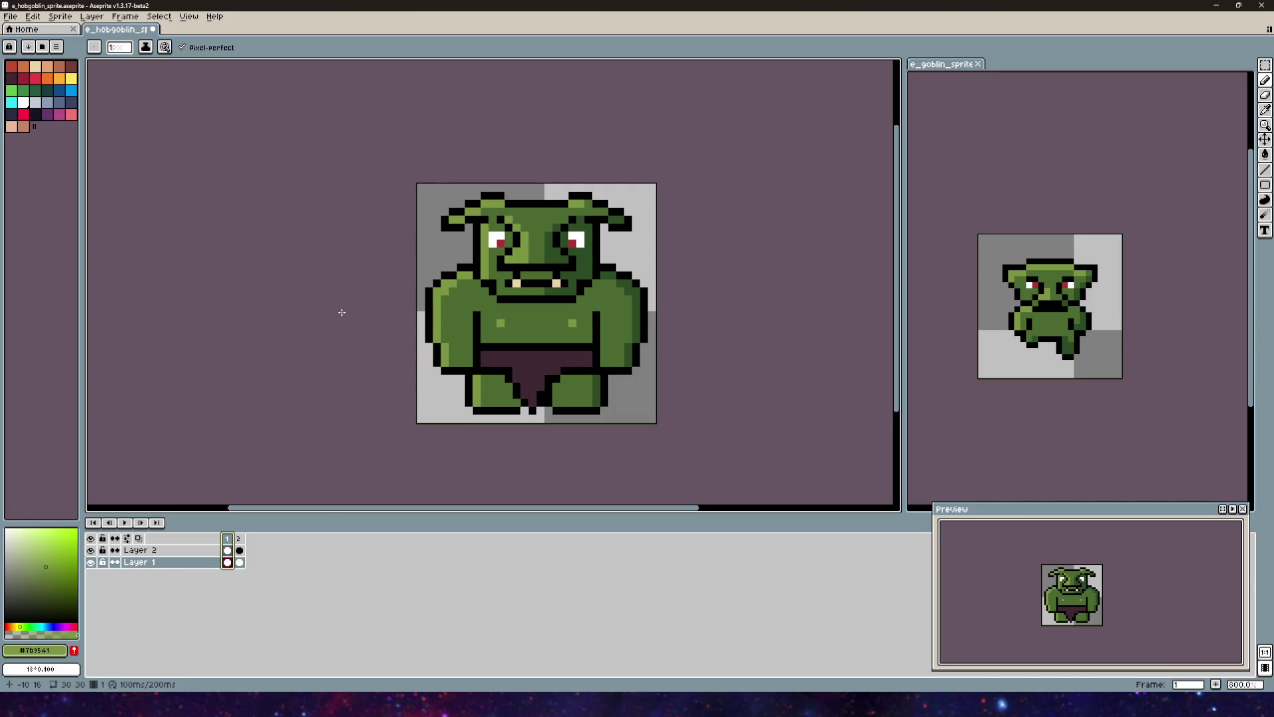
mouse_move(389, 327)
left_mouse_down()
mouse_move(369, 350)
mouse_move(336, 327)
mouse_move(351, 321)
left_mouse_up()
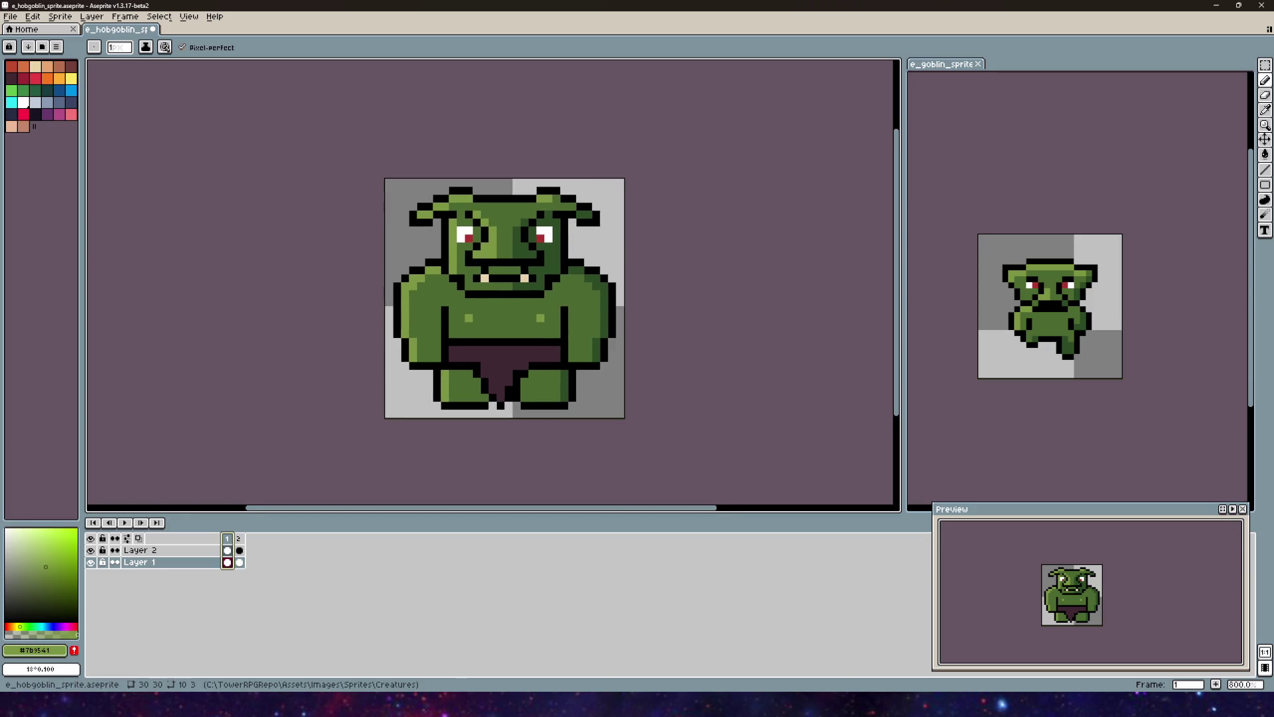
left_click_drag(213, 355, 260, 339)
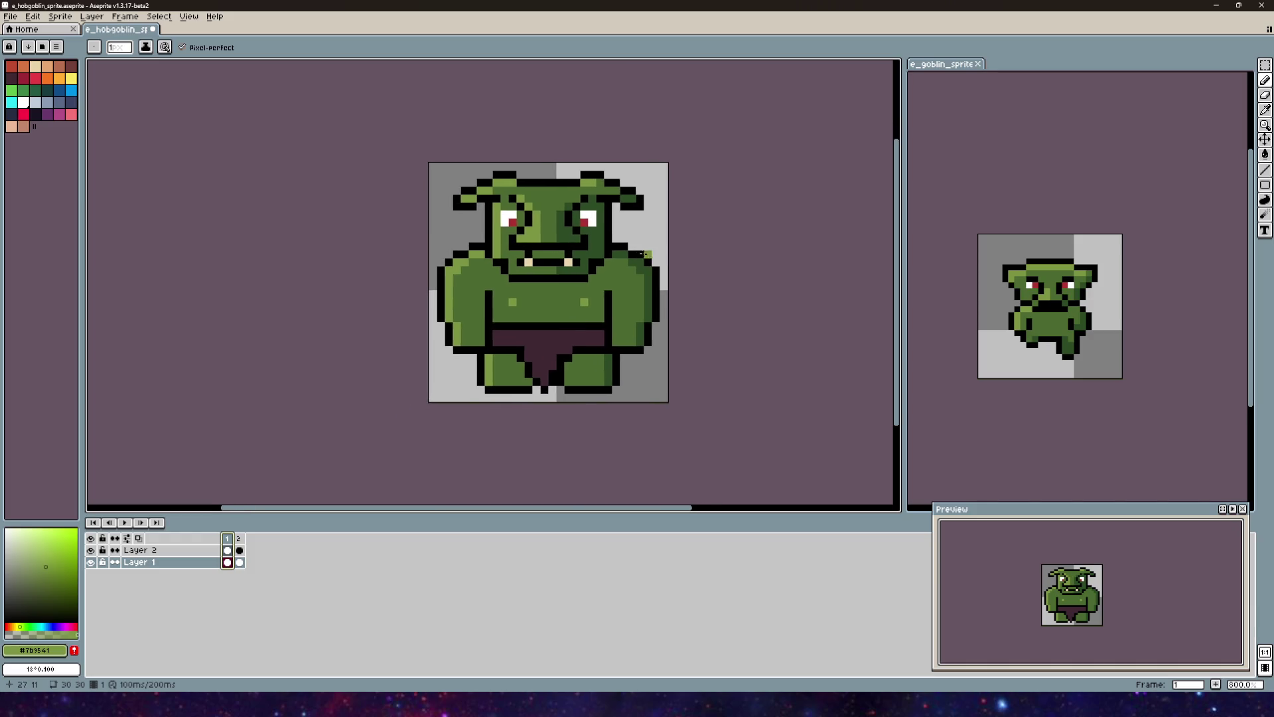
scroll(543, 271, "up", 2)
scroll(543, 271, "down", 1)
mouse_move(543, 271)
left_mouse_down()
mouse_move(516, 259)
mouse_move(490, 336)
mouse_move(480, 323)
mouse_move(441, 330)
left_mouse_up()
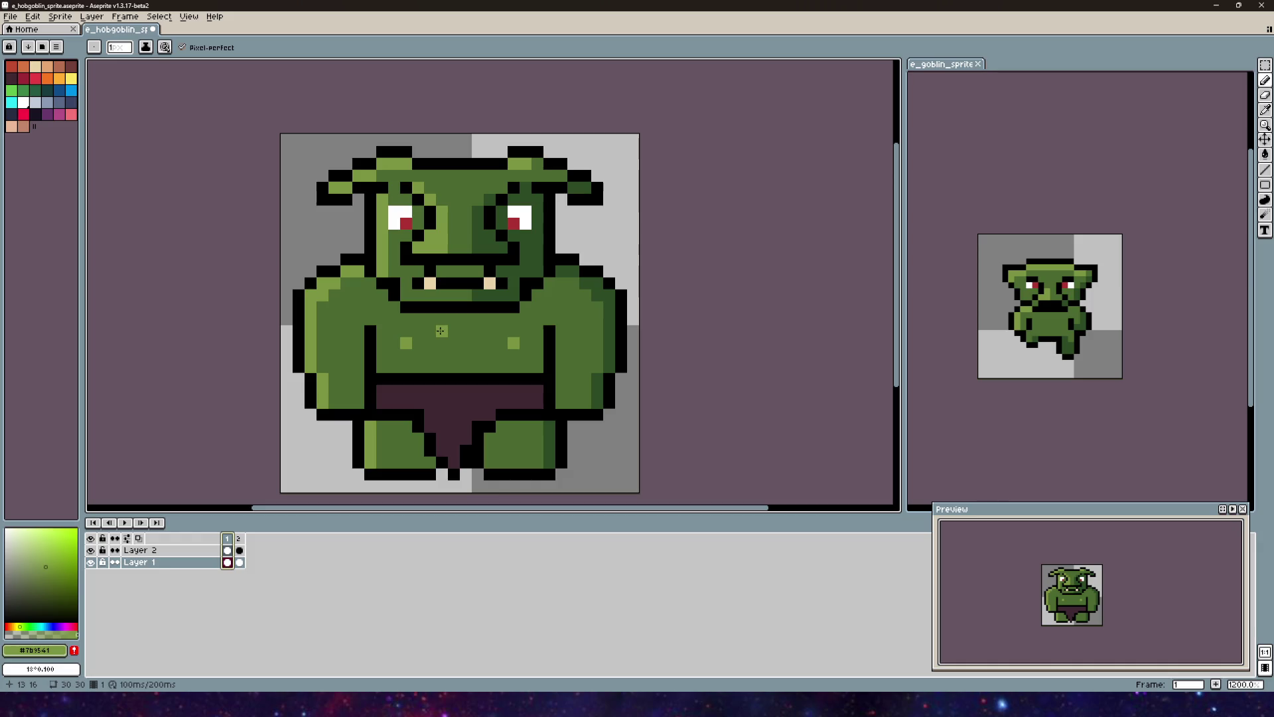
left_click_drag(340, 358, 316, 362)
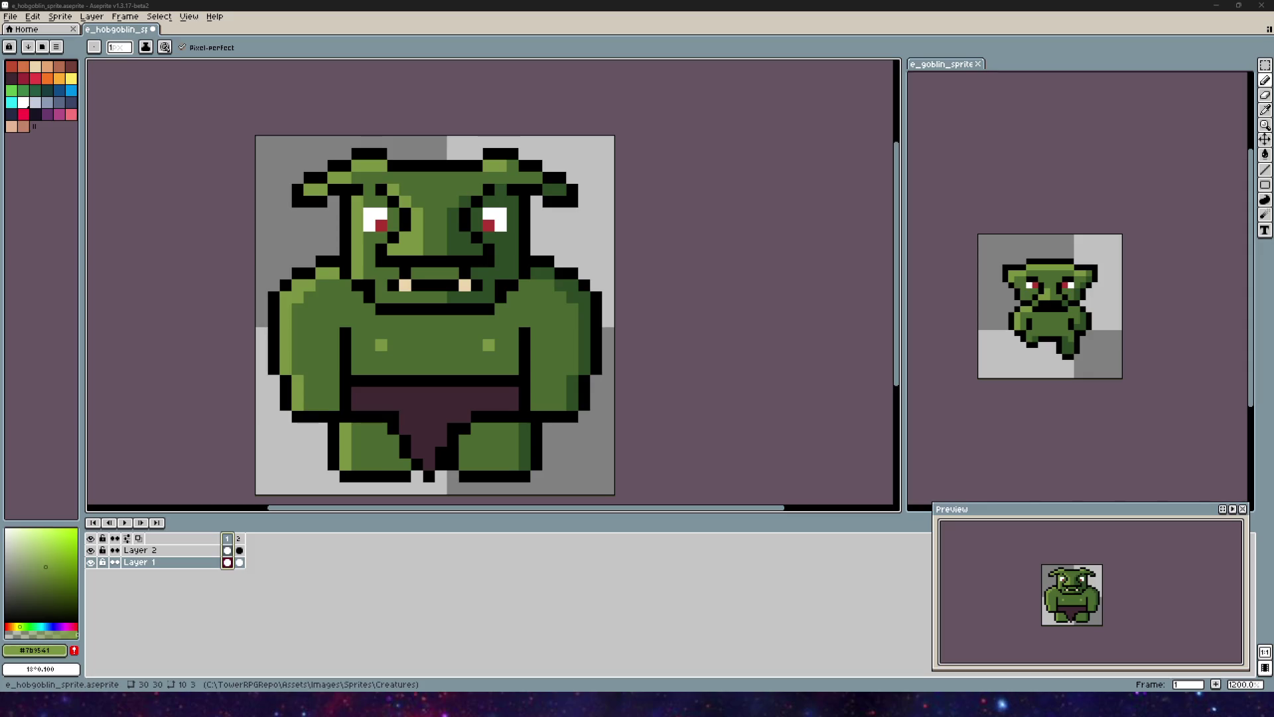
mouse_move(453, 295)
left_mouse_down()
mouse_move(489, 270)
mouse_move(517, 317)
mouse_move(522, 302)
left_mouse_up()
mouse_move(516, 248)
left_mouse_down()
mouse_move(453, 298)
mouse_move(471, 262)
left_mouse_up()
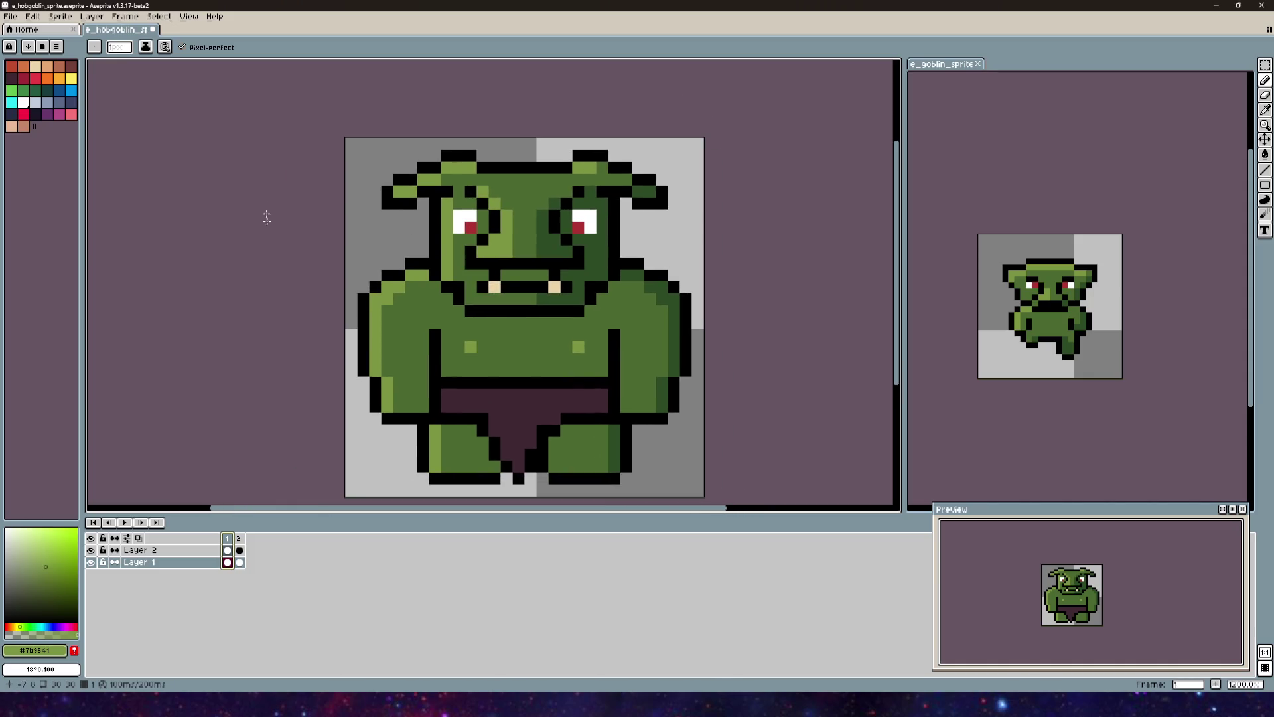
Step: On back-view frame 2, extend the dark green torso stripe upward and cap the left stripe with light green
left_click(240, 539)
key("i")
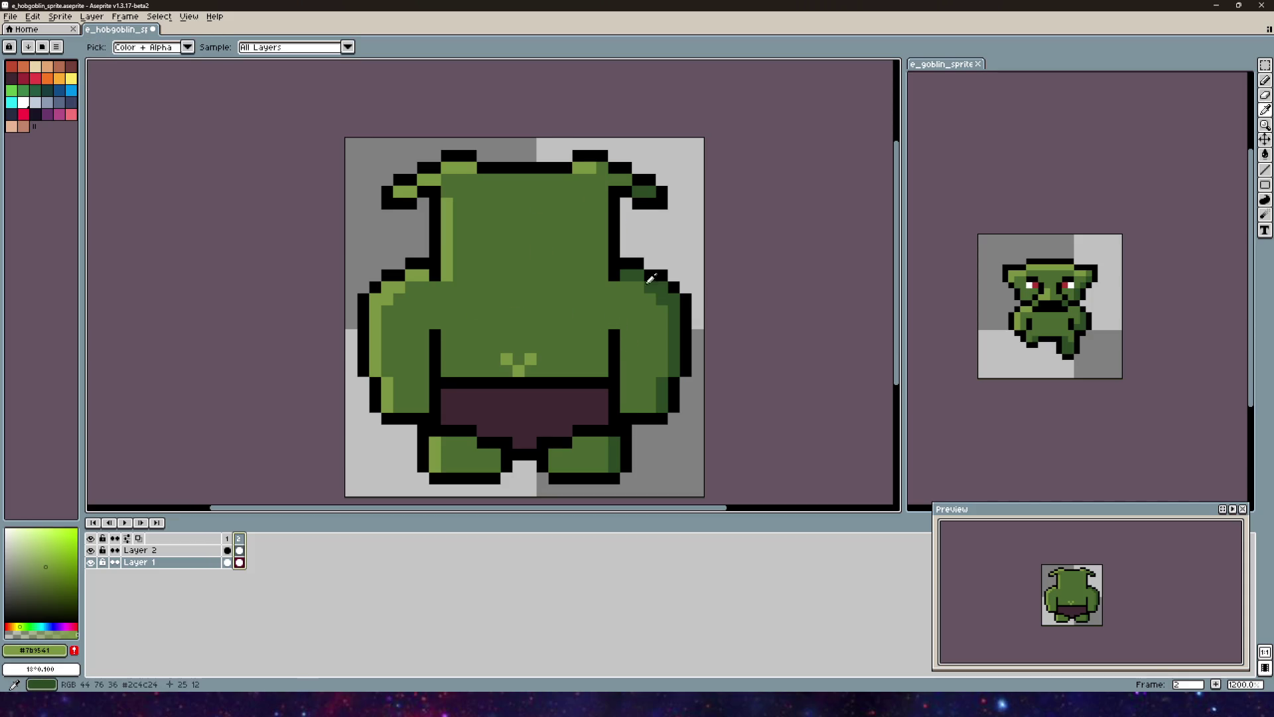
left_click(651, 279)
key("b")
left_click_drag(617, 275, 599, 197)
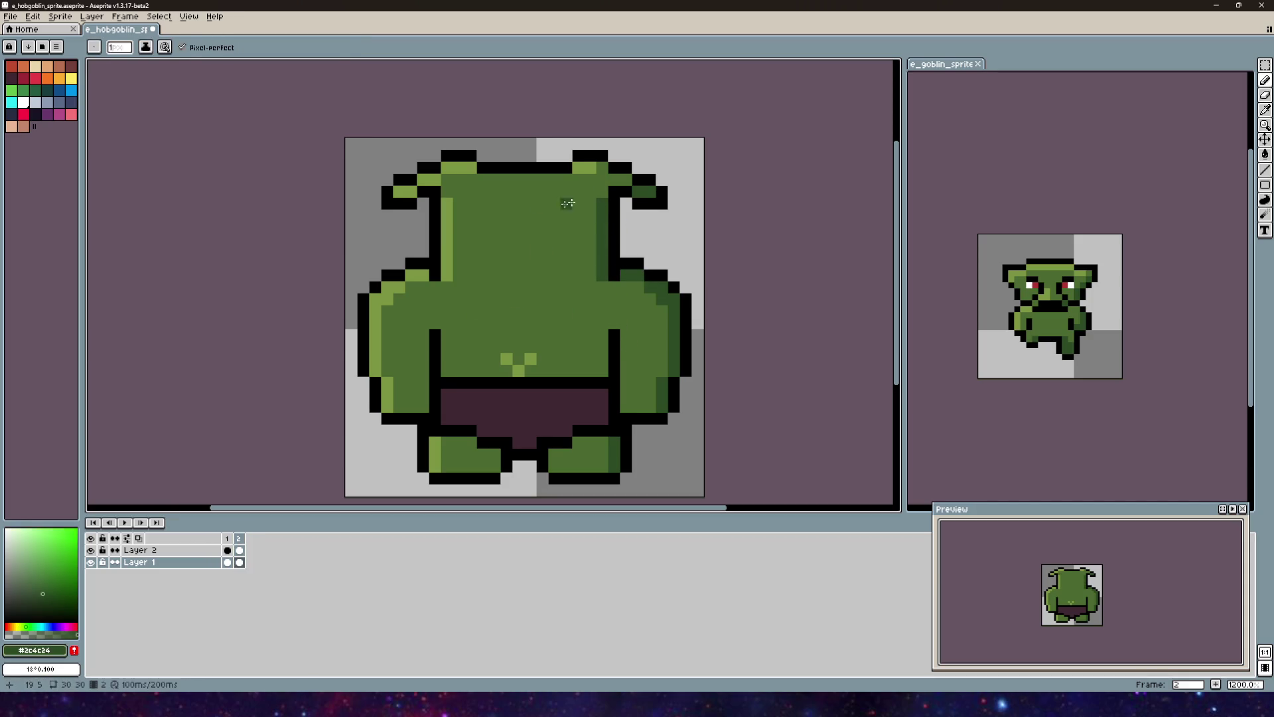
left_click(448, 219, "alt")
left_click(446, 179)
left_click(603, 239, "alt")
left_click(602, 181)
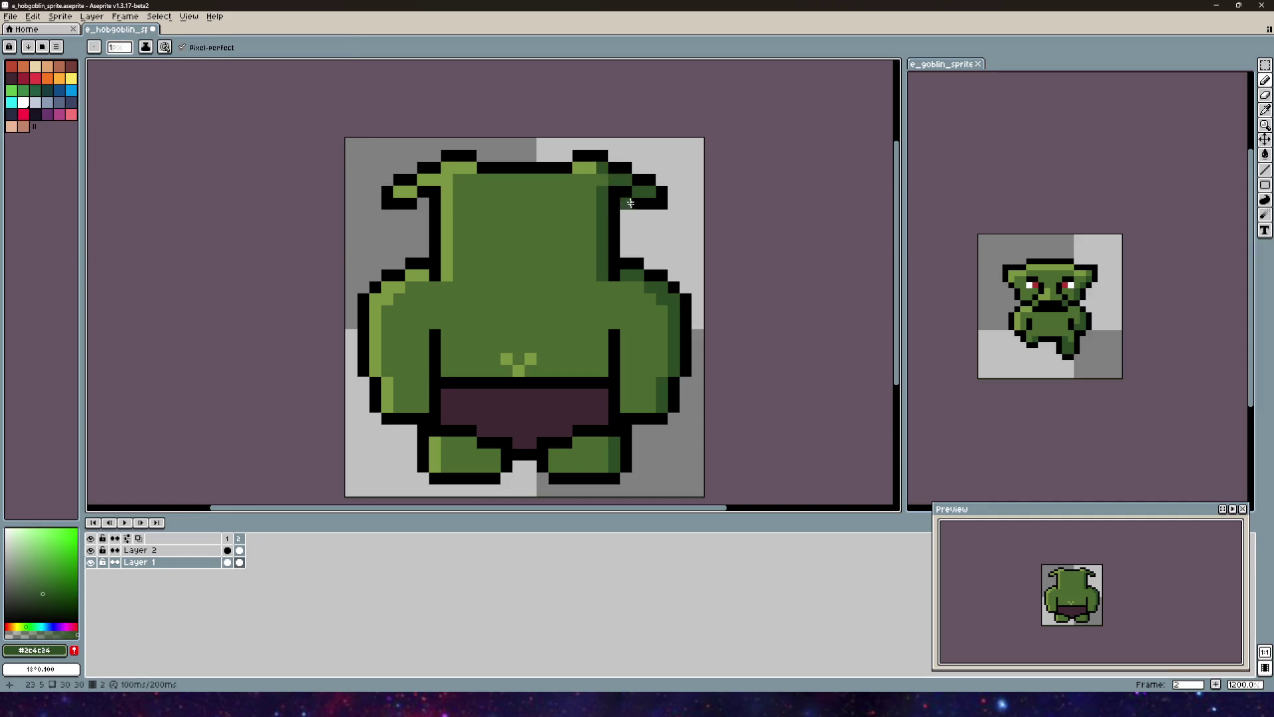
Step: Flip between the front-view and back-view frames to compare them
scroll(566, 219, "down", 3)
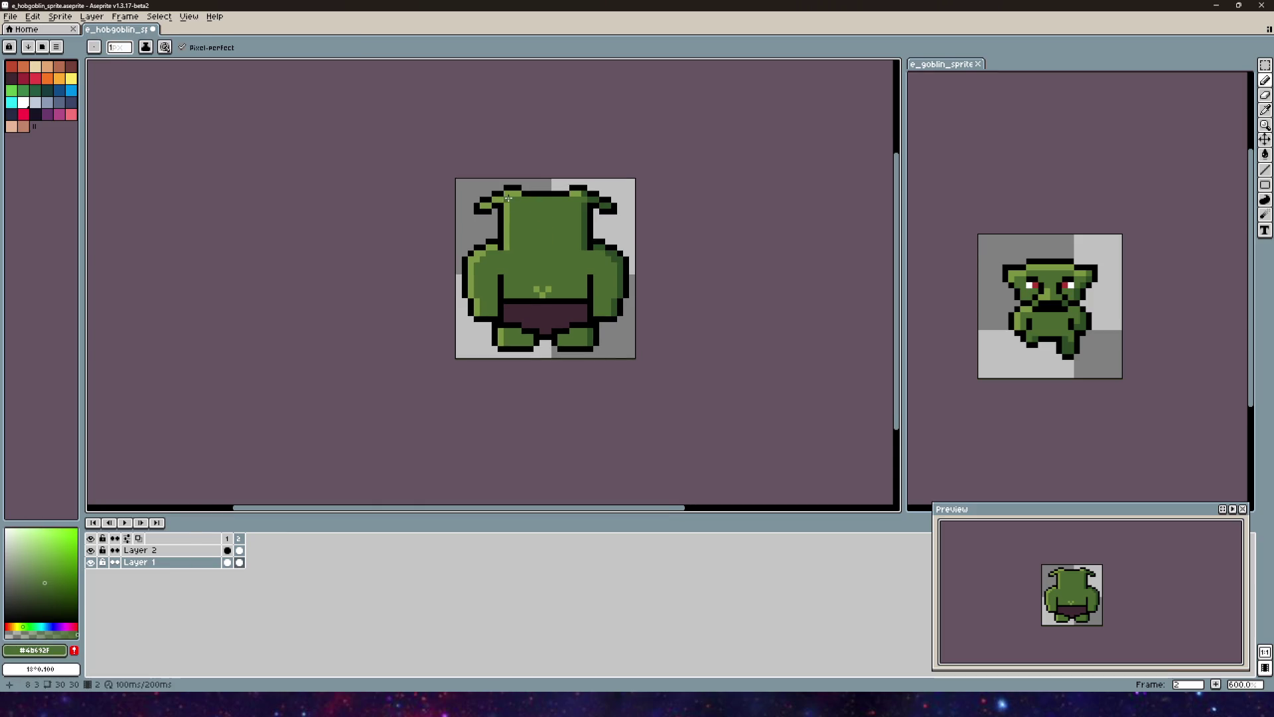
scroll(509, 198, "down", 1)
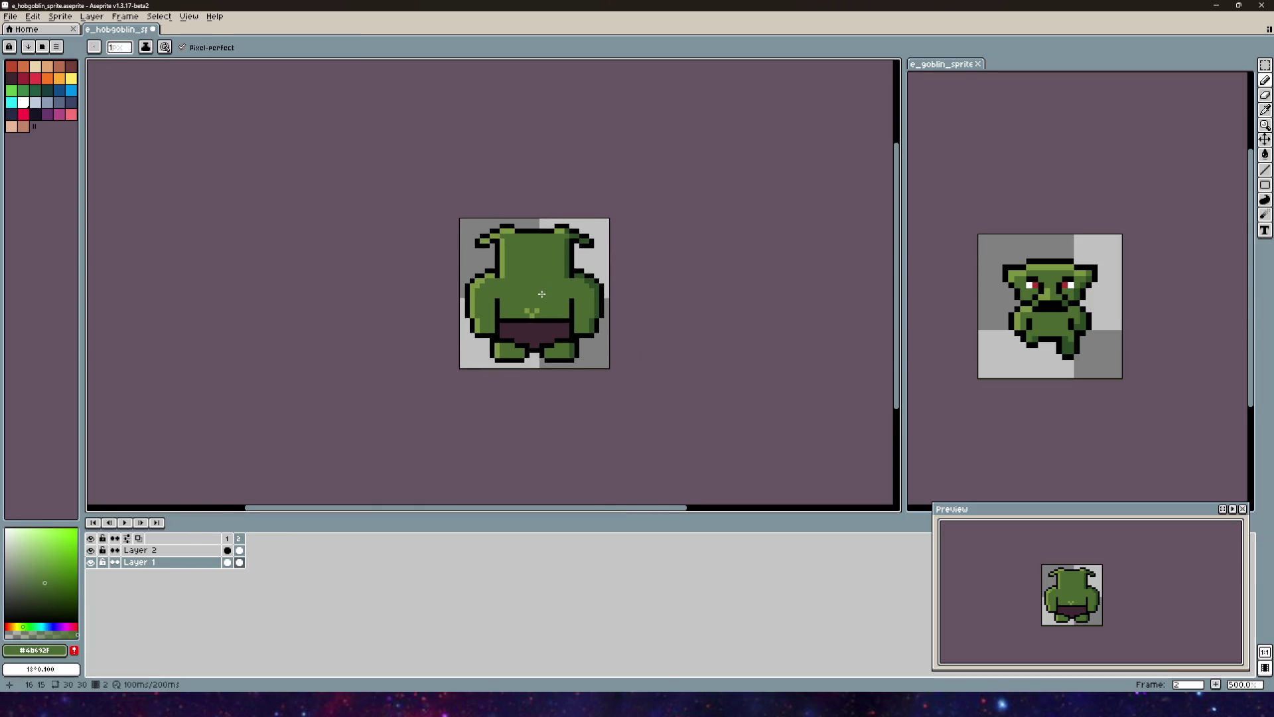
scroll(529, 294, "up", 2)
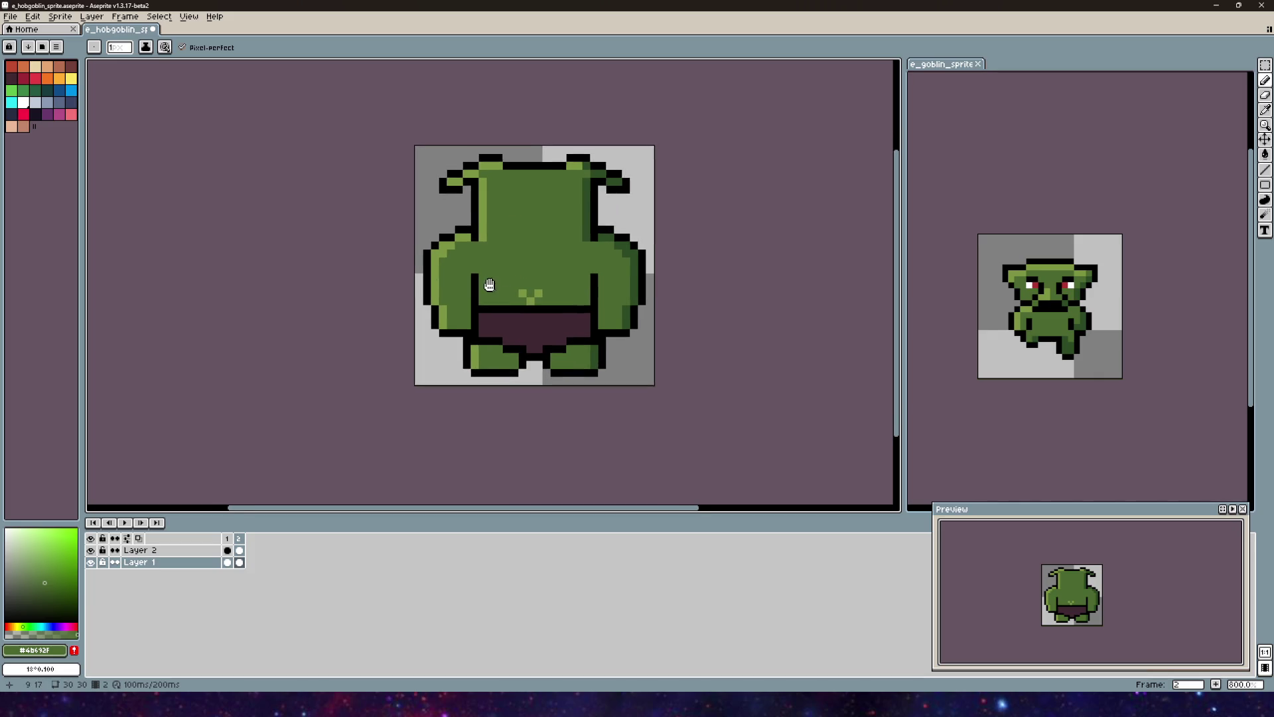
scroll(435, 349, "up", 1)
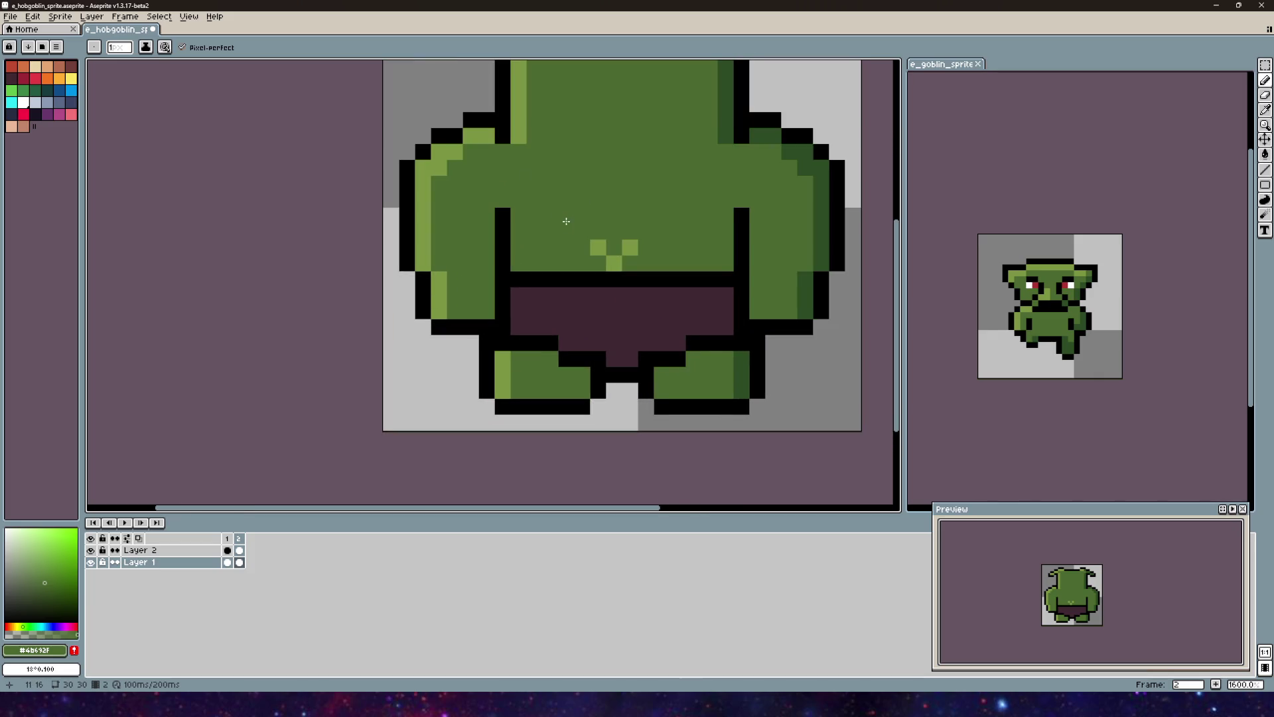
scroll(253, 360, "down", 1)
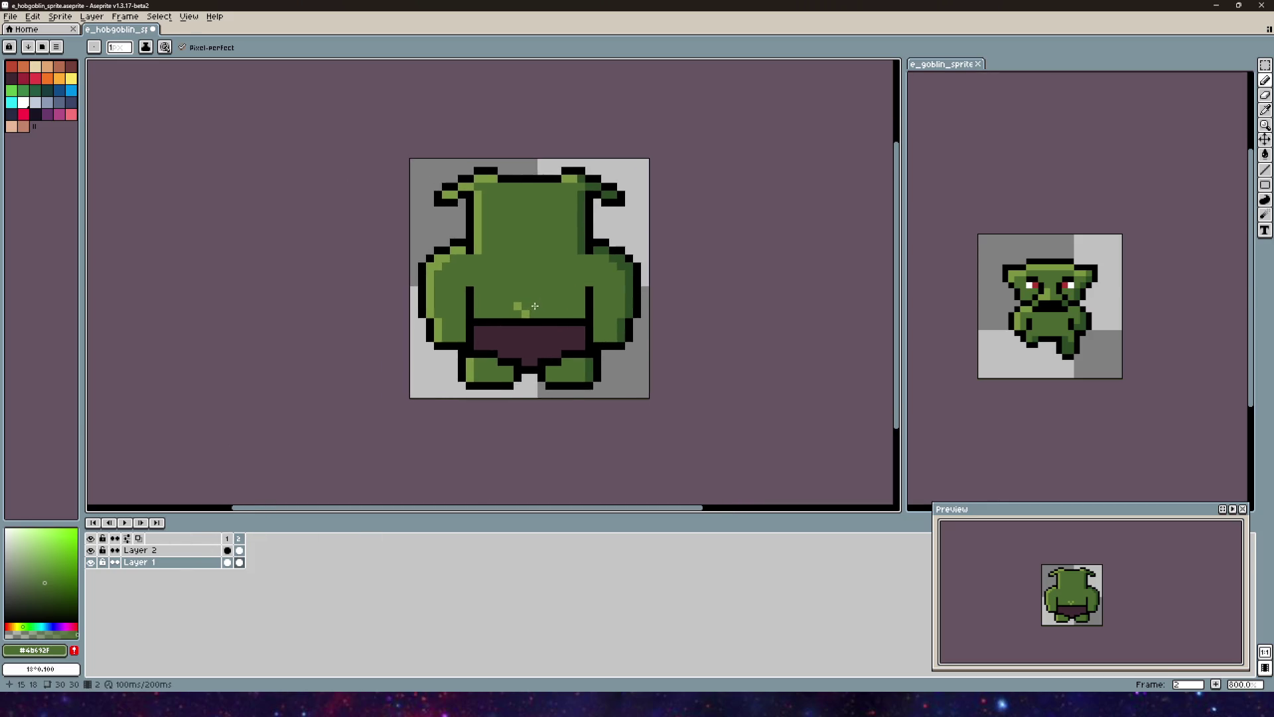
scroll(336, 307, "up", 2)
left_click(232, 539)
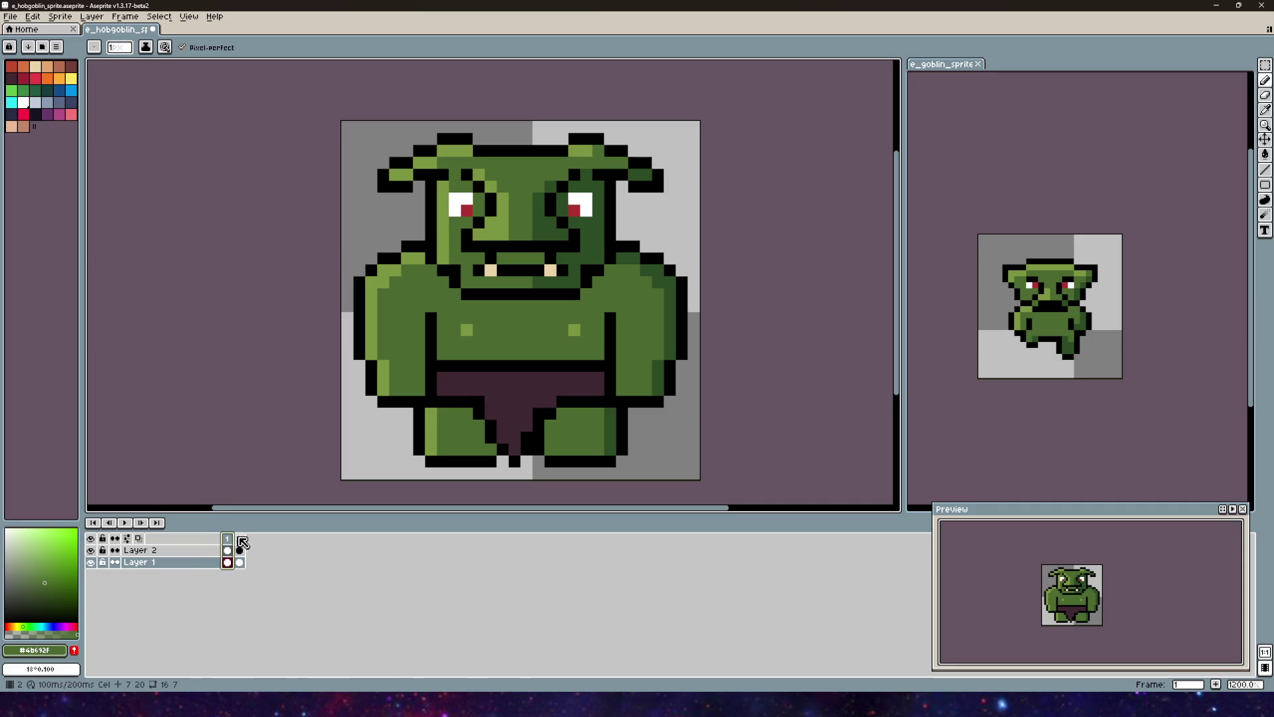
left_click(246, 545)
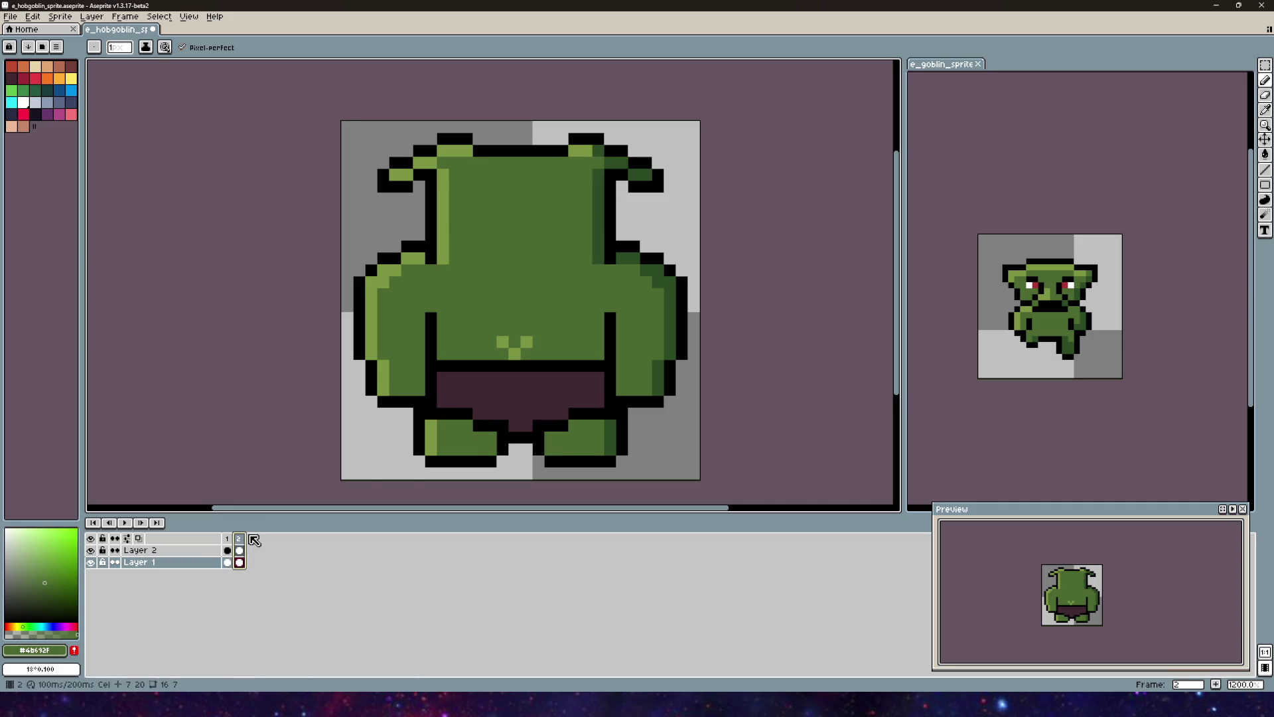
left_click(232, 544)
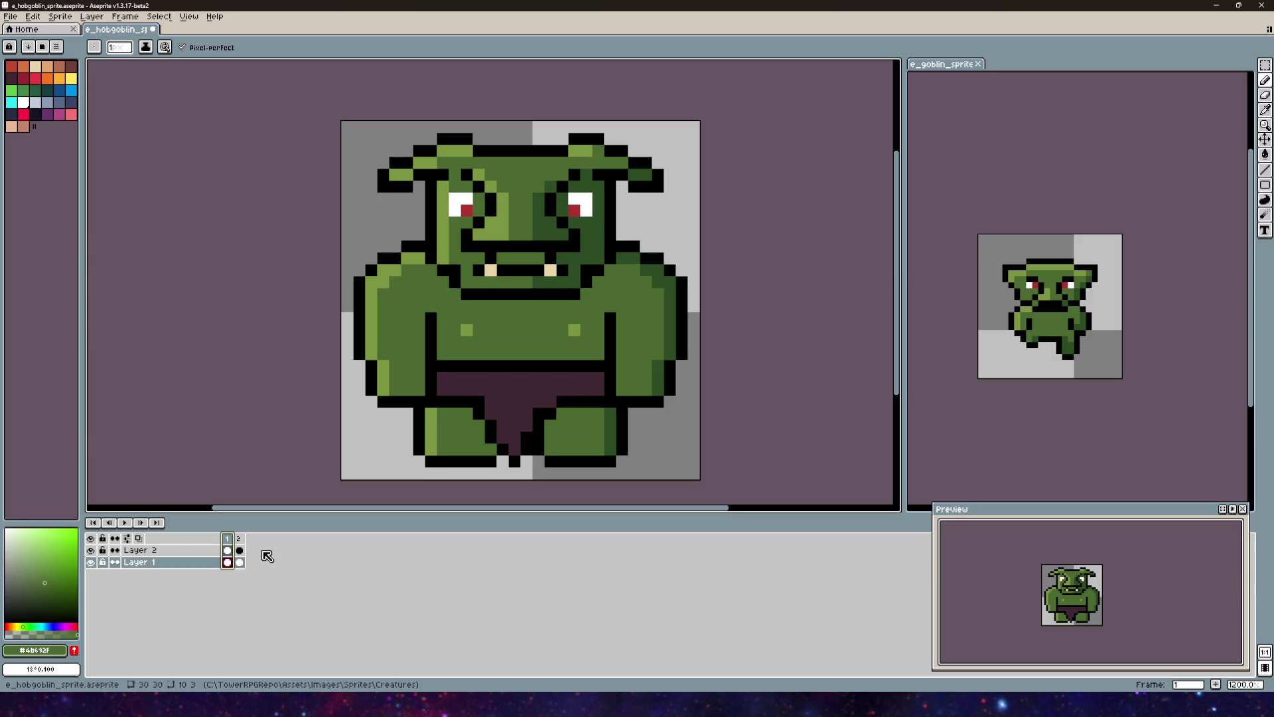
Step: Sample the right arm's dark green, compare frames 1 and 2 again, then open the File menu
scroll(1021, 342, "up", 1)
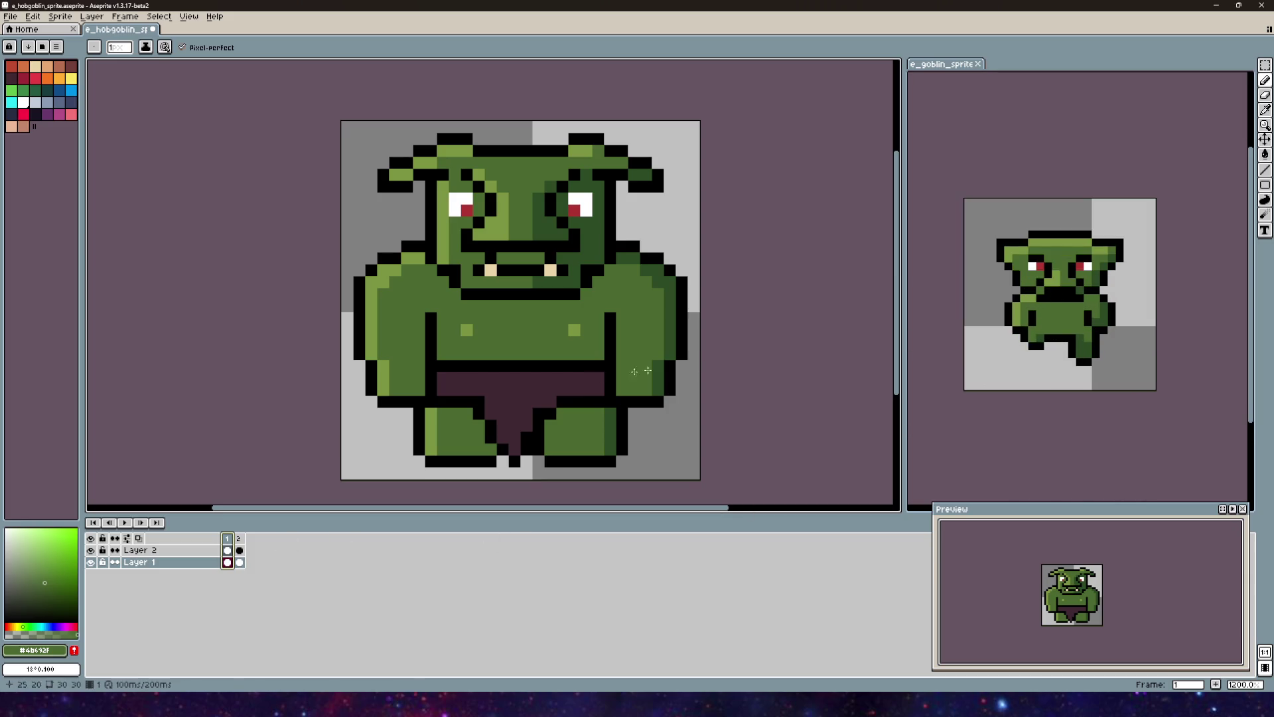
left_click_drag(592, 338, 561, 367)
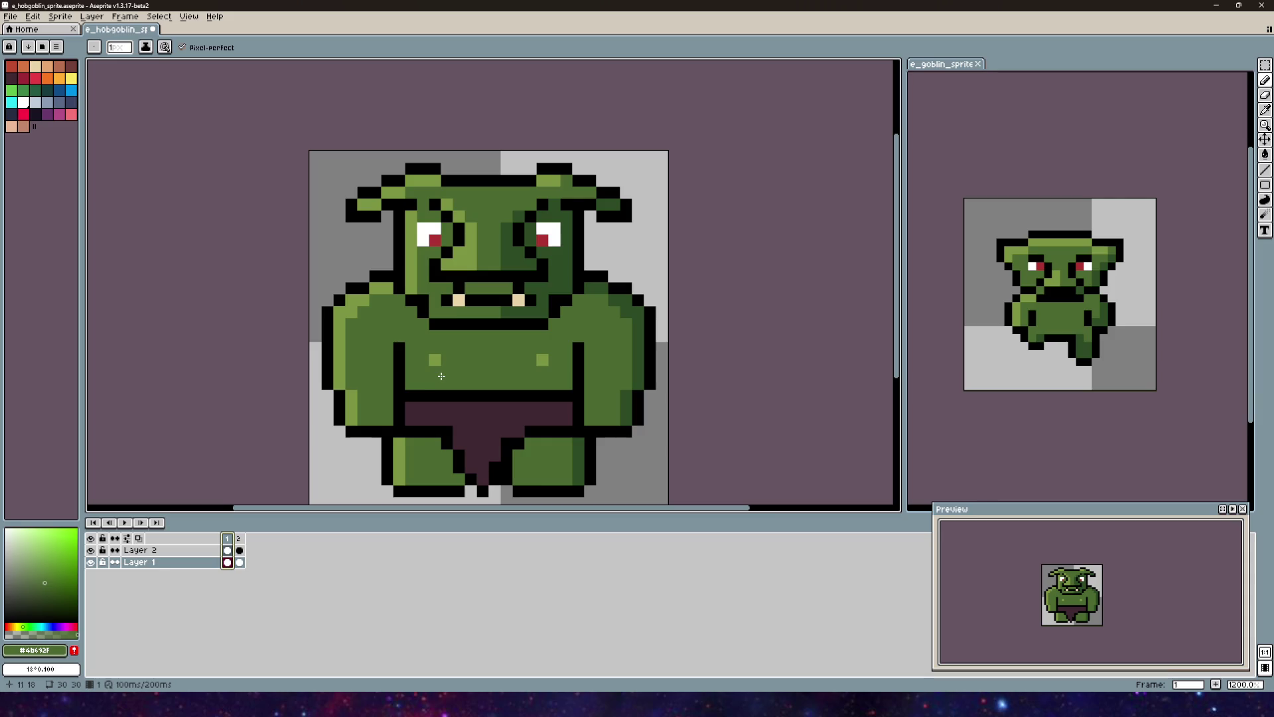
scroll(430, 366, "down", 2)
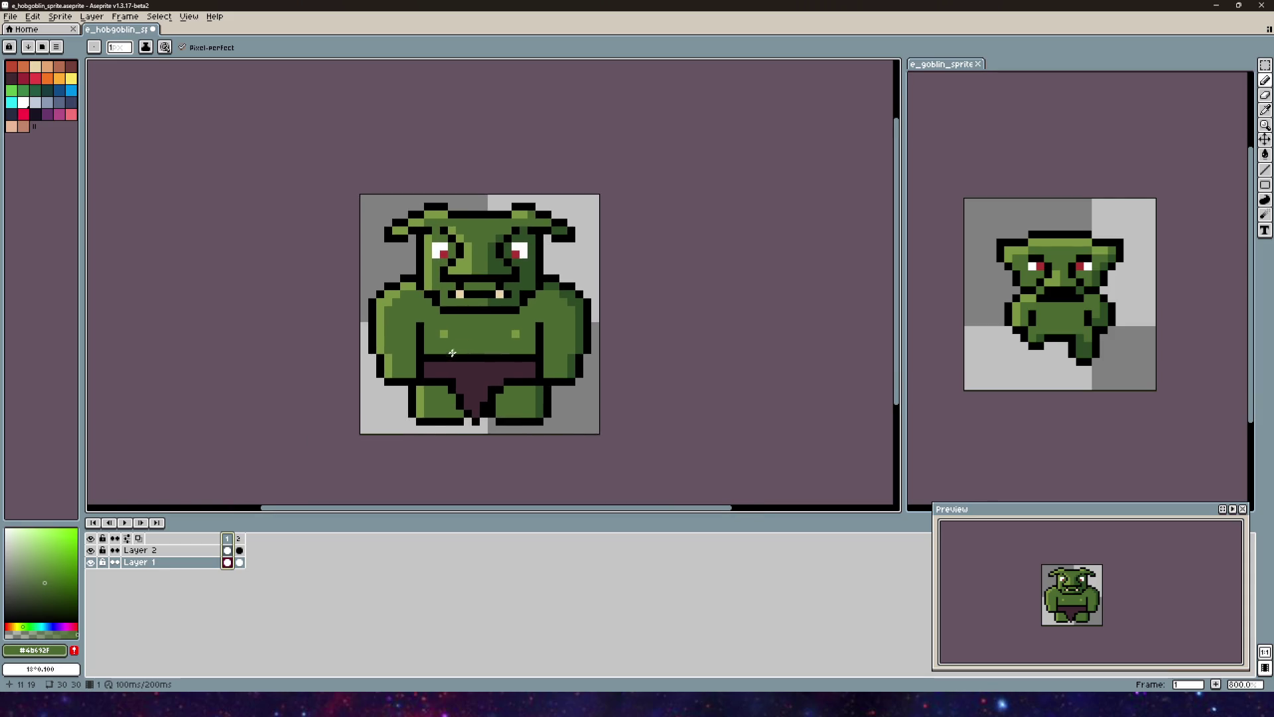
left_click_drag(404, 373, 434, 360)
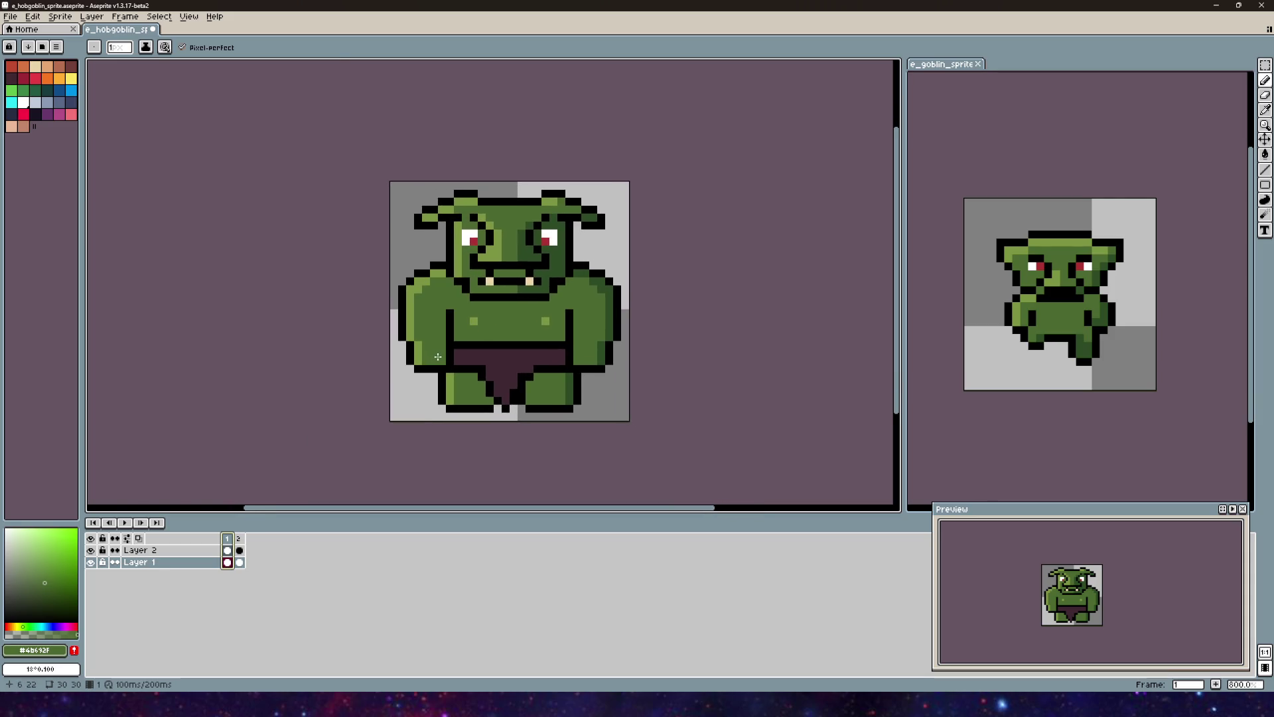
key("i")
left_click(613, 320)
key("b")
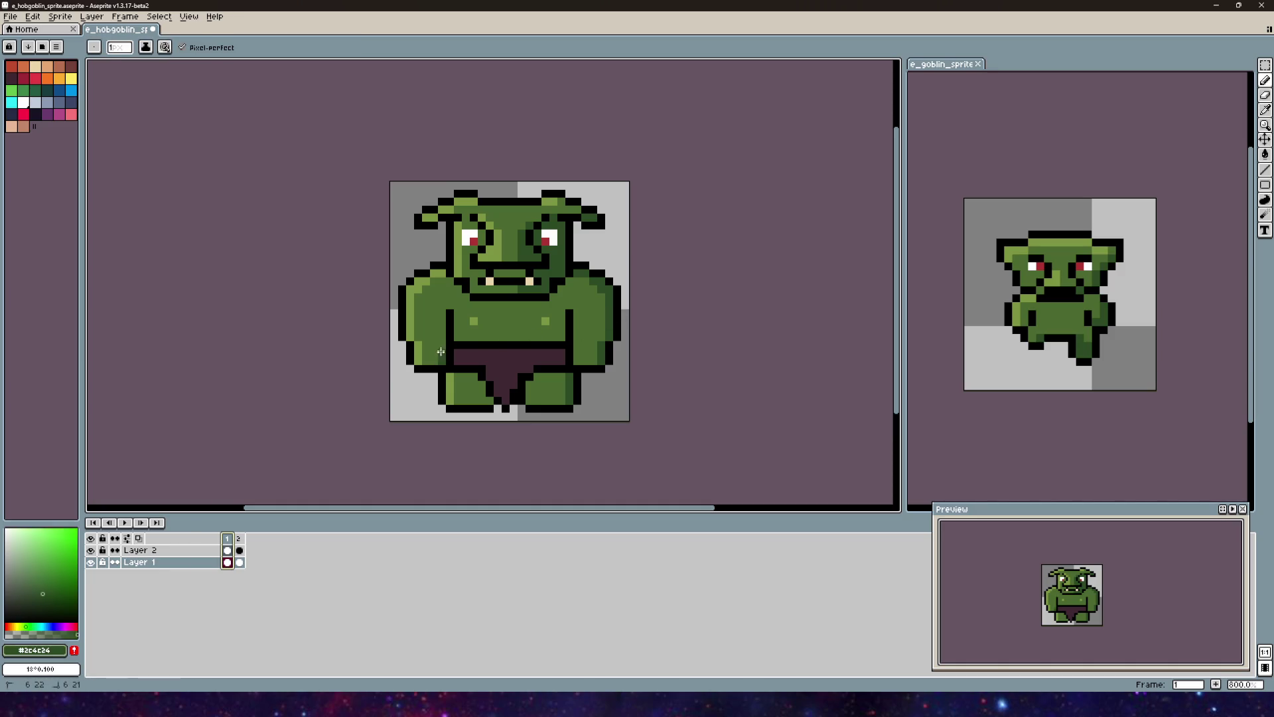
scroll(471, 342, "up", 2)
mouse_move(470, 342)
left_mouse_down()
mouse_move(491, 347)
mouse_move(466, 358)
mouse_move(468, 339)
mouse_move(467, 355)
left_mouse_up()
mouse_move(470, 185)
left_mouse_down()
mouse_move(511, 214)
mouse_move(513, 238)
left_mouse_up()
scroll(465, 225, "down", 3)
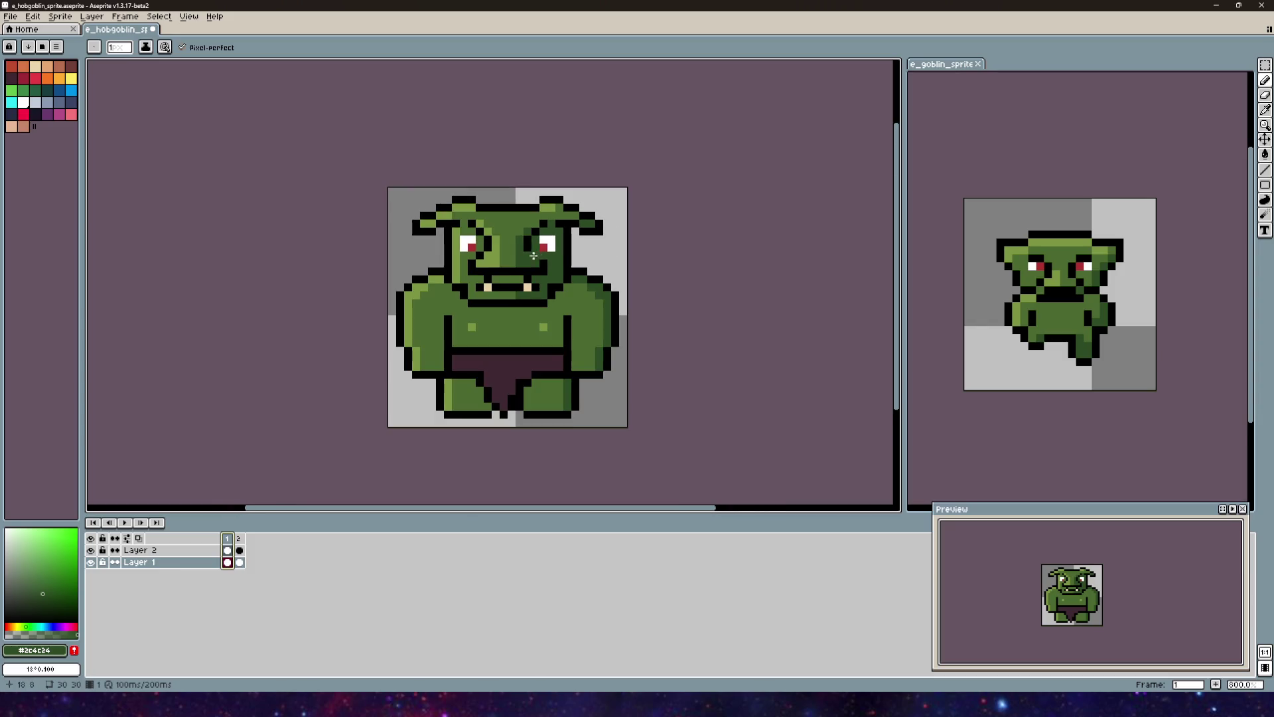
scroll(477, 223, "up", 1)
left_click(239, 538)
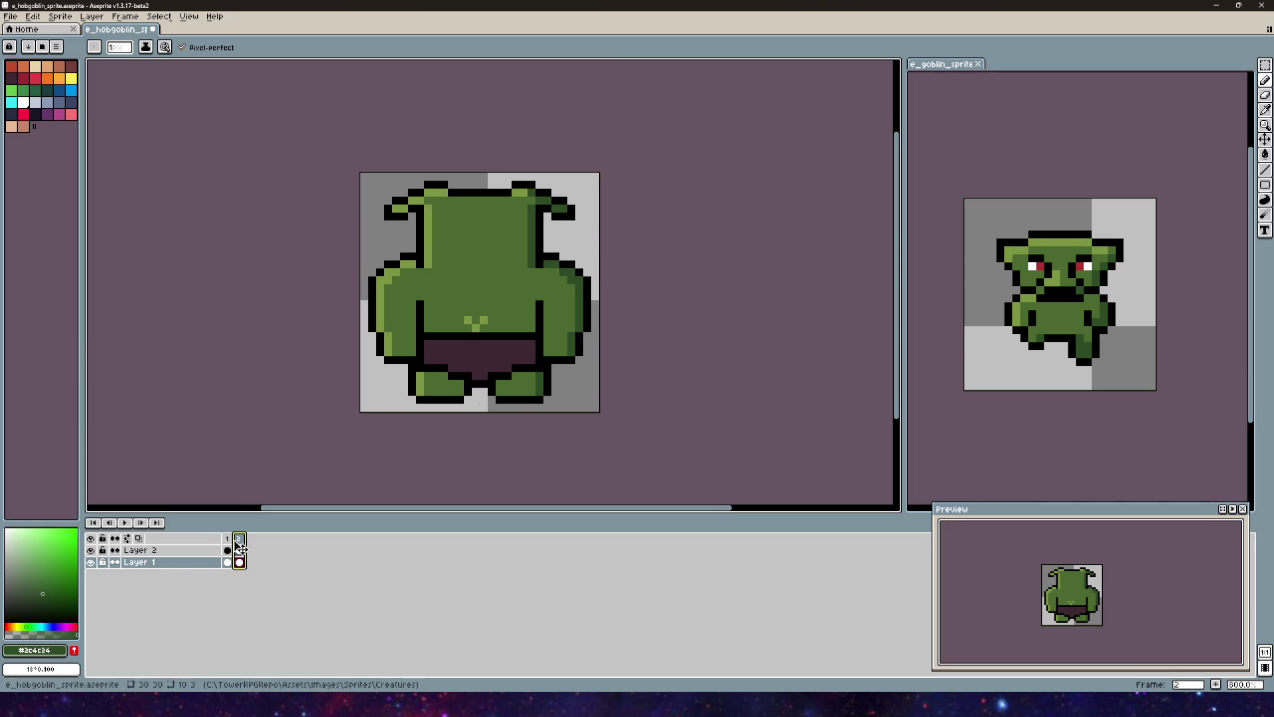
left_click(229, 549)
left_click(240, 550)
left_click(229, 549)
left_click(240, 541)
key("Left")
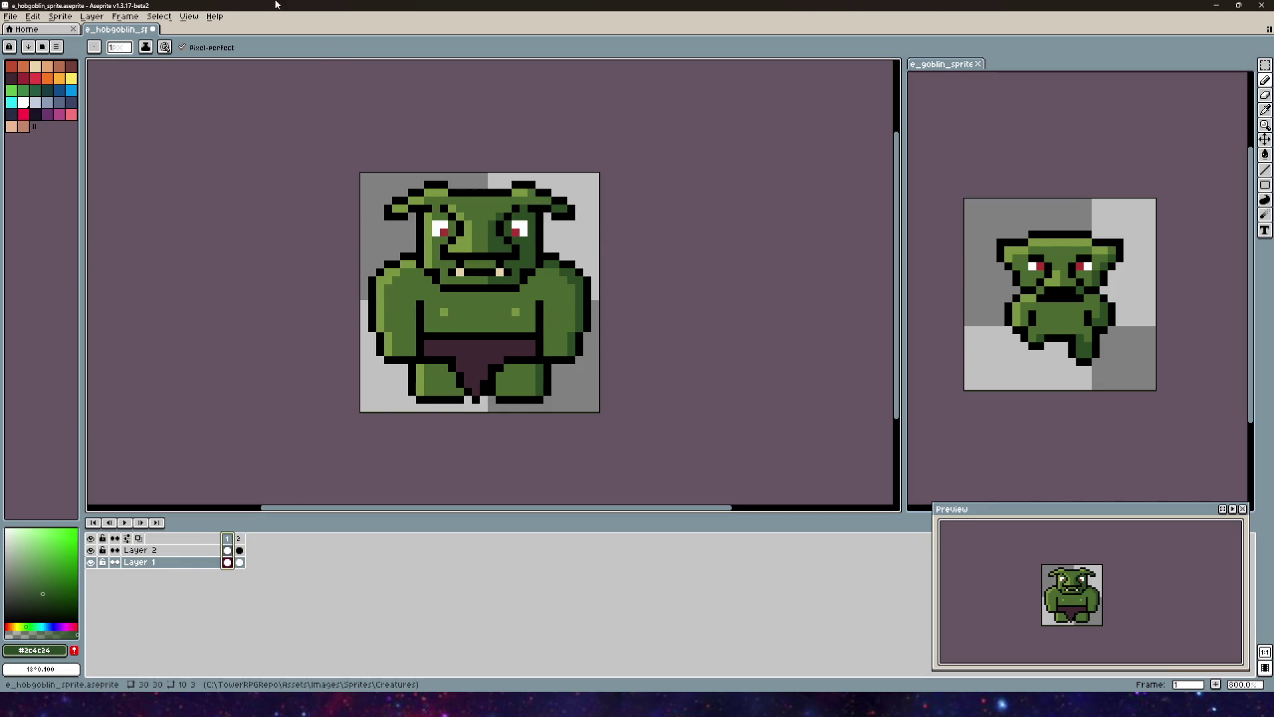
left_click(38, 17)
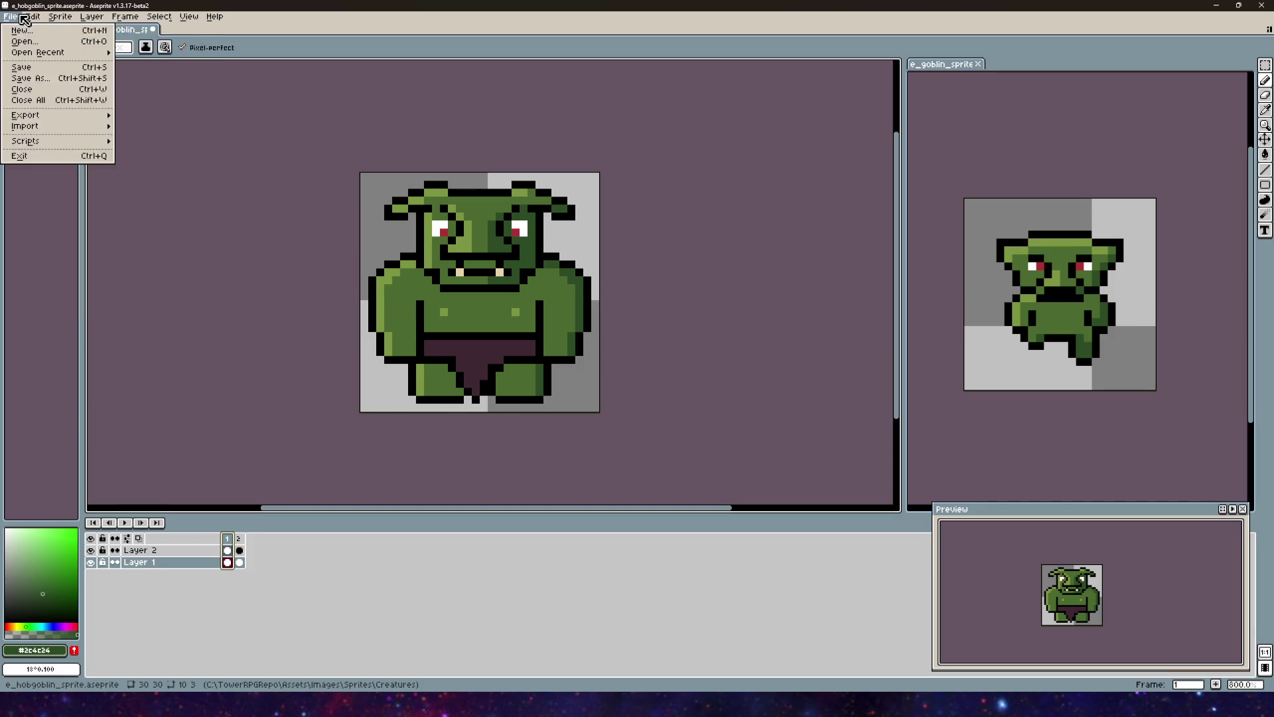
Step: Move the e_goblin_sprite tab into the main tab row and view the goblin's side-view frame 10
left_click(932, 75)
left_click_drag(932, 69, 211, 31)
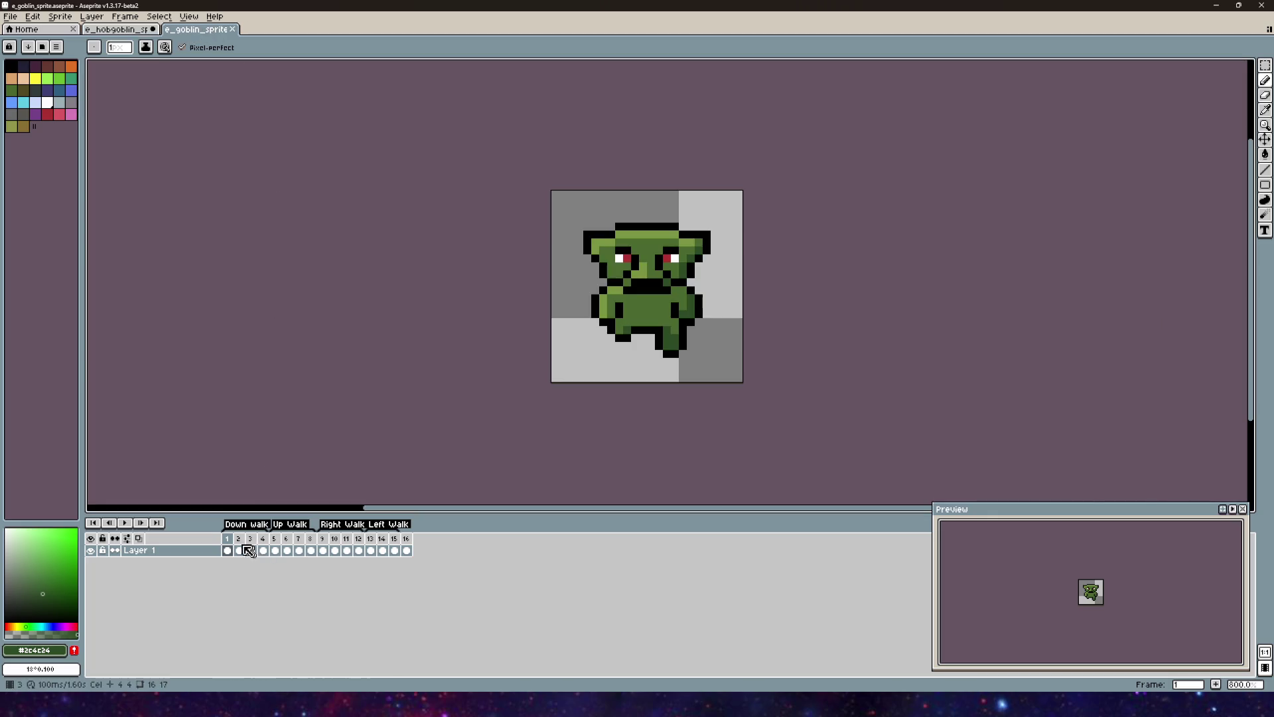
left_click(335, 542)
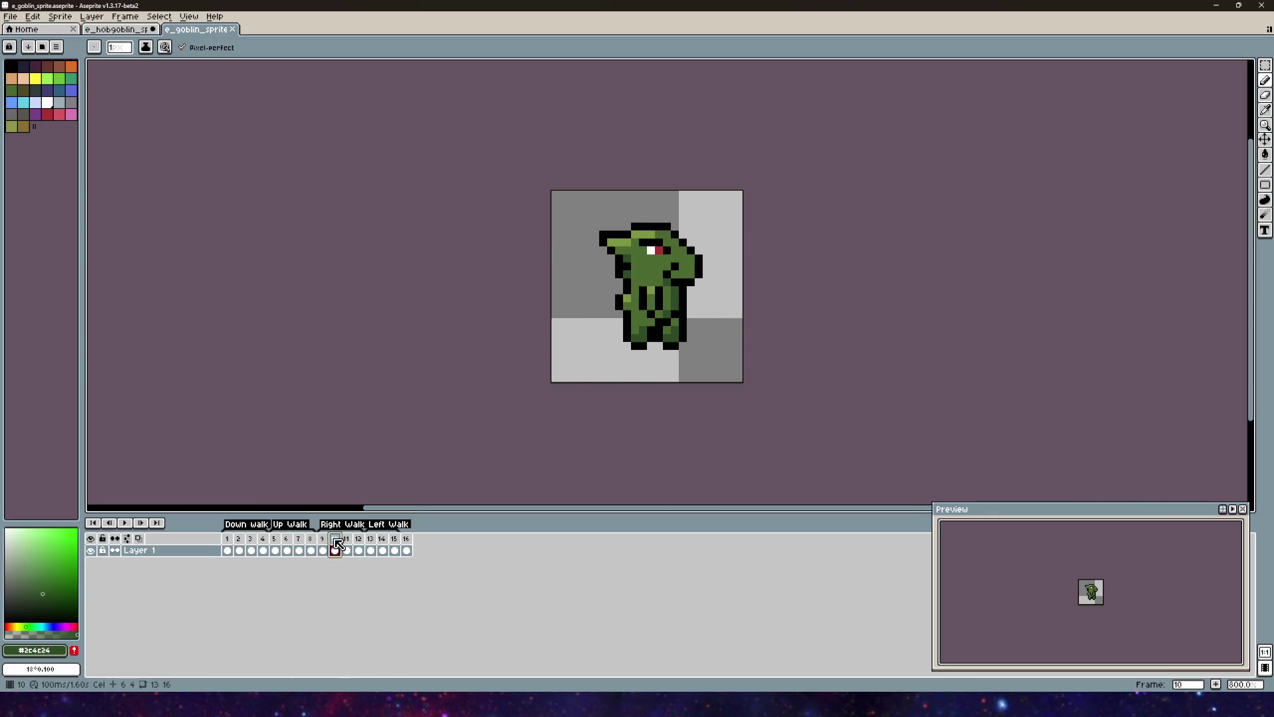
scroll(686, 302, "up", 3)
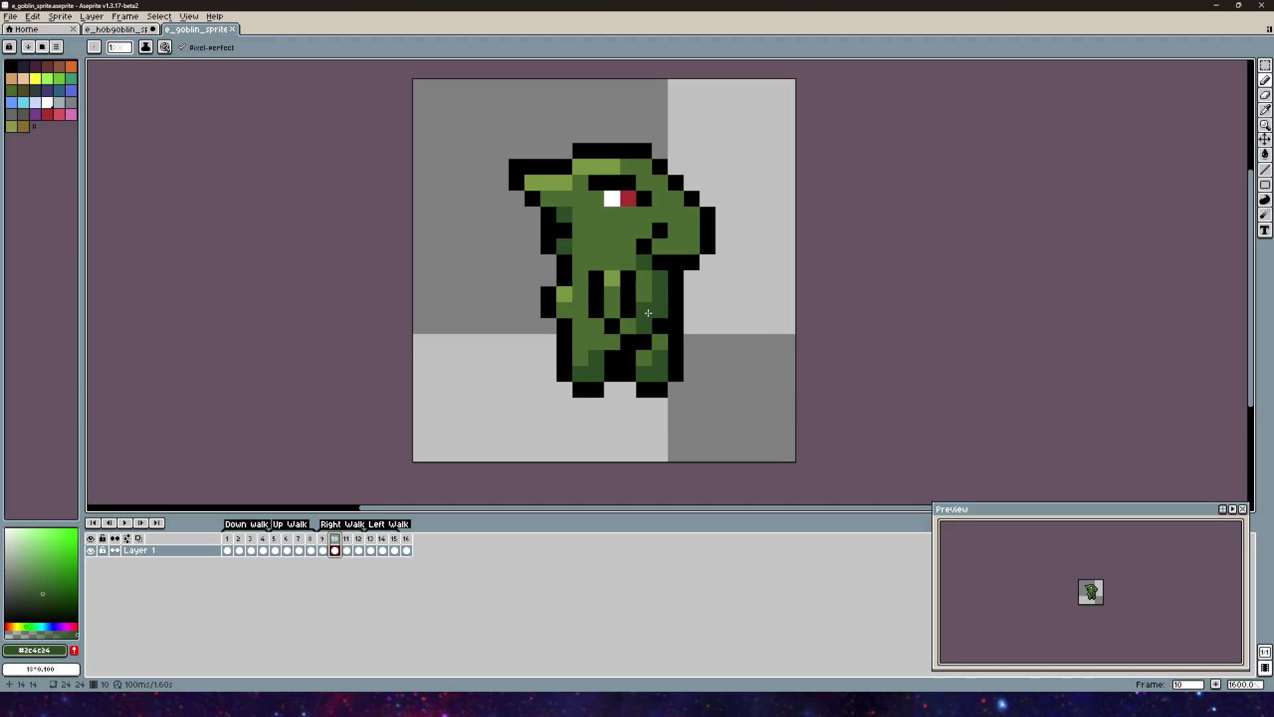
scroll(635, 331, "up", 2)
scroll(608, 322, "down", 2)
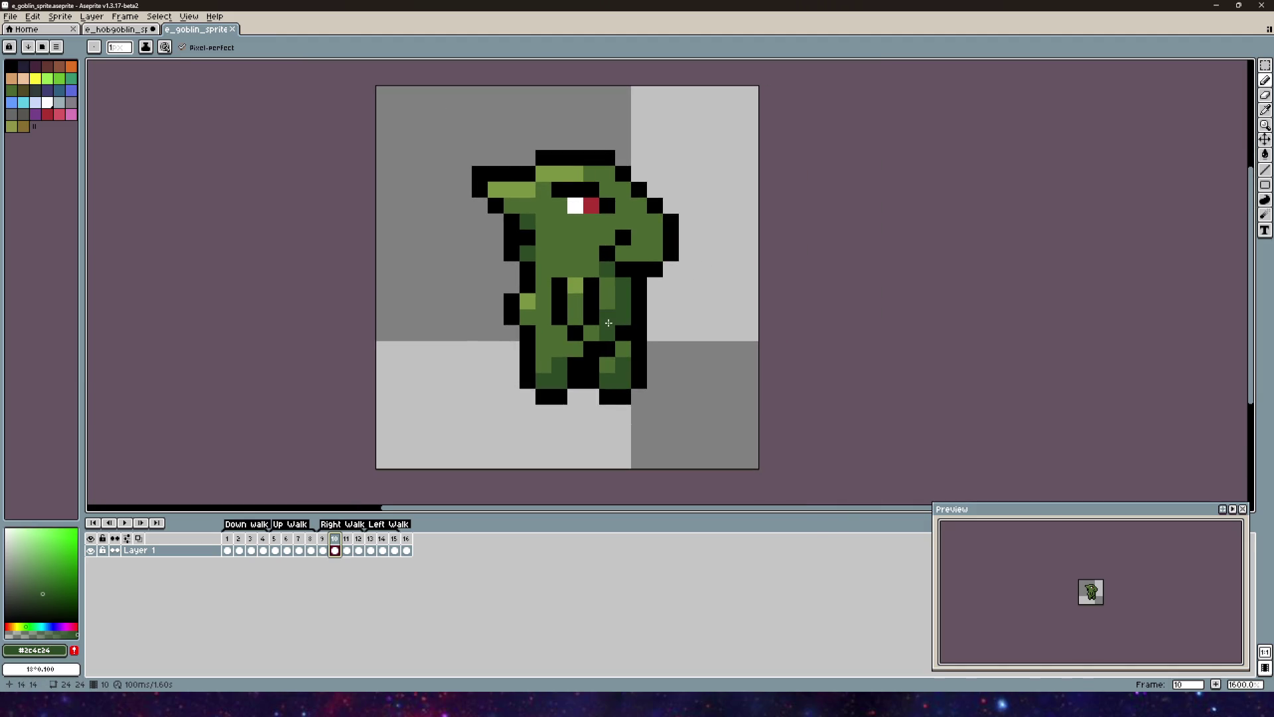
scroll(667, 316, "down", 1)
scroll(663, 316, "up", 1)
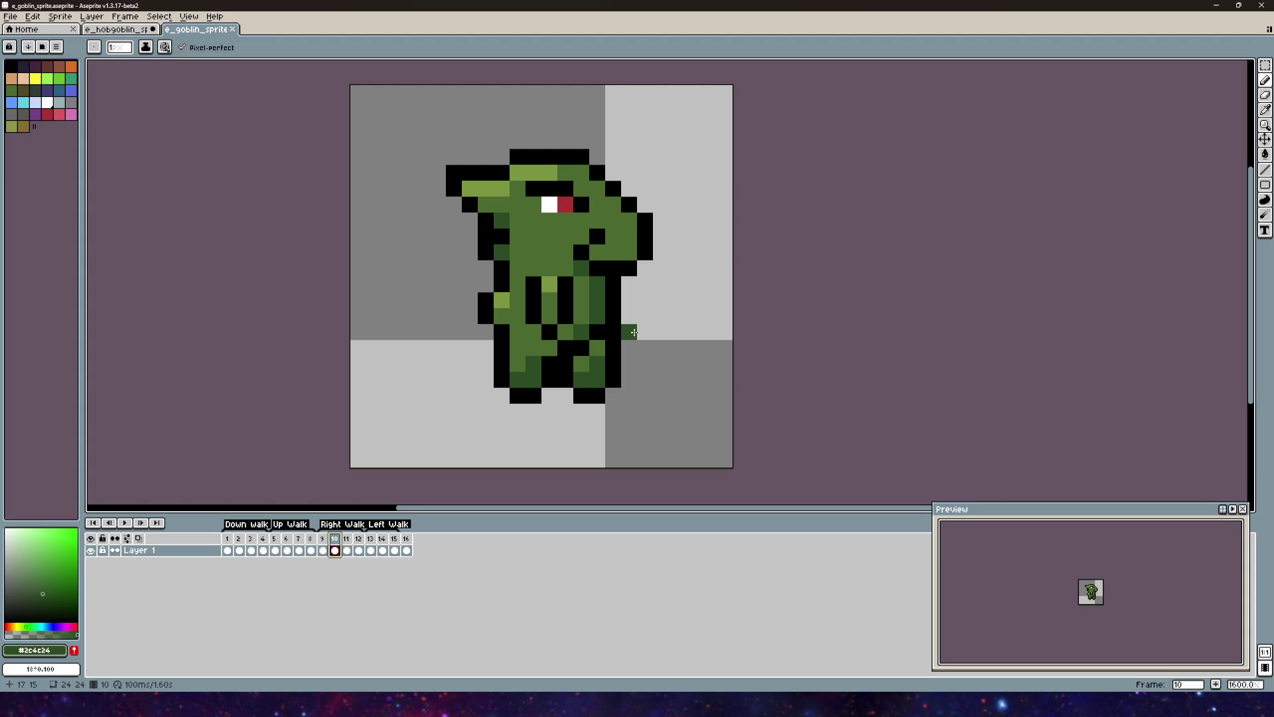
Step: Check the goblin's frame 9 and back-view frame 5, then return to the hobgoblin sprite
key("Left")
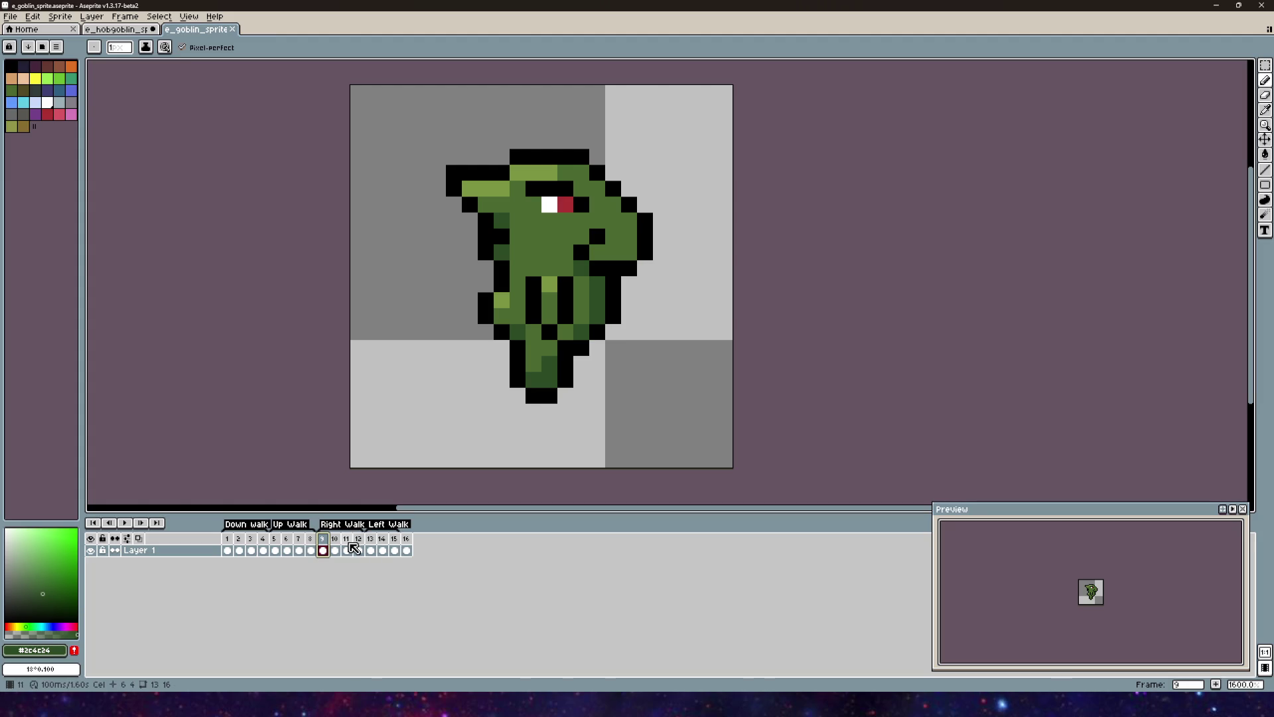
left_click(274, 538)
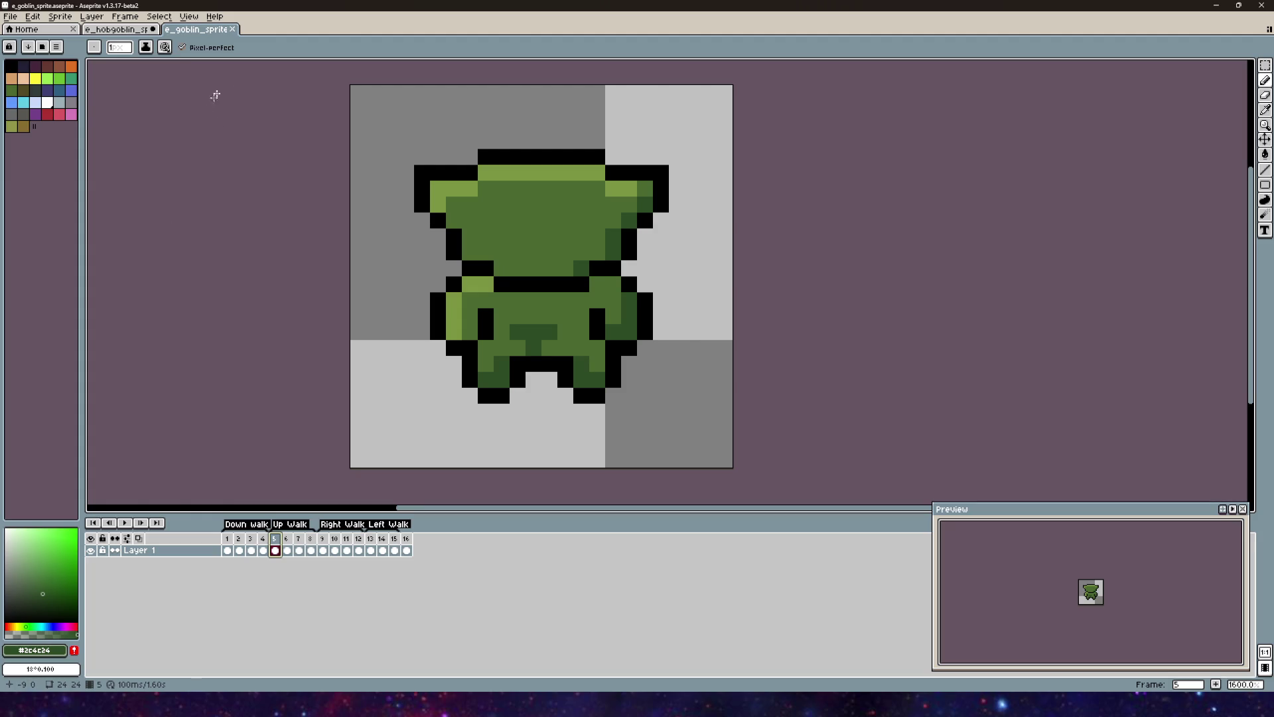
left_click(116, 29)
scroll(669, 236, "down", 1)
scroll(669, 236, "up", 5)
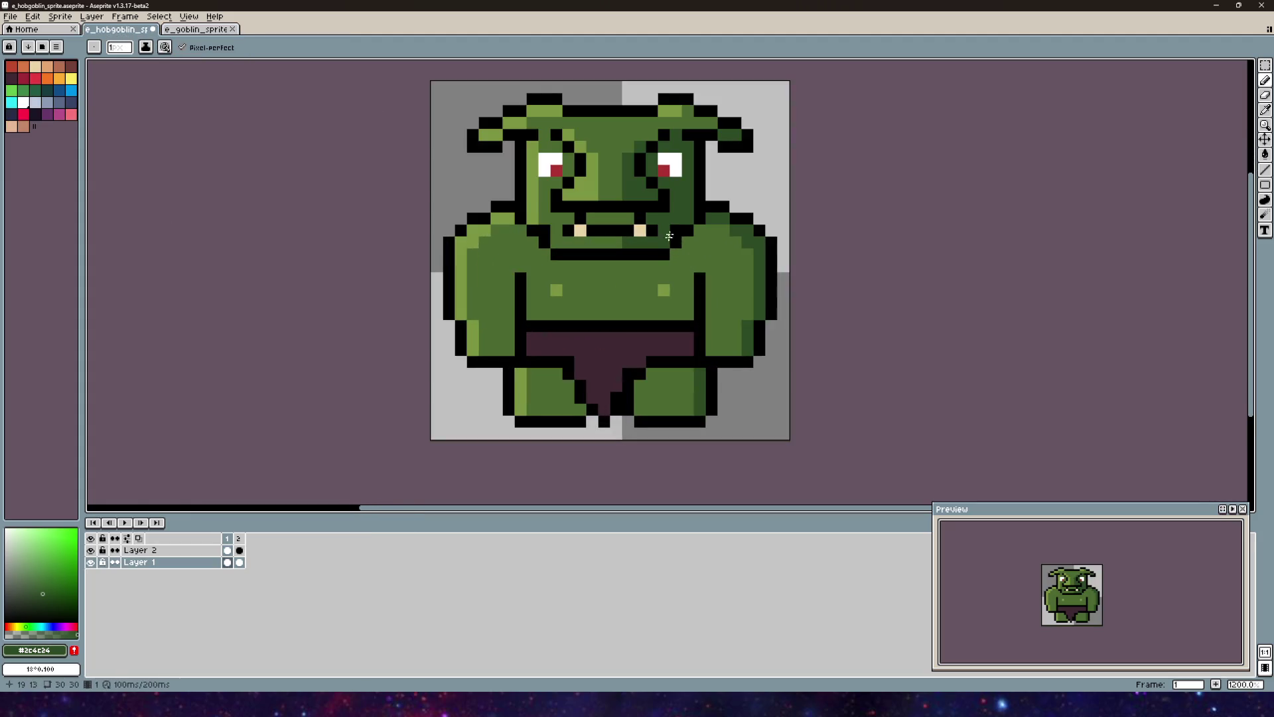
Step: Dock and widen the goblin reference pane, then close that goblin view
left_click(181, 32)
mouse_move(184, 33)
left_mouse_down()
mouse_move(584, 191)
mouse_move(1233, 207)
left_mouse_up()
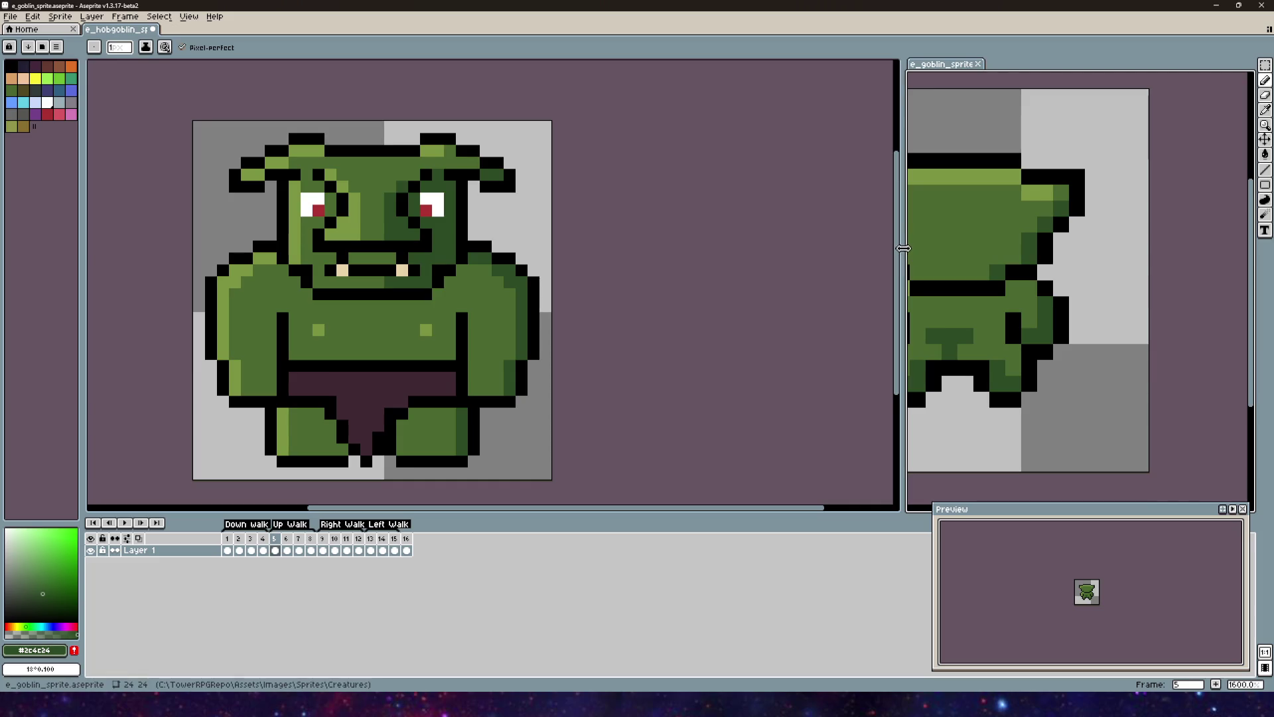
left_click_drag(904, 248, 830, 247)
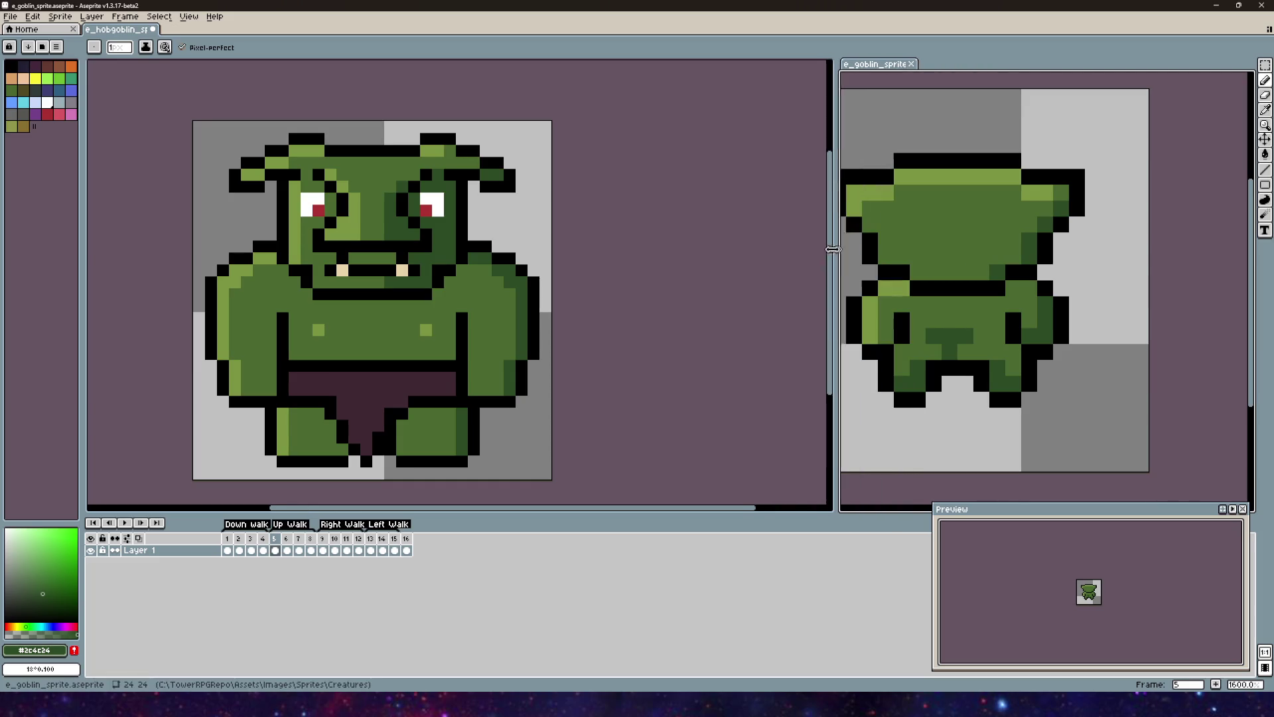
scroll(1048, 249, "down", 1)
scroll(1048, 249, "down", 3)
left_click(904, 64)
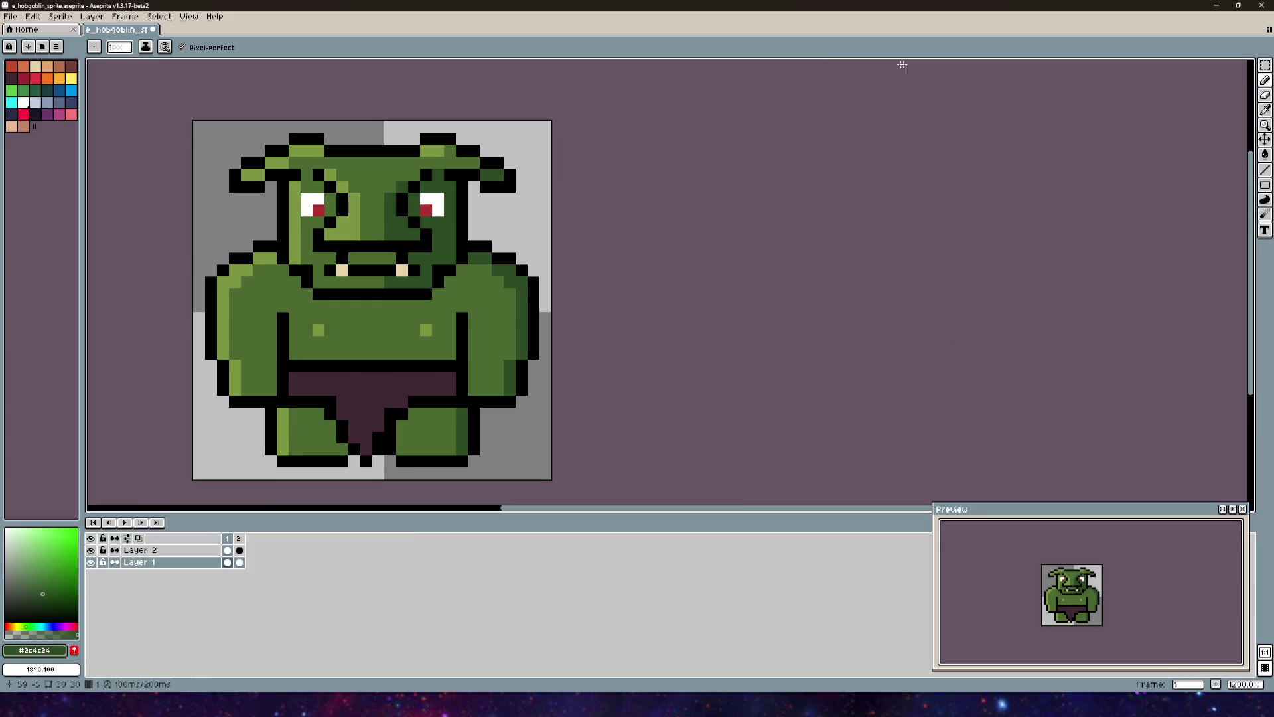
Step: Open e_goblin_sprite.aseprite and display the goblin's first front walk frame
left_click(11, 17)
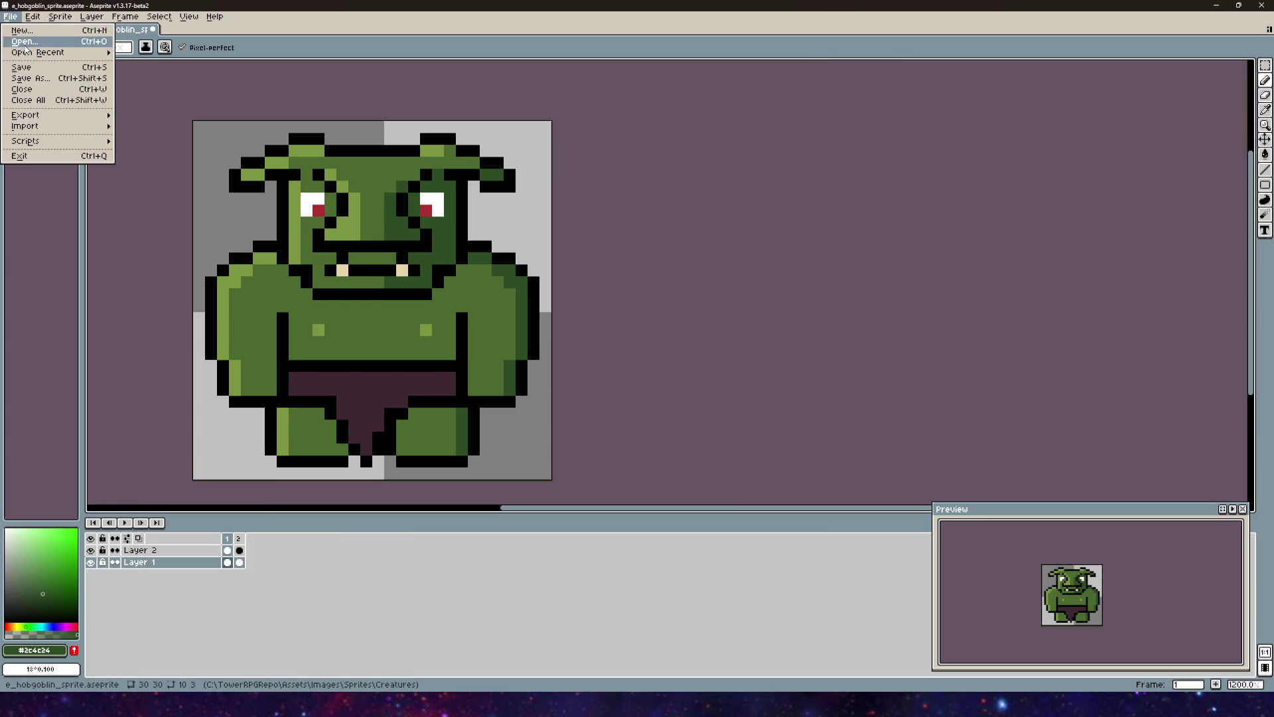
left_click(28, 50)
double_click(133, 91)
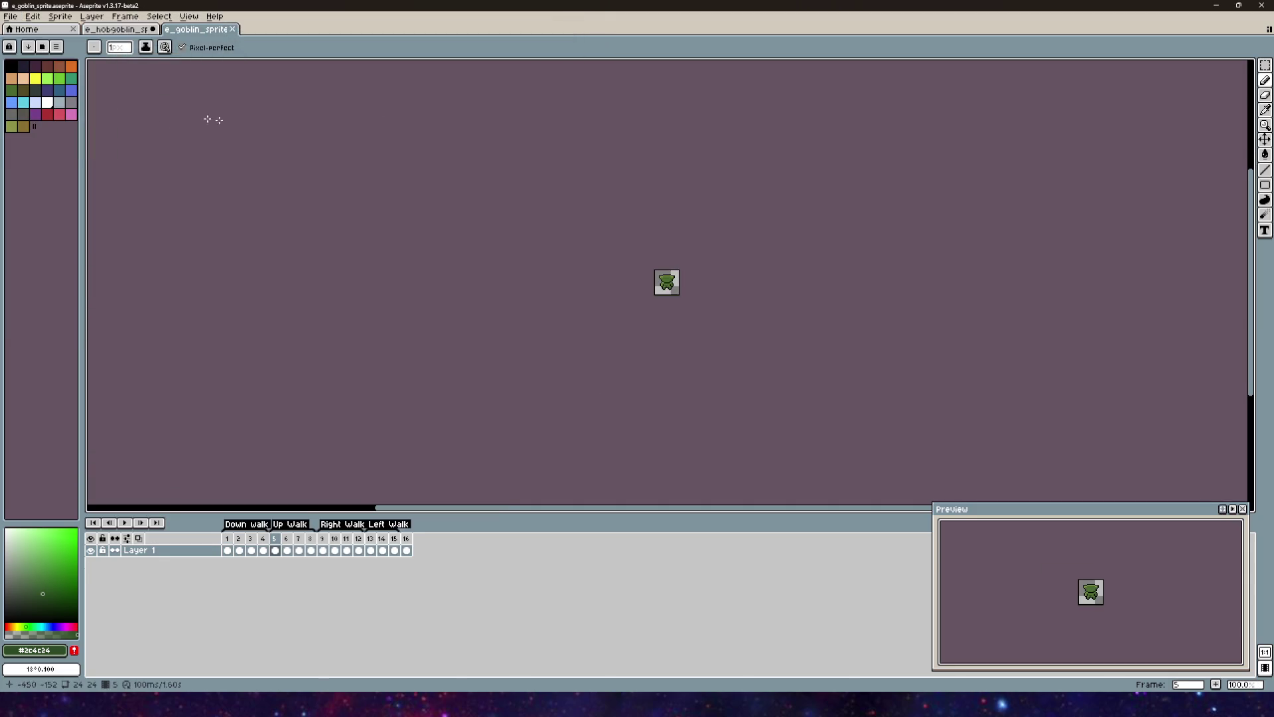
left_click(229, 538)
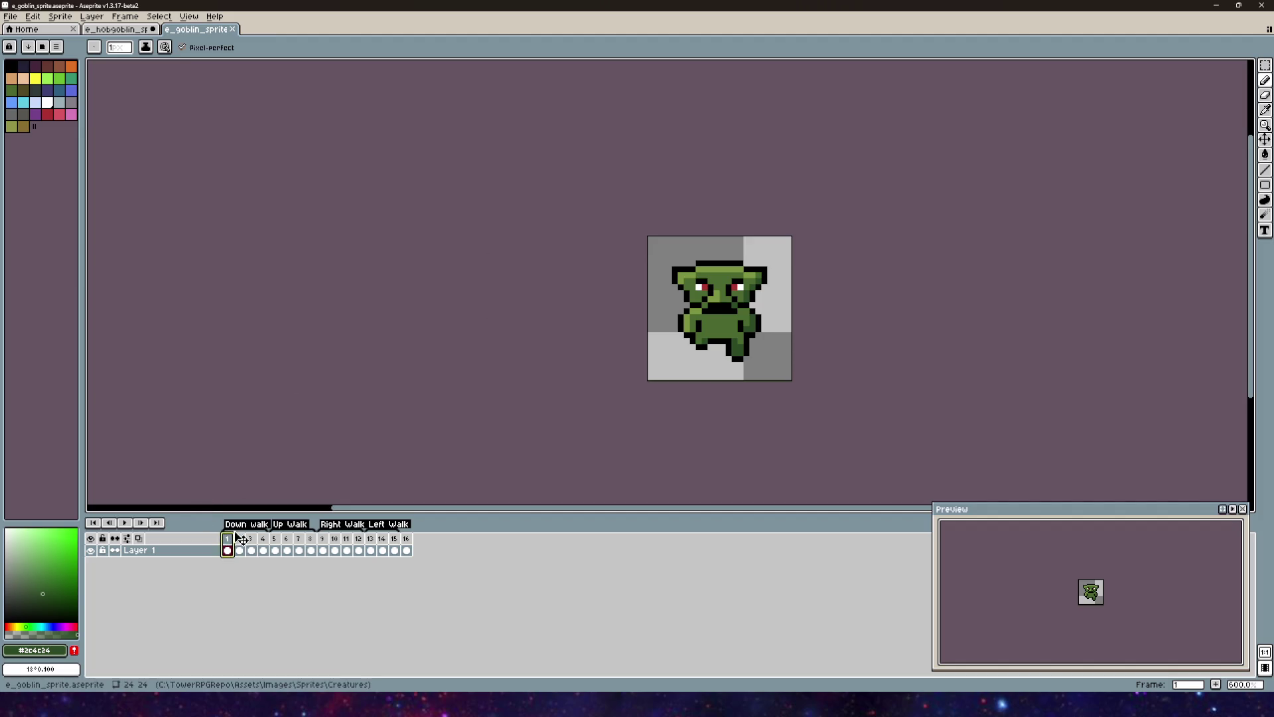
left_click(240, 539)
left_click(116, 29)
Step: Dock the goblin reference on the right and make the hobgoblin the active sprite
left_click(195, 30)
left_click_drag(198, 40, 1207, 204)
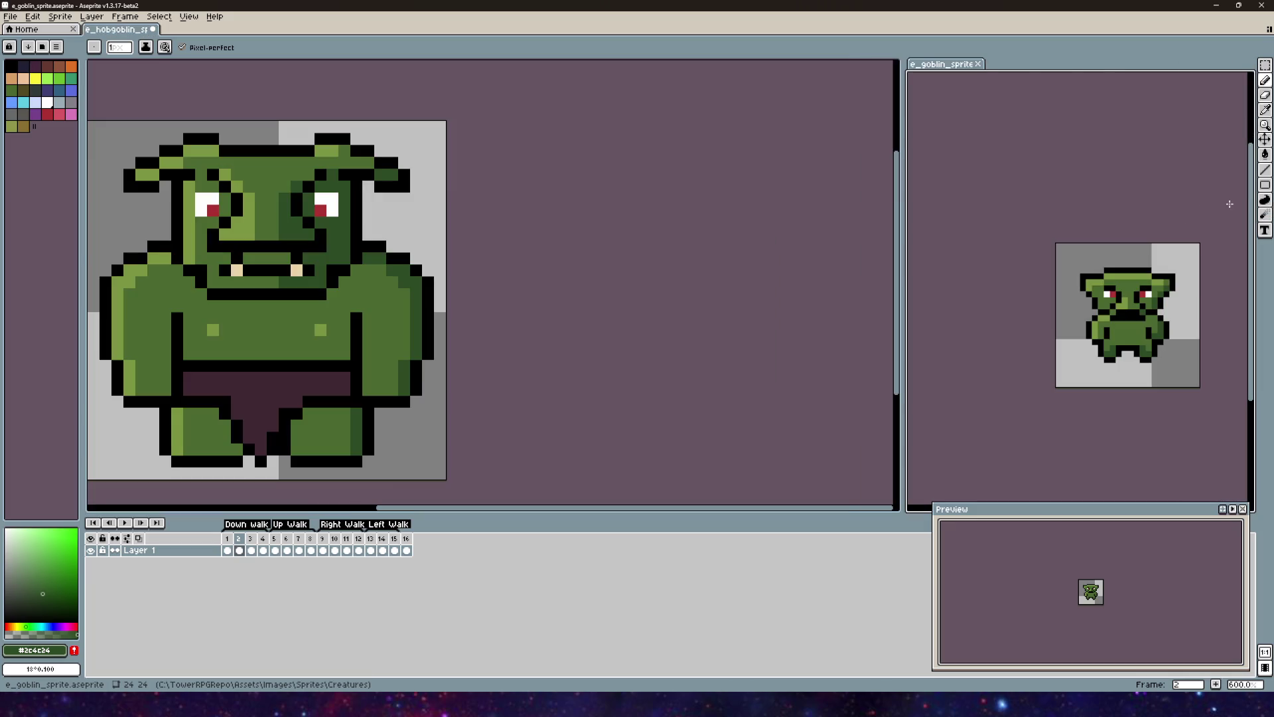
left_click(606, 284)
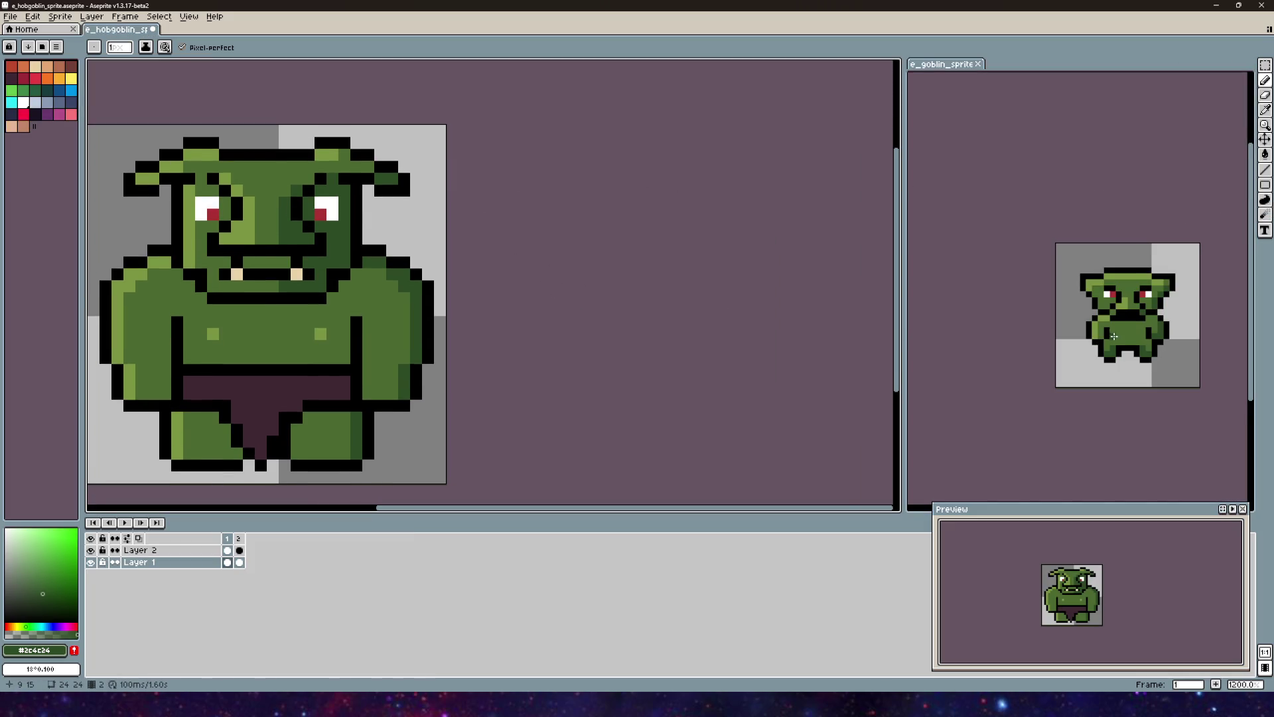
Step: Add a new frame after the hobgoblin's frame 2, copying the back view
scroll(1113, 336, "up", 3)
scroll(1113, 335, "down", 1)
scroll(1113, 335, "up", 1)
scroll(662, 276, "down", 2)
scroll(665, 259, "up", 1)
scroll(665, 259, "down", 1)
scroll(557, 246, "up", 1)
right_click(238, 538)
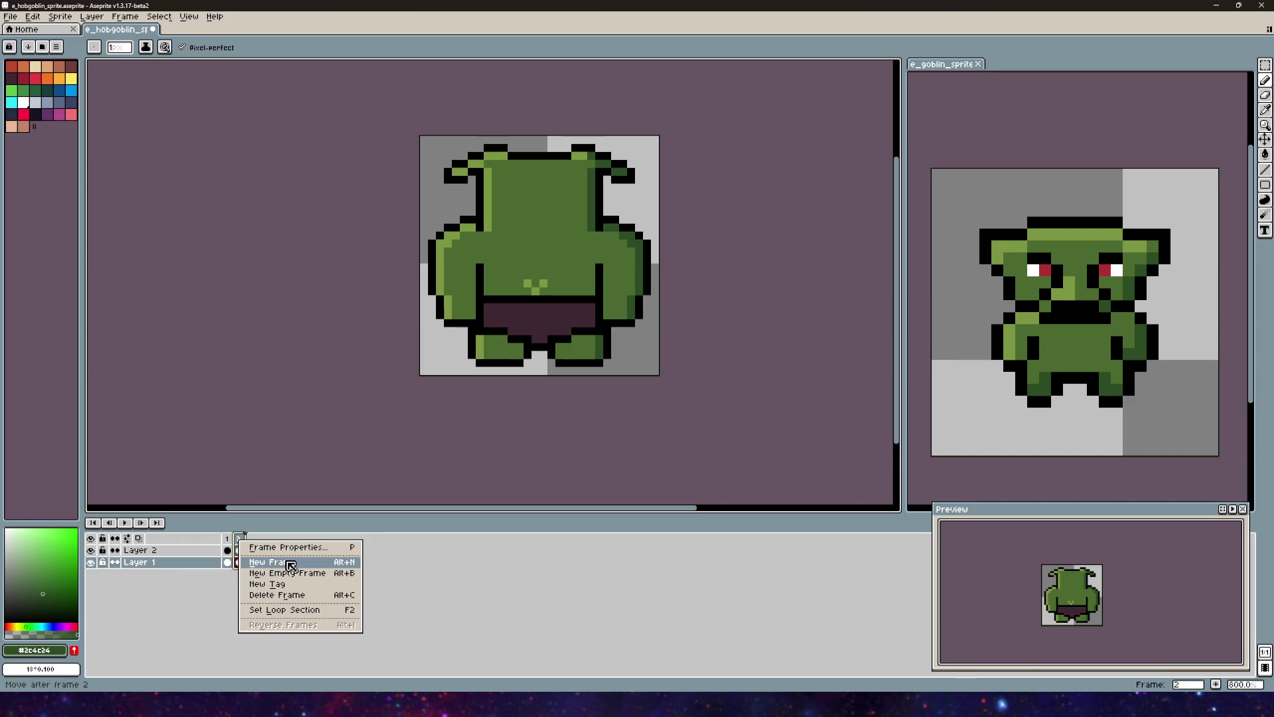
left_click(291, 566)
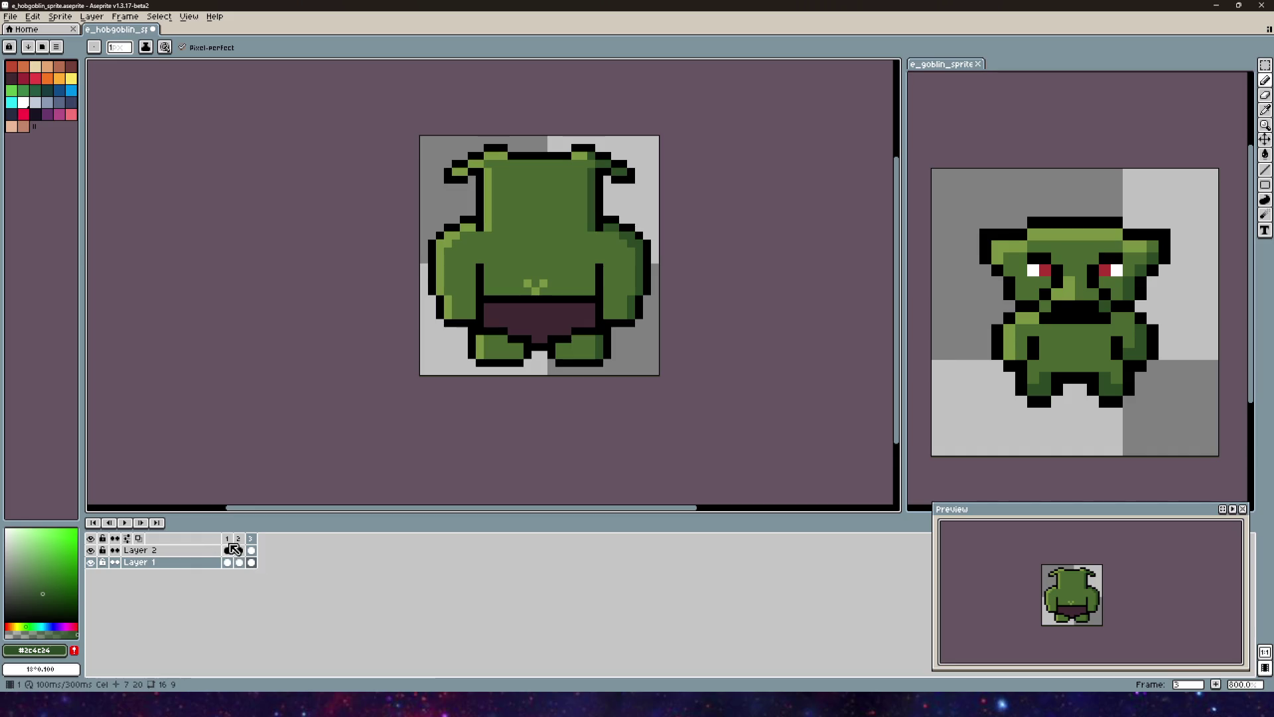
Step: Reorder the new frame 3, try erasing and repainting a light-green mark, then undo it
left_click(251, 538)
left_click_drag(251, 544, 239, 544)
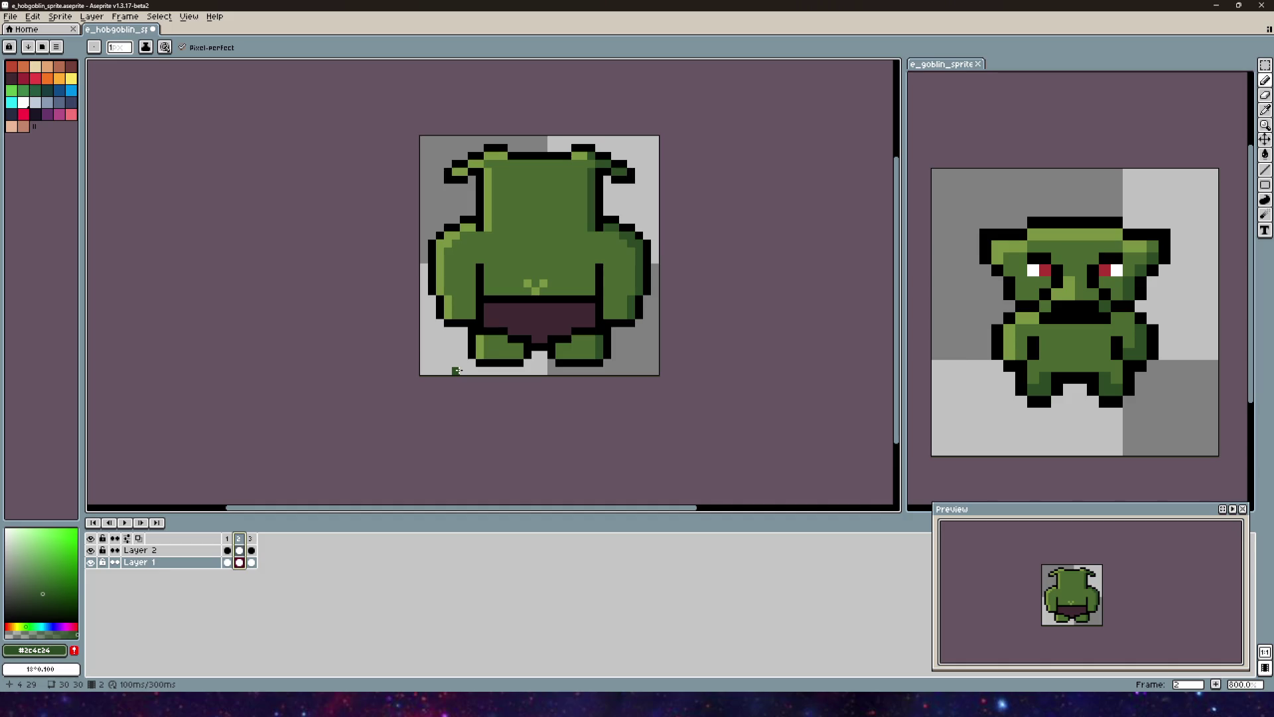
left_click(1265, 95)
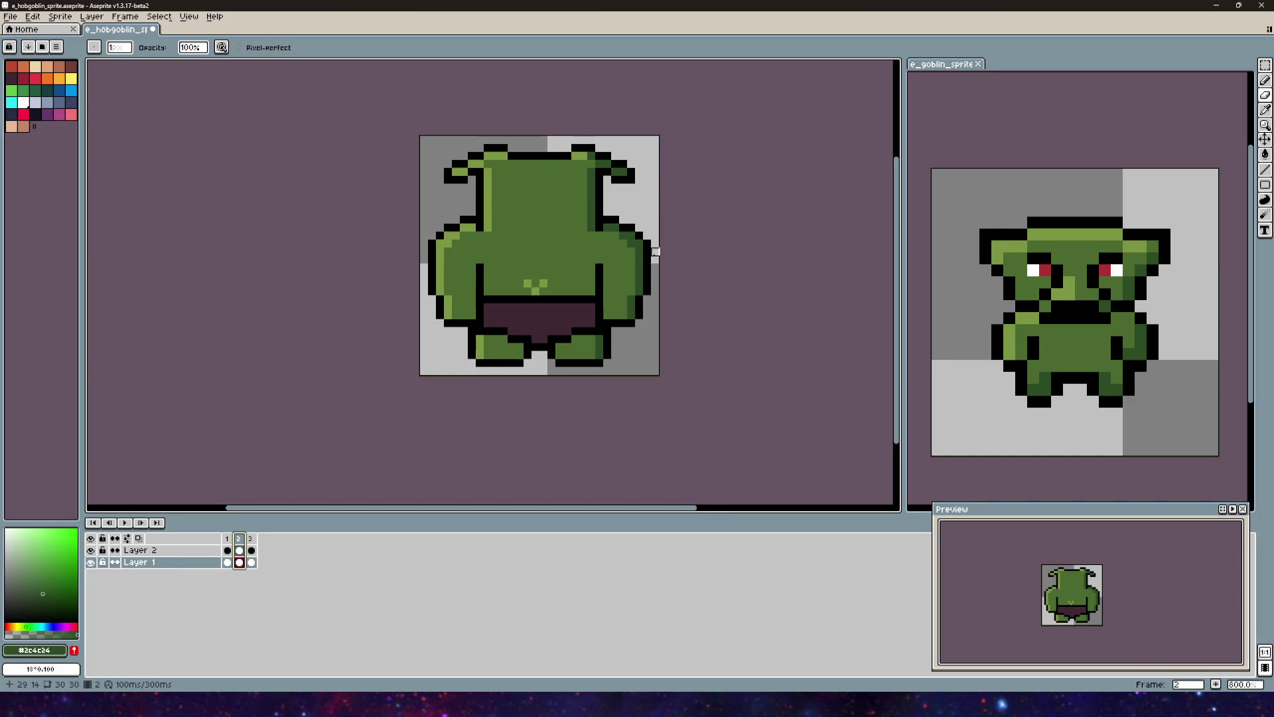
scroll(600, 232, "up", 1)
scroll(603, 364, "up", 2)
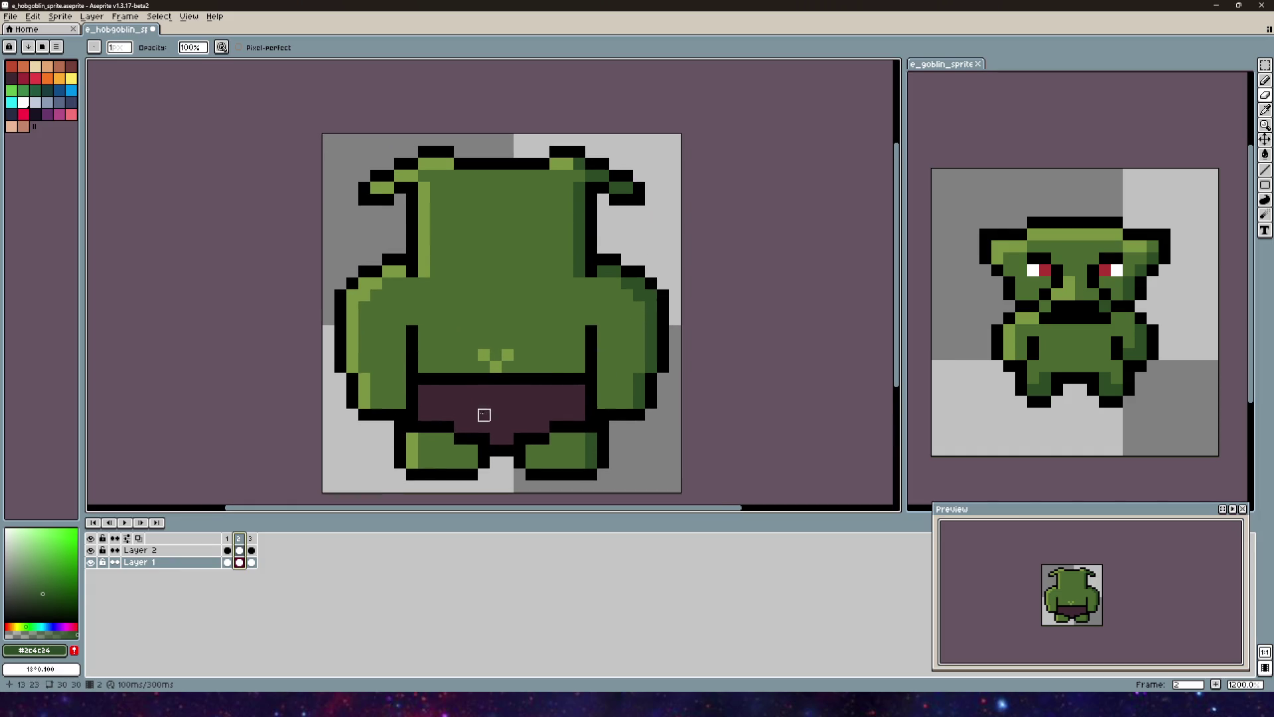
left_click(91, 550)
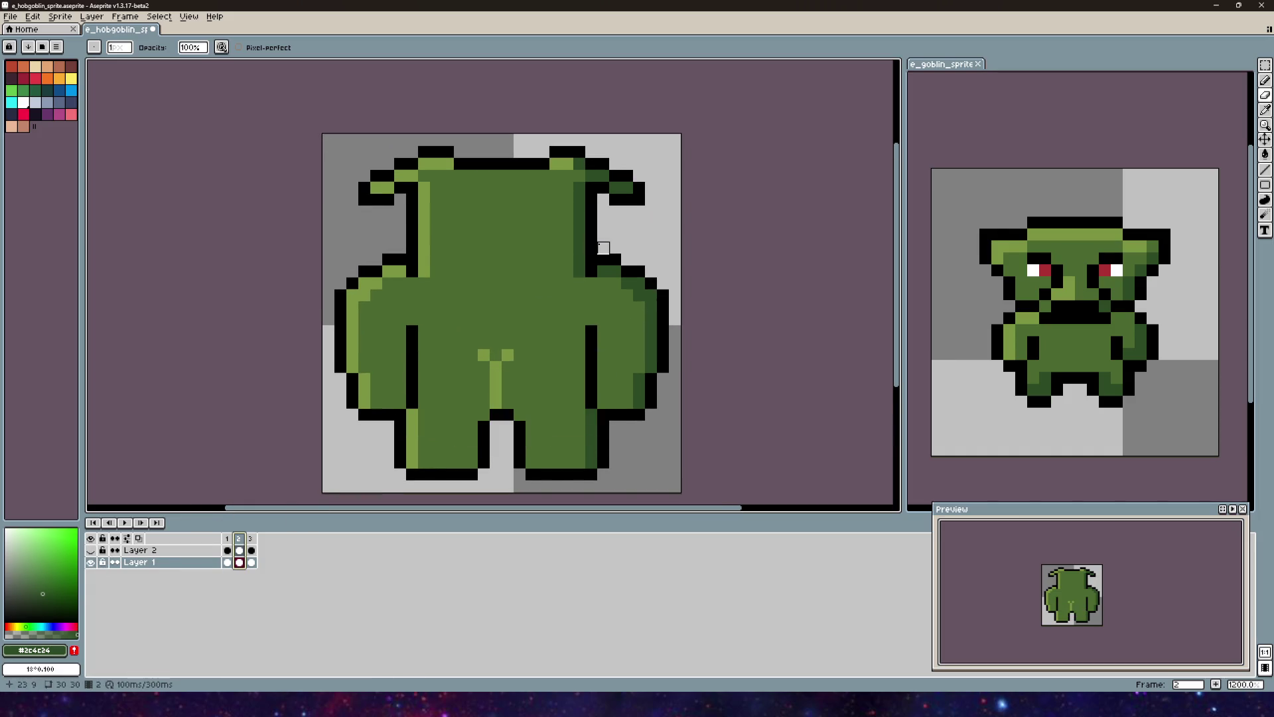
left_click(483, 367, "alt")
left_click(484, 355)
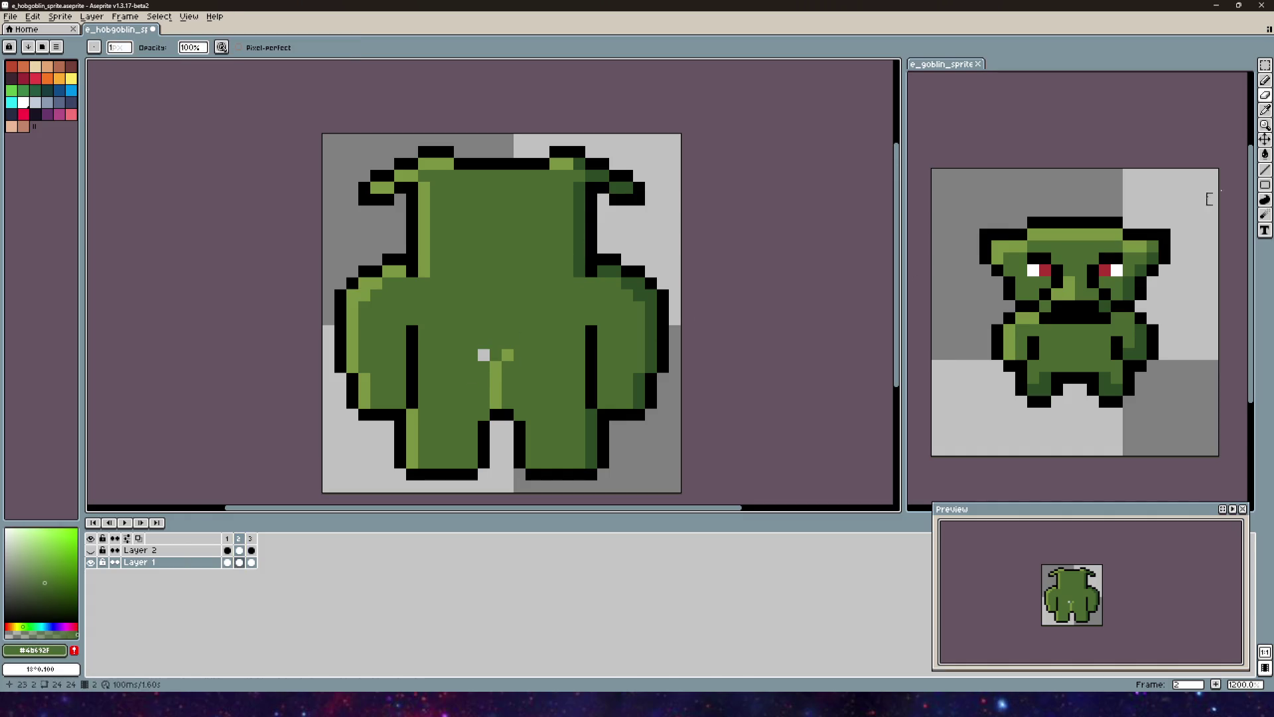
left_click(1265, 80)
left_click_drag(484, 355, 524, 357)
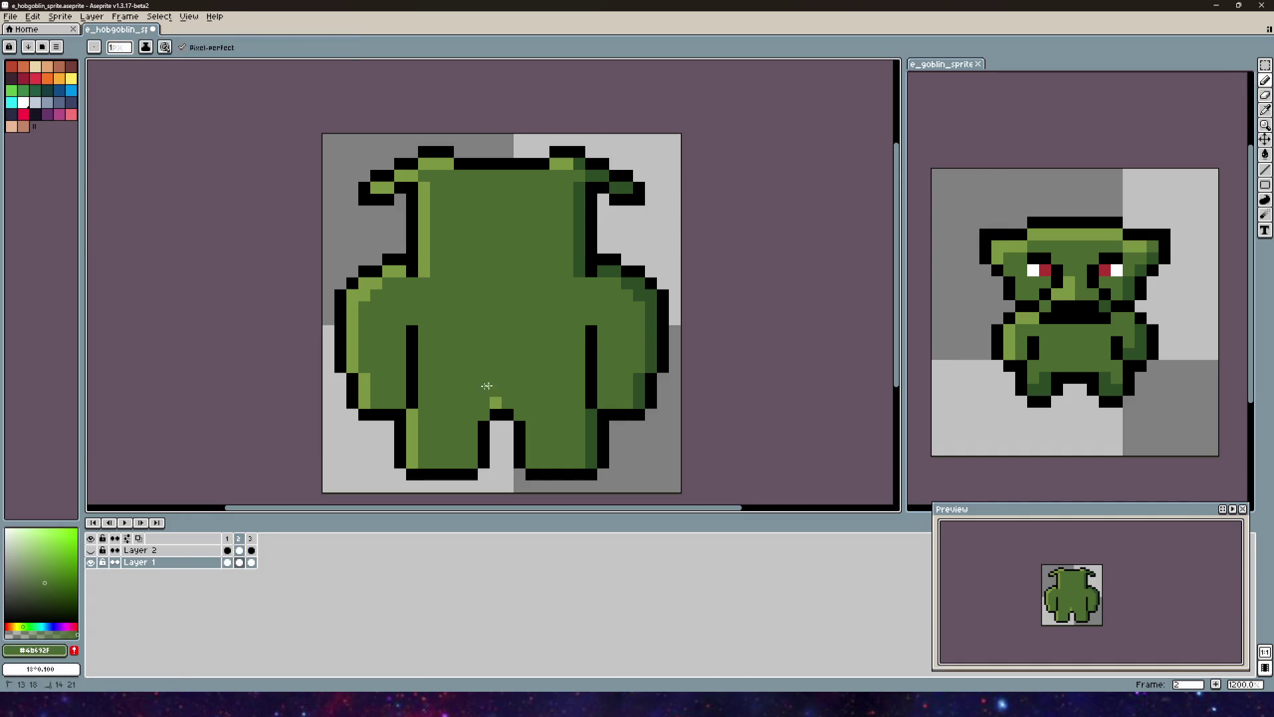
key("ctrl+z")
key("ctrl+z")
key("ctrl+z")
Step: On frame 3, hide Layer 2's loincloth and paint a dark-green pixel on the body
left_click(90, 551)
left_click(250, 538)
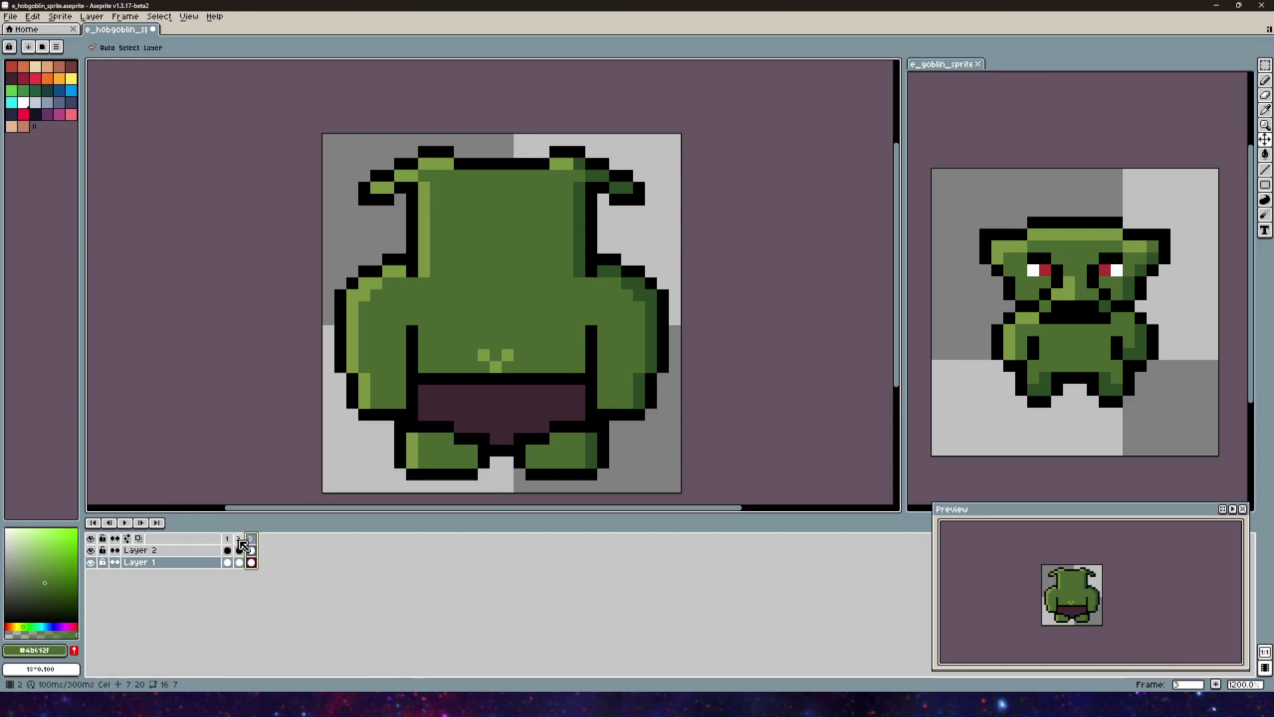
left_click(90, 550)
key("b")
left_click(491, 385)
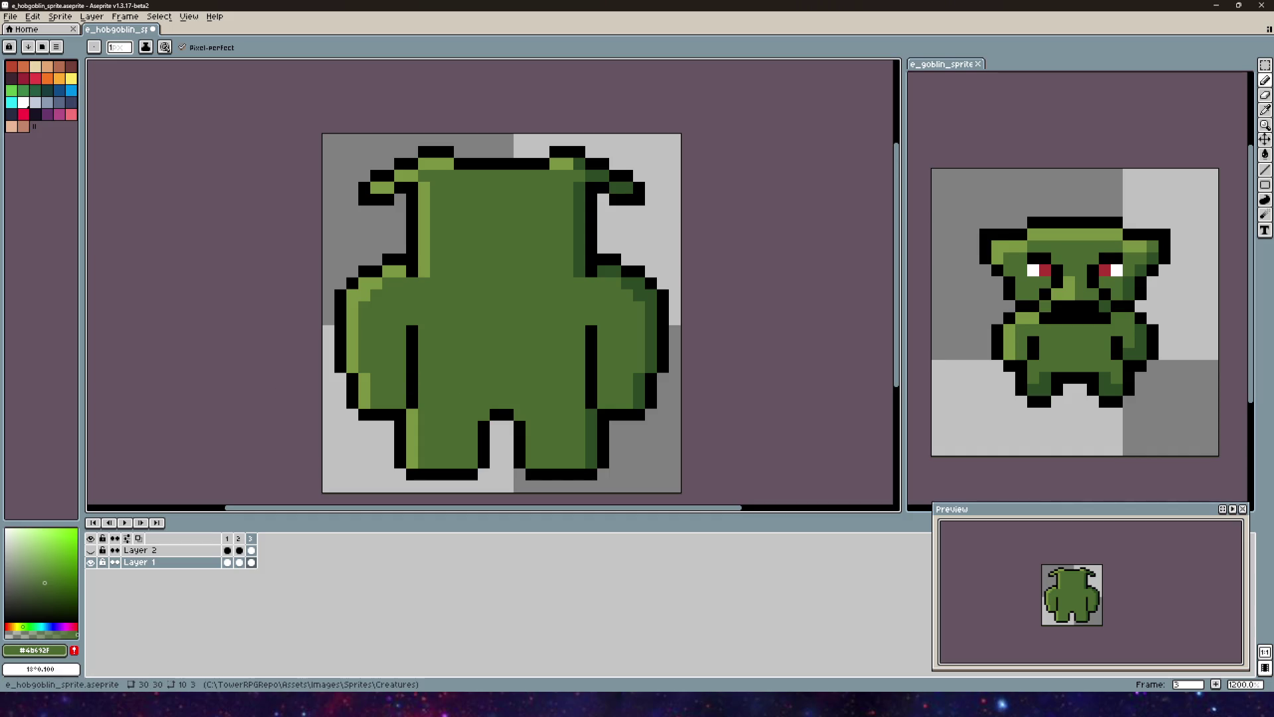
Step: Repaint the left arm's inner edge with black, dark green, and a light-green highlight
left_click(398, 415, "alt")
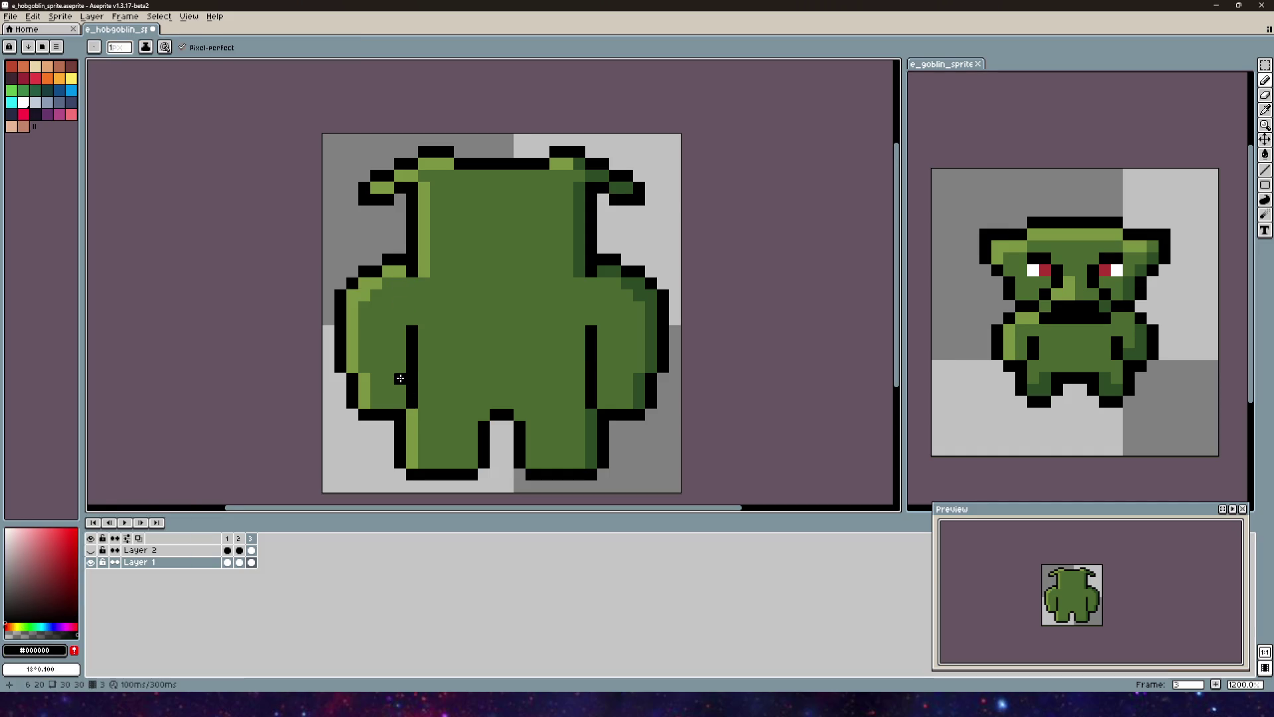
left_click_drag(396, 377, 399, 282)
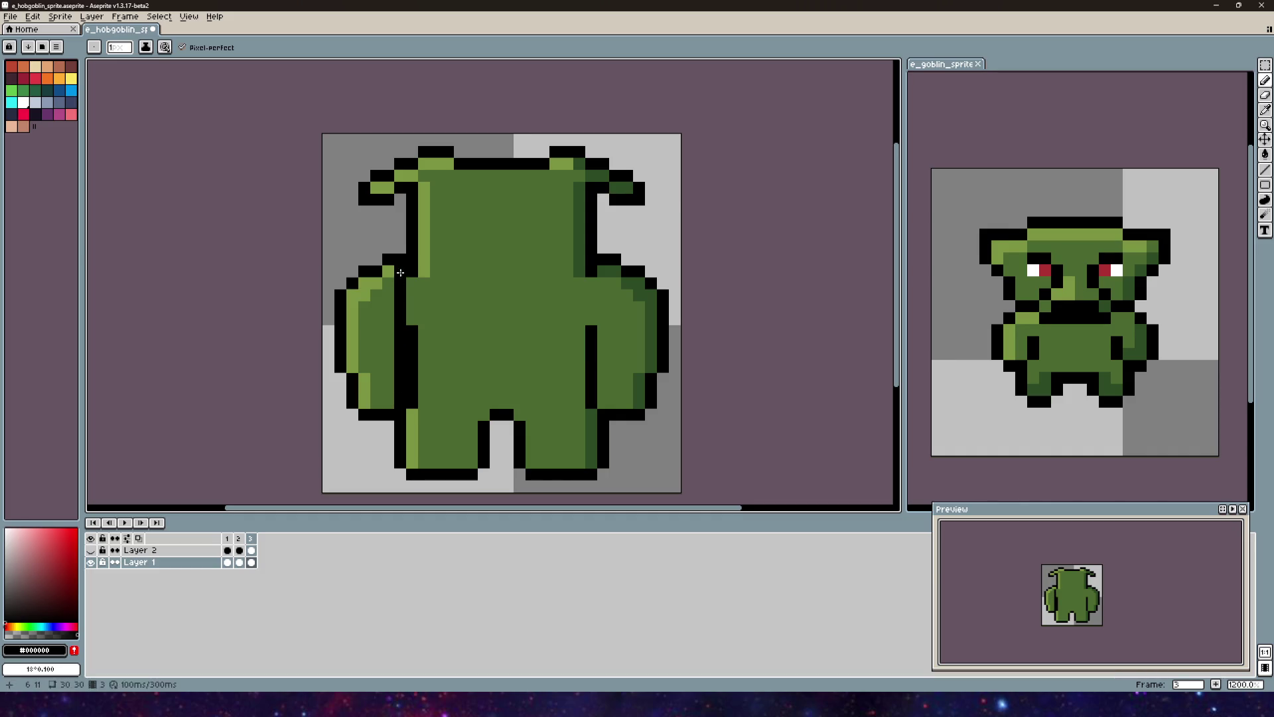
left_click(412, 318, "alt")
left_click_drag(412, 332, 412, 411)
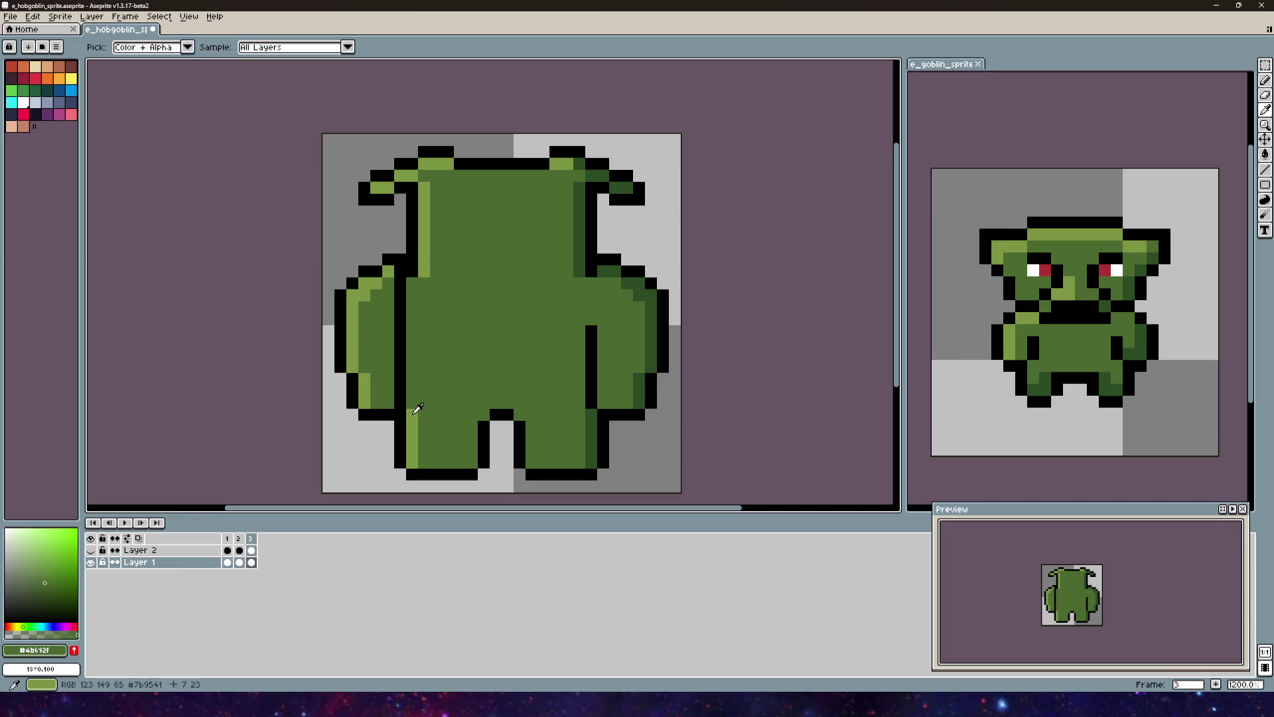
left_click(418, 408, "alt")
left_click_drag(413, 282, 412, 408)
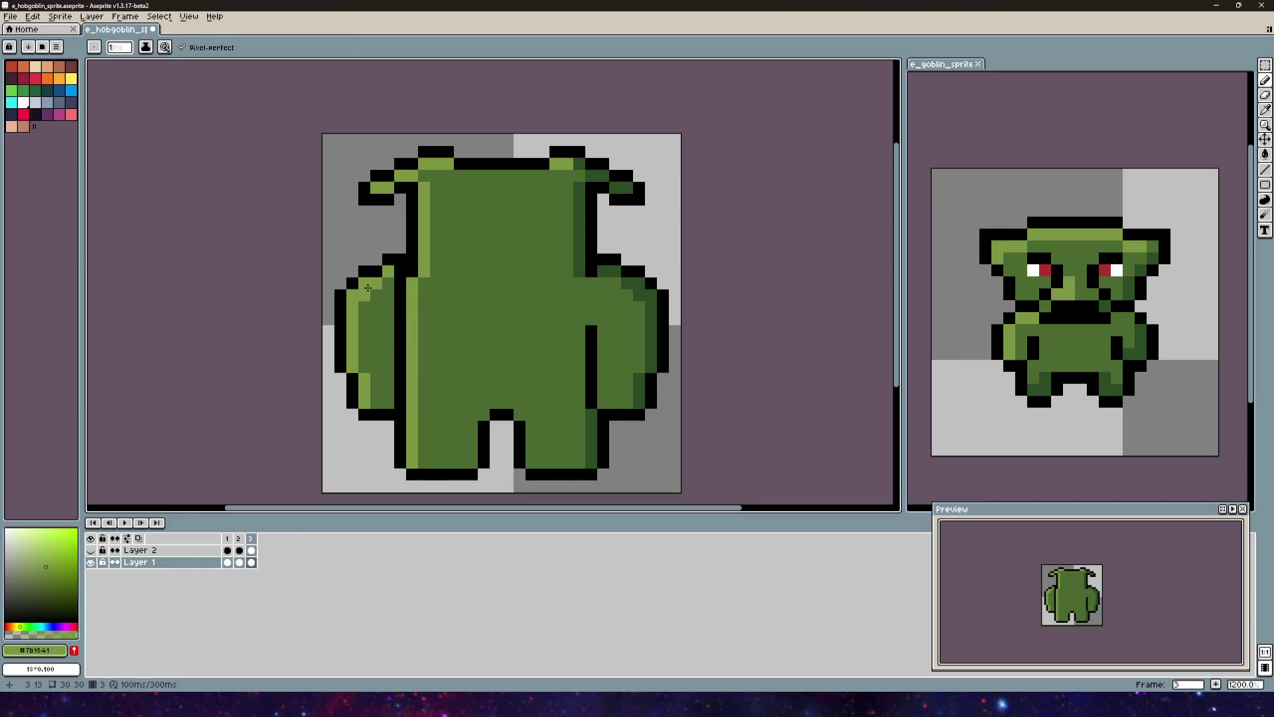
Step: Erase the left arm's top outline, lower pixels, and remaining outline
scroll(367, 287, "left", 5)
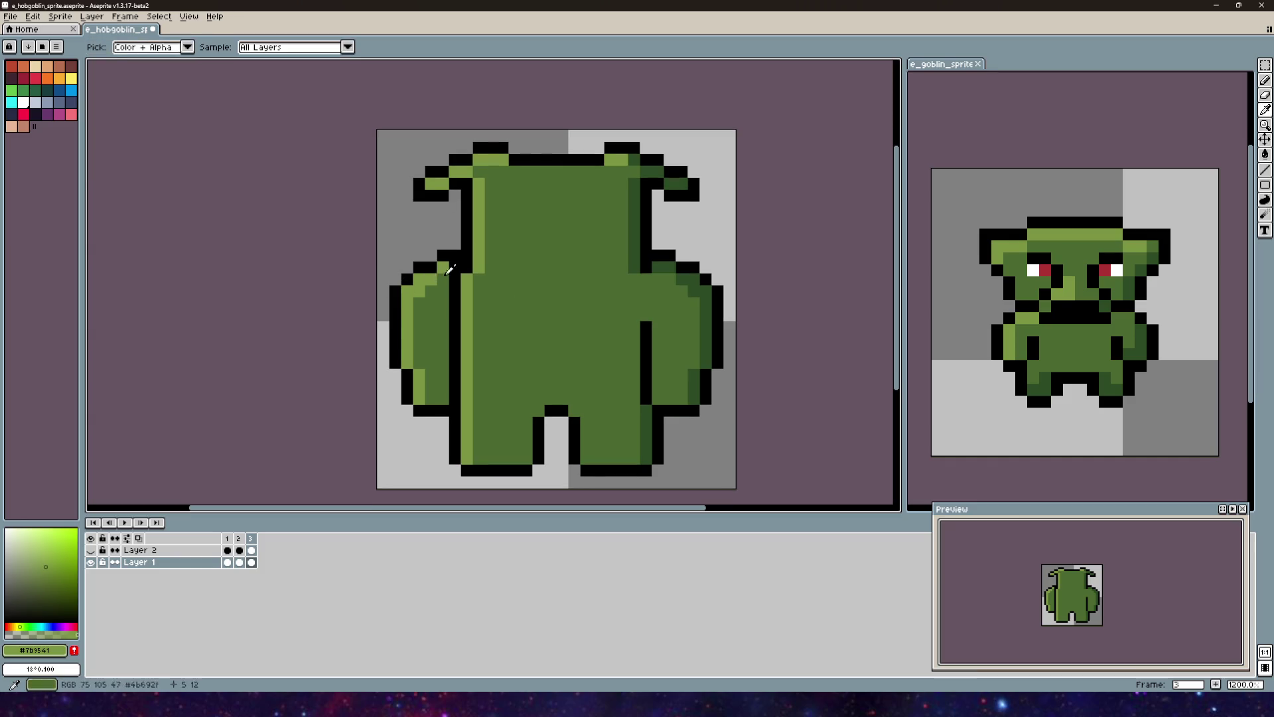
key("alt")
mouse_move(443, 267)
left_mouse_down()
mouse_move(416, 284)
mouse_move(402, 320)
mouse_move(413, 306)
left_mouse_up()
scroll(398, 322, "down", 2)
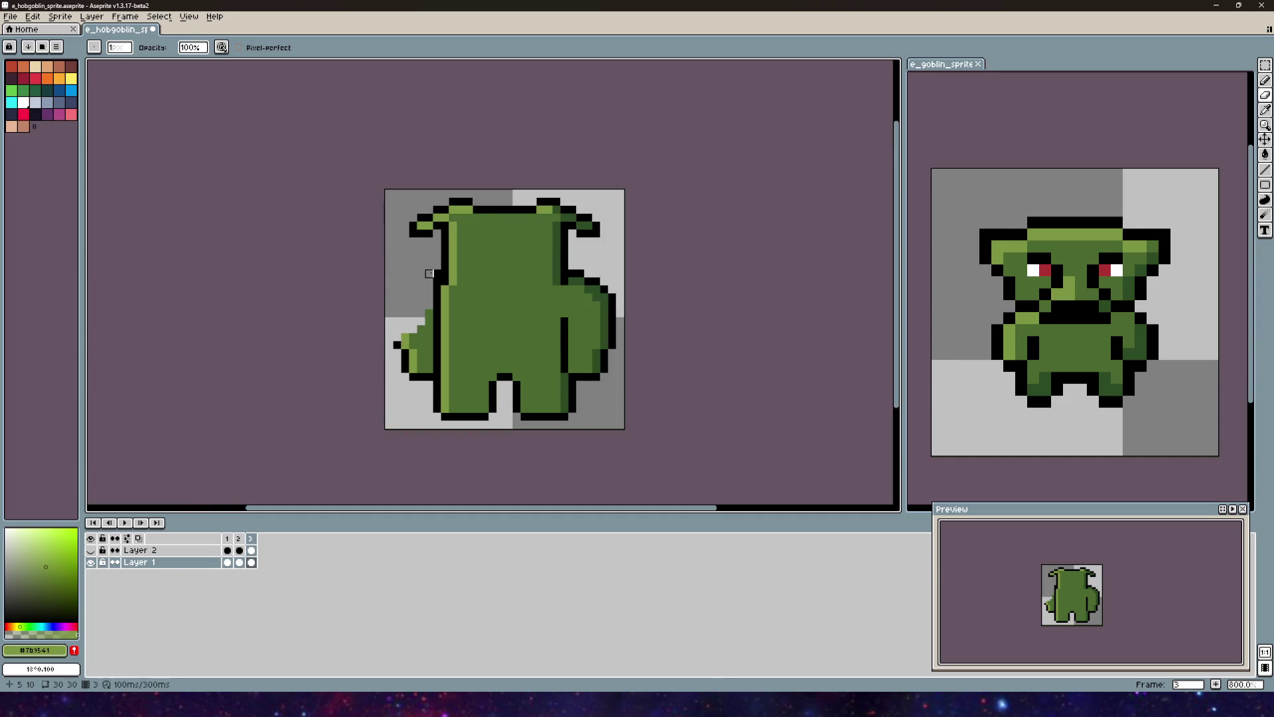
scroll(429, 289, "up", 5)
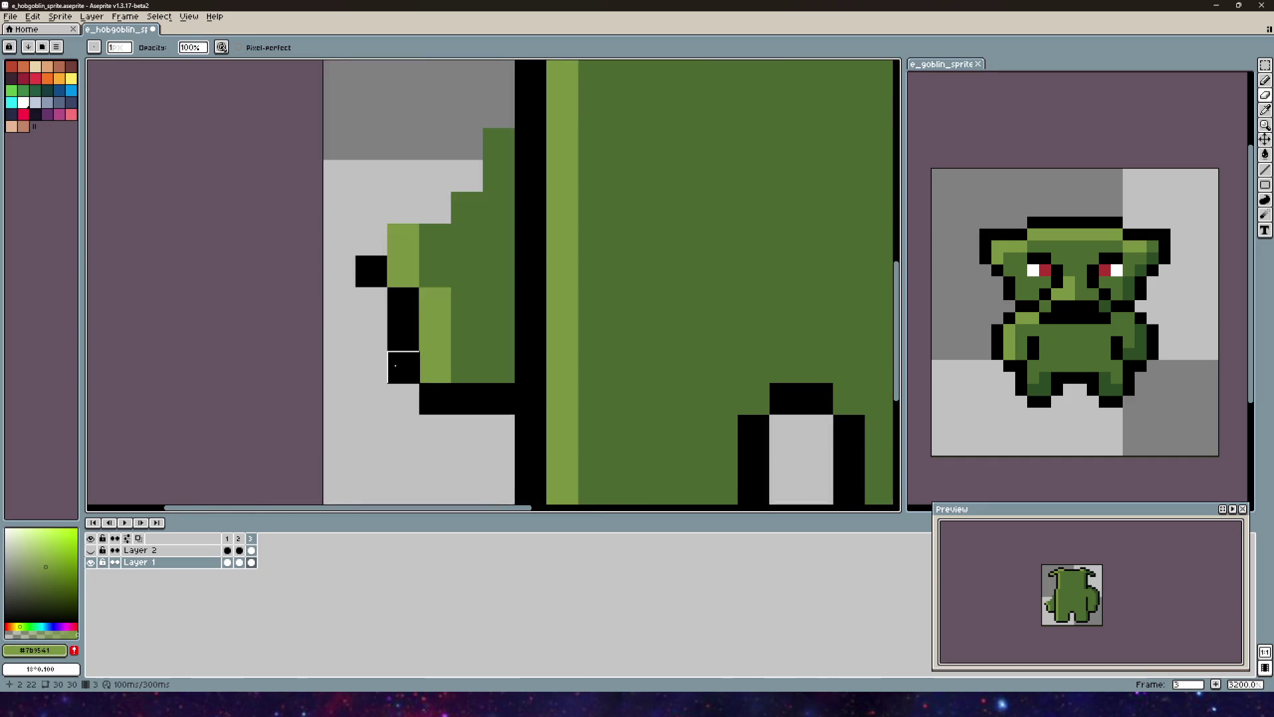
scroll(405, 318, "down", 3)
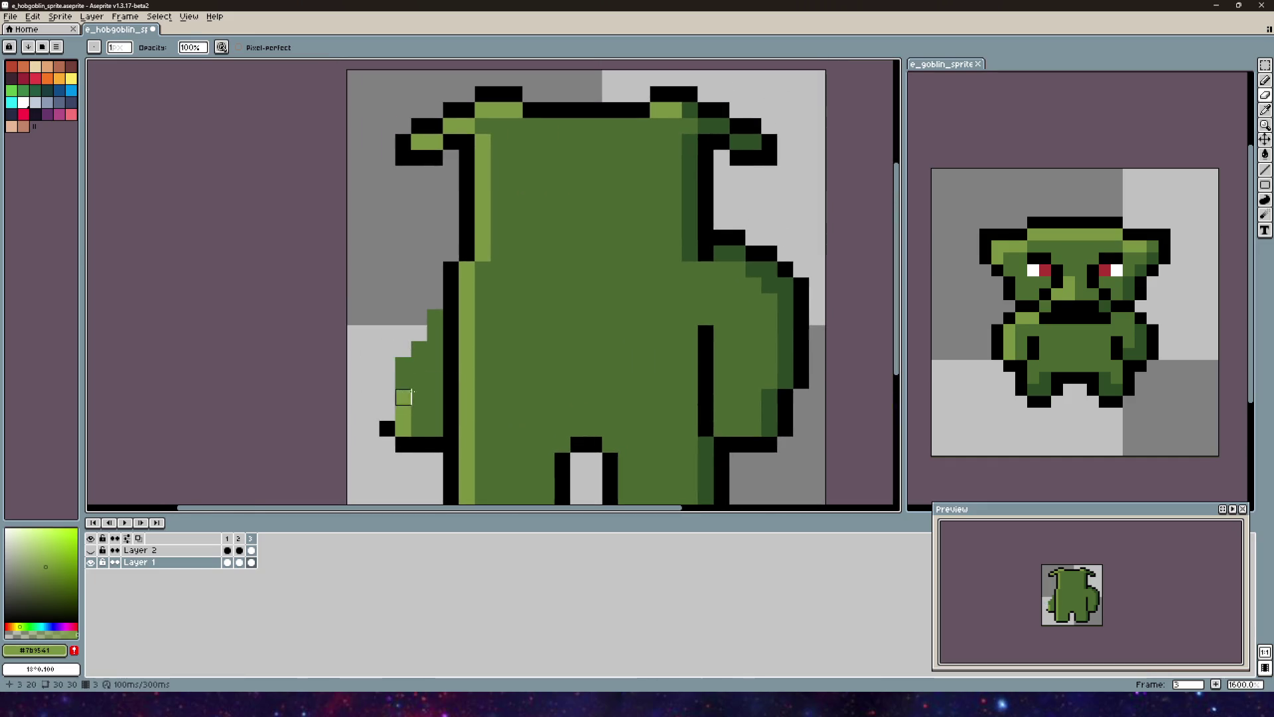
scroll(408, 306, "down", 2)
mouse_move(376, 401)
left_mouse_down()
mouse_move(389, 369)
mouse_move(408, 384)
mouse_move(409, 306)
mouse_move(422, 278)
left_mouse_up()
scroll(422, 278, "down", 3)
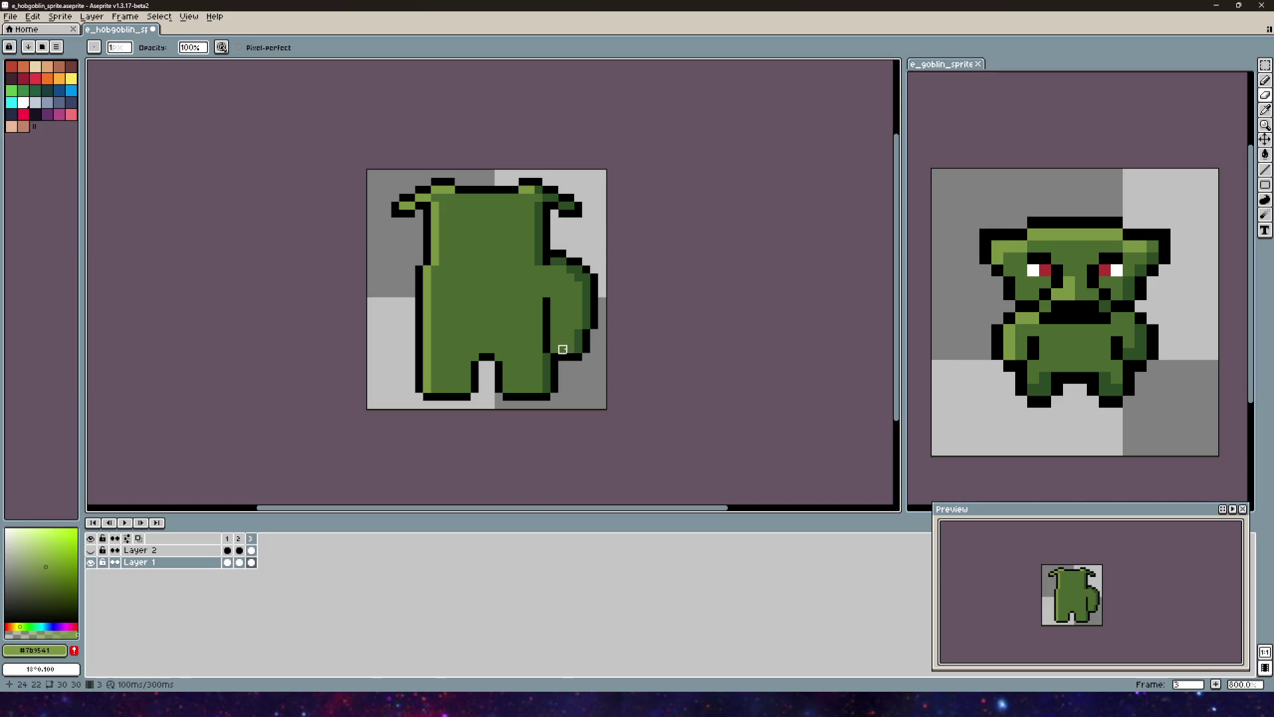
scroll(398, 269, "down", 1)
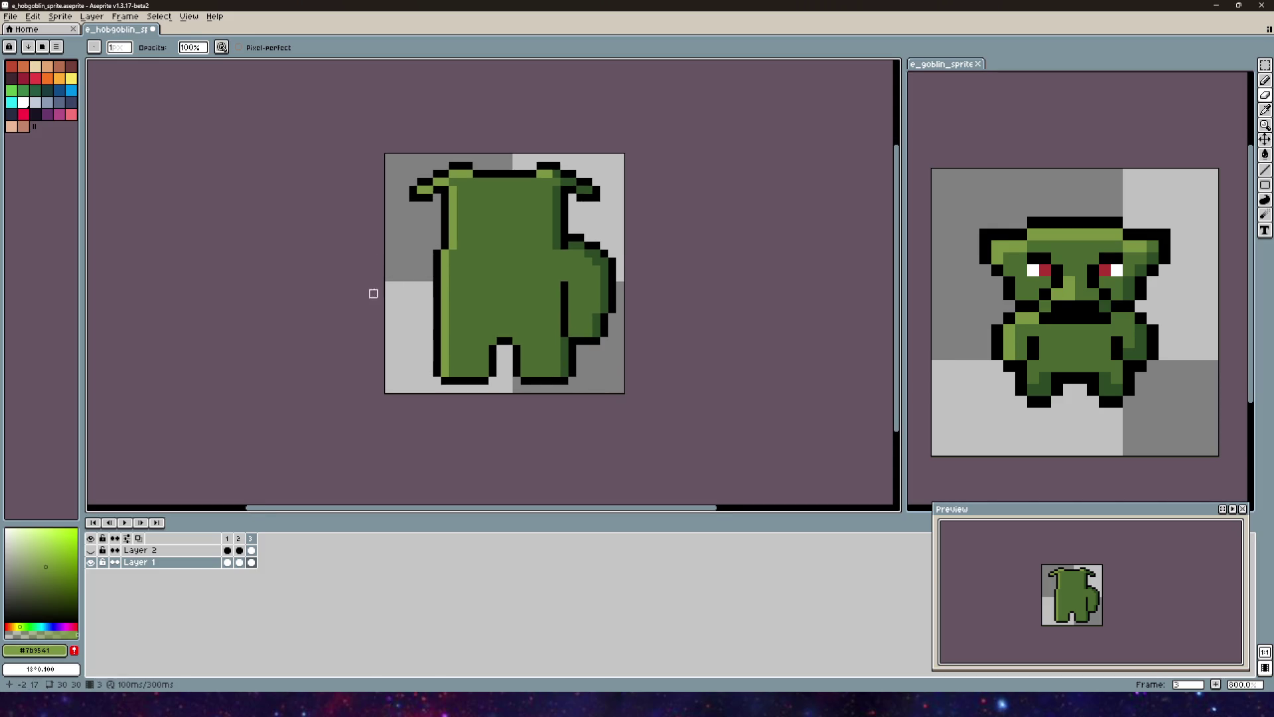
Step: Erase the right shoulder and arm outline, then paint the leftover black edge dark green
left_click_drag(572, 237, 572, 254)
mouse_move(572, 309)
left_mouse_down()
mouse_move(580, 341)
mouse_move(573, 252)
mouse_move(593, 255)
mouse_move(605, 333)
left_mouse_up()
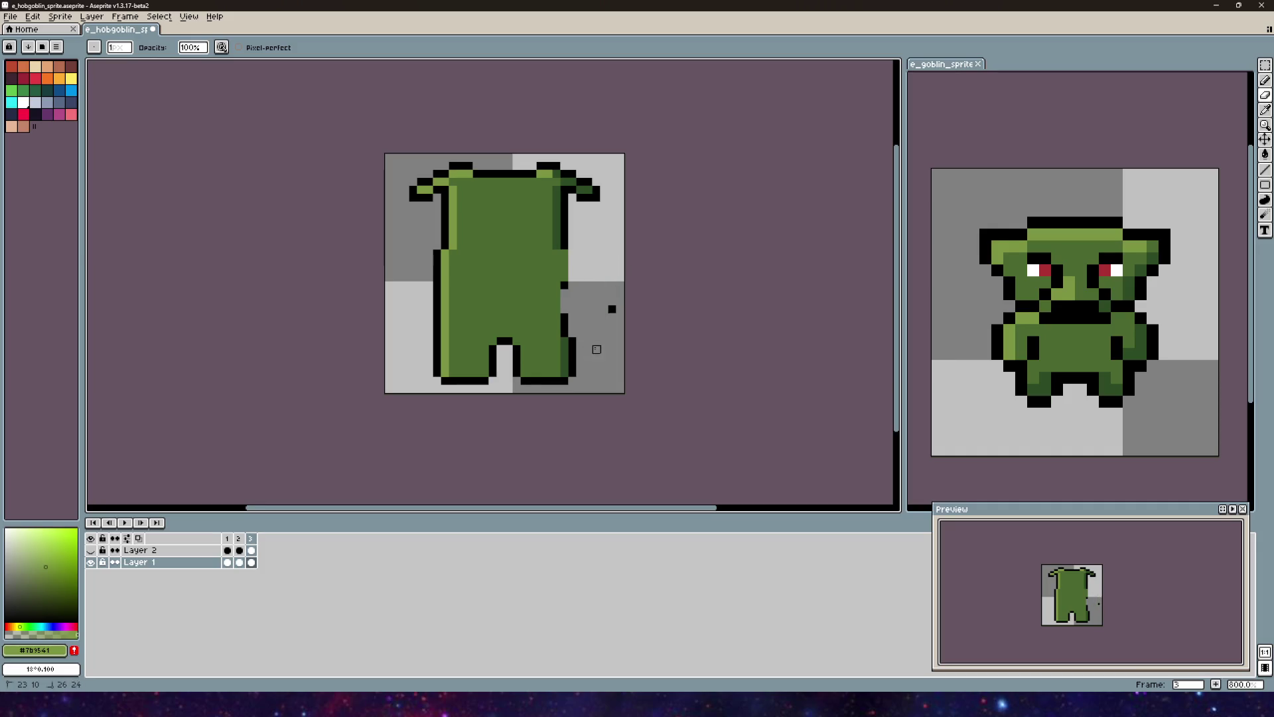
left_click(564, 344, "alt")
left_click_drag(565, 337, 564, 302)
key("b")
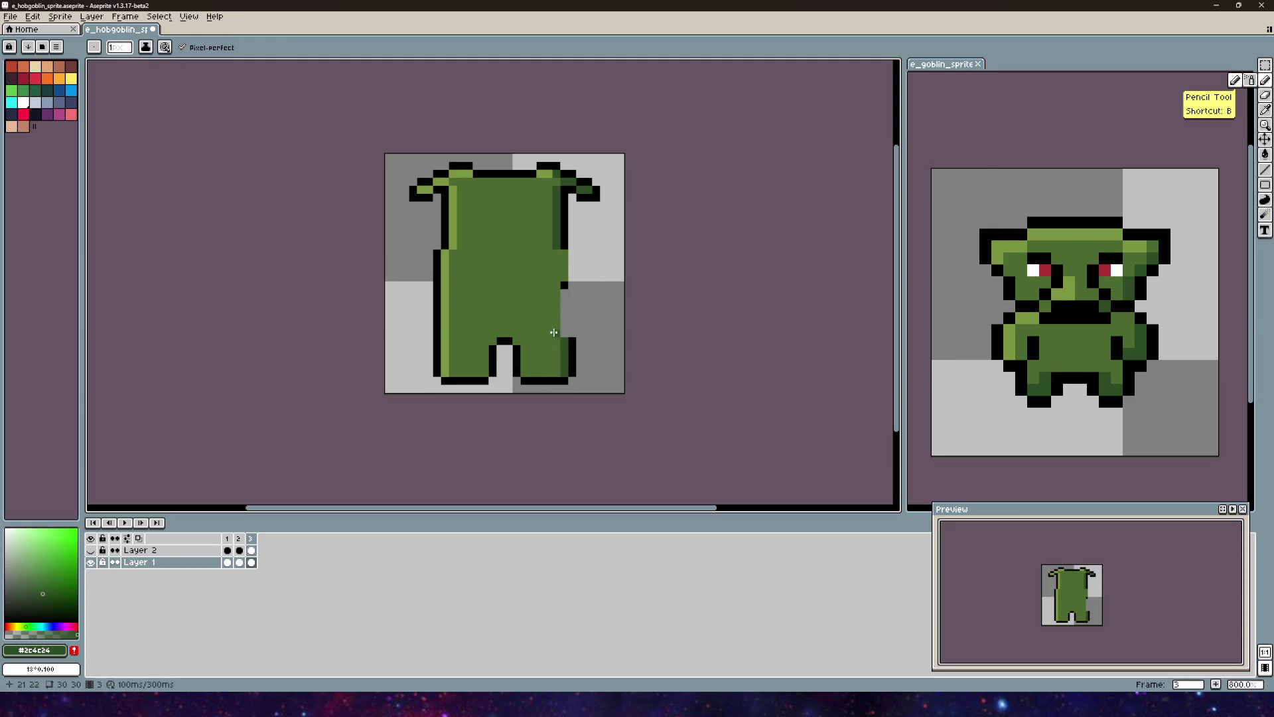
left_click(565, 330)
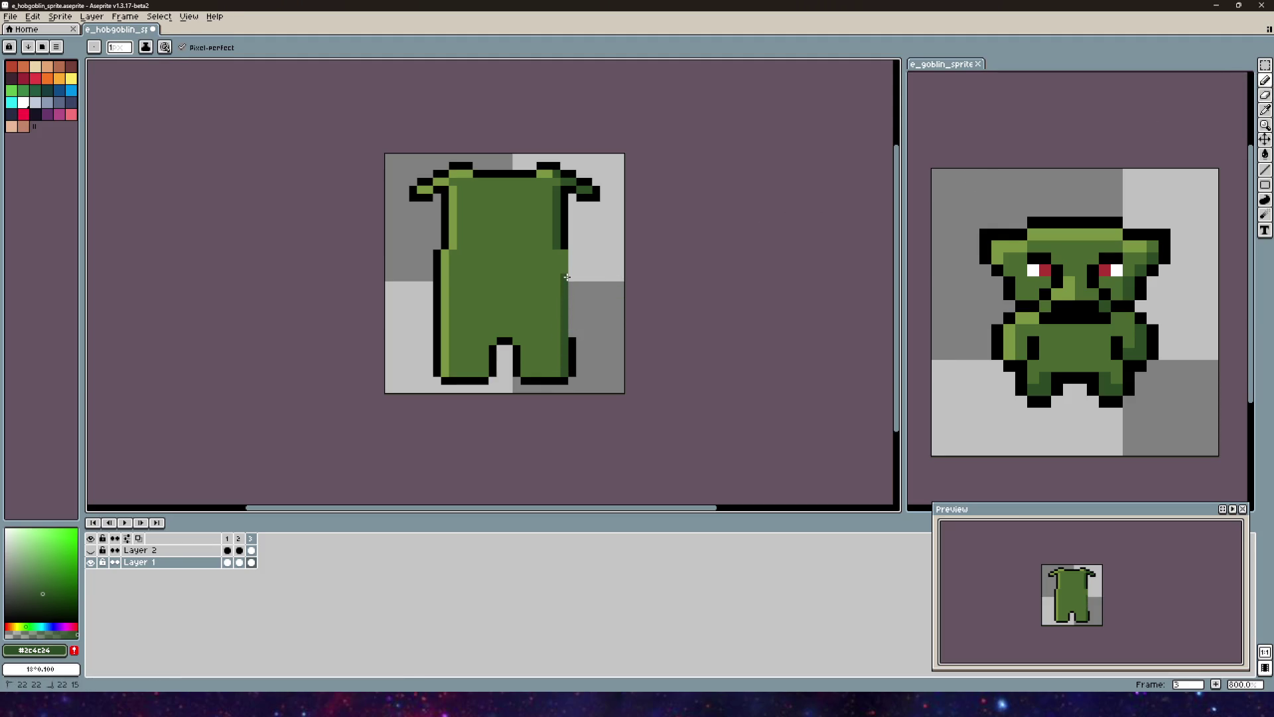
scroll(601, 330, "down", 1)
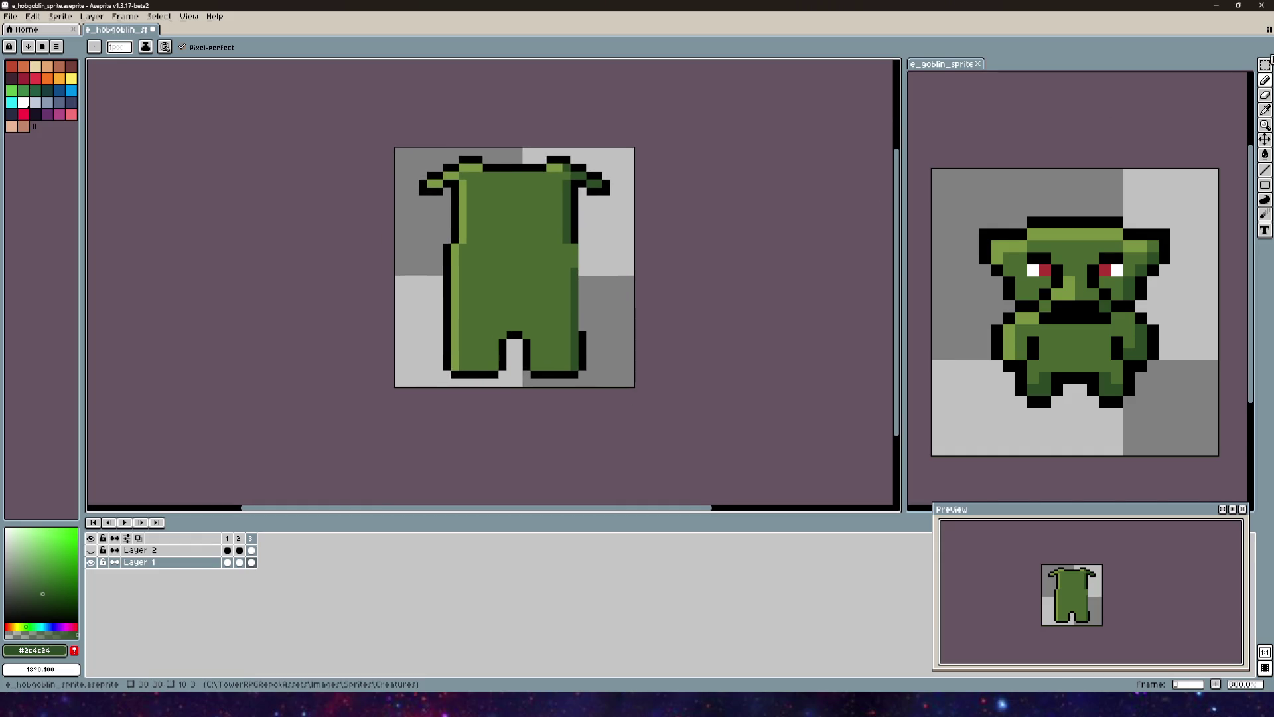
left_click(1265, 64)
Step: Select and delete the hobgoblin's lower legs, then clear the stray selections
mouse_move(610, 315)
left_mouse_down()
mouse_move(395, 384)
mouse_move(421, 384)
left_mouse_up()
key("Delete")
mouse_move(428, 237)
left_mouse_down()
mouse_move(487, 318)
mouse_move(484, 292)
left_mouse_up()
left_click(568, 292)
mouse_move(584, 315)
left_mouse_down()
mouse_move(549, 254)
mouse_move(563, 239)
mouse_move(551, 246)
mouse_move(578, 261)
mouse_move(577, 321)
left_mouse_up()
key("Escape")
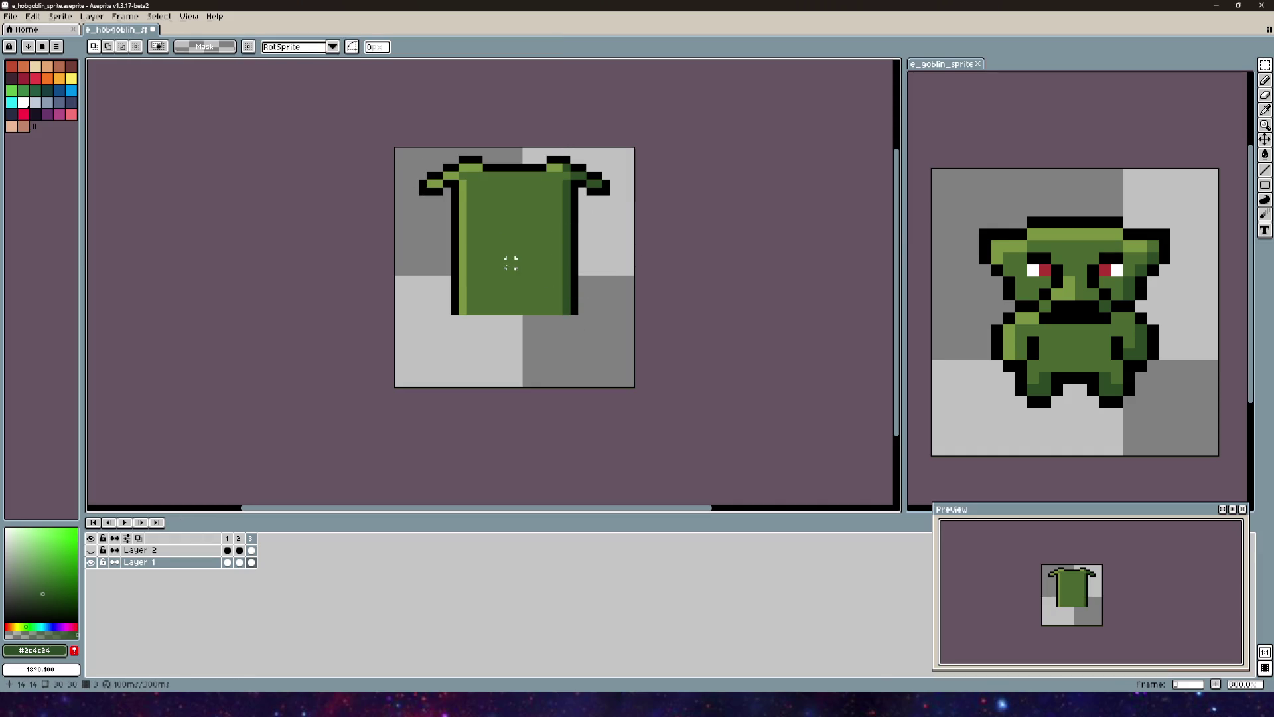
scroll(510, 262, "up", 2)
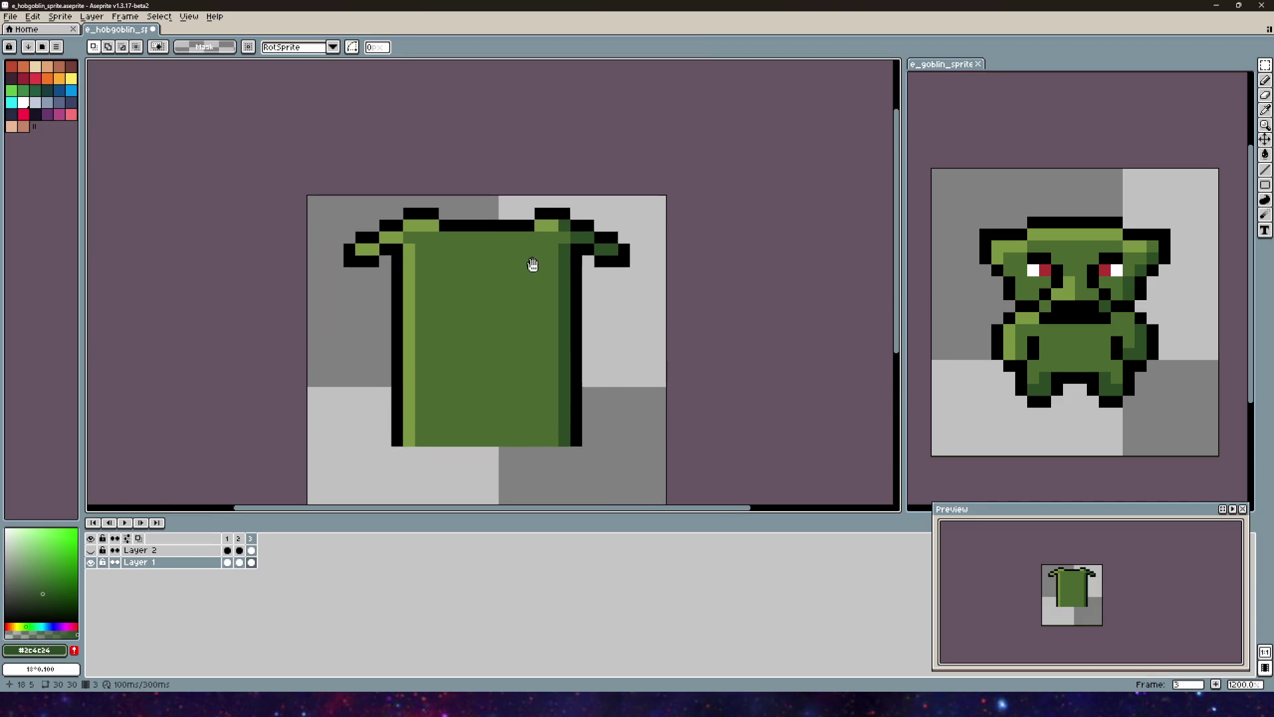
Step: Erase the shoulder pad and leftover black pixels, then move the goblin reference into the main editor
key("e")
mouse_move(594, 263)
left_mouse_down()
mouse_move(569, 226)
mouse_move(569, 239)
mouse_move(627, 269)
mouse_move(605, 250)
mouse_move(412, 222)
mouse_move(354, 286)
mouse_move(365, 250)
left_mouse_up()
left_click_drag(534, 263, 582, 194)
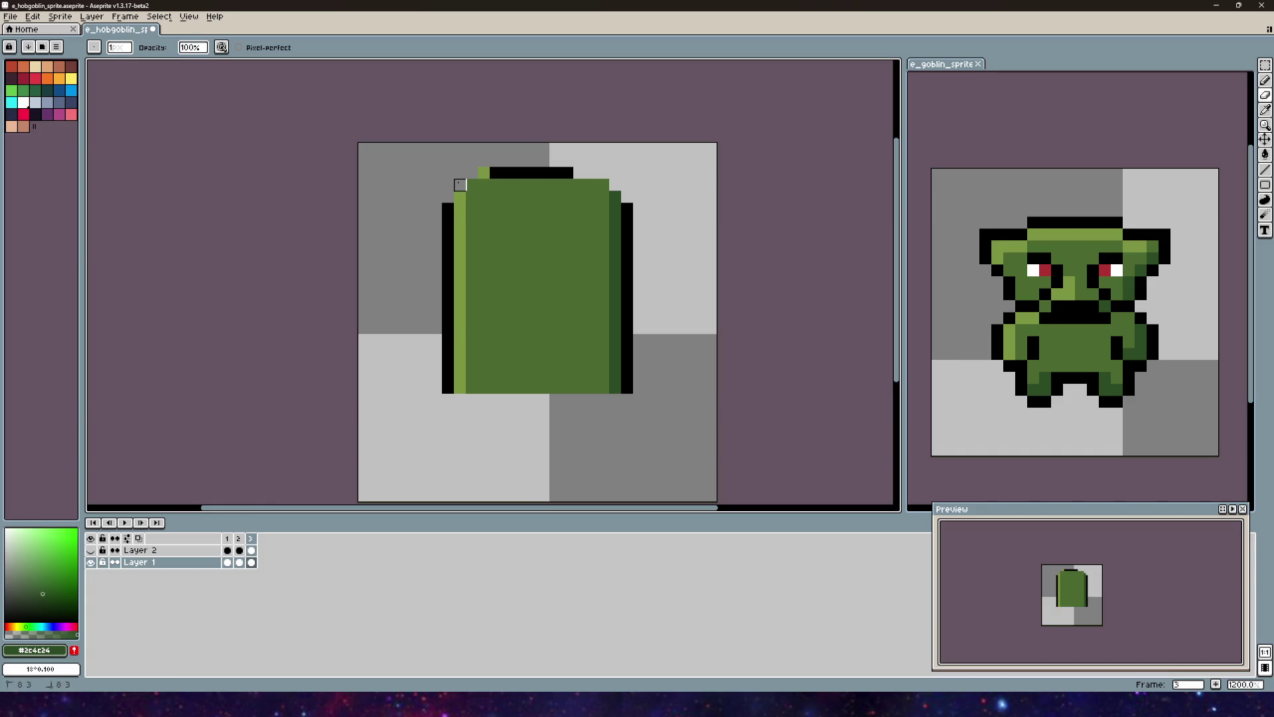
mouse_move(947, 75)
left_mouse_down()
mouse_move(465, 299)
mouse_move(368, 426)
left_mouse_up()
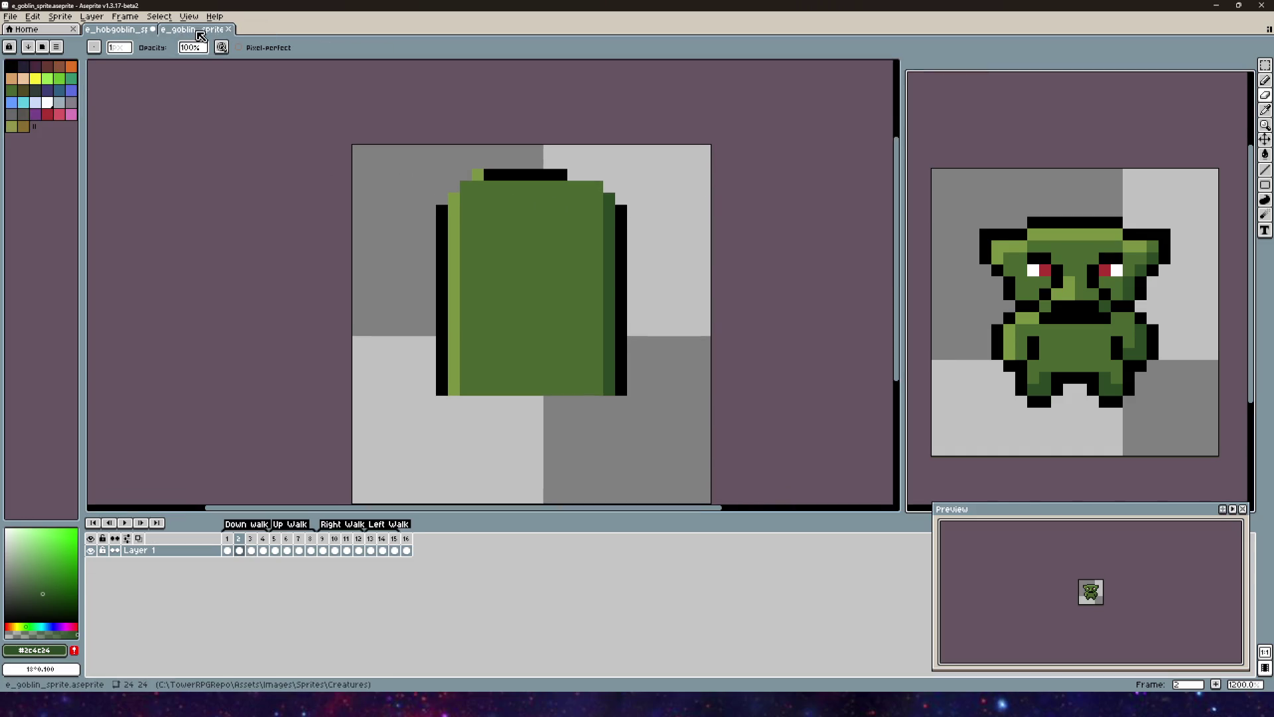
Step: Dock the goblin's Right Walk side-view frame beside the hobgoblin as a reference
left_click(334, 539)
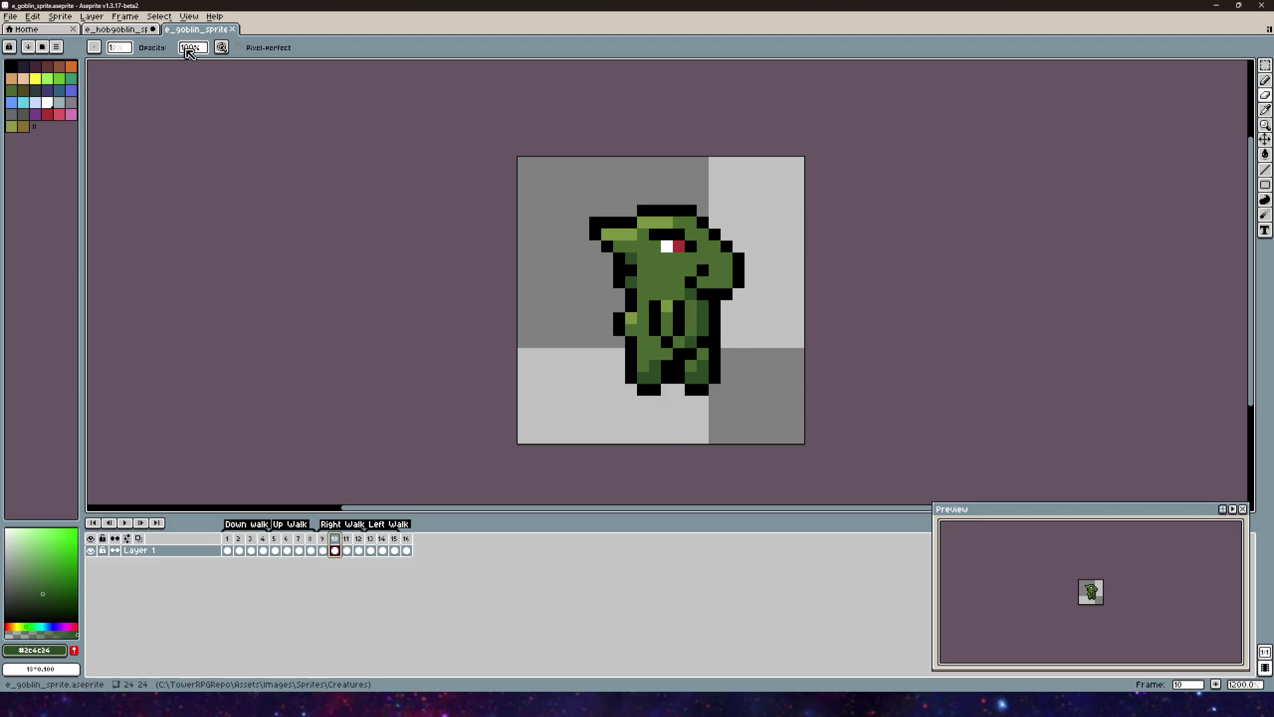
left_click(117, 32)
left_click_drag(198, 29, 1224, 252)
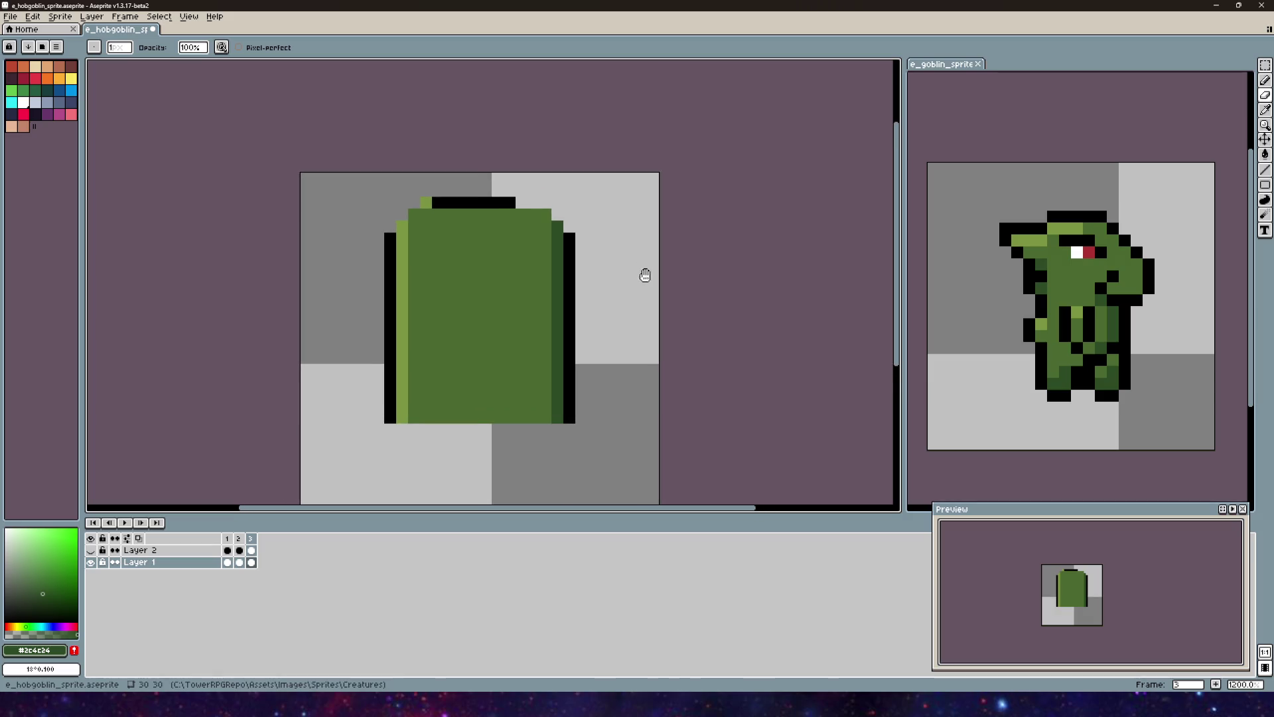
Step: Extend the torso's black top outline across to close its top-right corner
scroll(414, 202, "up", 1)
left_click(449, 204, "alt")
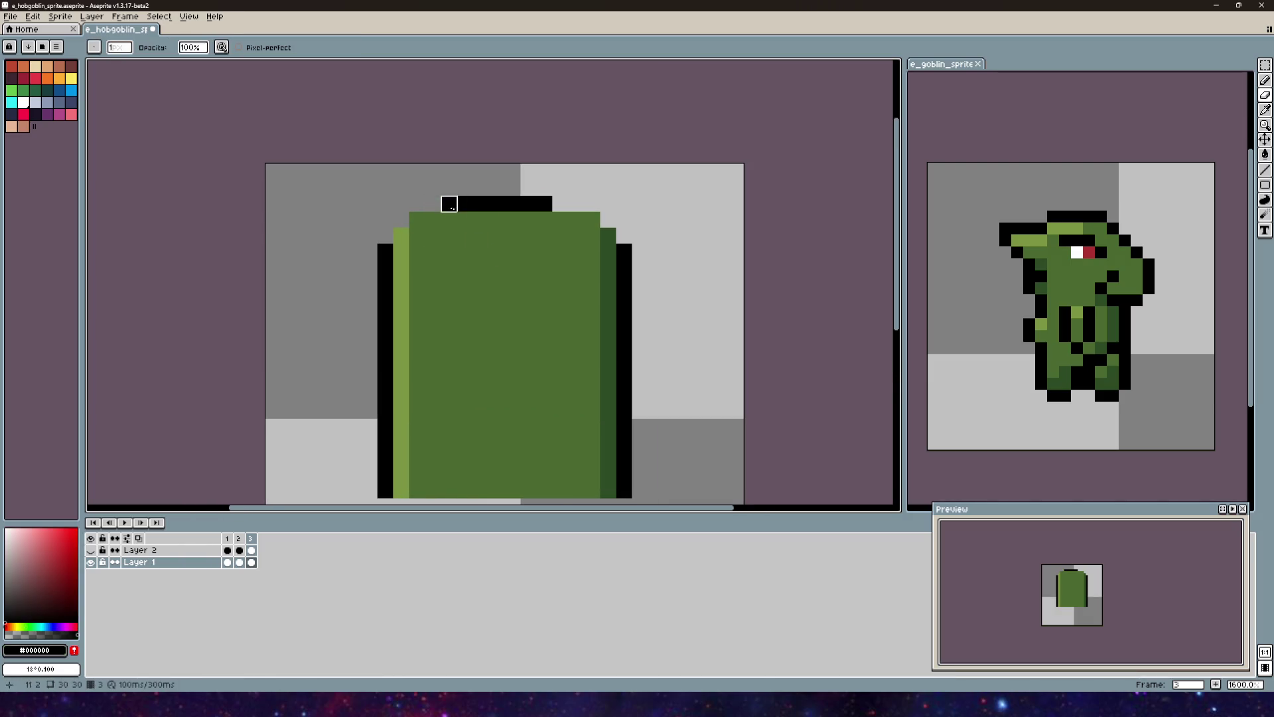
key("b")
left_click_drag(433, 204, 422, 202)
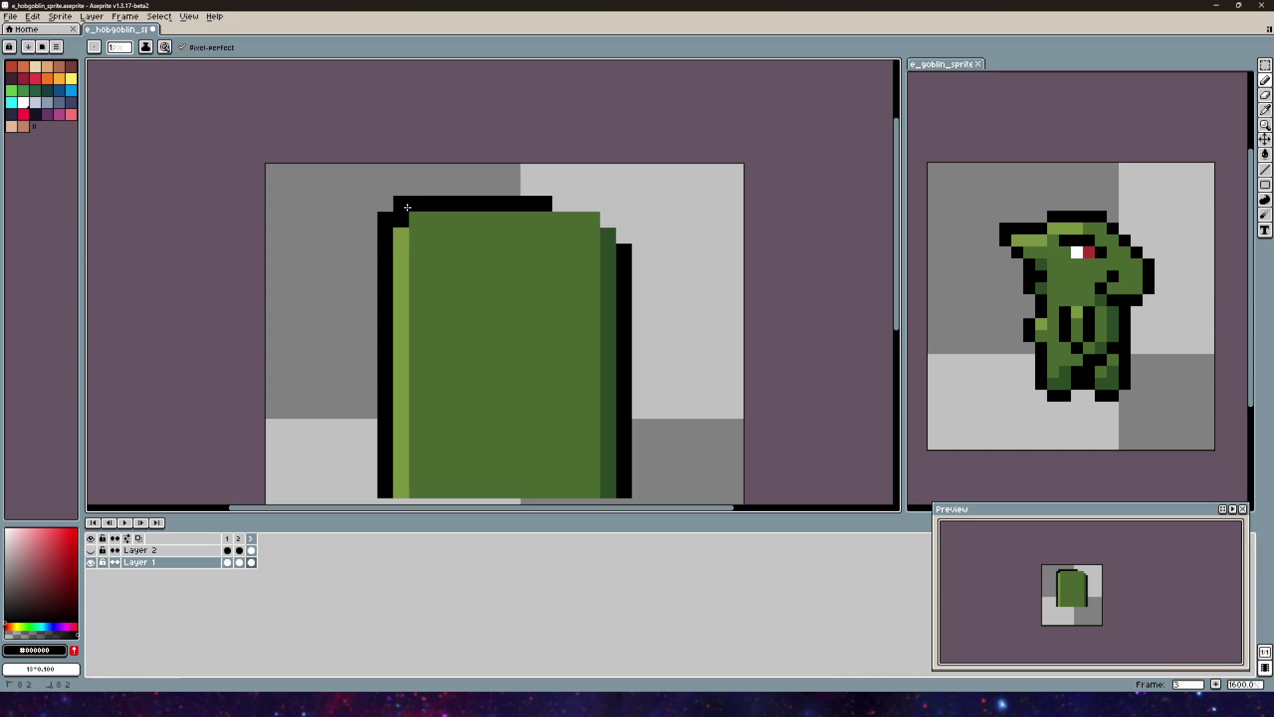
key("ctrl+z")
key("ctrl+z")
key("ctrl+z")
key("ctrl+z")
left_click(415, 207)
mouse_move(560, 203)
left_mouse_down()
mouse_move(623, 204)
mouse_move(554, 204)
mouse_move(623, 235)
left_mouse_up()
key("ctrl+z")
left_click(603, 233, "alt")
Step: Add a light-green highlight strip top-left and dark-green shading top-right
left_click(607, 219)
left_click(401, 231, "alt")
left_click_drag(401, 219, 455, 219)
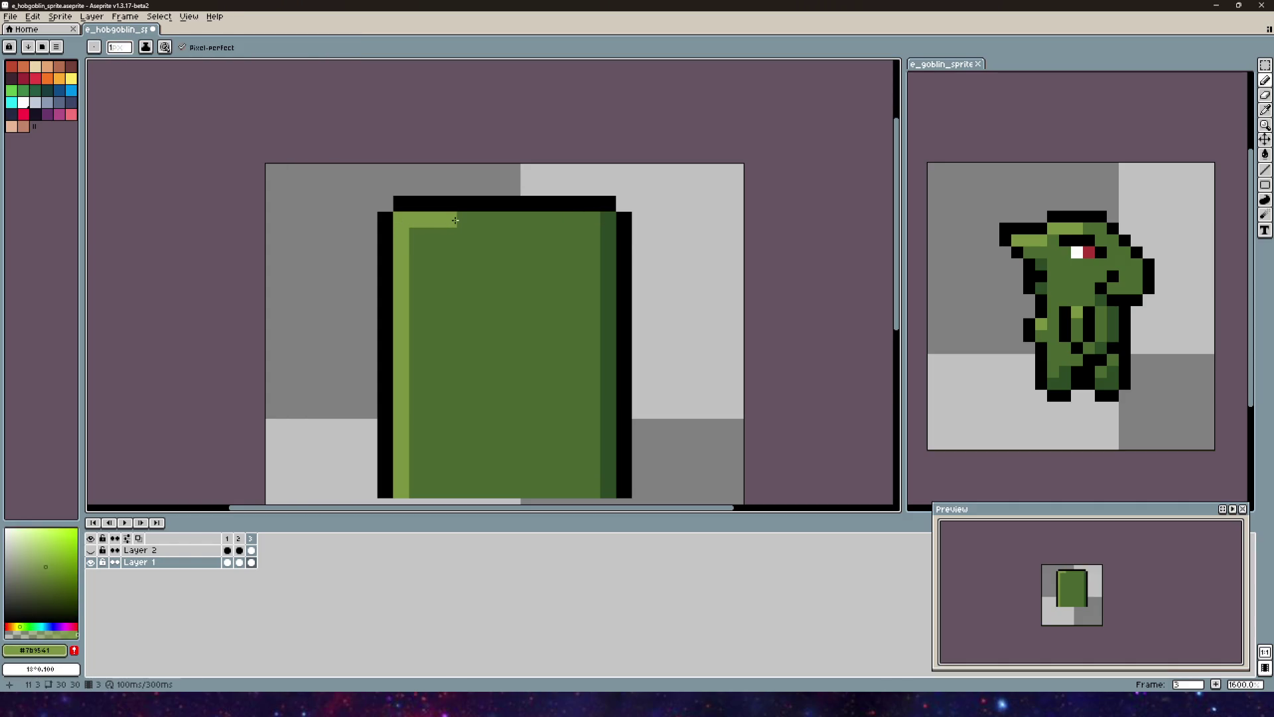
scroll(456, 220, "down", 3)
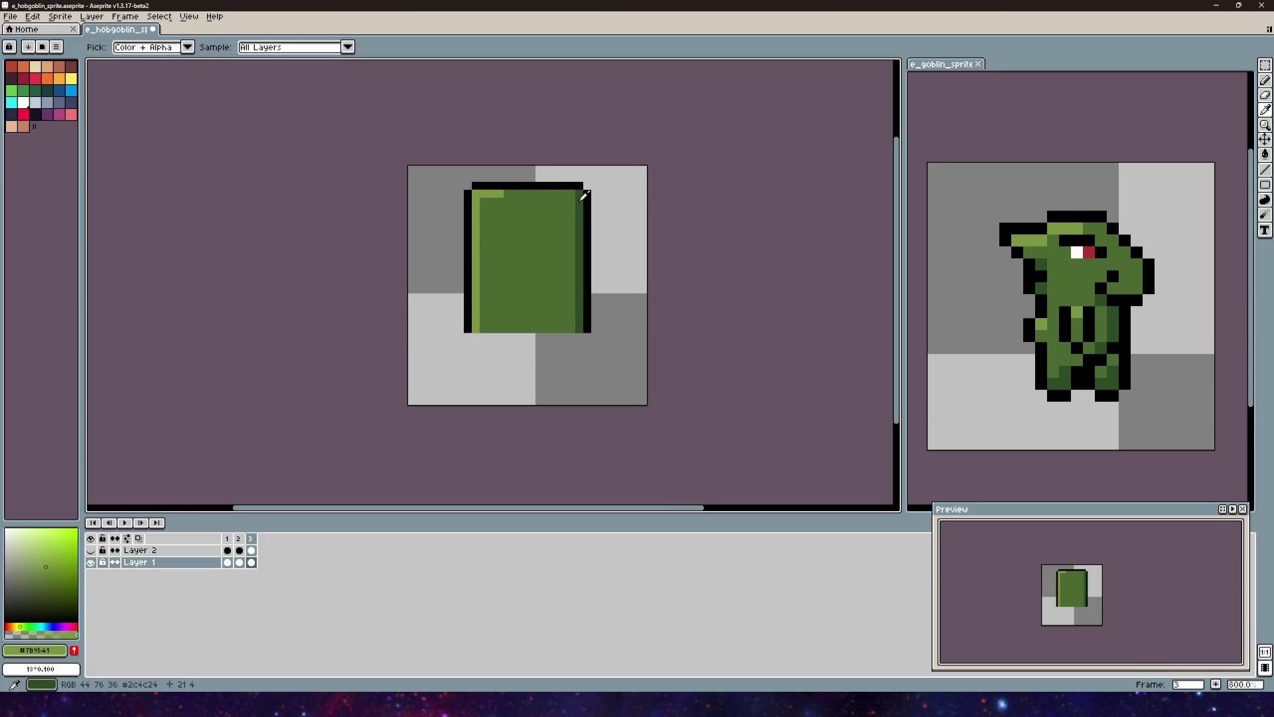
left_click(583, 198, "alt")
left_click_drag(555, 194, 579, 194)
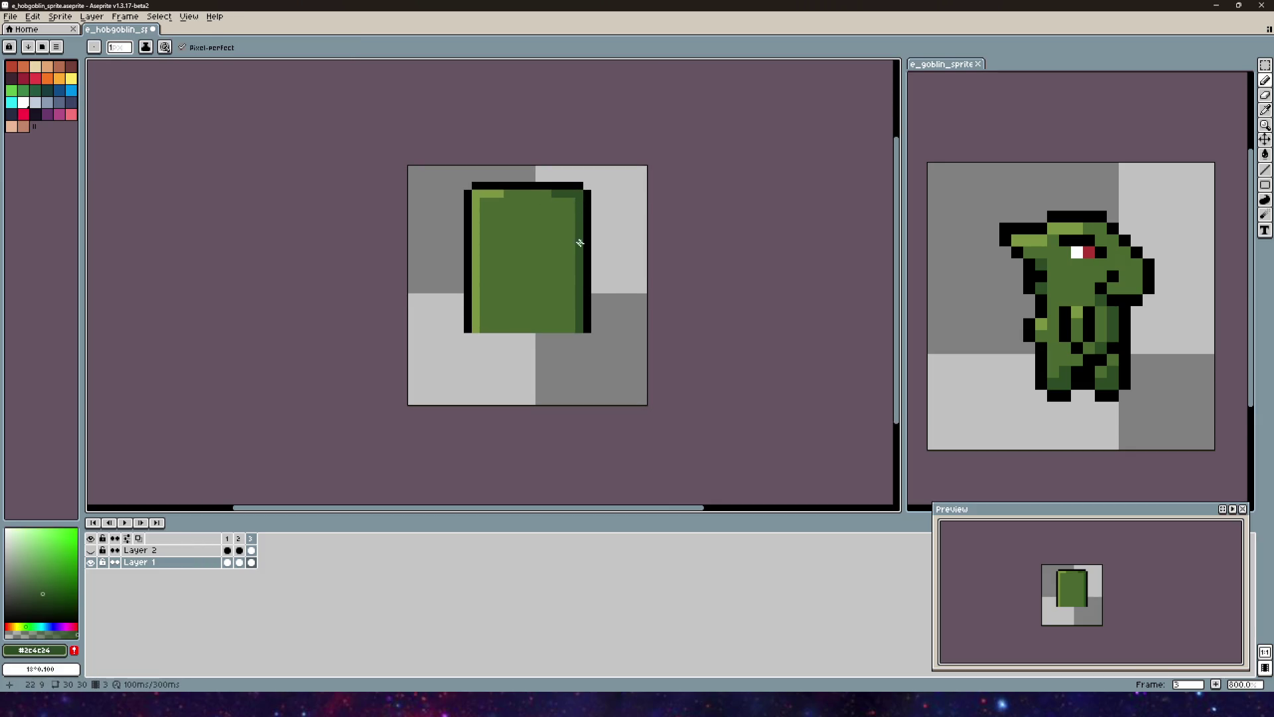
scroll(537, 264, "up", 3)
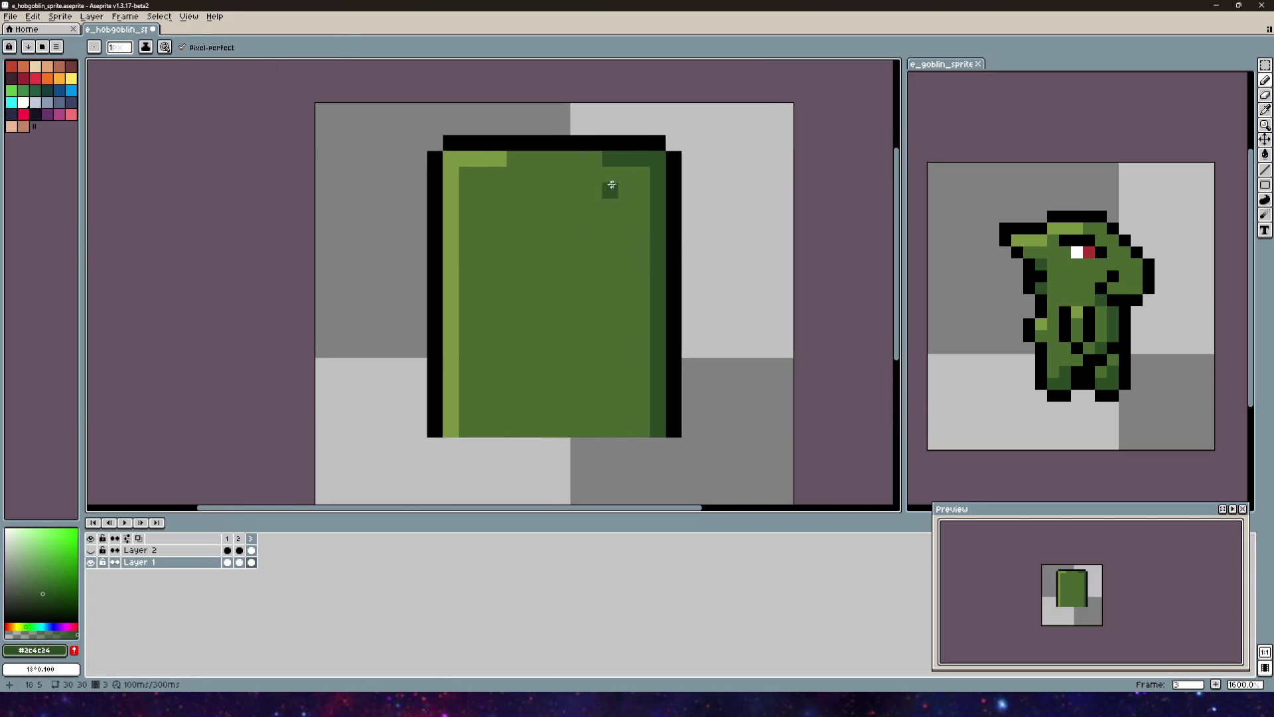
Step: Draw a black arm outline curving down from the torso's top-right corner
left_click(606, 140, "alt")
left_click(610, 191)
left_click(587, 228, "shift")
mouse_move(588, 228)
left_mouse_down()
mouse_move(547, 320)
mouse_move(445, 185)
mouse_move(501, 322)
left_mouse_up()
key("ctrl+z")
key("ctrl+z")
key("ctrl+z")
left_click(578, 190)
left_click(514, 318, "shift")
key("ctrl+z")
key("ctrl+z")
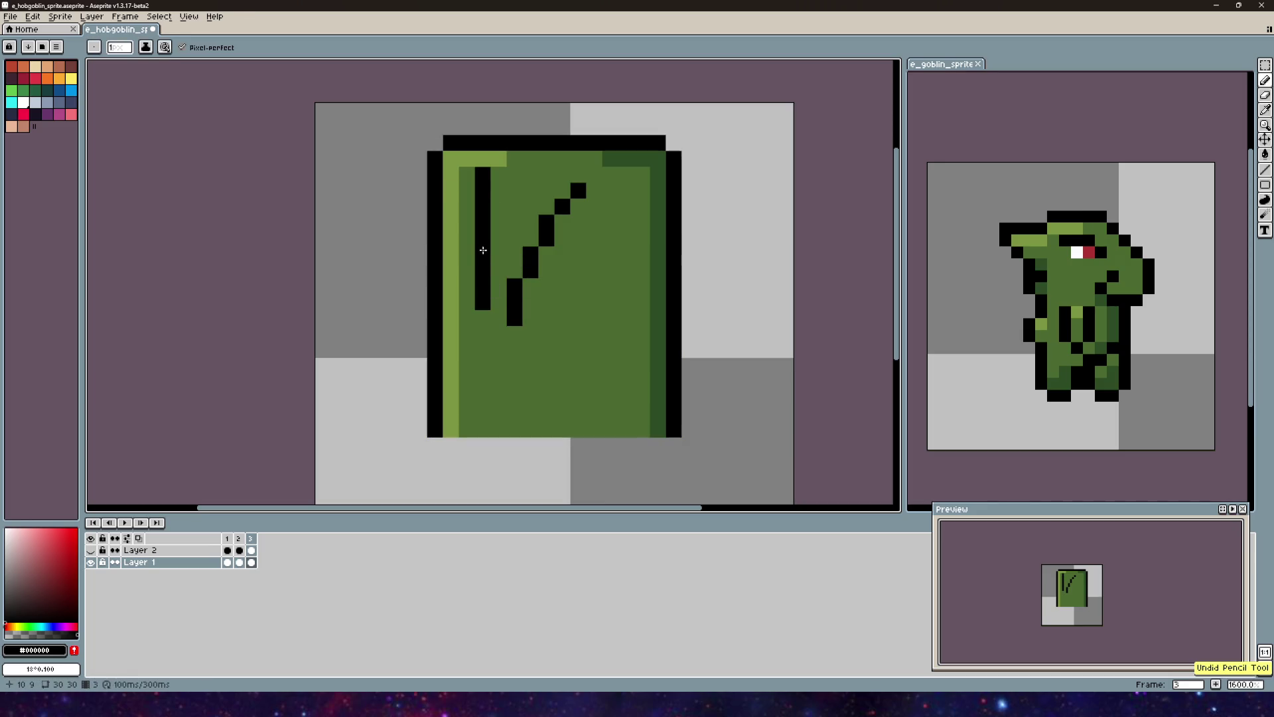
key("ctrl+z")
key("ctrl+z")
key("ctrl+z")
left_click_drag(495, 205, 627, 269)
mouse_move(587, 210)
left_mouse_down()
mouse_move(475, 302)
mouse_move(478, 322)
mouse_move(524, 285)
left_mouse_up()
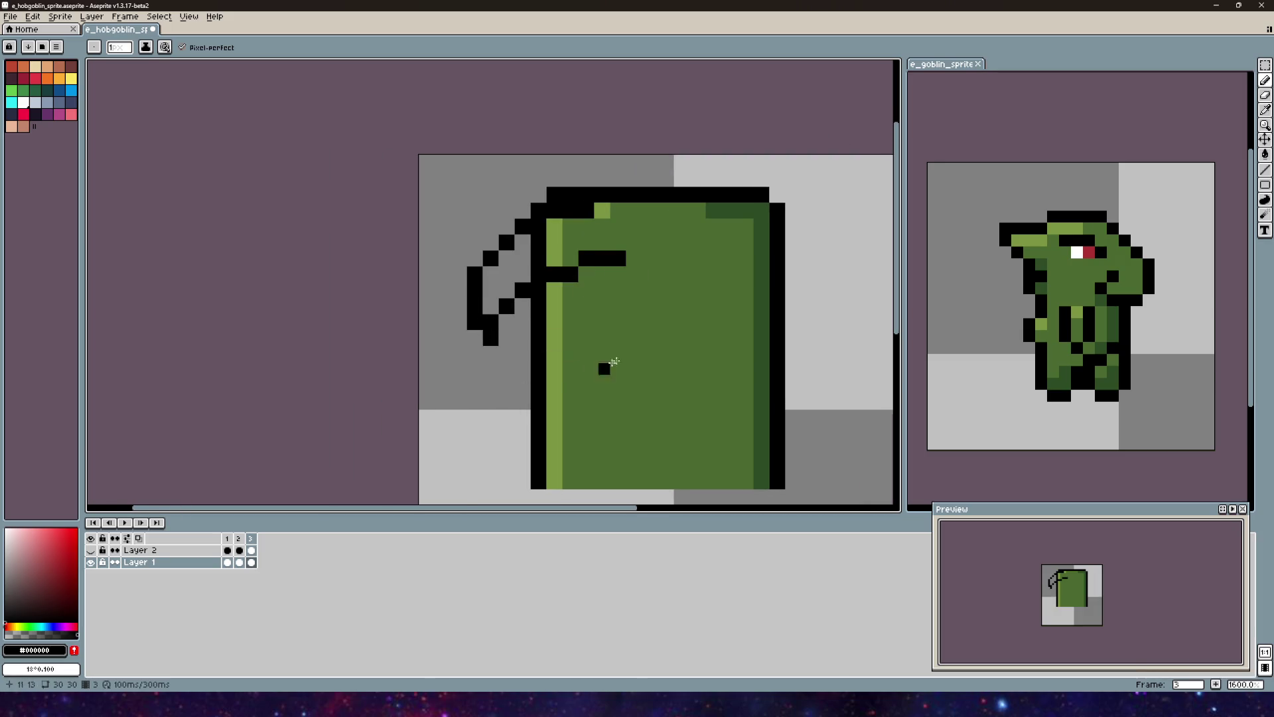
scroll(605, 364, "down", 1)
key("ctrl+z")
Step: Sketch a short black left-arm outline with a rising diagonal on the torso front
key("ctrl+z")
mouse_move(693, 219)
left_mouse_down()
mouse_move(743, 302)
mouse_move(690, 300)
left_mouse_up()
mouse_move(538, 162)
left_mouse_down()
mouse_move(467, 325)
mouse_move(563, 235)
left_mouse_up()
scroll(573, 364, "down", 4)
middle_click(606, 321)
mouse_move(606, 321)
left_mouse_down()
mouse_move(552, 246)
mouse_move(476, 245)
left_mouse_up()
key("v")
key("ctrl+z")
key("ctrl+z")
key("b")
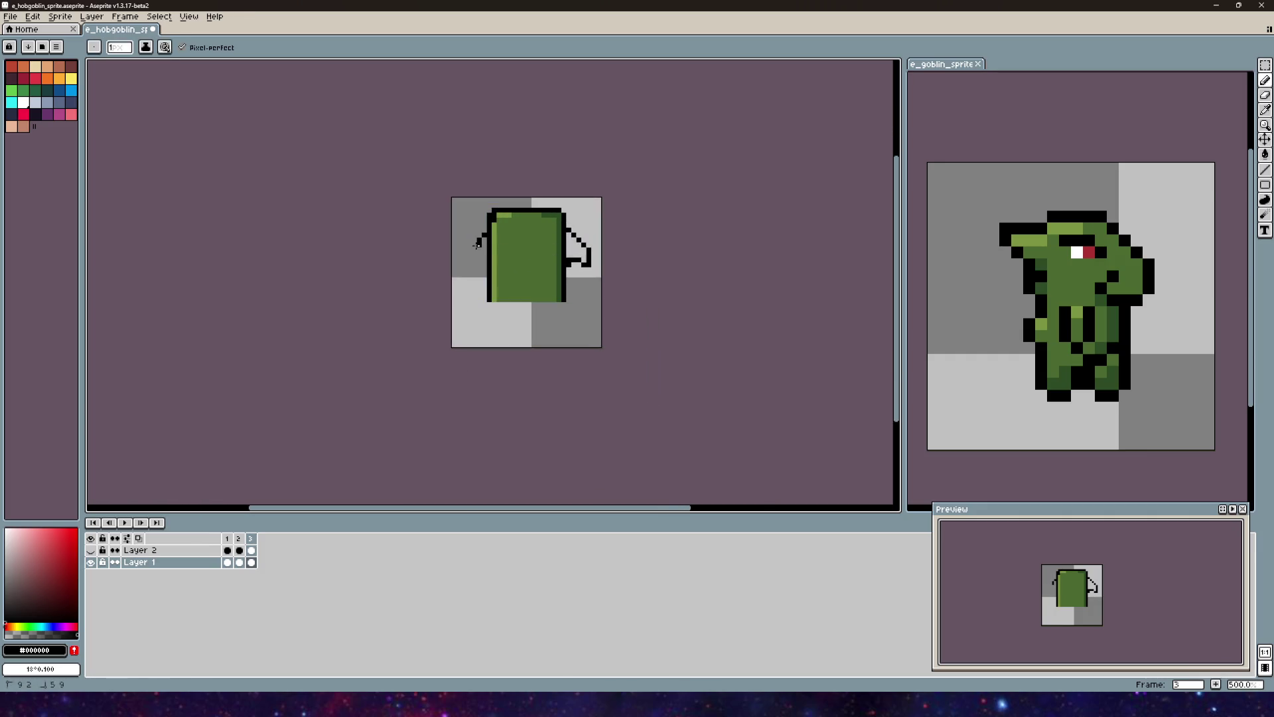
key("ctrl+z")
key("v")
key("b")
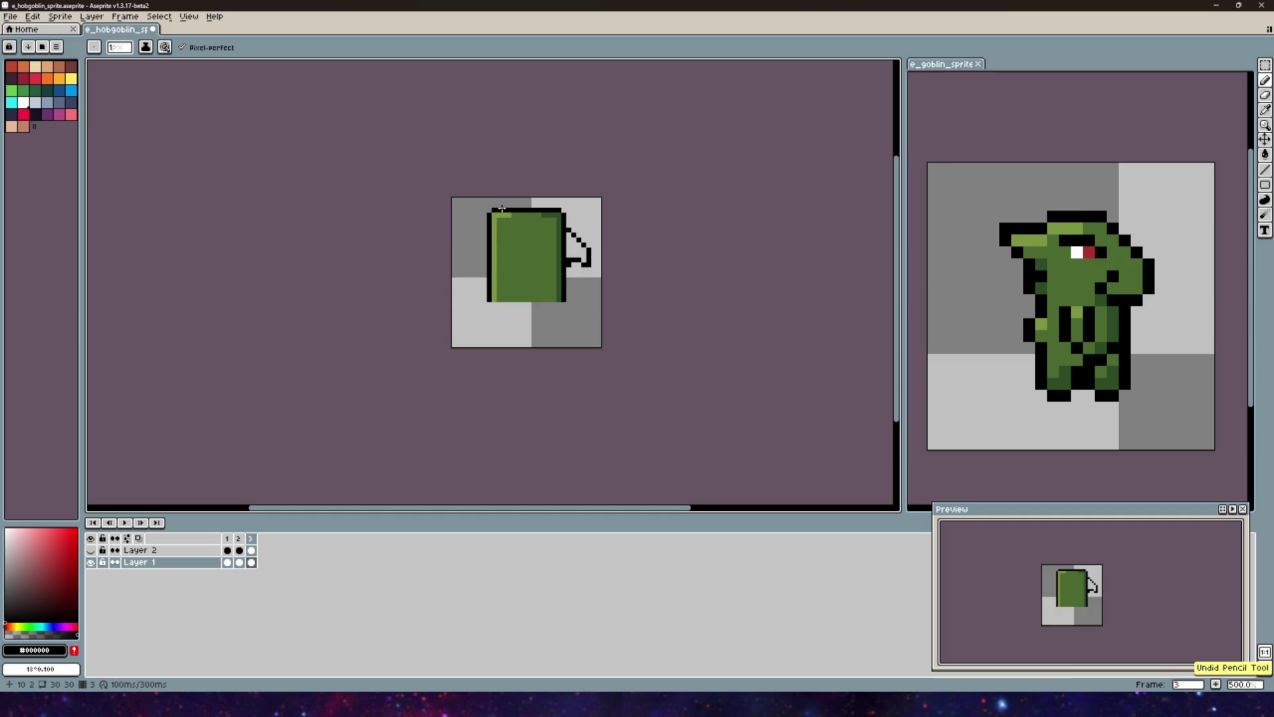
left_click_drag(509, 244, 526, 235)
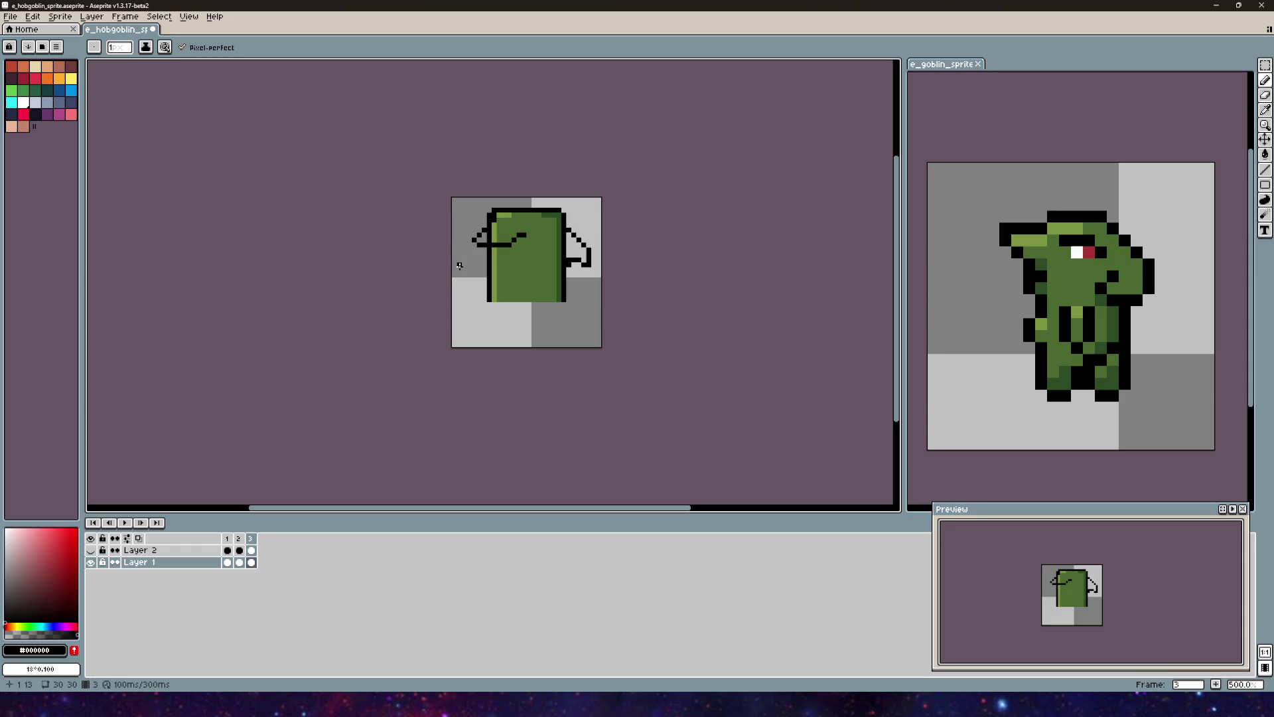
Step: Sketch trial left-arm strokes on frame 3's head shape and undo each one
scroll(460, 265, "up", 5)
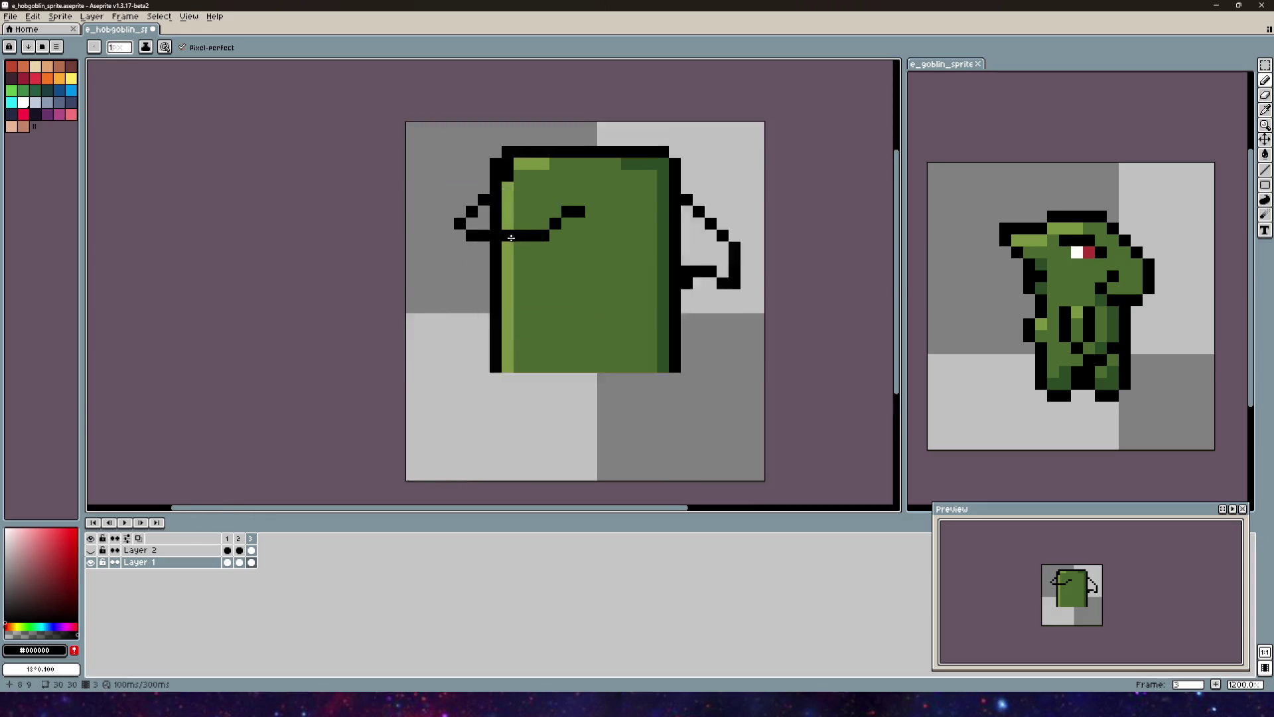
key("ctrl+z")
mouse_move(441, 213)
left_mouse_down()
mouse_move(370, 229)
mouse_move(434, 312)
mouse_move(557, 326)
left_mouse_up()
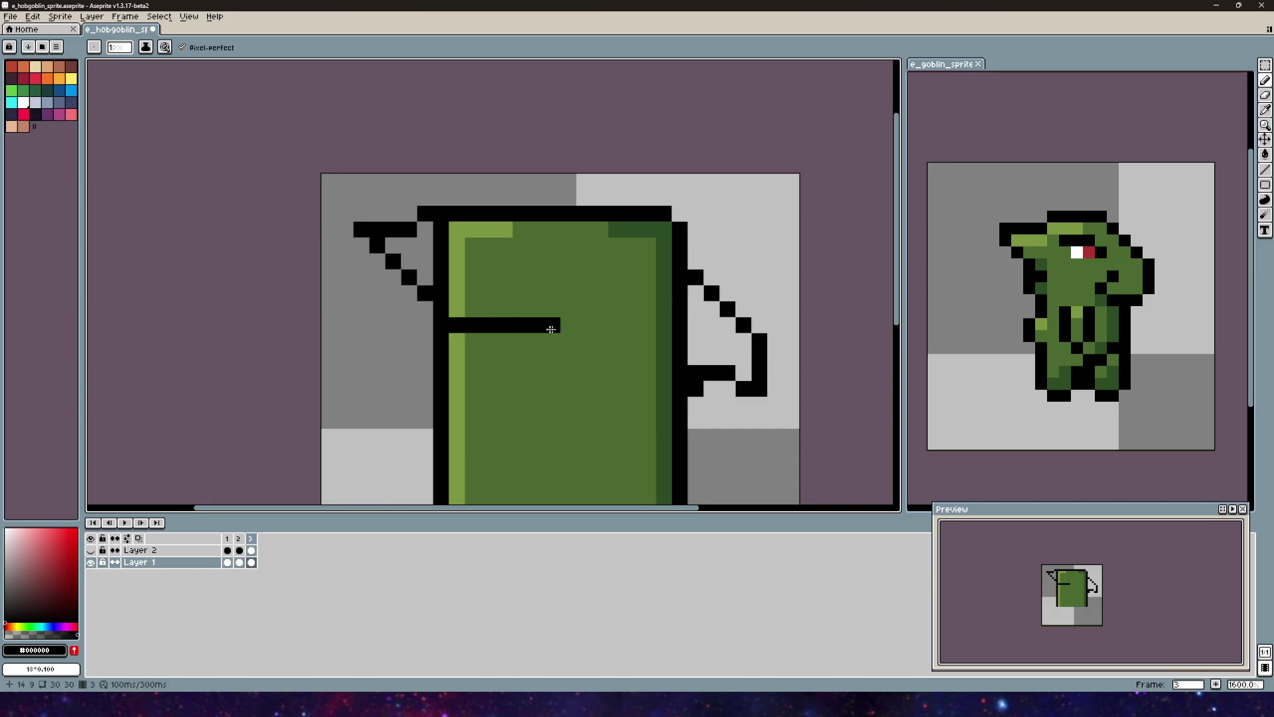
scroll(558, 326, "down", 3)
key("ctrl+z")
mouse_move(484, 229)
left_mouse_down()
mouse_move(436, 266)
mouse_move(529, 283)
left_mouse_up()
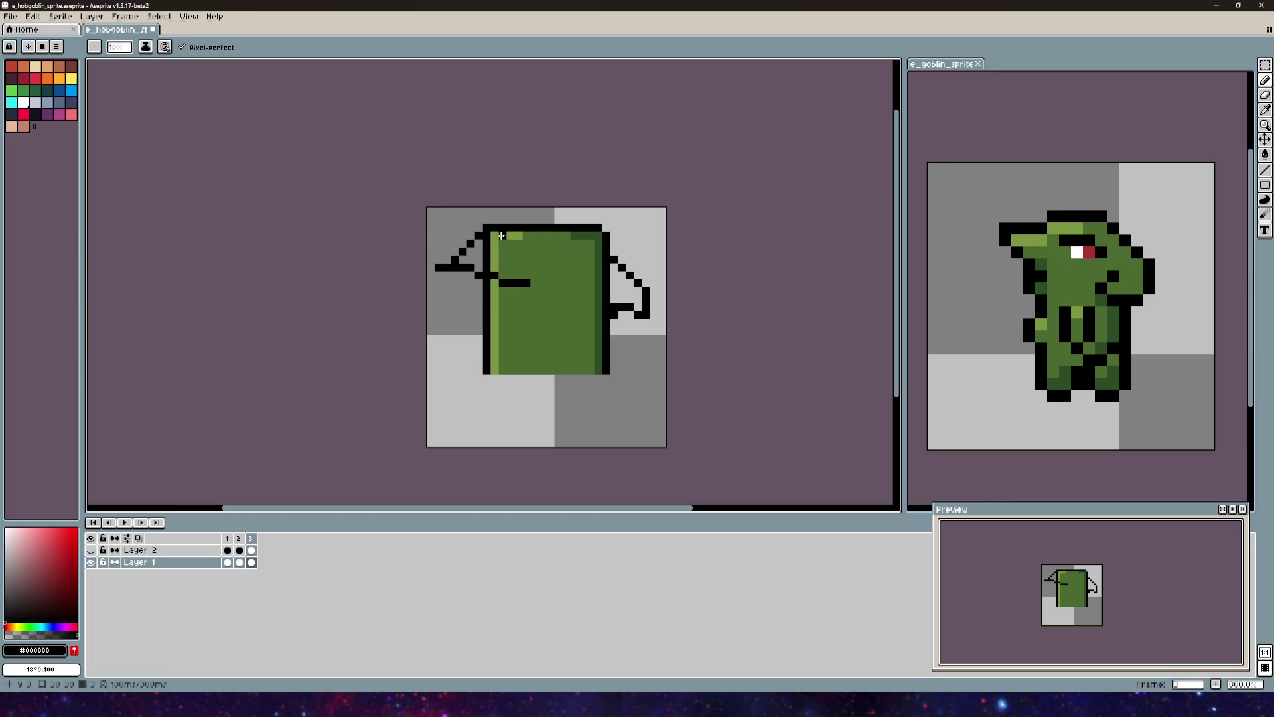
key("ctrl+z")
key("ctrl+z")
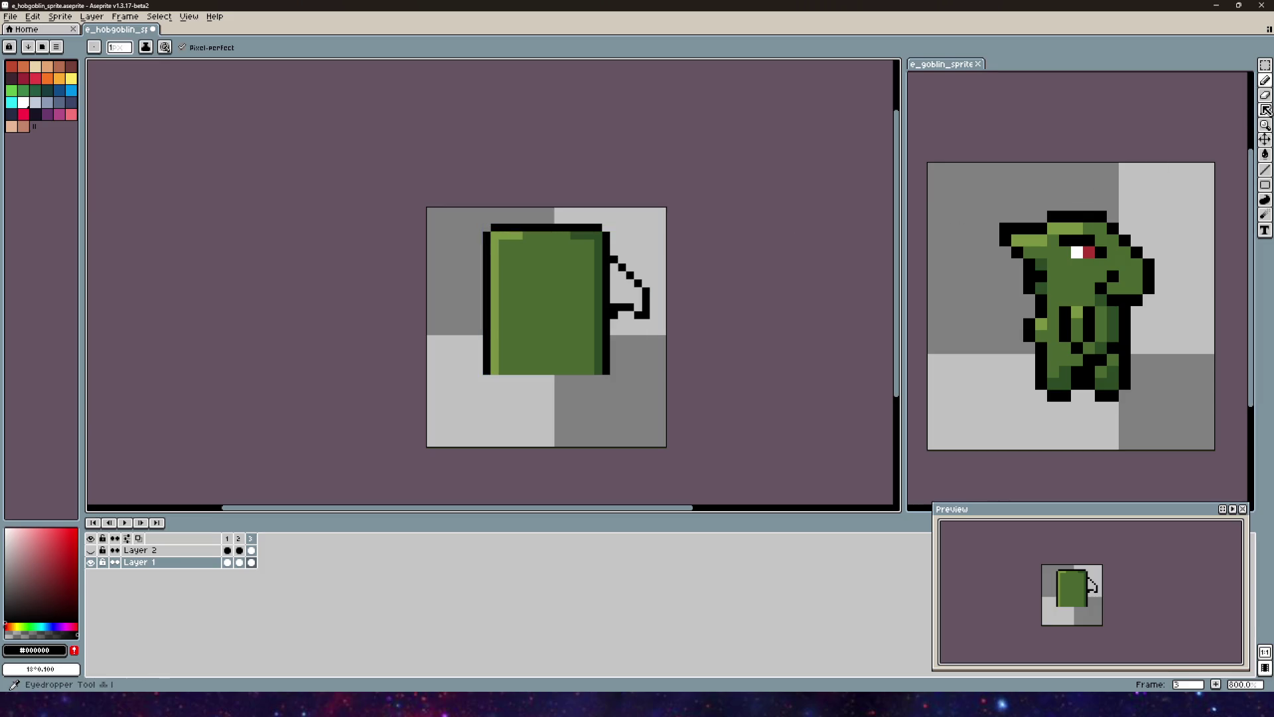
Step: Erase the black outline at the green shape's top-left corner
left_click(1266, 95)
scroll(427, 264, "up", 1)
scroll(464, 219, "down", 1)
left_click_drag(535, 188, 495, 203)
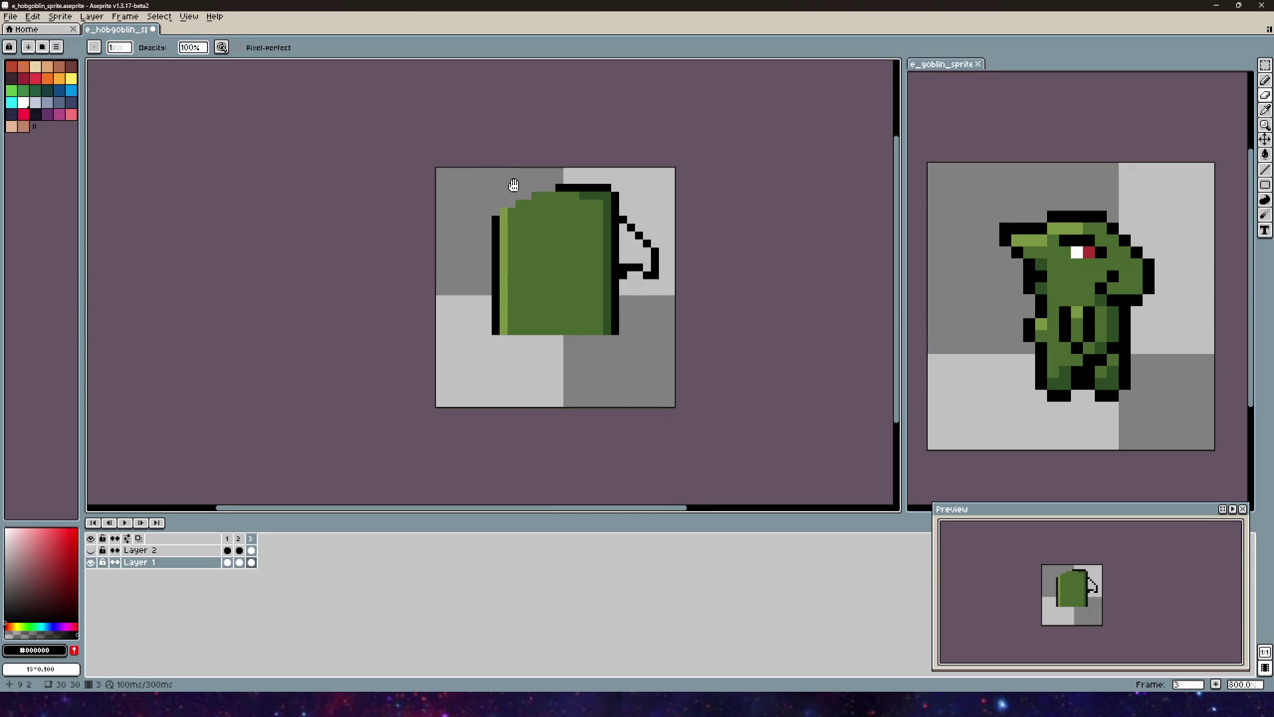
Step: Try redrawing the top-left outline and left-side arm lines, then undo them
scroll(515, 191, "up", 1)
left_click(1266, 80)
scroll(525, 239, "up", 1)
left_click_drag(524, 223, 431, 285)
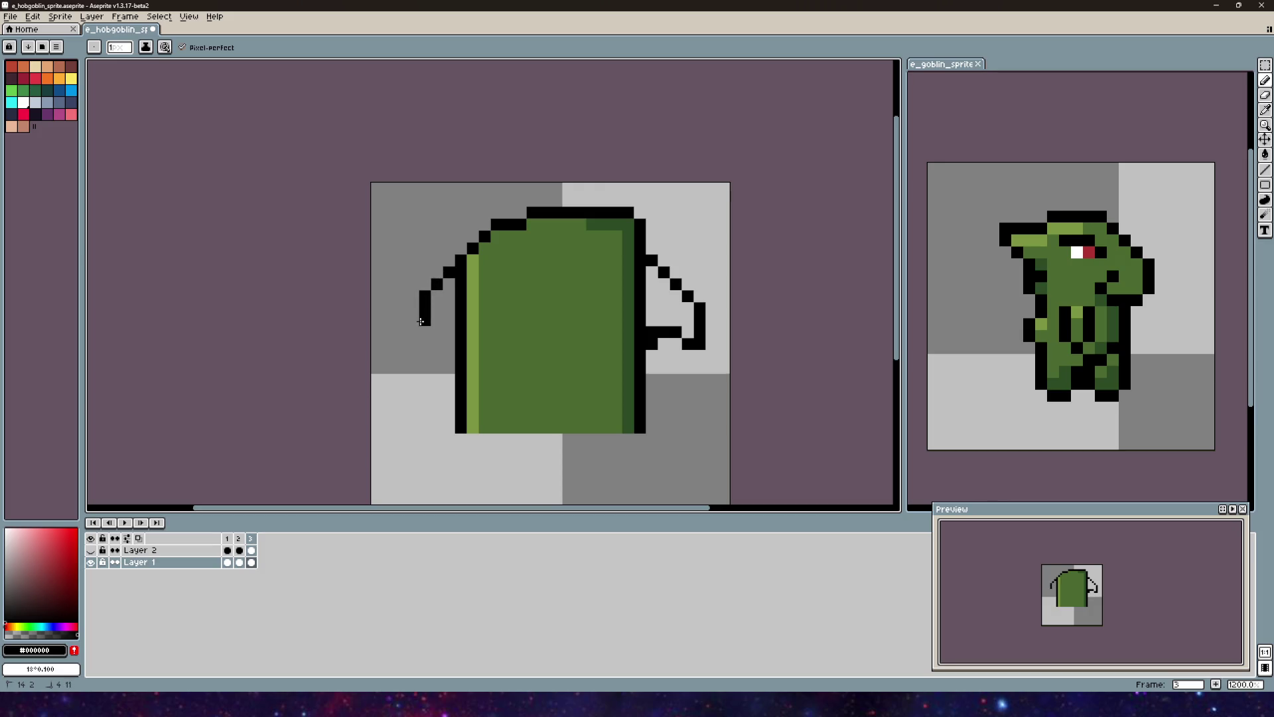
key("ctrl+z")
key("ctrl+z")
key("ctrl+z")
key("v")
mouse_move(536, 213)
left_mouse_down()
mouse_move(468, 251)
mouse_move(428, 325)
mouse_move(517, 300)
left_mouse_up()
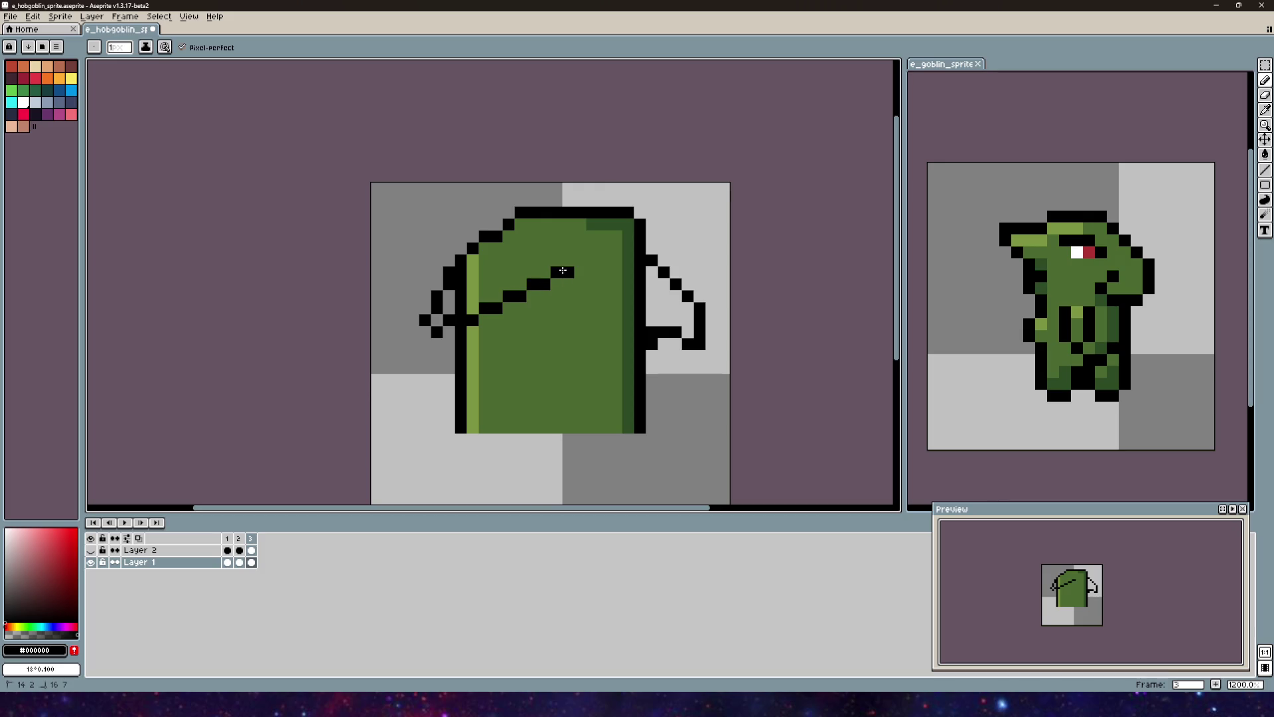
key("ctrl+z")
key("ctrl+z")
key("ctrl+z")
mouse_move(537, 215)
left_mouse_down()
mouse_move(508, 214)
mouse_move(453, 256)
mouse_move(425, 322)
mouse_move(498, 307)
mouse_move(557, 258)
left_mouse_up()
left_click(592, 296)
scroll(599, 293, "down", 4)
key("ctrl+z")
key("ctrl+z")
key("ctrl+z")
Step: Draw and undo a stair-step outline to the arm, then show frame 2
scroll(544, 218, "up", 7)
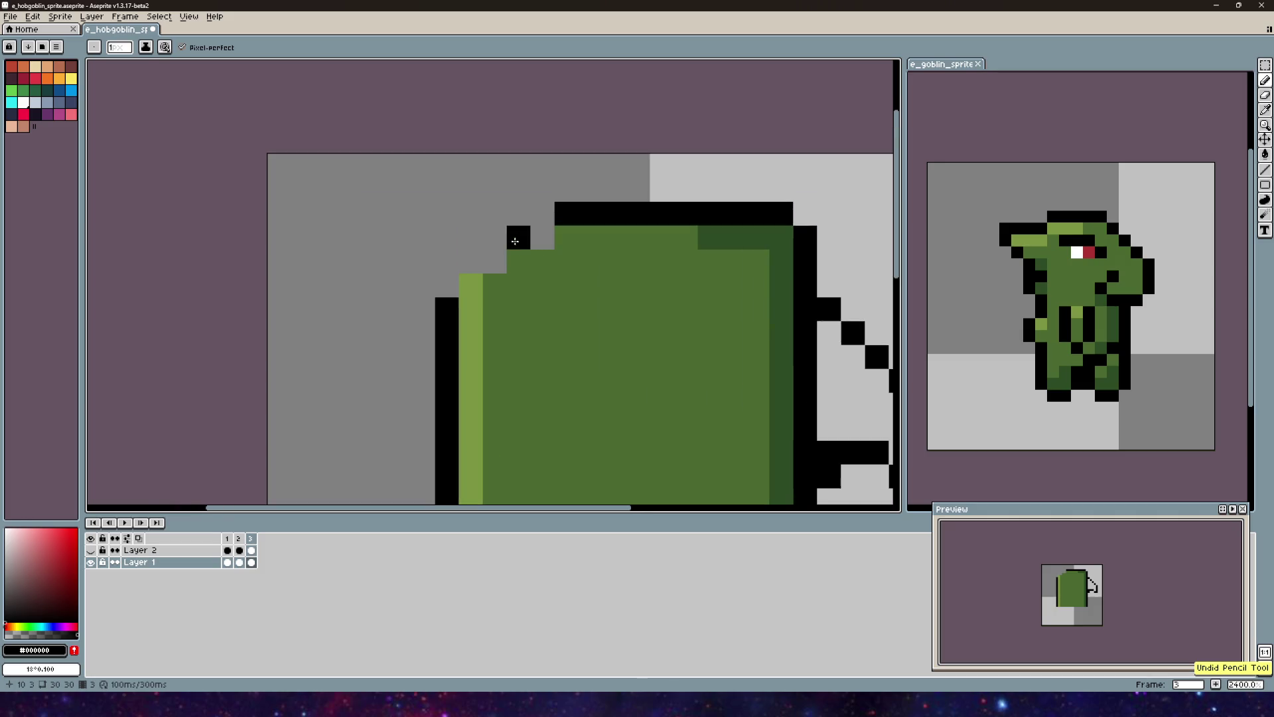
mouse_move(544, 219)
left_mouse_down()
mouse_move(494, 240)
mouse_move(416, 351)
mouse_move(375, 488)
left_mouse_up()
scroll(479, 233, "down", 3)
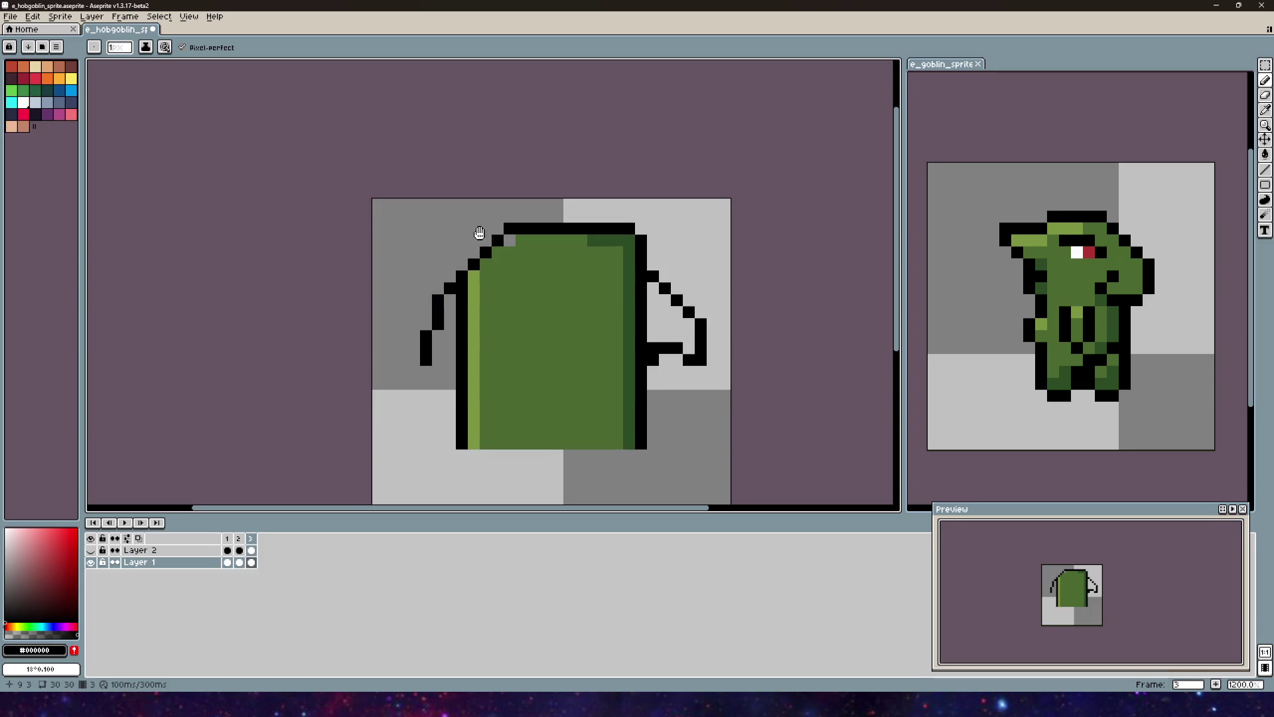
left_click_drag(439, 360, 551, 284)
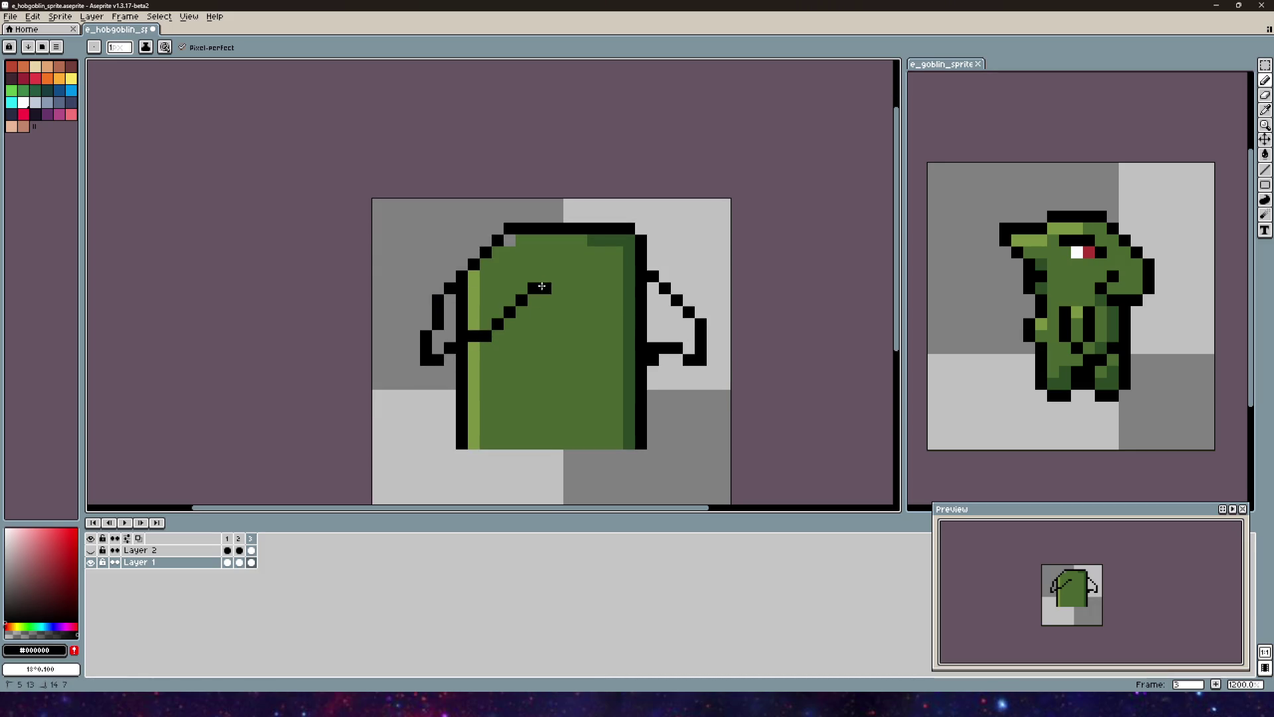
scroll(558, 343, "down", 2)
key("ctrl+z")
key("ctrl+z")
key("ctrl+z")
scroll(513, 279, "up", 3)
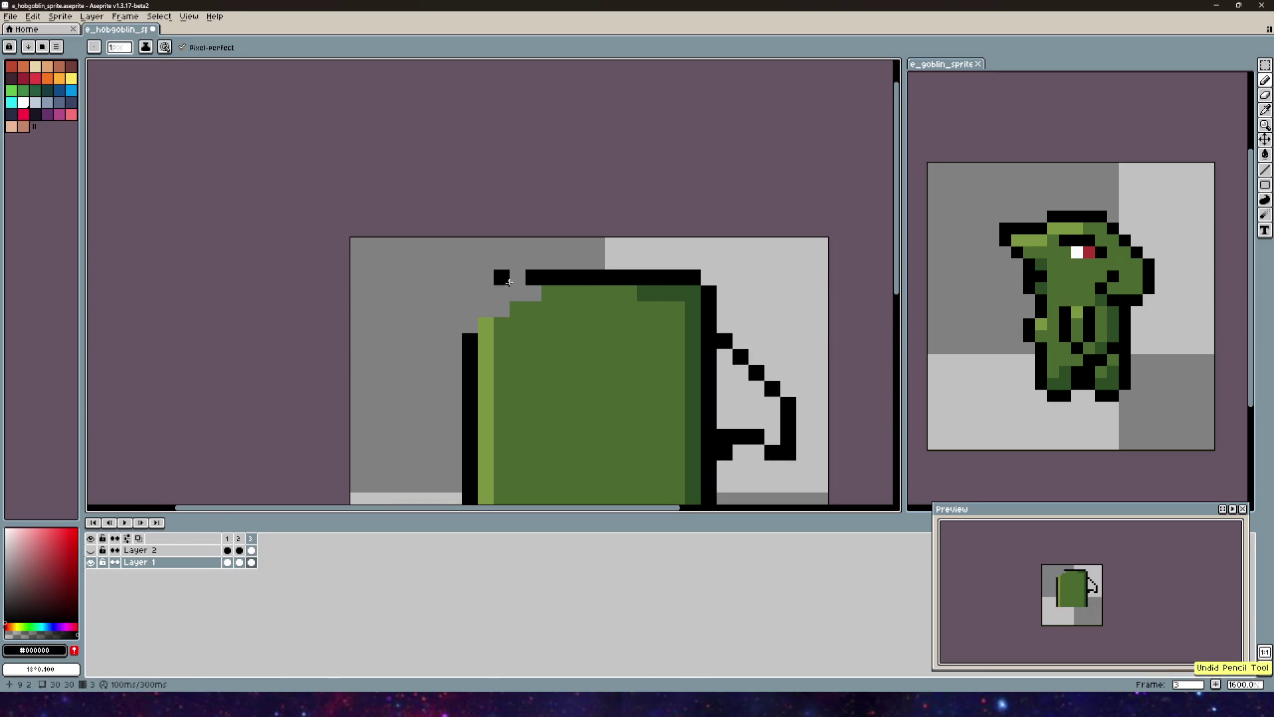
scroll(509, 278, "down", 3)
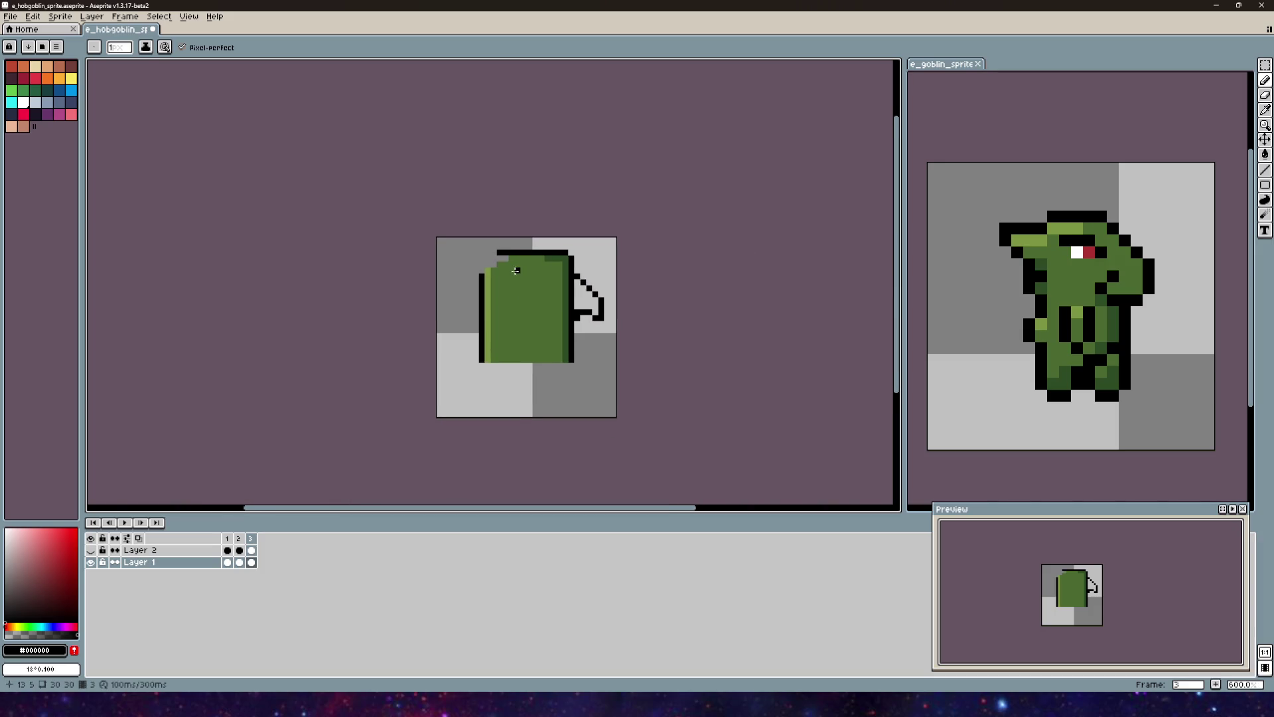
key("Left")
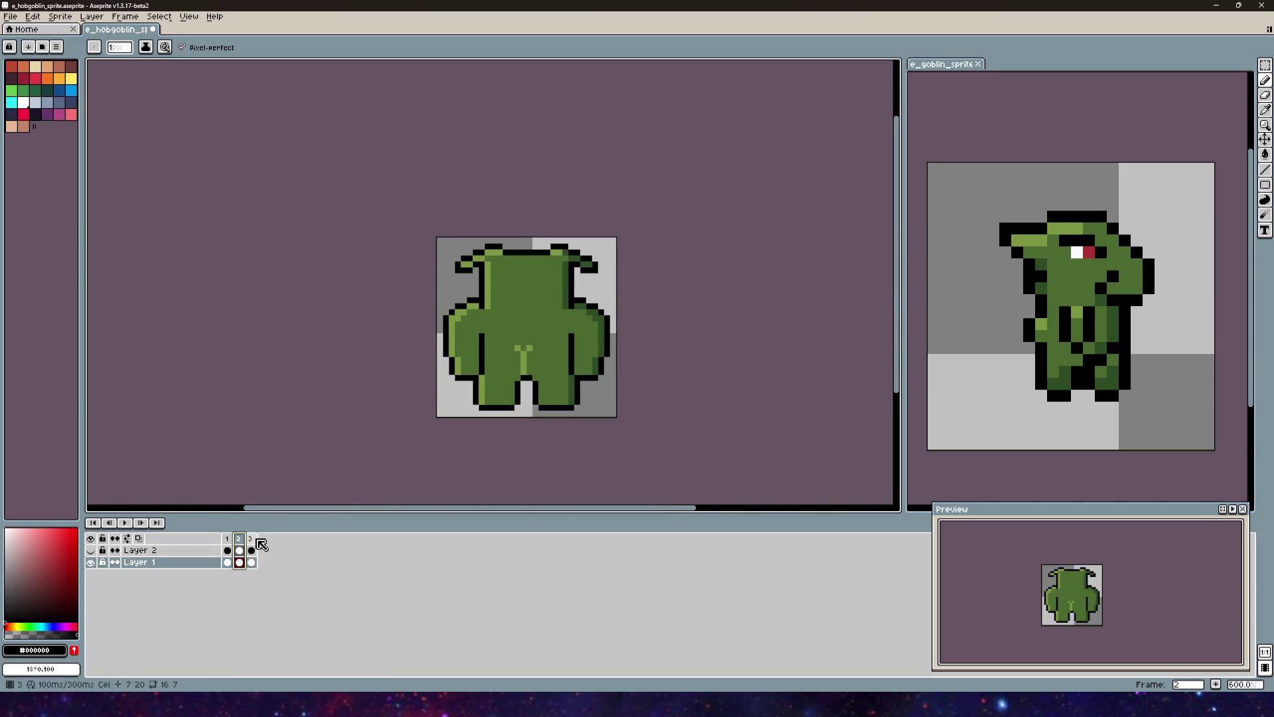
Step: Back on frame 3, draw a black V-shaped brow line inside the green head
left_click(251, 538)
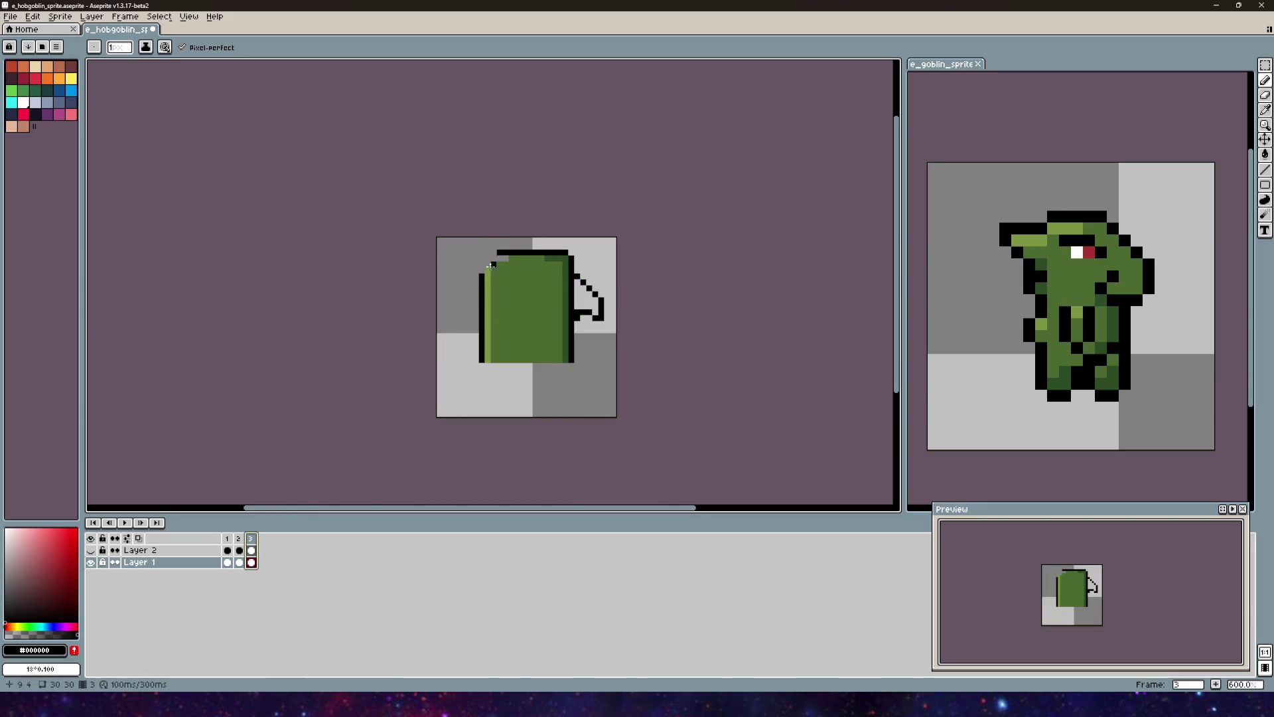
scroll(498, 260, "up", 3)
left_click_drag(530, 241, 460, 194)
mouse_move(412, 229)
left_mouse_down()
mouse_move(445, 333)
mouse_move(497, 256)
mouse_move(548, 217)
left_mouse_up()
mouse_move(563, 295)
left_mouse_down()
mouse_move(568, 256)
mouse_move(597, 319)
left_mouse_up()
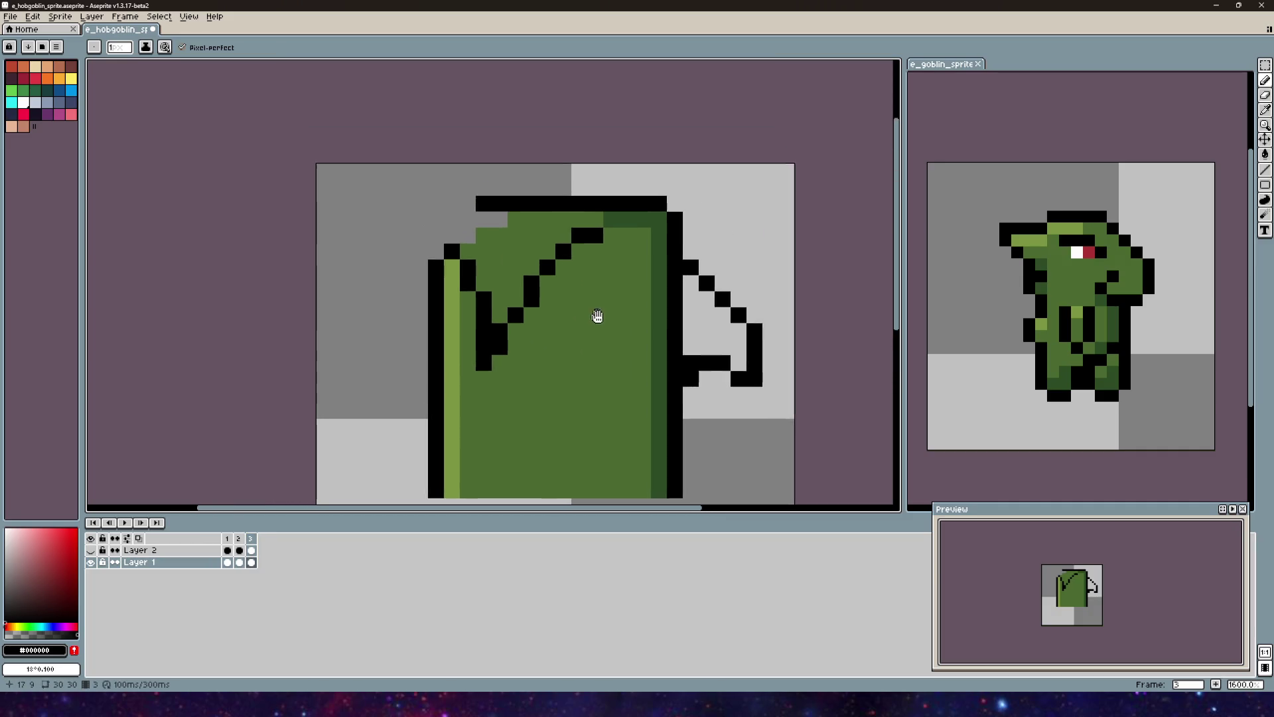
mouse_move(519, 337)
left_mouse_down()
mouse_move(498, 329)
mouse_move(518, 332)
left_mouse_up()
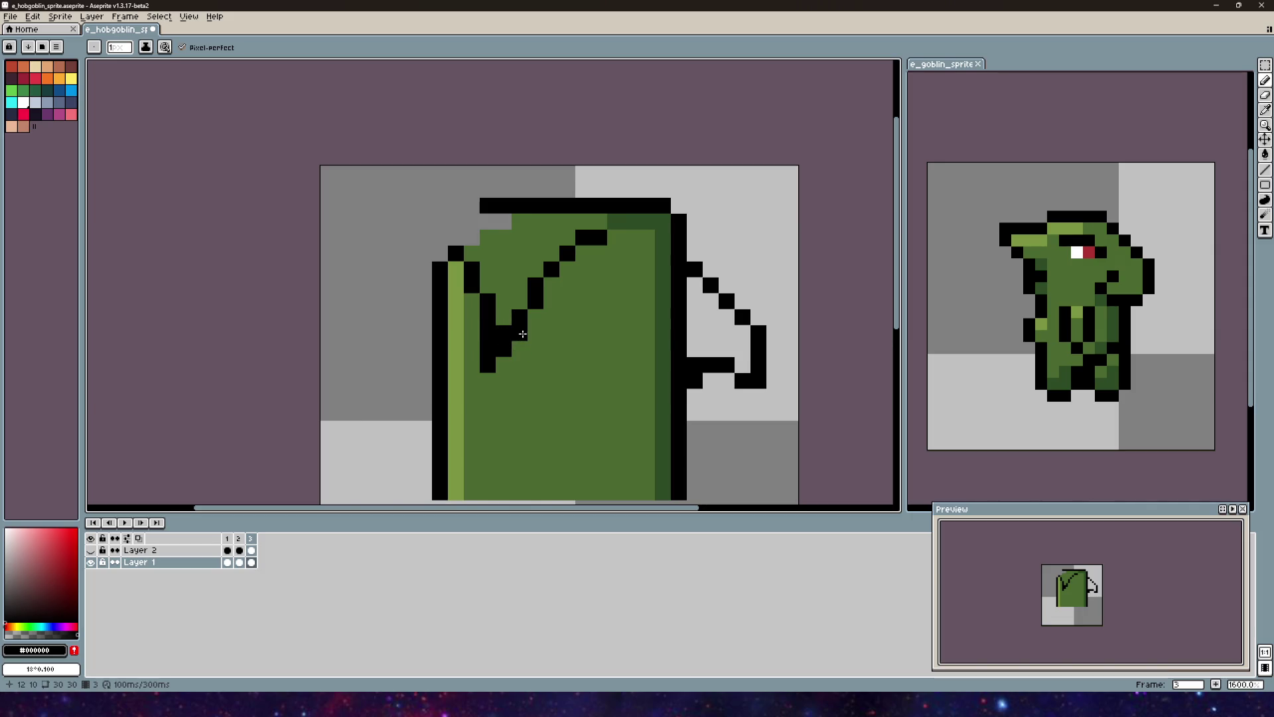
Step: Repaint a stray brow pixel green and add black pixels near the top-left
left_click(504, 295, "alt")
left_click(504, 328)
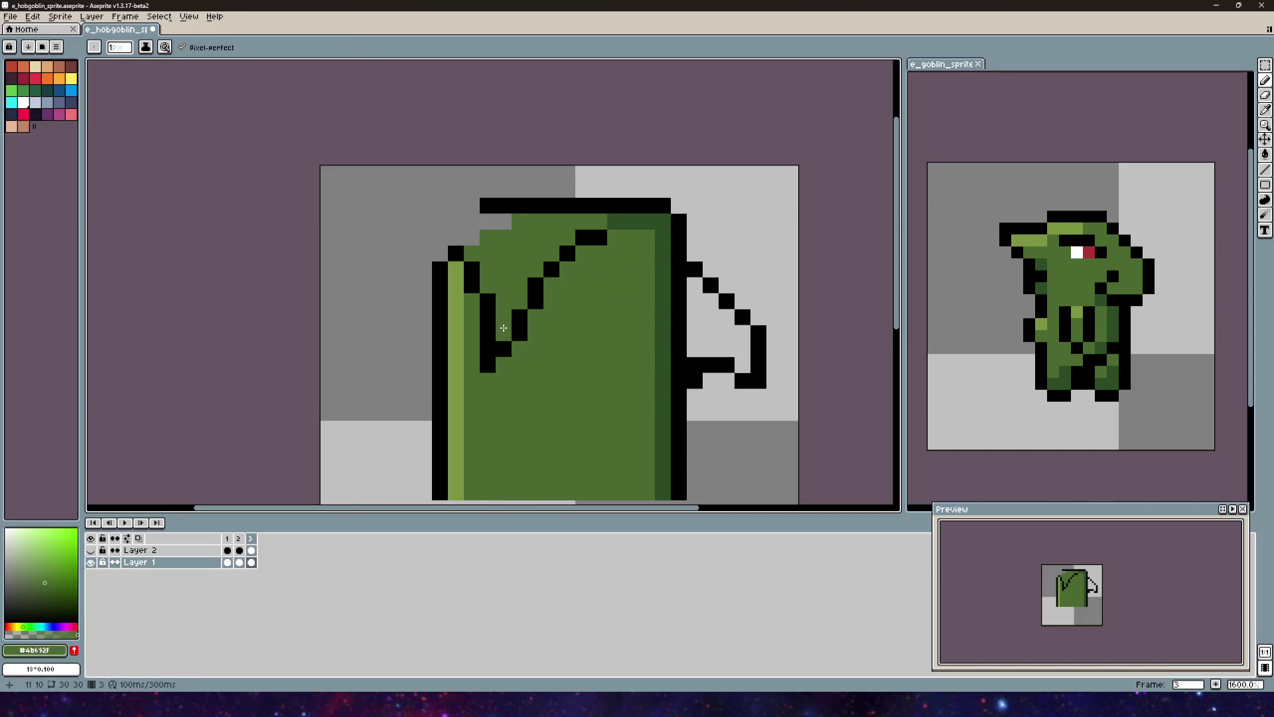
scroll(564, 349, "down", 3)
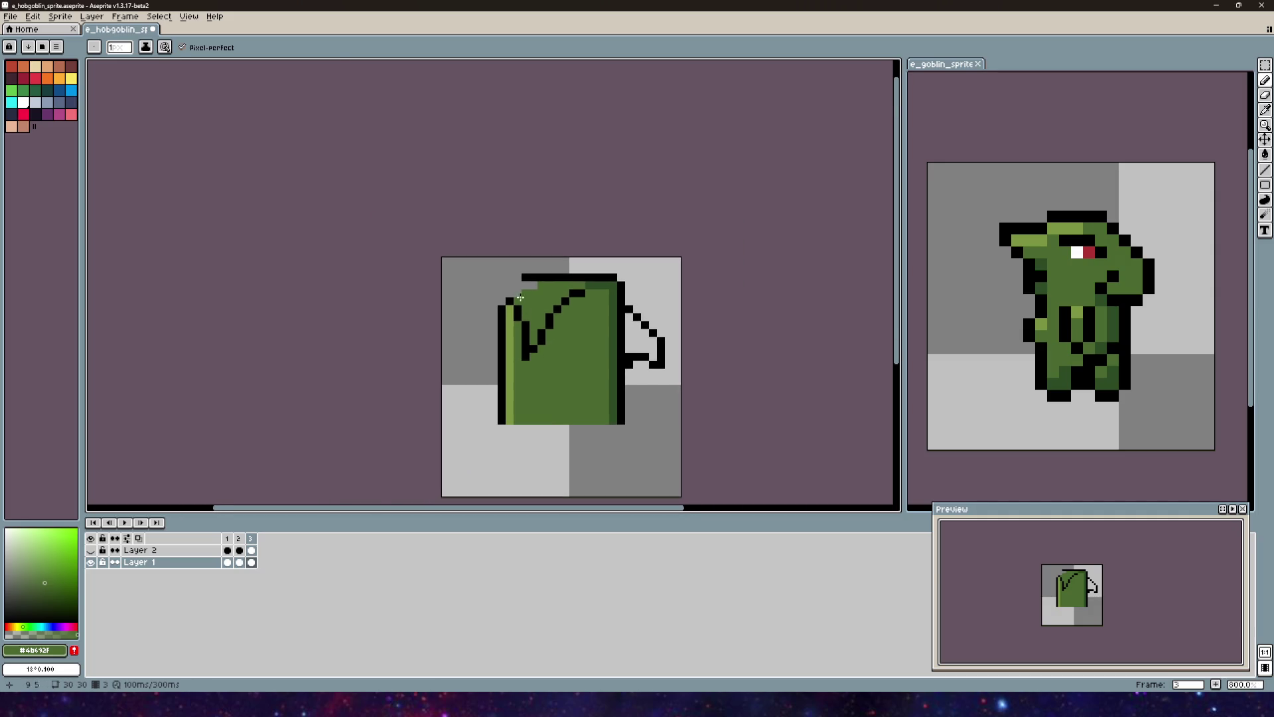
key("alt")
left_click(516, 312, "alt")
left_click(515, 292)
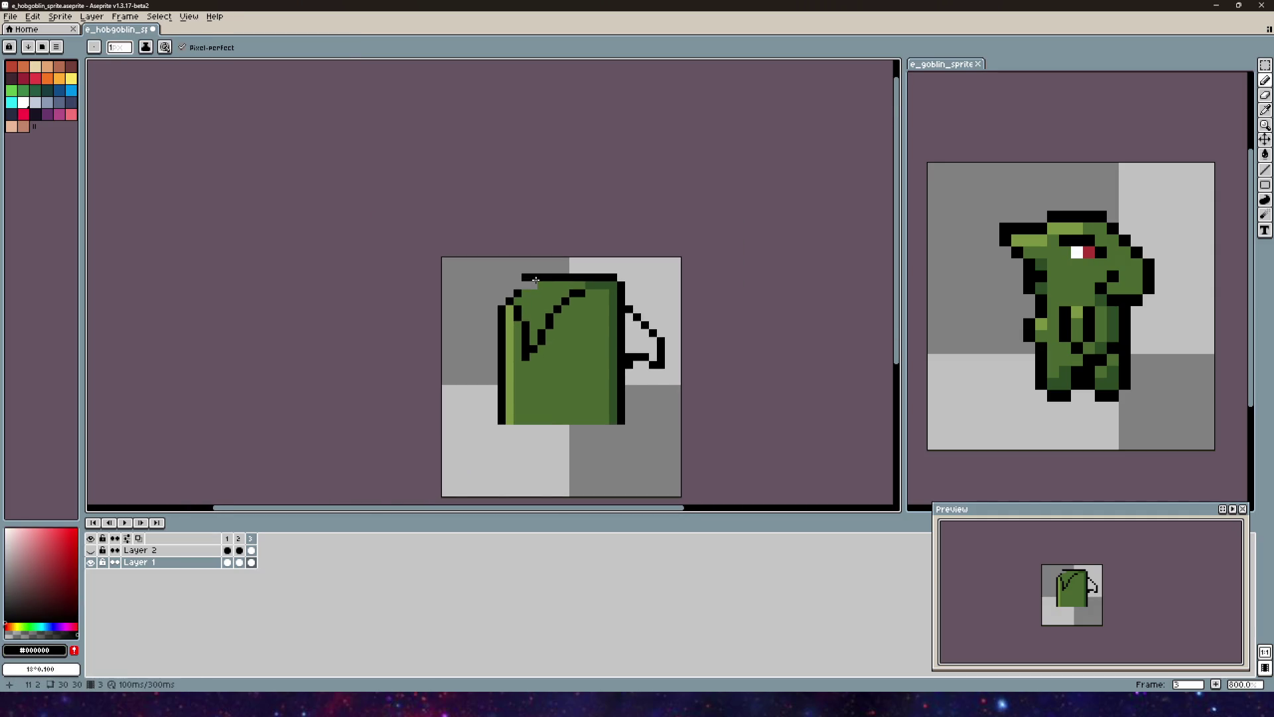
left_click_drag(662, 330, 626, 239)
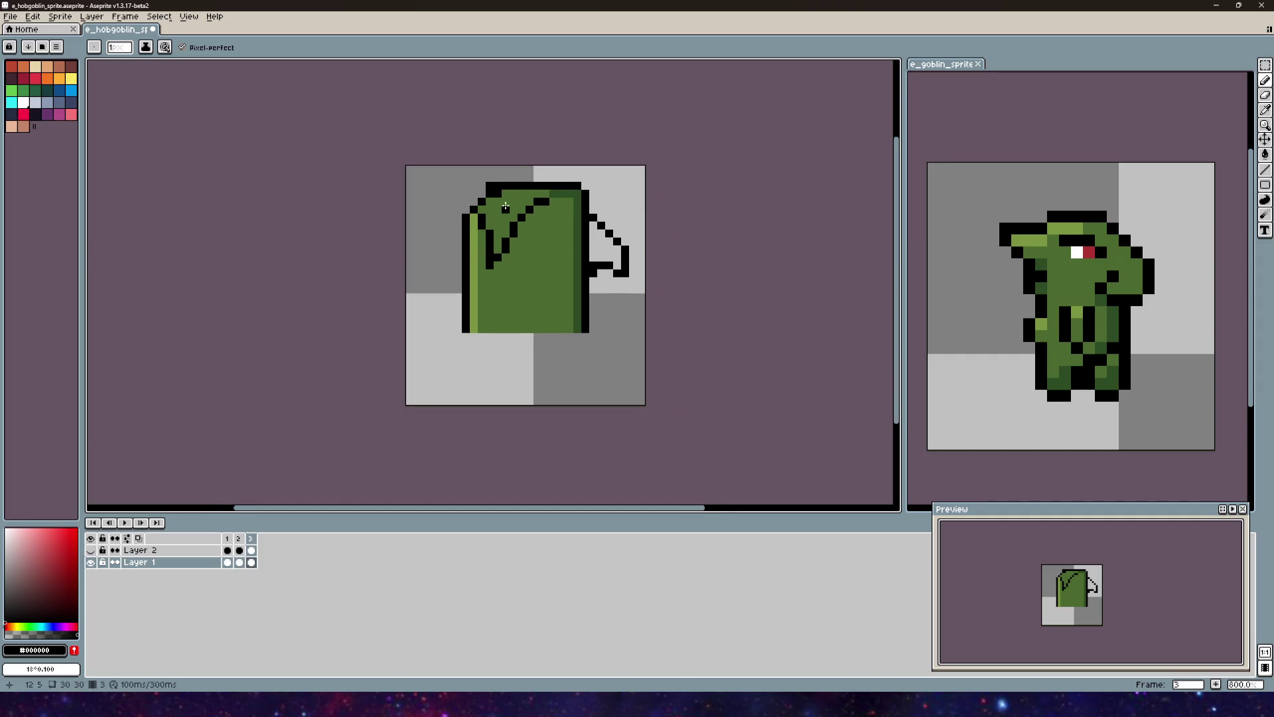
key("ctrl+z")
left_click(522, 232)
Step: Fill the top-left corner green, redraw its black outline, and erase the corner pixel
scroll(522, 233, "up", 1)
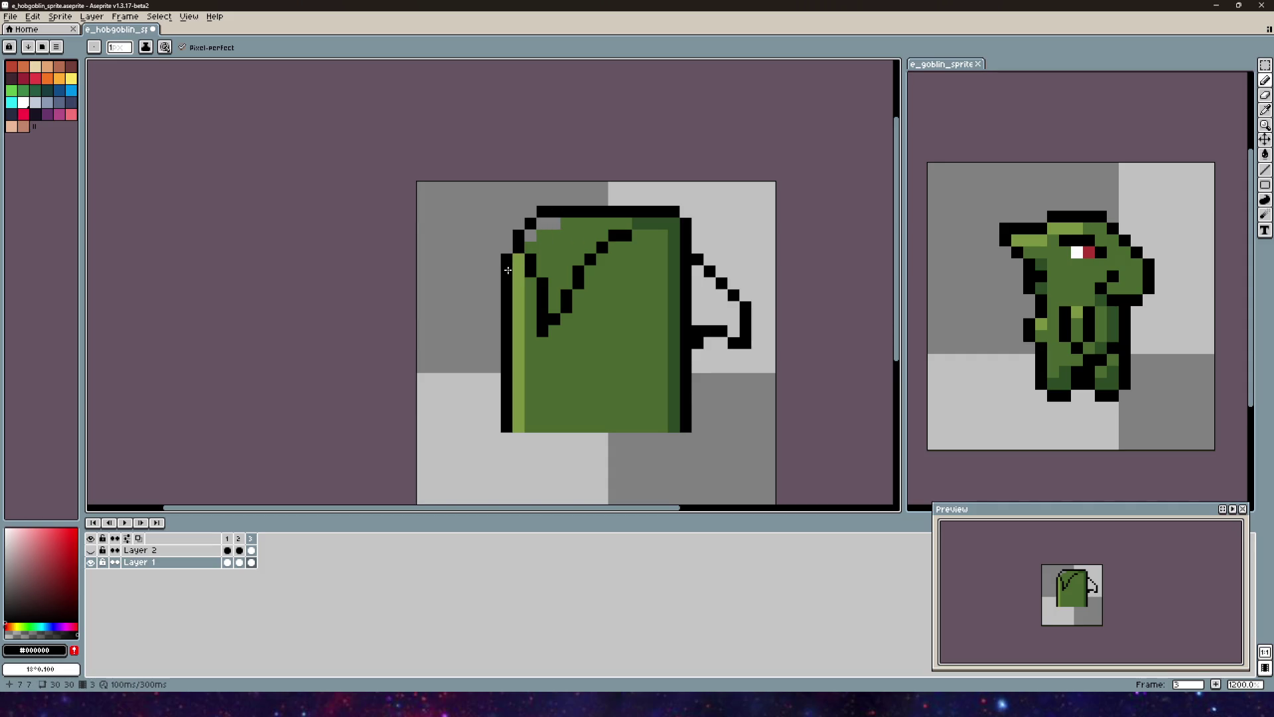
left_click(560, 236, "alt")
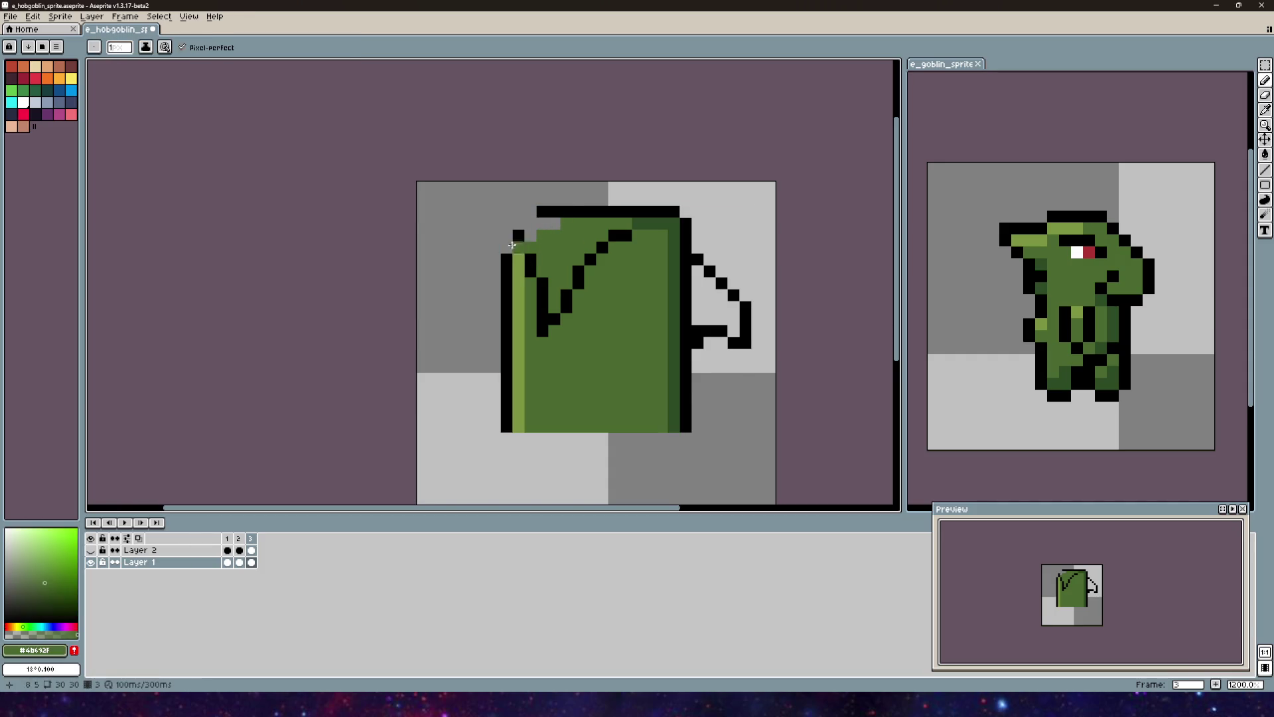
mouse_move(509, 247)
left_mouse_down()
mouse_move(519, 223)
mouse_move(551, 223)
mouse_move(506, 213)
mouse_move(539, 213)
left_mouse_up()
left_click(545, 213, "alt")
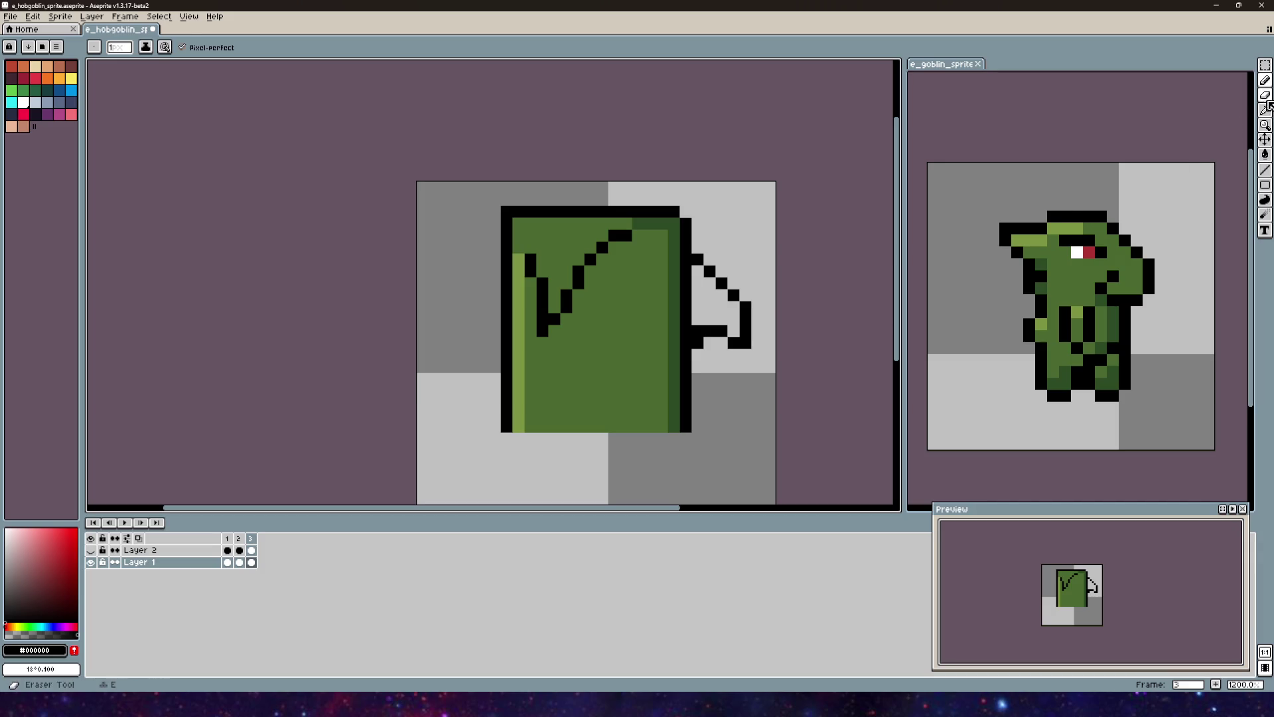
key("e")
left_click(507, 211)
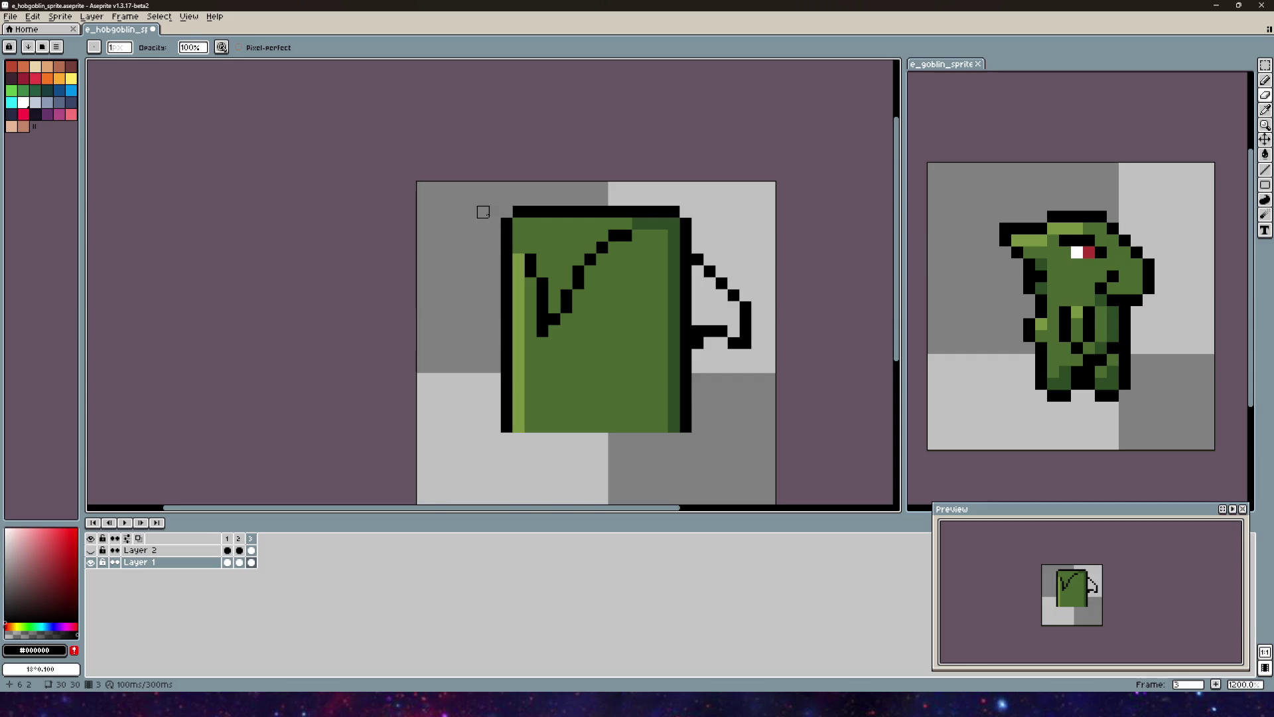
Step: Erase part of the head's right black border
left_click(1264, 80)
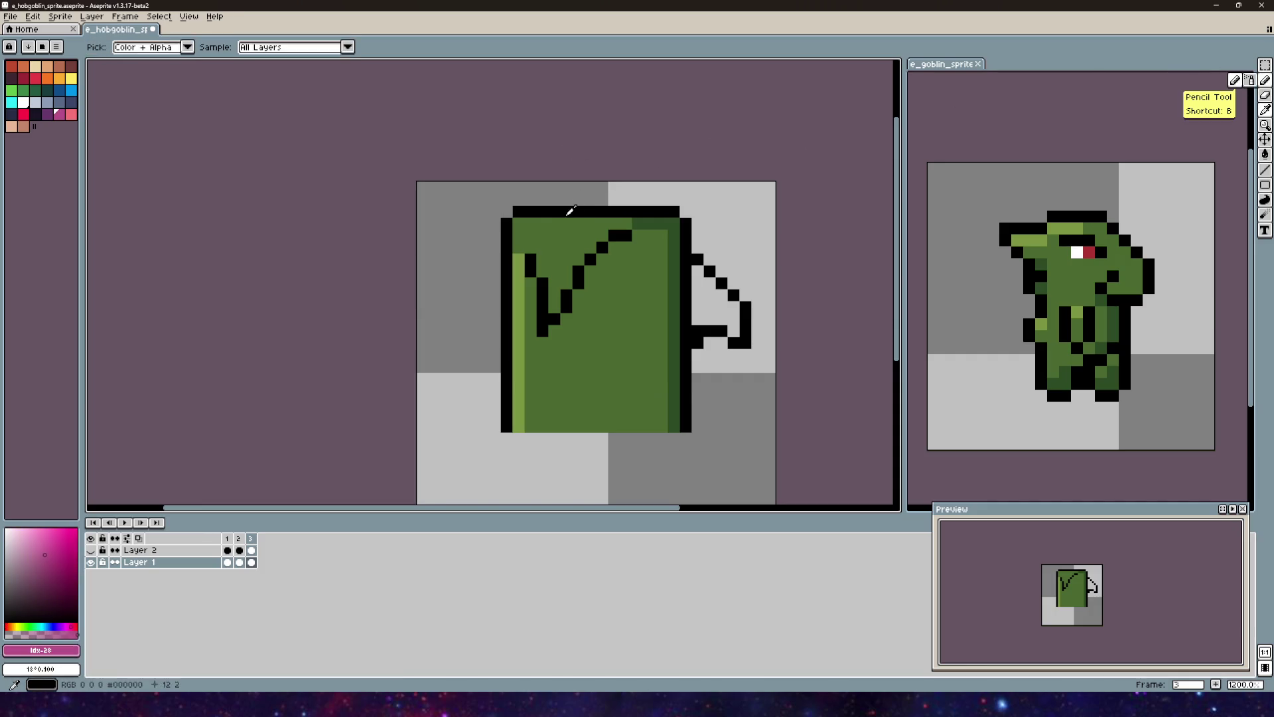
scroll(648, 247, "right", 3)
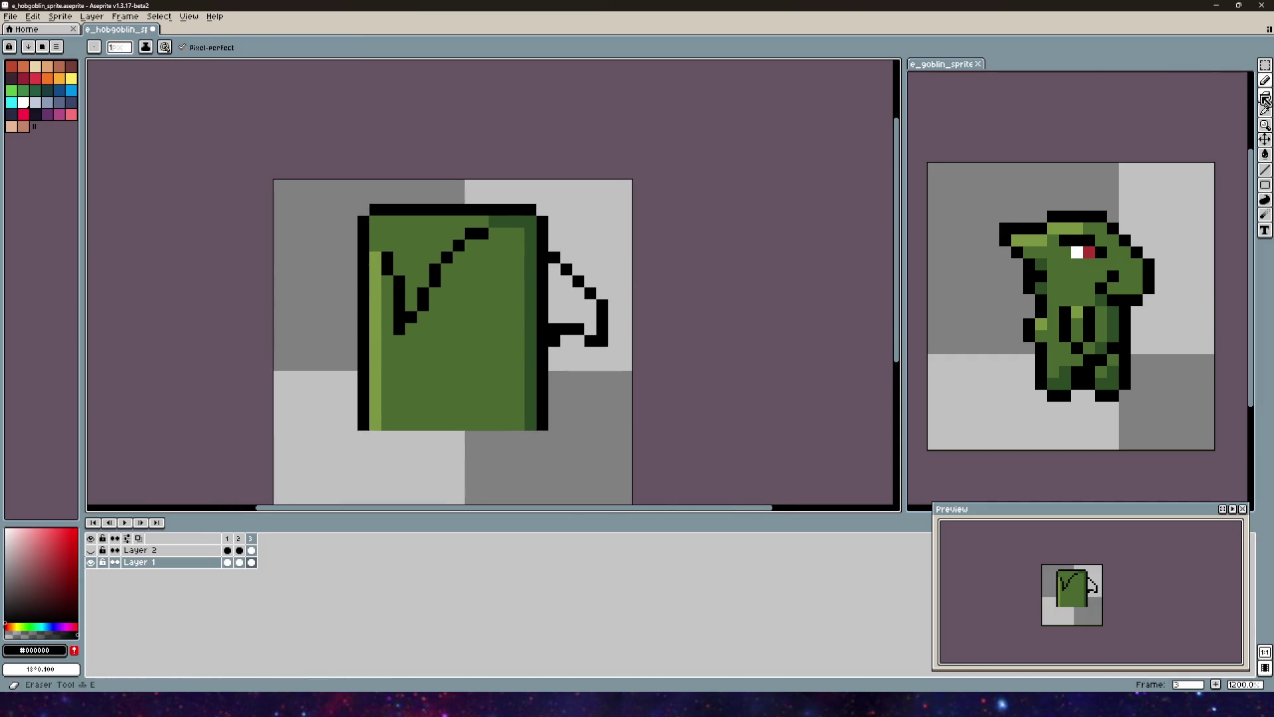
key("e")
mouse_move(572, 340)
left_mouse_down()
mouse_move(564, 273)
mouse_move(588, 272)
mouse_move(614, 330)
left_mouse_up()
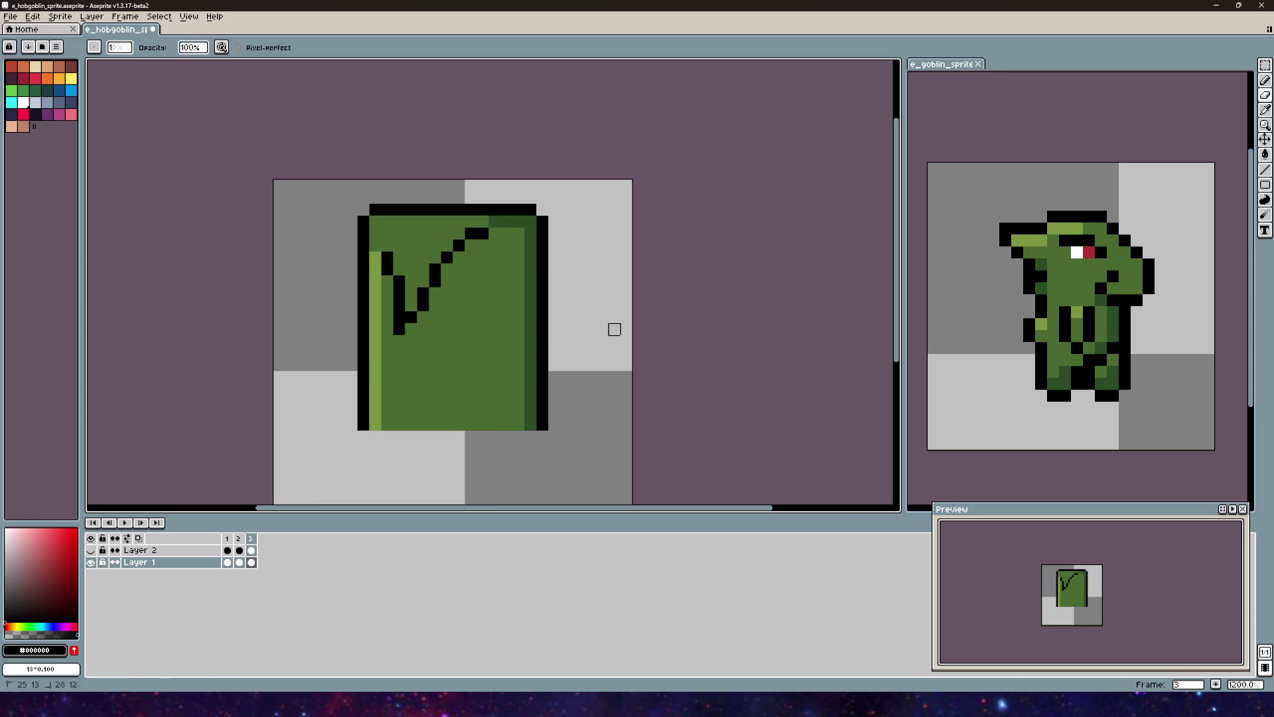
left_click_drag(542, 257, 542, 329)
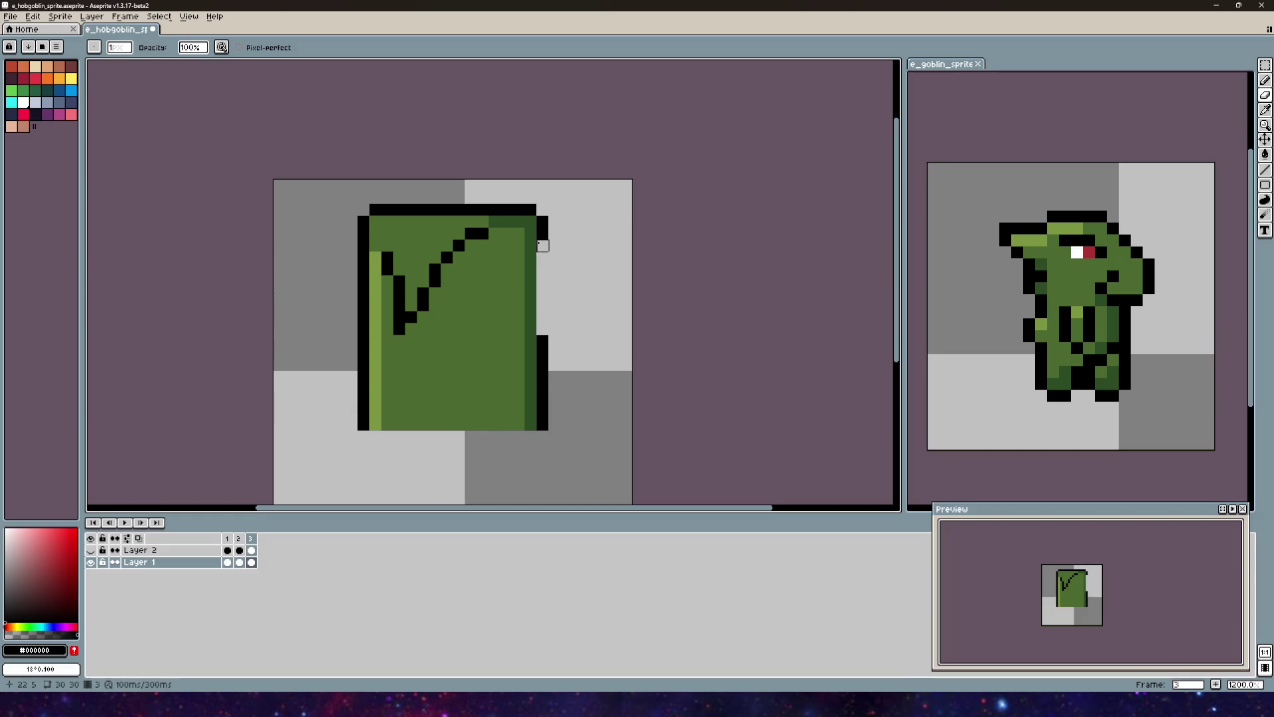
Step: Draw the snout's black outline down from the head's top-right corner, redoing stray strokes
left_click(1264, 80)
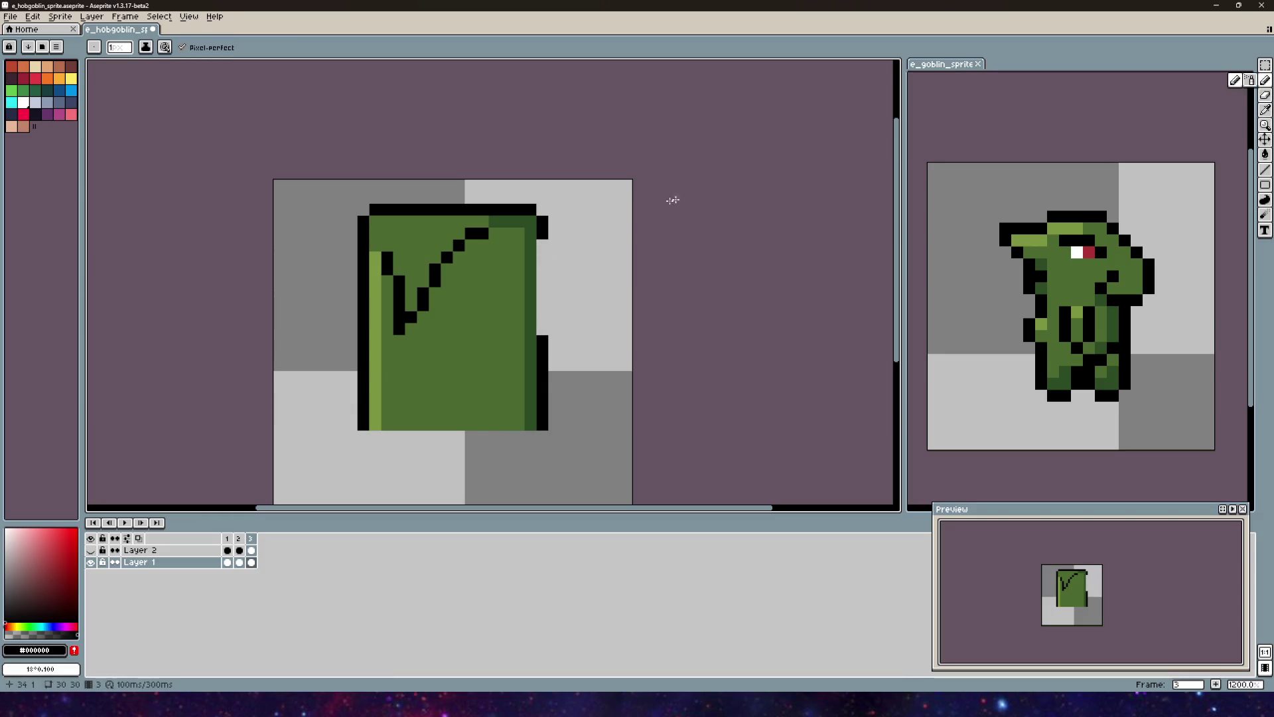
left_click(545, 245)
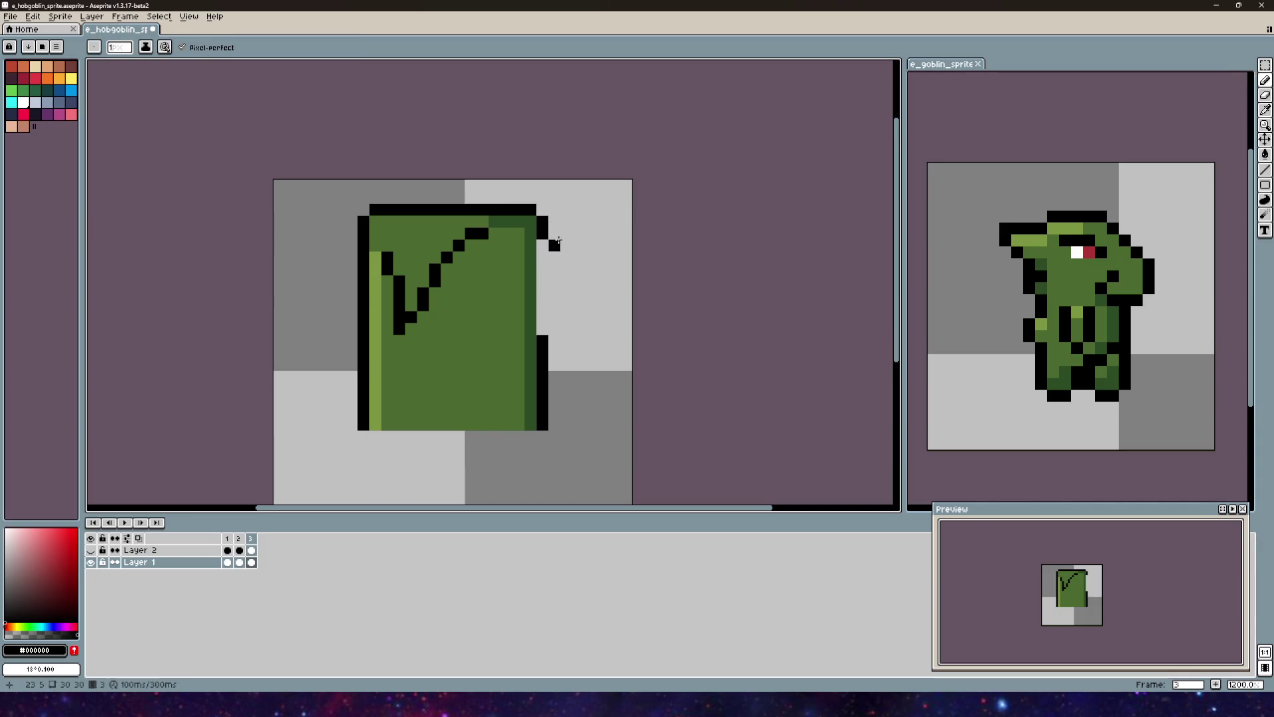
left_click_drag(556, 244, 562, 297)
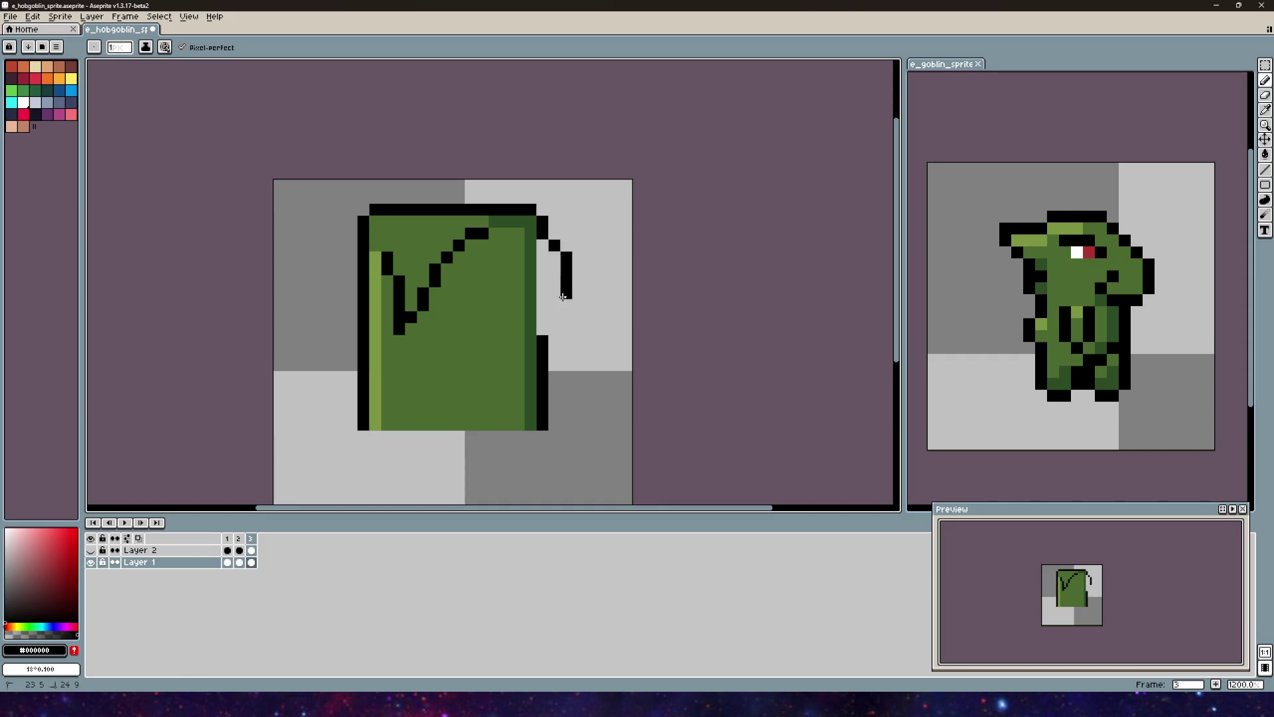
key("ctrl+z")
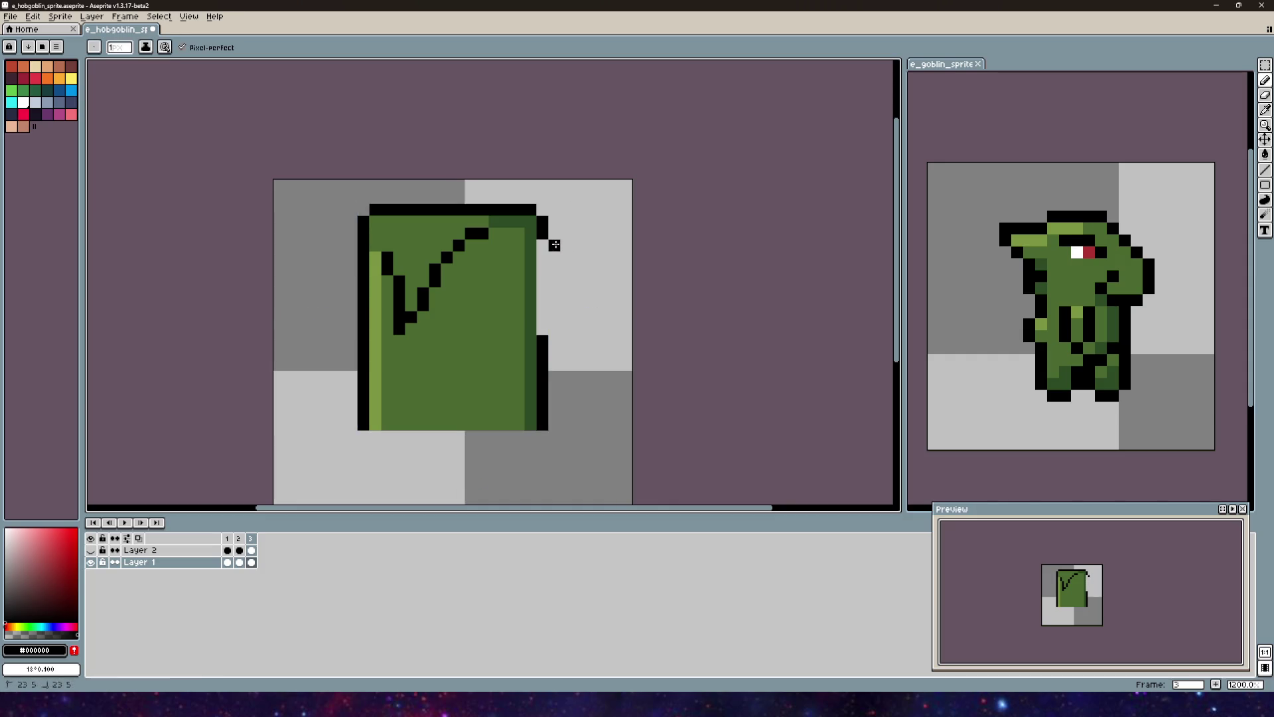
left_click_drag(574, 268, 578, 299)
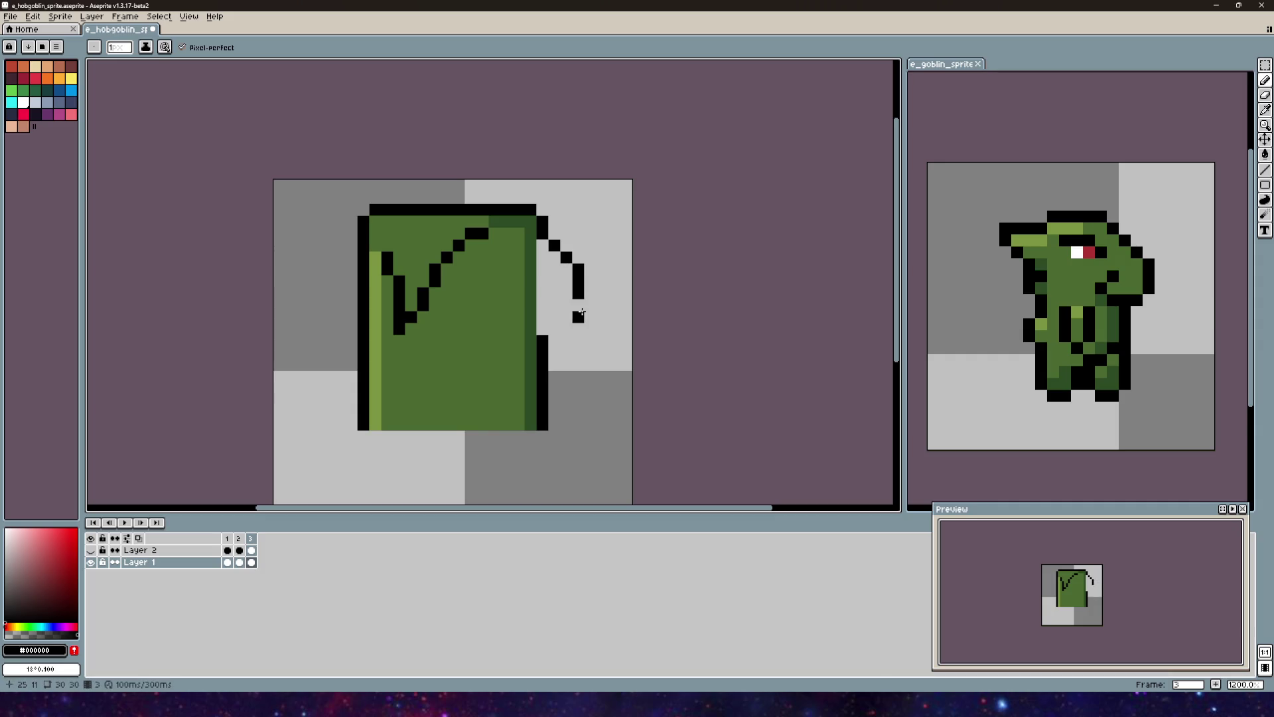
left_click(585, 315)
key("ctrl+z")
mouse_move(589, 303)
left_mouse_down()
mouse_move(592, 332)
mouse_move(553, 341)
left_mouse_up()
key("ctrl+z")
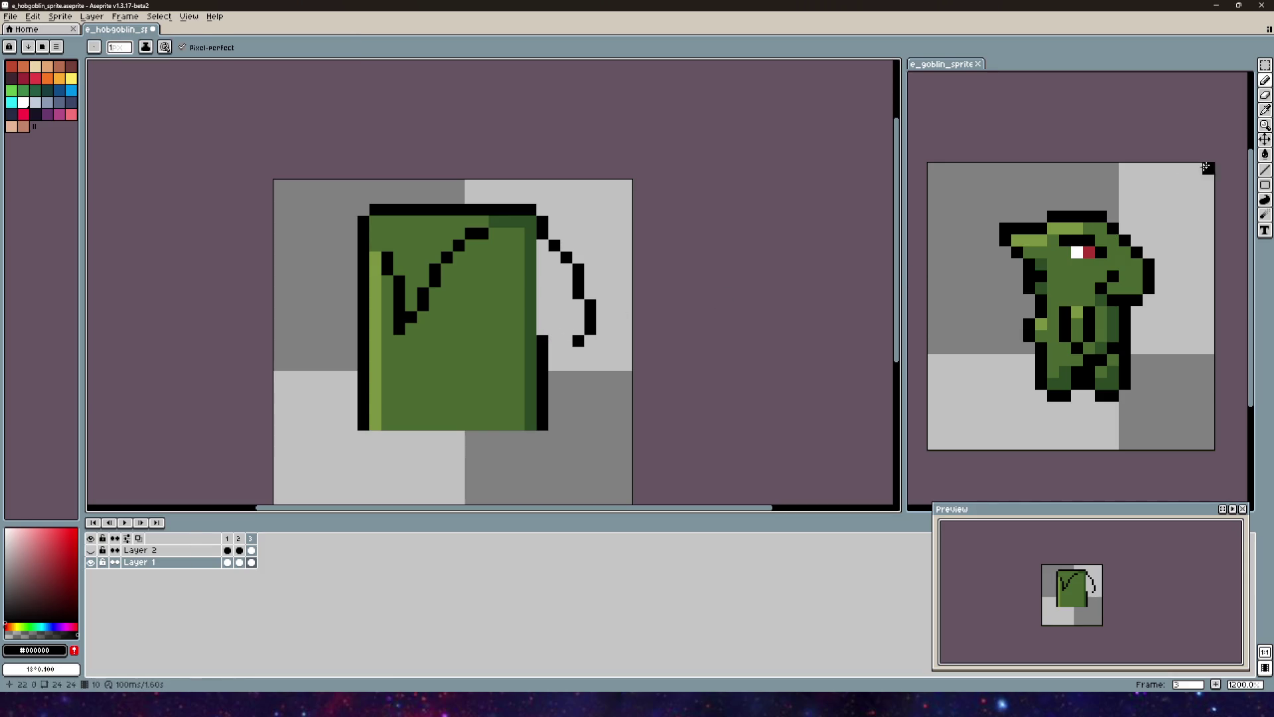
Step: Add black jaw pixels by the right border and extend the jaw line into the head
key("e")
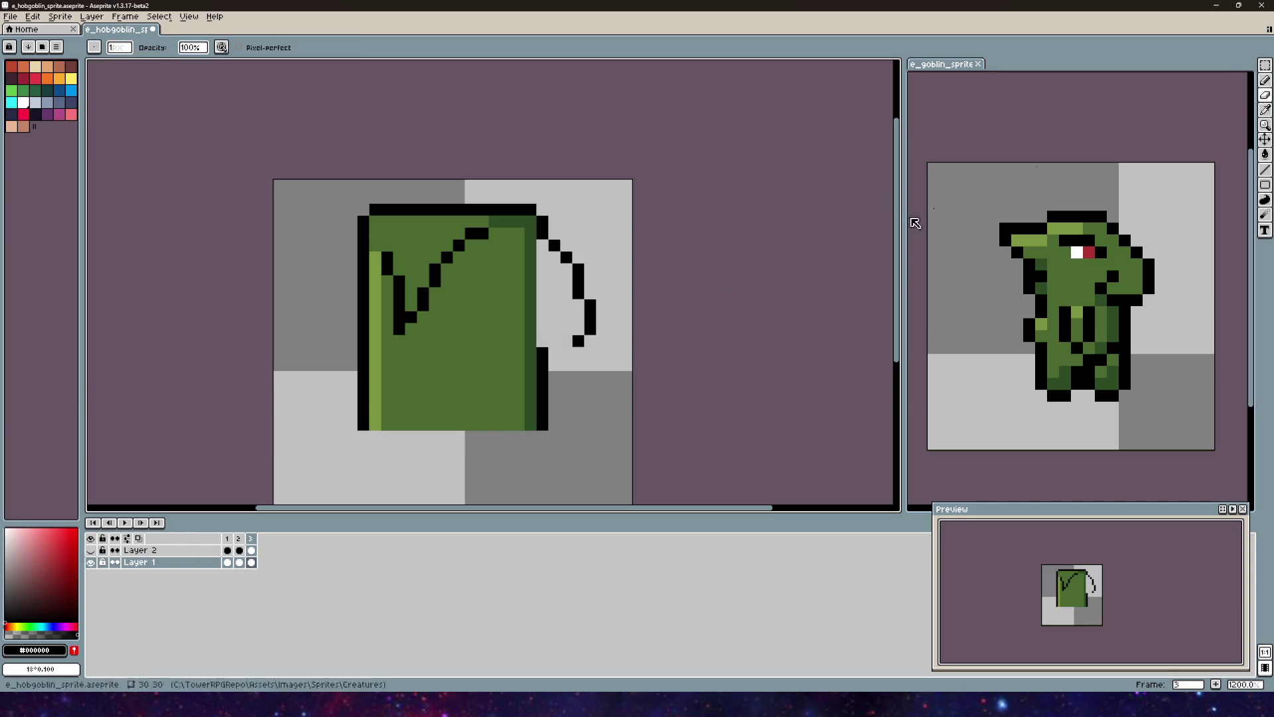
key("b")
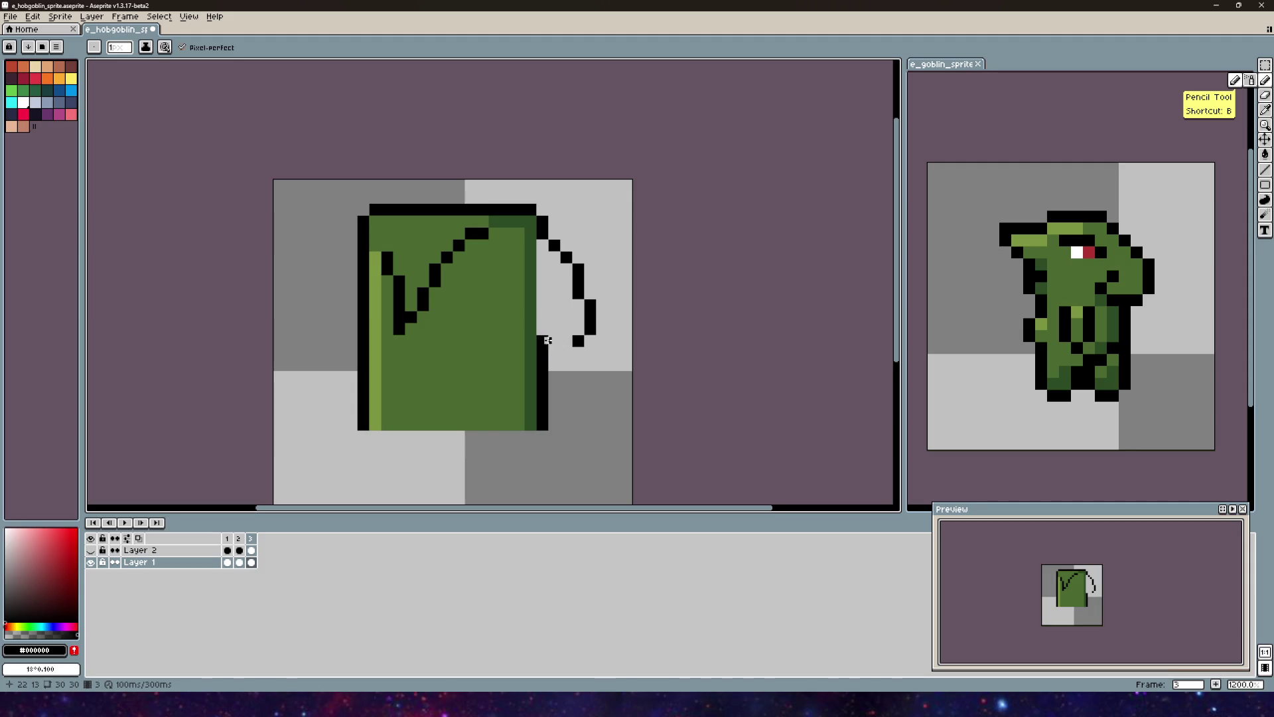
left_click(527, 349)
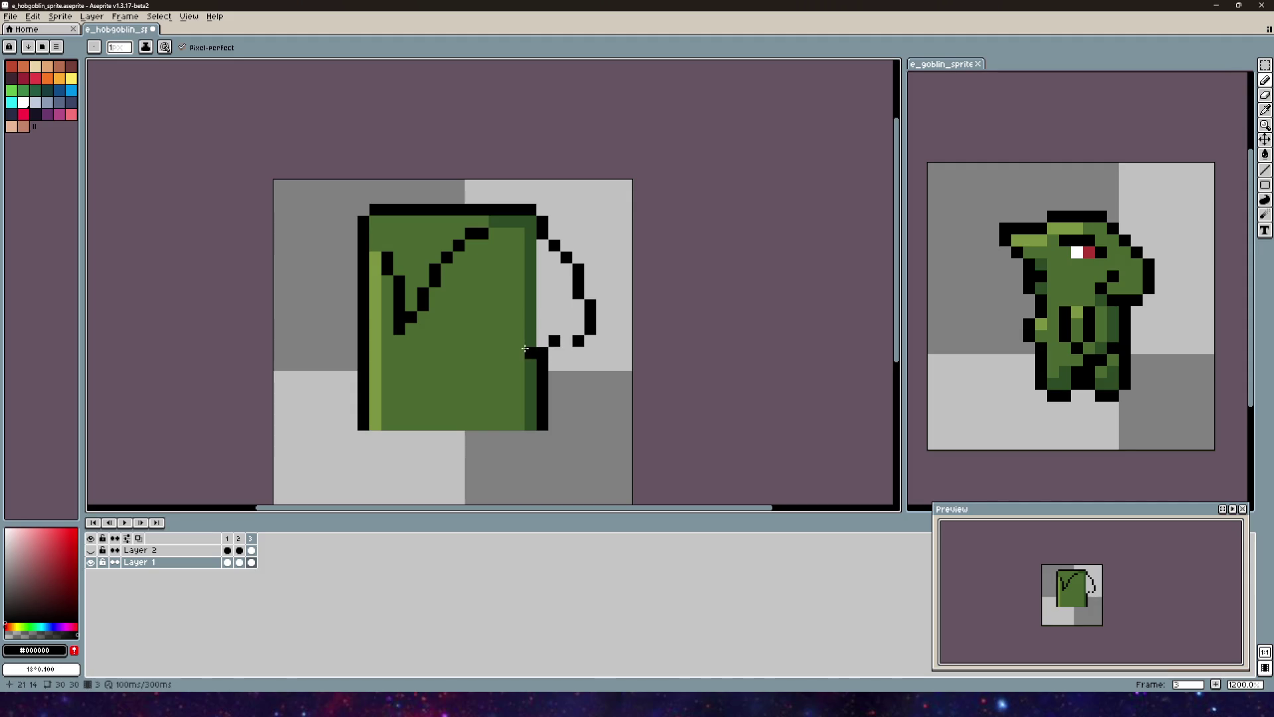
left_click_drag(515, 339, 526, 315)
left_click_drag(566, 389, 585, 340)
scroll(586, 340, "up", 3)
left_click(571, 396)
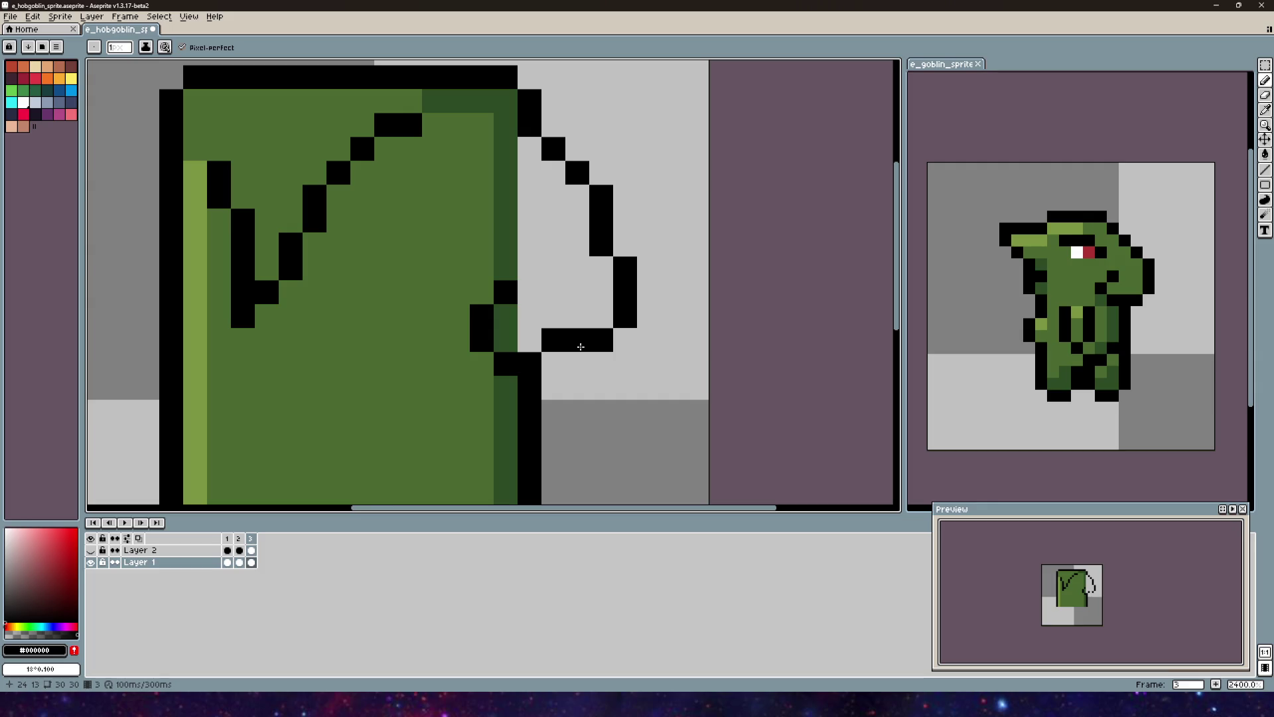
Step: Recentre the head and undo the lower outline pieces and last black pixel
scroll(581, 347, "down", 3)
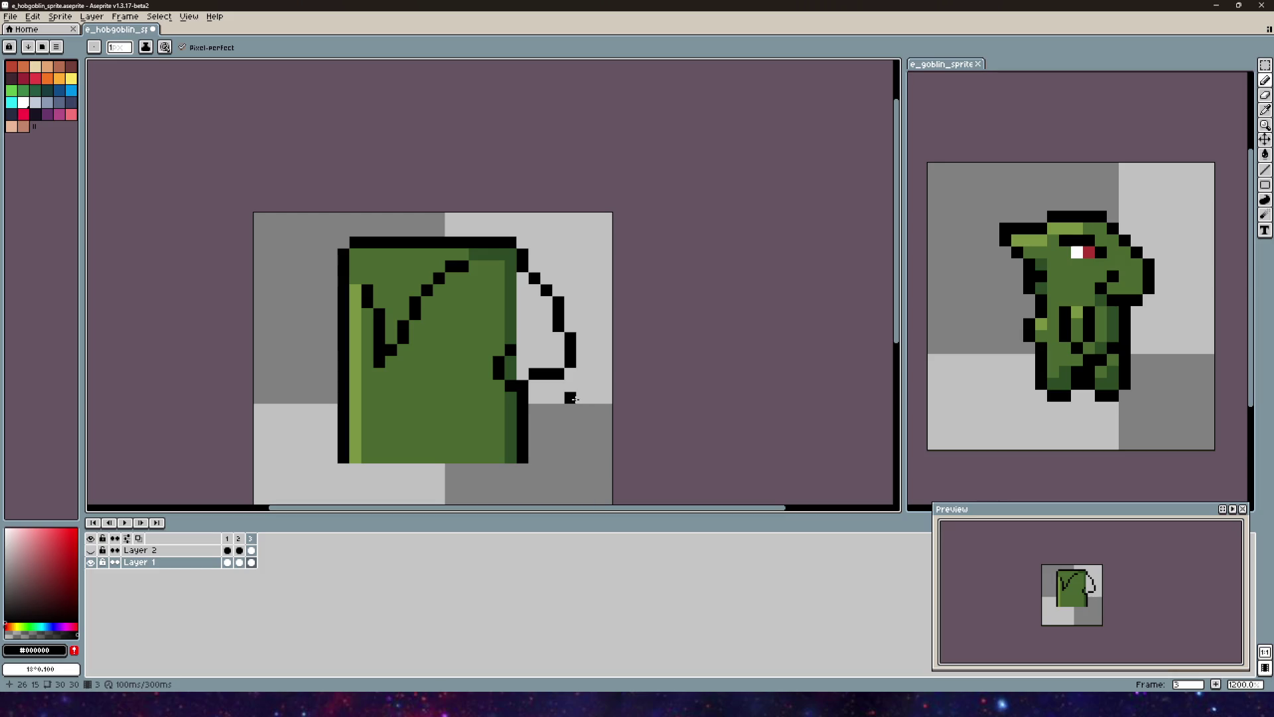
scroll(540, 368, "down", 1)
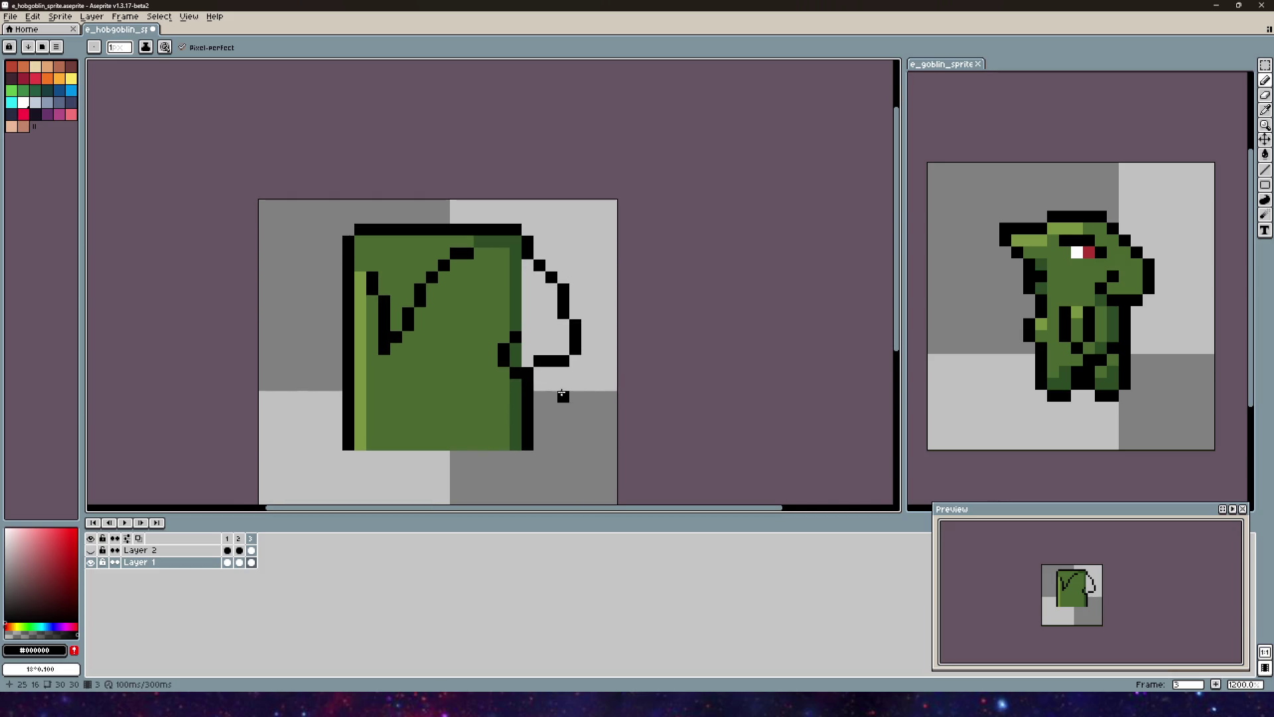
key("ctrl+z")
key("ctrl+z")
key("ctrl+z")
key("ctrl+z")
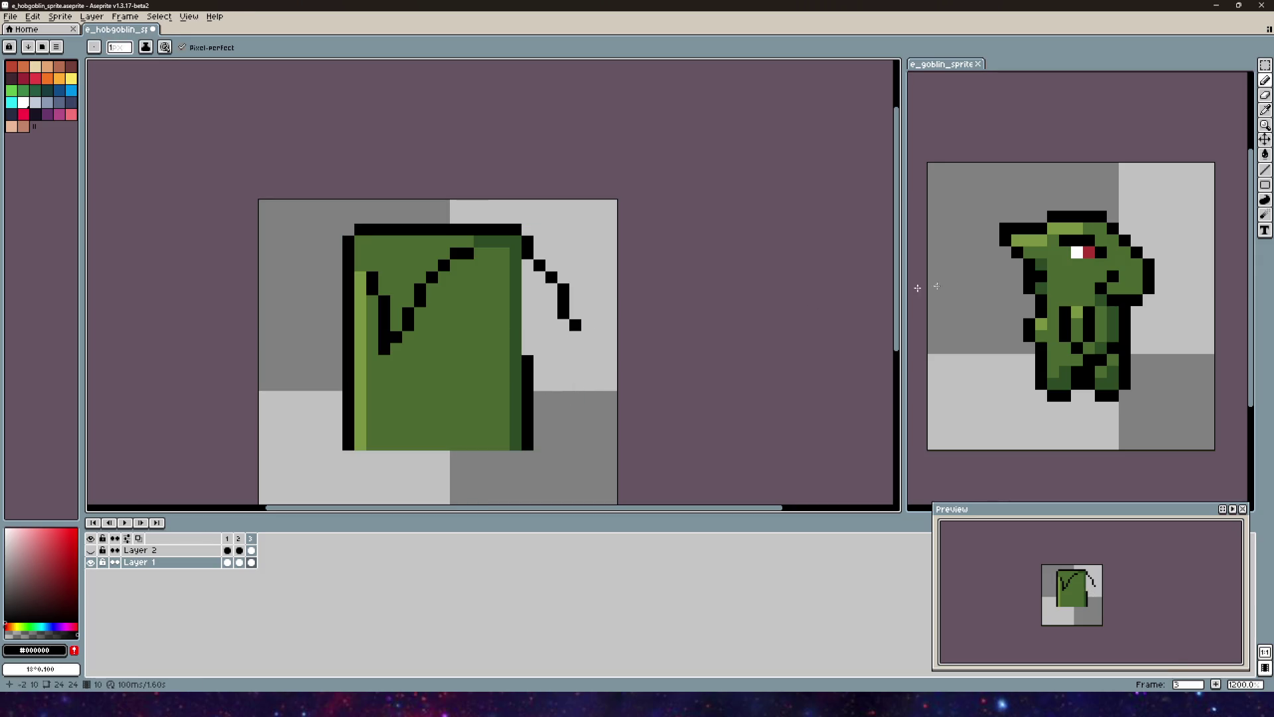
scroll(919, 285, "up", 1)
left_click_drag(494, 329, 487, 299)
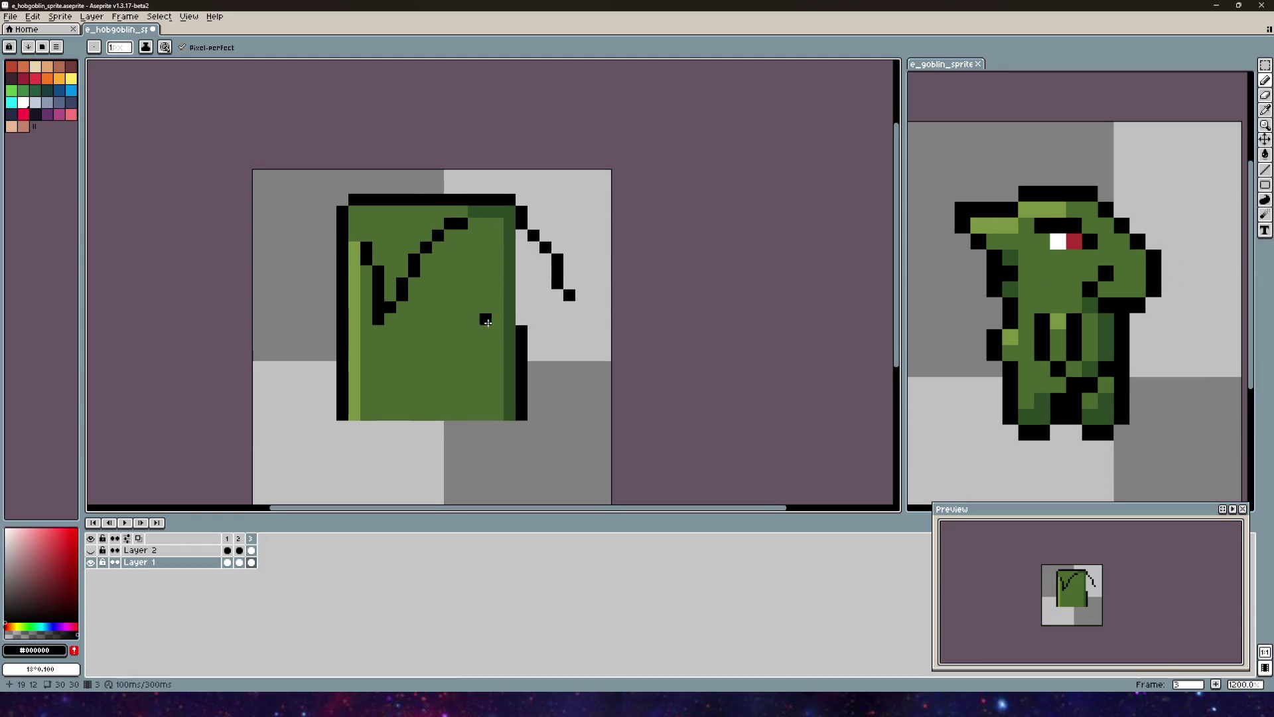
left_click_drag(578, 306, 579, 299)
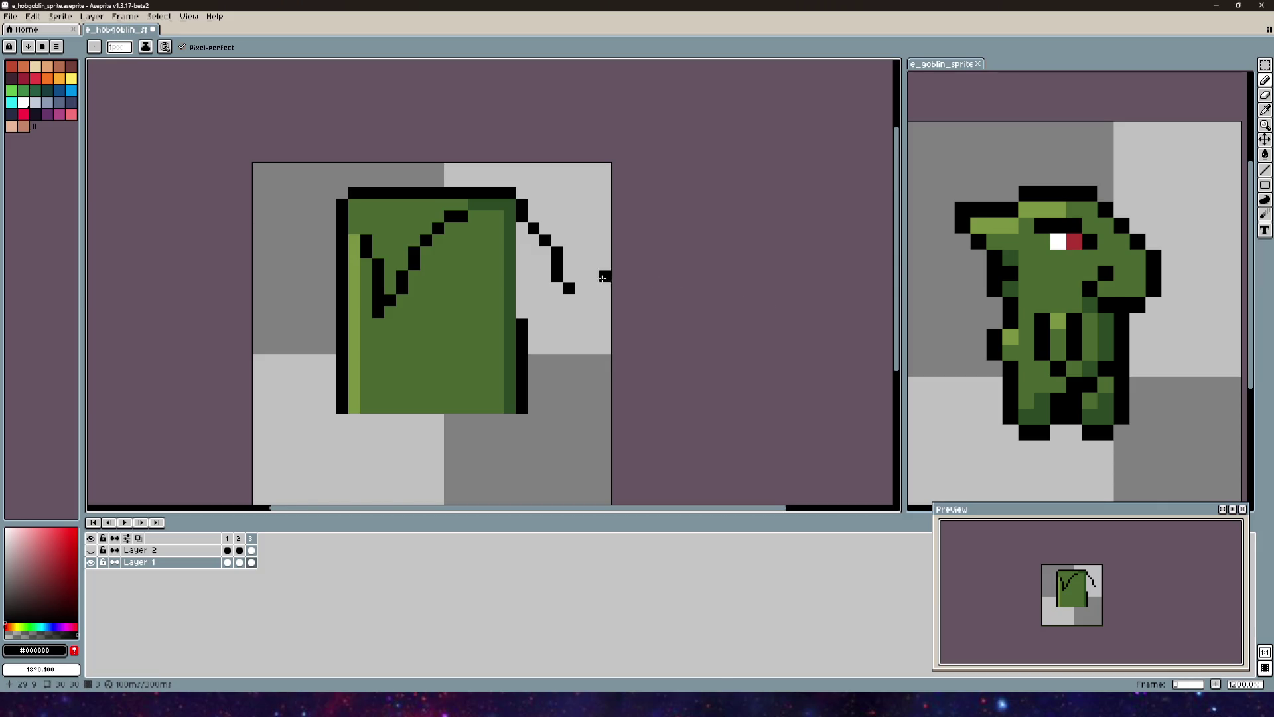
key("ctrl+z")
key("ctrl+z")
key("ctrl+z")
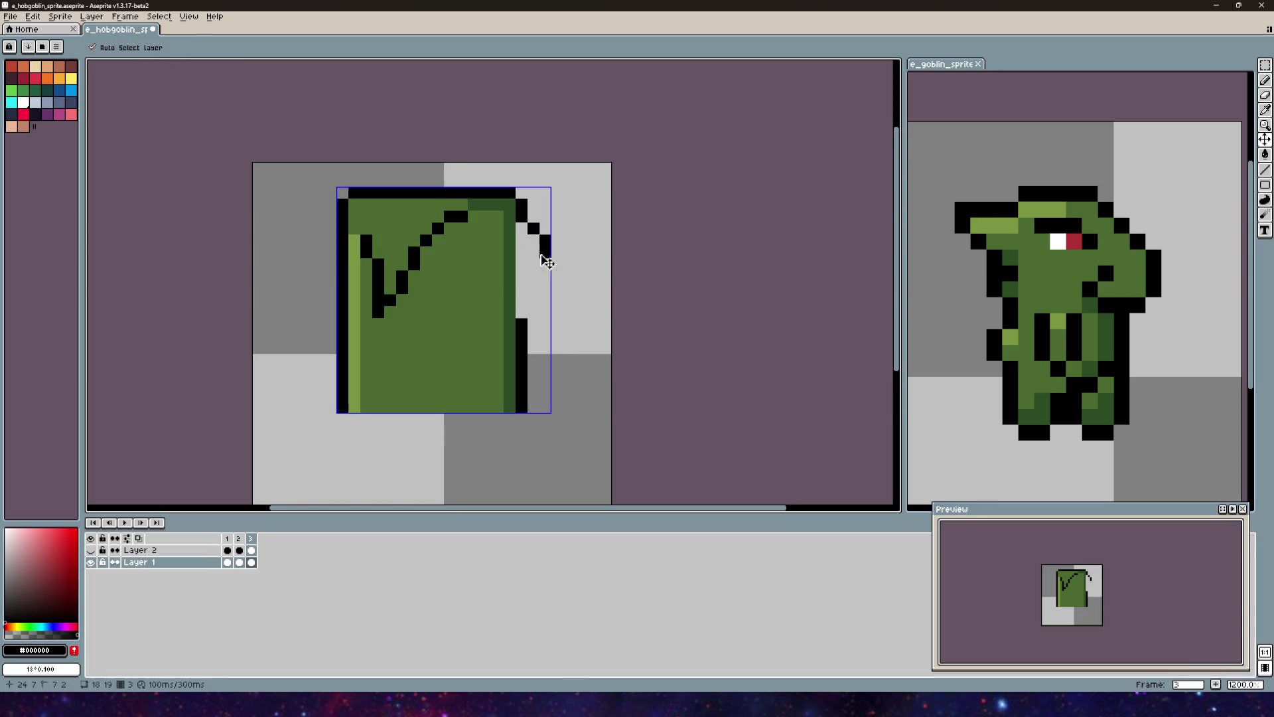
Step: Redraw the snout outline down from the corner and add a black jaw pixel below
mouse_move(534, 237)
left_mouse_down()
mouse_move(566, 311)
mouse_move(547, 331)
mouse_move(497, 323)
mouse_move(510, 300)
left_mouse_up()
key("ctrl+z")
left_click(546, 264)
left_click(533, 333)
scroll(556, 371, "down", 2)
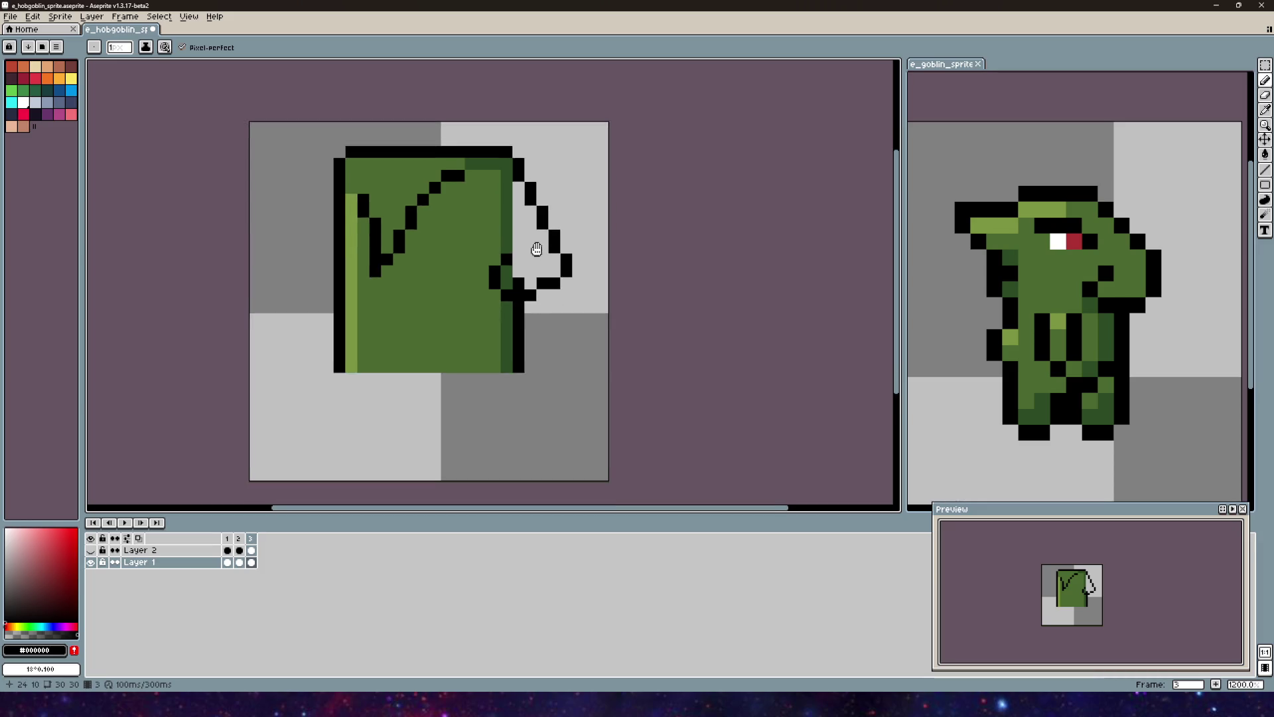
Step: Fill the snout and jaw pixels with the head's mid green
left_click(534, 282, "alt")
left_click(534, 274)
left_click(500, 246, "alt")
mouse_move(524, 273)
left_mouse_down()
mouse_move(527, 286)
mouse_move(561, 274)
mouse_move(549, 209)
mouse_move(535, 264)
mouse_move(534, 196)
left_mouse_up()
left_click(571, 265)
left_click(574, 269)
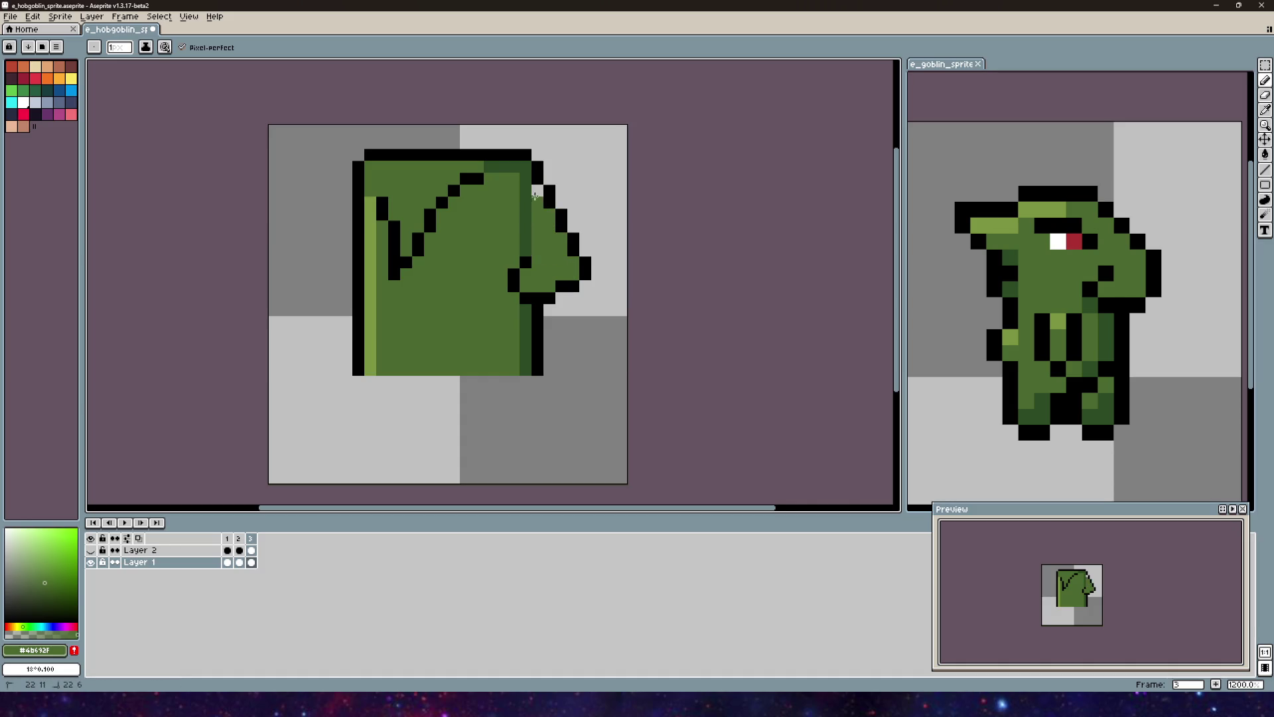
Step: Repaint the dark shading strip along the head's edge in mid green
scroll(535, 195, "down", 3)
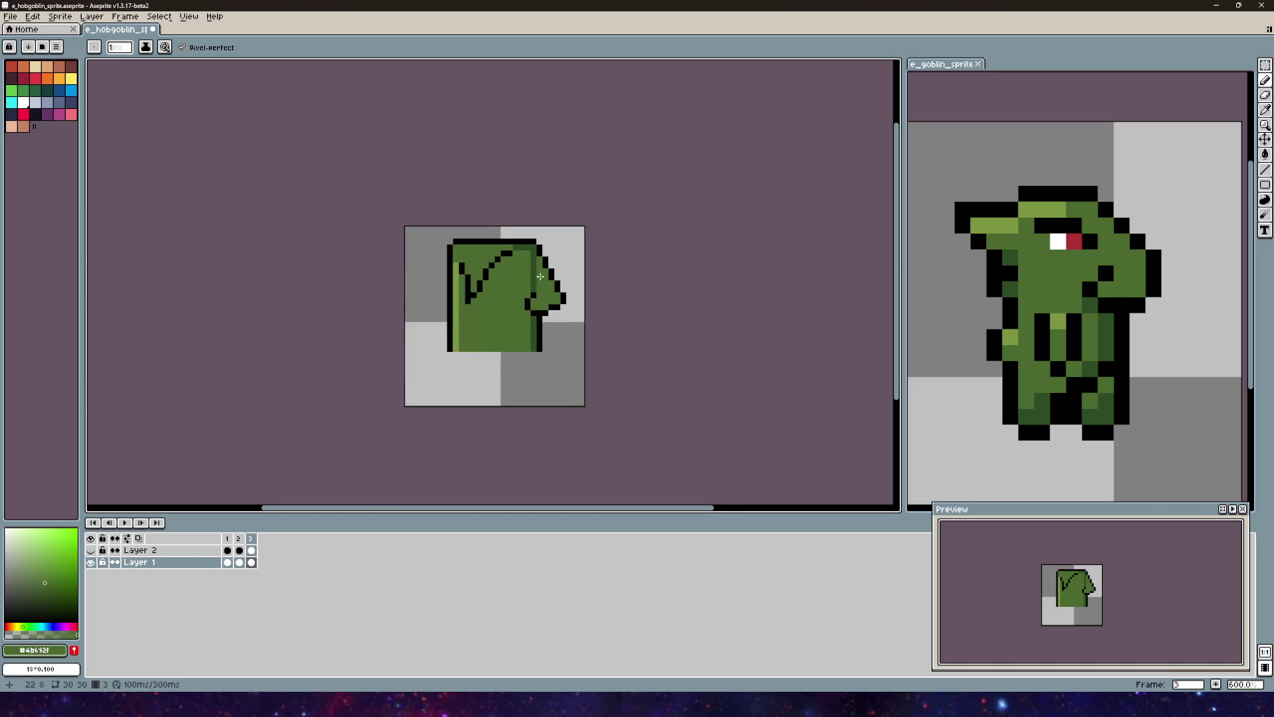
scroll(540, 276, "down", 1)
scroll(476, 305, "up", 6)
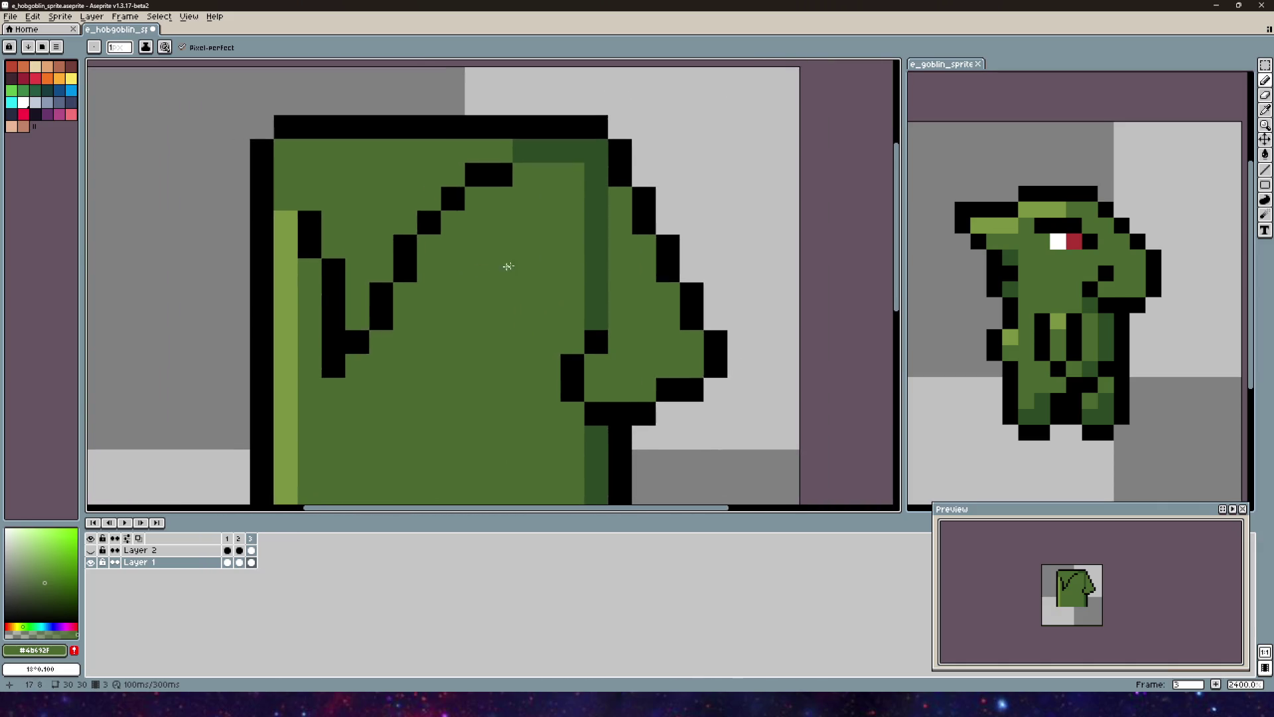
scroll(567, 304, "down", 2)
mouse_move(596, 335)
left_mouse_down()
mouse_move(593, 227)
mouse_move(542, 229)
left_mouse_up()
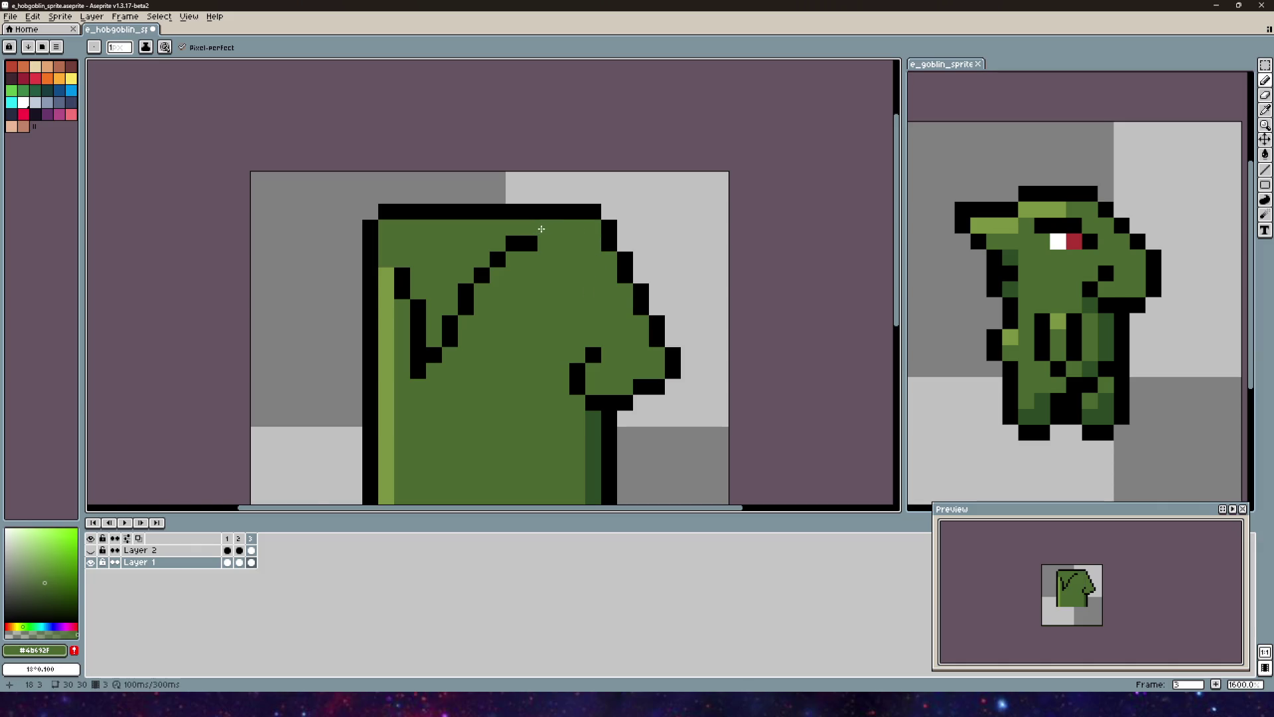
scroll(506, 262, "down", 3)
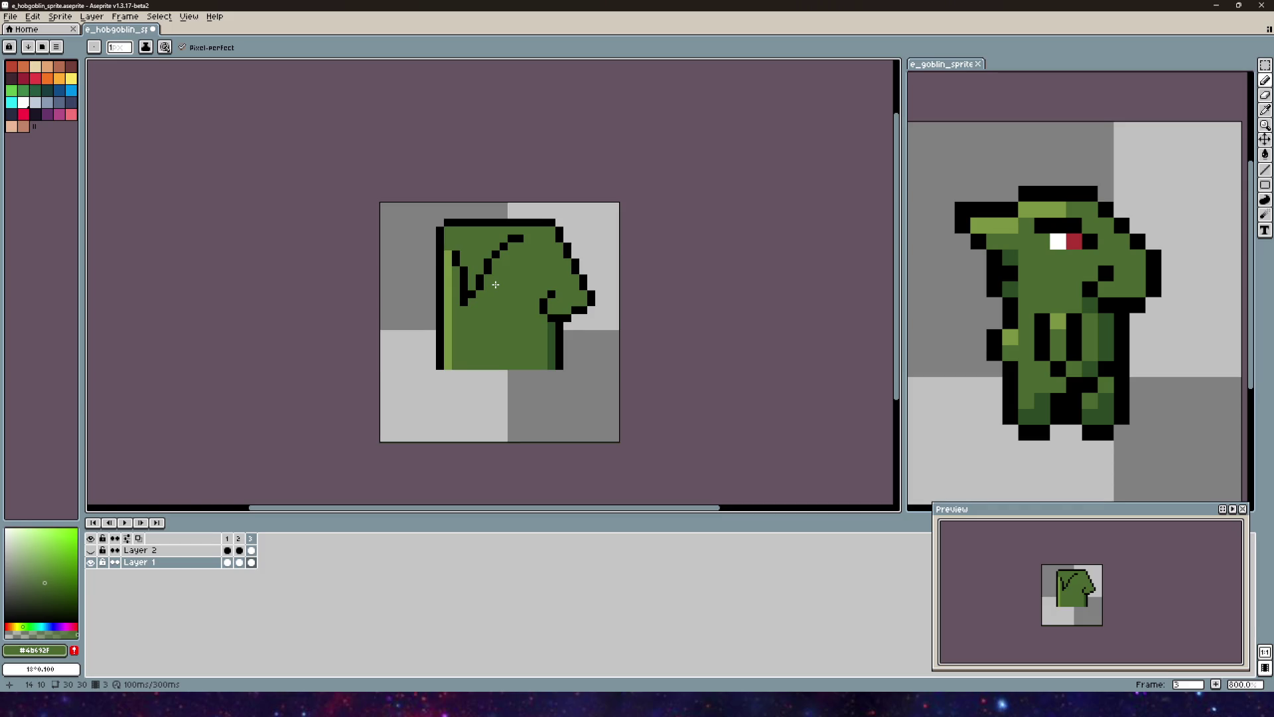
scroll(496, 284, "up", 2)
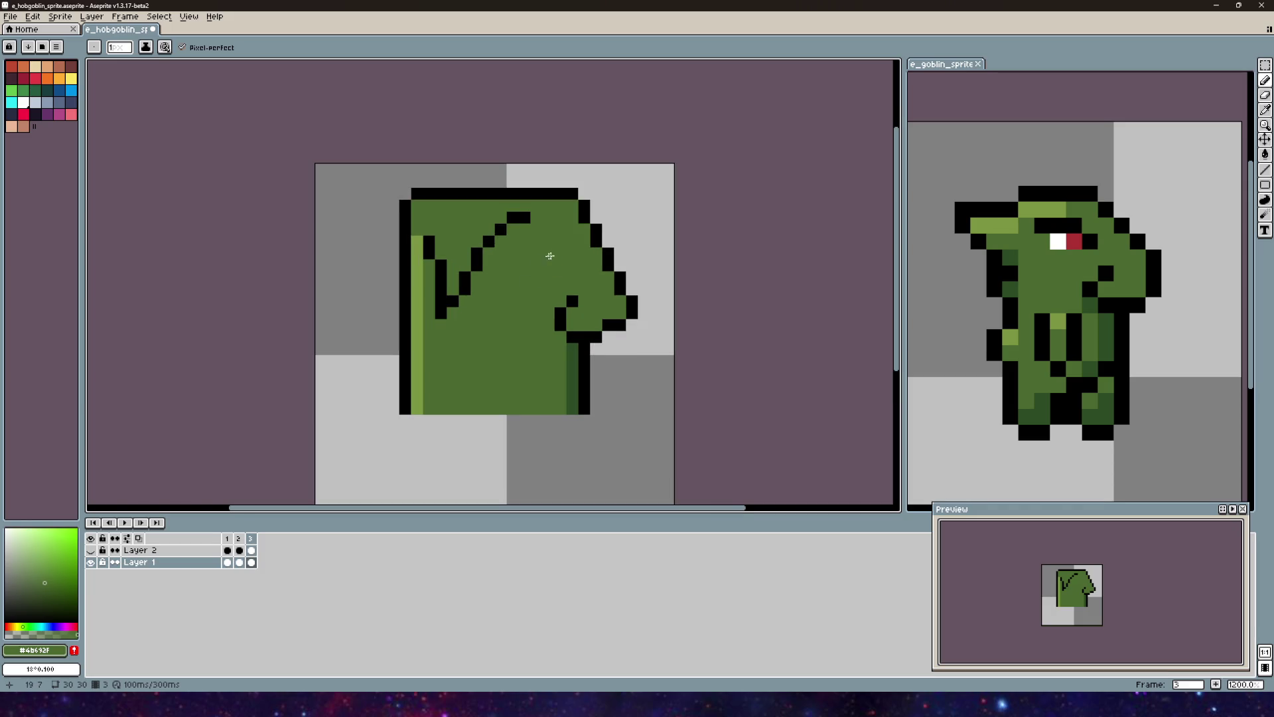
scroll(385, 285, "up", 3)
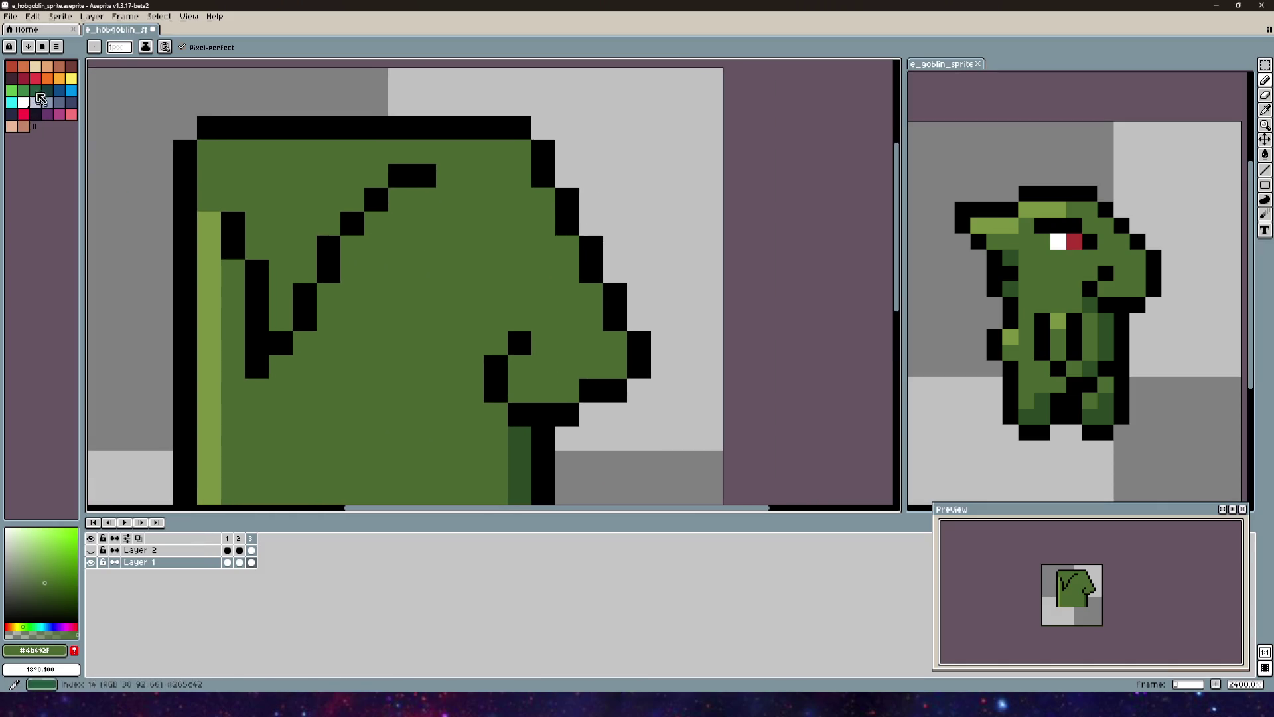
Step: Try white eye pixels on the head, then undo them
left_click(24, 102)
left_click(464, 267)
left_click(448, 246)
left_click(424, 247)
left_click_drag(485, 359, 565, 229)
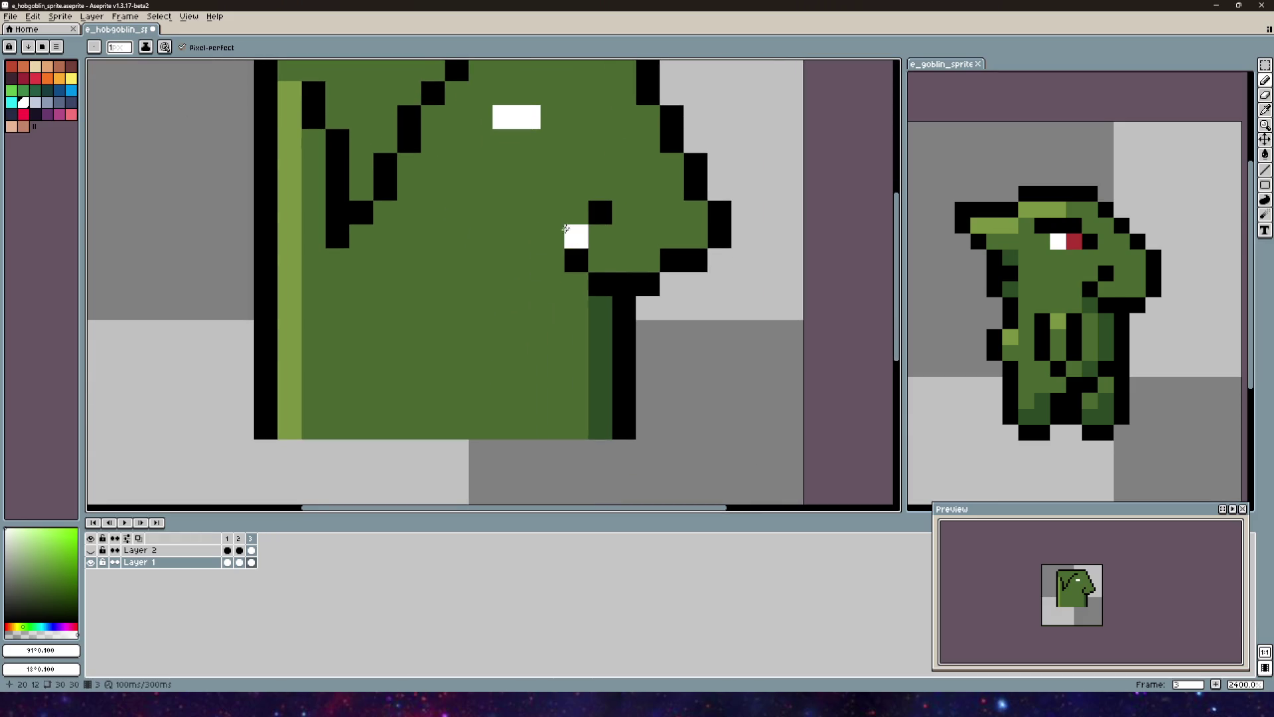
key("ctrl+z")
scroll(565, 229, "down", 2)
key("ctrl+z")
key("ctrl+z")
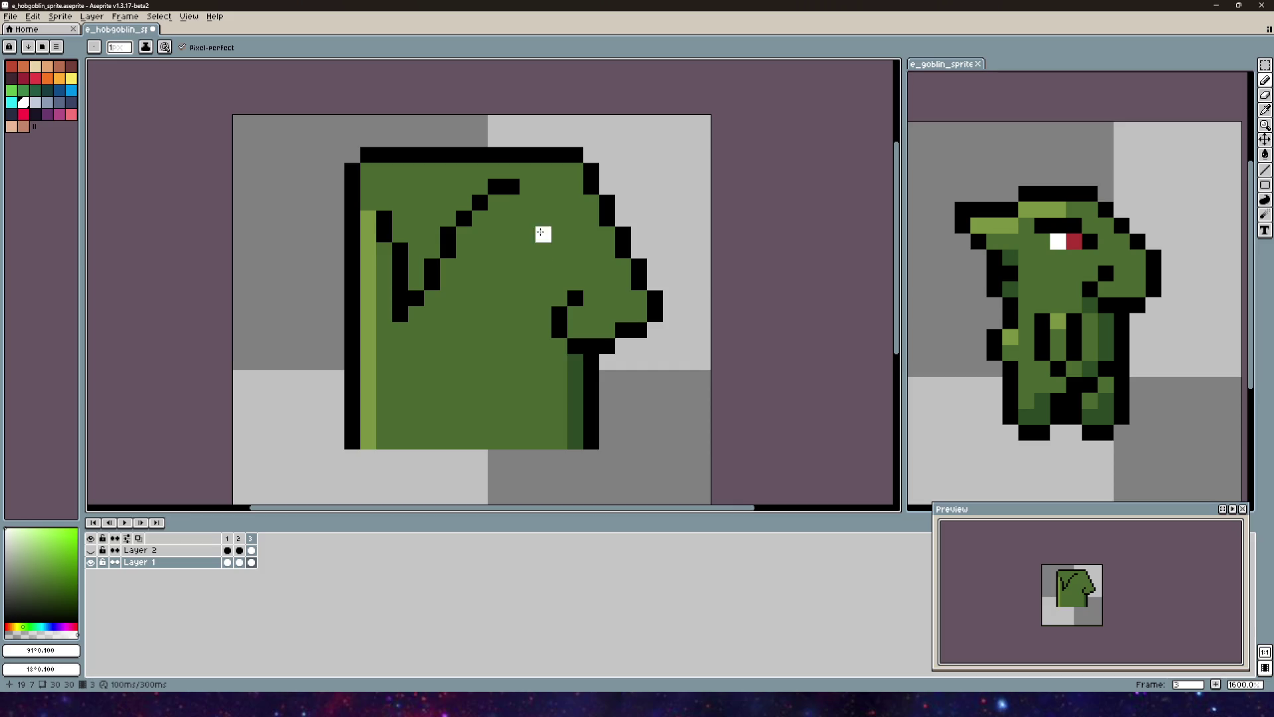
Step: Look over the body frame 2 and face frame 1, then return to the side-view head in frame 3
scroll(254, 110, "down", 3)
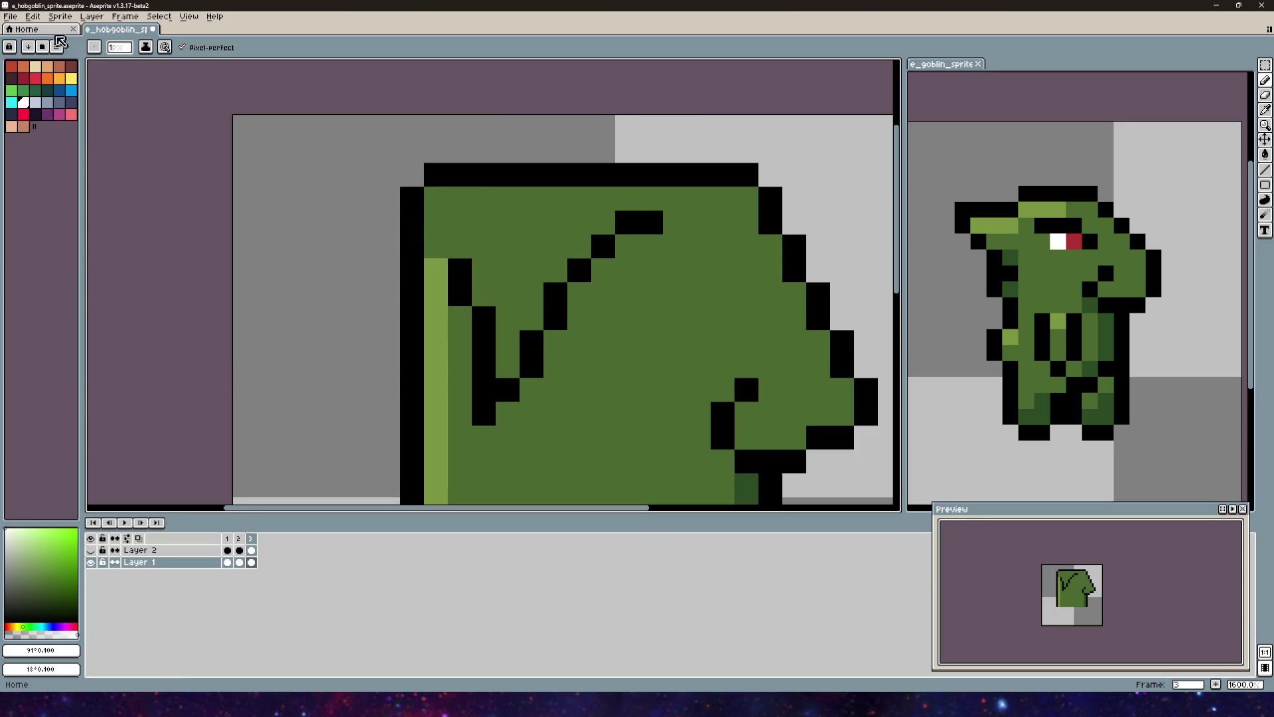
left_click(244, 541)
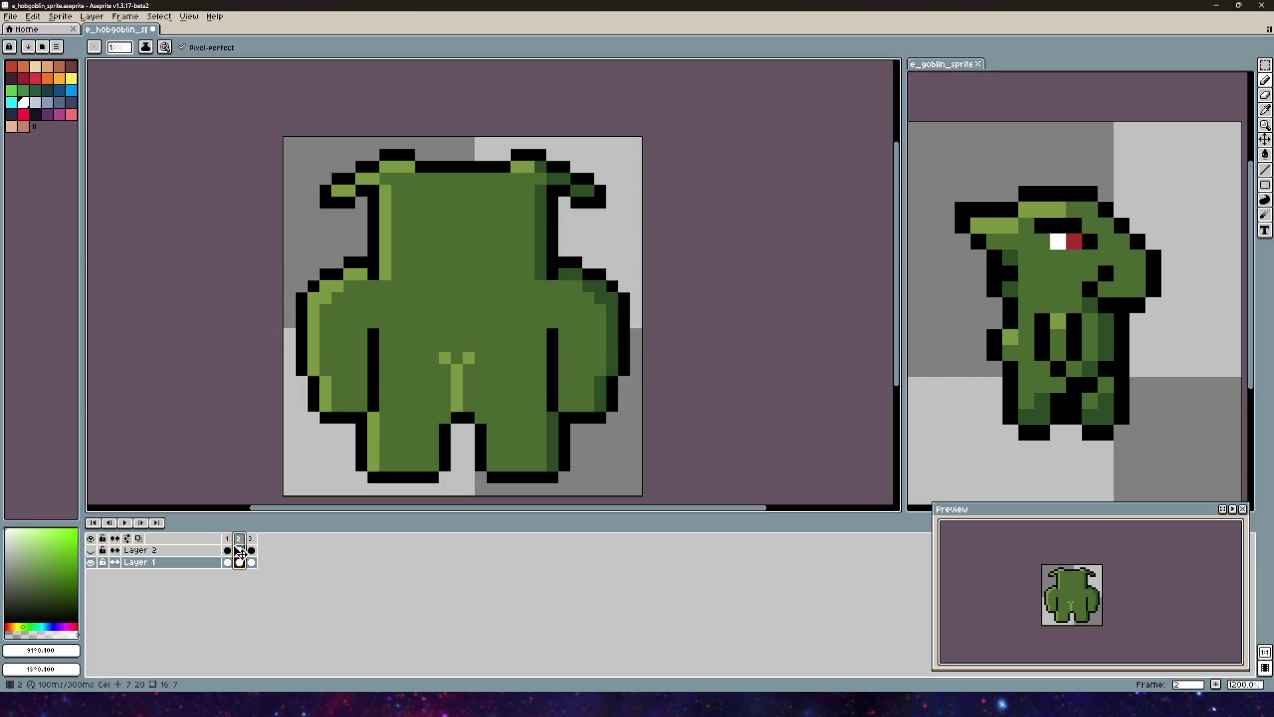
left_click(227, 539)
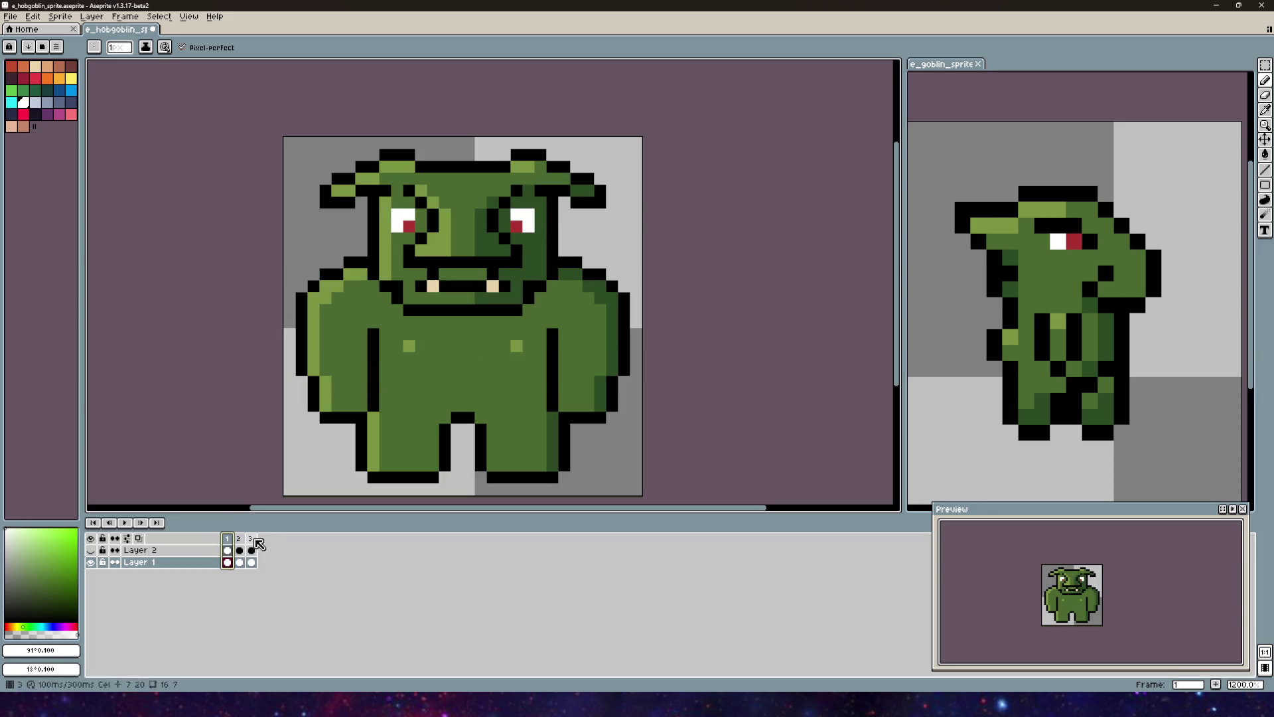
left_click(252, 539)
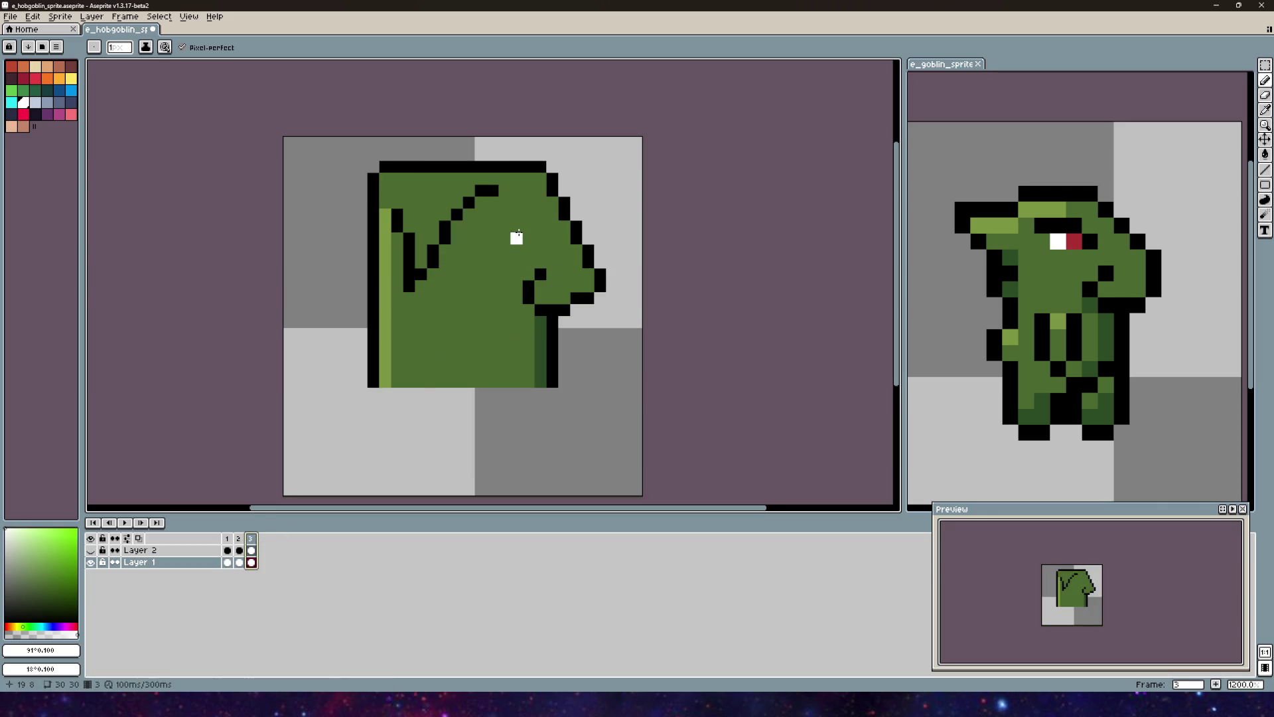
Step: Paint a white cross-shaped eye under the brow line
left_click(517, 229)
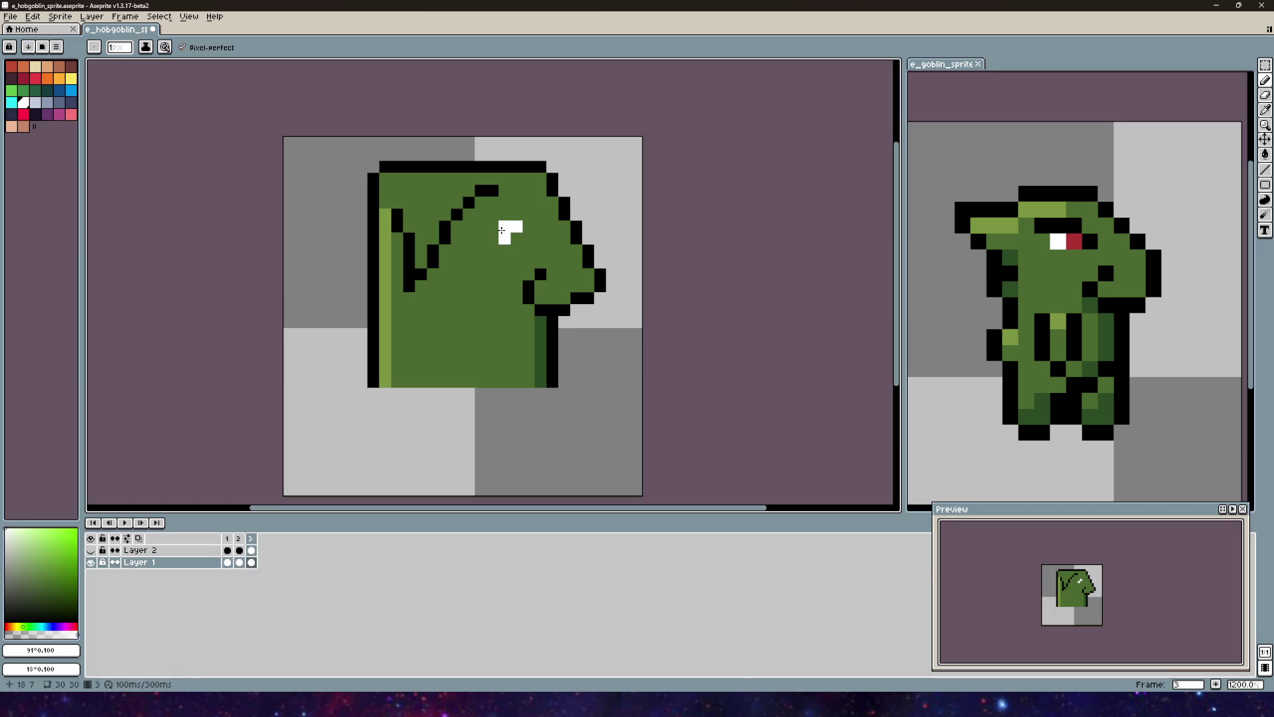
left_click(492, 237)
left_click(481, 226)
left_click(504, 214)
left_click(491, 215)
left_click_drag(504, 226, 501, 273)
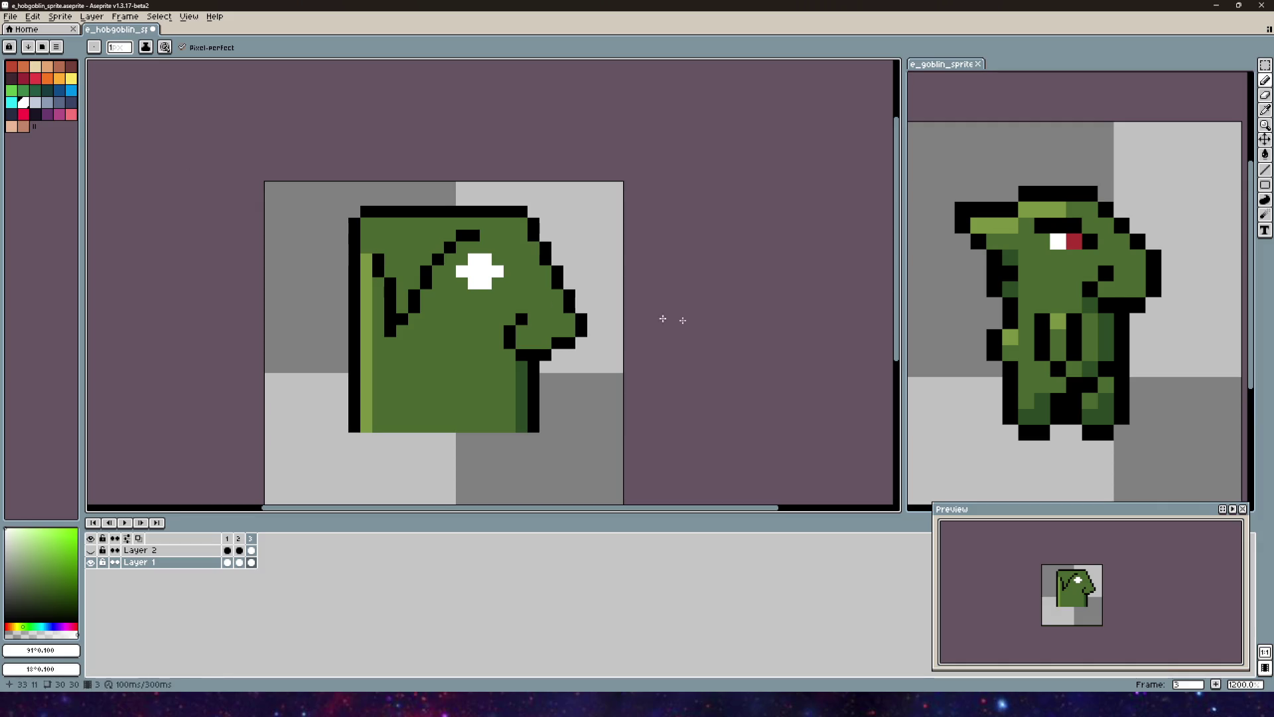
Step: Eyedrop red #ac3232 from the other goblin and paint the pupil, removing the extra red pixel
left_click(1080, 243, "alt")
scroll(464, 276, "up", 3)
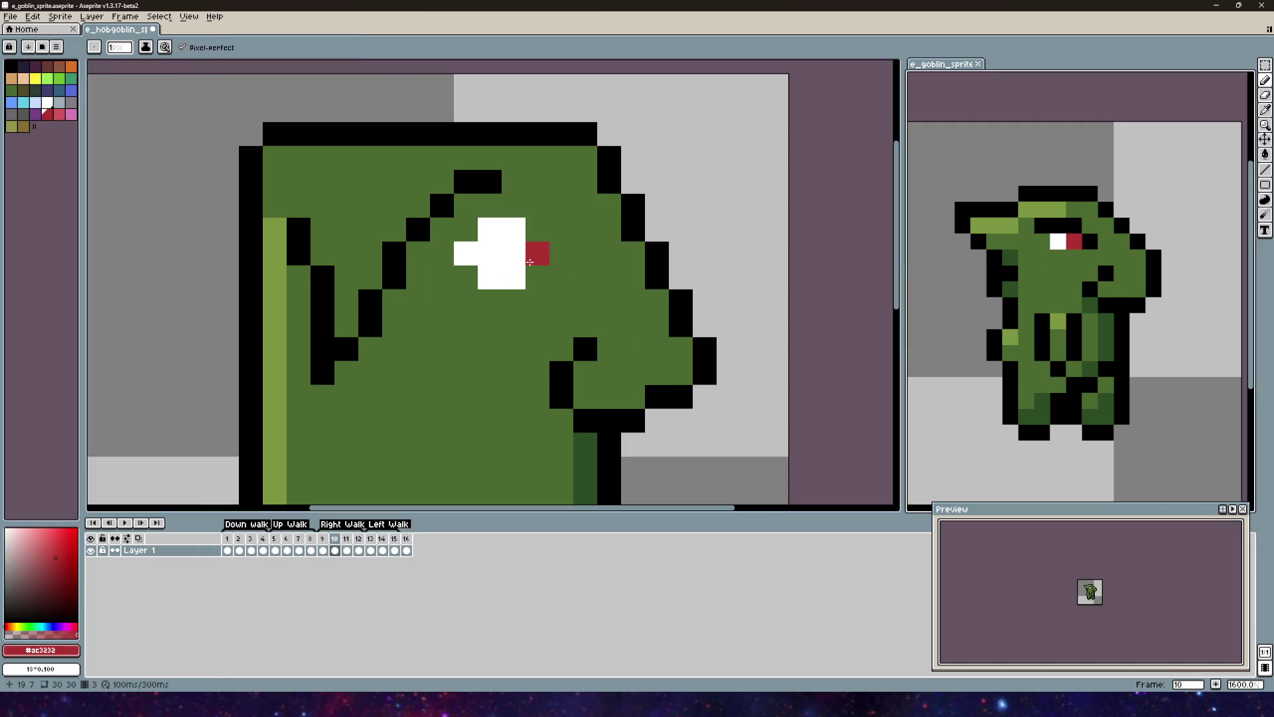
left_click(532, 262)
scroll(532, 262, "down", 2)
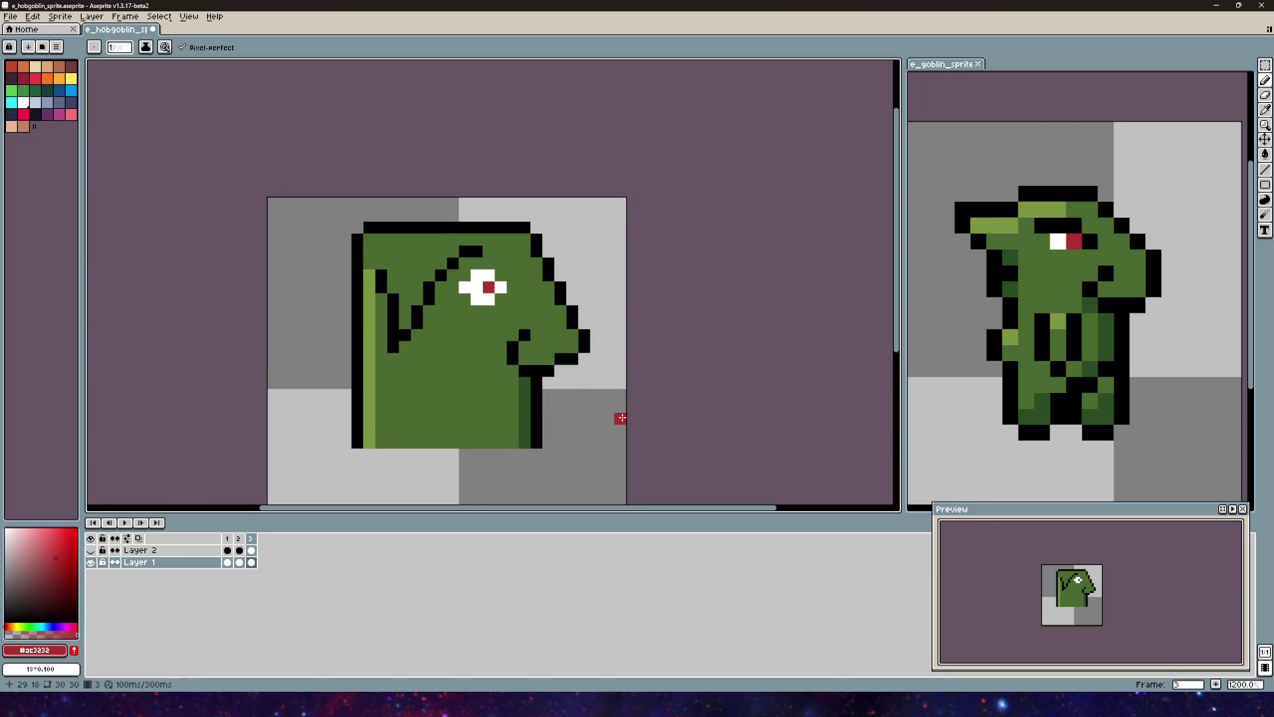
scroll(492, 286, "up", 3)
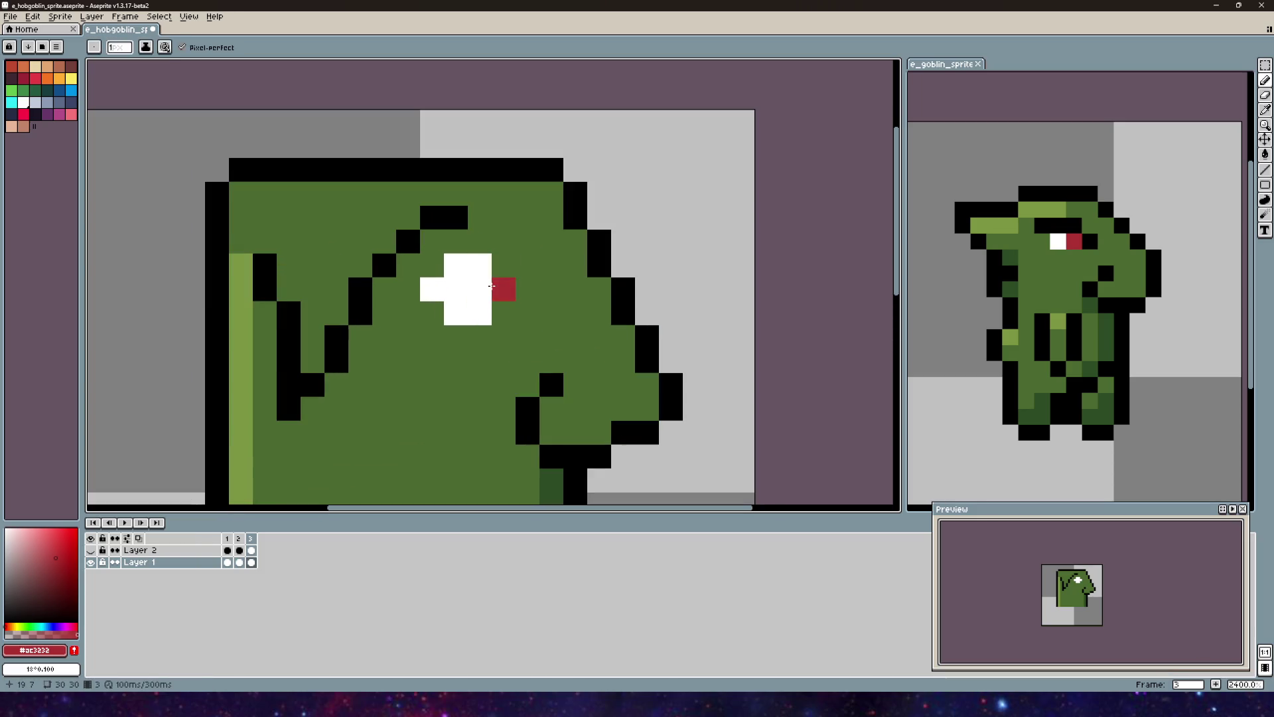
scroll(492, 286, "down", 5)
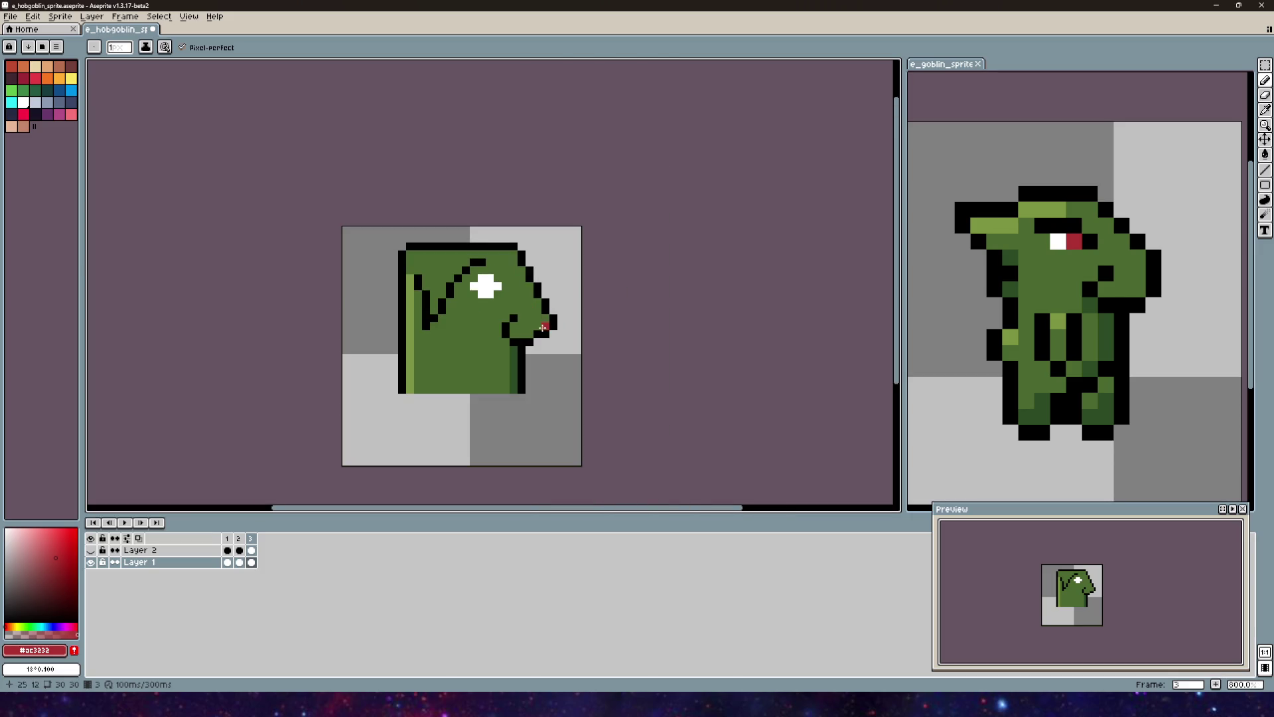
scroll(514, 273, "up", 3)
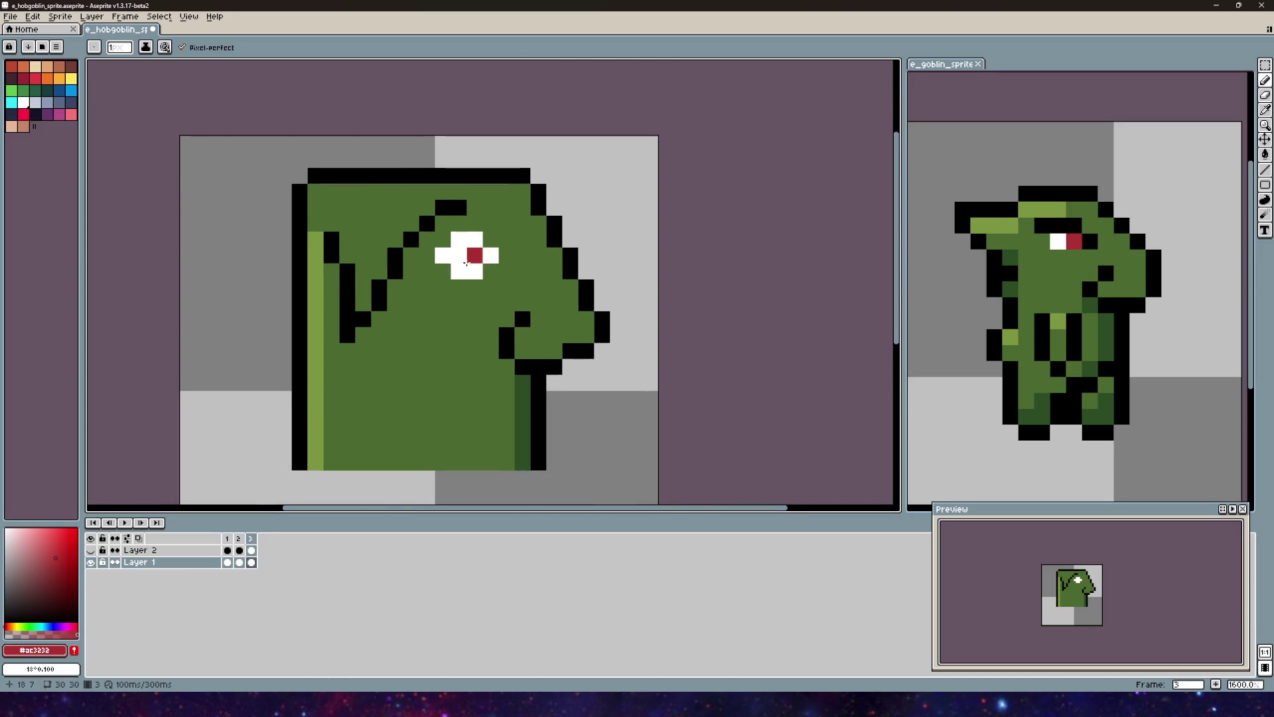
left_click(491, 256)
left_click(475, 239)
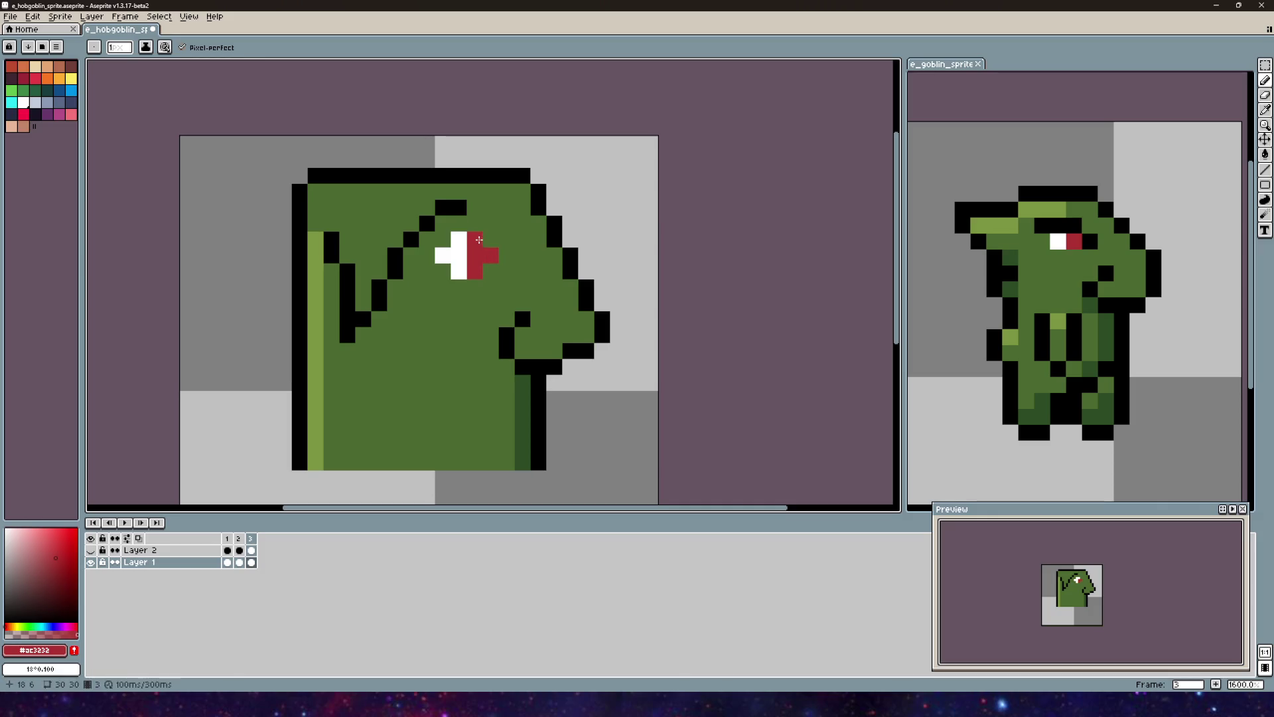
key("v")
key("ctrl+z")
mouse_move(557, 296)
left_mouse_down()
mouse_move(655, 137)
mouse_move(674, 259)
left_mouse_up()
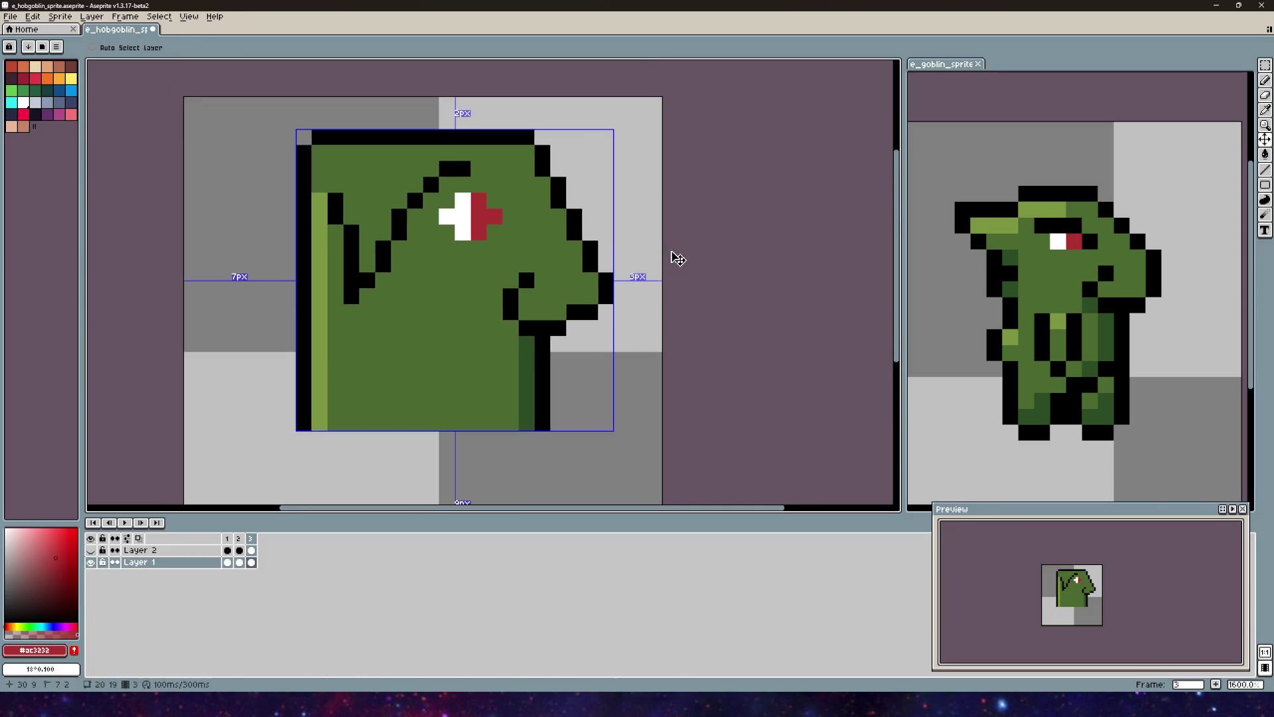
Step: Paint a heavy black brow over the eye's top-right white and red pixels
left_click_drag(561, 243, 568, 277)
key("b")
left_click(475, 232, "alt")
left_click(490, 248)
key("ctrl+z")
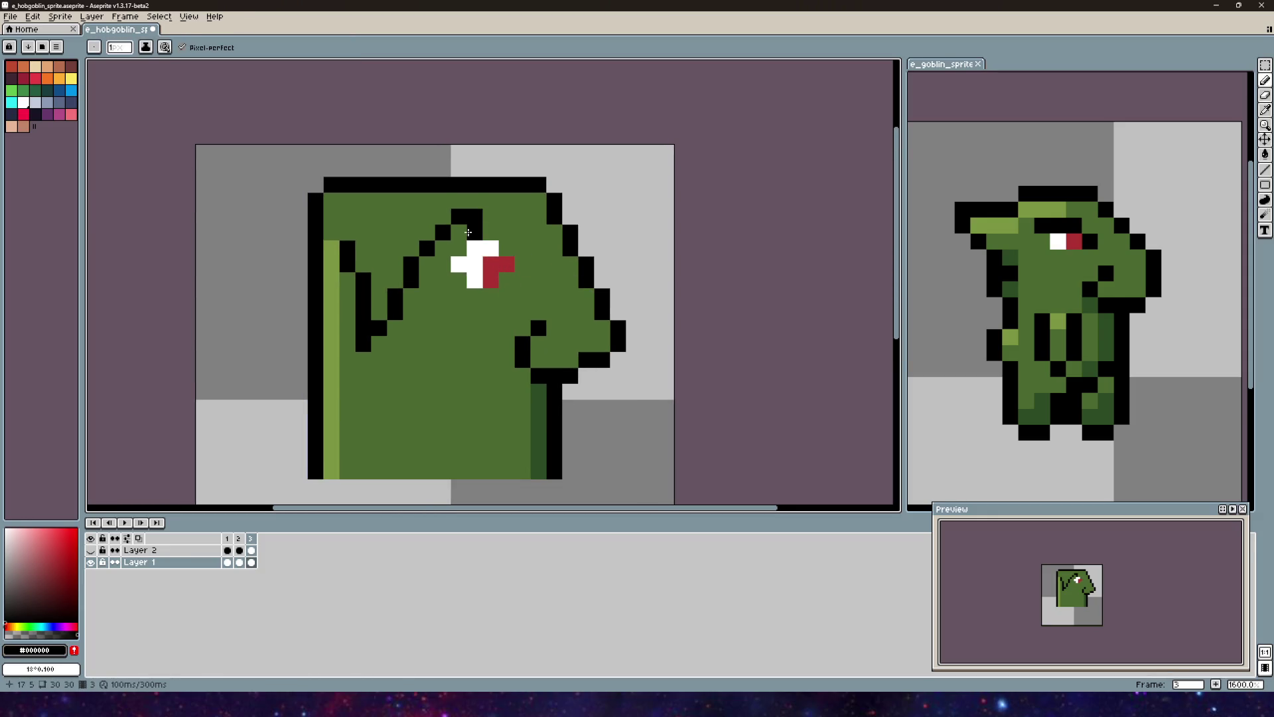
left_click(490, 248)
key("ctrl+z")
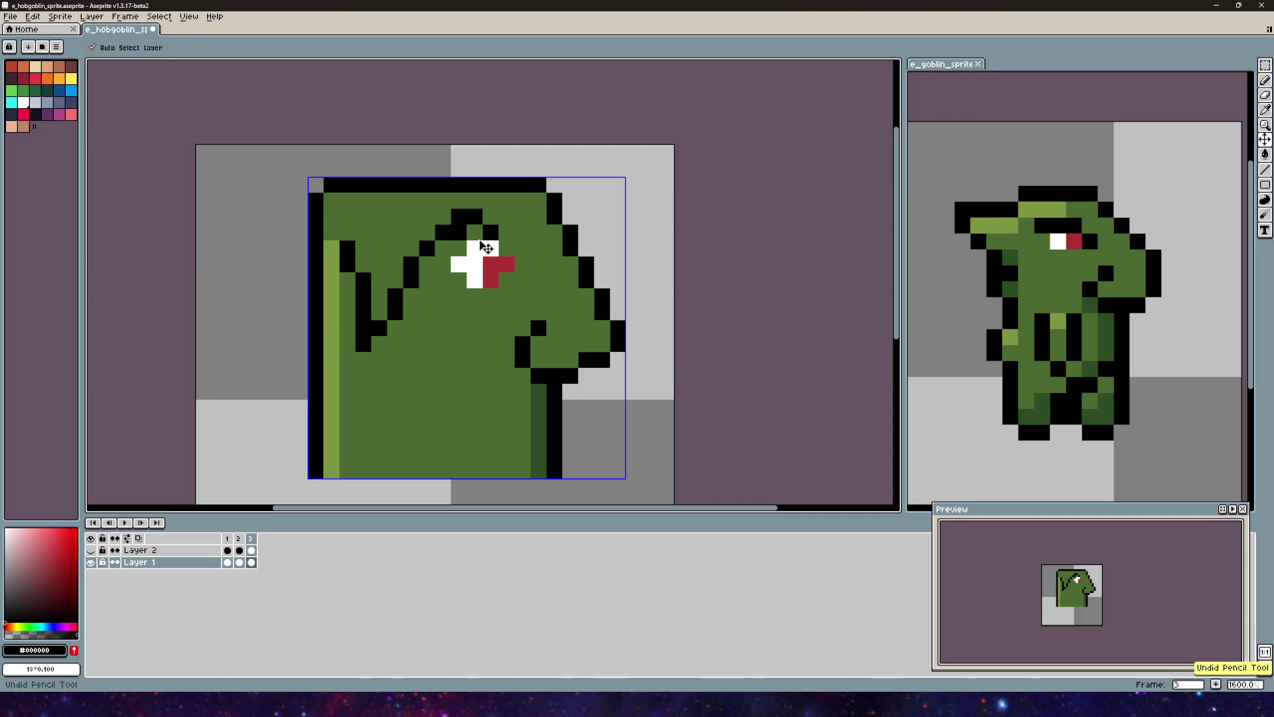
left_click(485, 243)
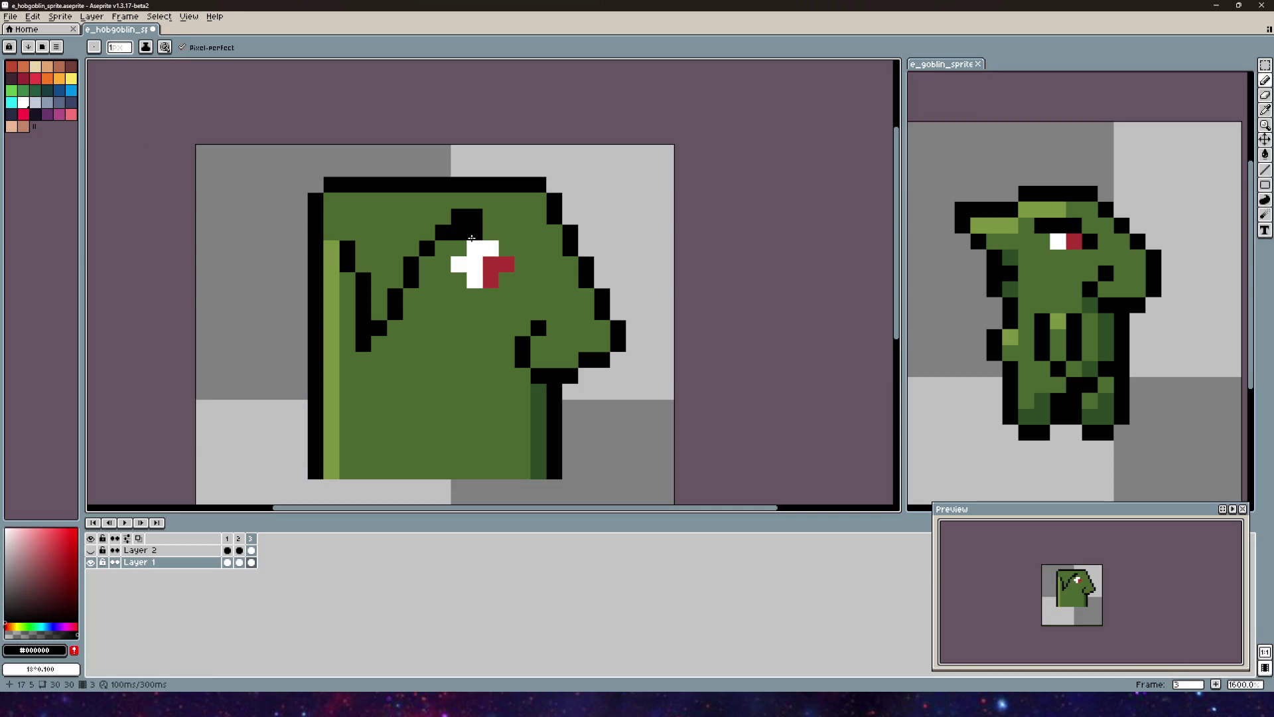
left_click_drag(491, 248, 523, 279)
scroll(571, 299, "left", 2)
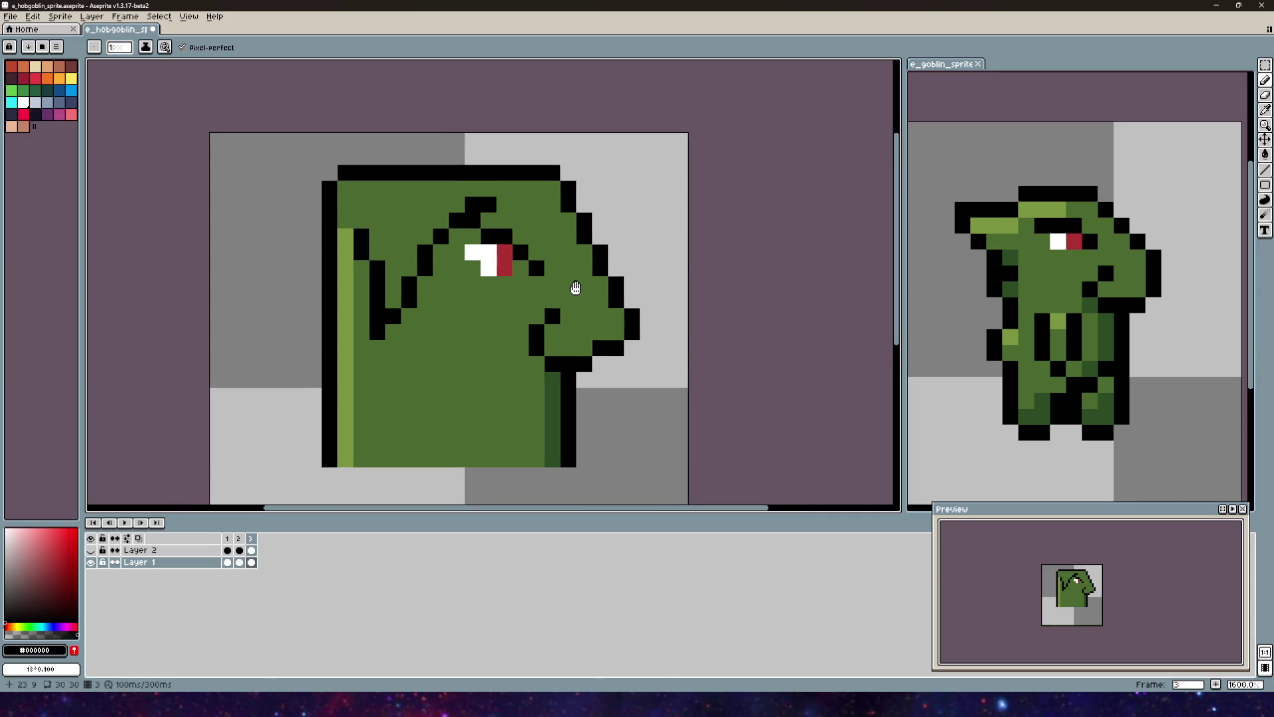
scroll(524, 232, "left", 2)
left_click(550, 262)
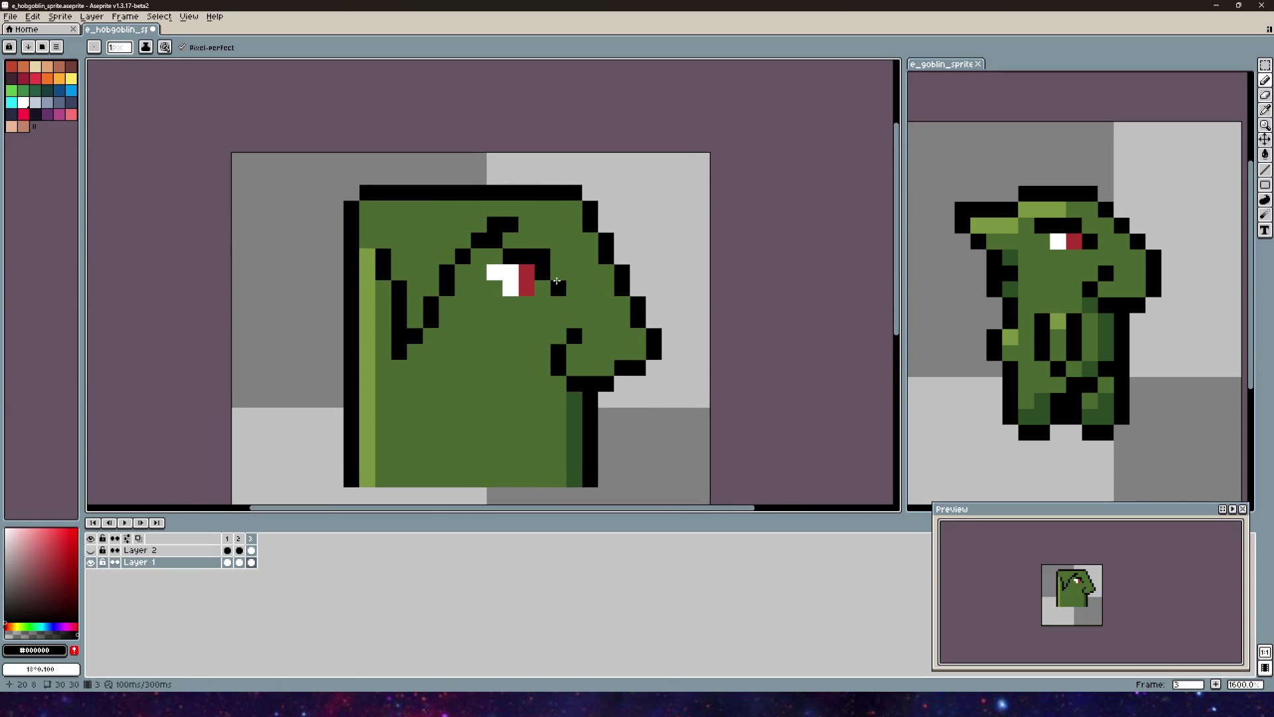
Step: Erase the stray pixels above the eye and refill that gap with the head's green #4b692f
left_click(1265, 95)
left_click(506, 239)
mouse_move(497, 237)
left_mouse_down()
mouse_move(462, 240)
mouse_move(478, 225)
mouse_move(511, 224)
left_mouse_up()
left_click(452, 225, "alt")
left_click(1265, 80)
scroll(634, 325, "down", 2)
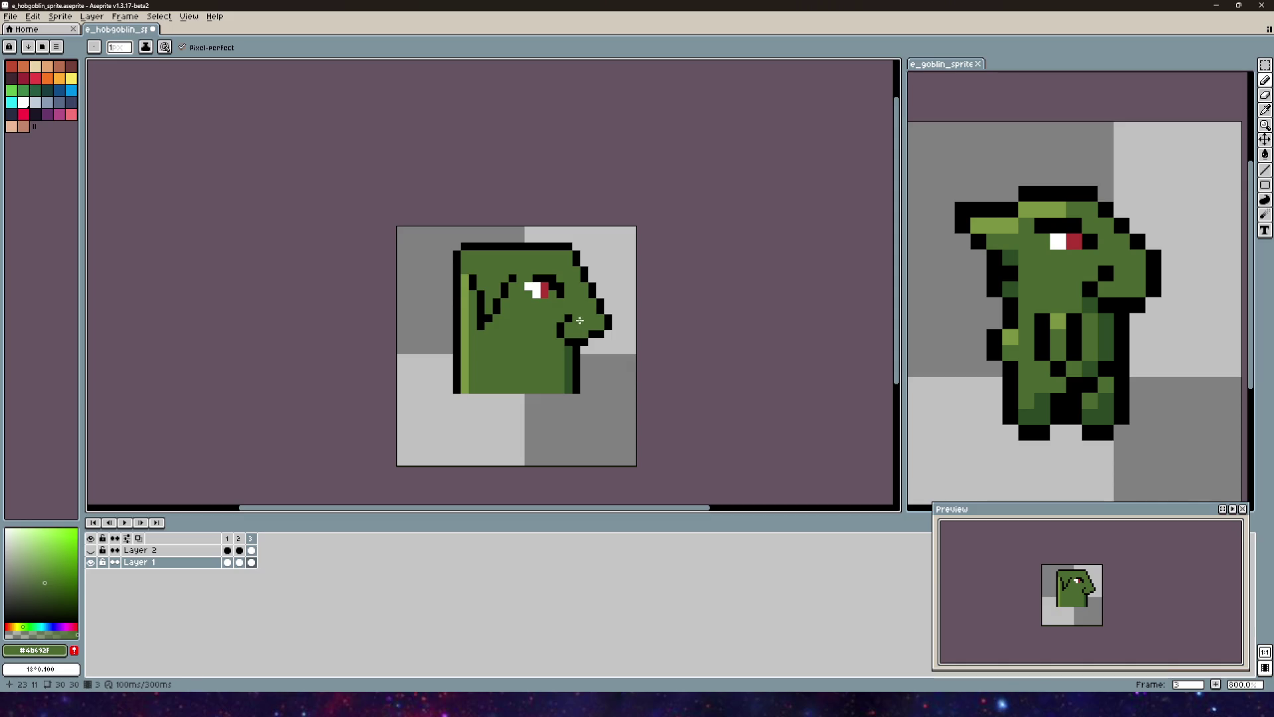
scroll(562, 251, "up", 6)
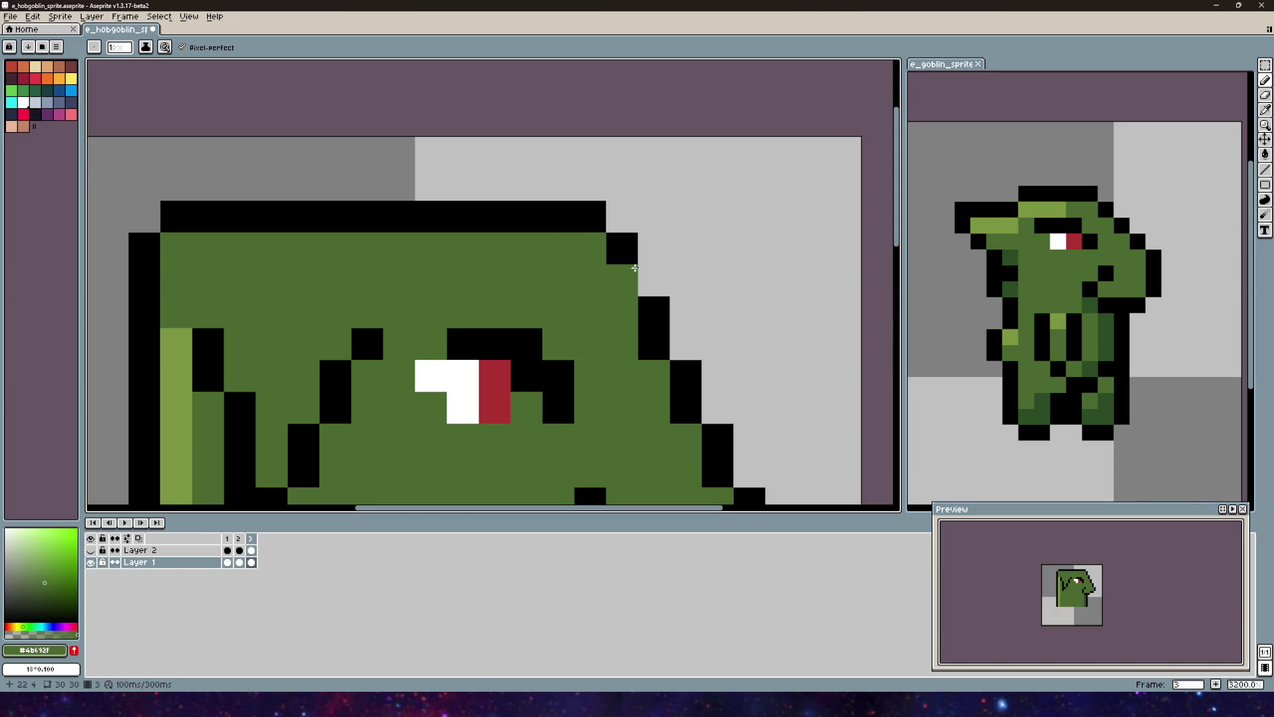
scroll(611, 120, "down", 1)
scroll(598, 314, "up", 3)
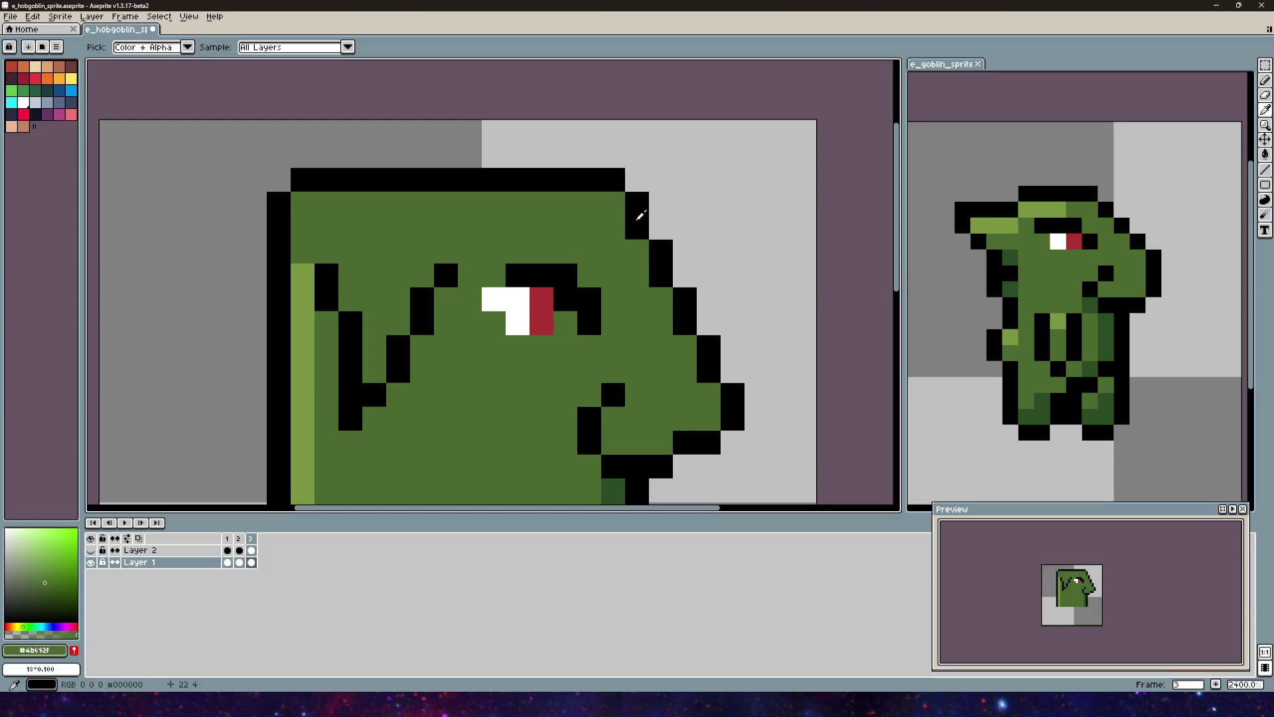
Step: Erase the black outline pixels at the head's top-right corner
left_click(640, 214, "alt")
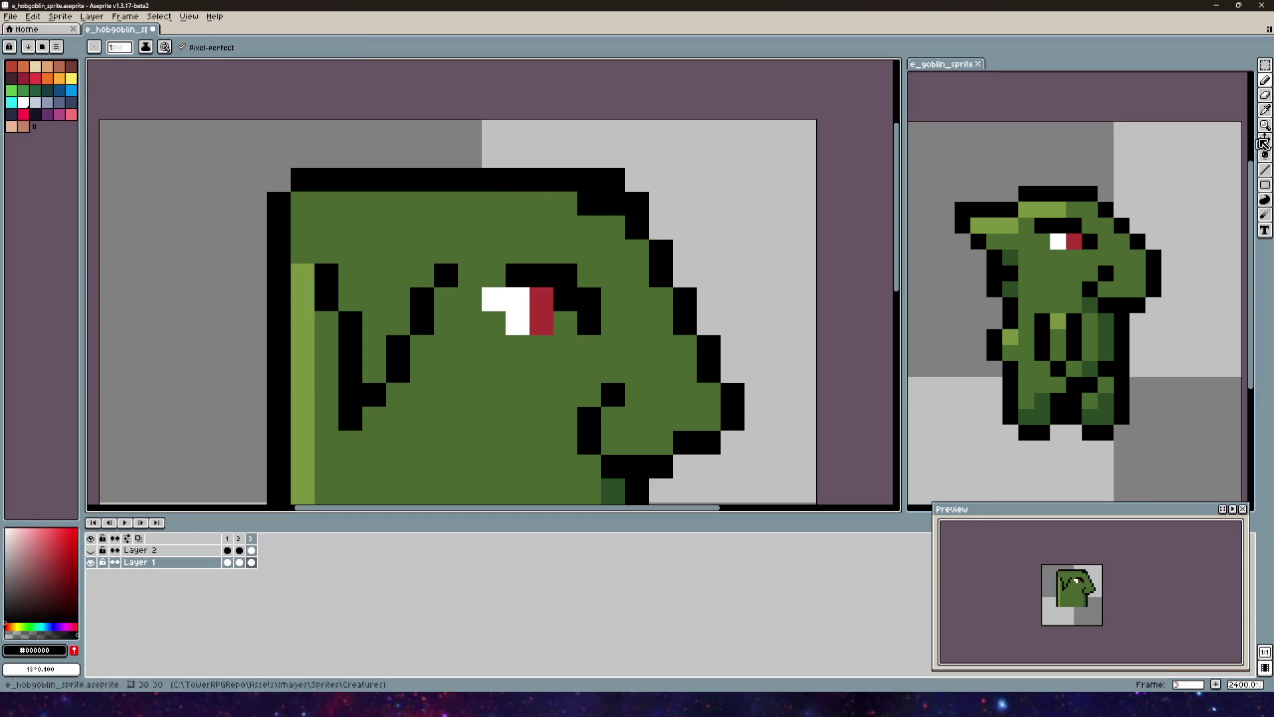
key("e")
left_click_drag(662, 204, 588, 177)
scroll(657, 199, "down", 3)
left_click_drag(696, 282, 622, 328)
scroll(621, 296, "down", 3)
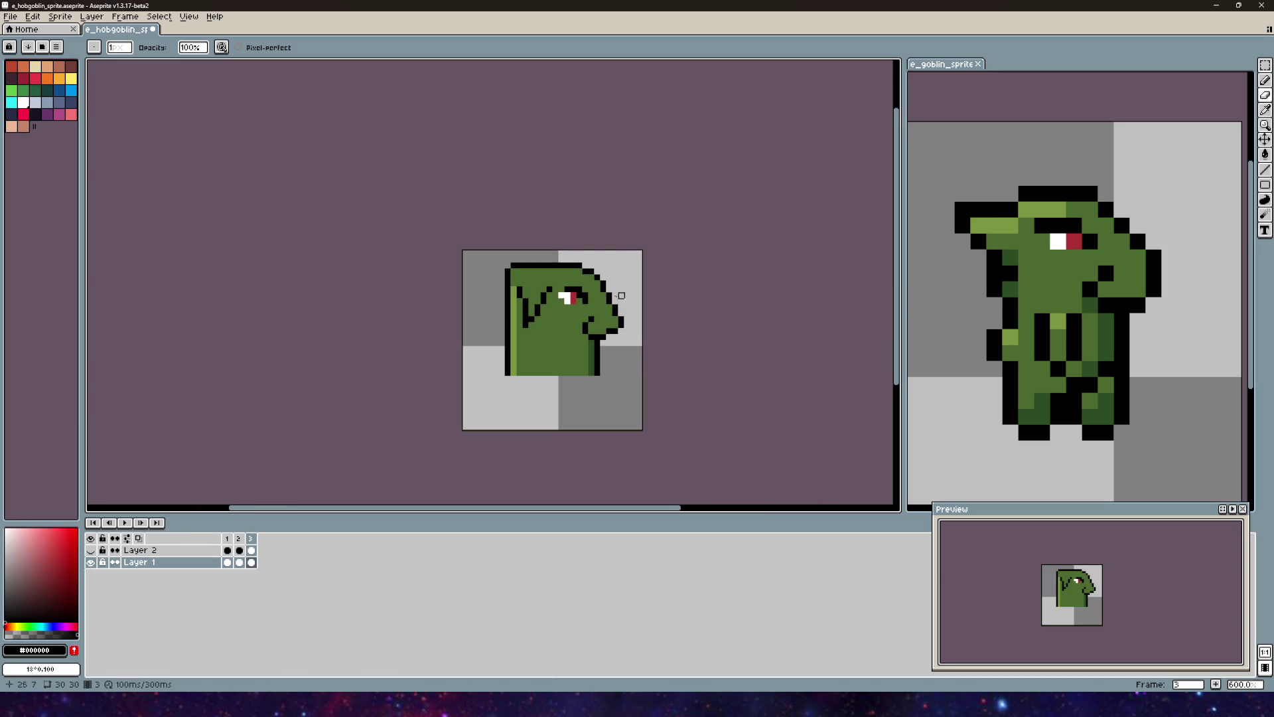
scroll(621, 283, "up", 3)
Step: Sample the head's green, pan across the top of the head, then sample white from the eye
key("b")
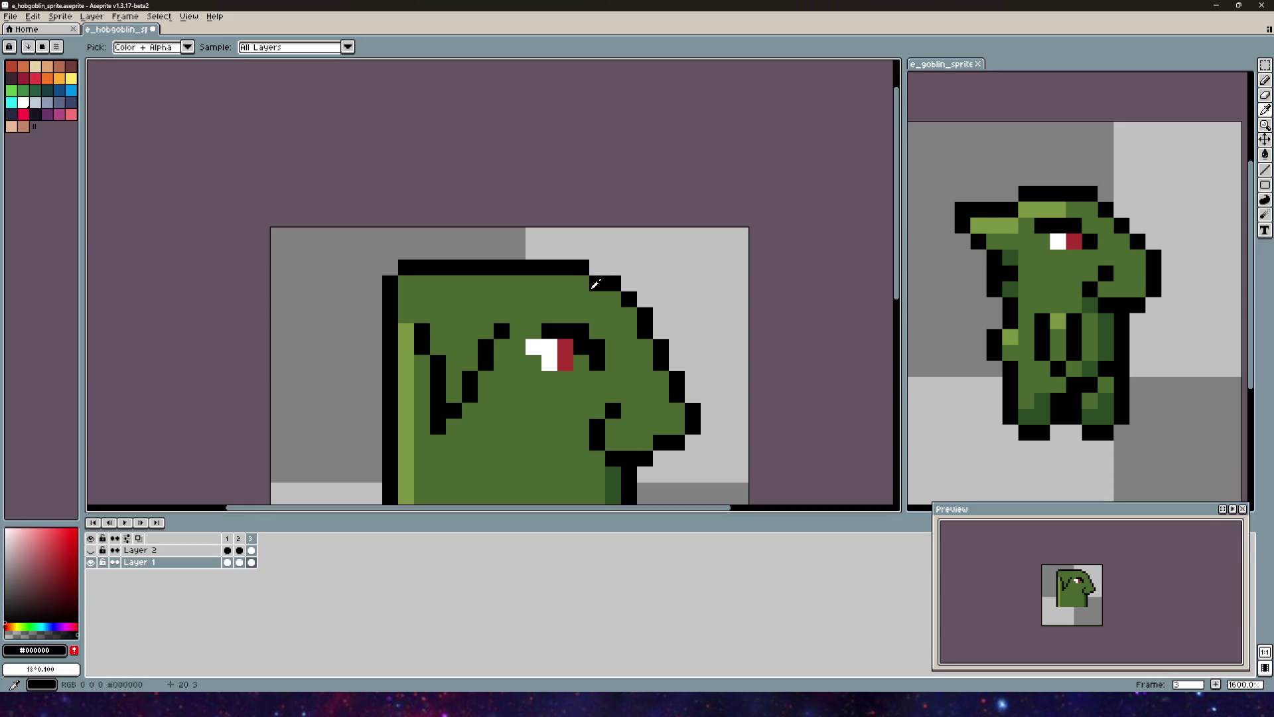
left_click(581, 284, "alt")
scroll(711, 250, "up", 2)
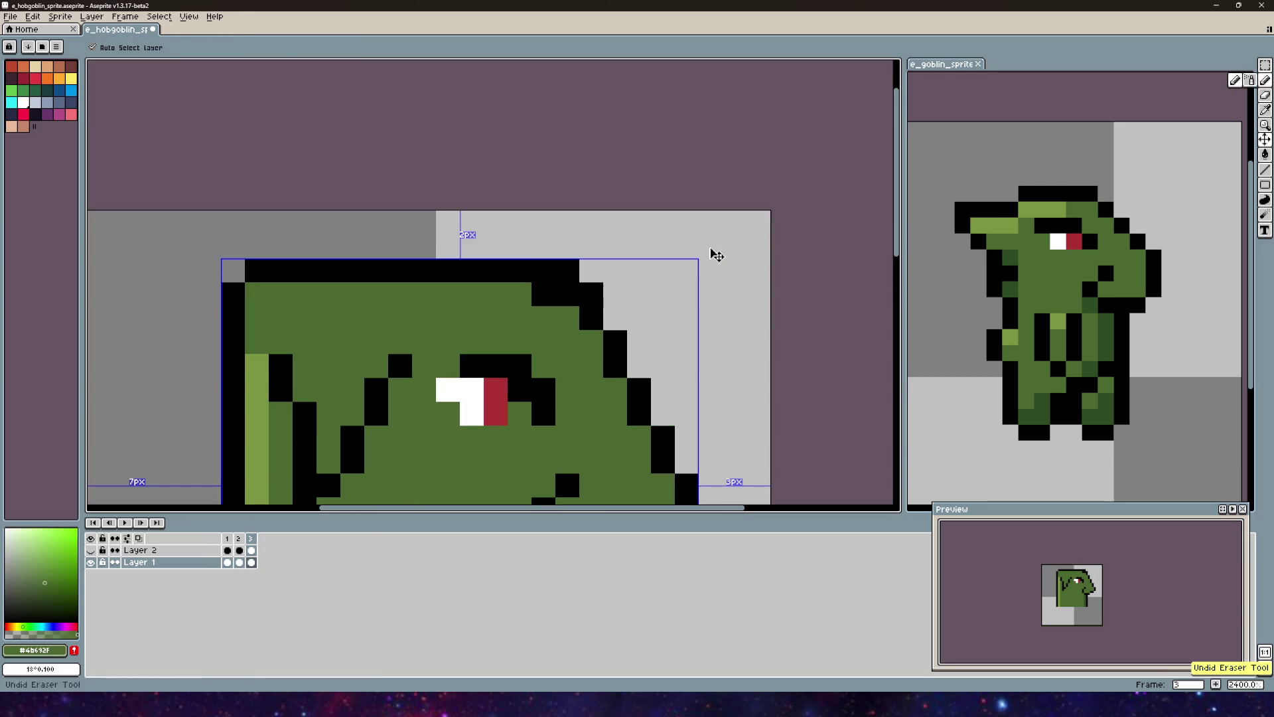
left_click_drag(697, 256, 572, 139)
scroll(615, 208, "down", 3)
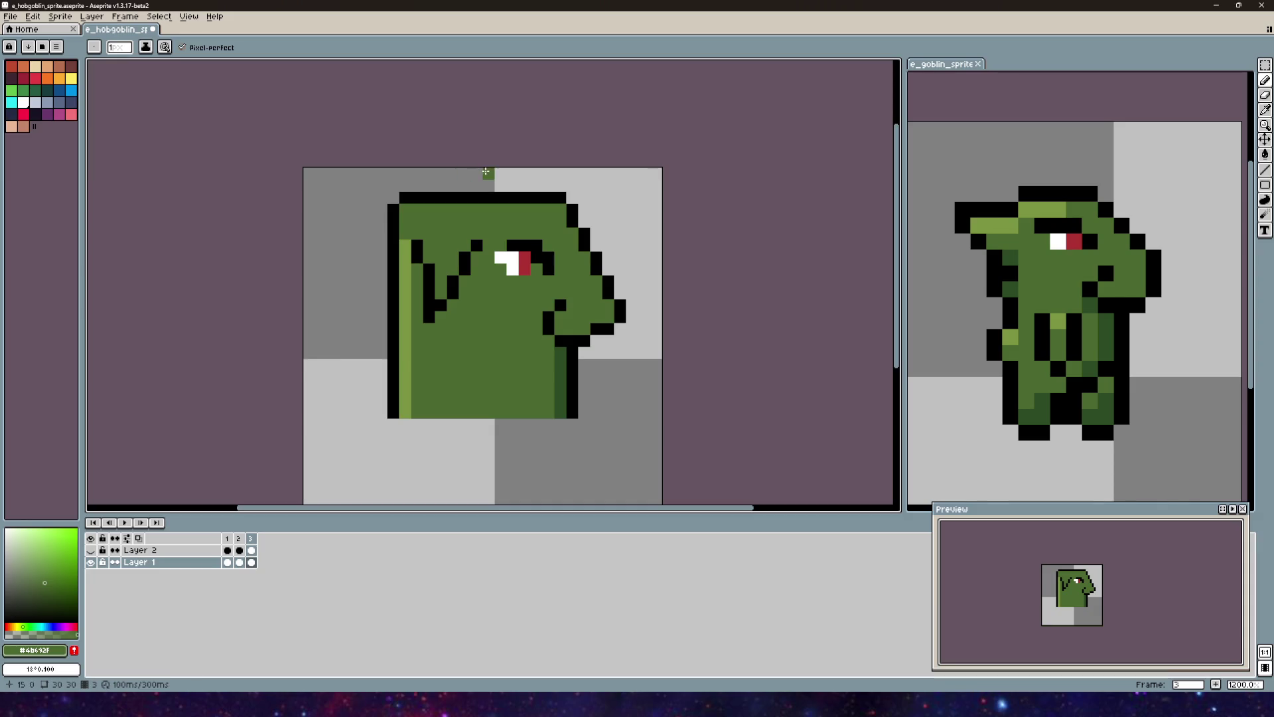
scroll(485, 171, "up", 3)
mouse_move(561, 191)
left_mouse_down()
mouse_move(477, 163)
mouse_move(499, 190)
left_mouse_up()
scroll(415, 167, "down", 3)
scroll(416, 167, "down", 1)
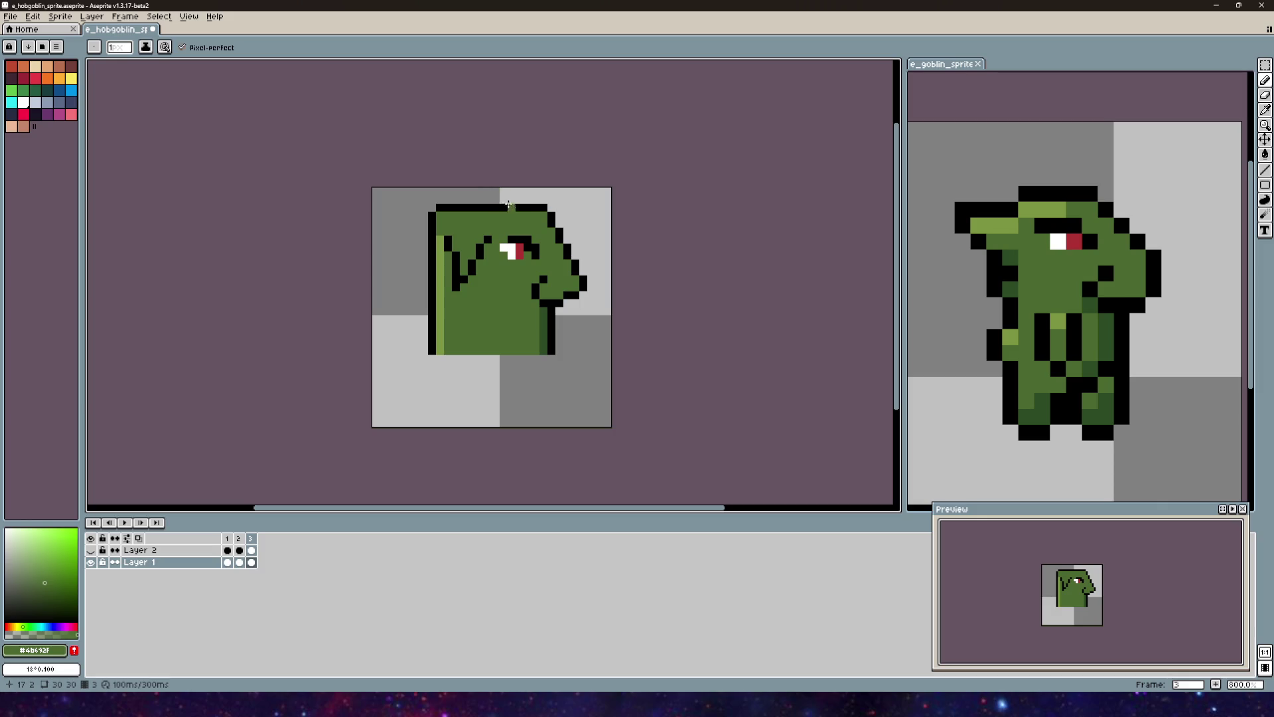
scroll(514, 201, "up", 5)
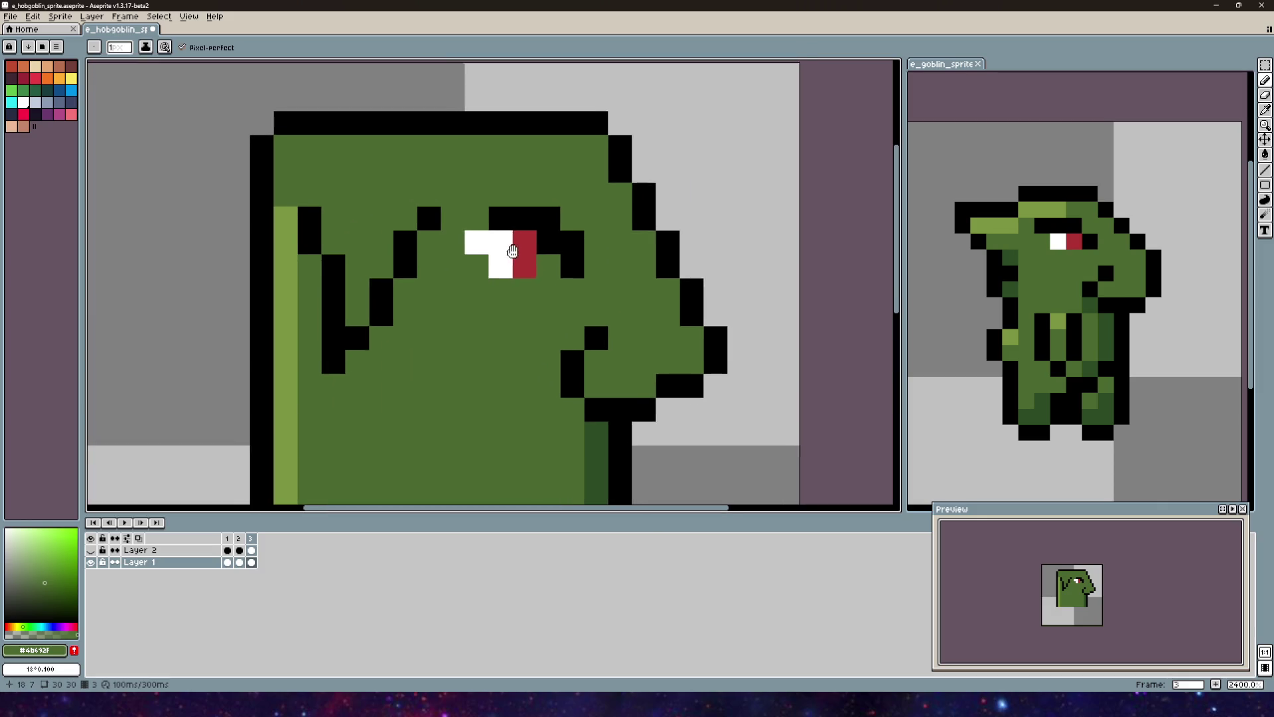
key("i")
left_click(513, 256)
Step: Add a white pixel beside the eye's red pupil pixel
key("b")
left_click(491, 261)
key("ctrl+z")
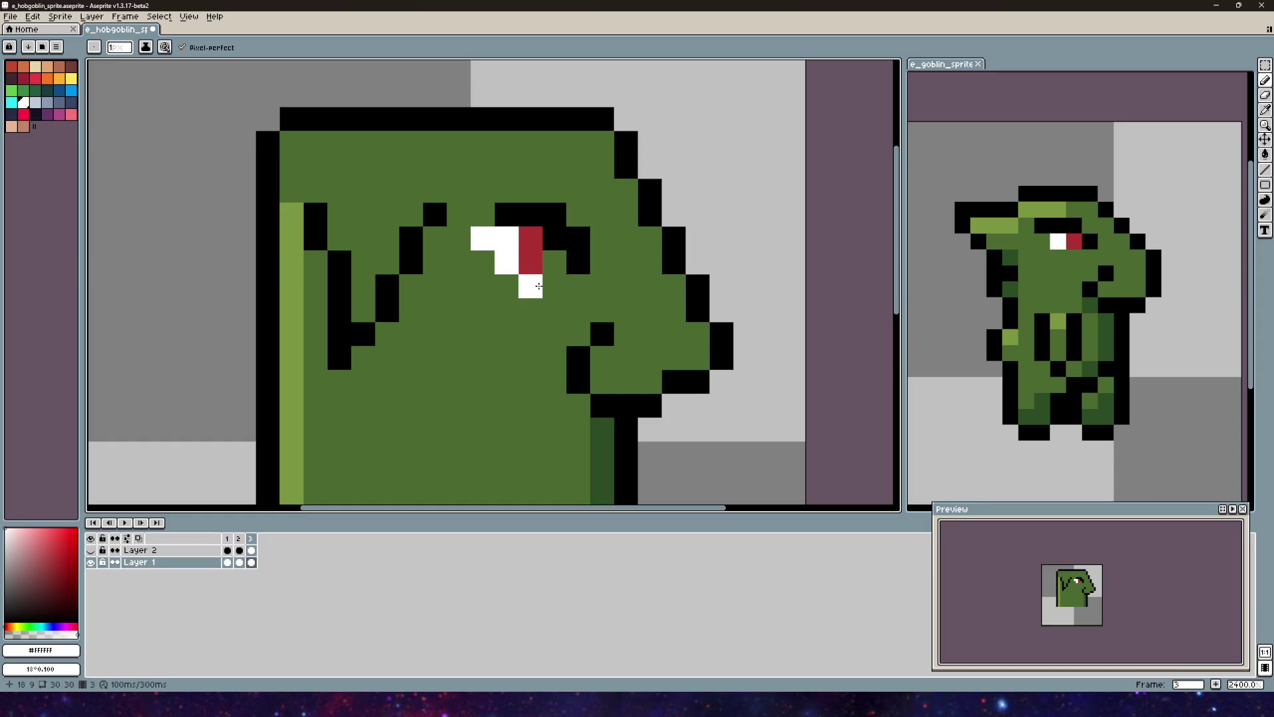
scroll(578, 303, "down", 4)
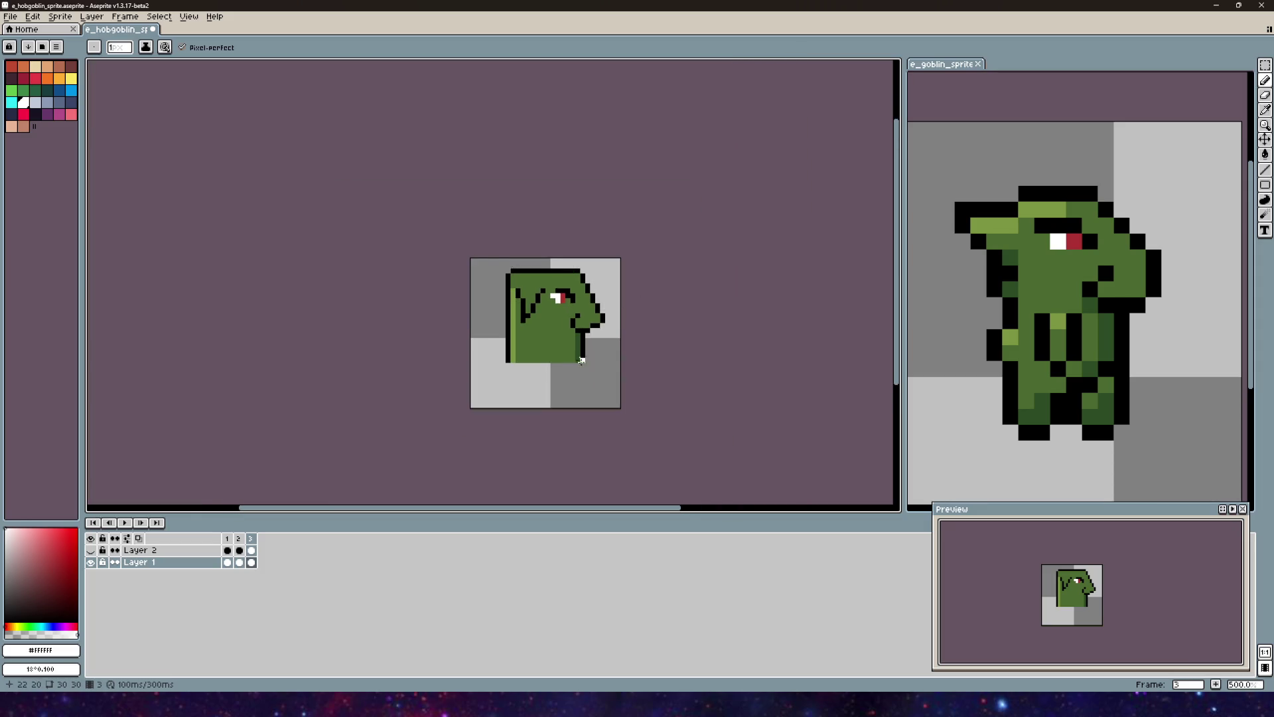
scroll(711, 250, "up", 4)
scroll(565, 269, "left", 3)
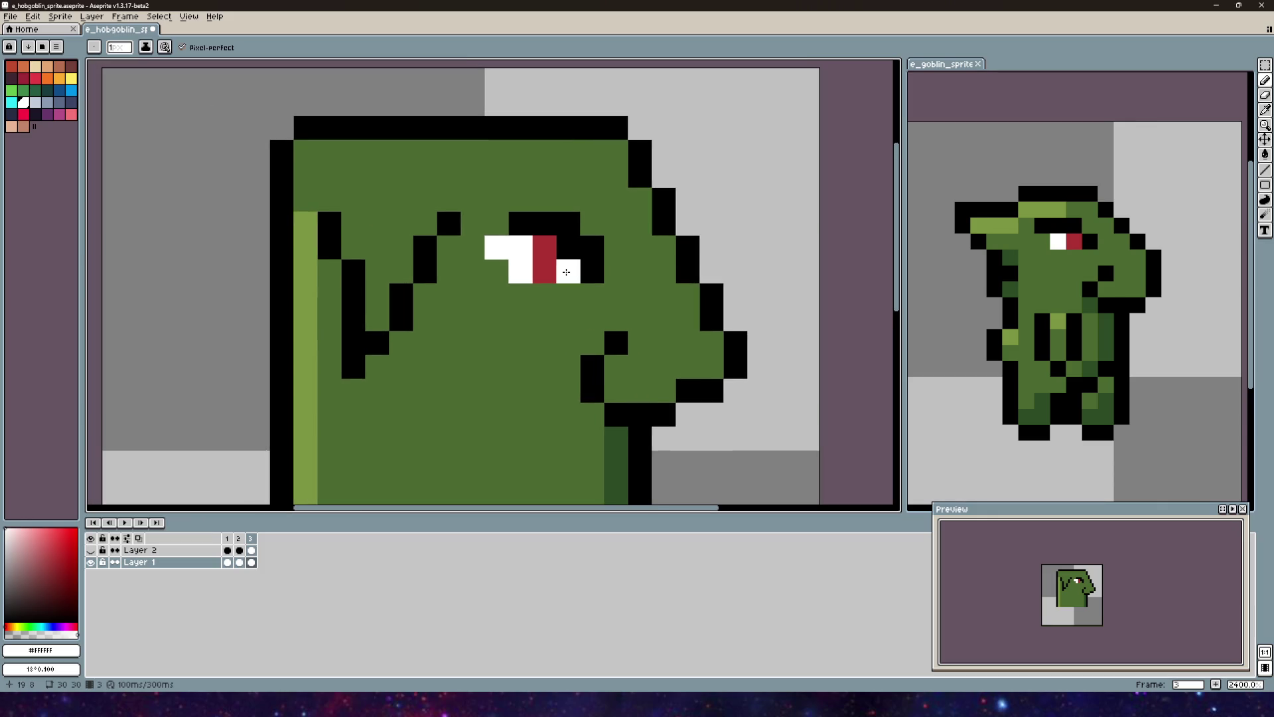
scroll(566, 272, "down", 3)
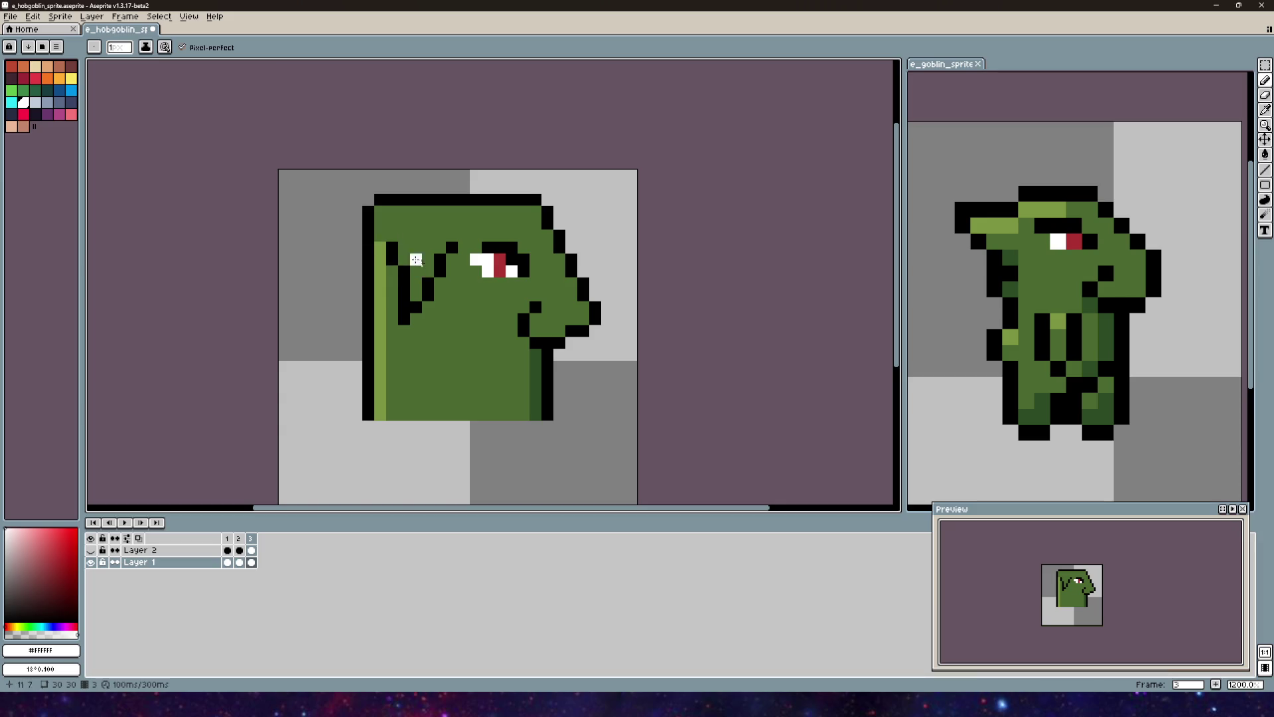
scroll(584, 285, "left", 1)
scroll(578, 285, "up", 5)
scroll(587, 326, "left", 2)
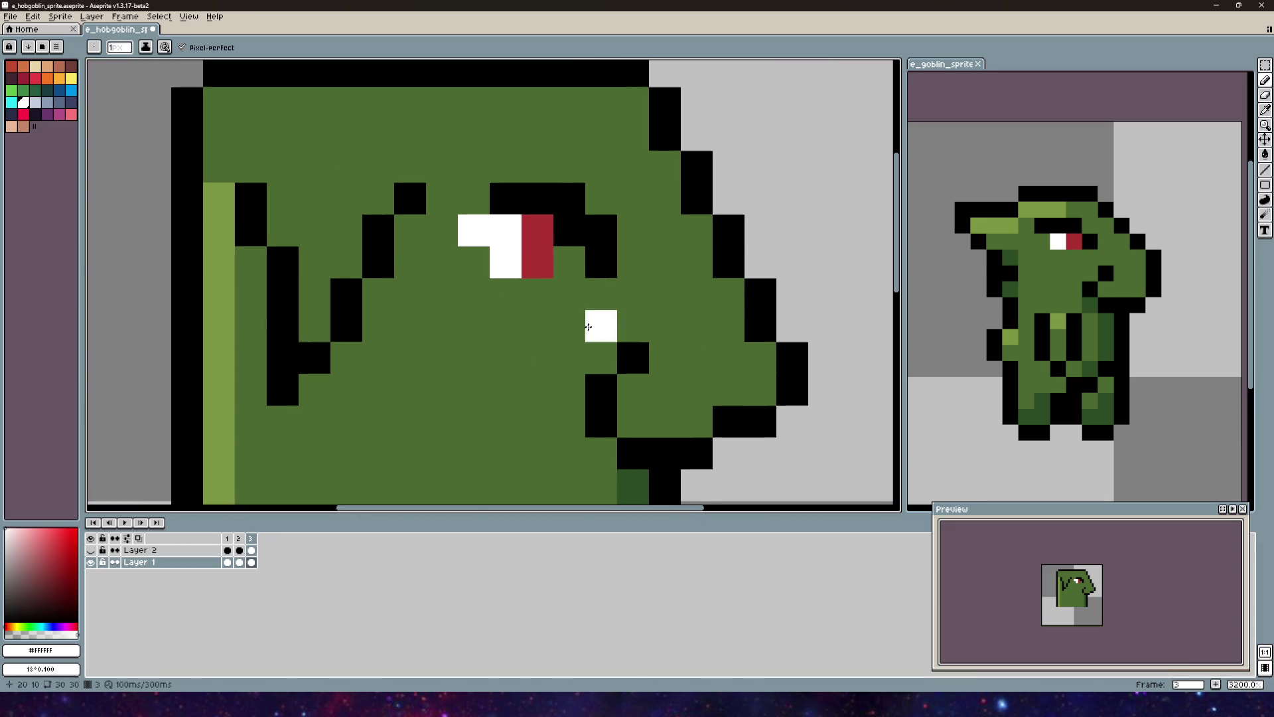
scroll(597, 345, "down", 7)
scroll(566, 372, "right", 2)
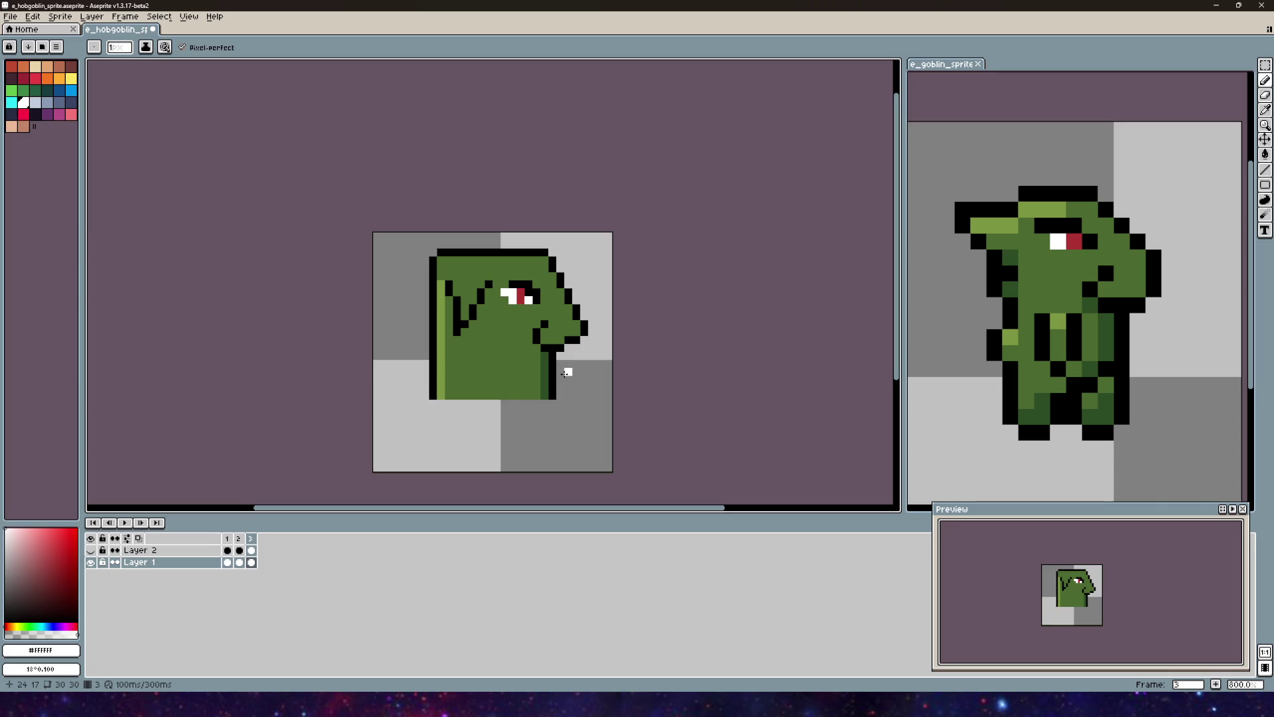
scroll(508, 295, "up", 8)
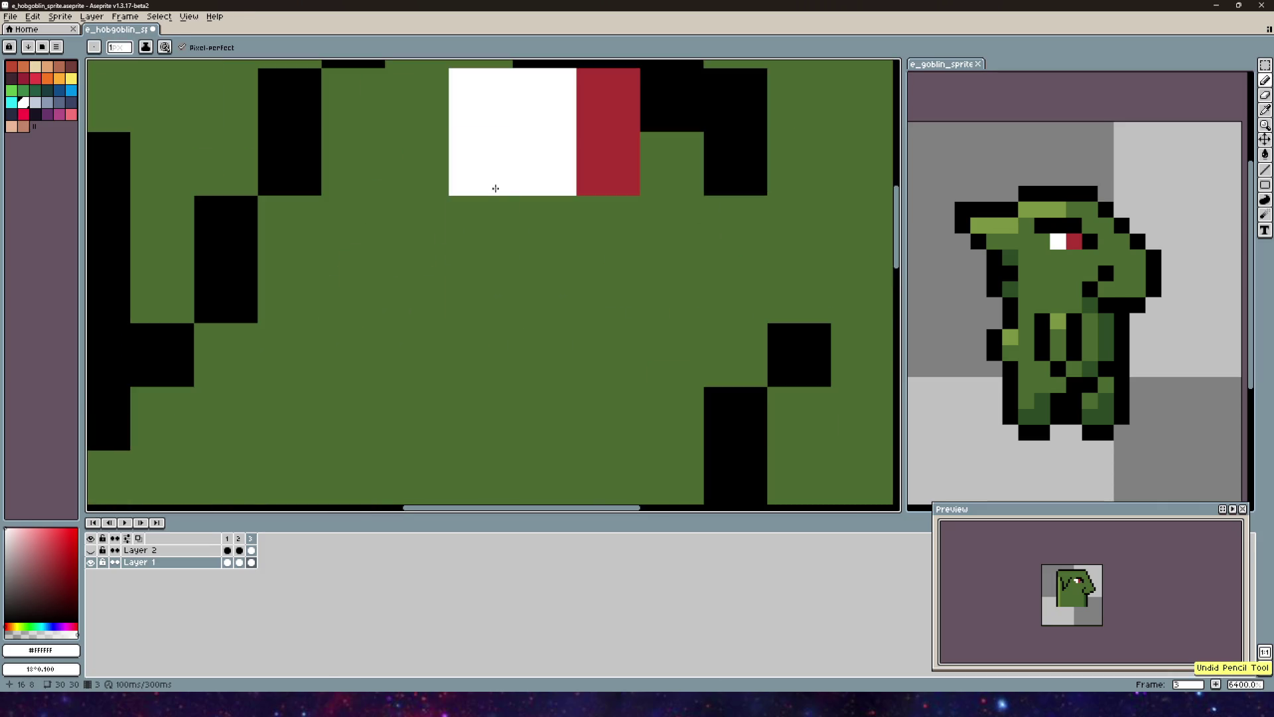
scroll(497, 174, "down", 4)
scroll(531, 279, "up", 2)
left_click_drag(500, 199, 582, 338)
left_click(589, 297)
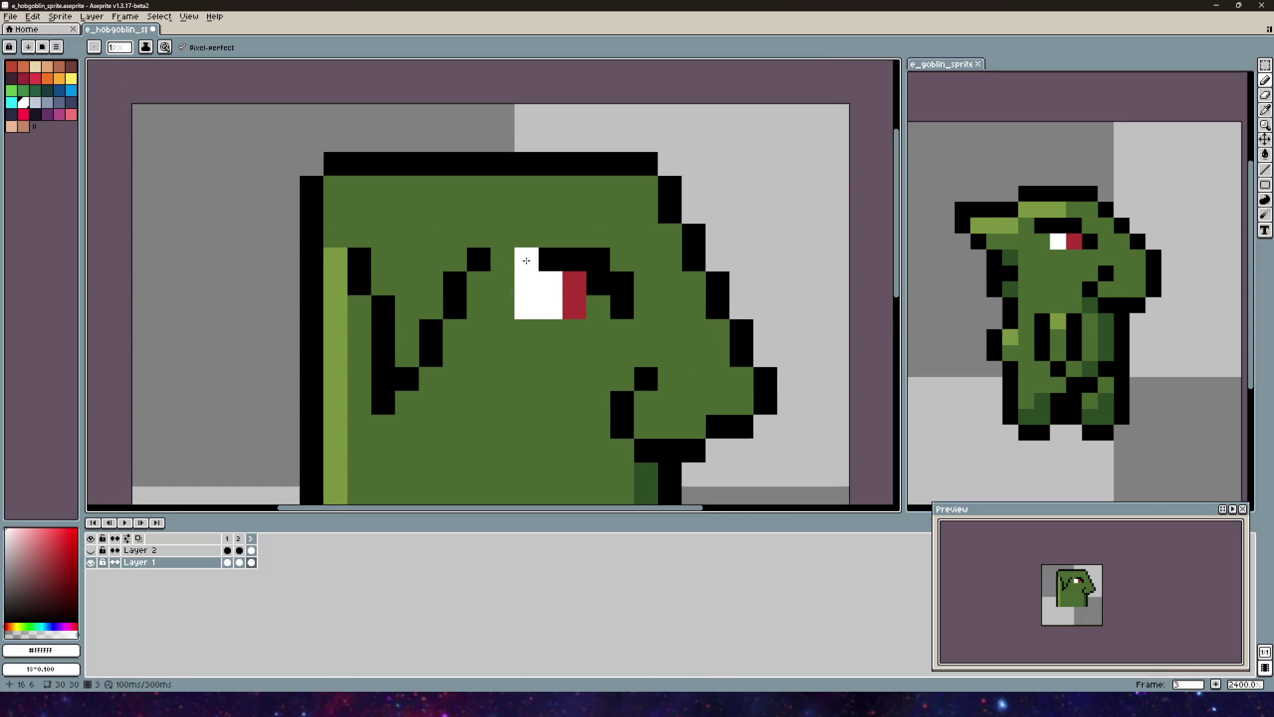
Step: Turn one white eye pixel black using the brow's colour, then sample the head's green
left_click(551, 259, "alt")
scroll(527, 259, "down", 3)
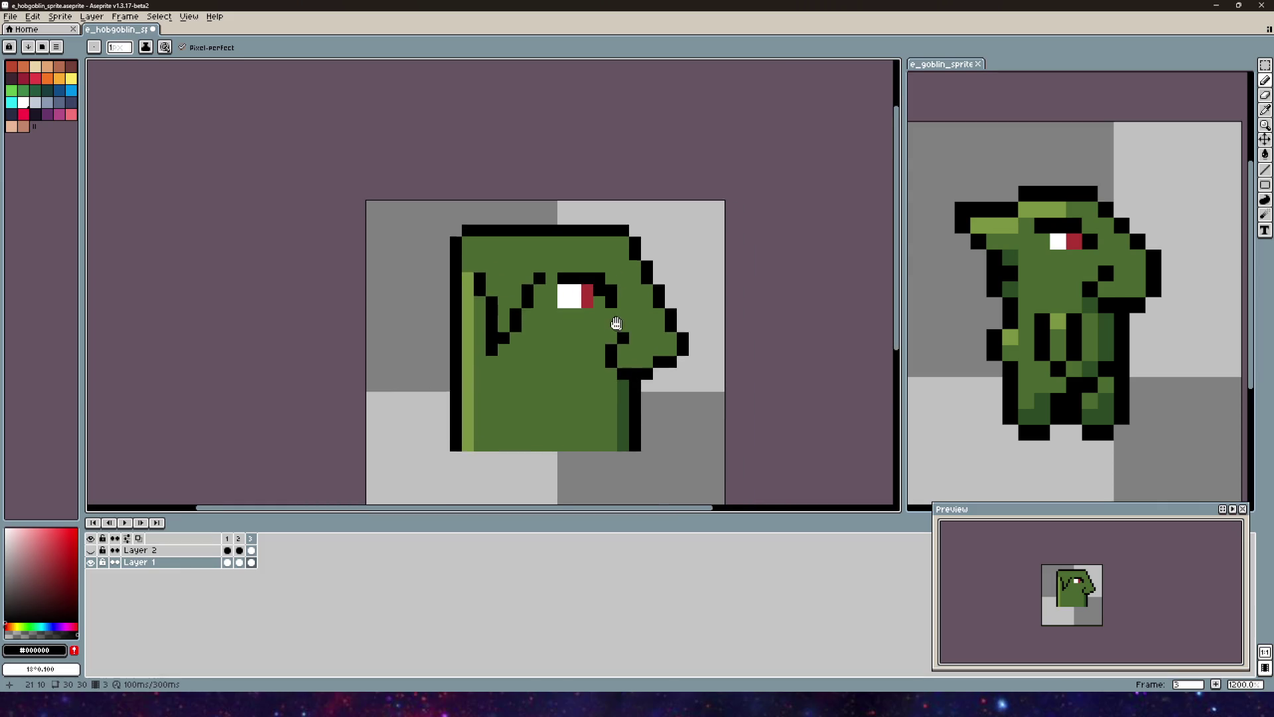
left_click(526, 258)
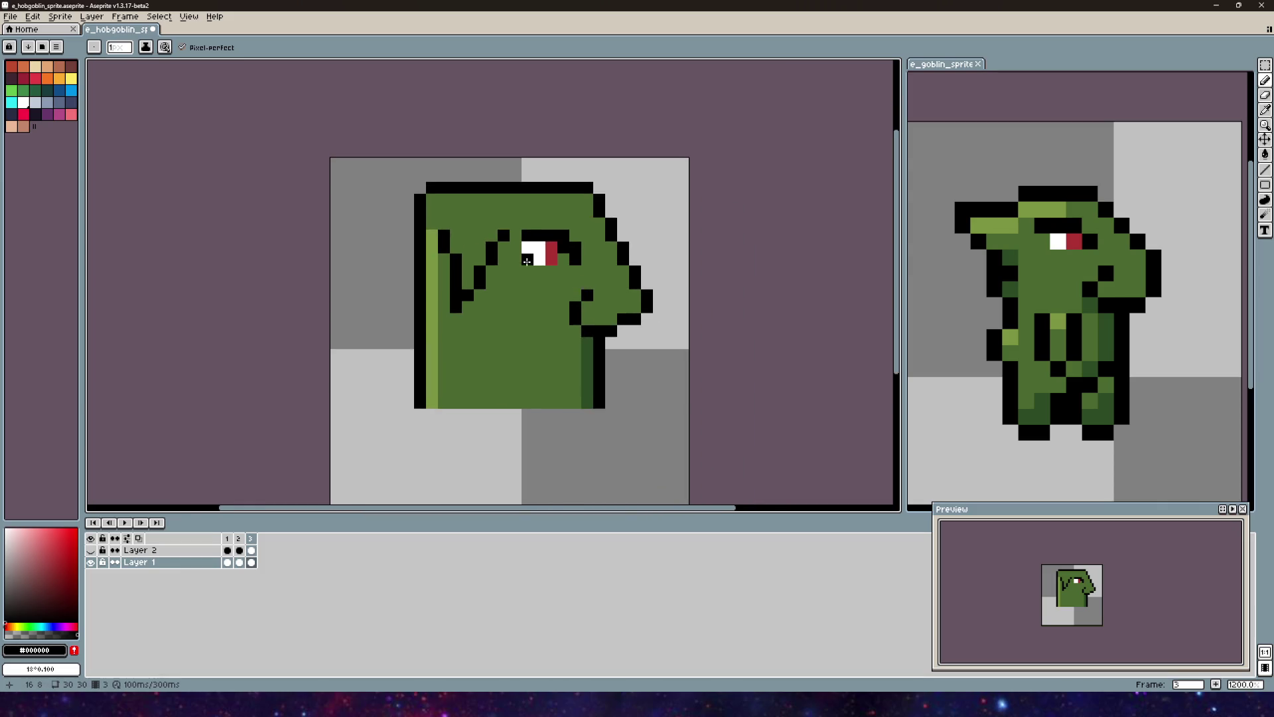
left_click(504, 305, "alt")
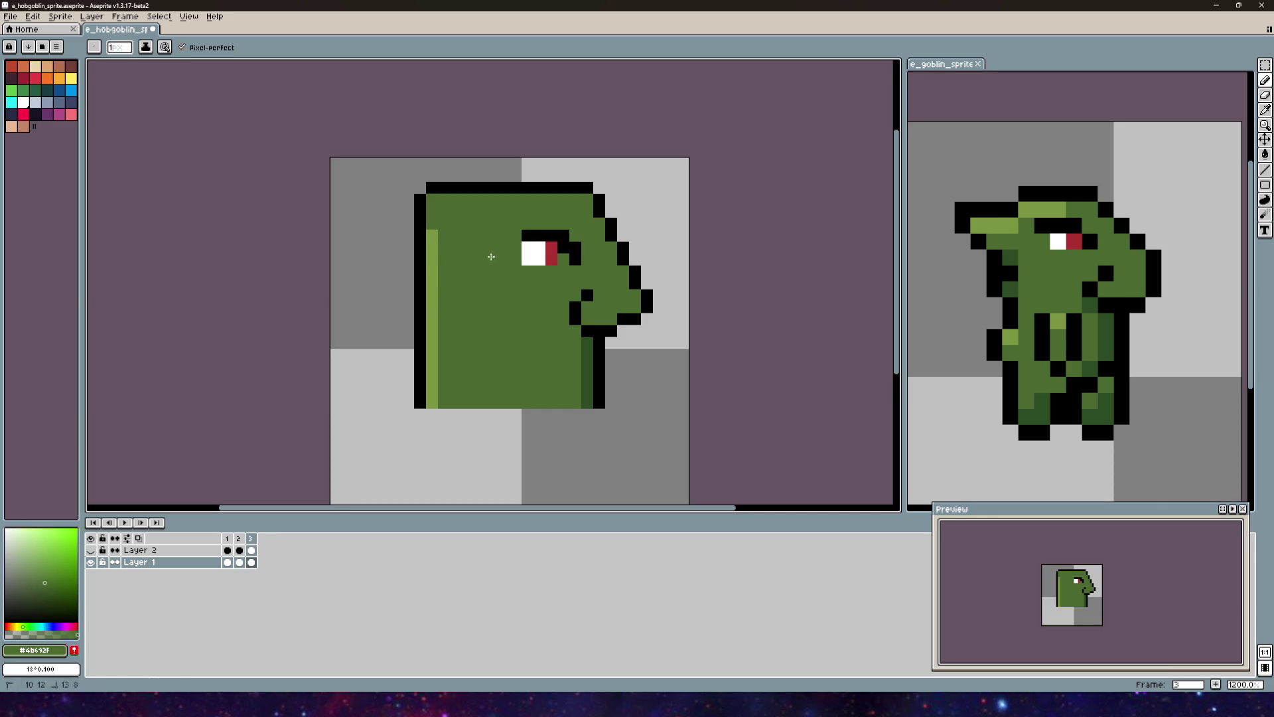
mouse_move(491, 256)
left_mouse_down()
mouse_move(526, 148)
mouse_move(529, 247)
left_mouse_up()
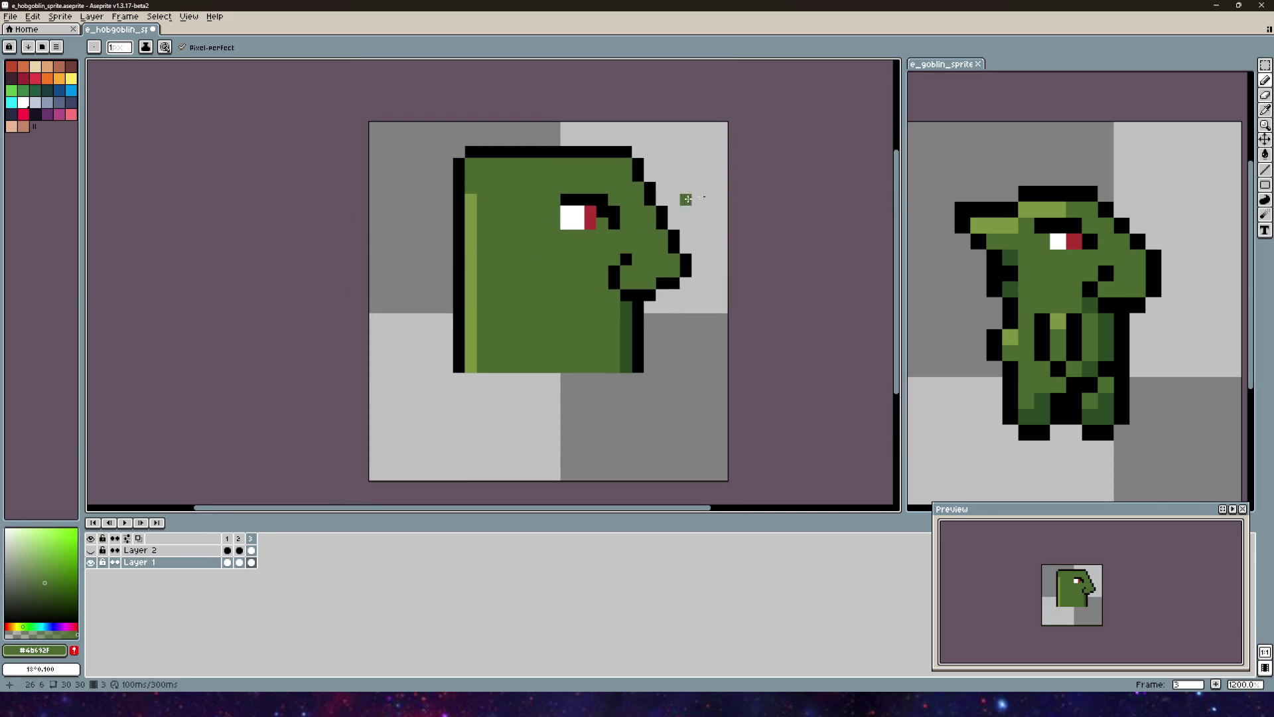
left_click(1265, 80)
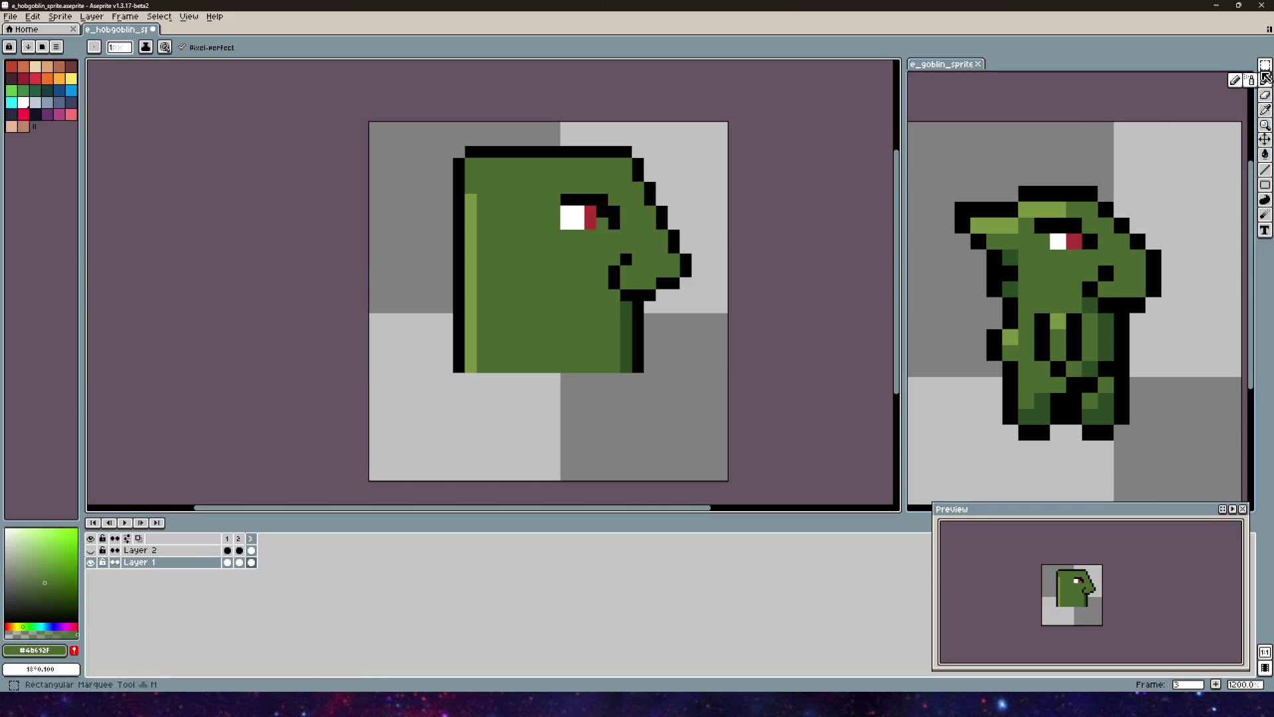
left_click(584, 199, "alt")
left_click_drag(507, 207, 447, 251)
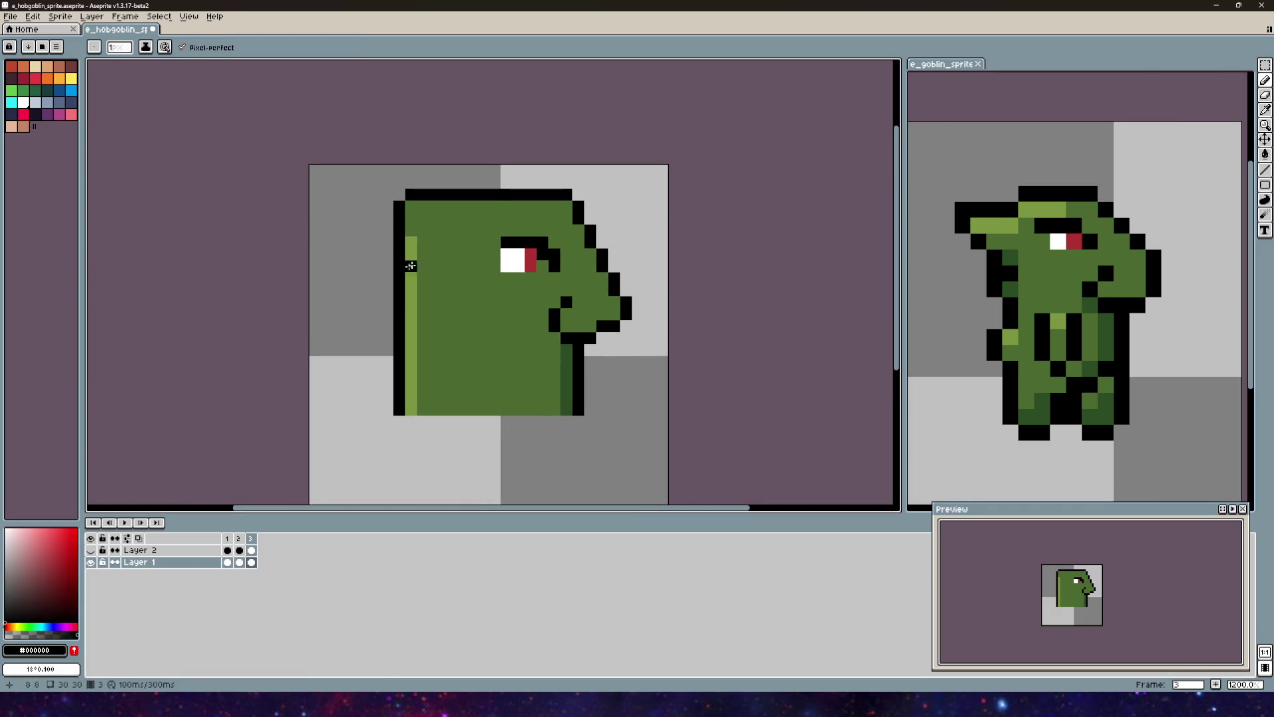
scroll(456, 267, "up", 1)
left_click(459, 270)
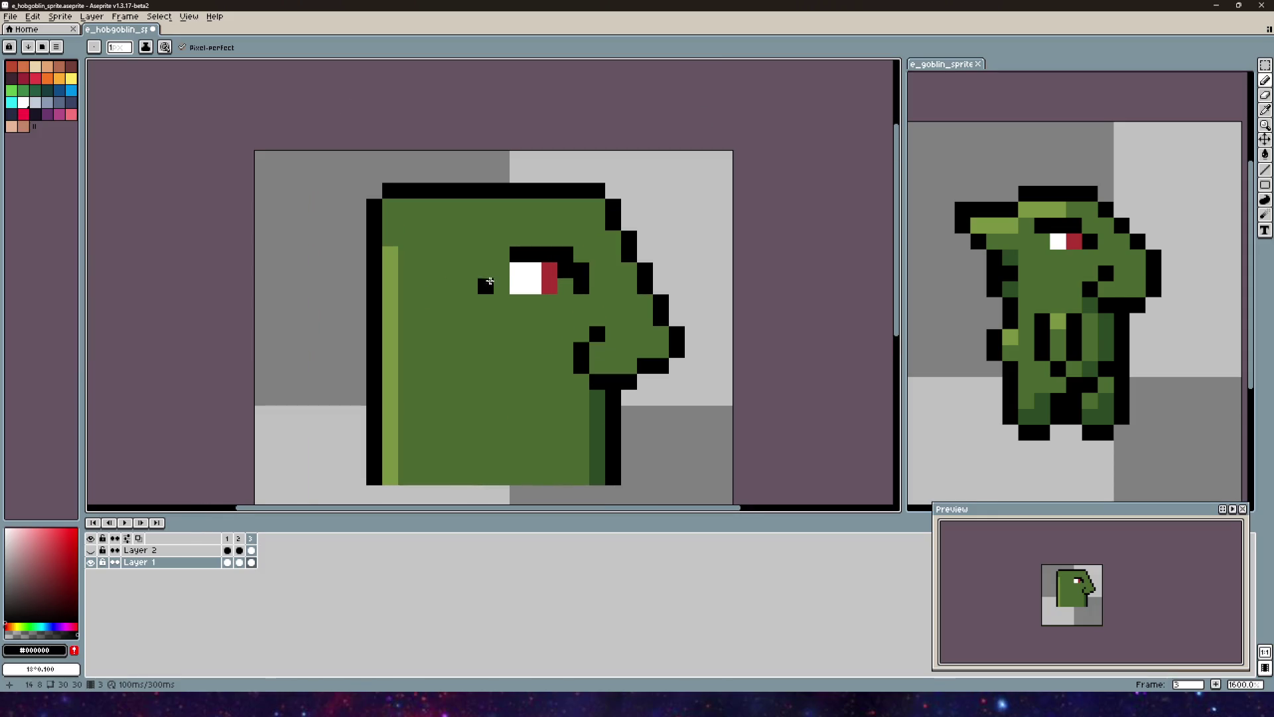
mouse_move(629, 349)
left_mouse_down()
mouse_move(563, 335)
mouse_move(516, 282)
left_mouse_up()
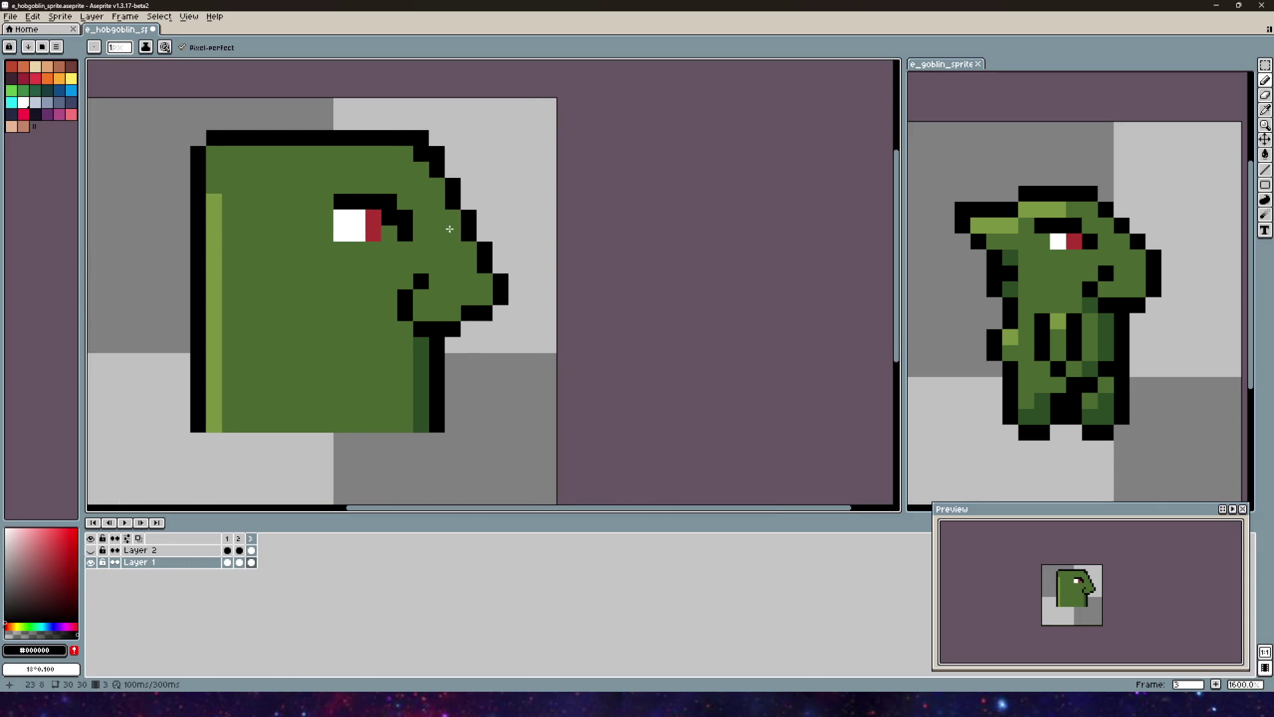
key("e")
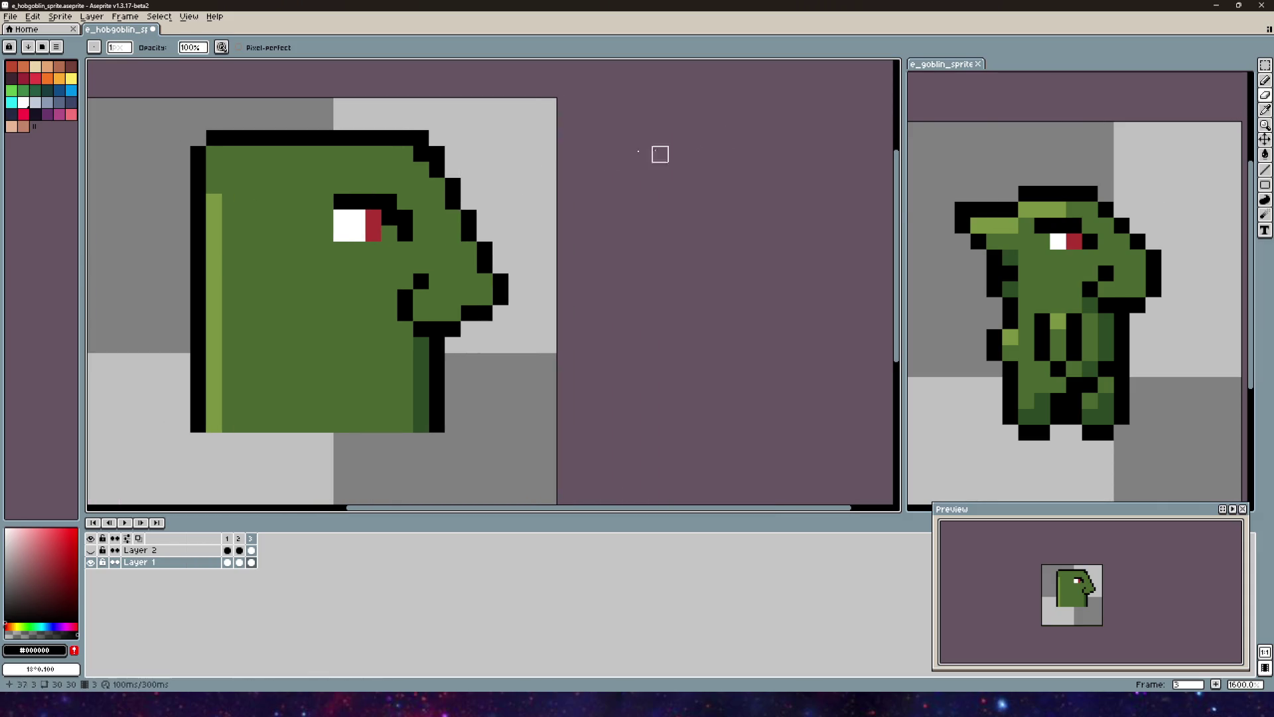
scroll(564, 234, "down", 1)
mouse_move(535, 267)
left_mouse_down()
mouse_move(572, 260)
mouse_move(535, 256)
left_mouse_up()
scroll(538, 238, "up", 2)
key("ctrl+z")
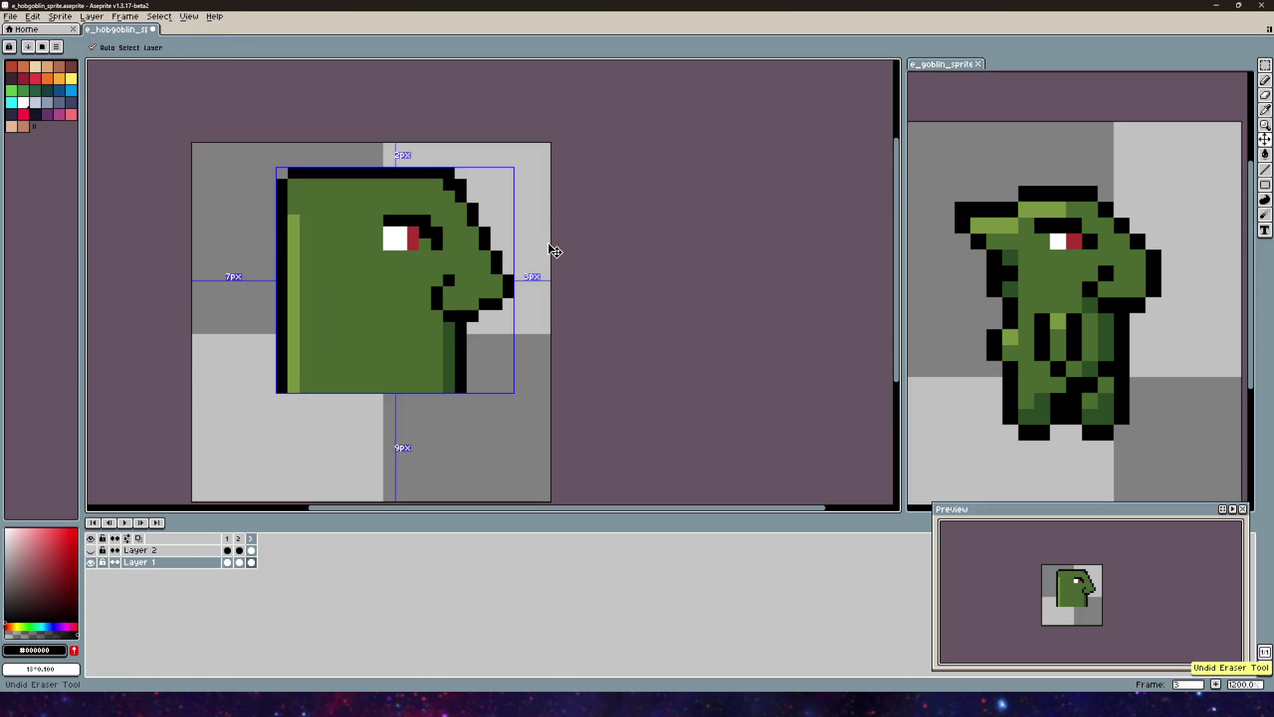
mouse_move(497, 184)
left_mouse_down()
mouse_move(528, 232)
mouse_move(551, 192)
left_mouse_up()
scroll(566, 219, "up", 4)
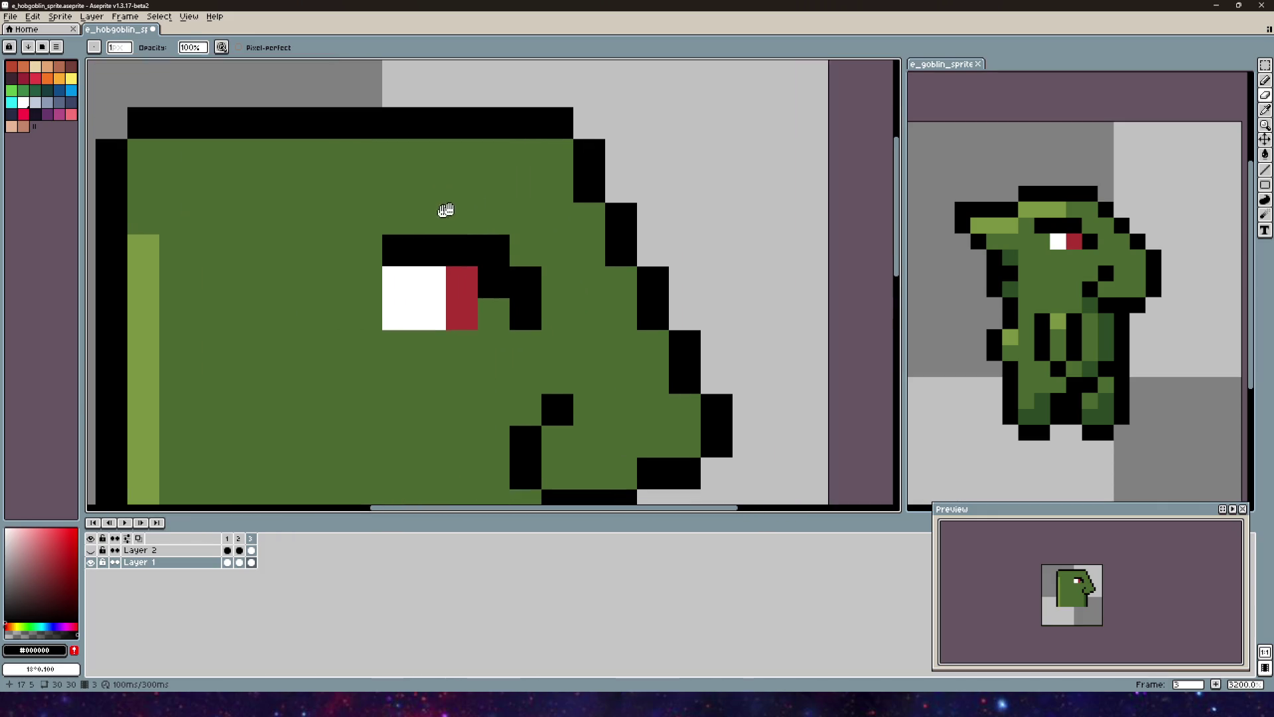
scroll(511, 207, "down", 2)
scroll(511, 207, "up", 3)
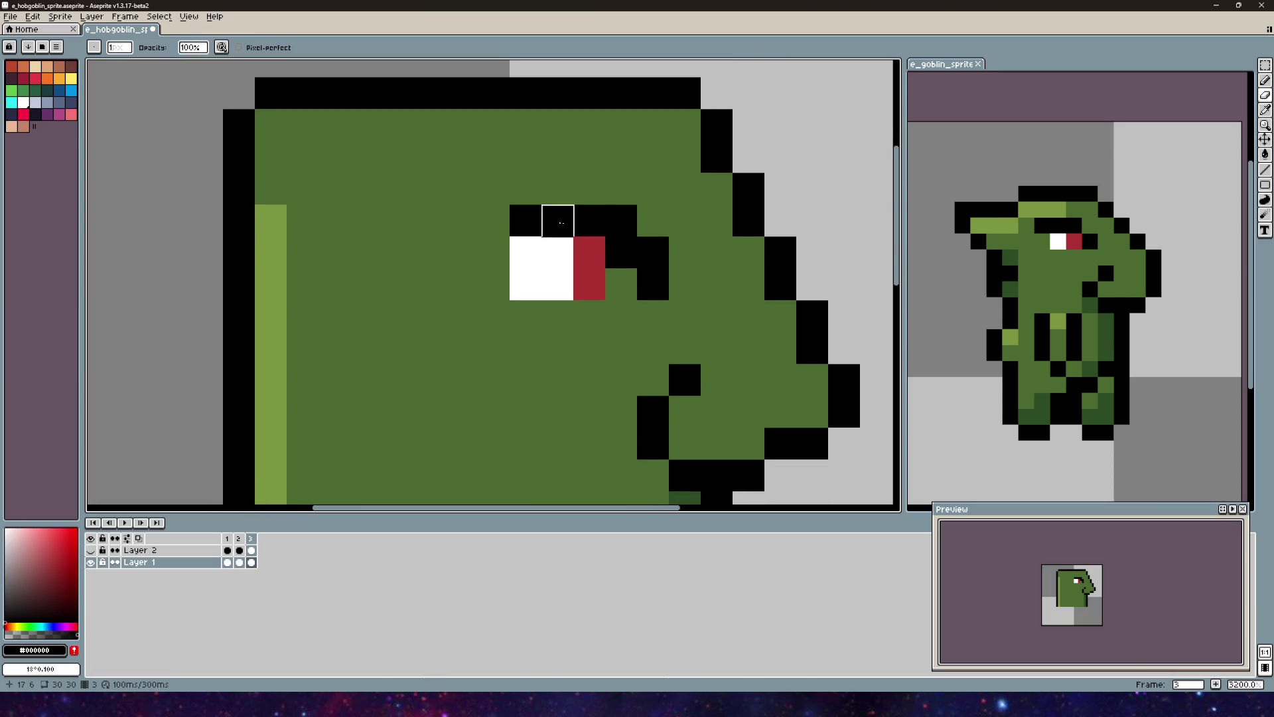
scroll(496, 186, "down", 1)
mouse_move(496, 185)
left_mouse_down()
mouse_move(511, 221)
mouse_move(481, 225)
left_mouse_up()
scroll(509, 223, "down", 1)
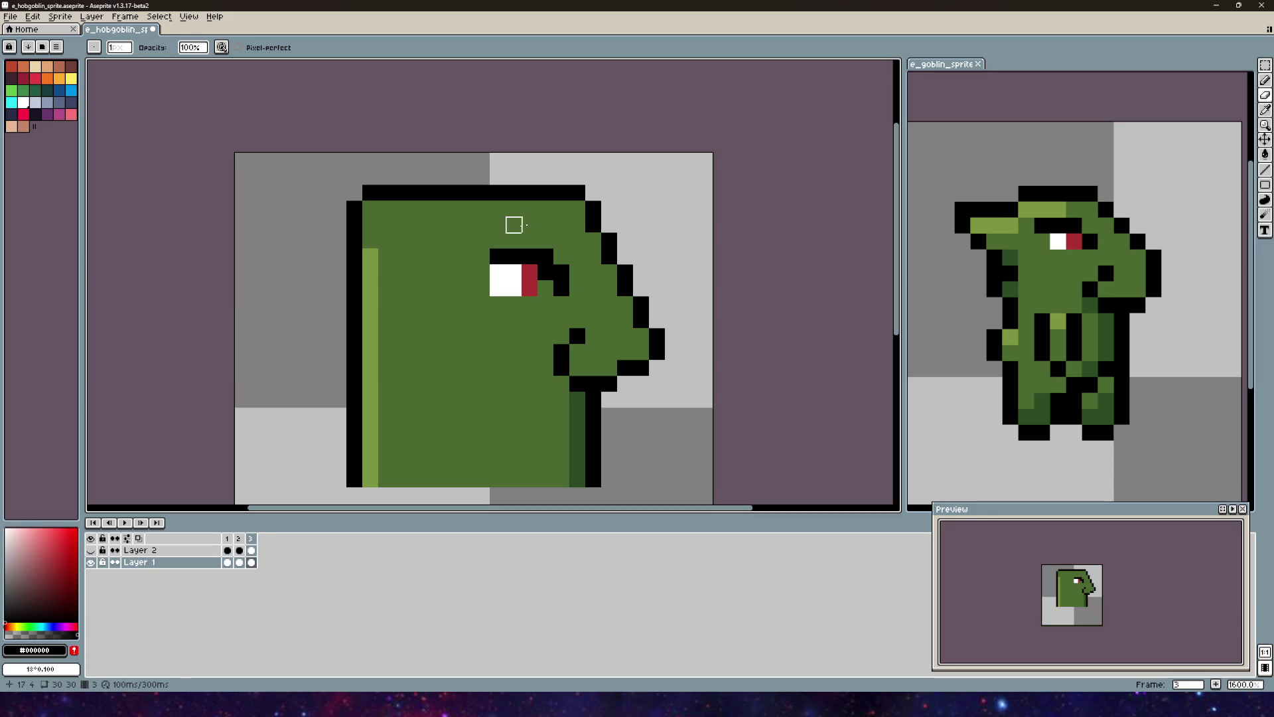
left_click(1265, 65)
left_click_drag(585, 312, 474, 232)
Step: Shift the eye block one pixel up-left and paint the grey gap beneath it green
left_click_drag(555, 282, 539, 266)
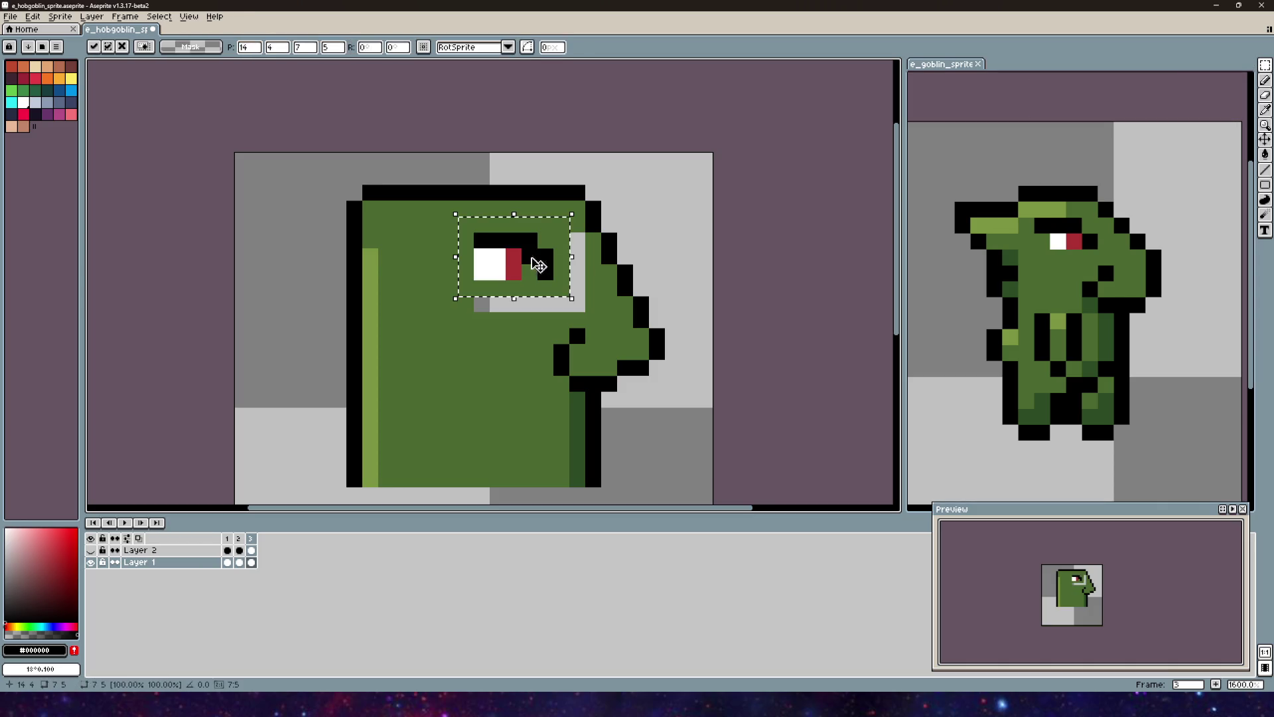
key("ctrl+d")
key("b")
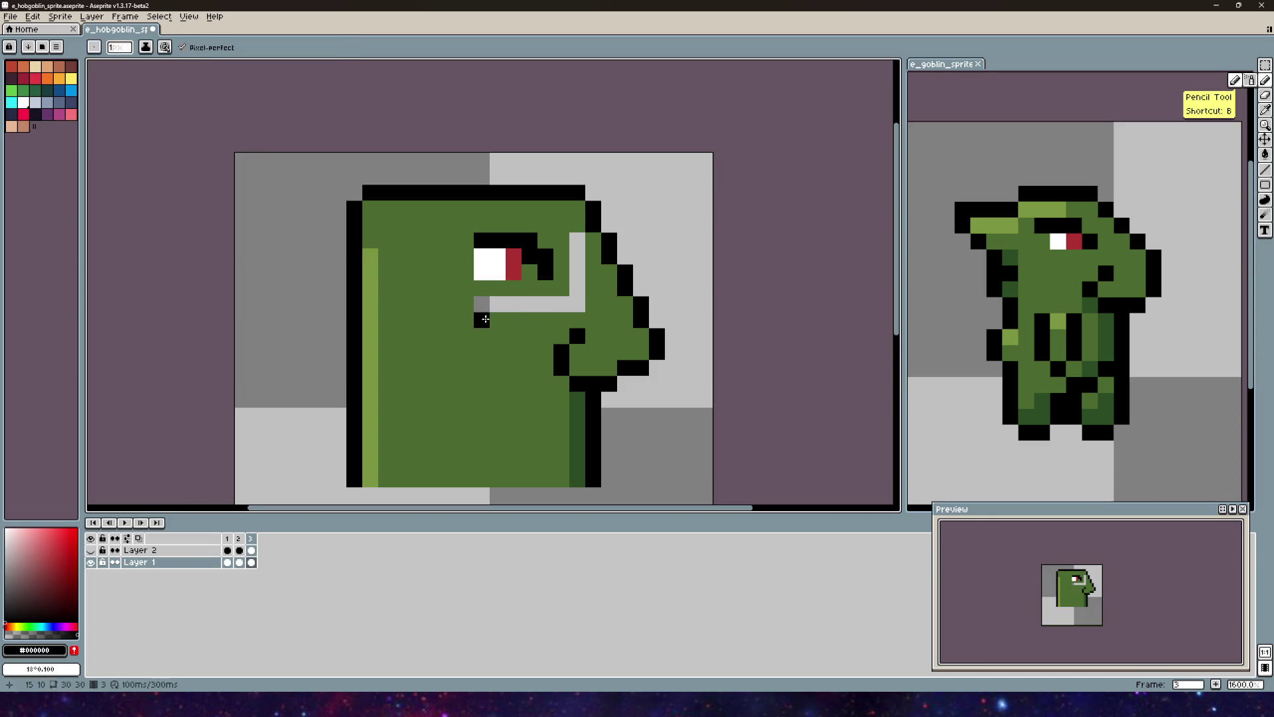
left_click(517, 332, "alt")
mouse_move(482, 303)
left_mouse_down()
mouse_move(577, 303)
mouse_move(583, 241)
left_mouse_up()
left_click(577, 304)
Step: Sample black from the outline and recentre the hobgoblin head in view
scroll(597, 312, "down", 2)
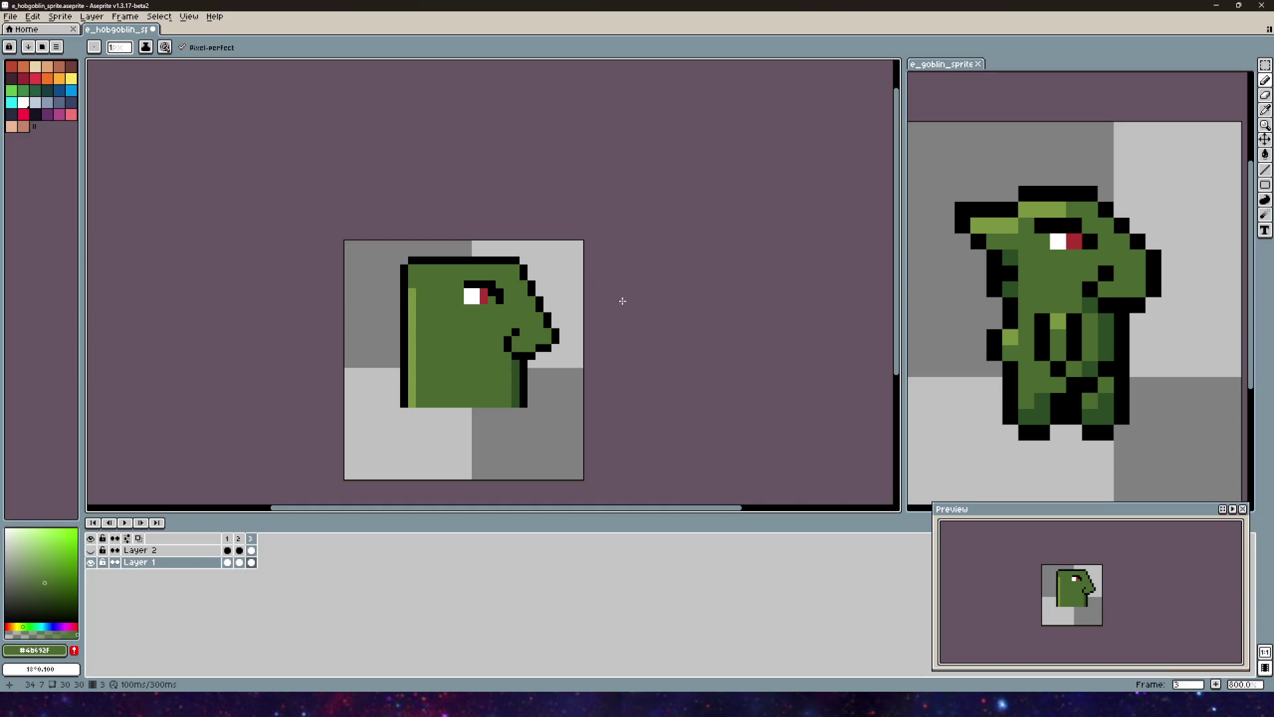
left_click(517, 270, "alt")
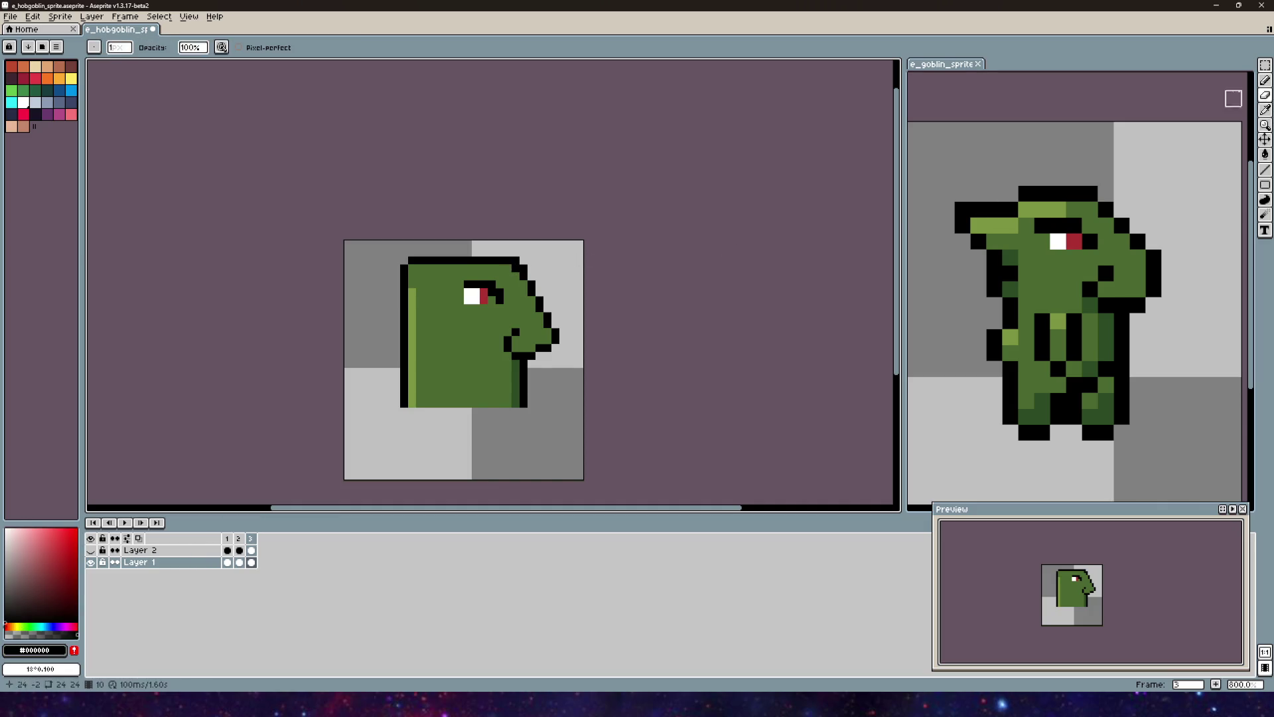
scroll(511, 262, "up", 3)
scroll(480, 260, "down", 4)
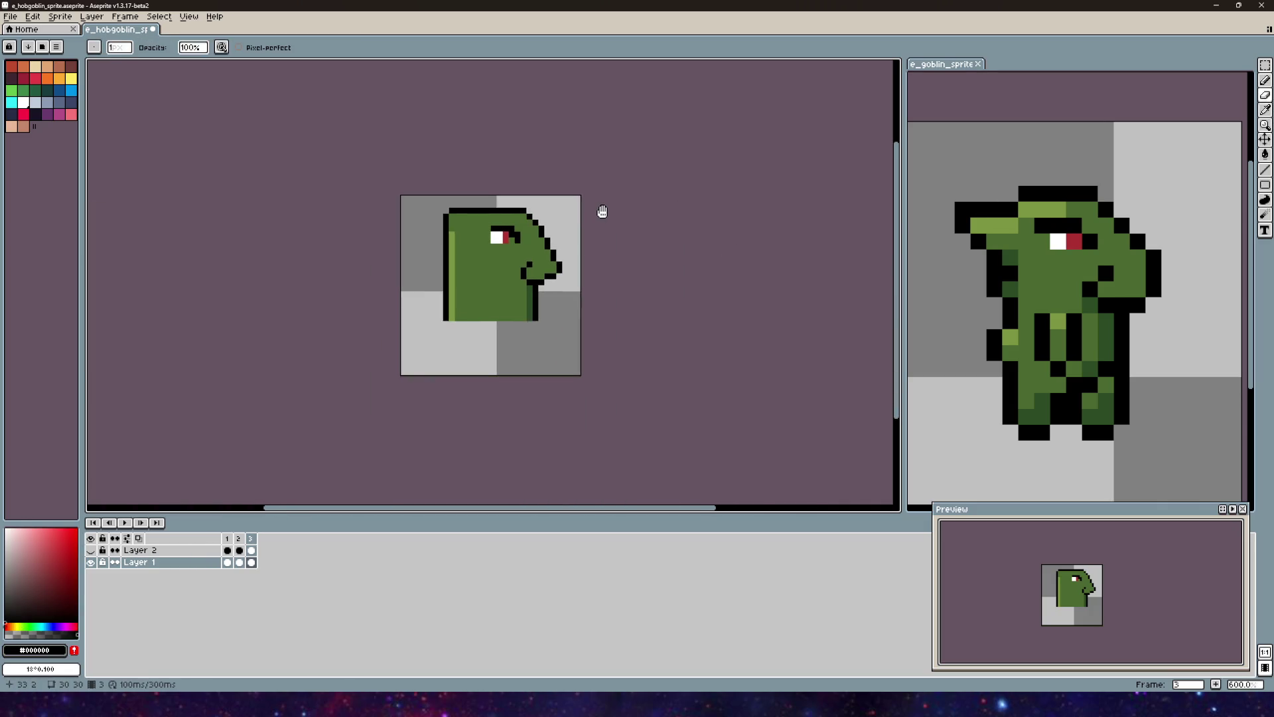
left_click_drag(603, 211, 601, 211)
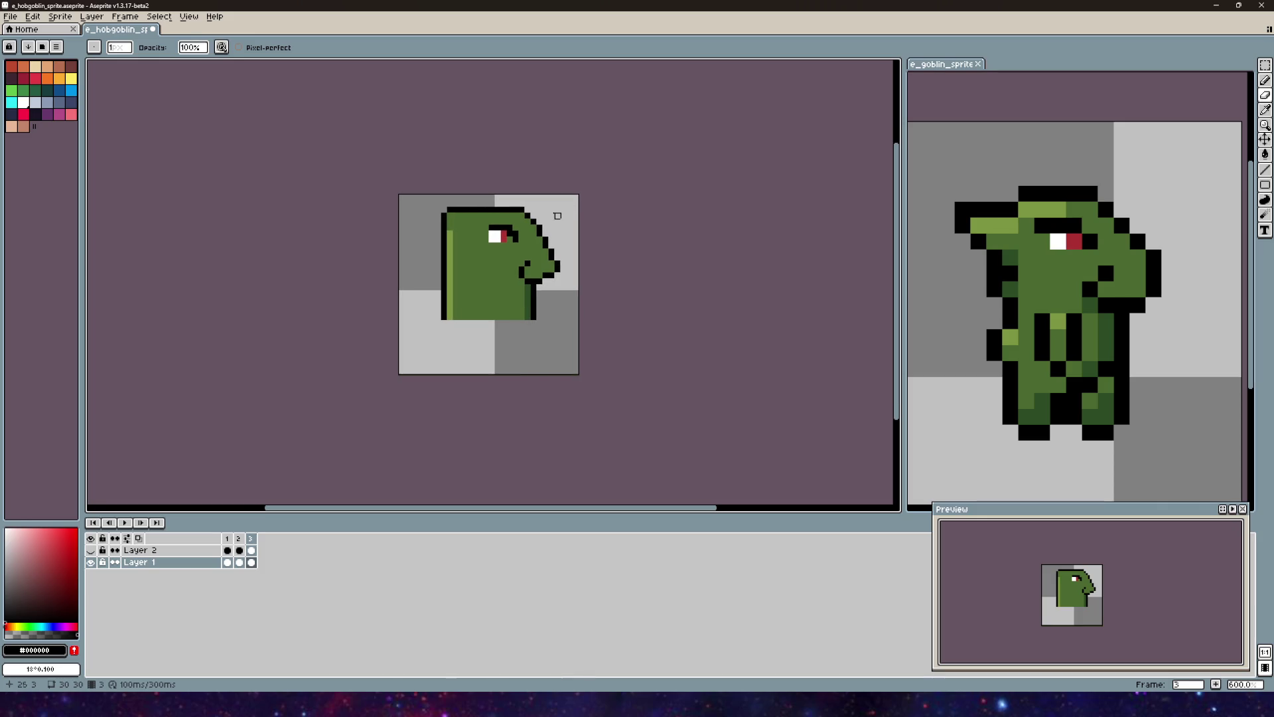
scroll(558, 216, "up", 1)
left_click_drag(548, 213, 563, 258)
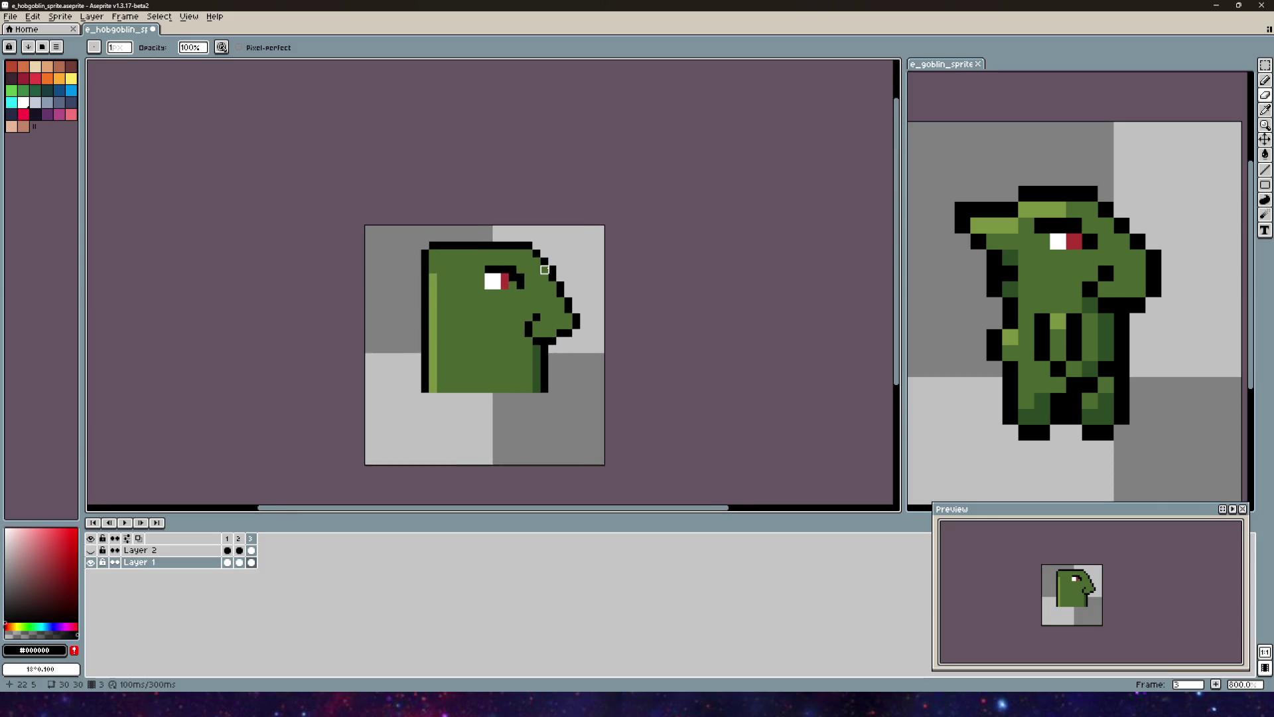